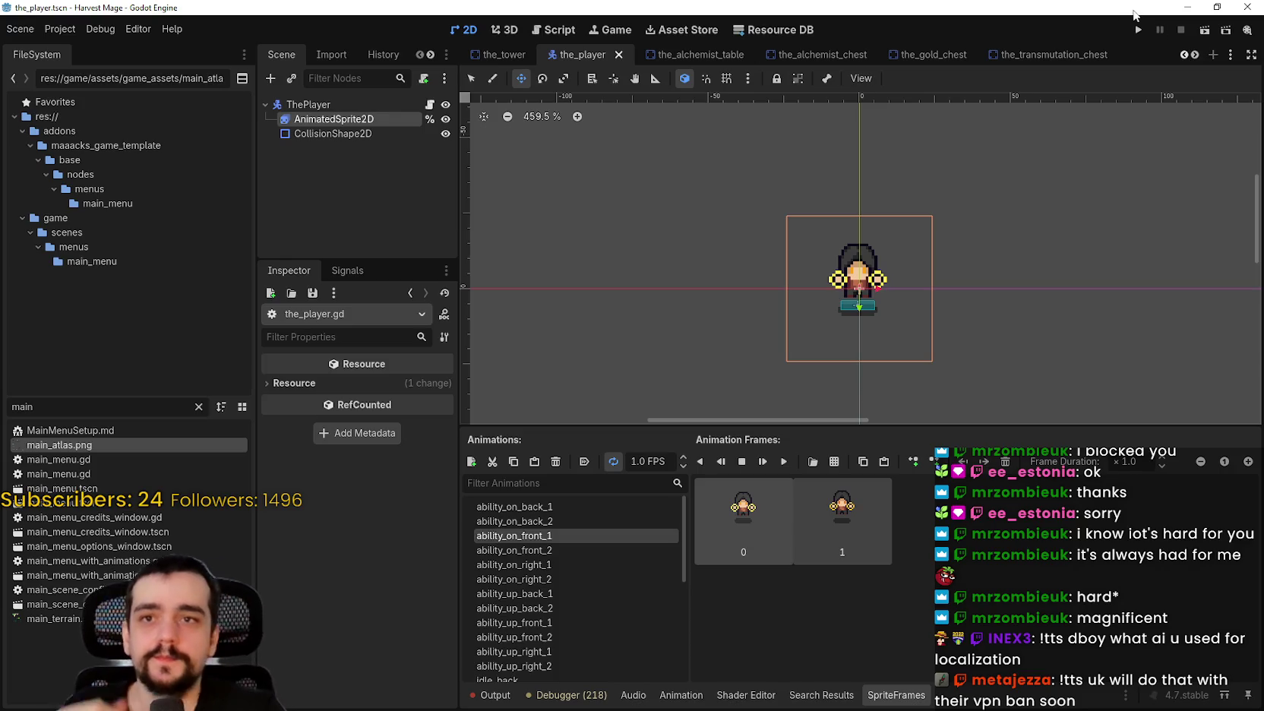
Run the Harvest Mage project and start the game from its title menu.
scroll(587, 599, "down", 3)
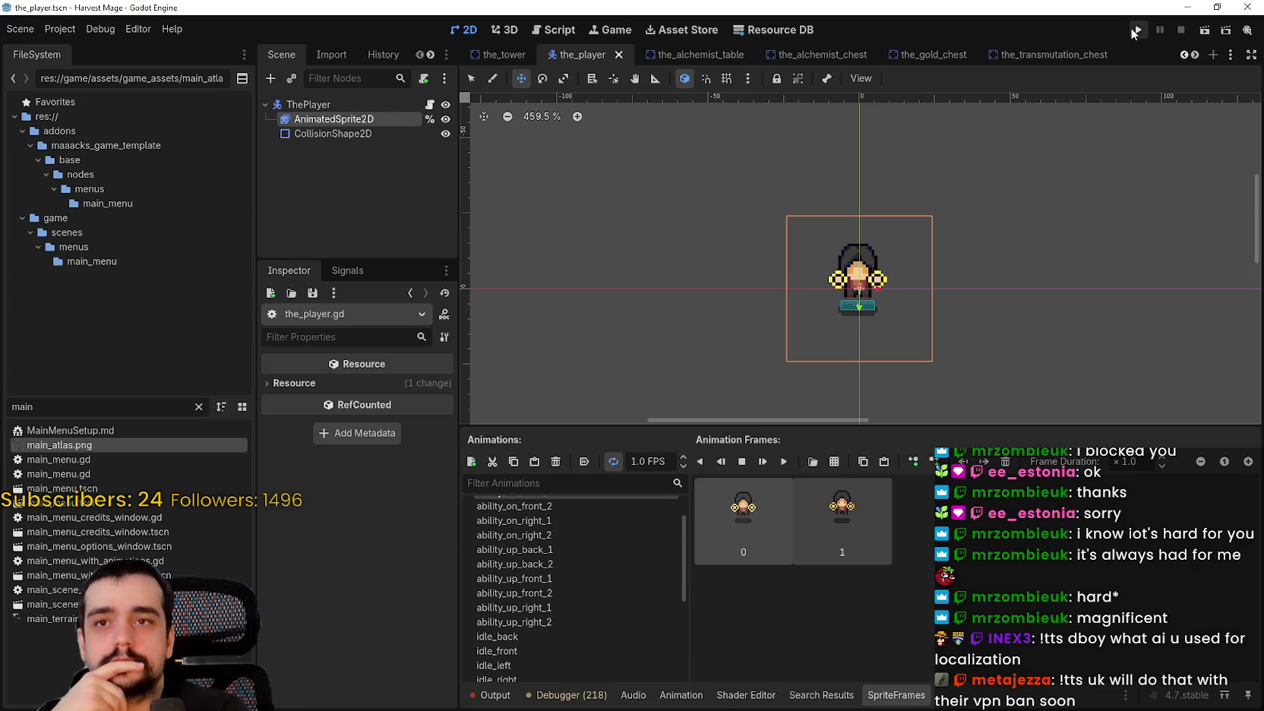
left_click(1136, 30)
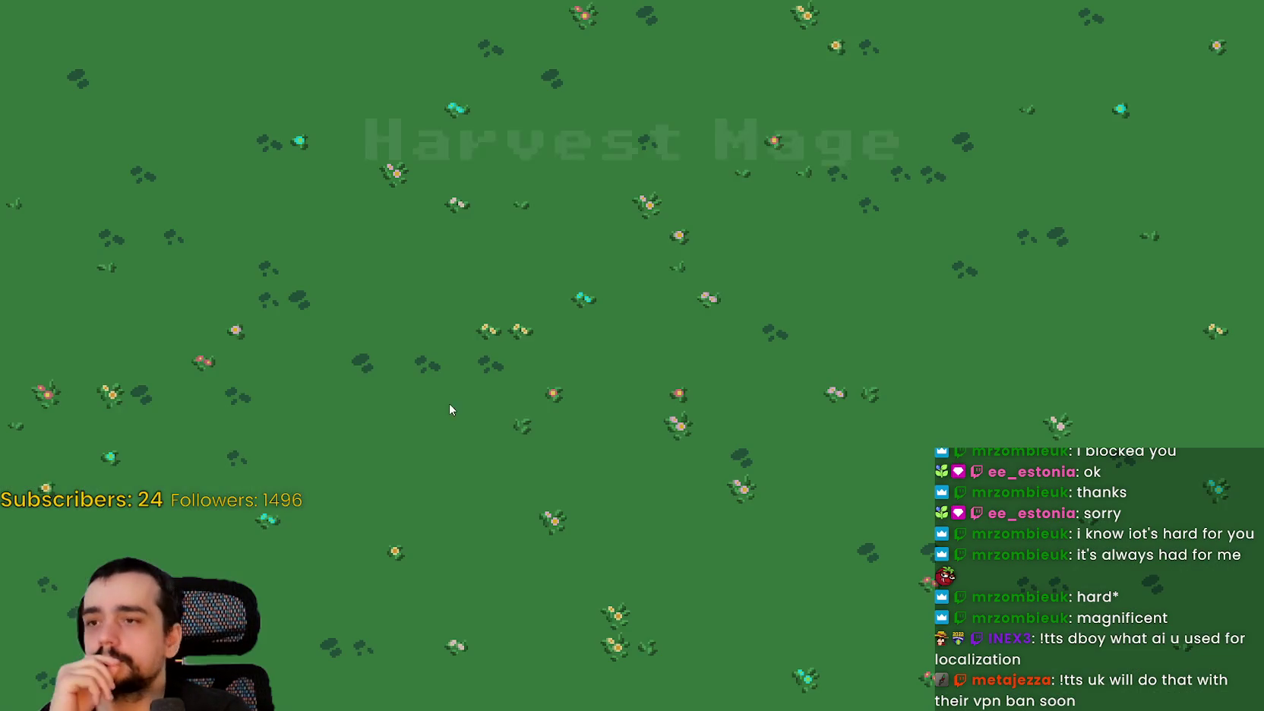
left_click(300, 366)
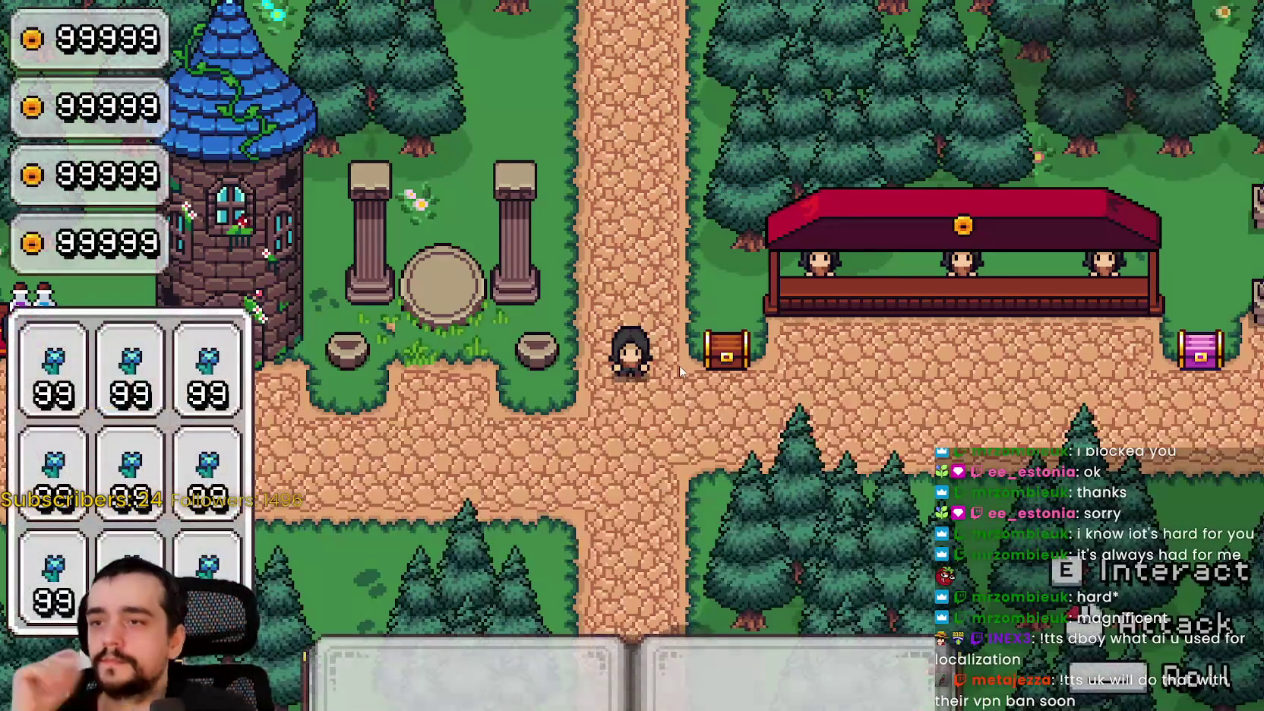
Walk the character up and down the path, close the game with F8, then switch to Steam.
key("w")
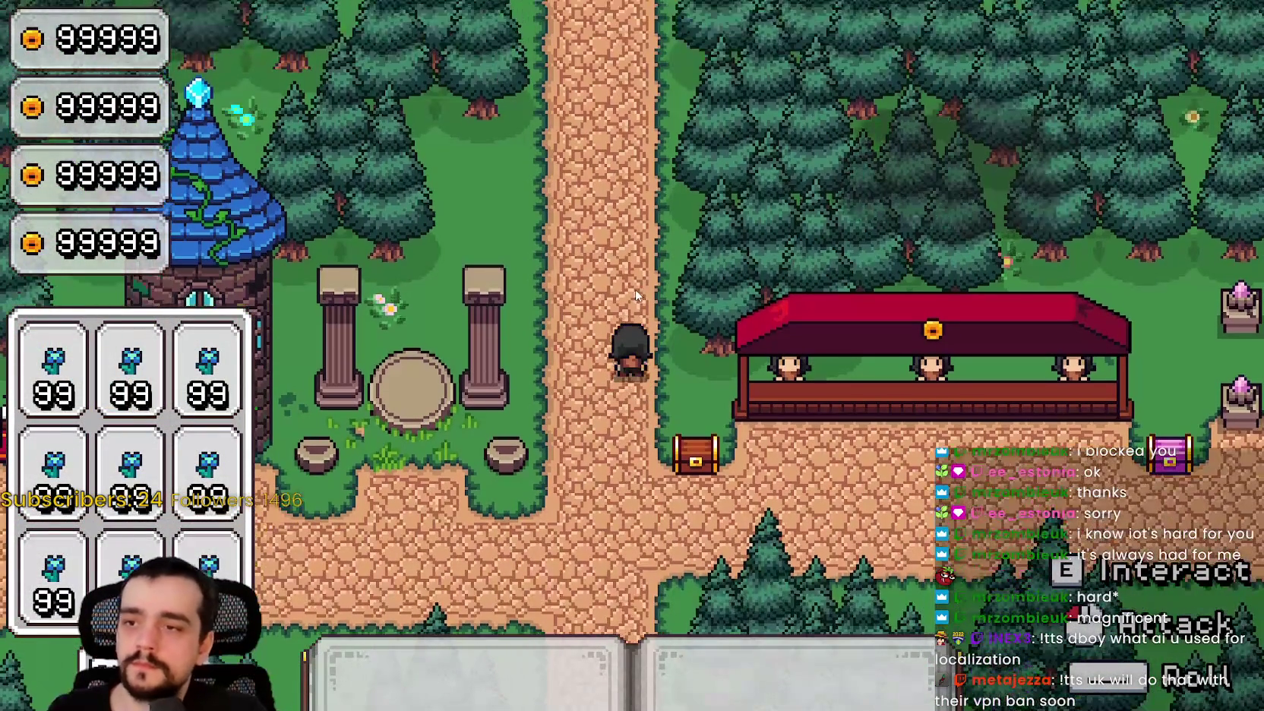
key("s")
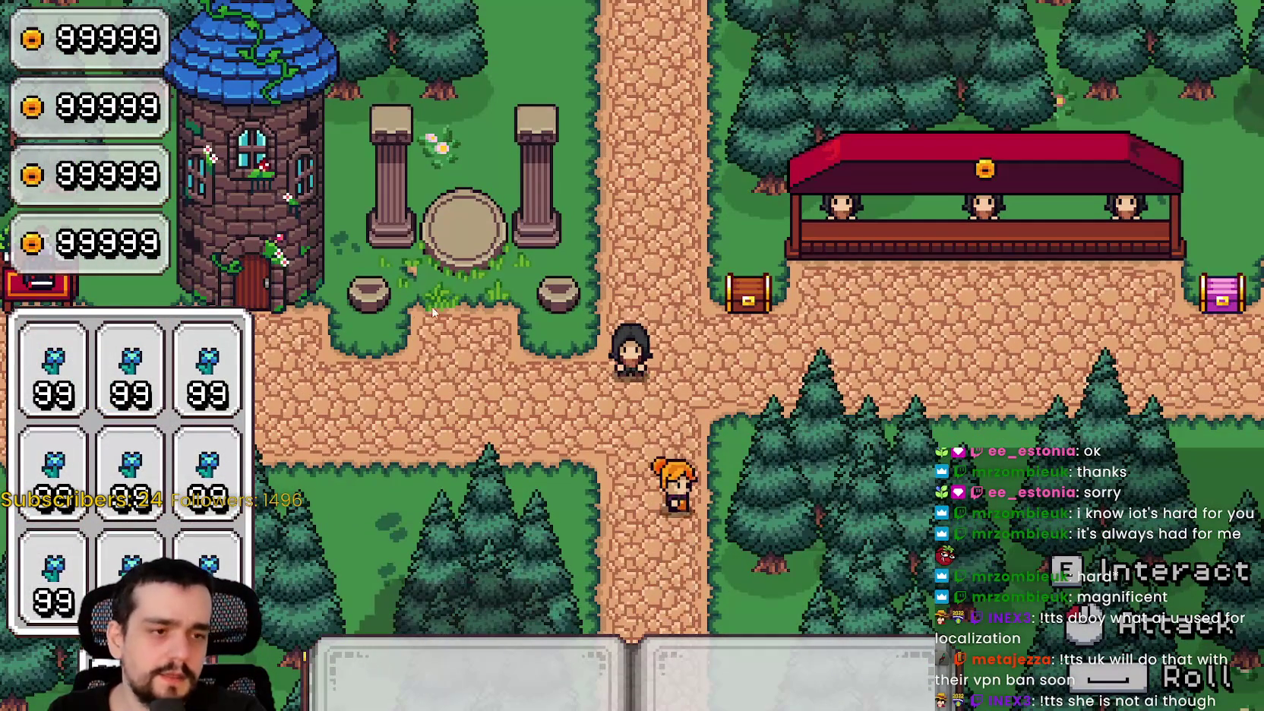
key("F8")
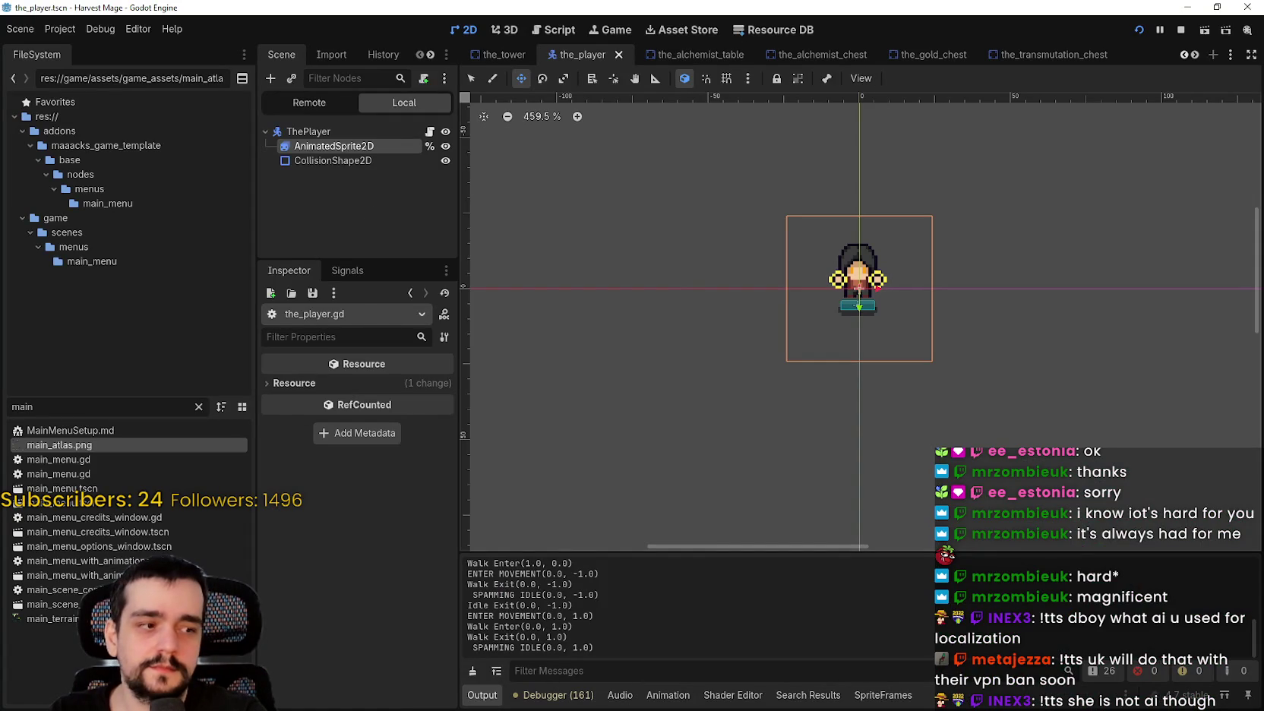
key("alt+Tab")
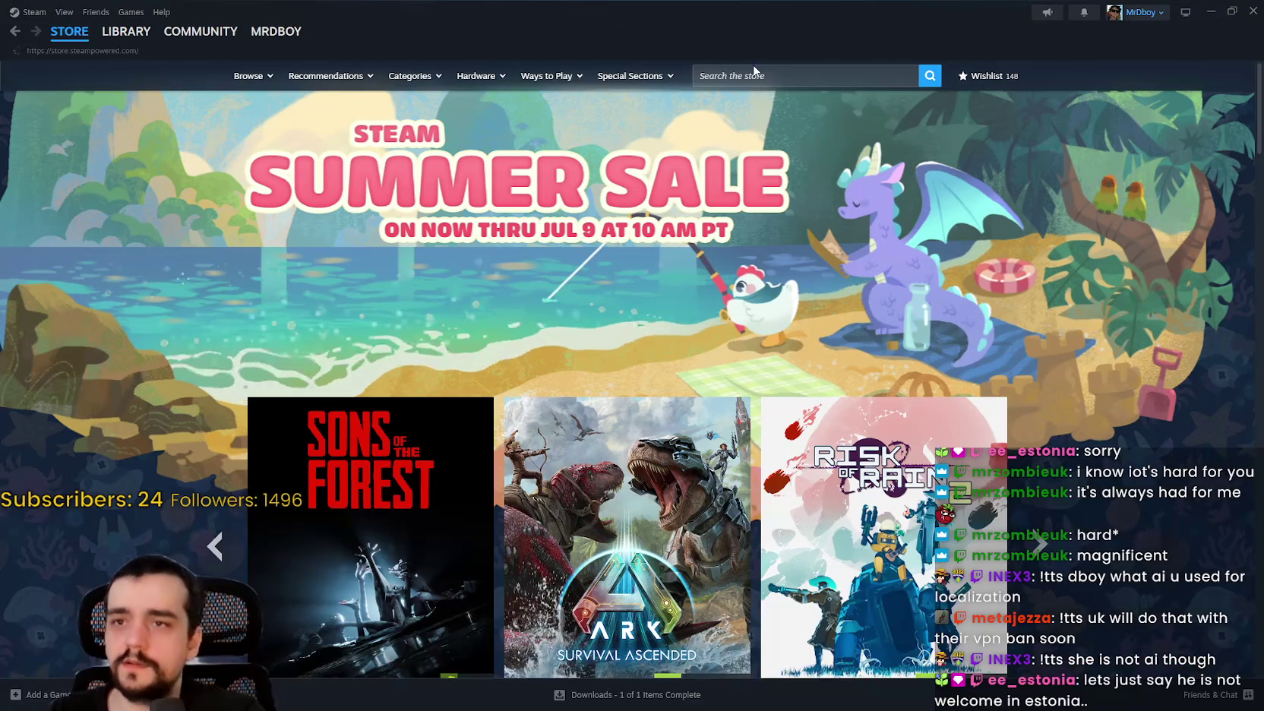
Search the Steam store for 'Your Mom', view its page, return to the store home, and close Steam.
left_click(784, 76)
type("Your Mom")
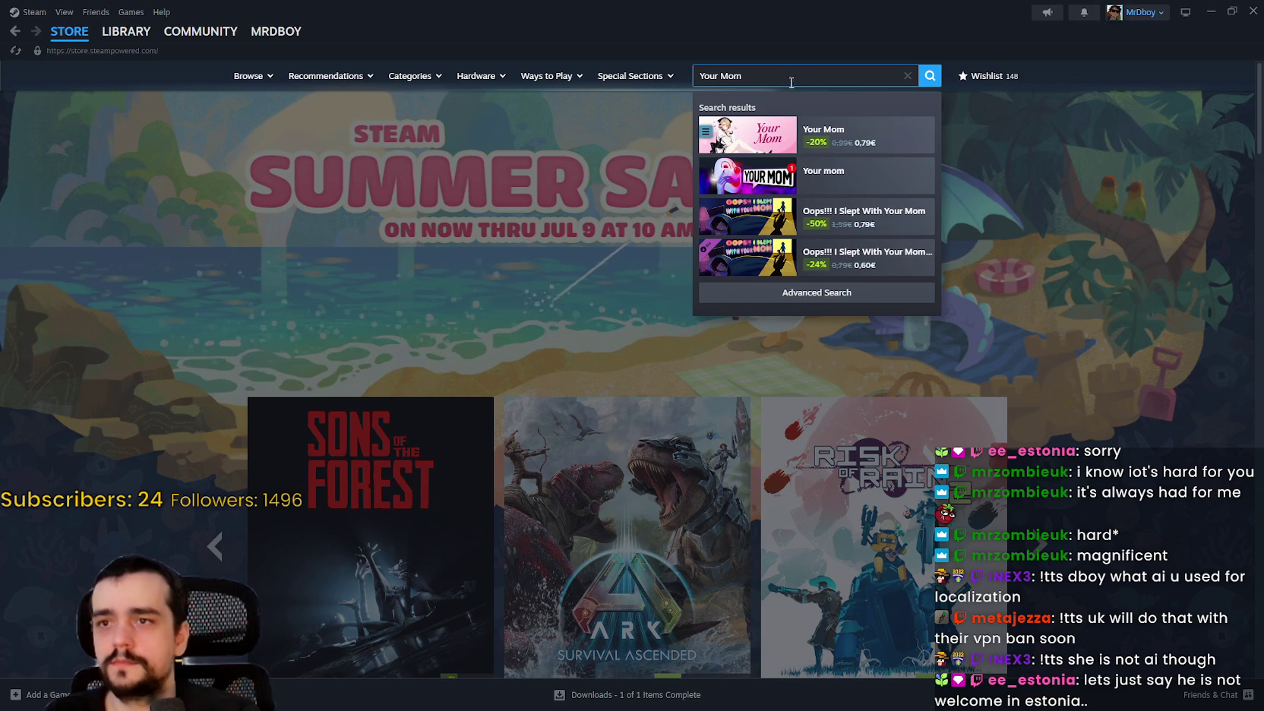
left_click(891, 127)
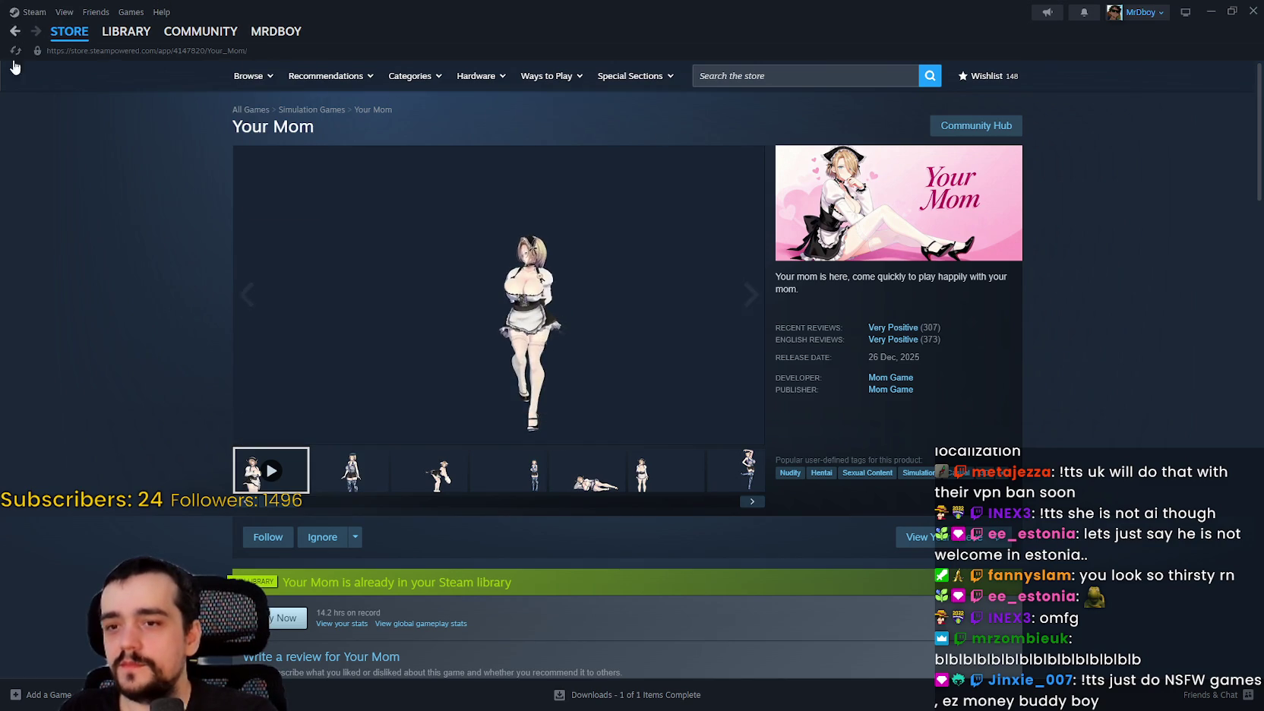
left_click(69, 31)
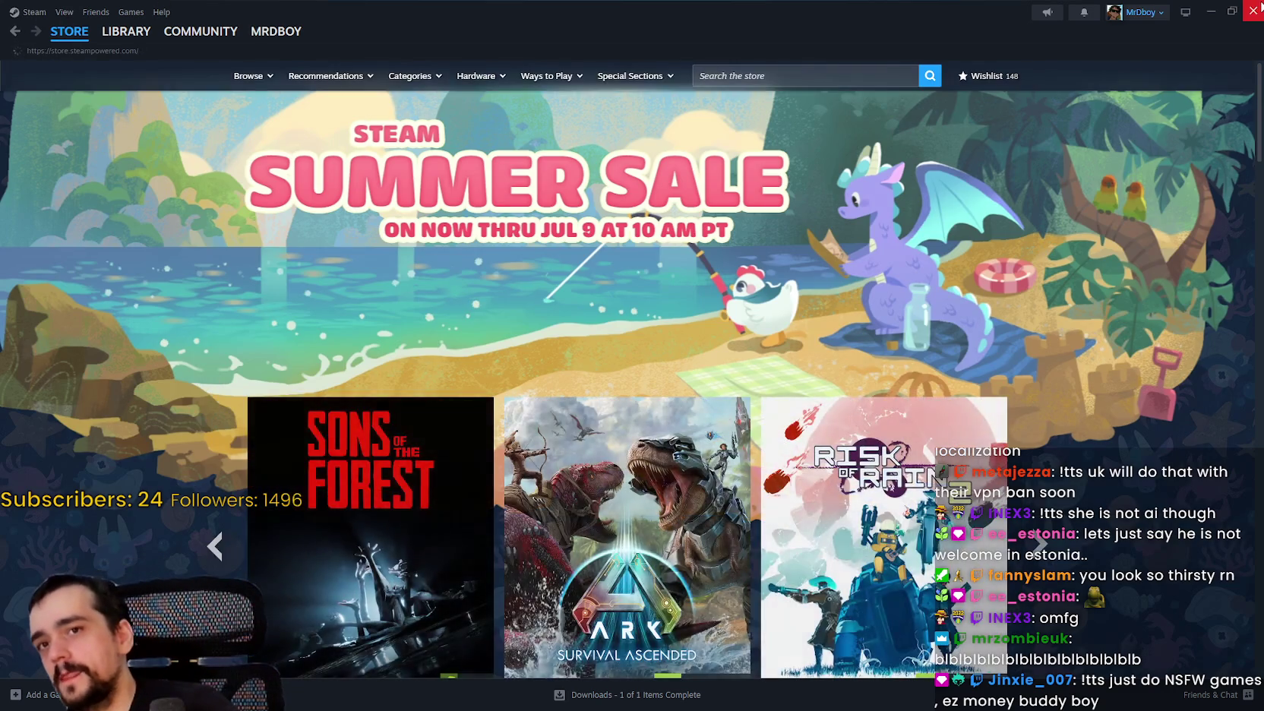
left_click(1245, 8)
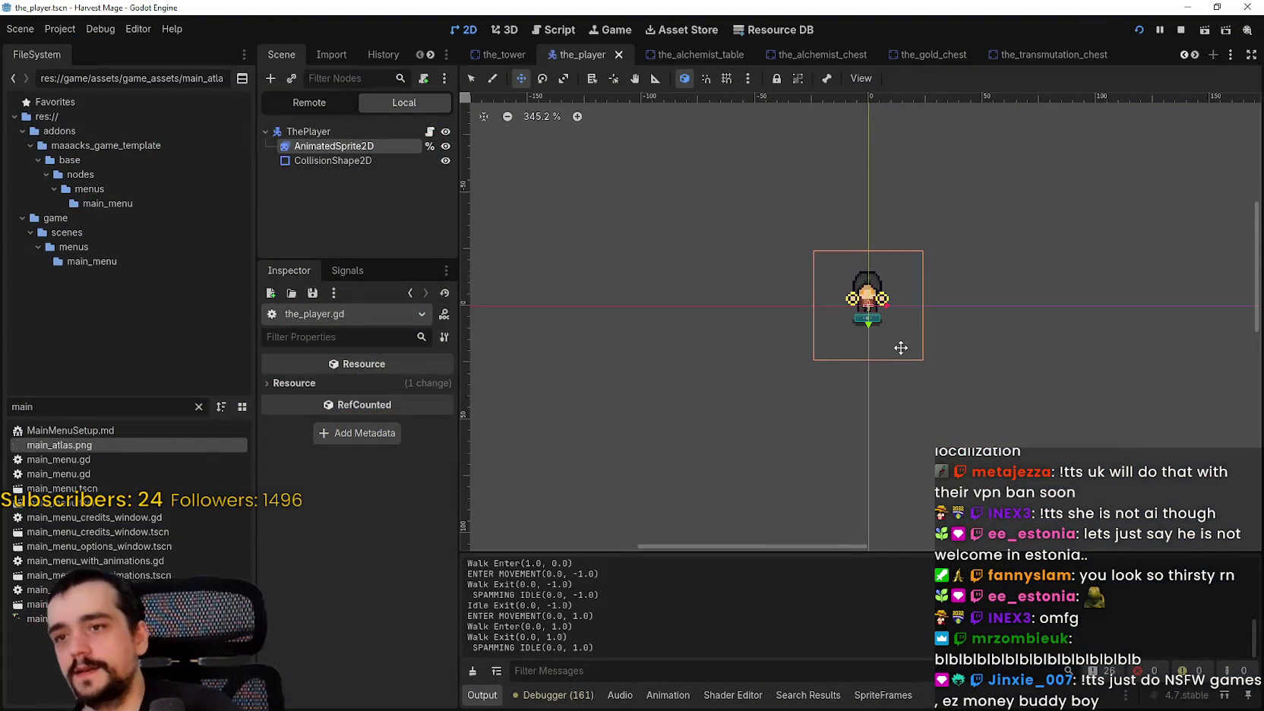
Open the_player.gd in the script editor and look over _ready and _physics_process.
left_click(429, 131)
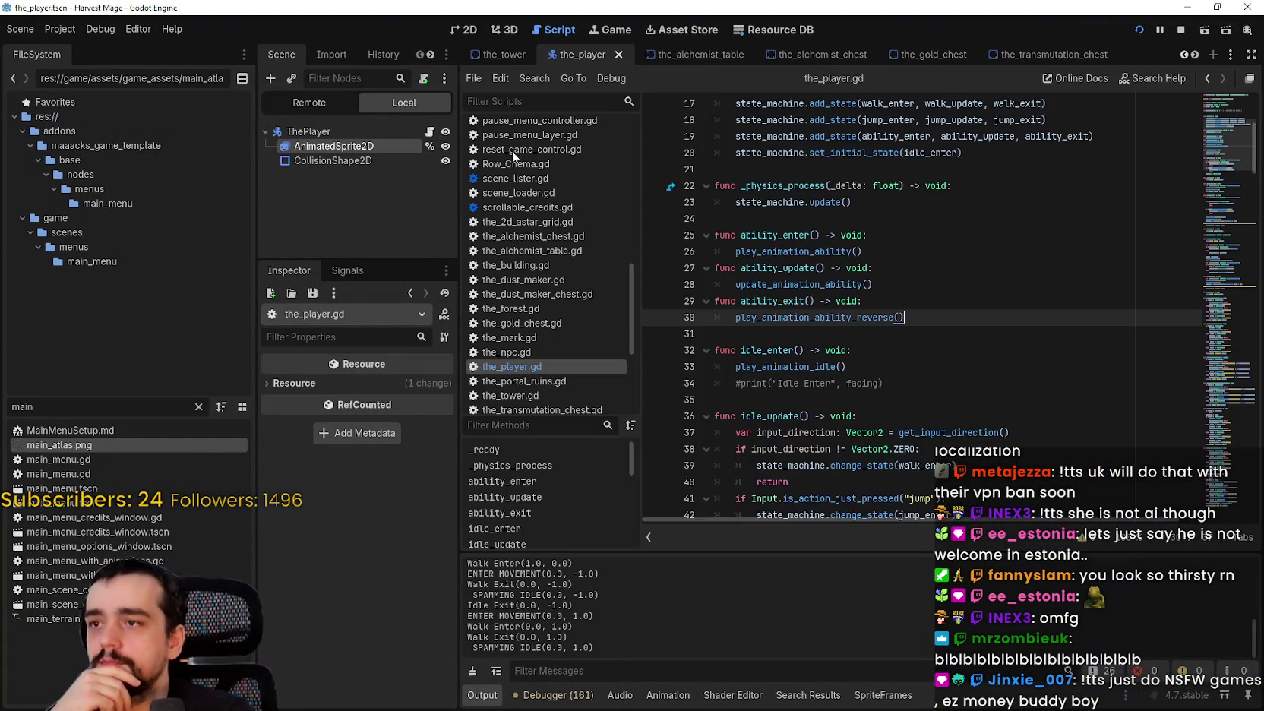
scroll(1010, 297, "up", 3)
left_click(957, 322)
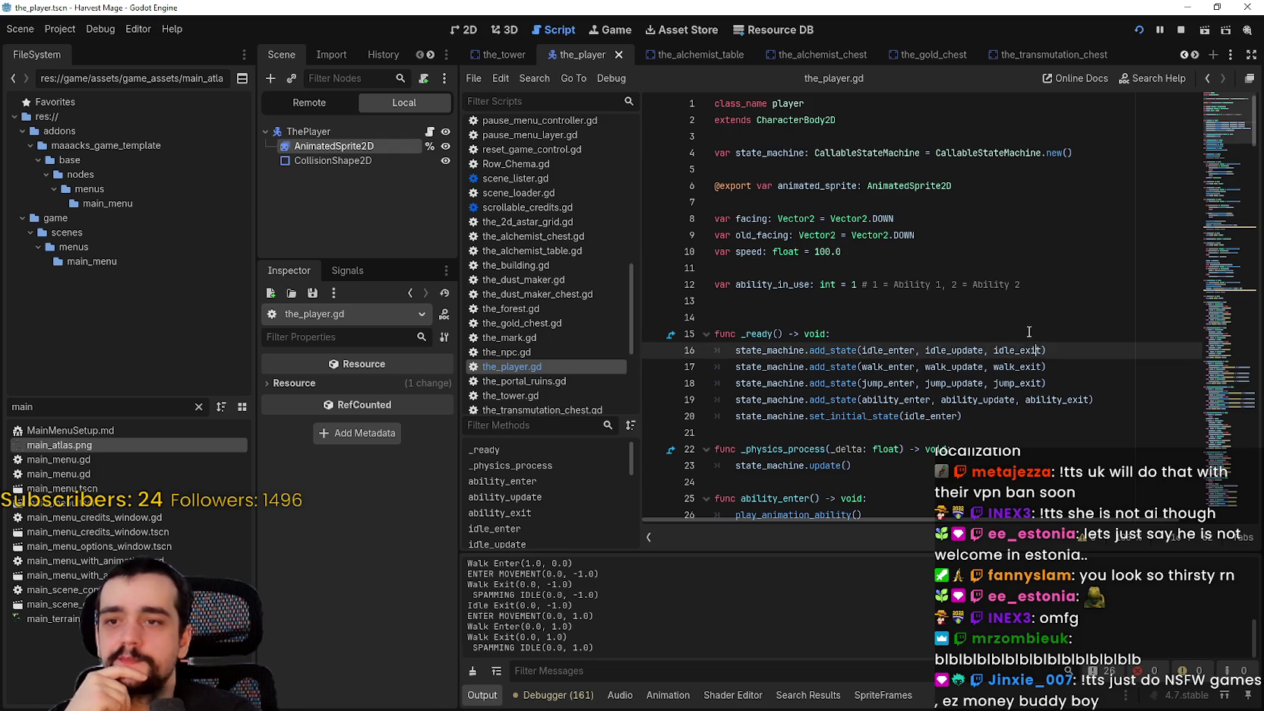
scroll(836, 319, "down", 3)
double_click(760, 312)
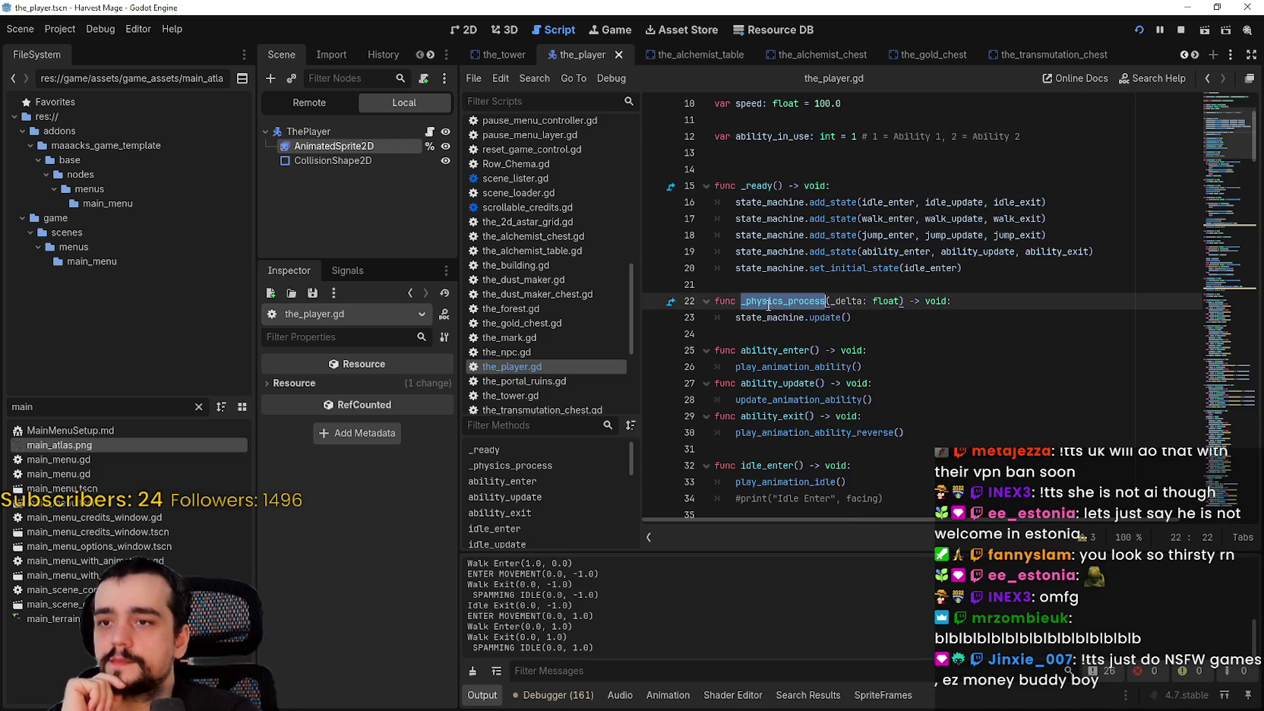
scroll(760, 311, "up", 2)
scroll(760, 311, "down", 2)
left_click(797, 193)
scroll(840, 240, "down", 4)
scroll(840, 240, "down", 10)
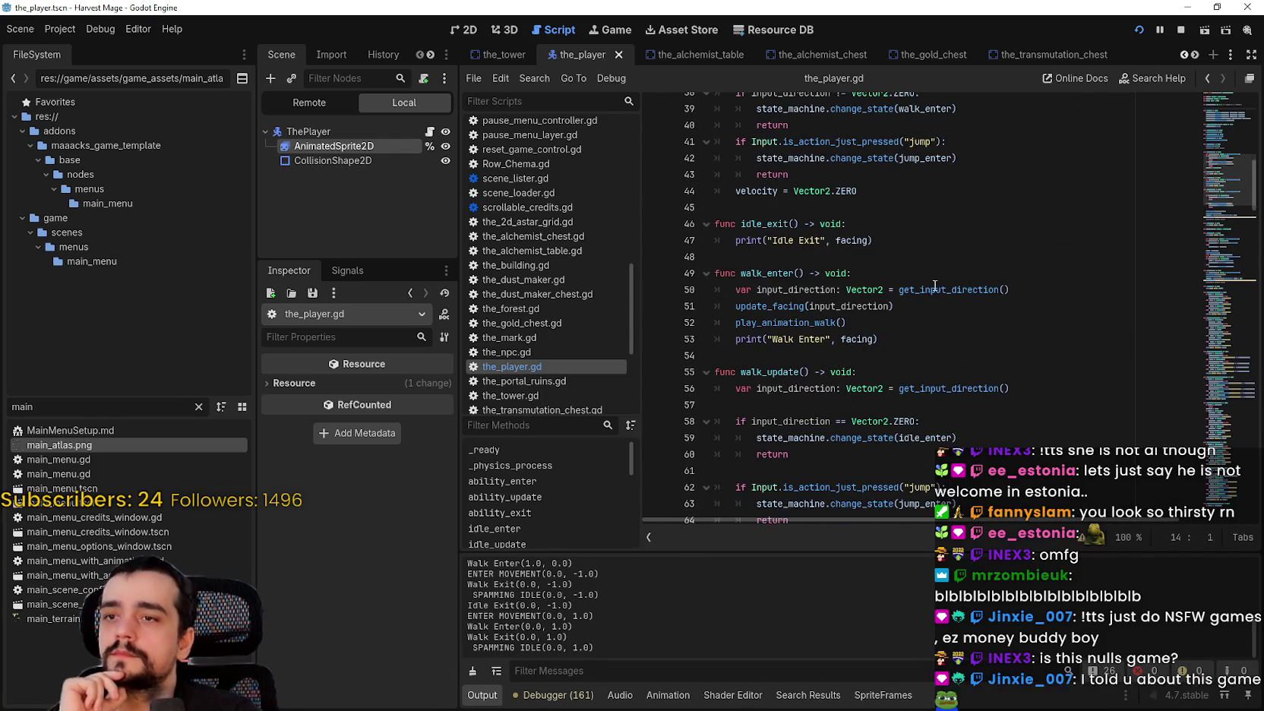
mouse_move(1228, 183)
left_mouse_down()
mouse_move(1226, 482)
mouse_move(1219, 507)
mouse_move(1210, 495)
left_mouse_up()
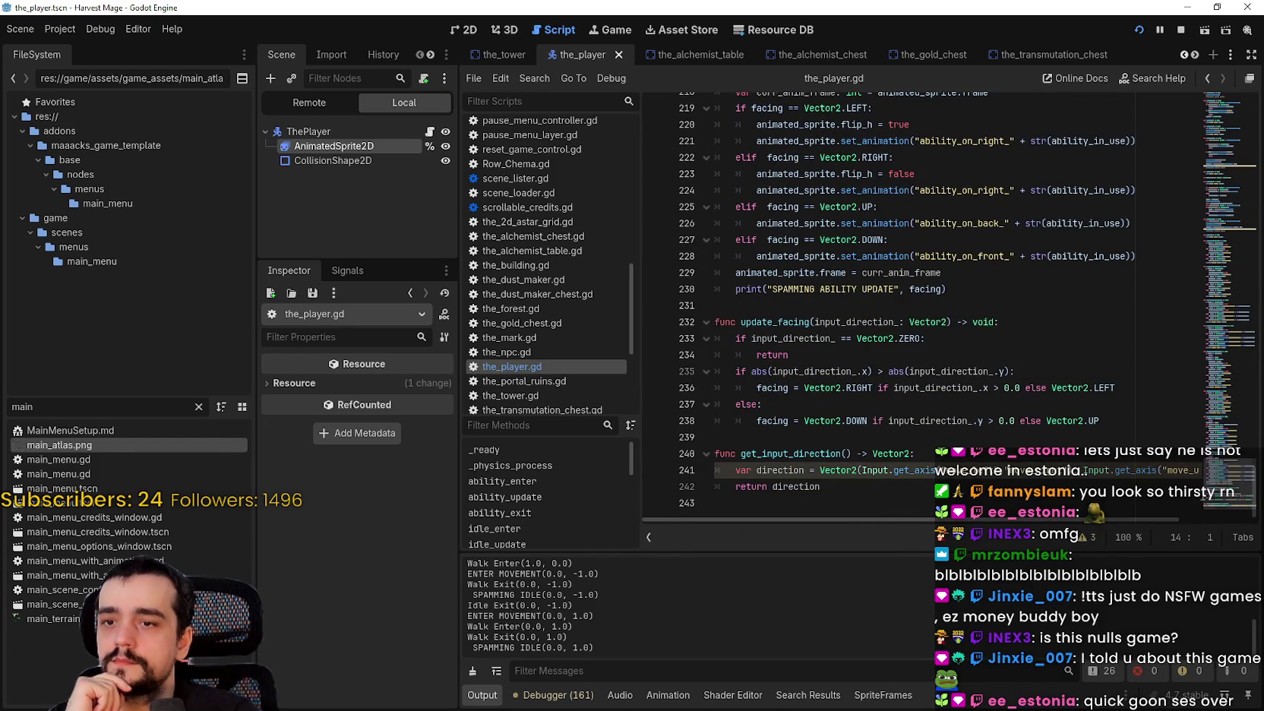
Browse the state functions, checking walk_update's jump check and idle_exit's print line.
scroll(1196, 532, "right", 2)
scroll(1196, 531, "left", 2)
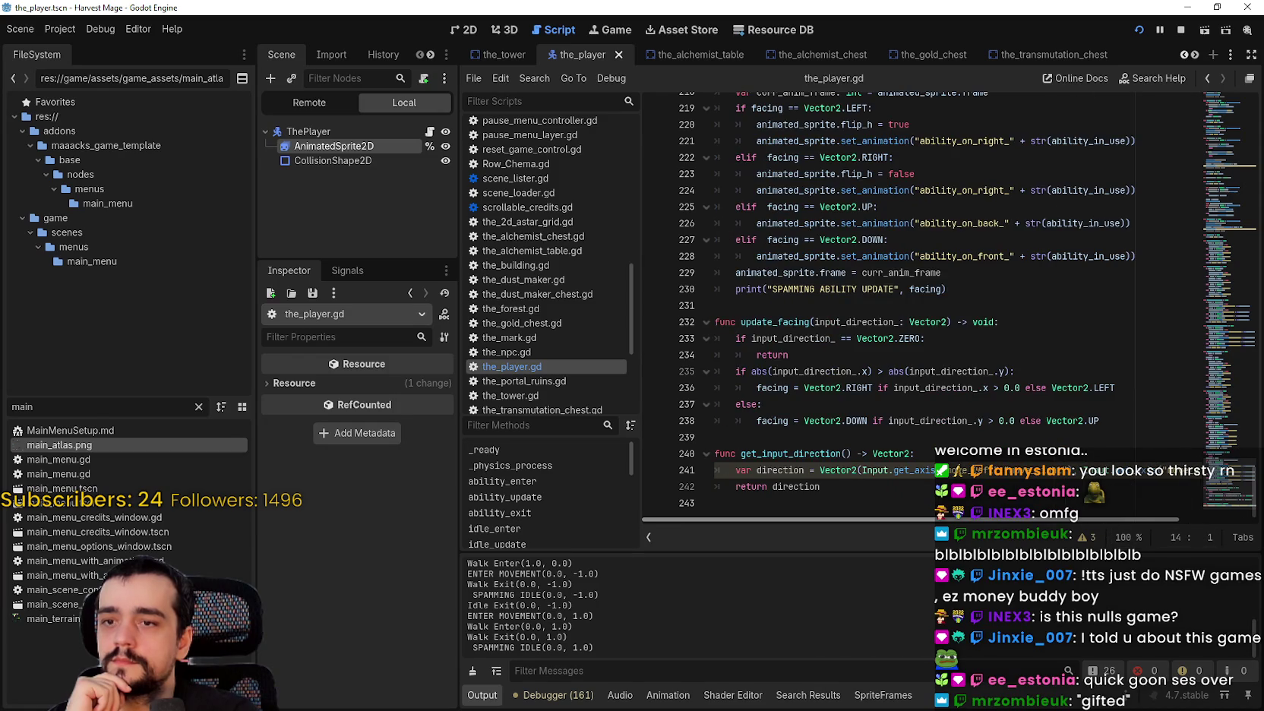
scroll(839, 420, "up", 10)
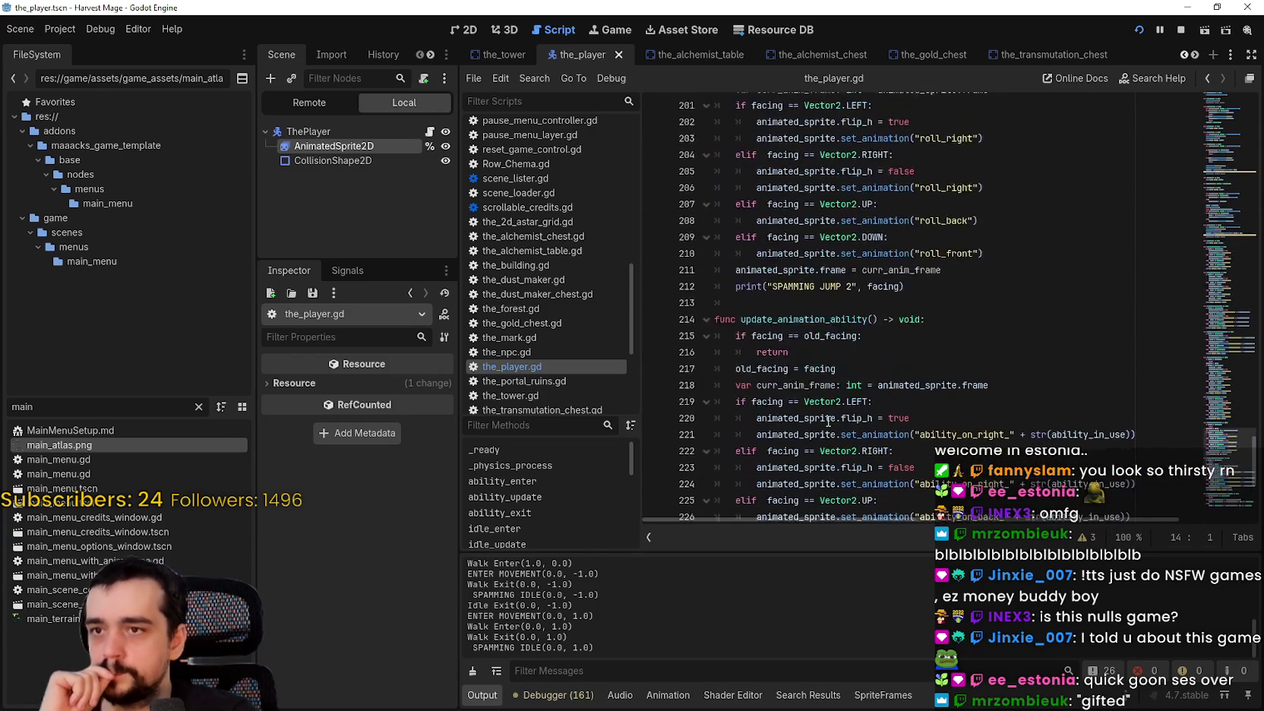
scroll(839, 420, "up", 18)
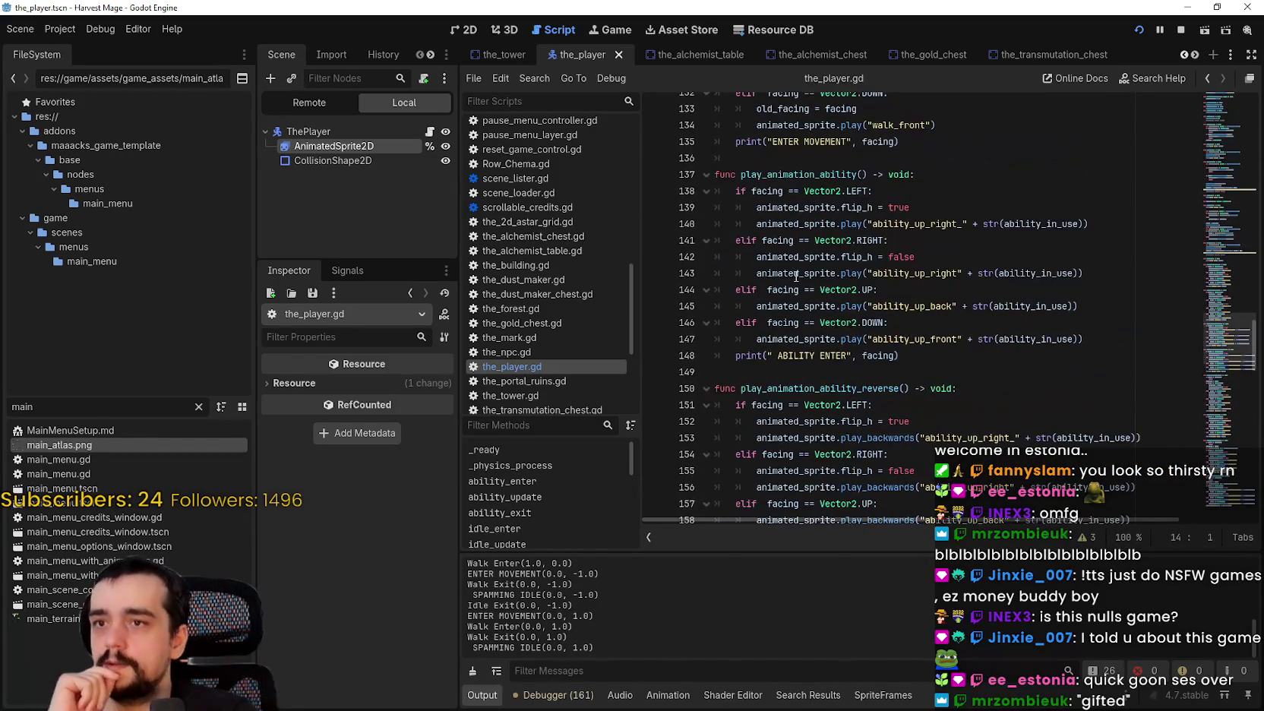
scroll(805, 278, "up", 15)
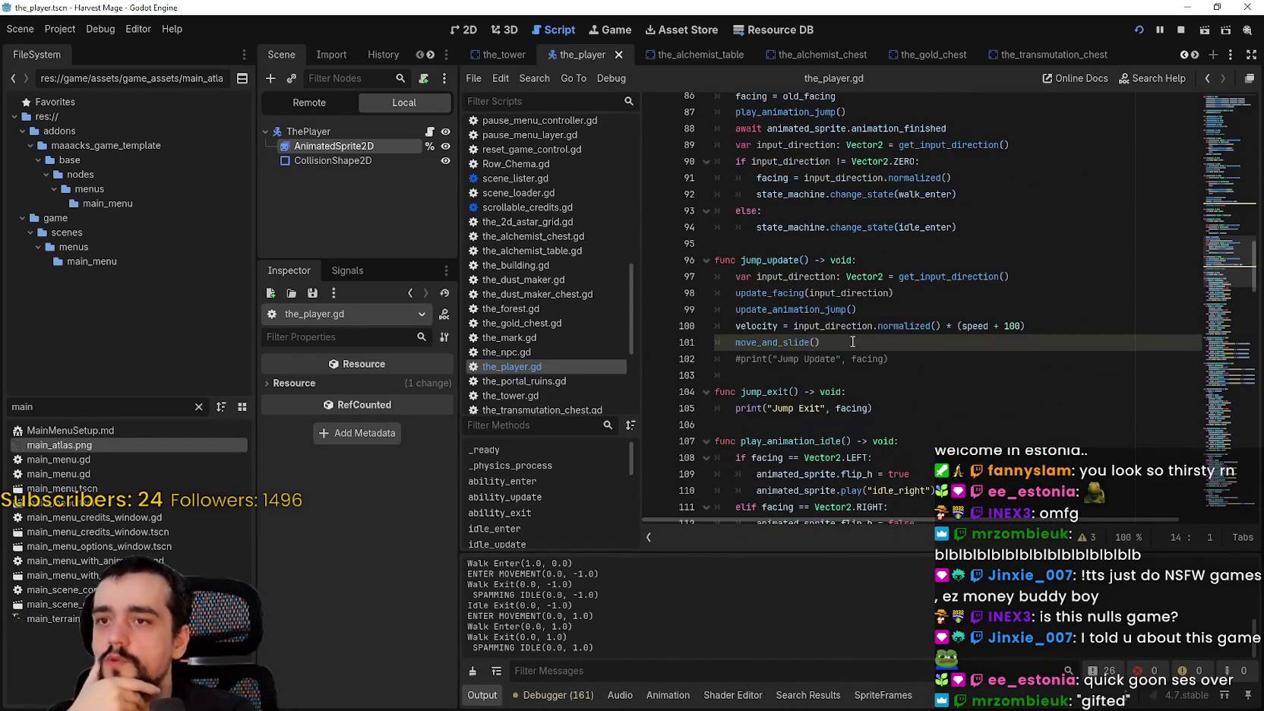
scroll(851, 339, "up", 15)
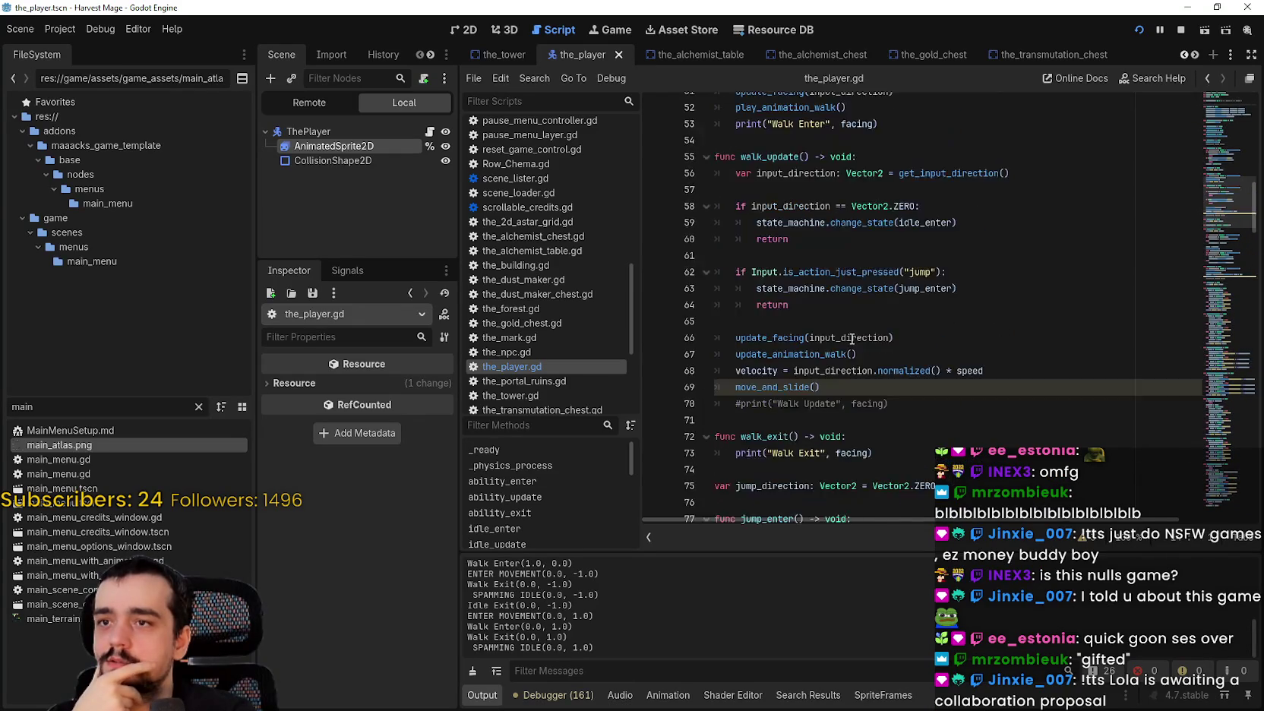
scroll(851, 337, "down", 2)
left_click(836, 409)
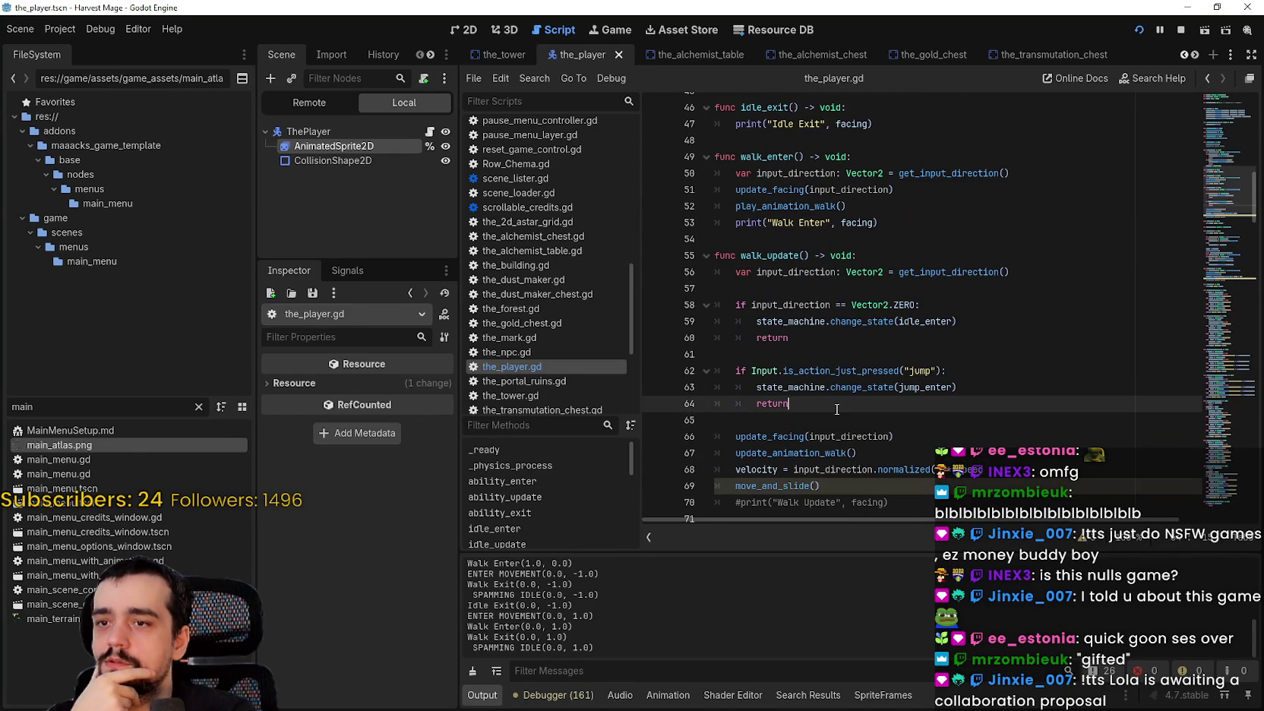
scroll(836, 375, "up", 2)
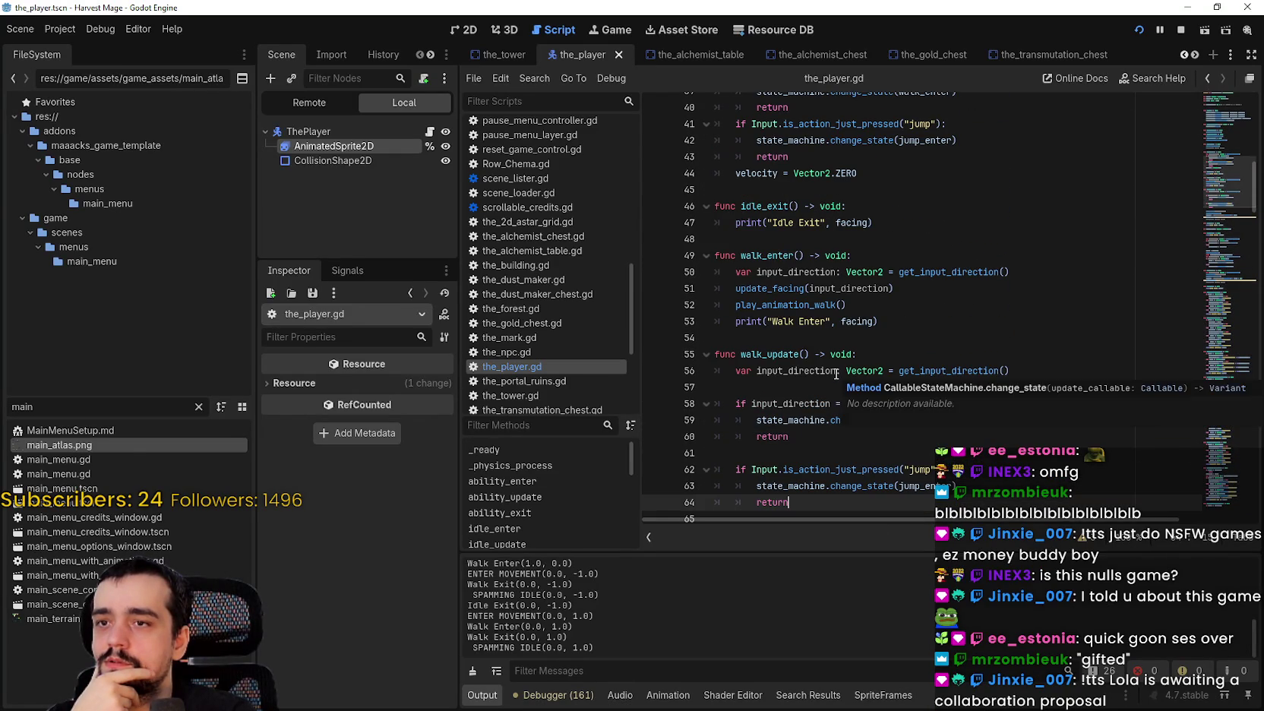
left_click(806, 326)
scroll(983, 395, "down", 1)
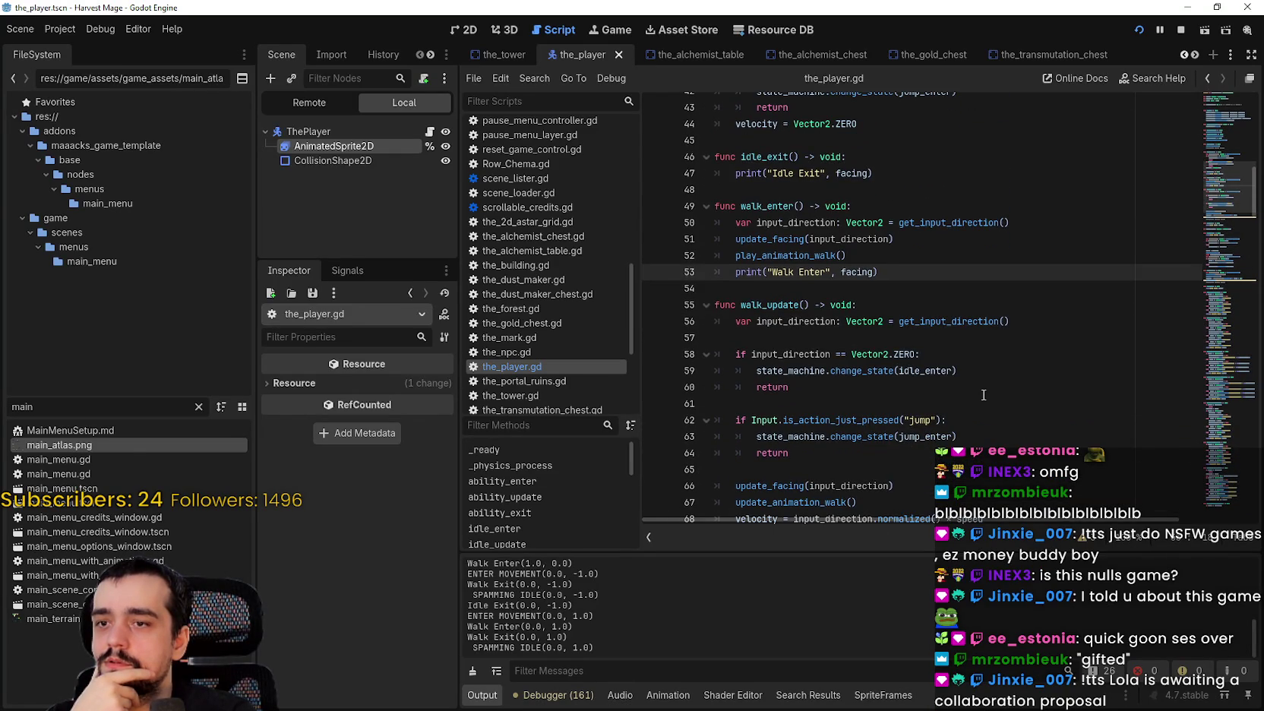
left_click(803, 306)
scroll(831, 319, "up", 3)
left_click(835, 321)
left_click(858, 290)
Select idle_update's jump check and start a new line below it.
scroll(889, 285, "up", 3)
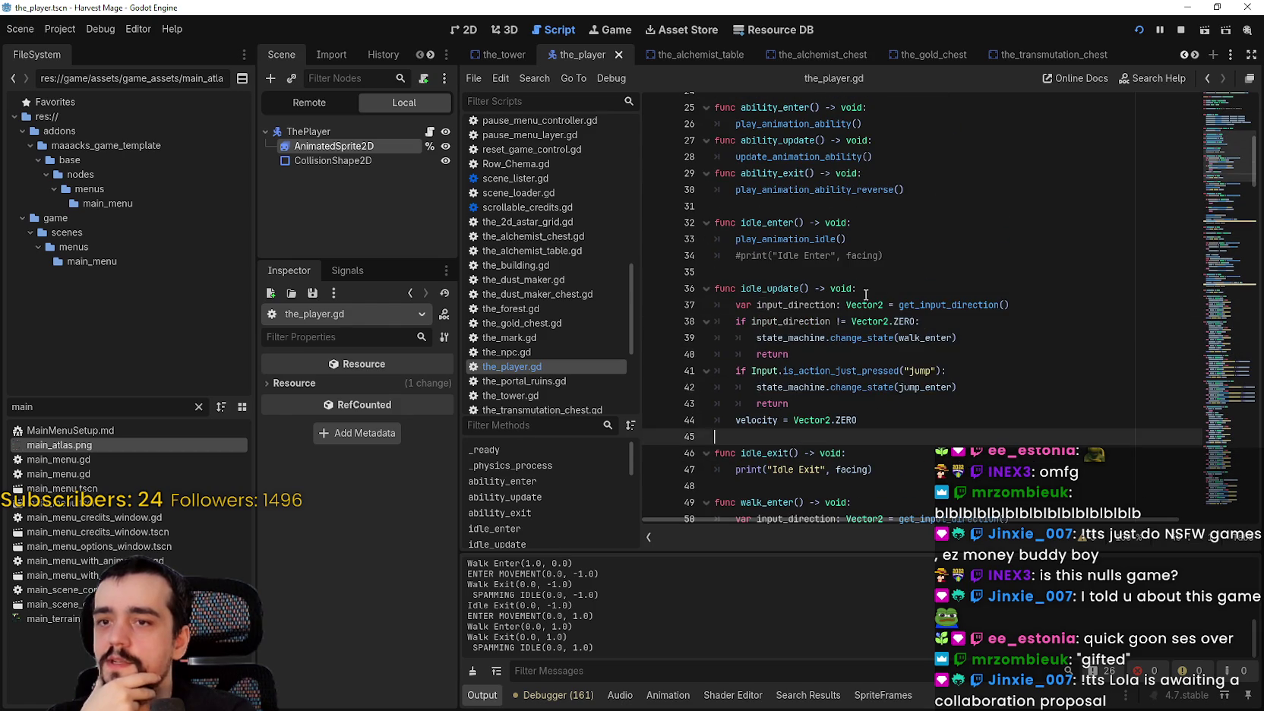
left_click_drag(865, 295, 909, 405)
left_click(909, 405)
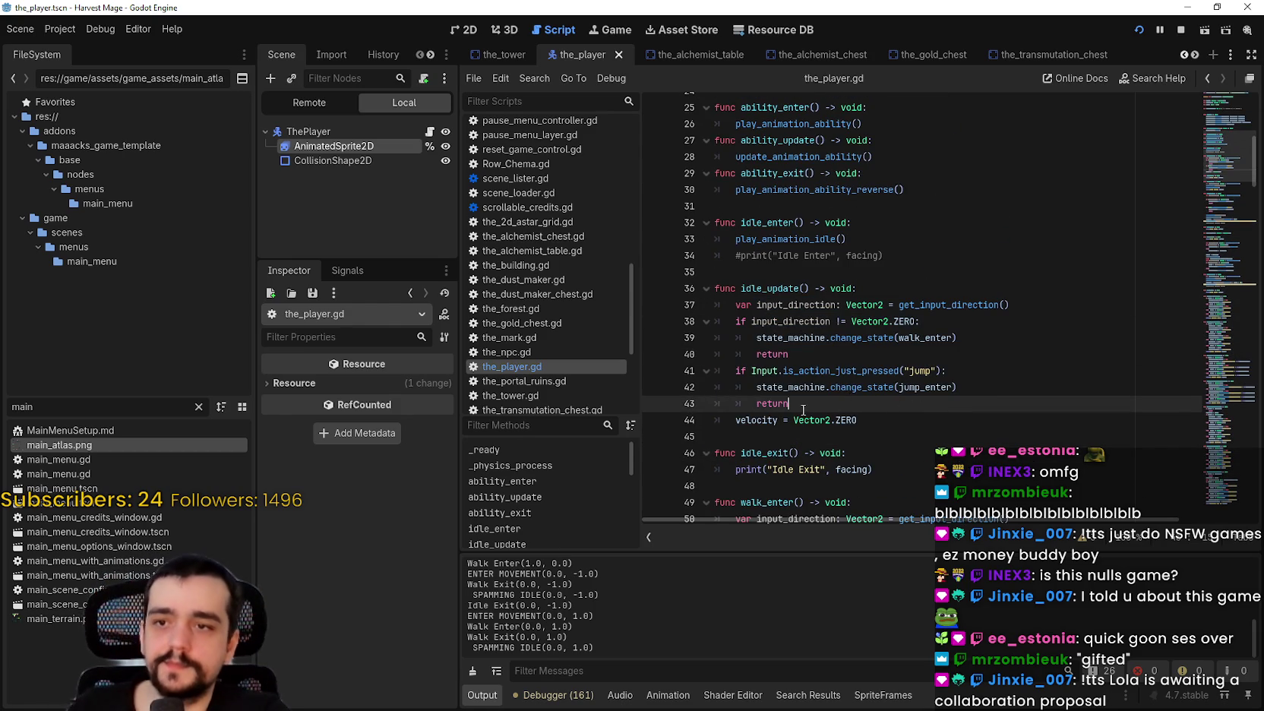
scroll(835, 380, "down", 1)
left_click_drag(801, 351, 688, 315)
key("ctrl+c")
left_click(822, 362)
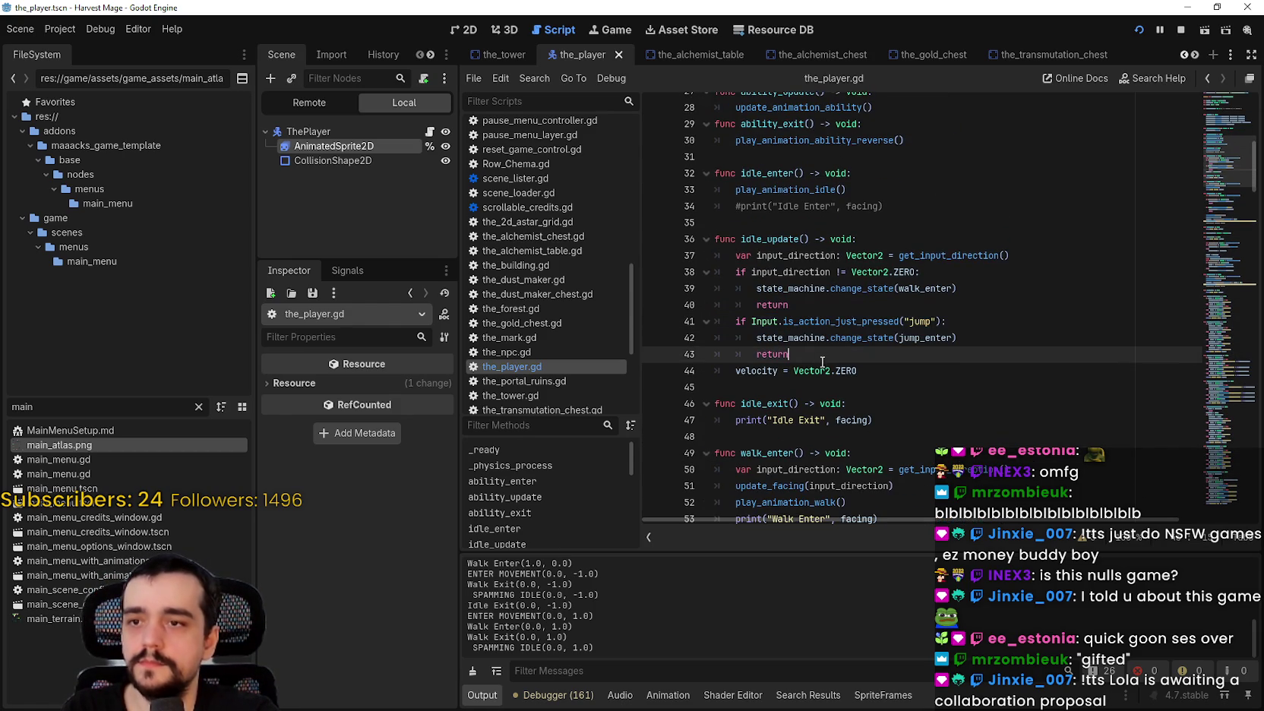
key("Return")
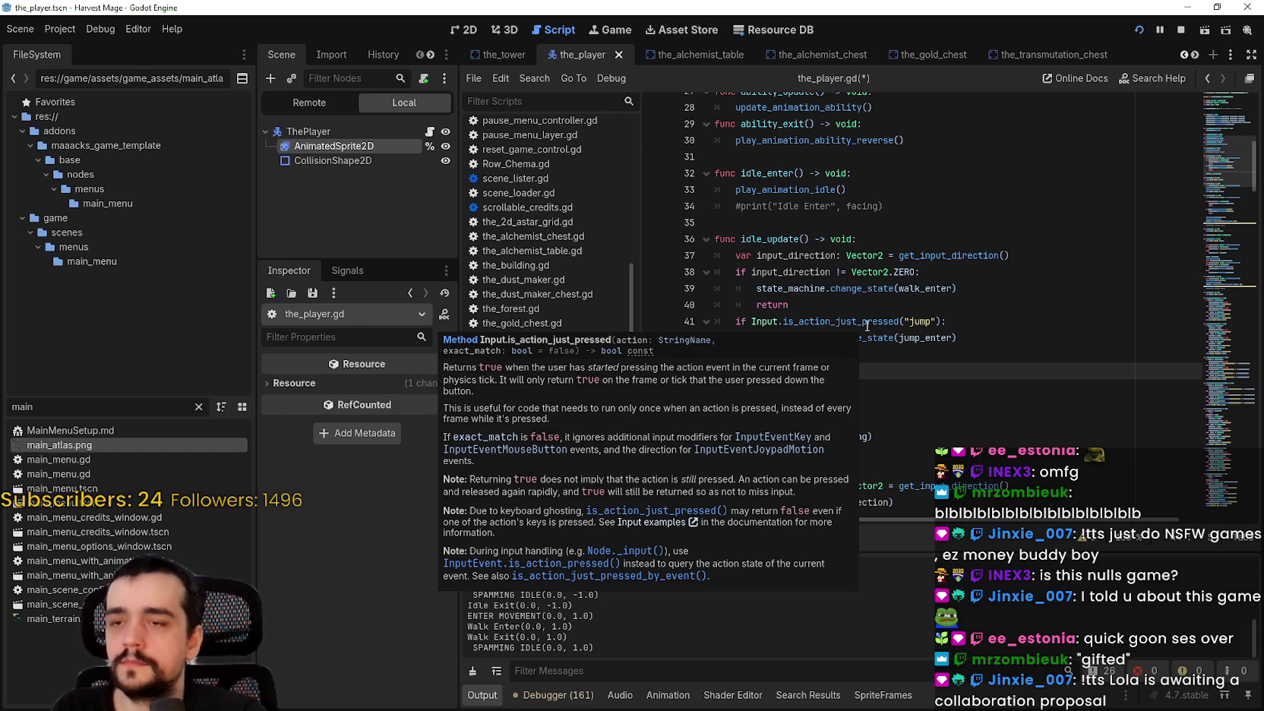
Paste a copy of the jump check and change its action to ability_1.
key("ctrl+v")
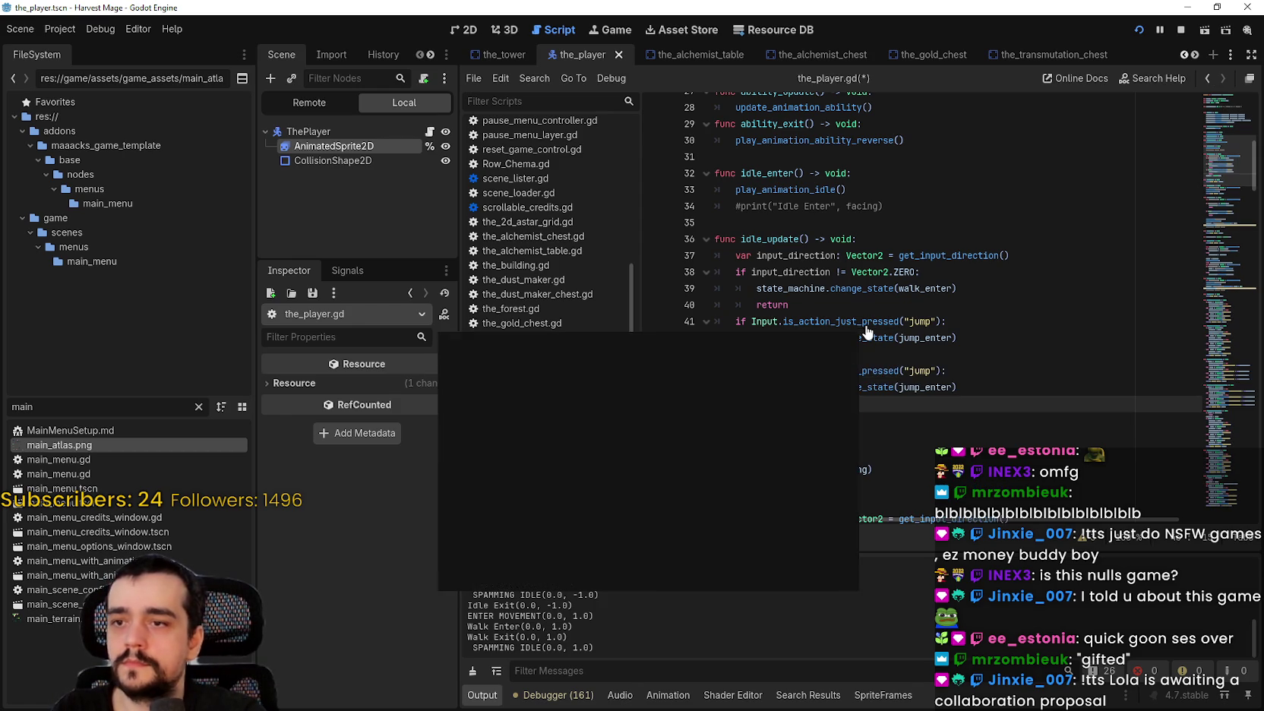
double_click(920, 371)
scroll(958, 351, "down", 1)
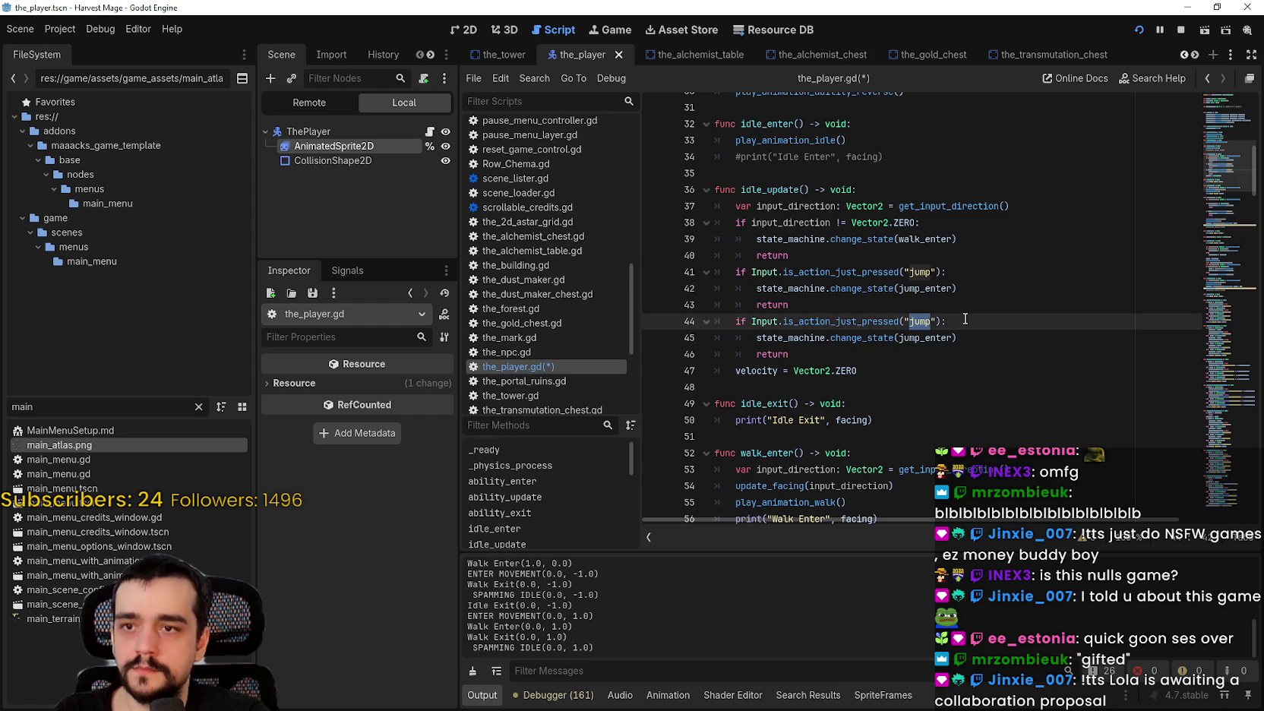
type("abi")
key("Return")
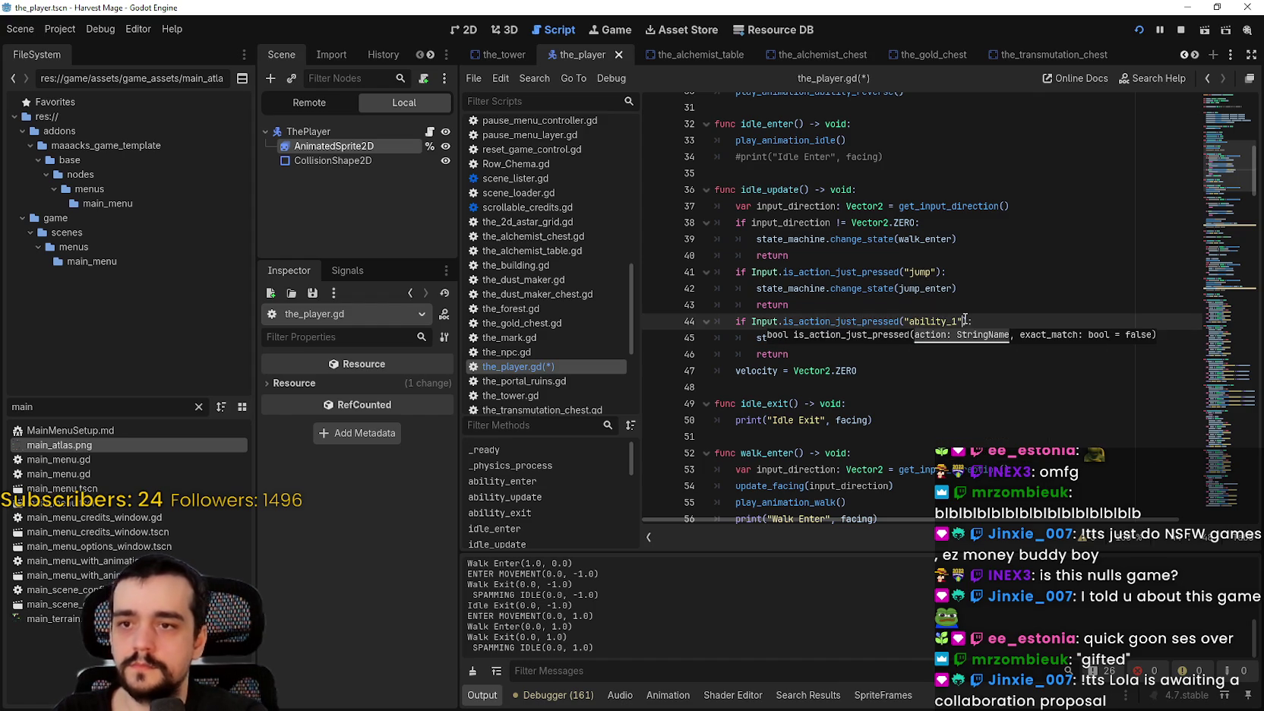
Replace jump_enter with ability_enter in the new ability branch.
left_click(784, 271)
left_click(886, 356)
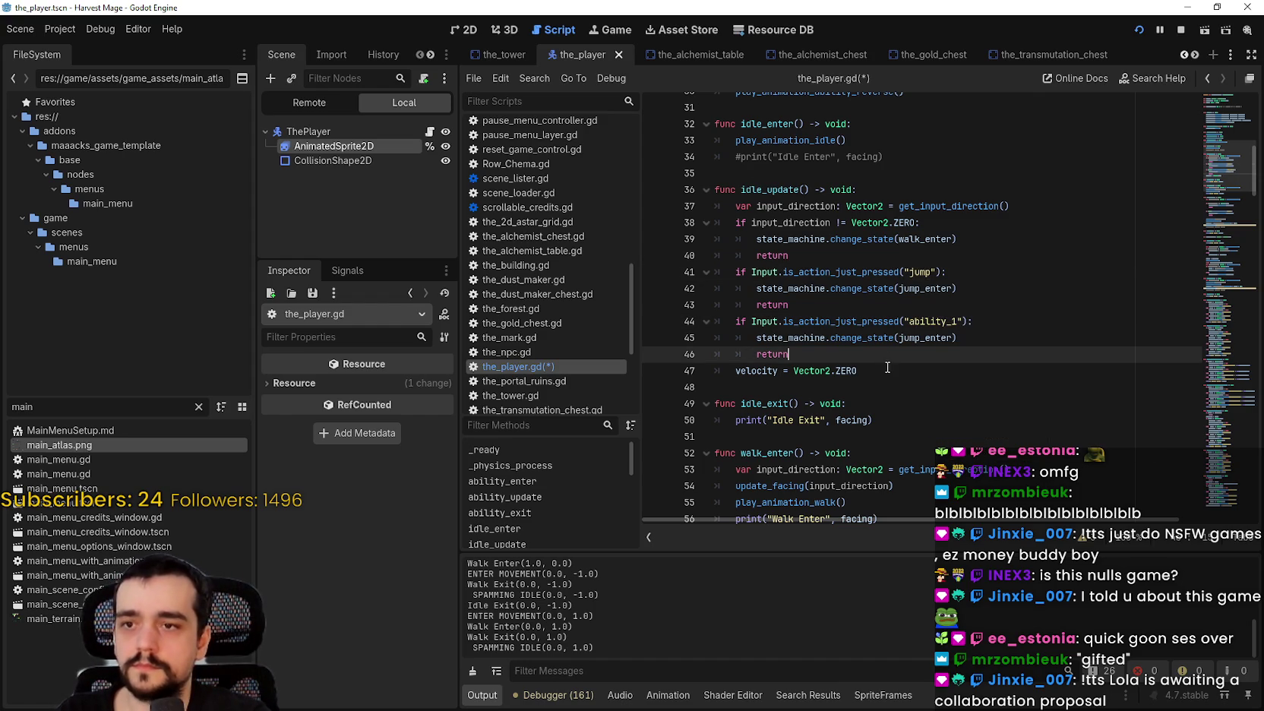
double_click(925, 338)
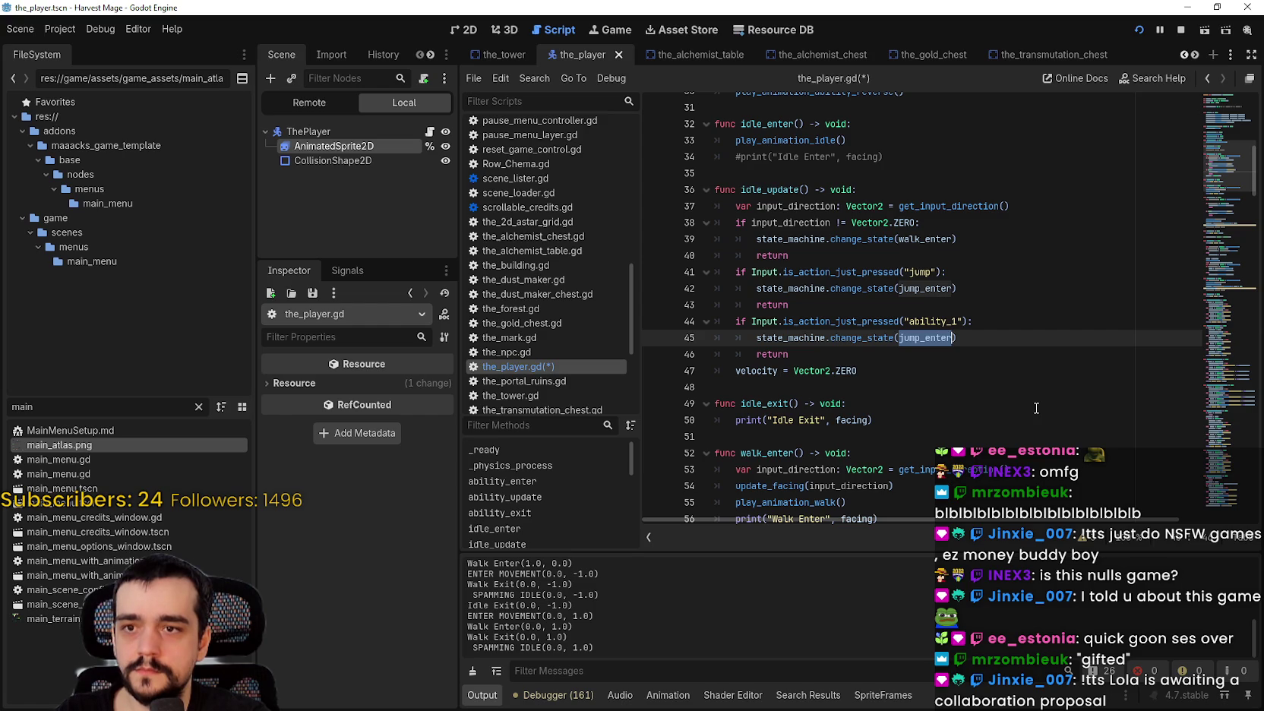
type("ab")
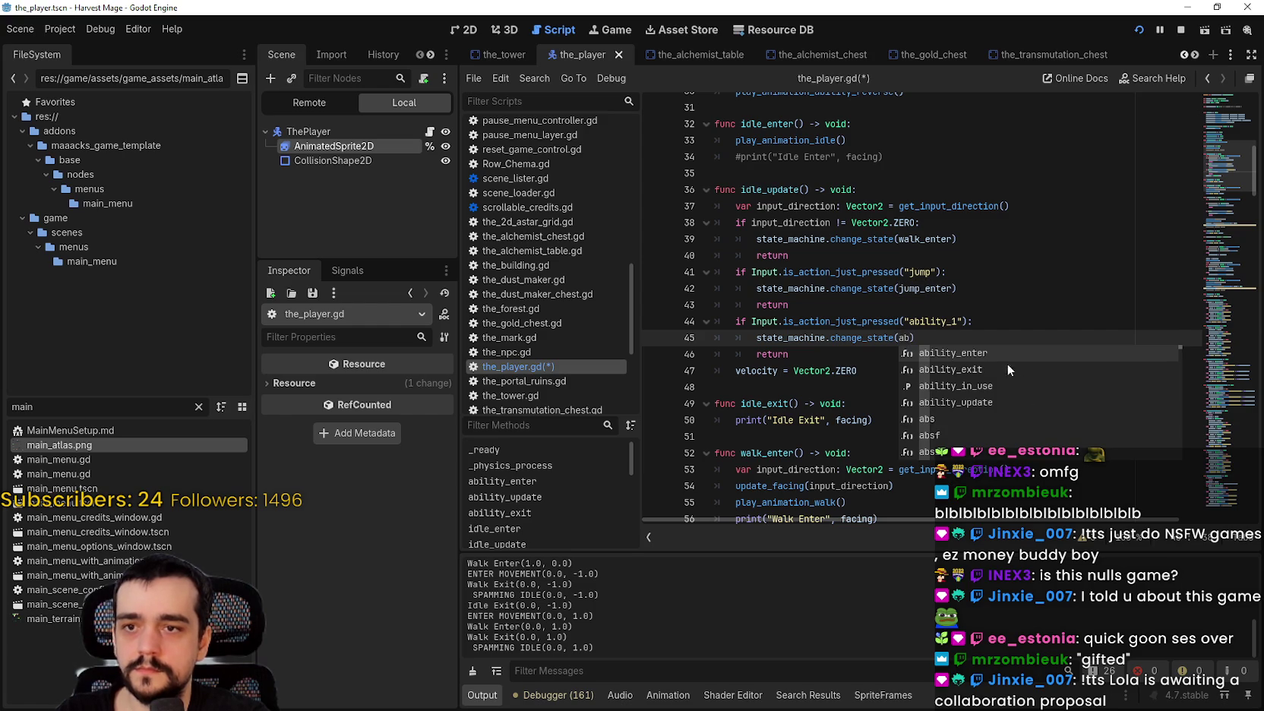
key("Return")
left_click(994, 351)
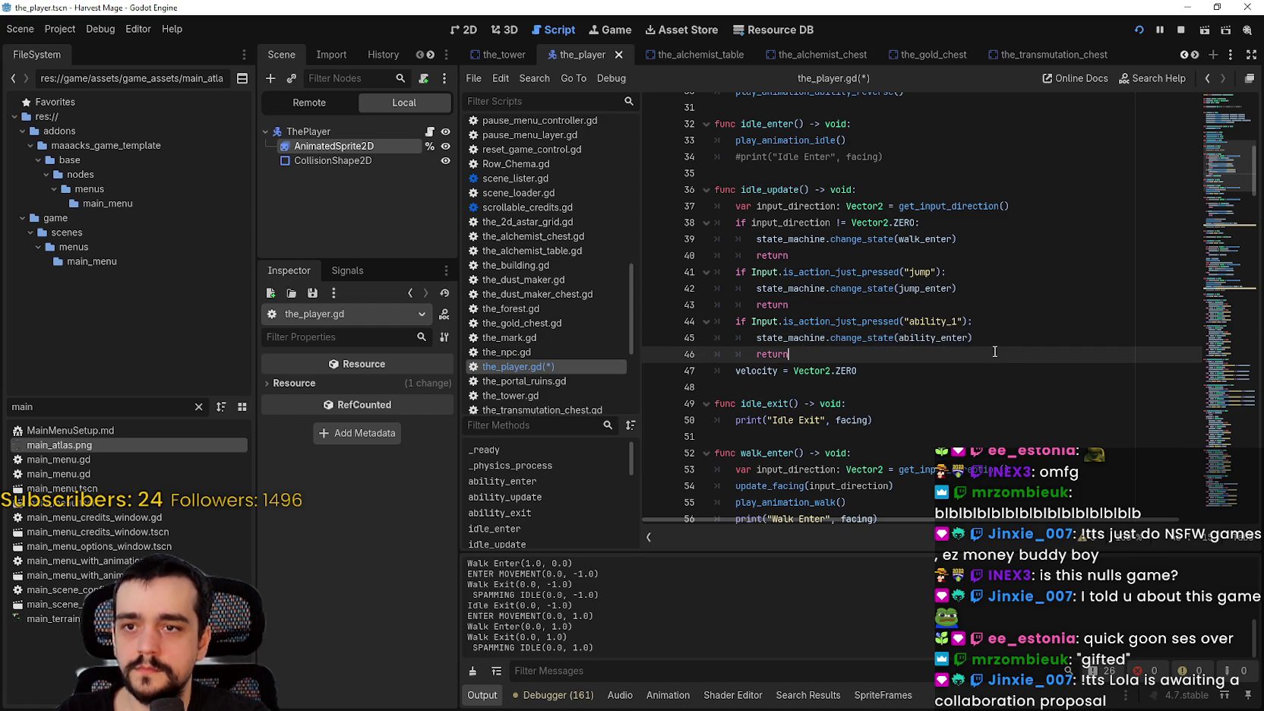
Extend line 44's condition with 'or Input.is_action_just_pressed("ability_2")' and save the_player.gd.
left_click(953, 323)
left_click_drag(763, 322, 962, 320)
left_click(970, 321)
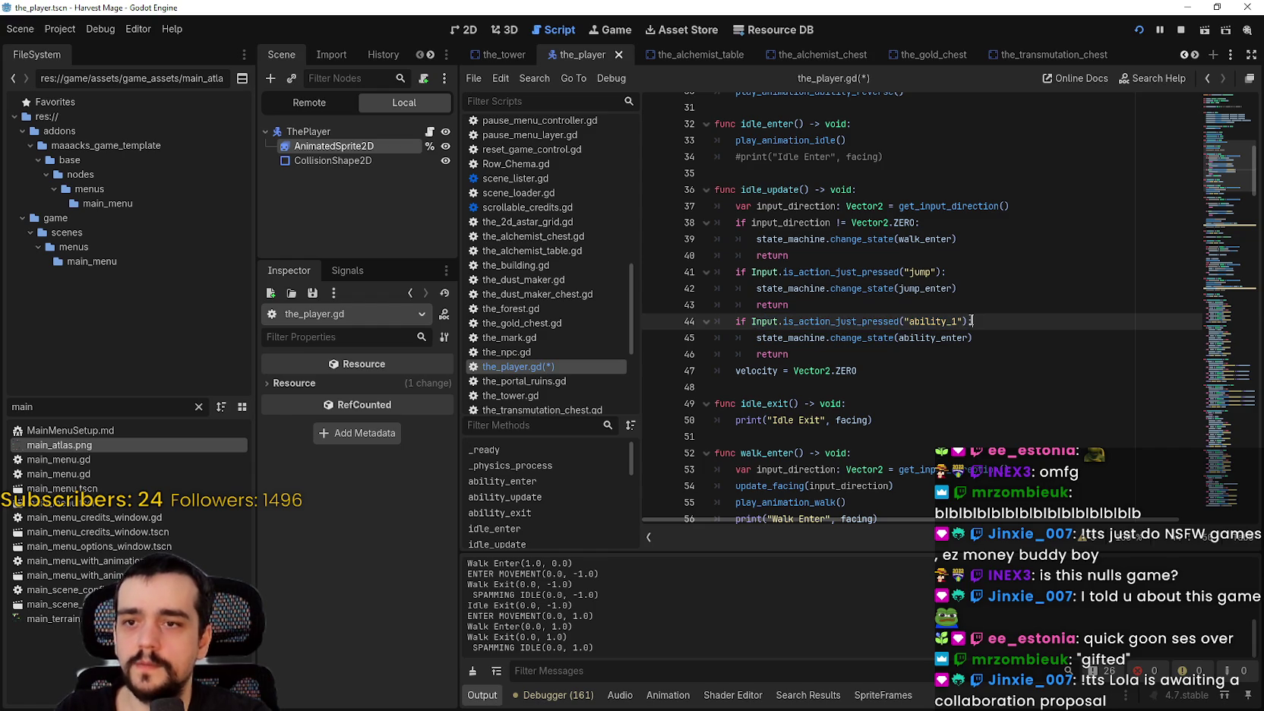
type("or Input.is_action_just_pressed(\"ability_1\")")
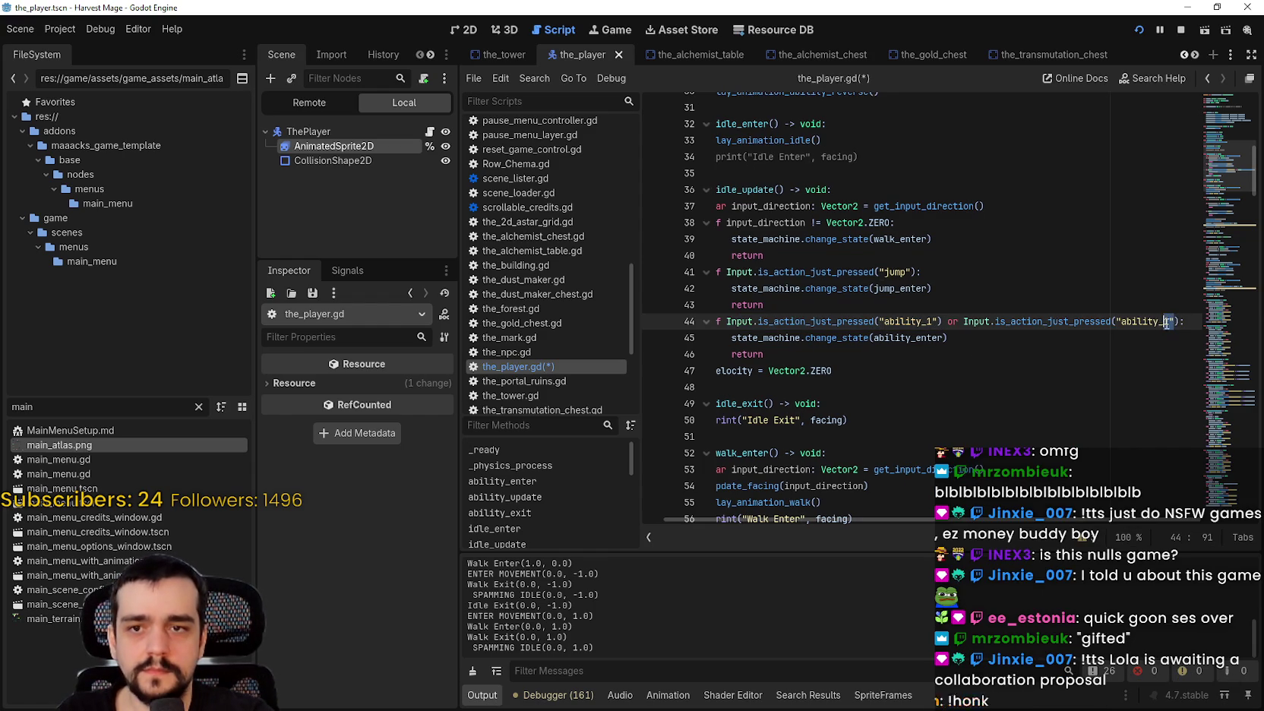
type("2")
left_click(1014, 357)
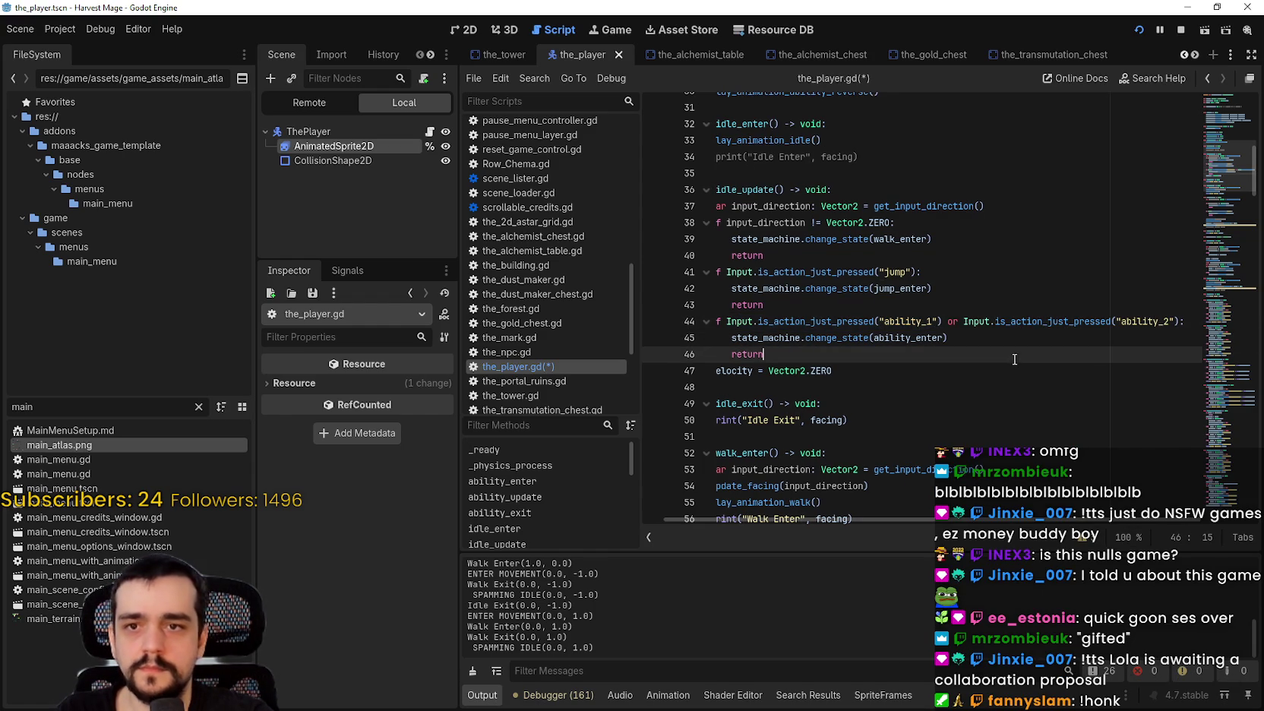
key("ctrl+s")
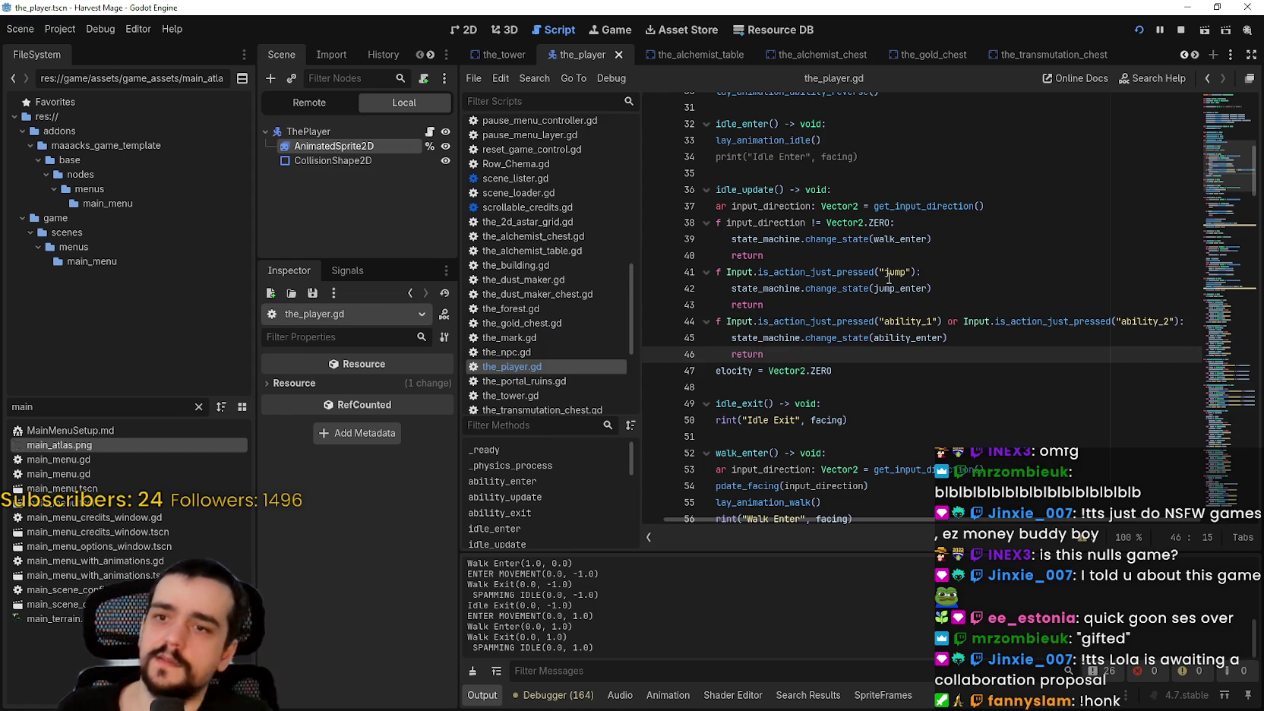
left_click(921, 321)
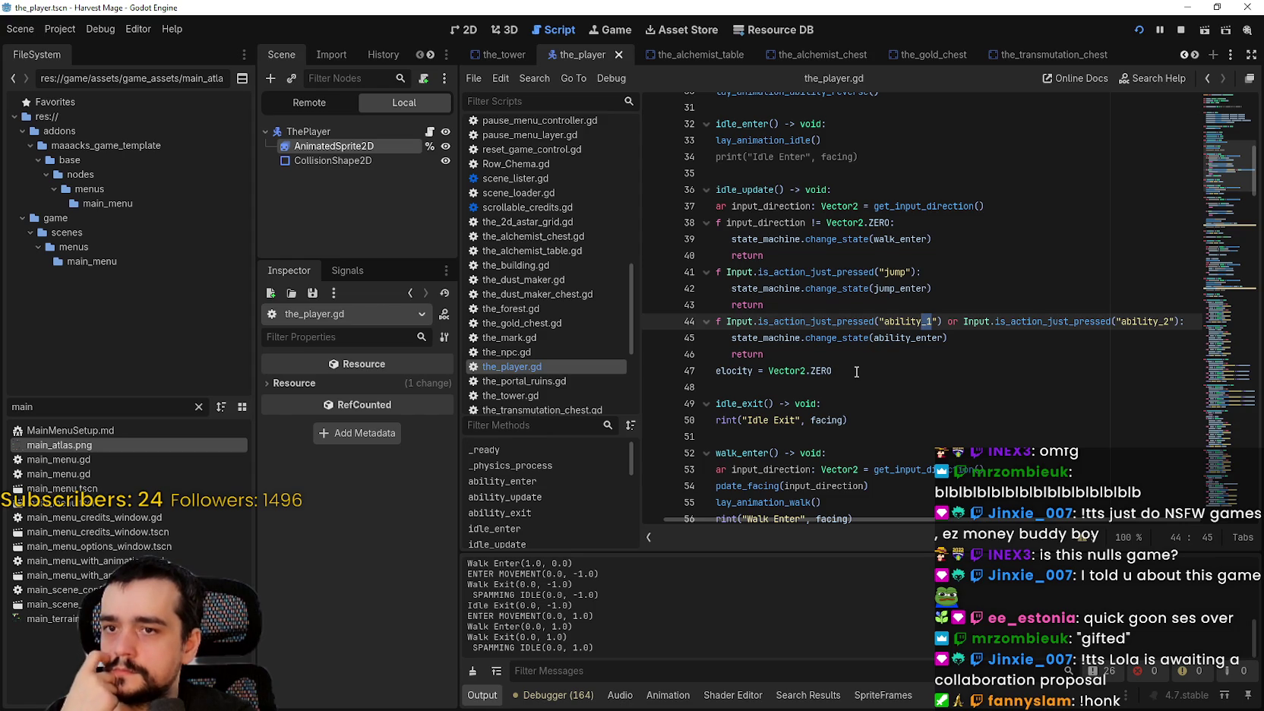
left_click(847, 354)
left_click(870, 337)
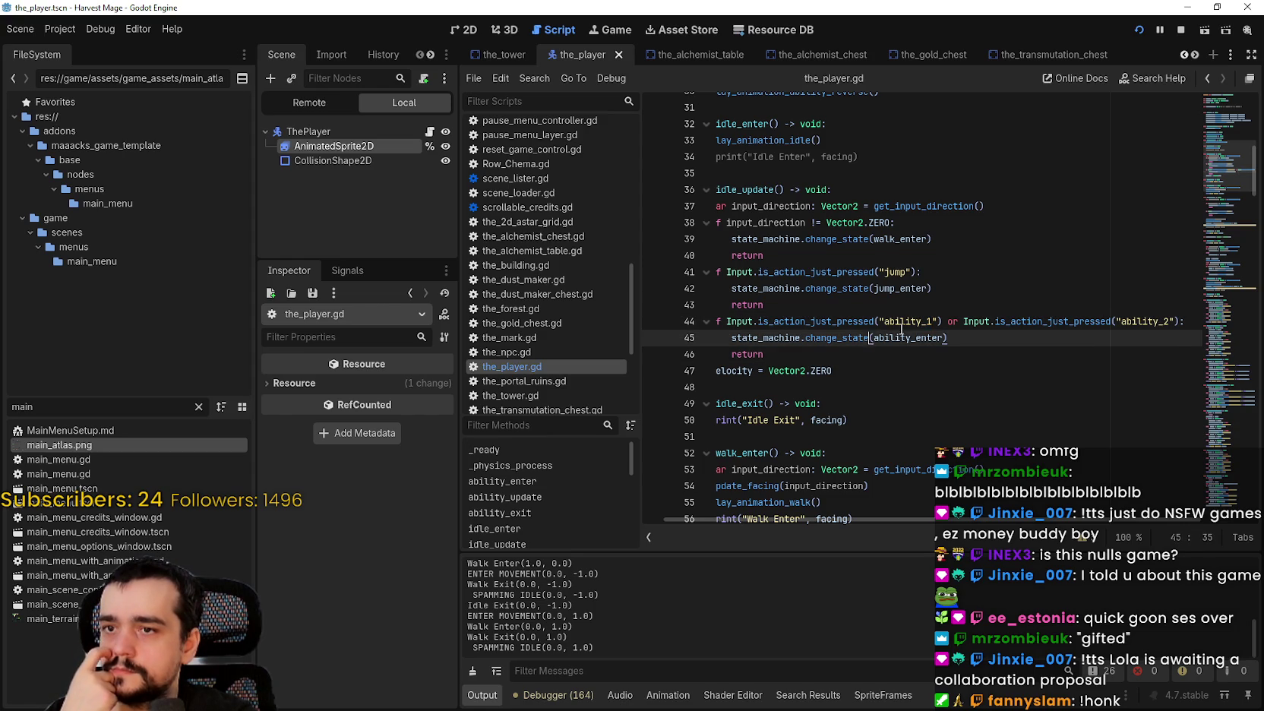
double_click(912, 337)
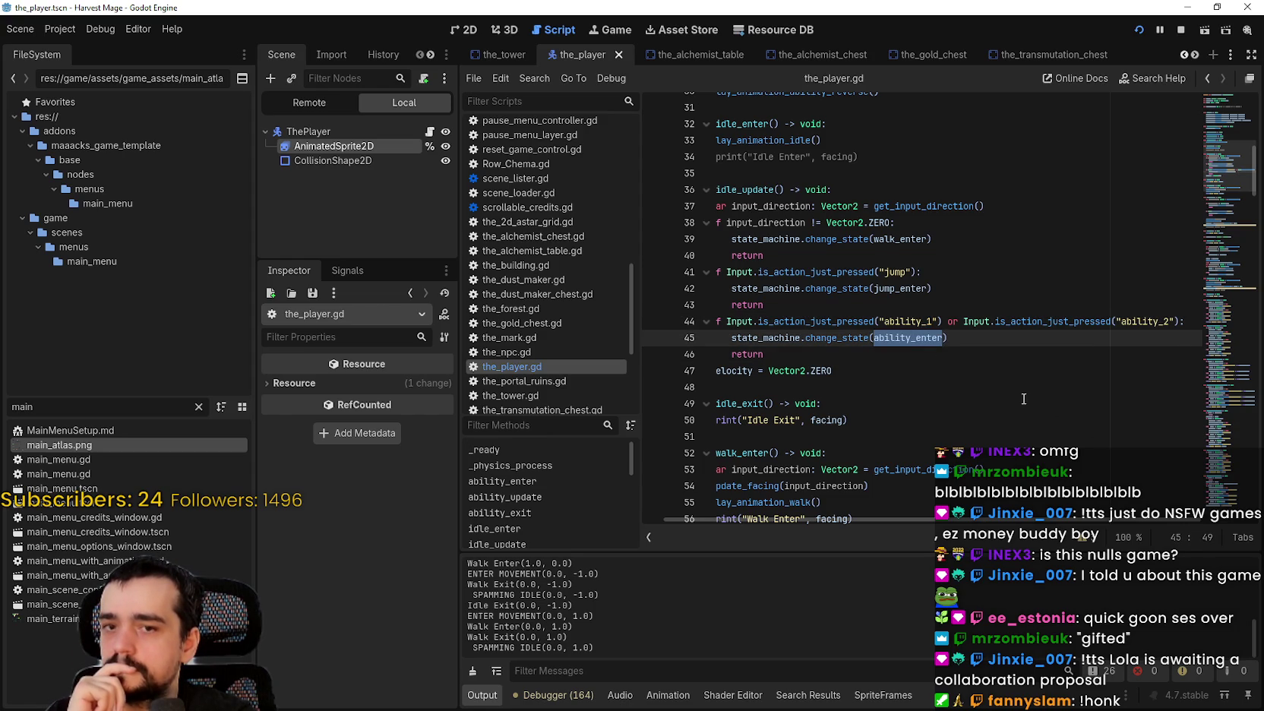
left_click(781, 350)
left_click(847, 358)
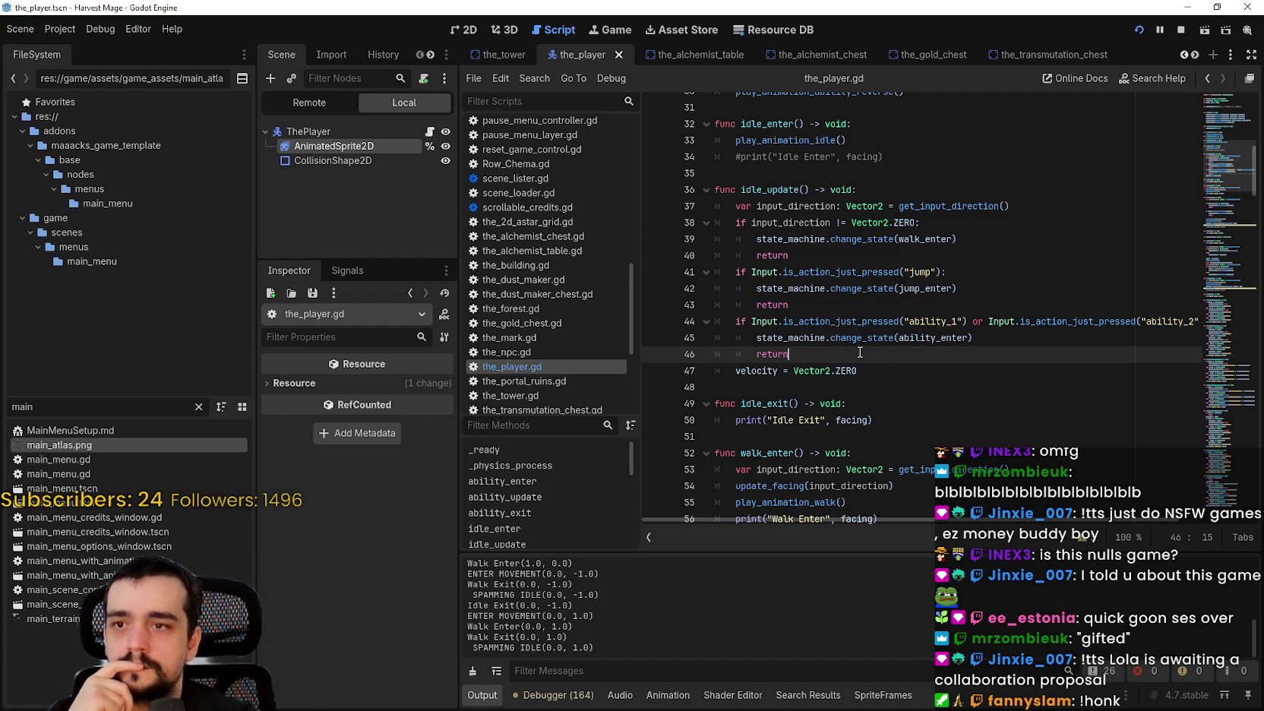
left_click(59, 29)
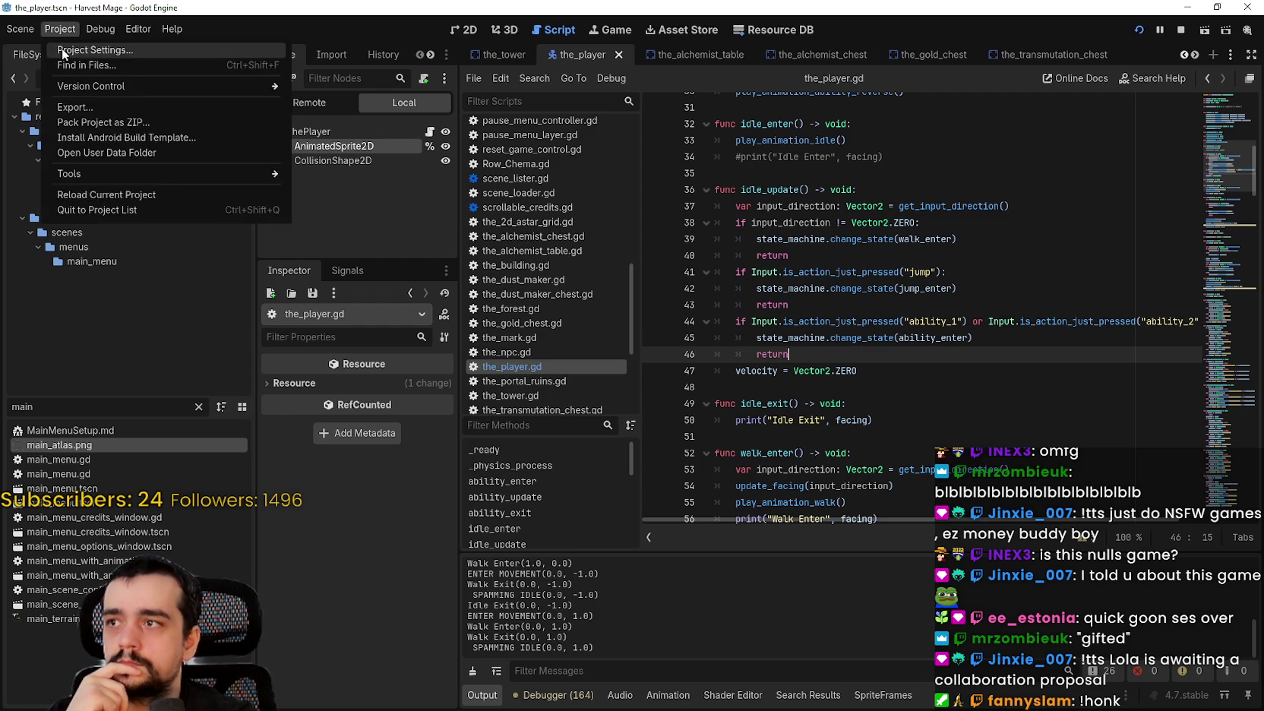
left_click(67, 47)
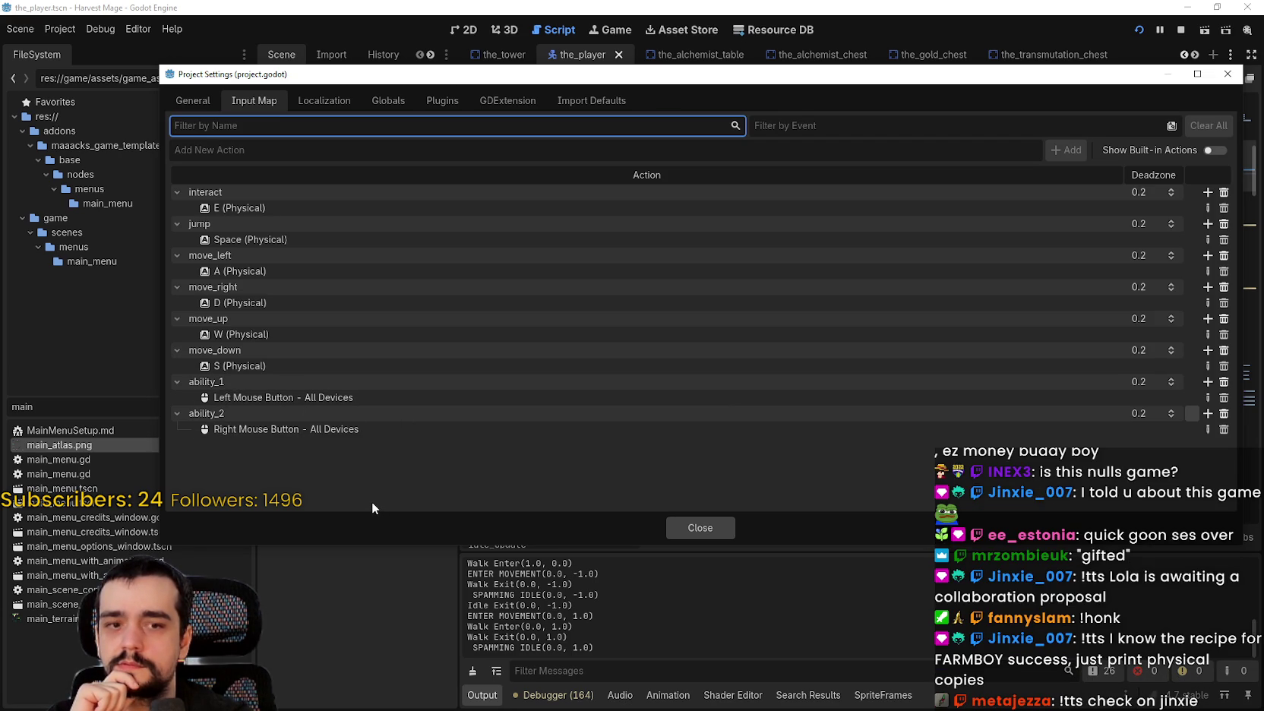
left_click(711, 530)
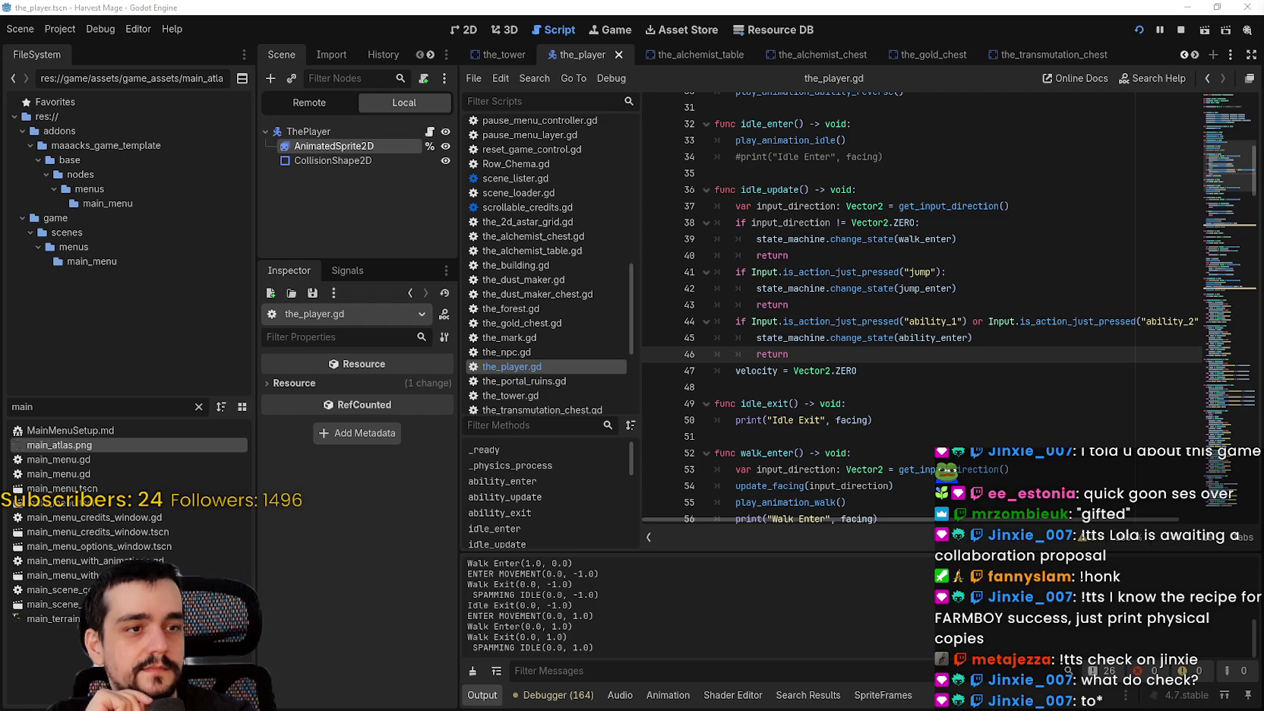
Save, then delete the 'or ability_2' half of line 44's condition.
left_click(920, 357)
key("ctrl+s")
double_click(933, 338)
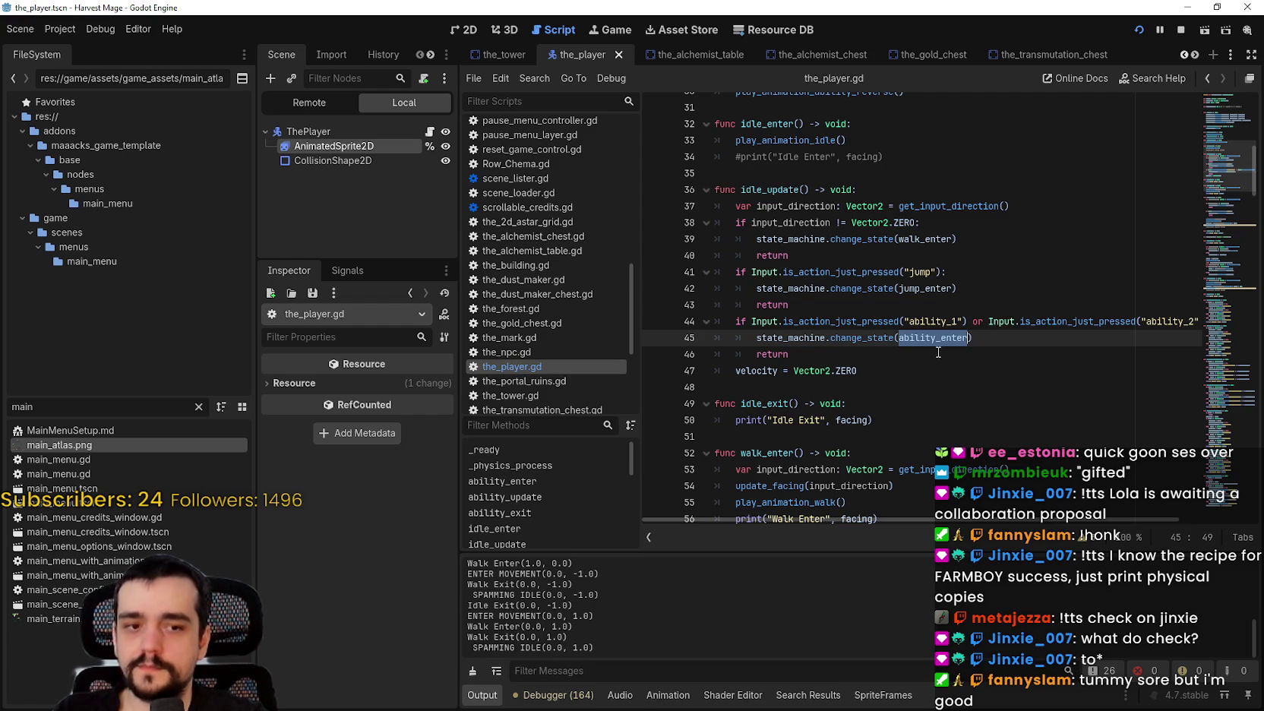
left_click(938, 352)
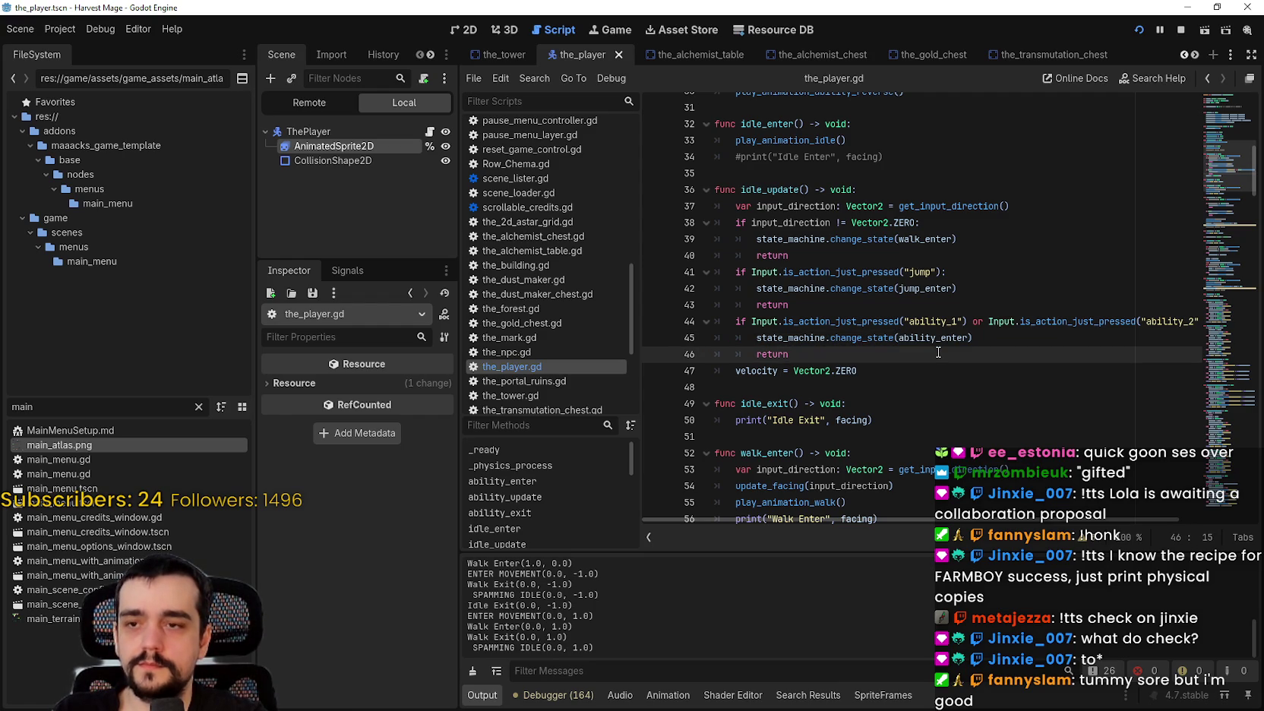
left_click(987, 321)
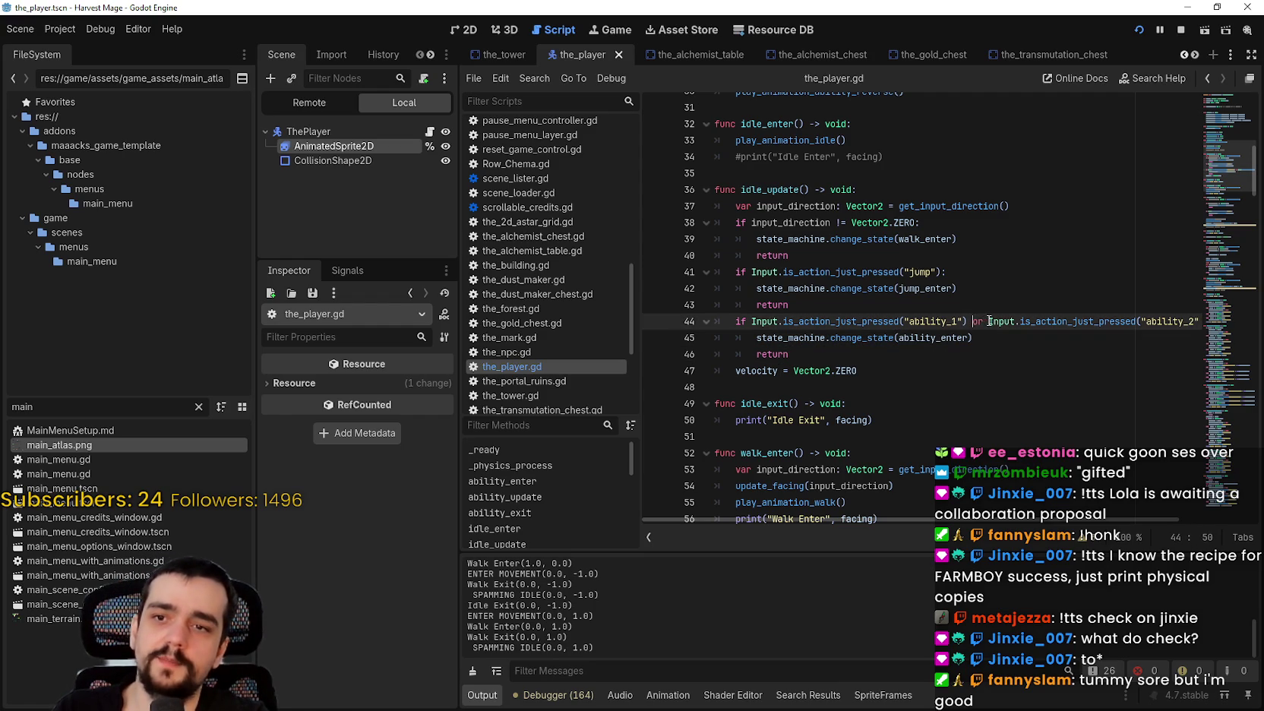
left_click(1015, 400)
left_click_drag(969, 321, 1199, 318)
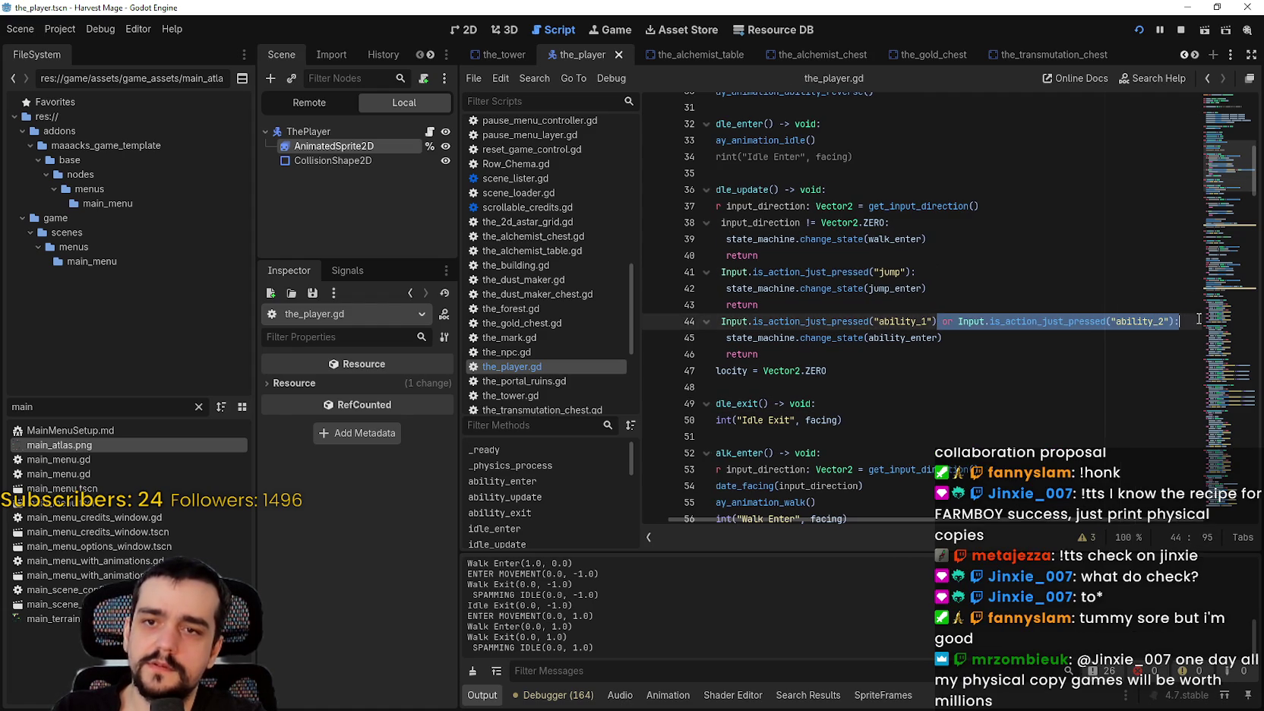
key("BackSpace")
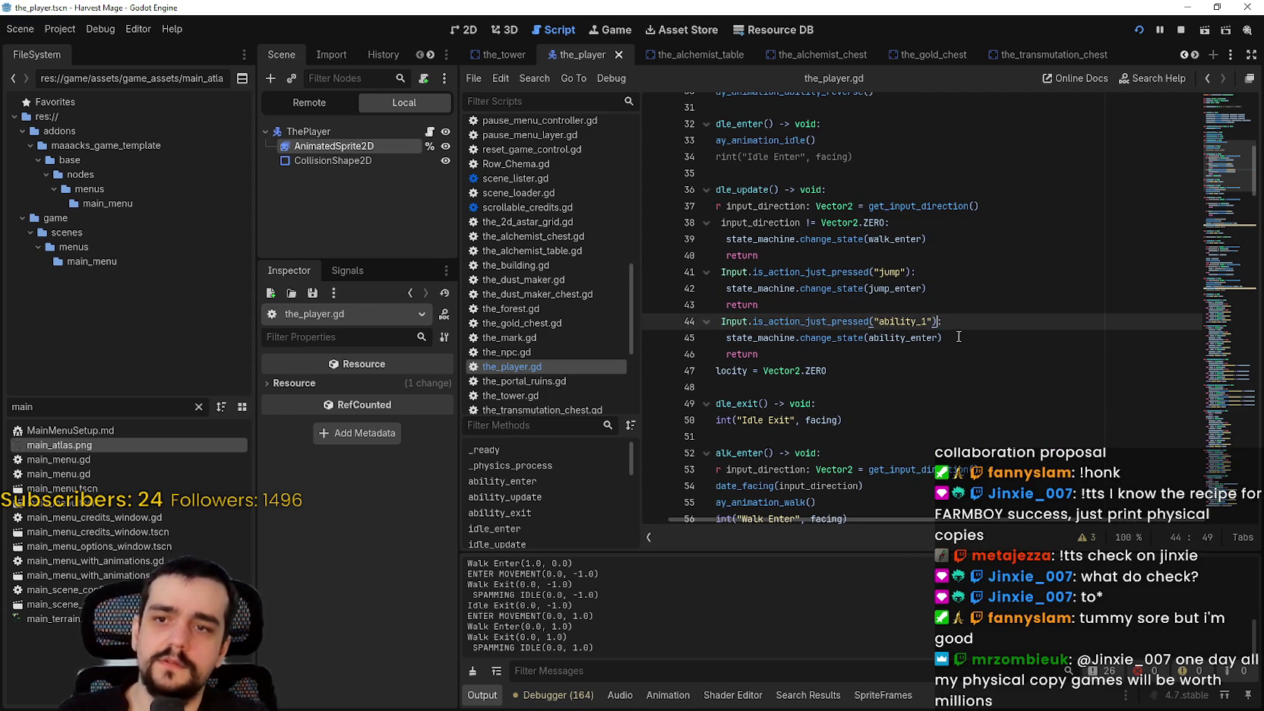
left_click(955, 320)
key("Return")
key("BackSpace")
key("BackSpace")
key("BackSpace")
Duplicate the ability_1 if-block below and change the copy to ability_2.
left_click_drag(790, 354, 715, 321)
key("ctrl+c")
left_click(817, 351)
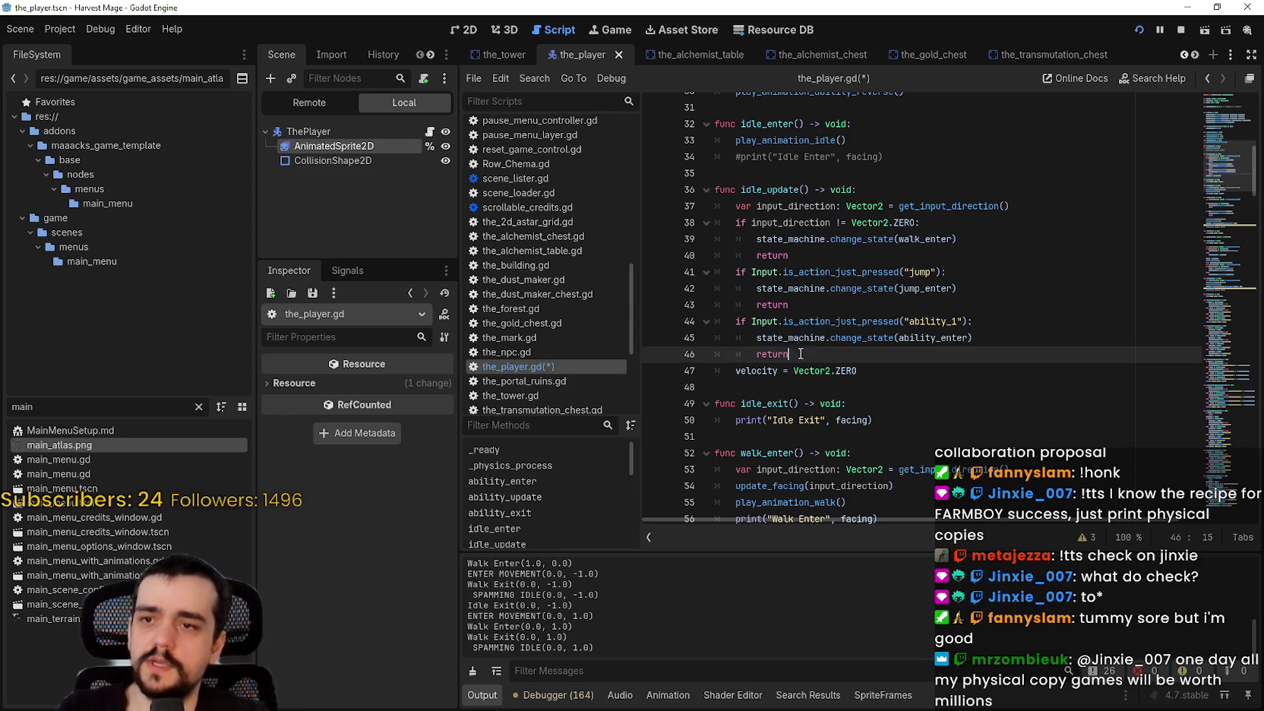
key("Return")
left_click_drag(758, 370, 710, 354)
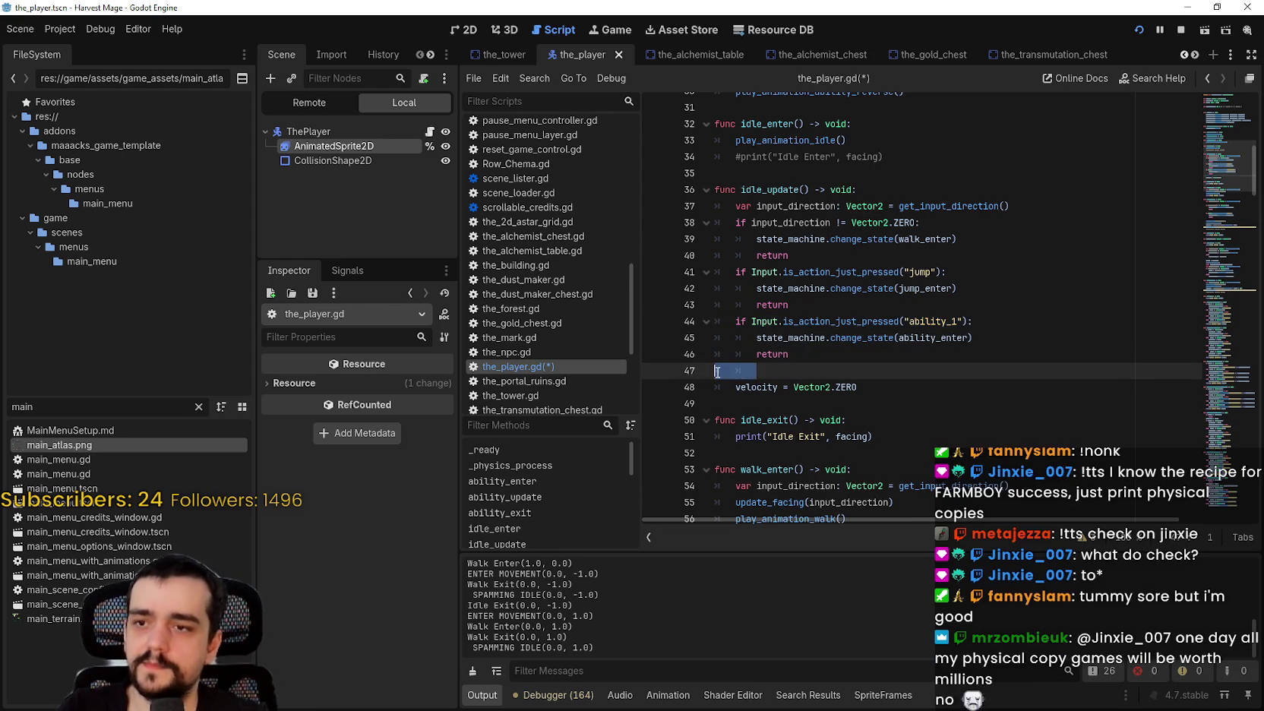
key("ctrl+v")
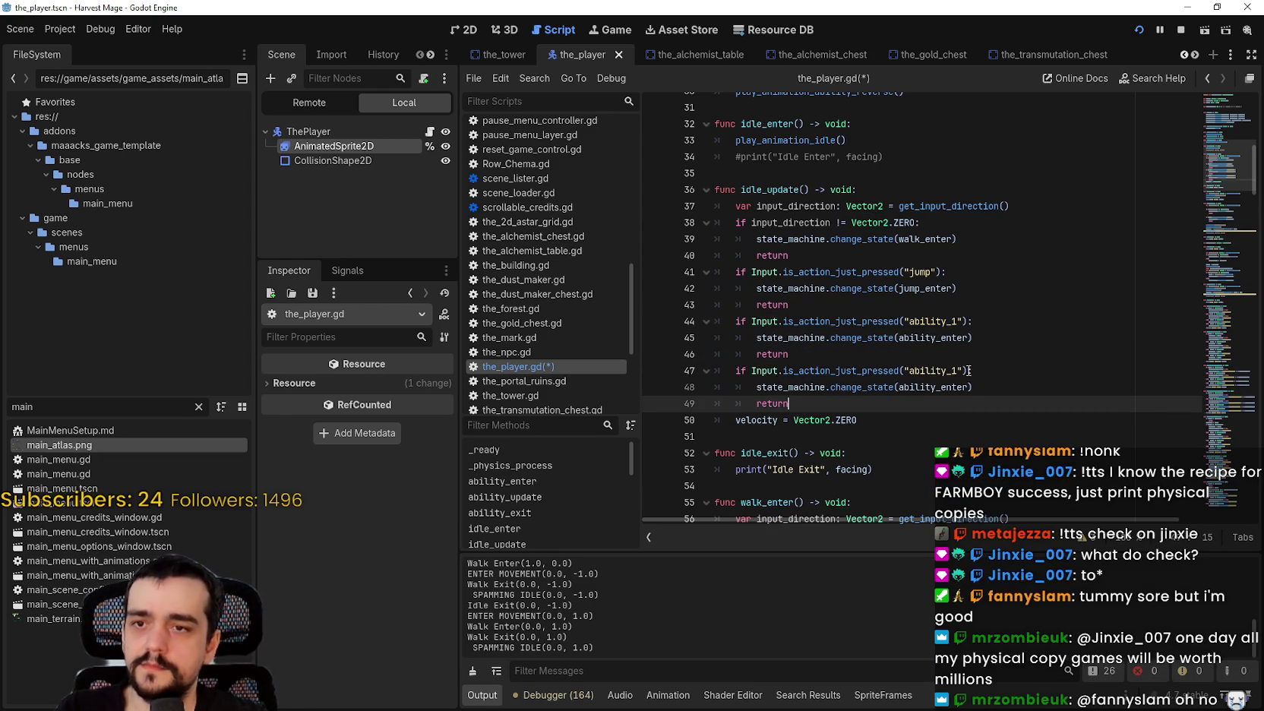
left_click(955, 371)
type("2")
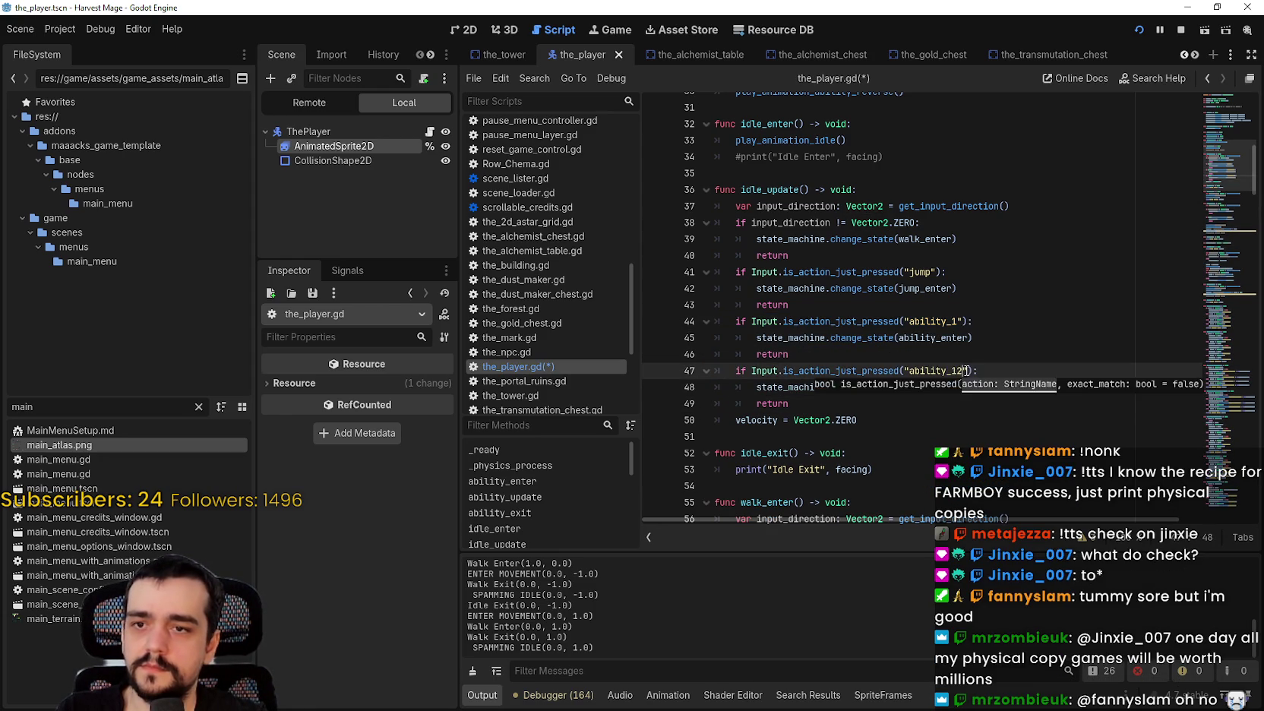
Add ability_in_use = 1 and ability_in_use = 2 lines to the two branches and save.
left_click(1023, 324)
key("Return")
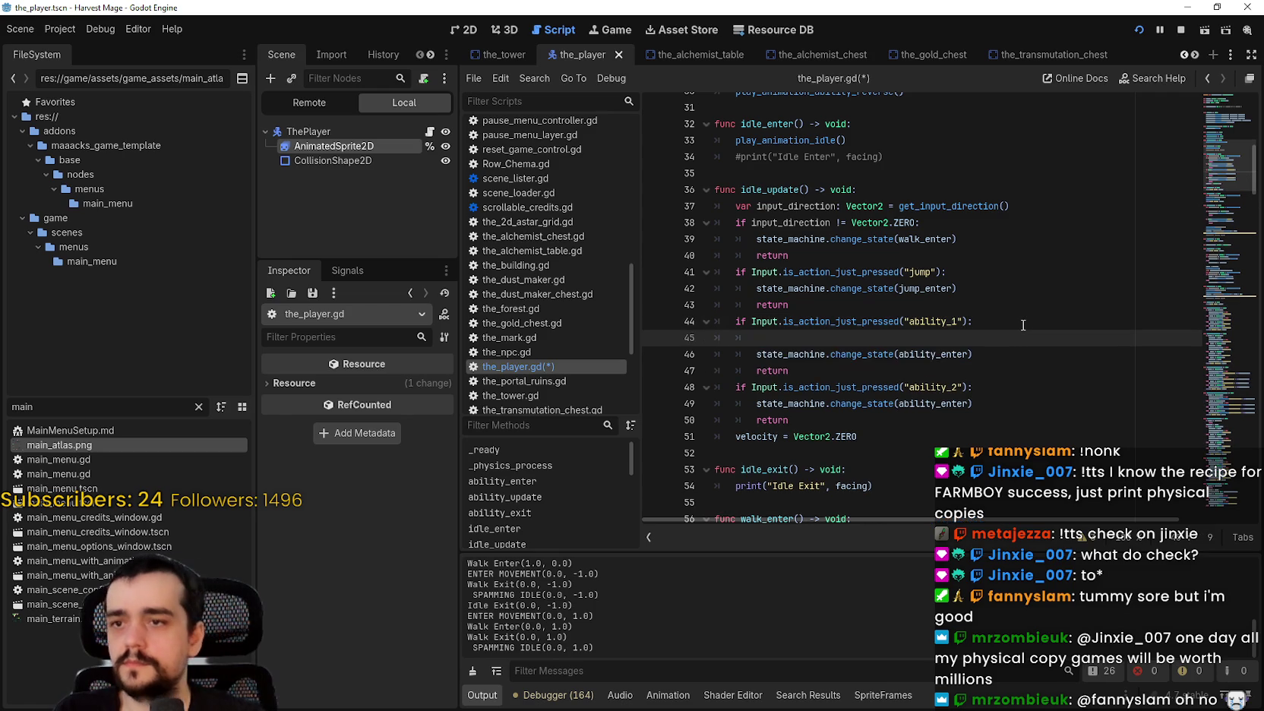
type("abili")
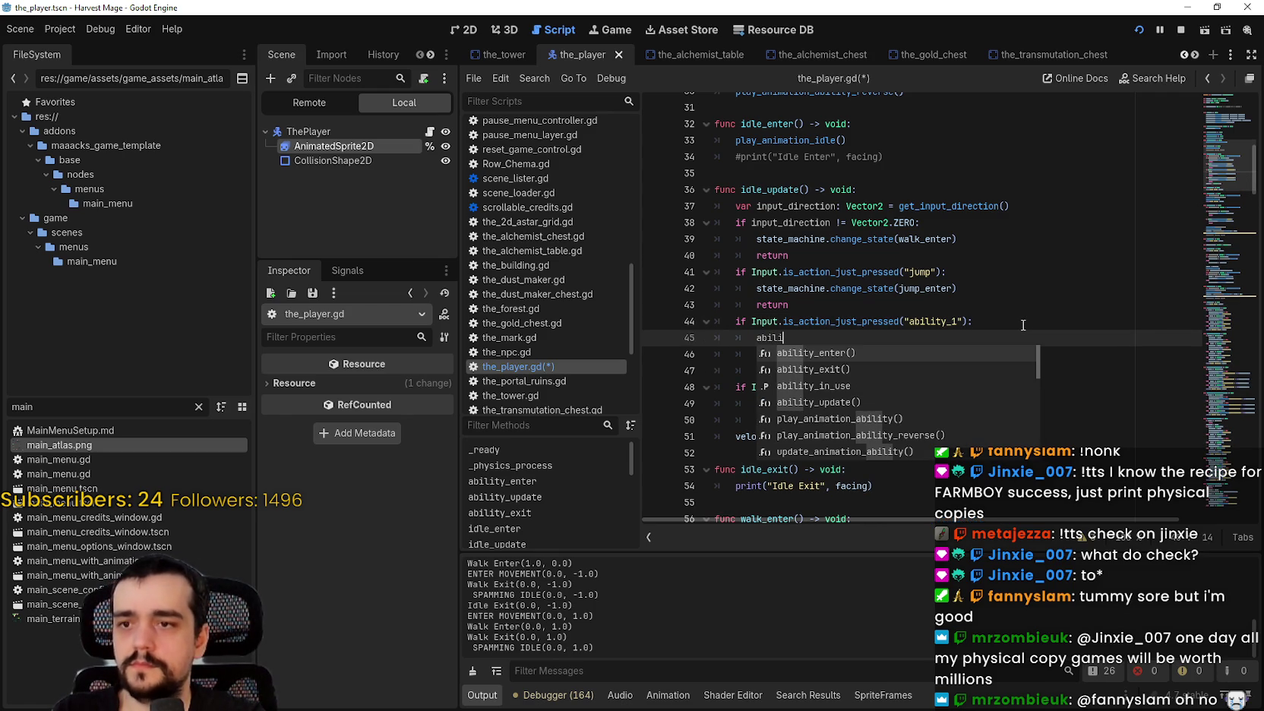
key("Down")
key("Down")
key("Return")
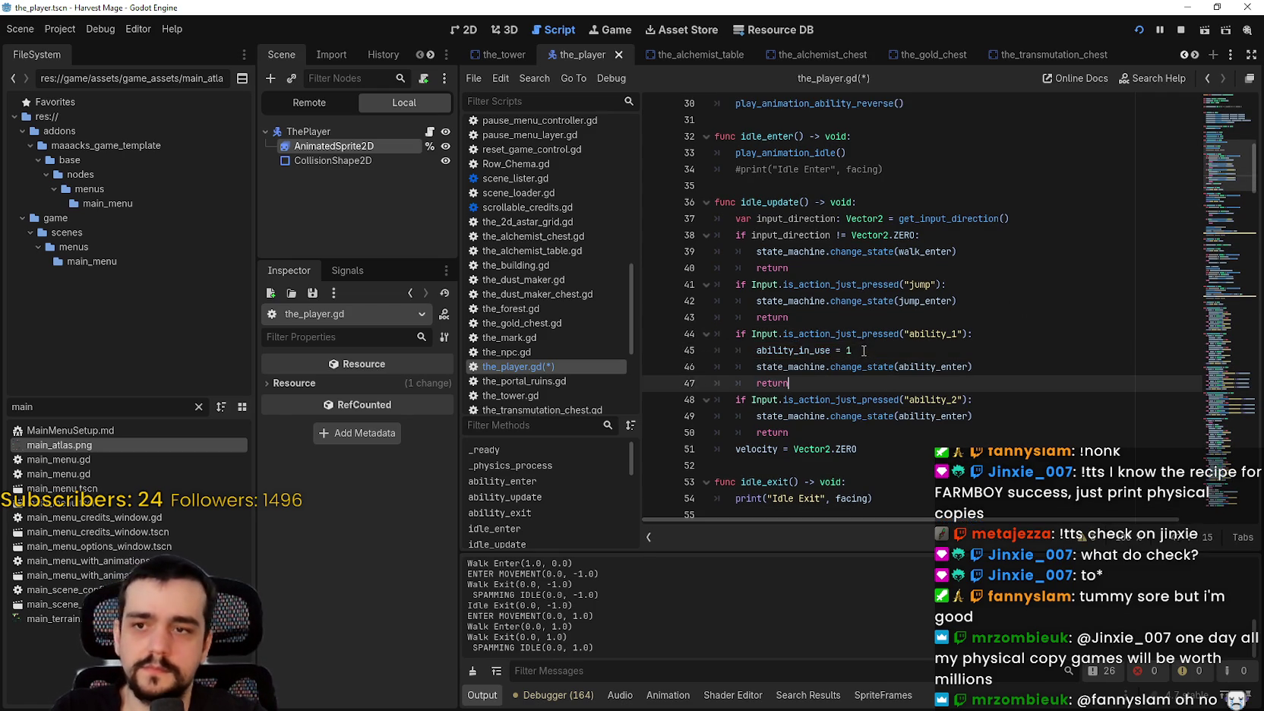
left_click_drag(851, 350, 754, 354)
left_click(1060, 403)
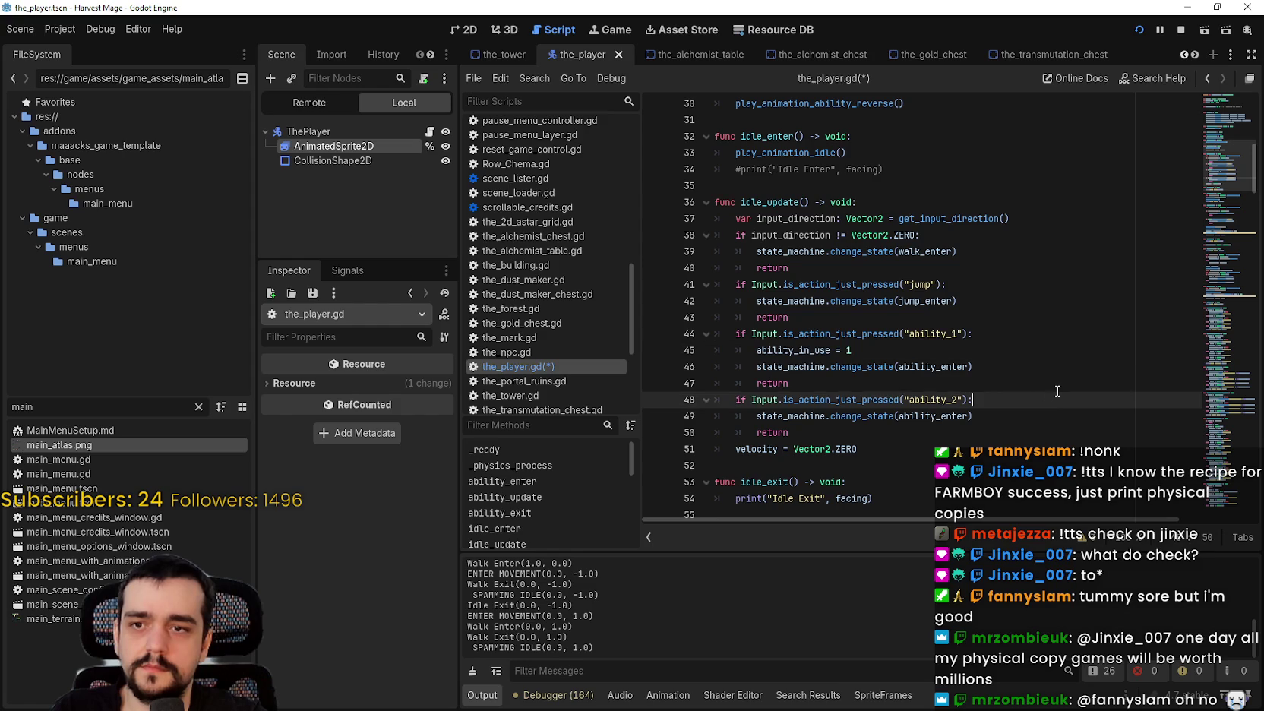
key("Return")
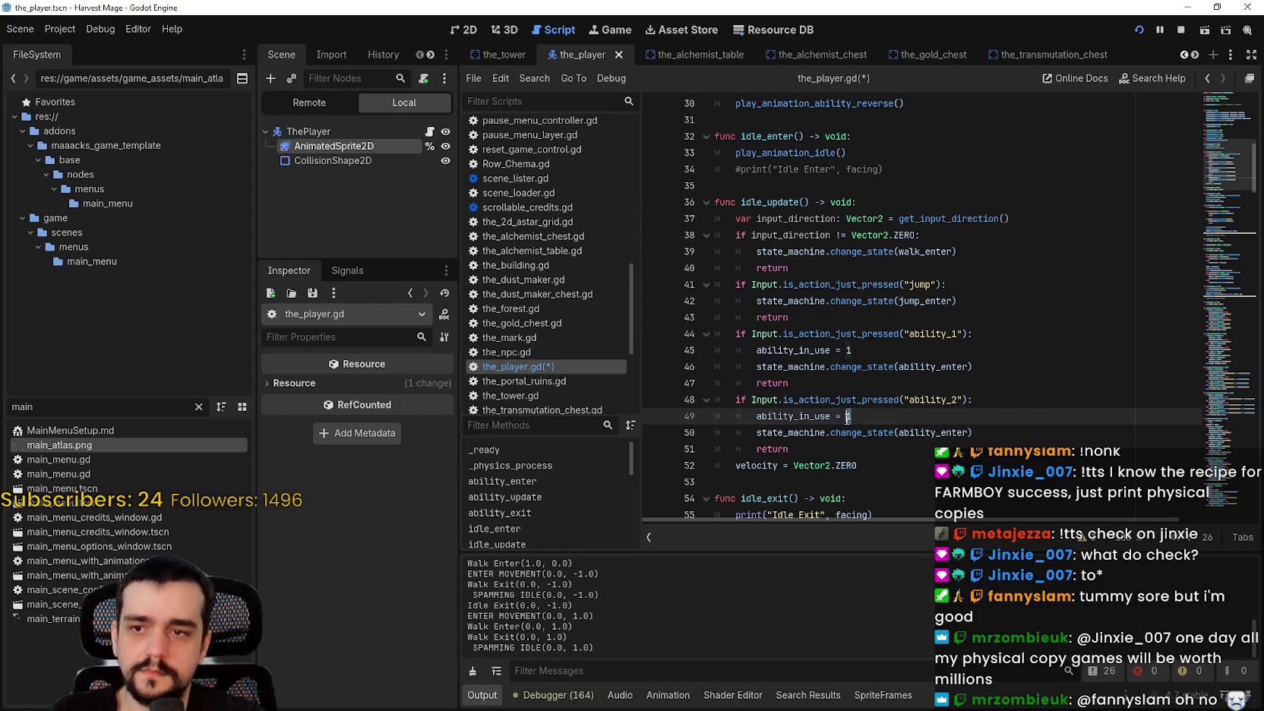
type("2")
left_click(867, 447)
key("ctrl+s")
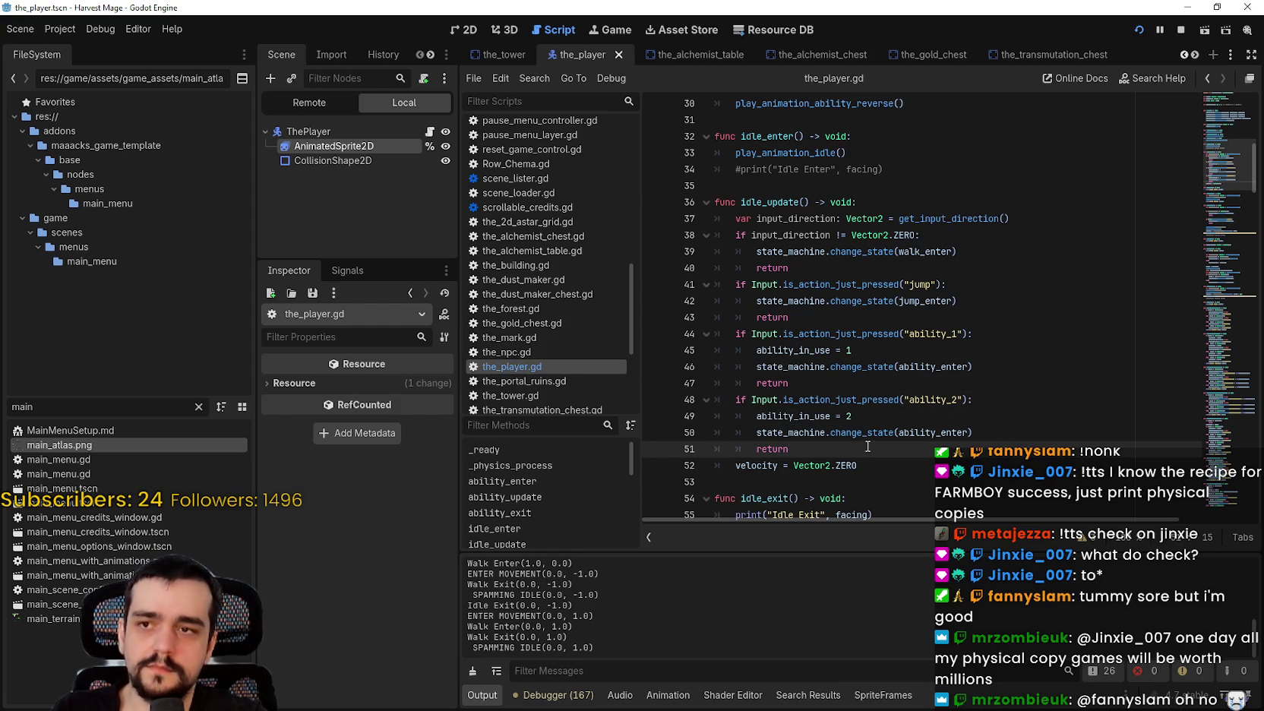
scroll(868, 444, "down", 2)
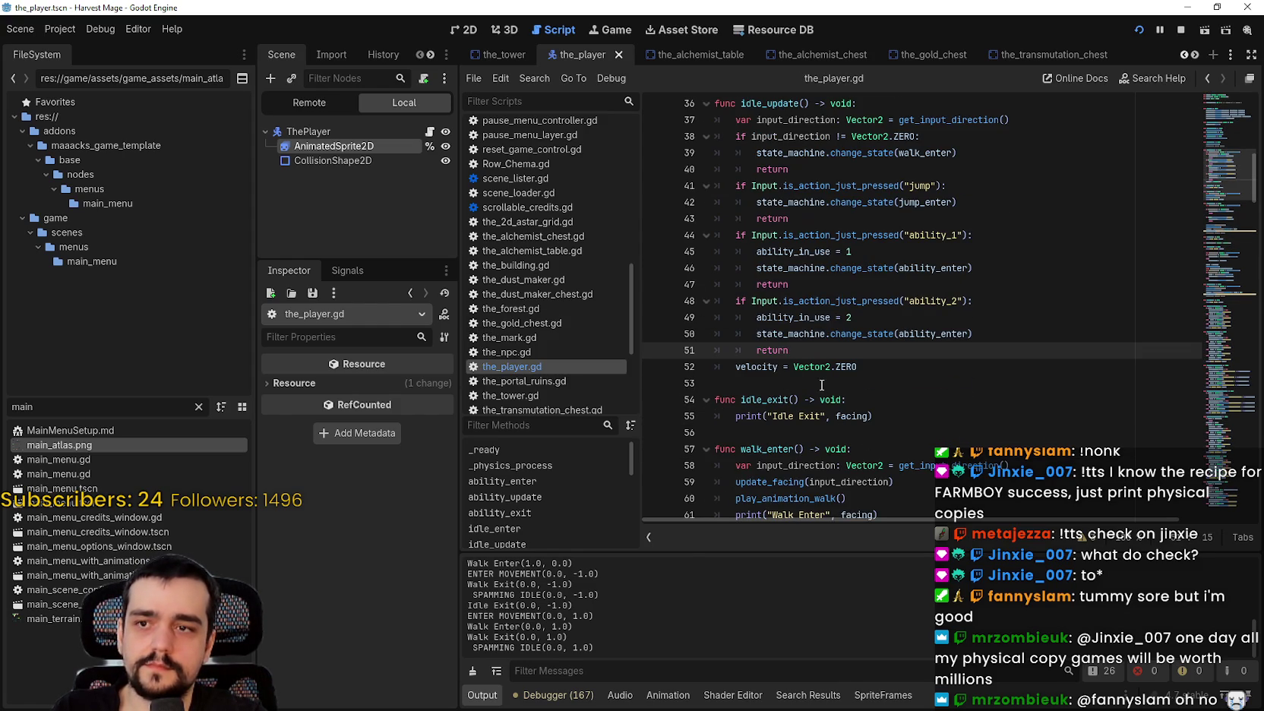
Copy idle_update's ability_1 and ability_2 checks into walk_update's blank line 73 and save.
left_click(821, 383)
scroll(855, 431, "down", 4)
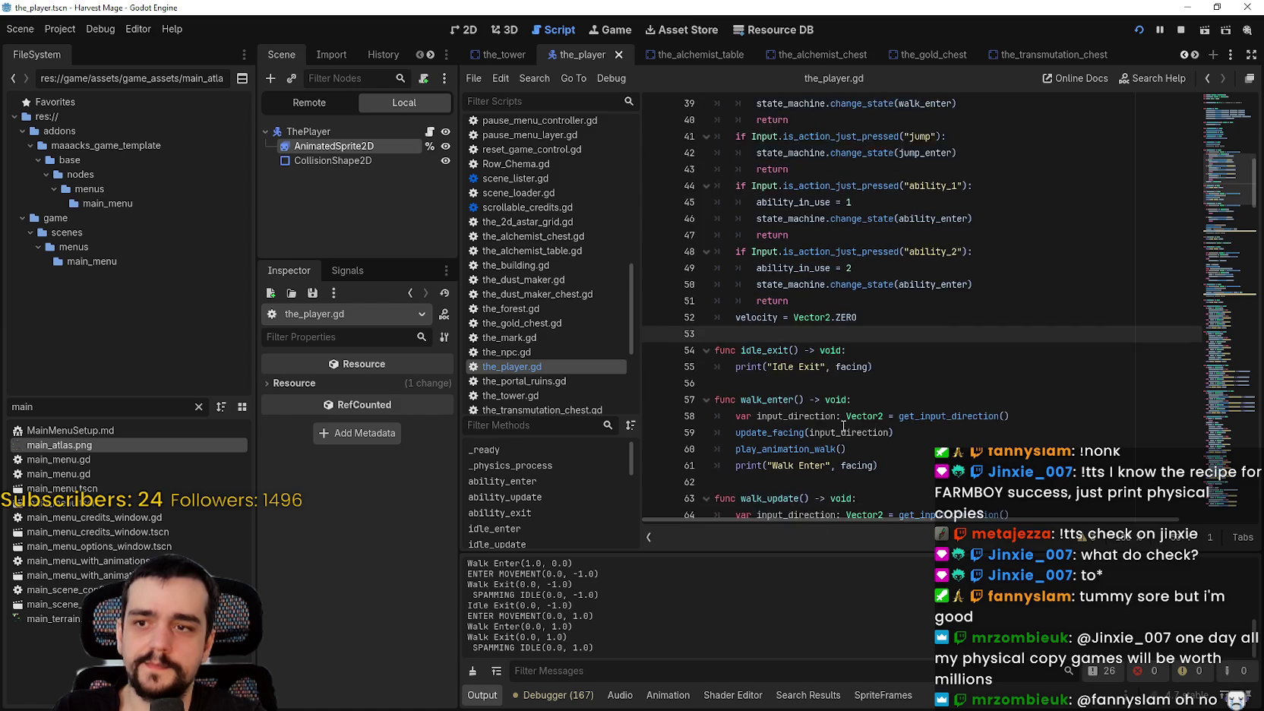
scroll(843, 426, "up", 6)
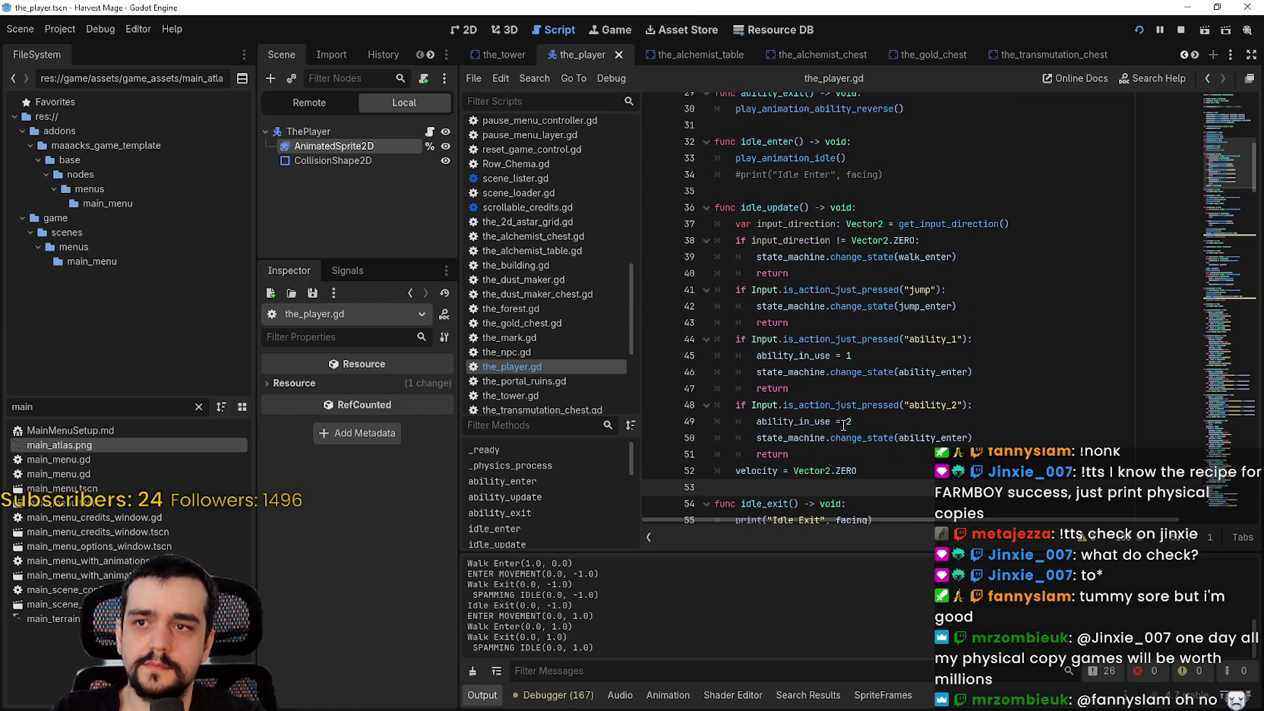
left_click(787, 324)
scroll(860, 395, "down", 4)
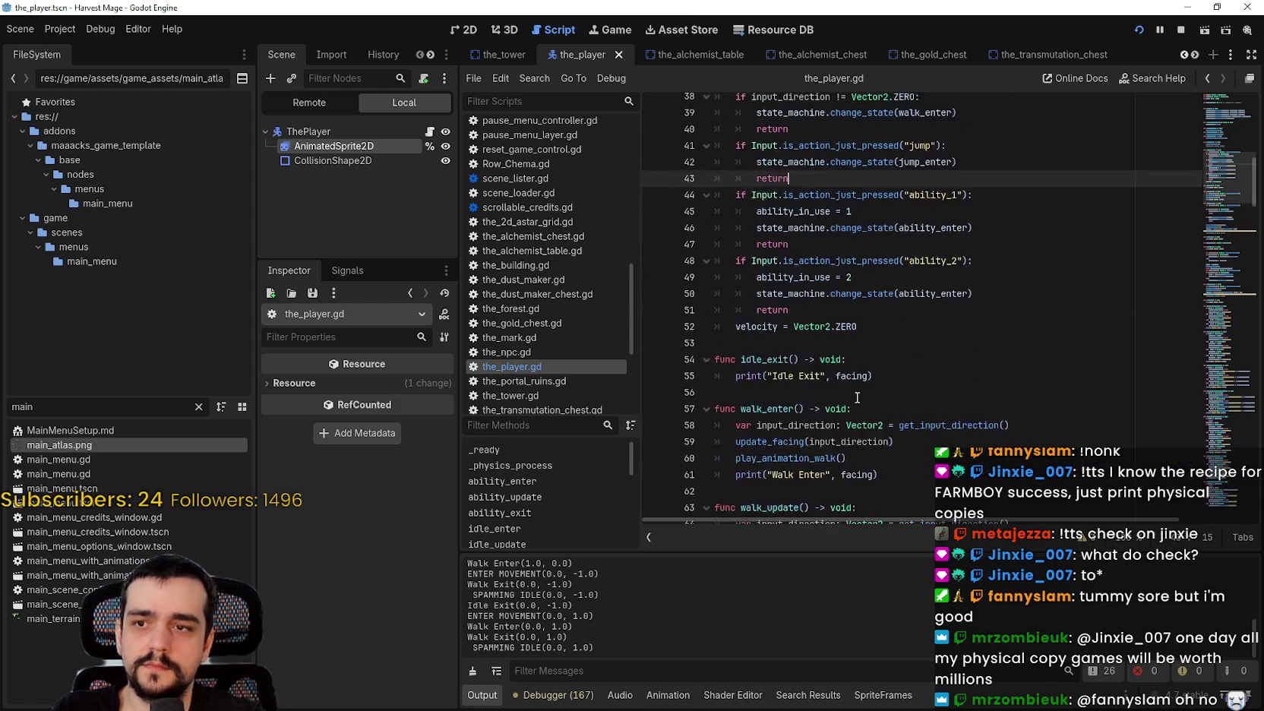
scroll(857, 397, "up", 3)
mouse_move(790, 404)
left_mouse_down()
mouse_move(752, 388)
mouse_move(691, 306)
left_mouse_up()
key("ctrl+c")
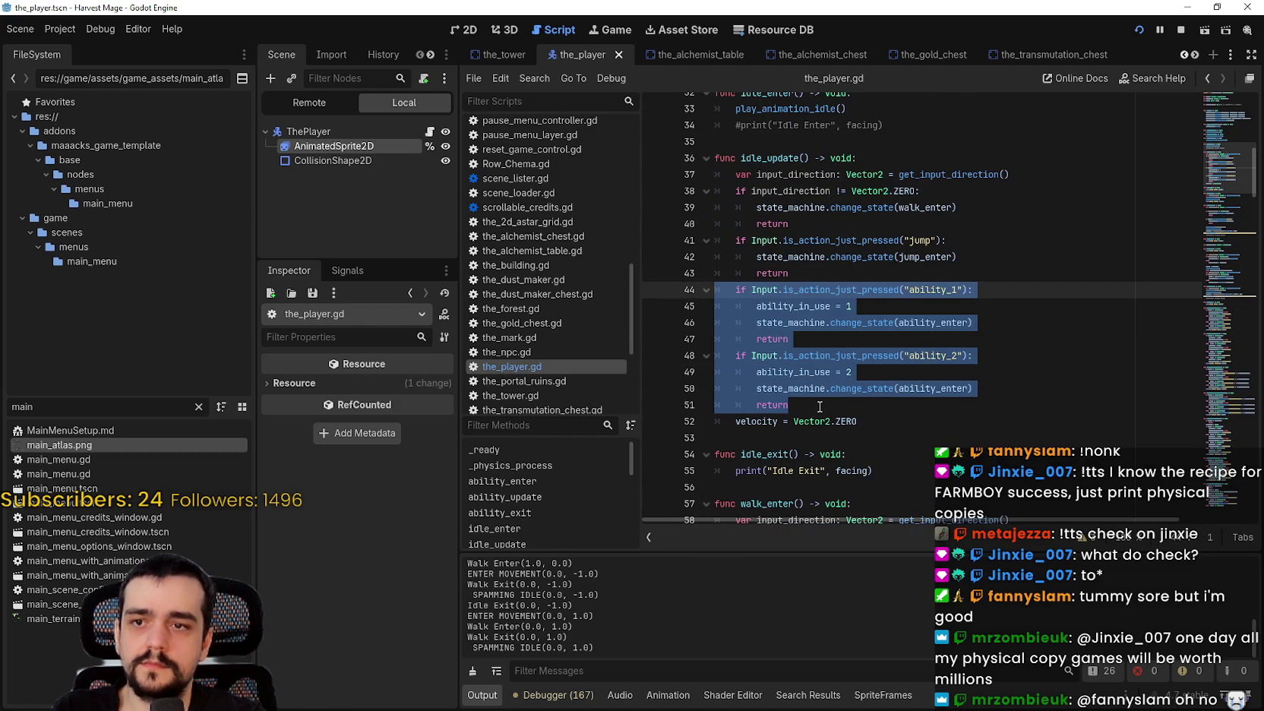
scroll(776, 353, "down", 10)
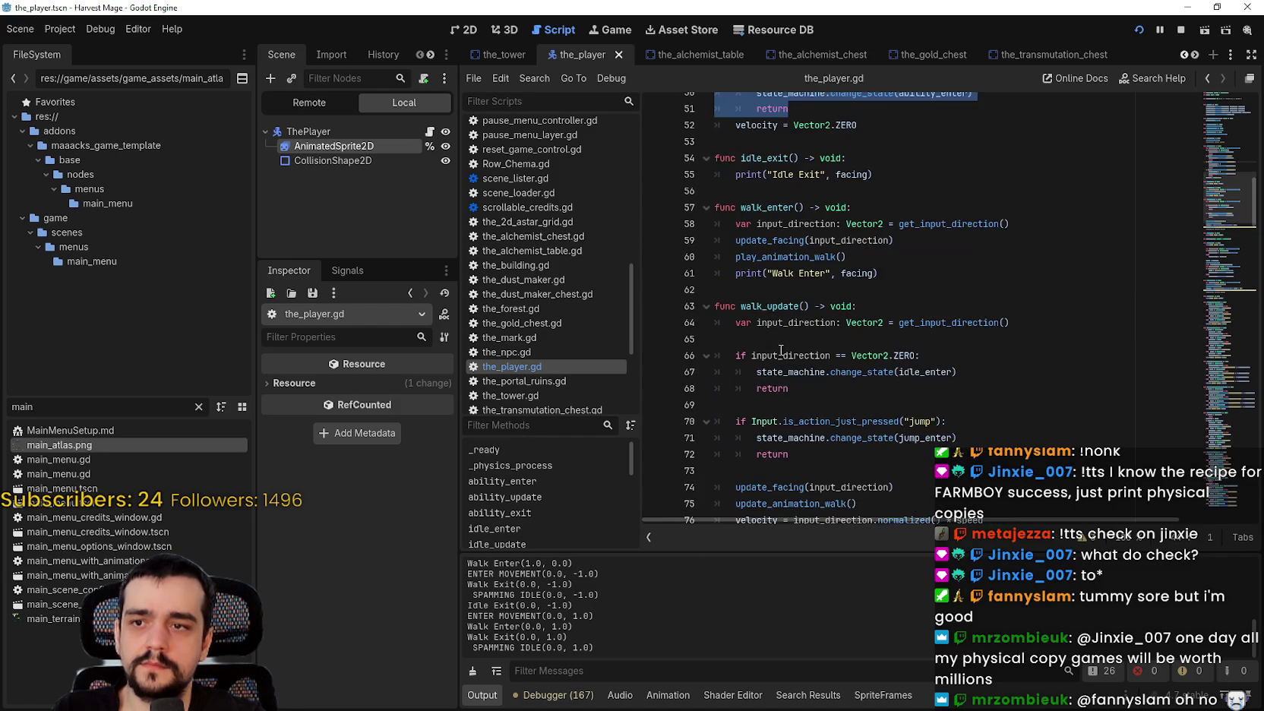
left_click(813, 275)
key("ctrl+v")
key("ctrl+s")
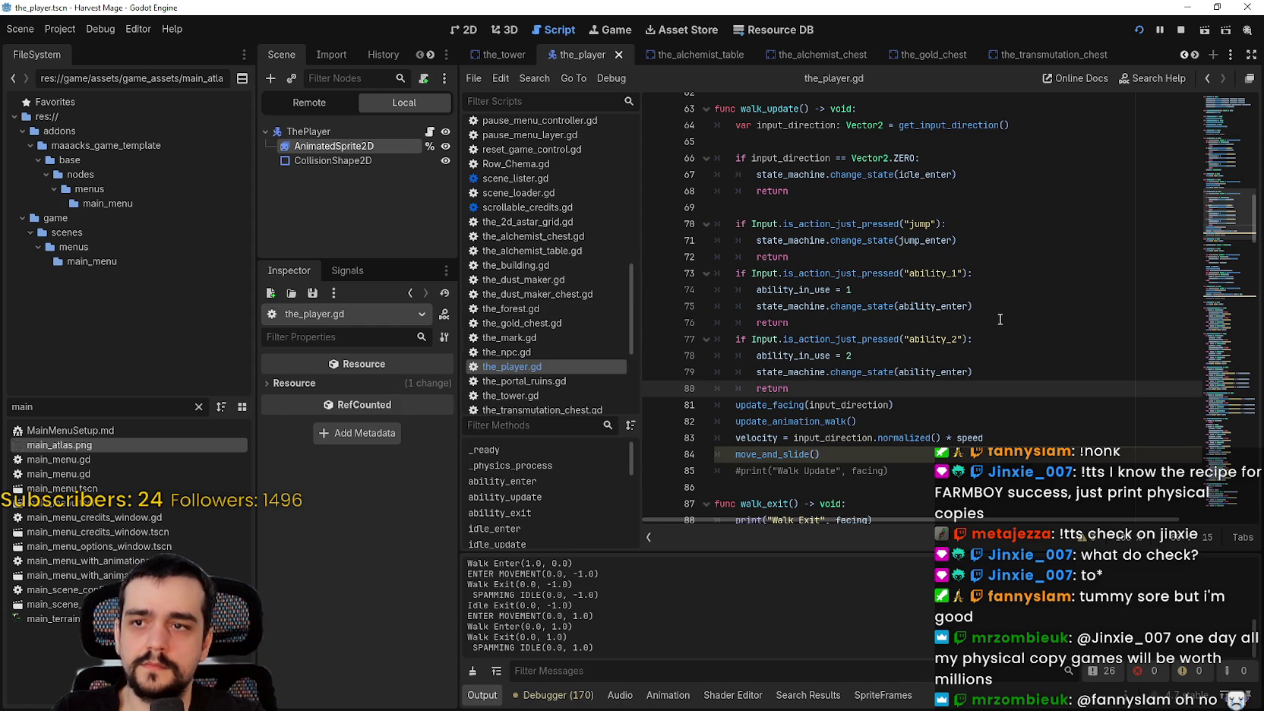
Scroll through the pasted ability checks in walk_update to review them.
left_click(997, 316)
scroll(991, 391, "down", 8)
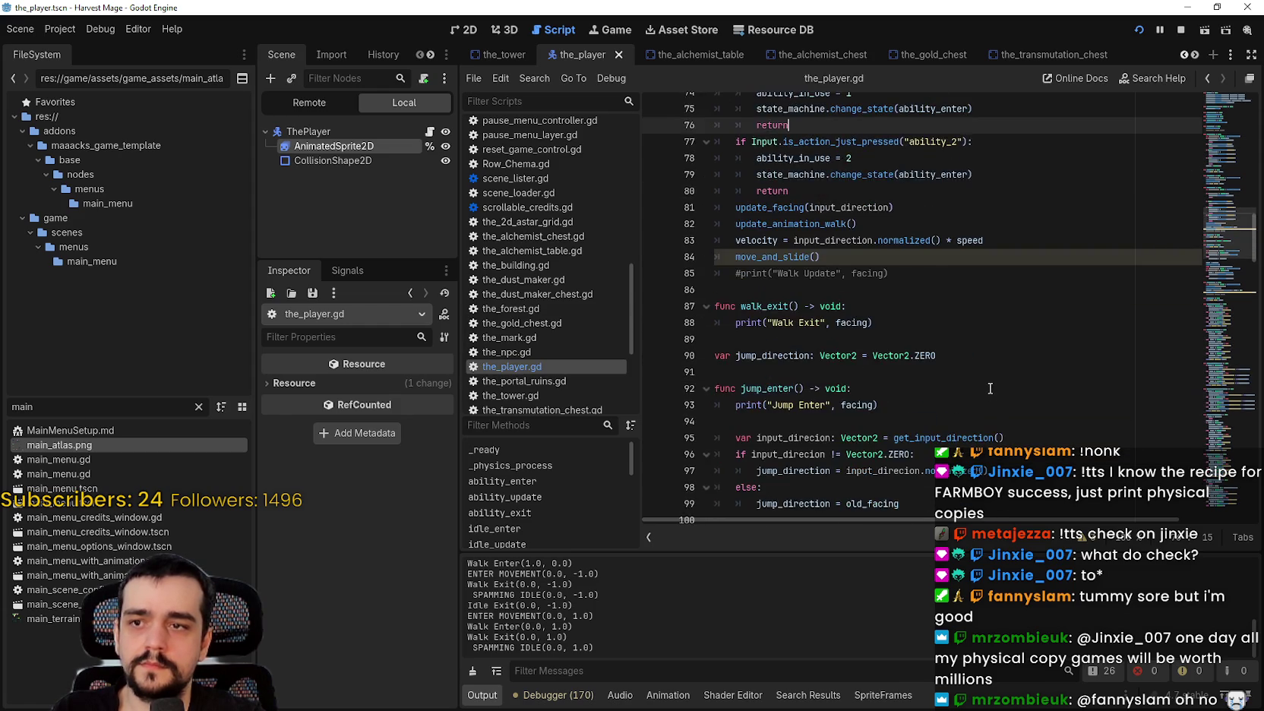
scroll(989, 386, "down", 3)
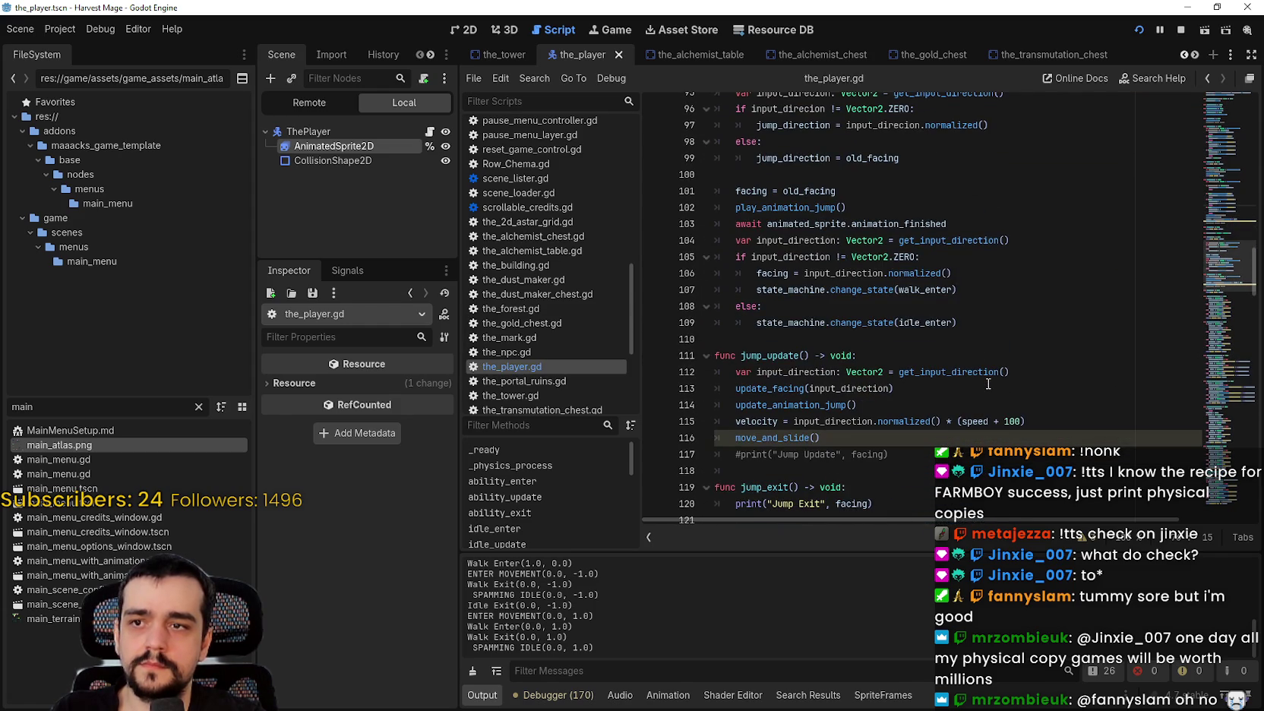
scroll(988, 381, "down", 2)
left_click(838, 240)
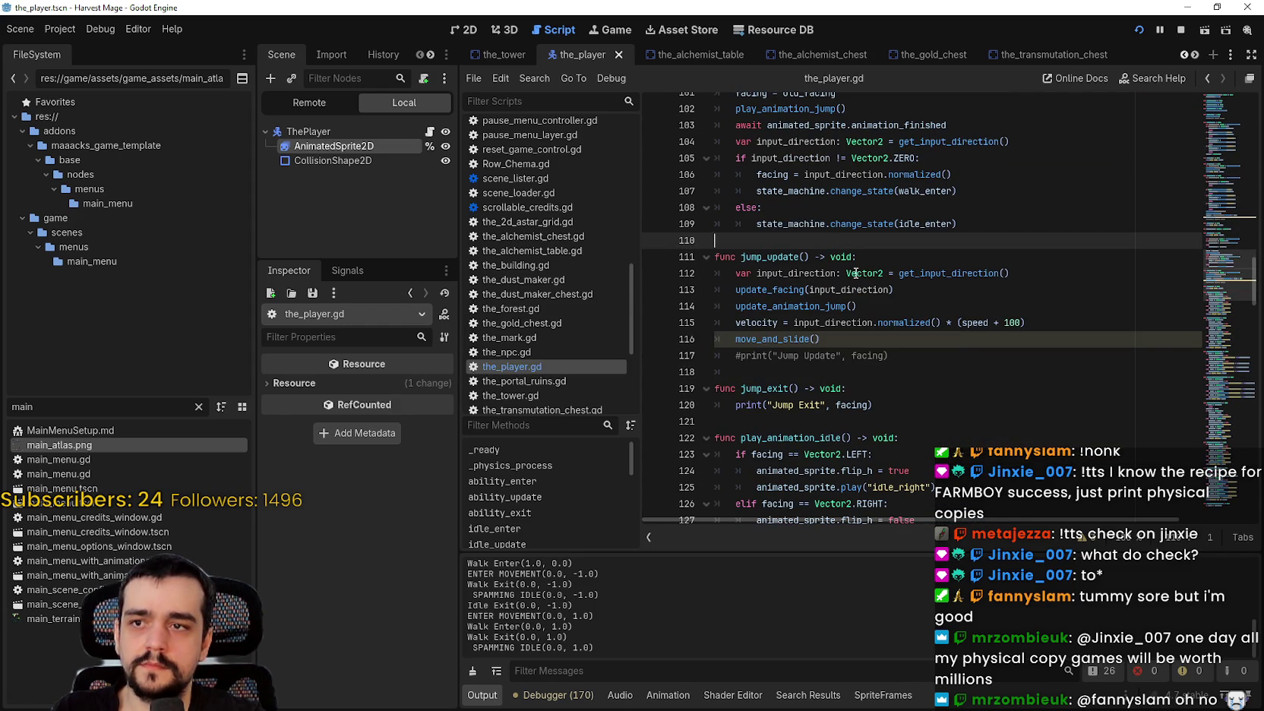
scroll(920, 323, "up", 1)
scroll(920, 323, "up", 5)
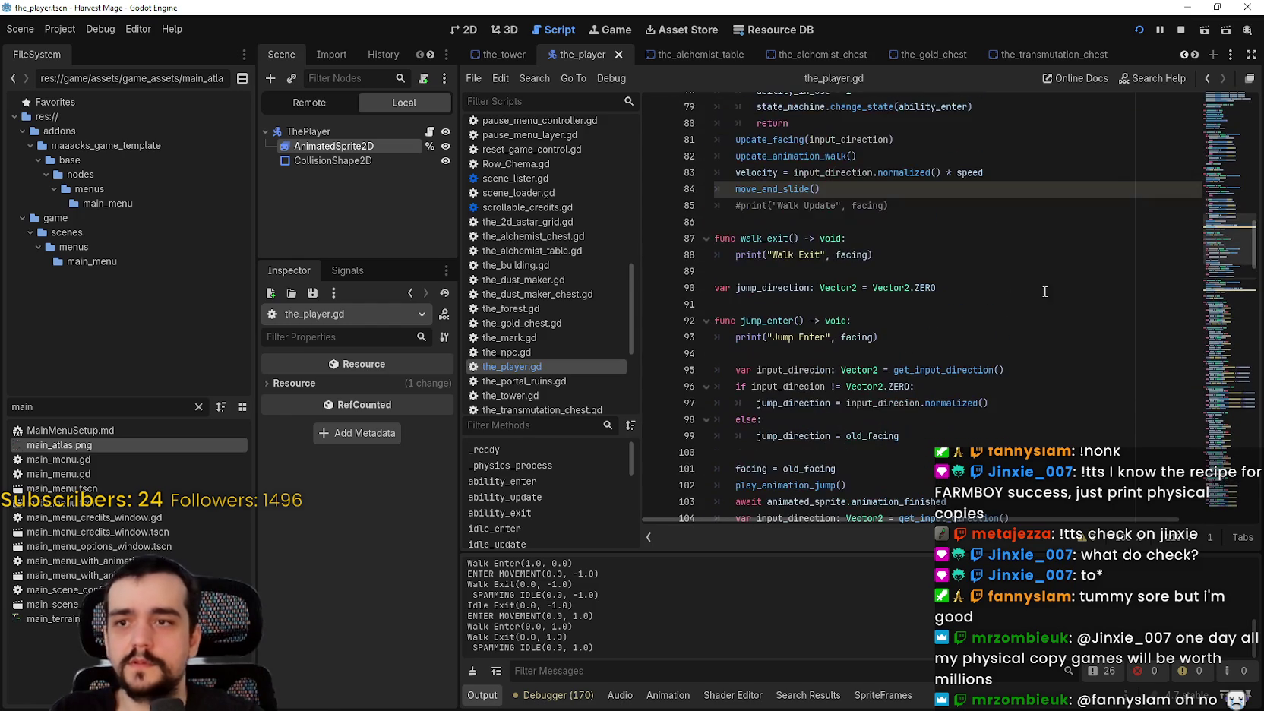
scroll(1202, 232, "up", 5)
mouse_move(1226, 209)
left_mouse_down()
mouse_move(1215, 131)
mouse_move(1202, 220)
left_mouse_up()
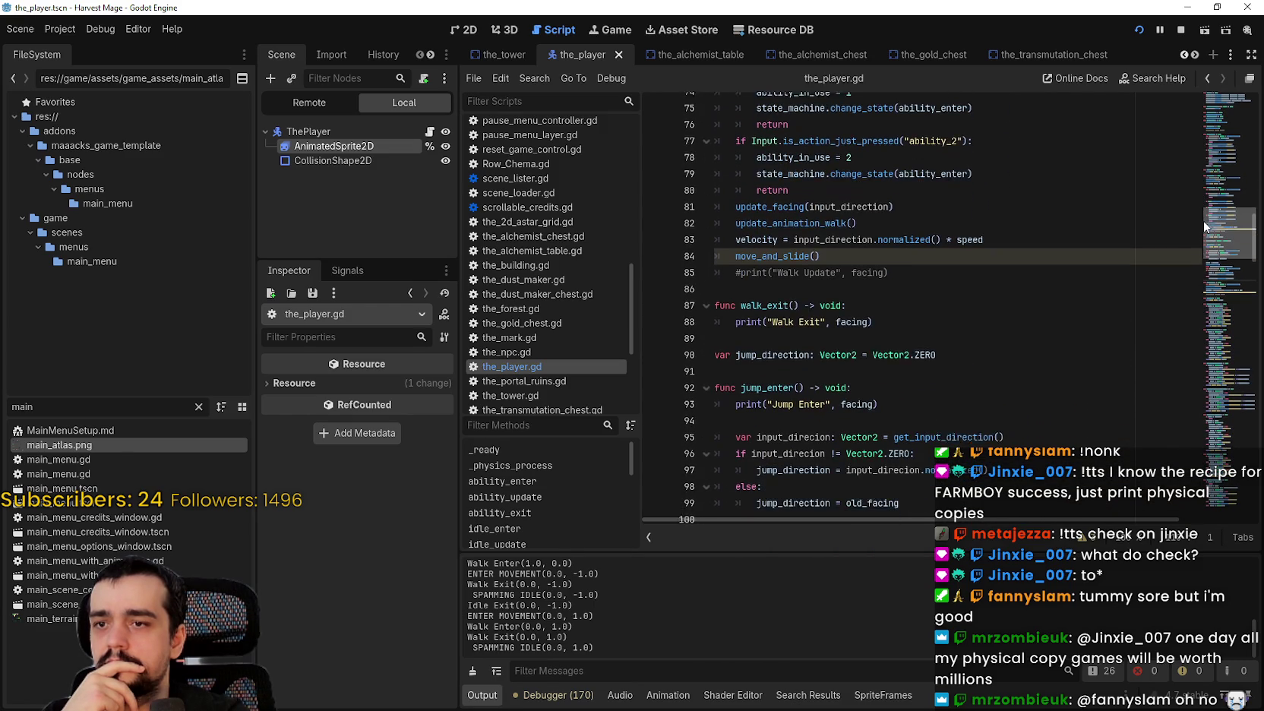
left_click_drag(877, 315, 669, 310)
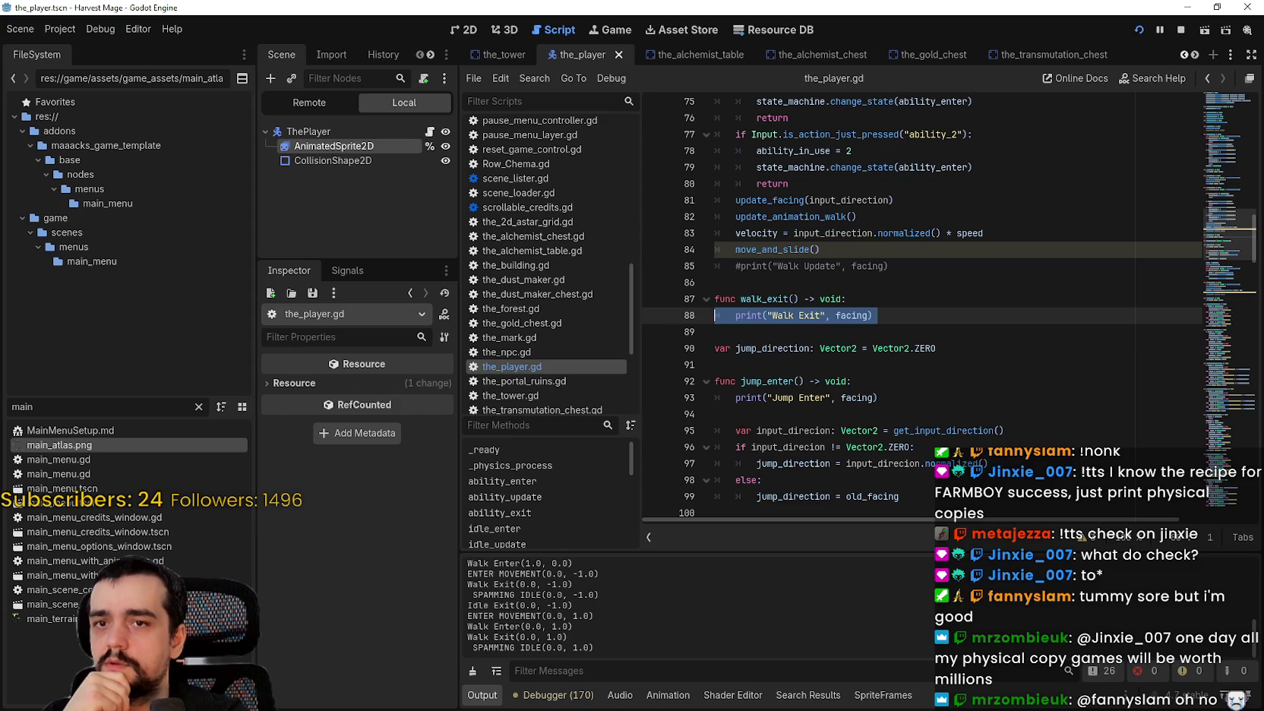
mouse_move(1218, 228)
left_mouse_down()
mouse_move(1217, 203)
mouse_move(1200, 340)
mouse_move(1211, 114)
left_mouse_up()
left_click(1138, 29)
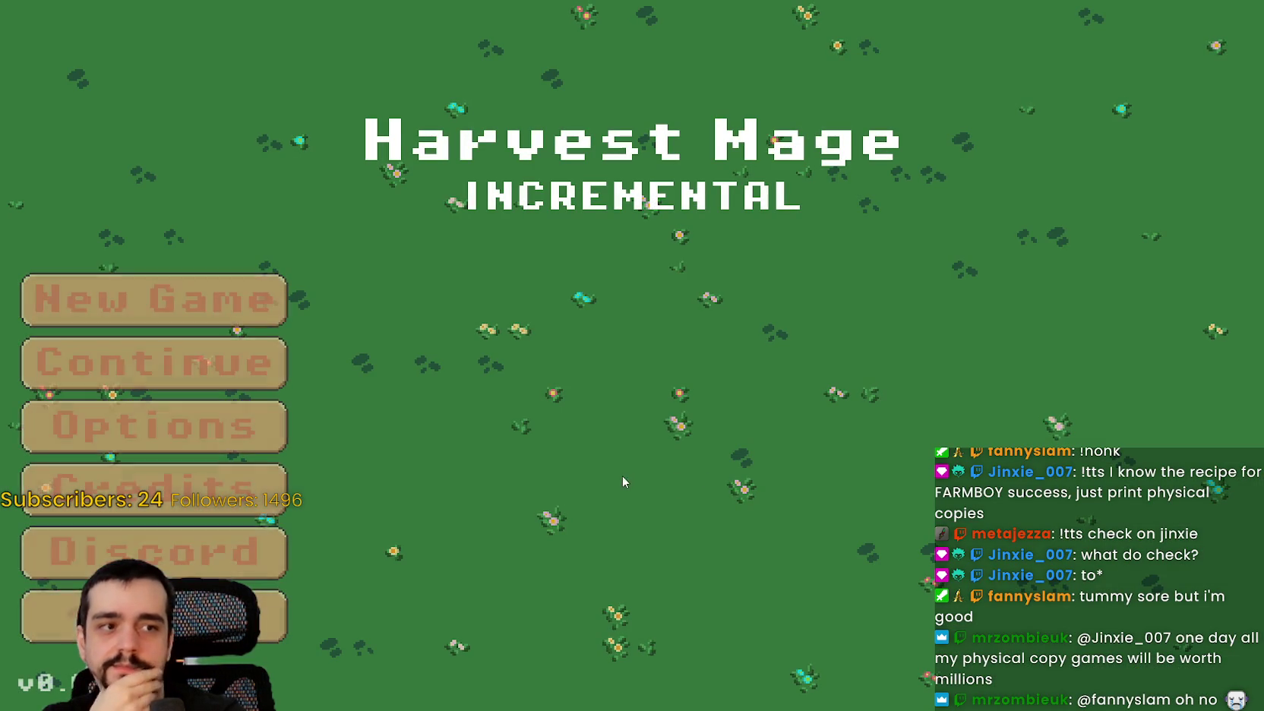
key("Return")
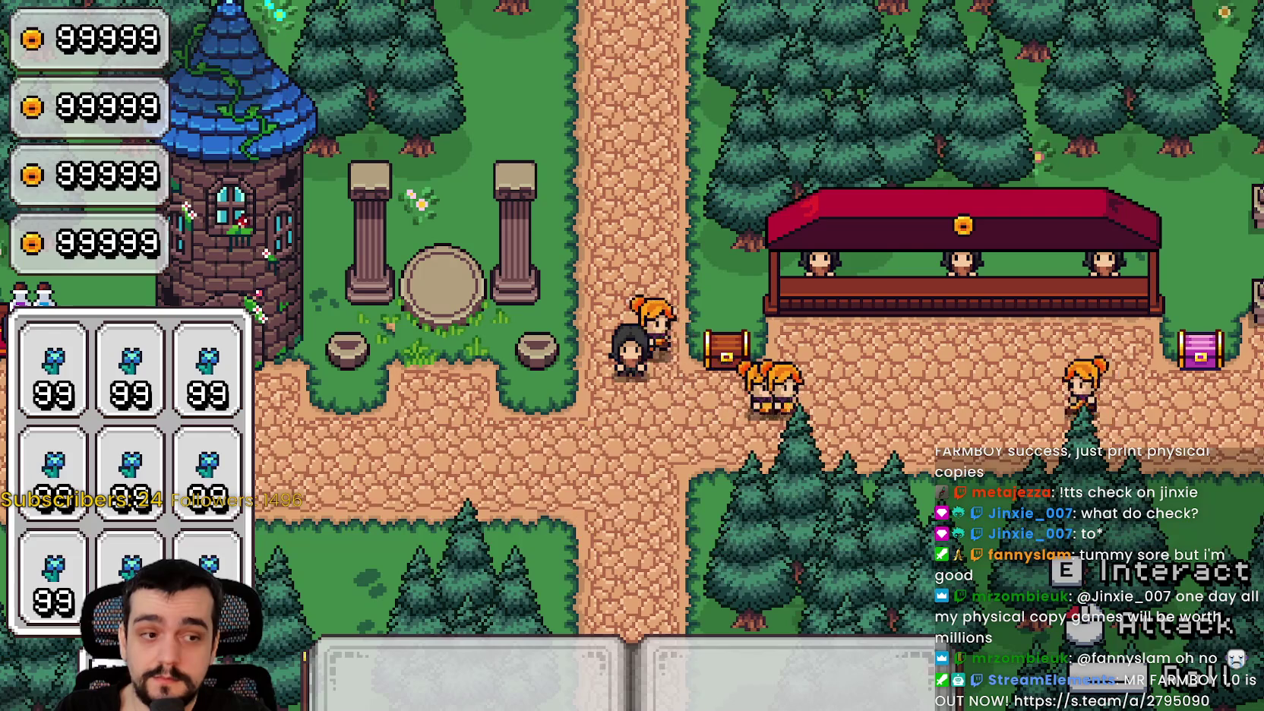
key("F8")
left_click(885, 320)
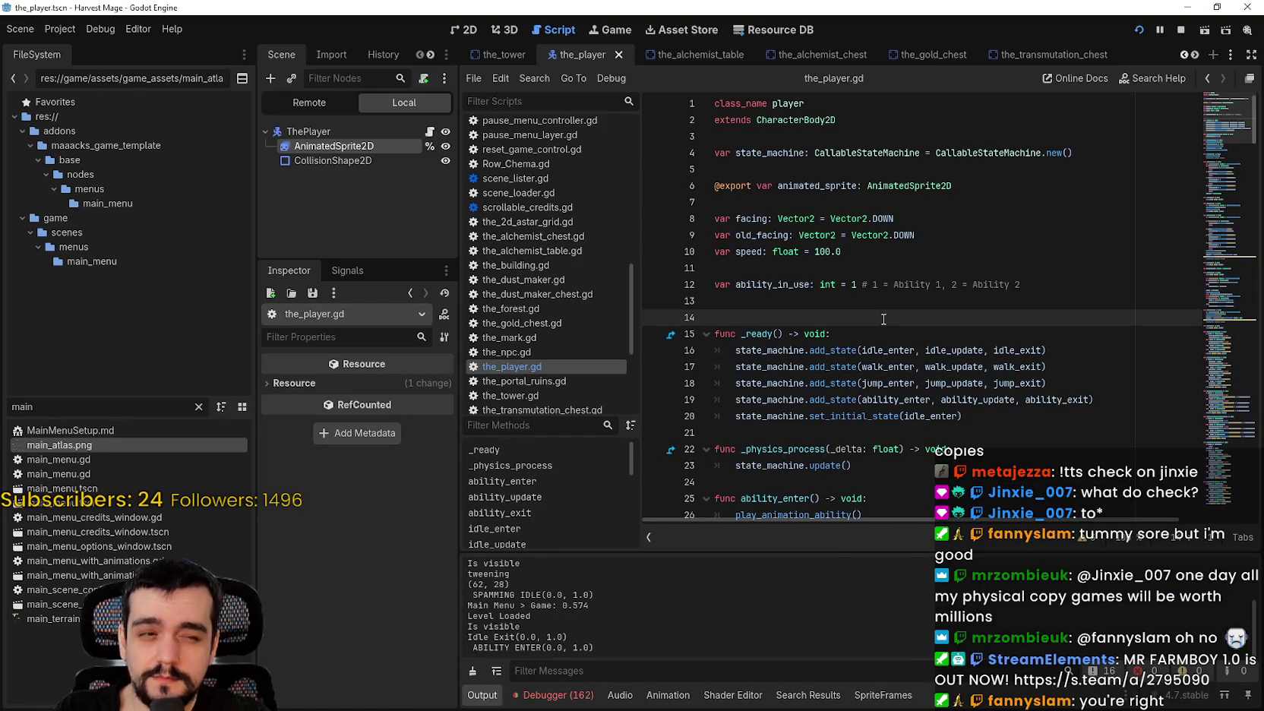
Save the updated the_player.gd with Ctrl+S.
scroll(727, 228, "down", 1)
key("ctrl+s")
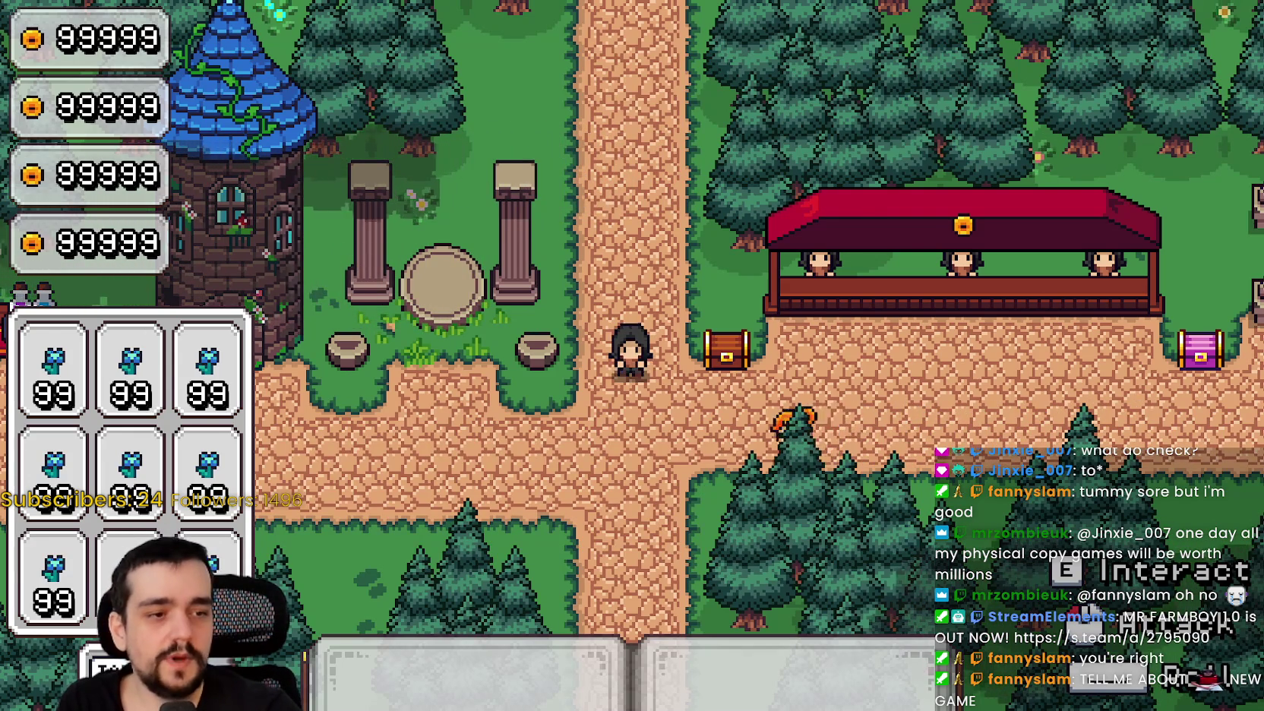
Relaunch Harvest Mage from the editor and continue the saved game.
key("alt+Tab")
left_click(951, 399)
left_click(1206, 29)
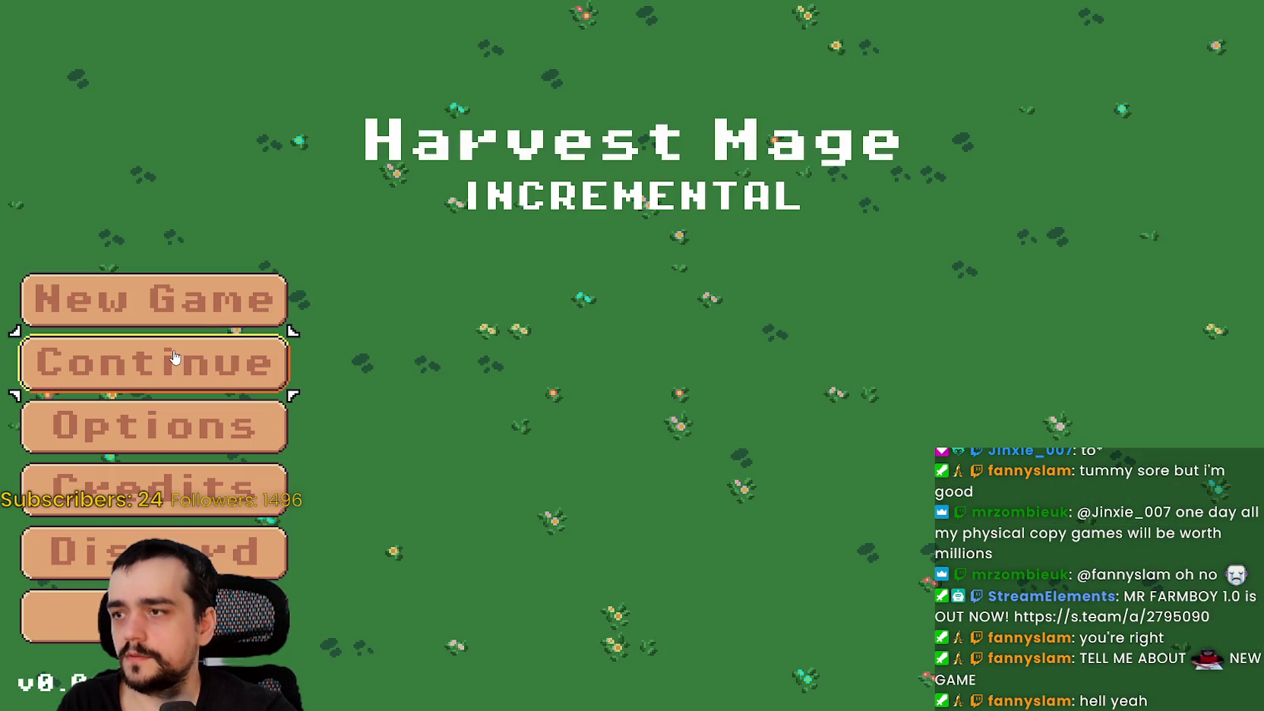
left_click(172, 361)
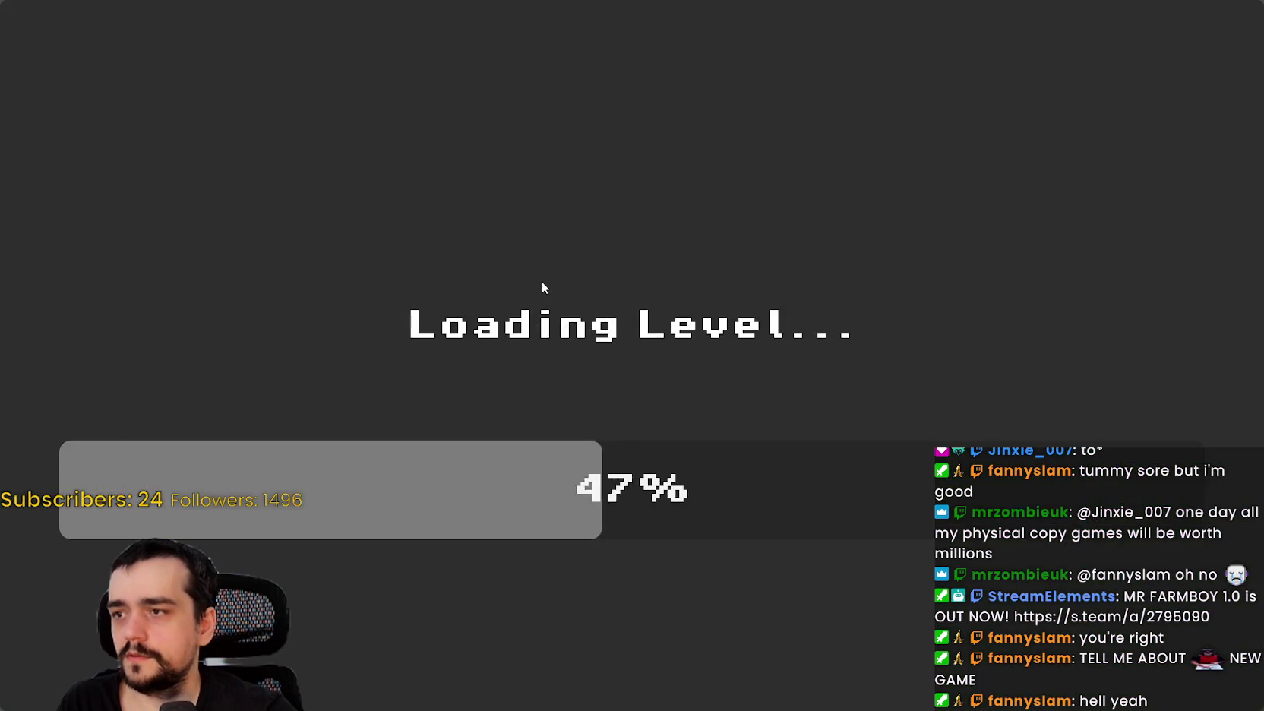
Walk the character left, down and right, then return to the script editor.
key("a")
key("s")
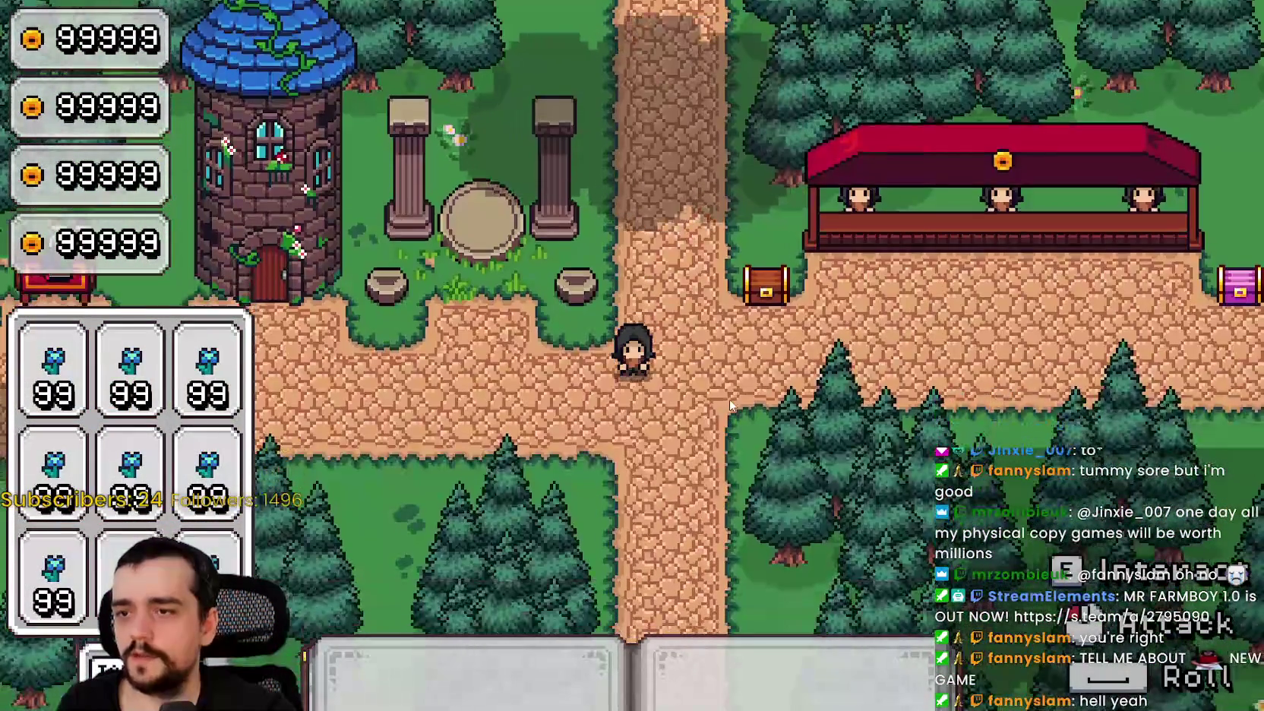
key("d")
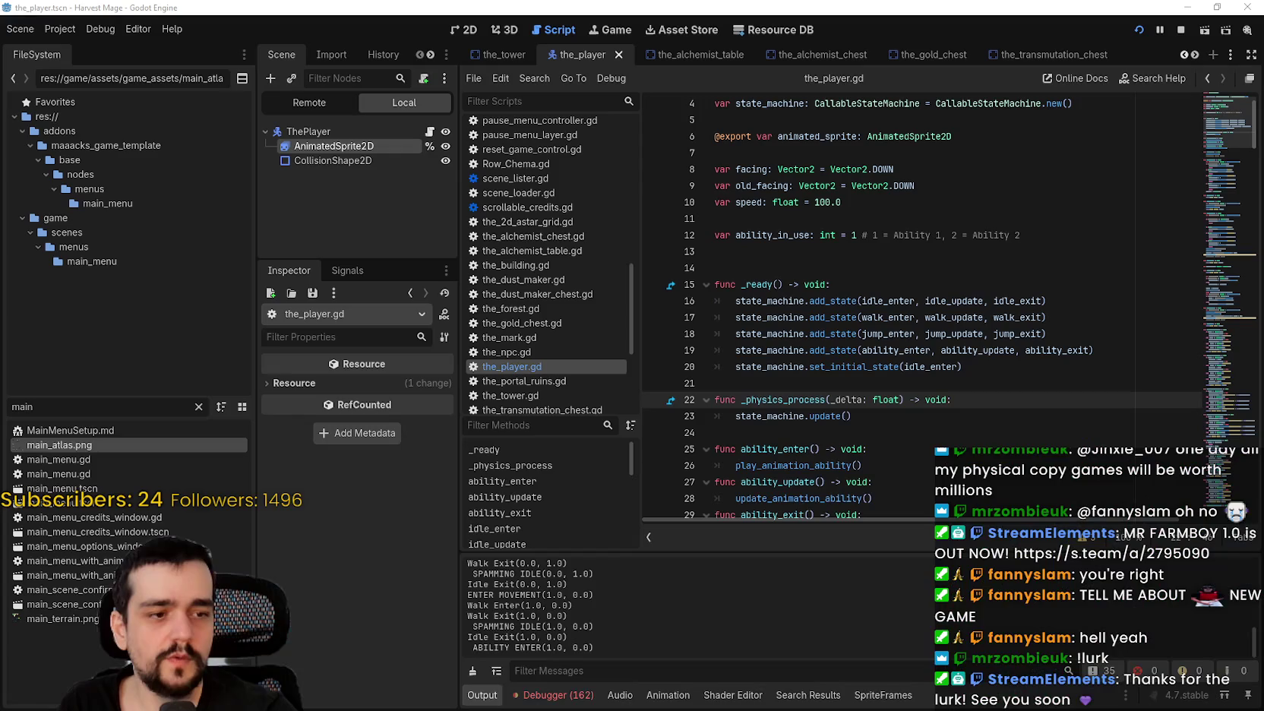
key("alt+Tab")
left_click(840, 318)
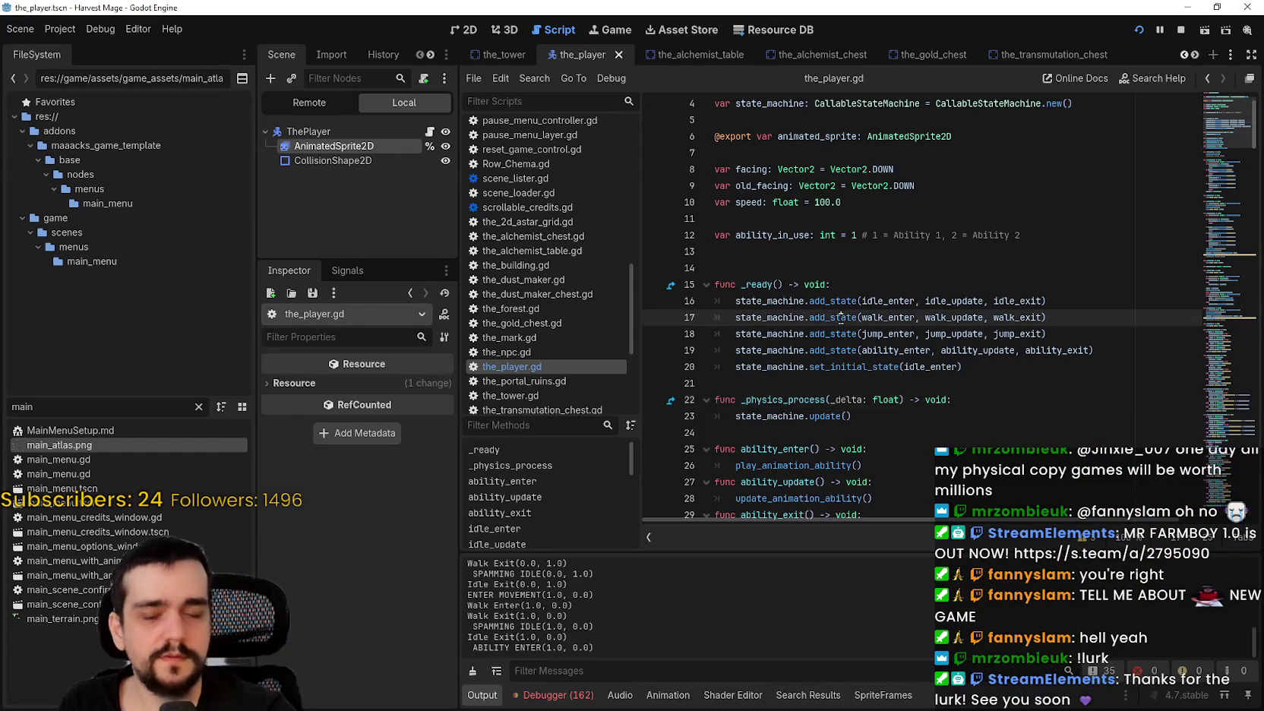
scroll(840, 318, "down", 6)
left_click(880, 351)
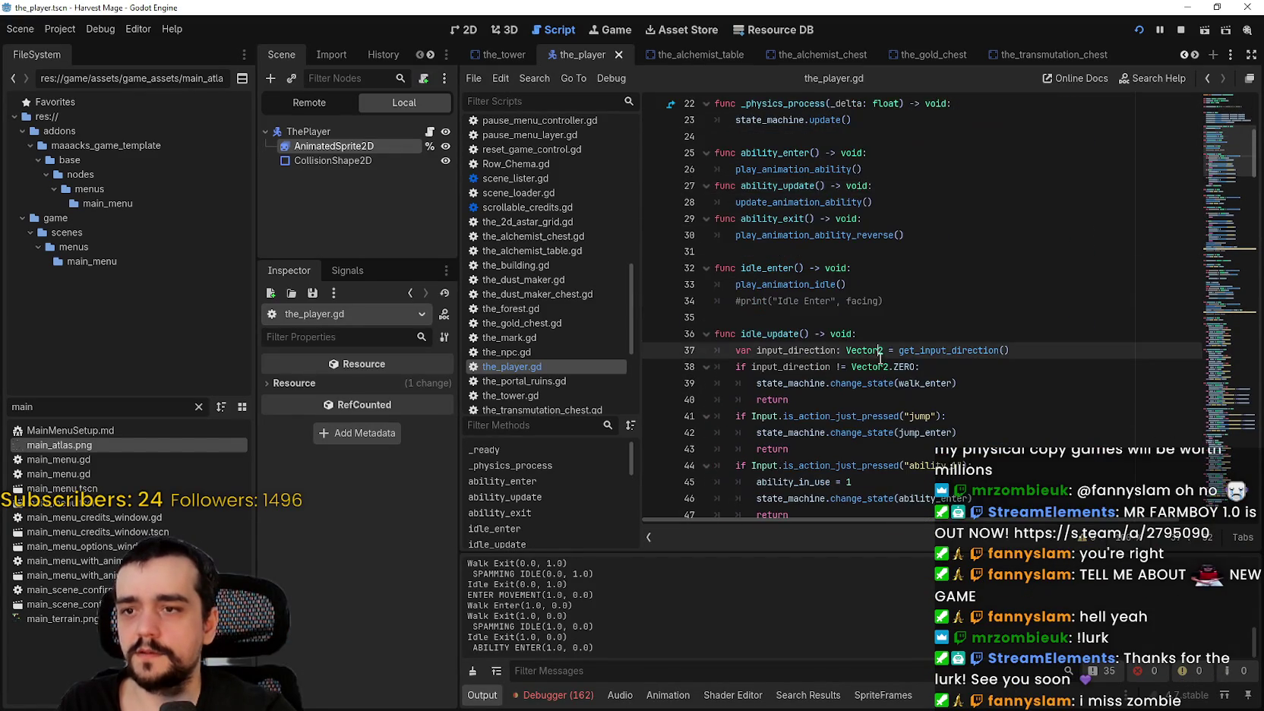
scroll(879, 357, "down", 3)
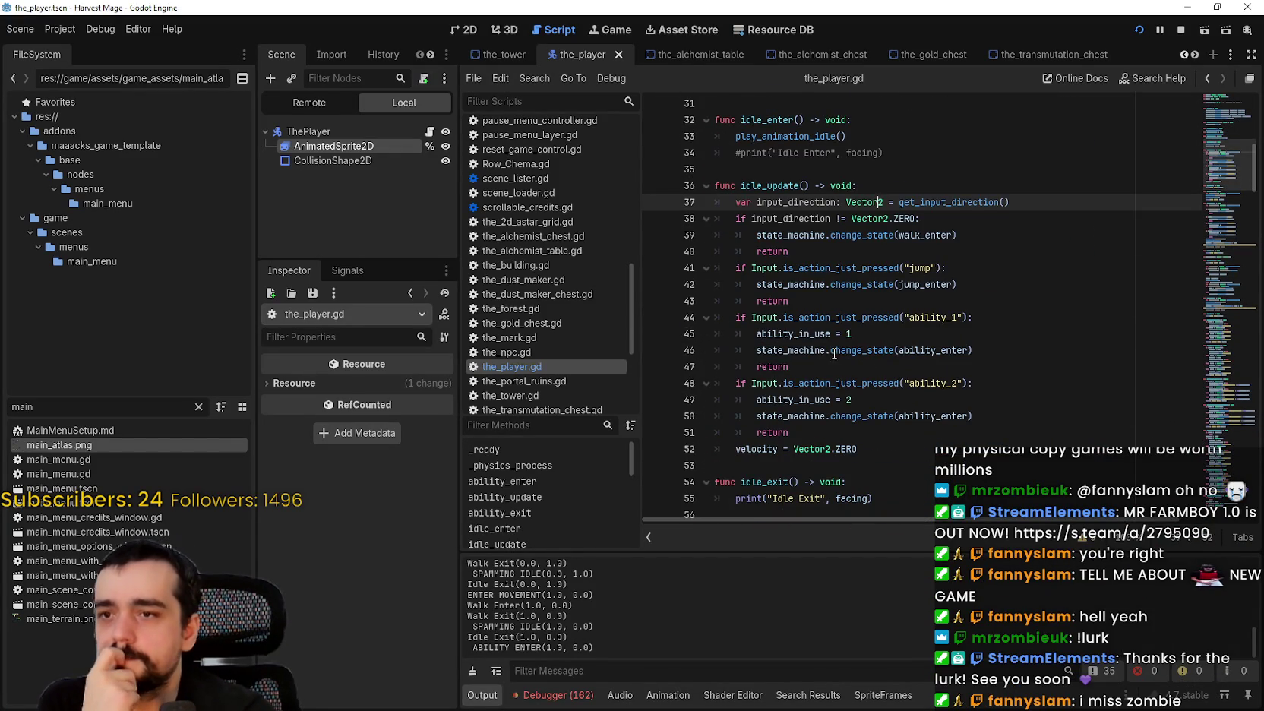
double_click(937, 348)
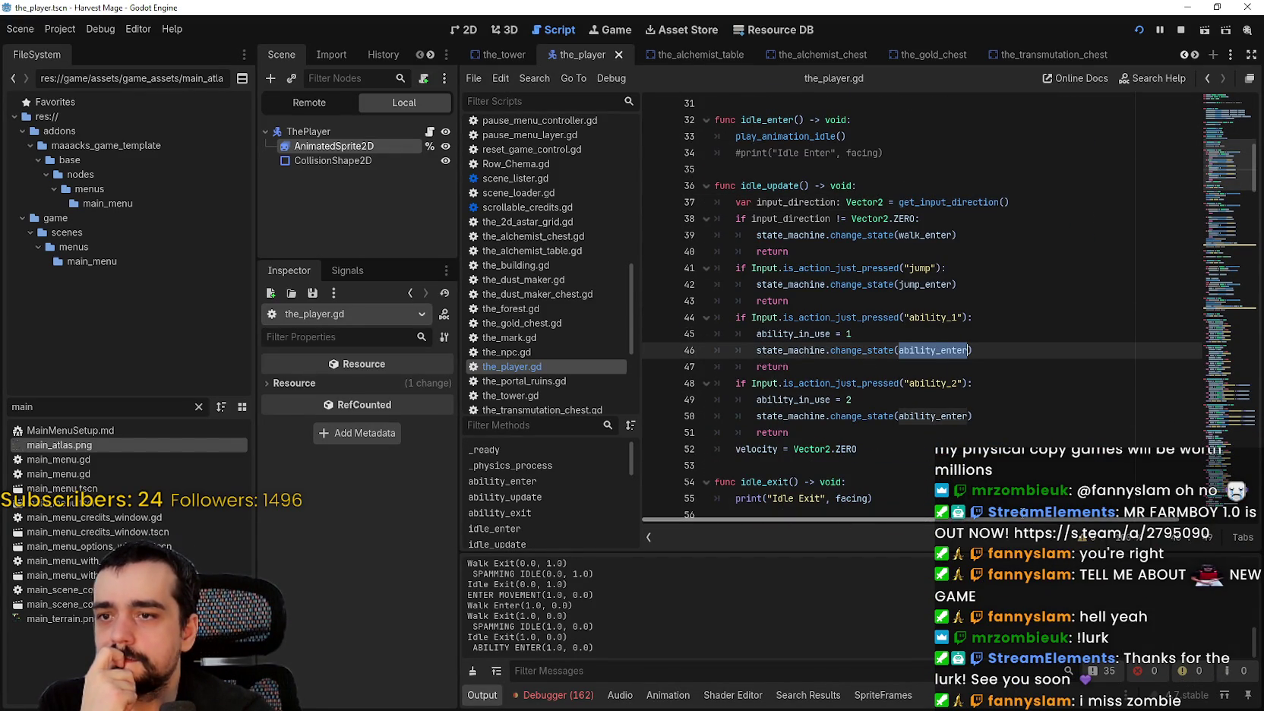
scroll(889, 363, "down", 2)
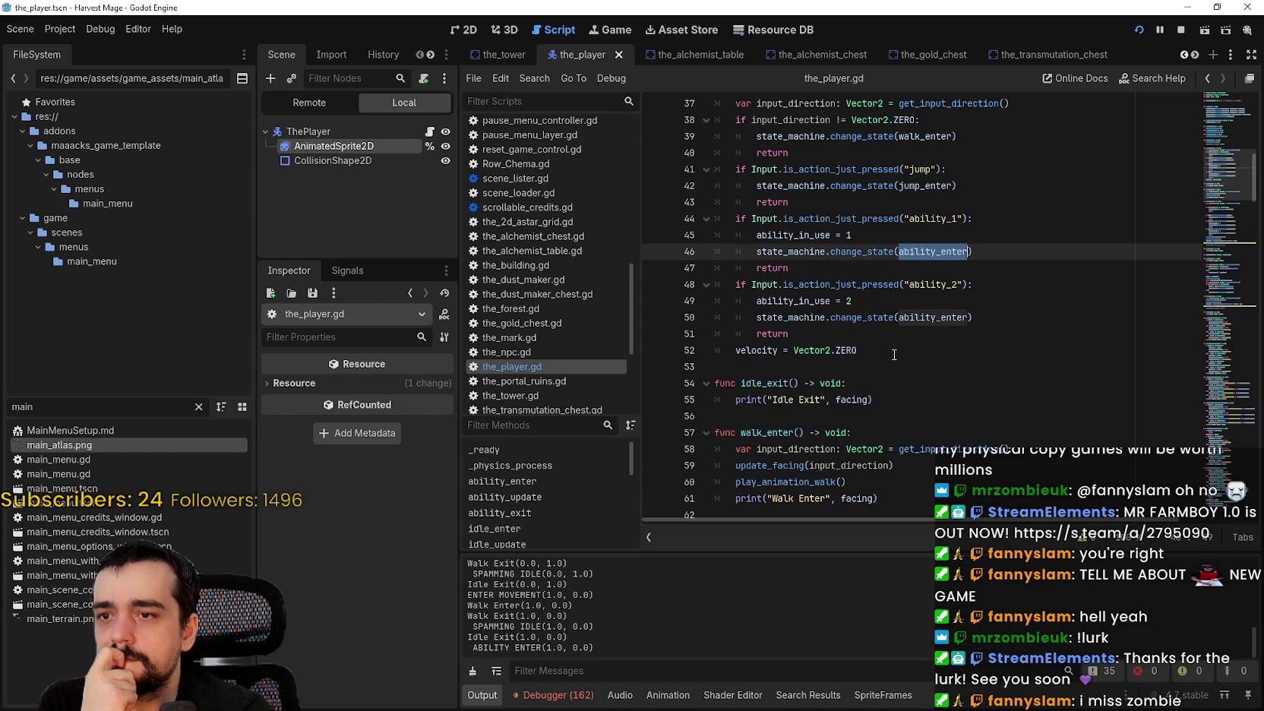
scroll(894, 355, "down", 3)
scroll(893, 353, "down", 5)
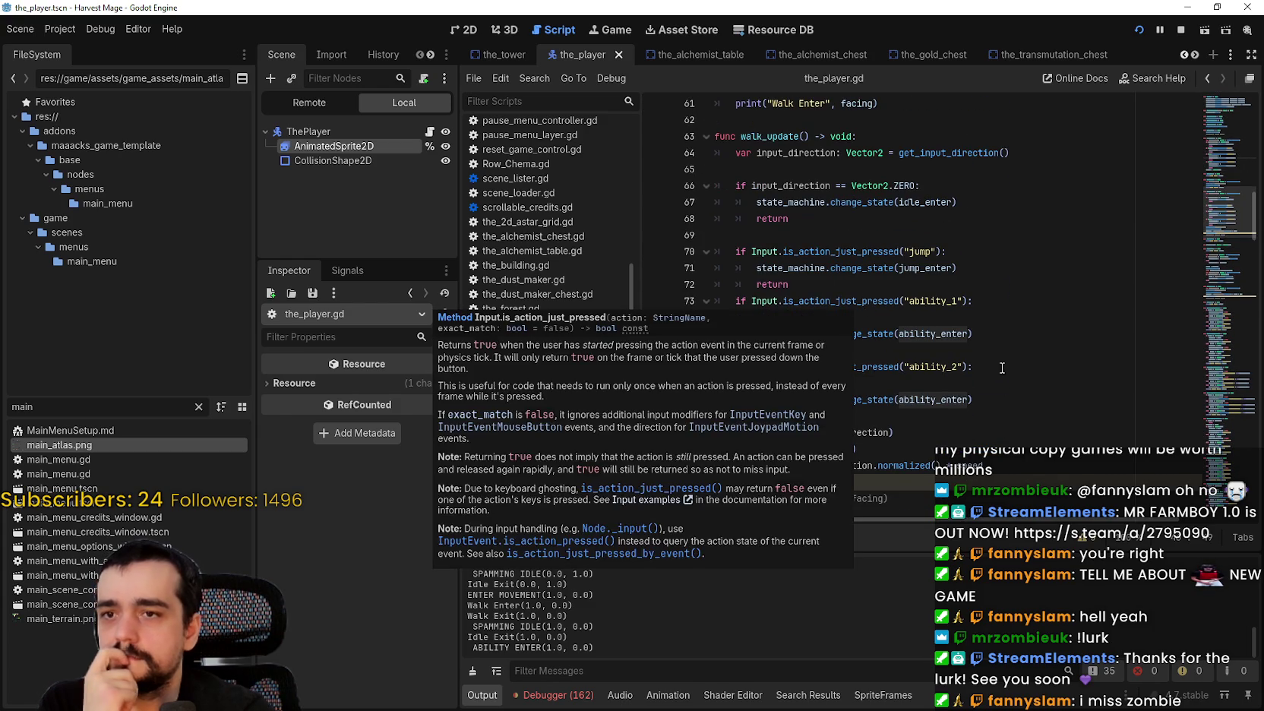
scroll(1002, 365, "down", 4)
scroll(1002, 355, "down", 1)
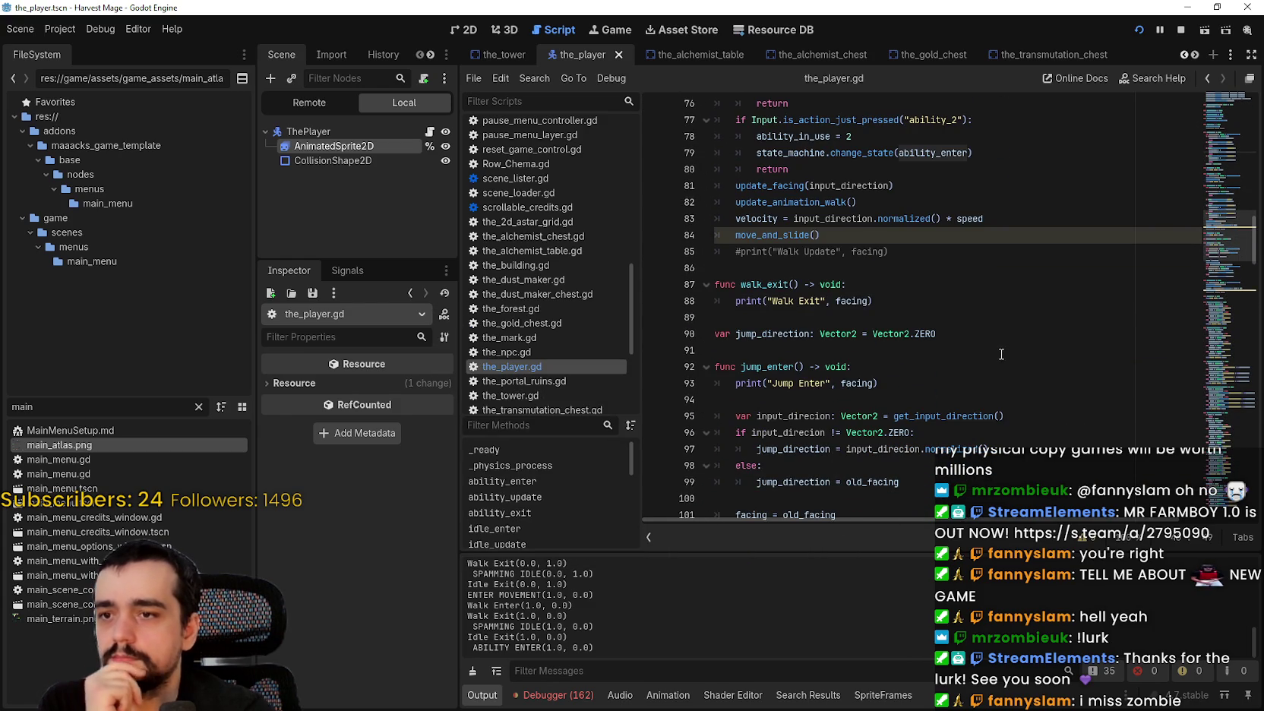
scroll(1001, 354, "down", 5)
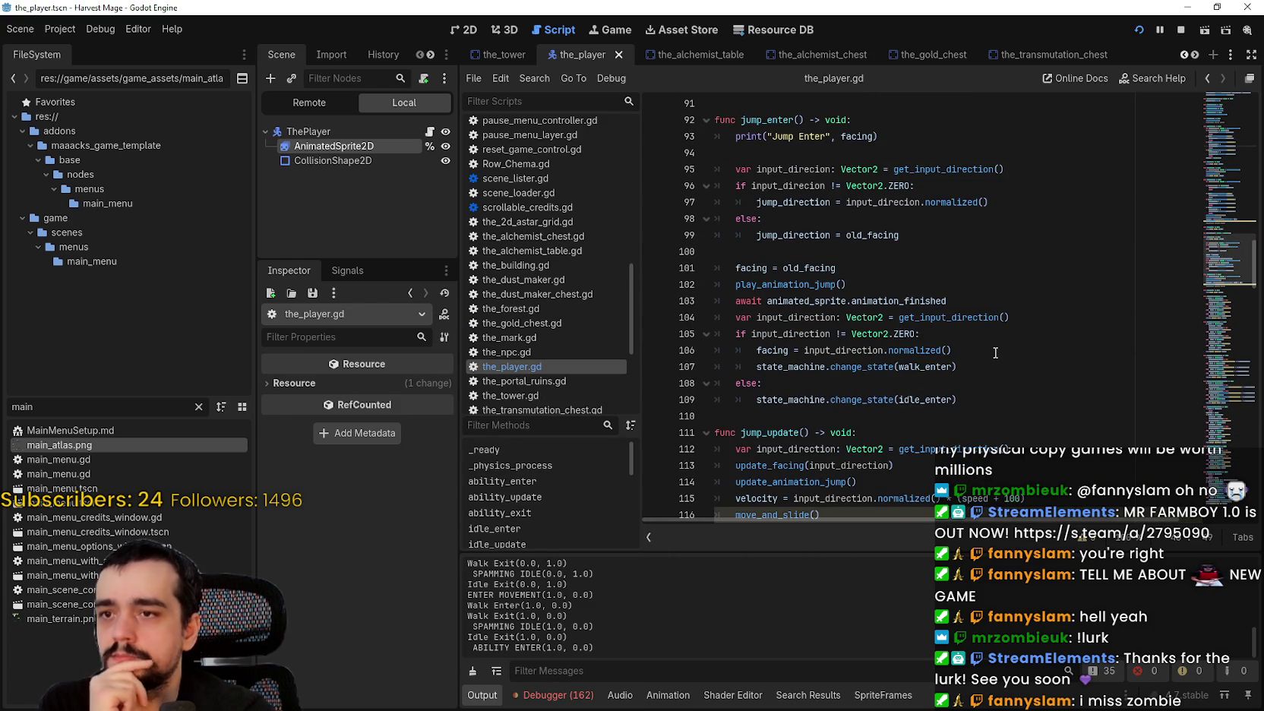
scroll(991, 351, "up", 1)
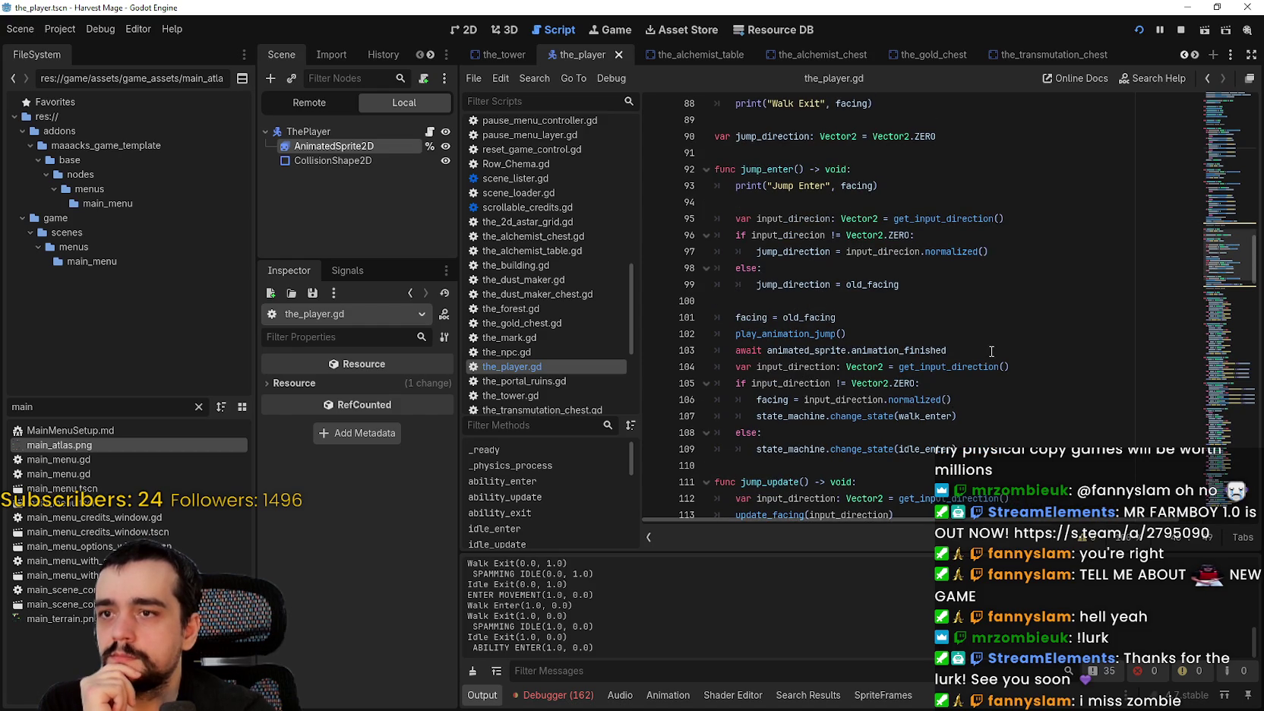
double_click(752, 168)
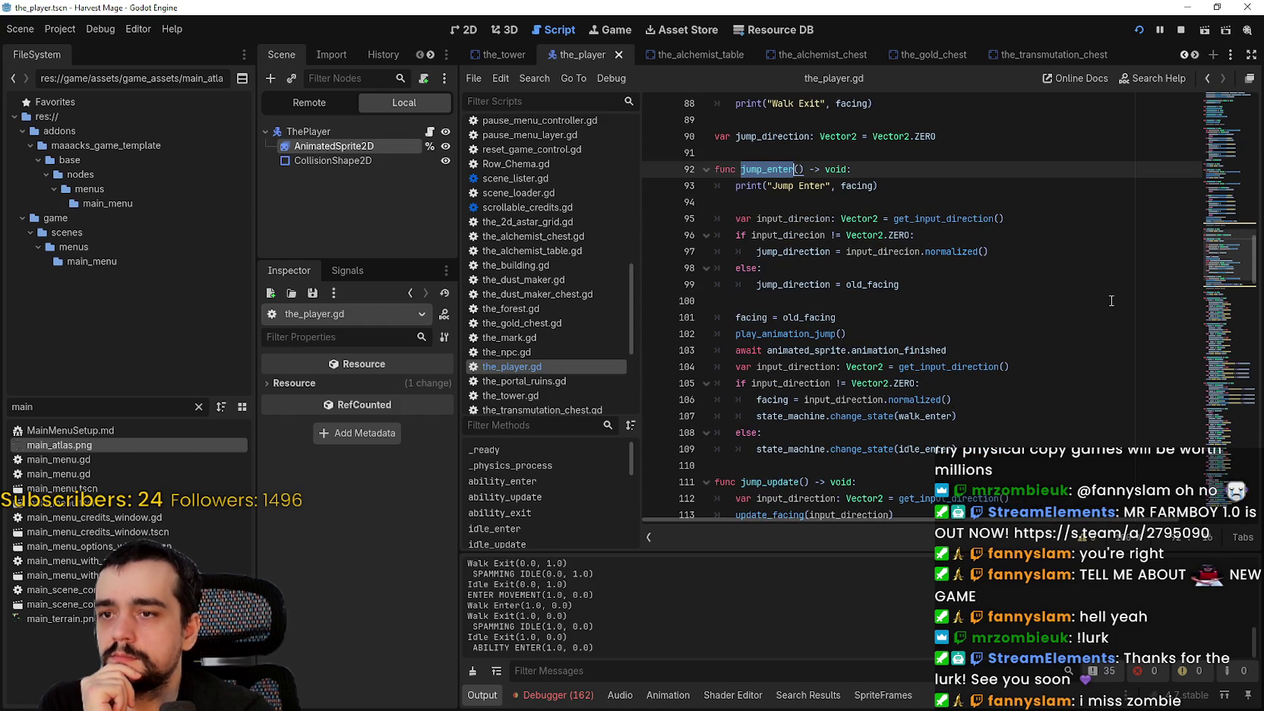
scroll(1068, 297, "down", 1)
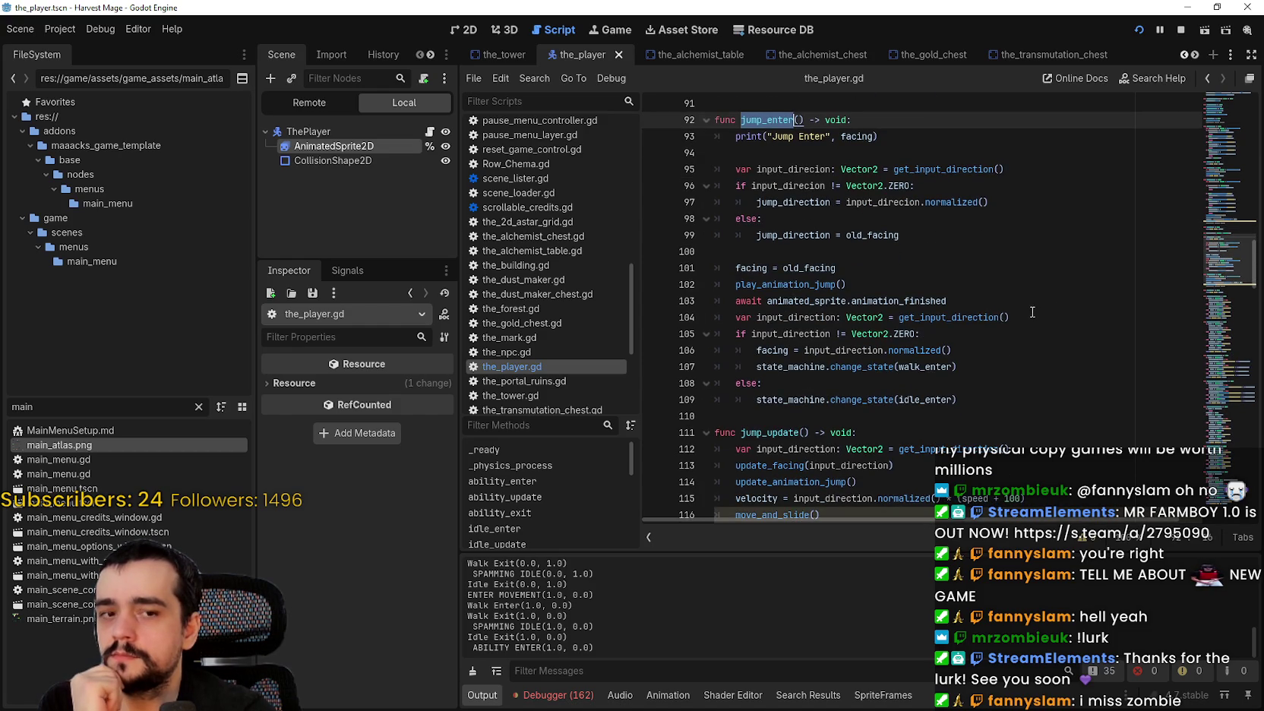
scroll(1031, 313, "down", 4)
left_click(1028, 313)
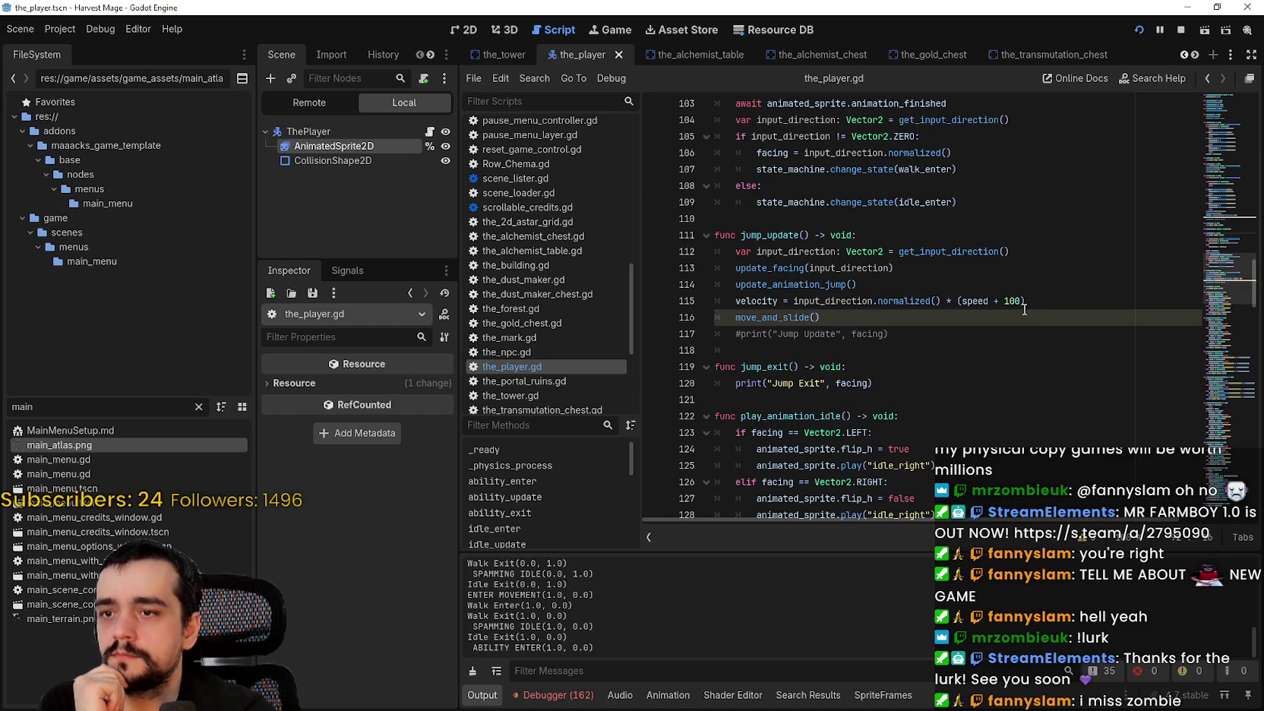
scroll(1024, 309, "down", 3)
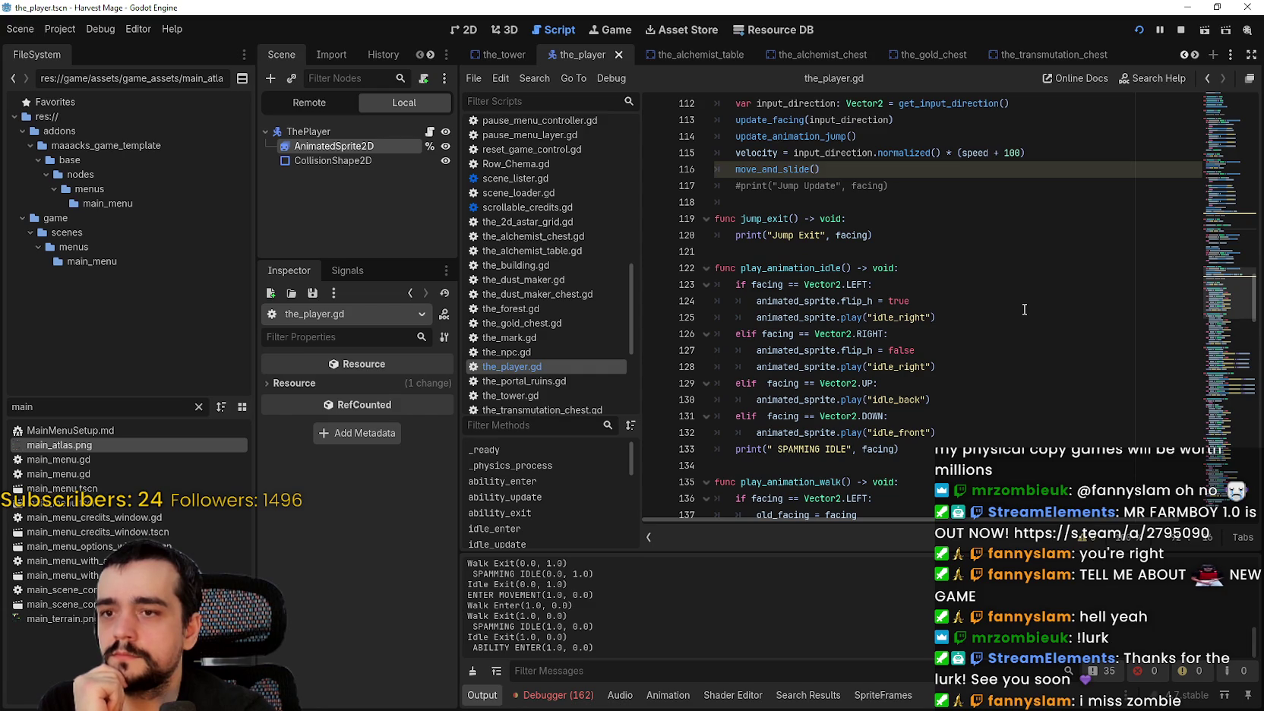
scroll(1023, 310, "up", 5)
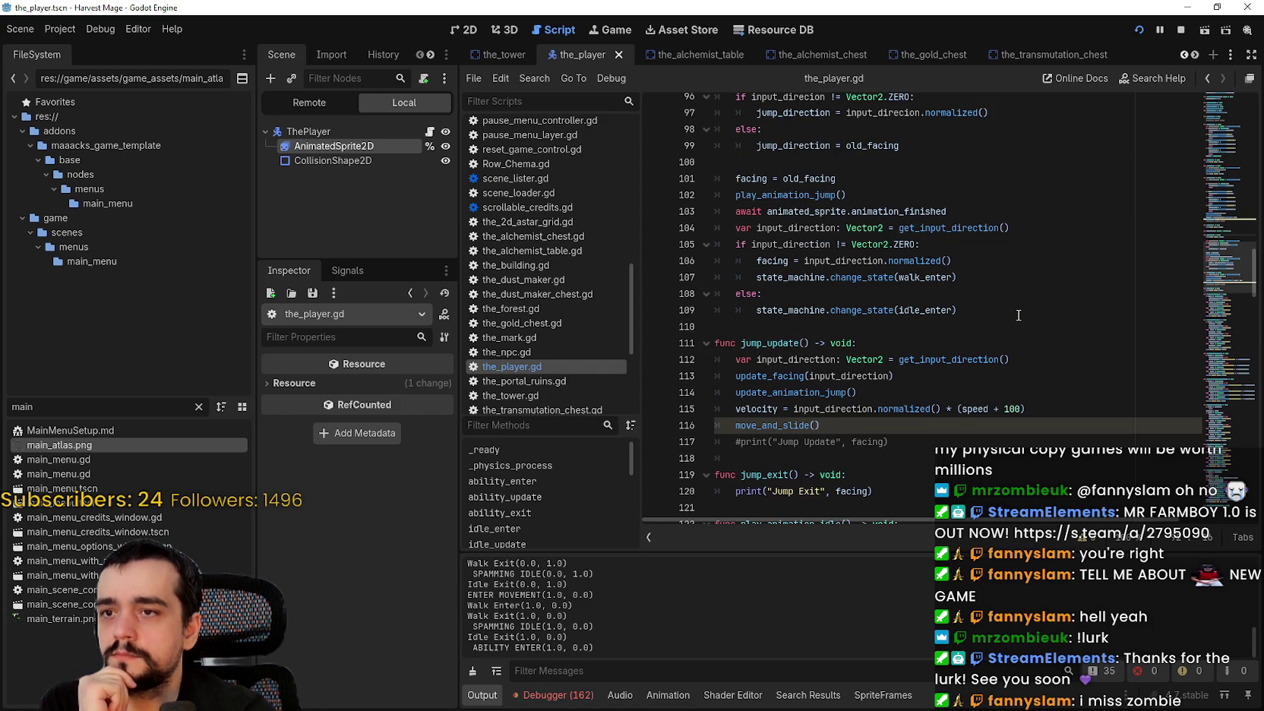
scroll(1018, 314, "up", 2)
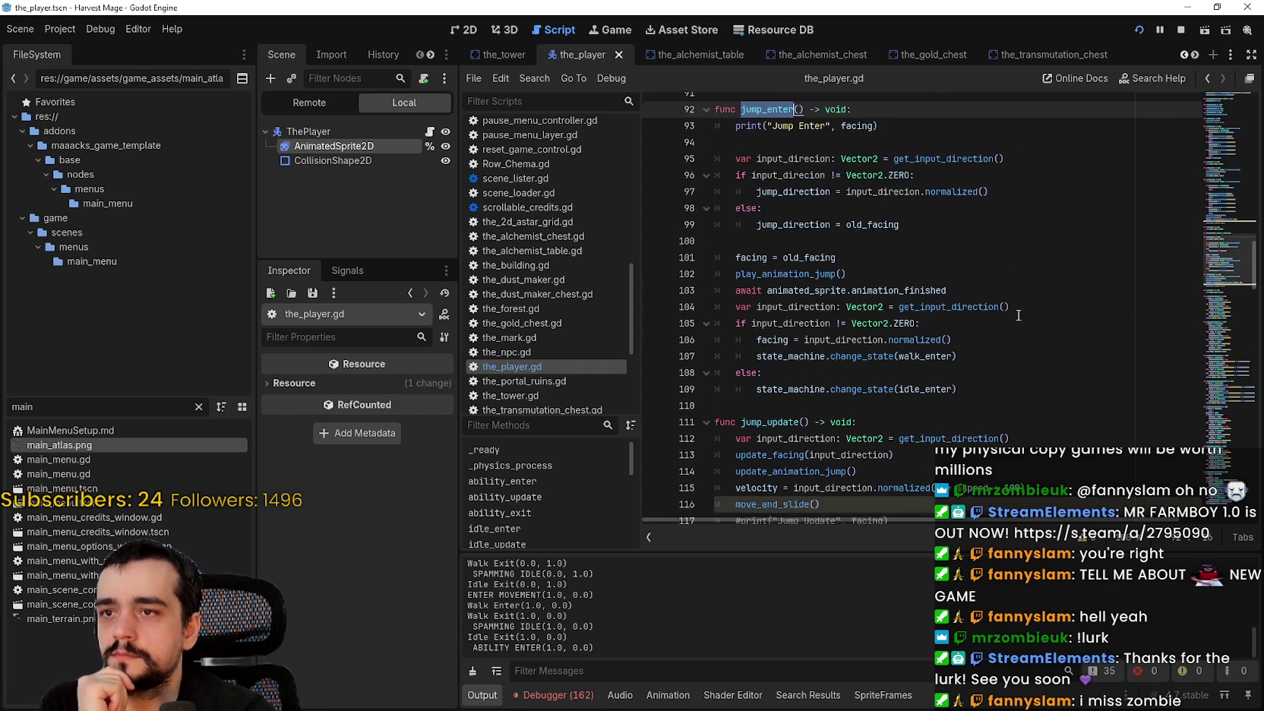
left_click(1219, 264)
mouse_move(1218, 264)
left_mouse_down()
mouse_move(1216, 322)
mouse_move(1199, 110)
mouse_move(1196, 131)
left_mouse_up()
scroll(1207, 336, "down", 4)
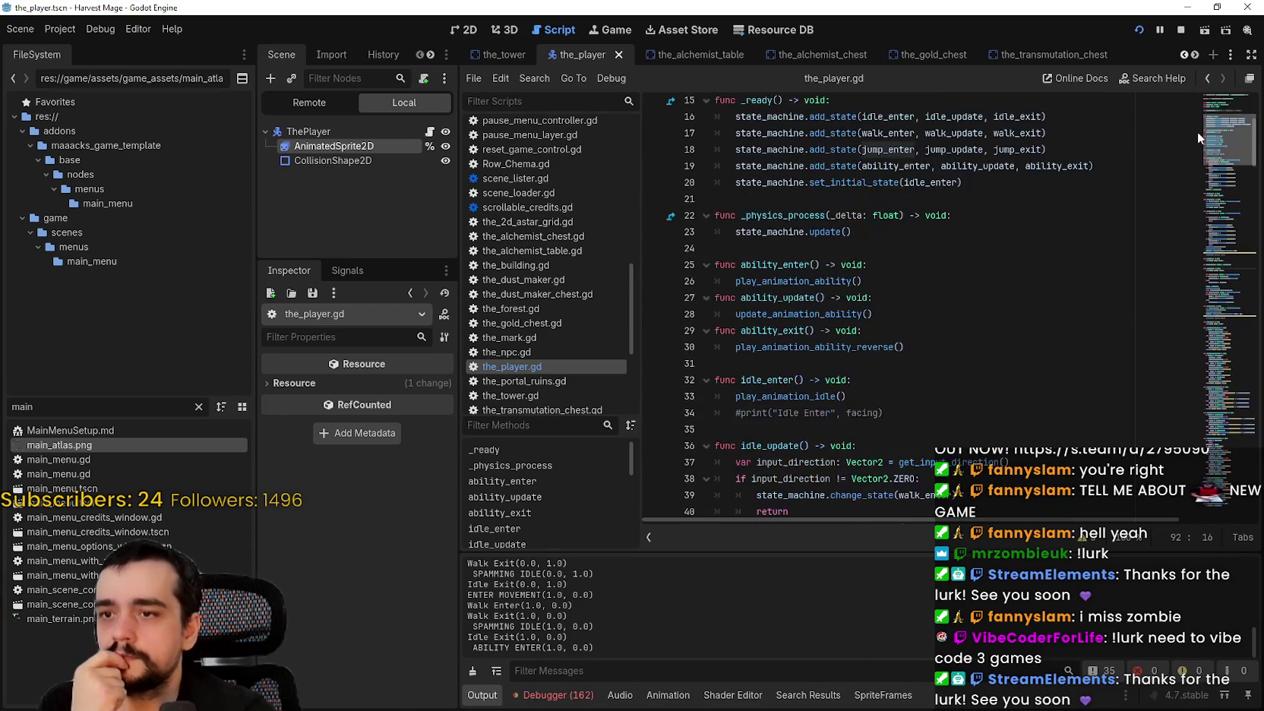
left_click(921, 270)
left_click_drag(909, 283, 688, 267)
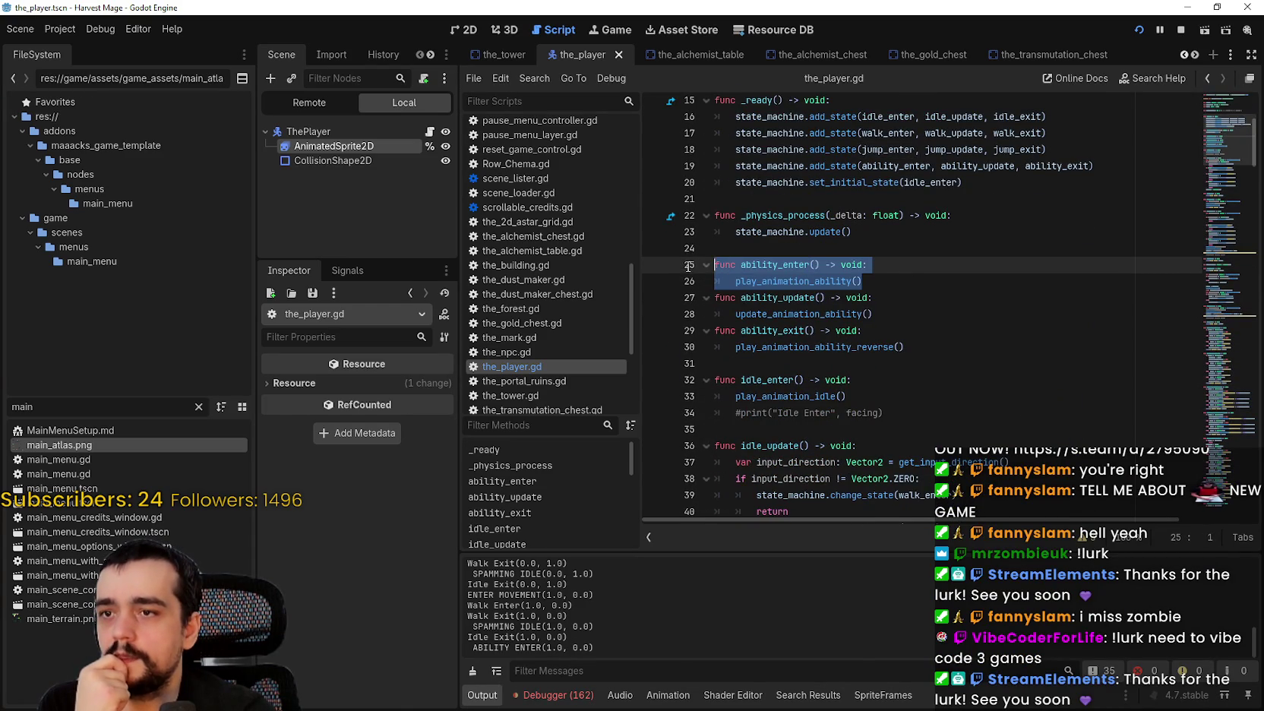
left_click(889, 281)
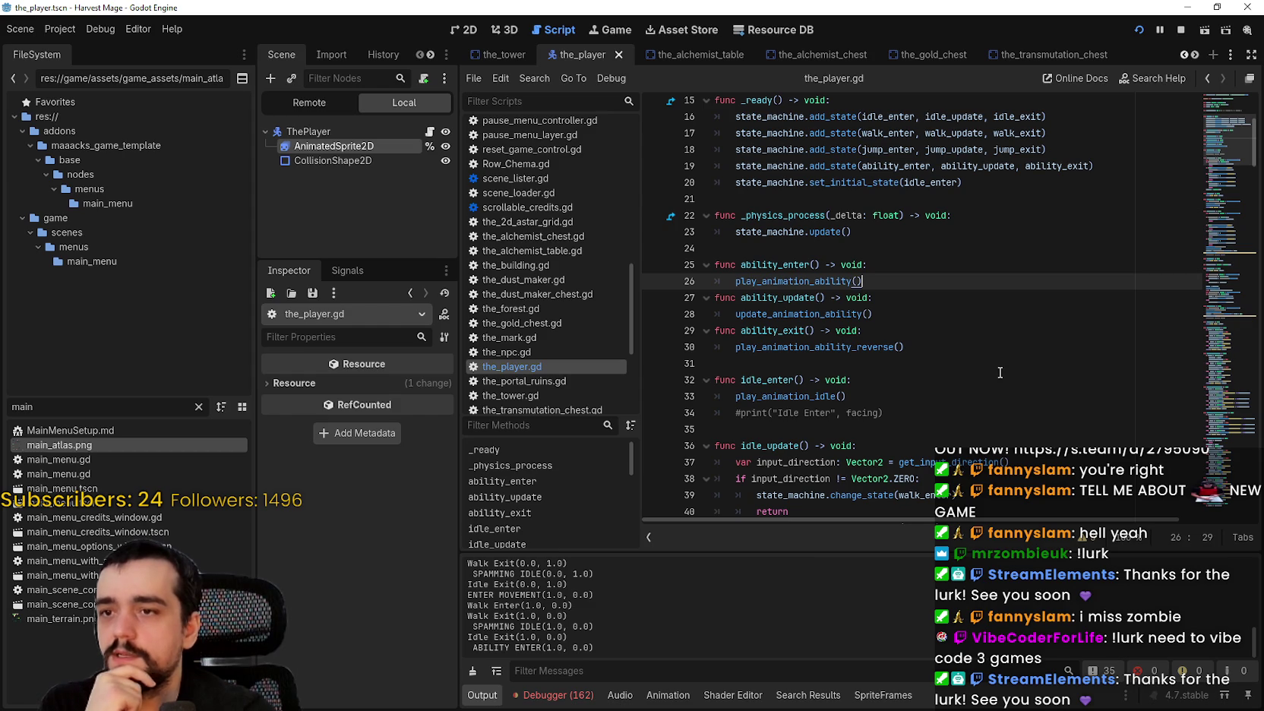
double_click(776, 297)
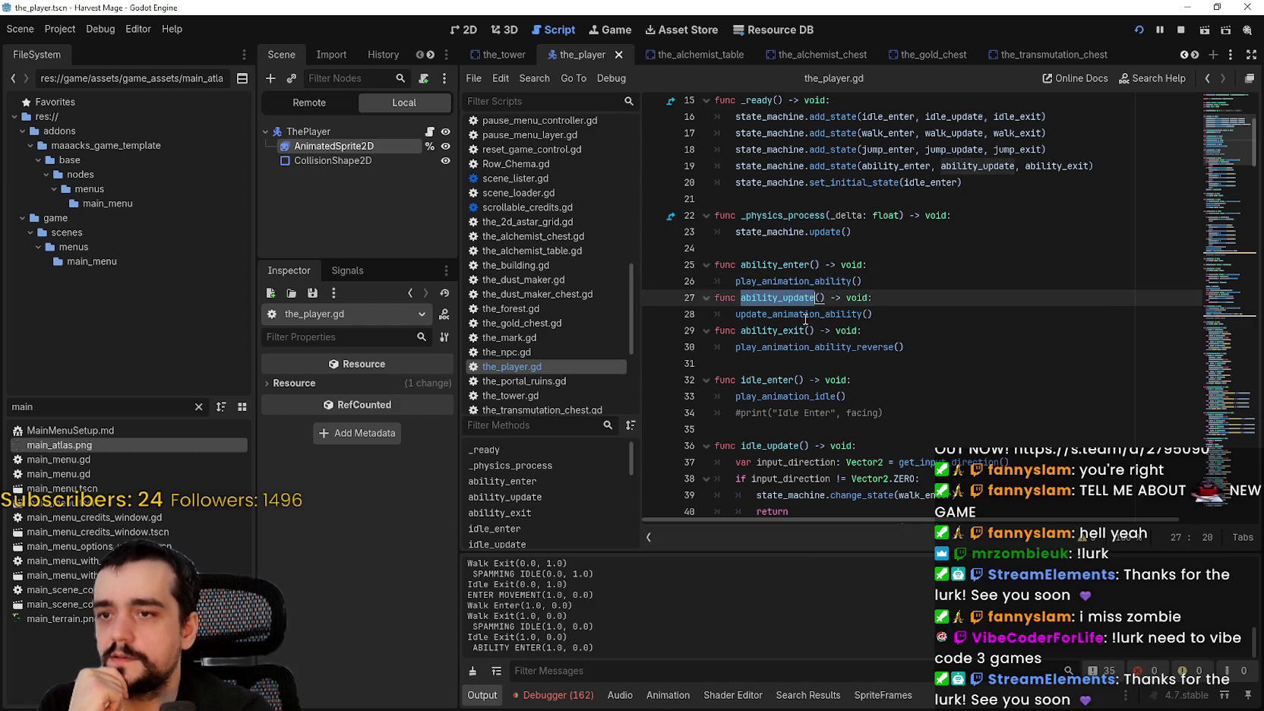
left_click_drag(735, 314, 907, 313)
scroll(835, 315, "down", 6)
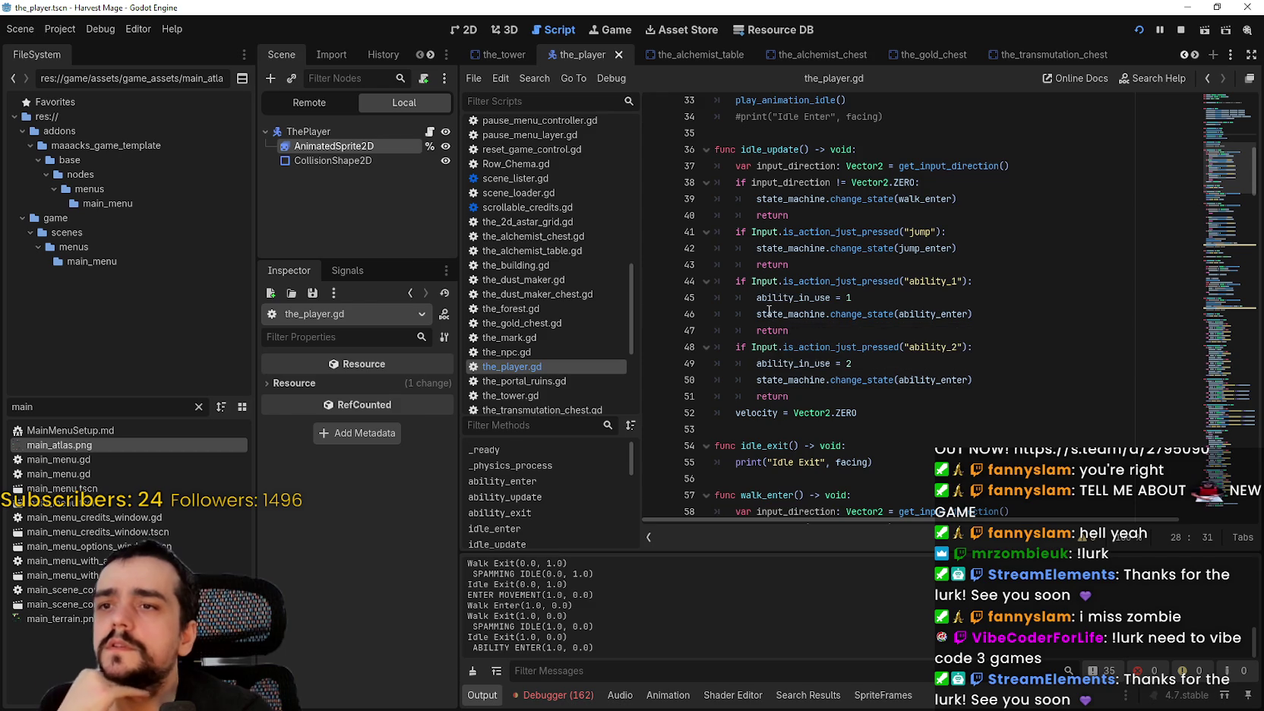
mouse_move(790, 215)
left_mouse_down()
mouse_move(676, 190)
mouse_move(669, 169)
left_mouse_up()
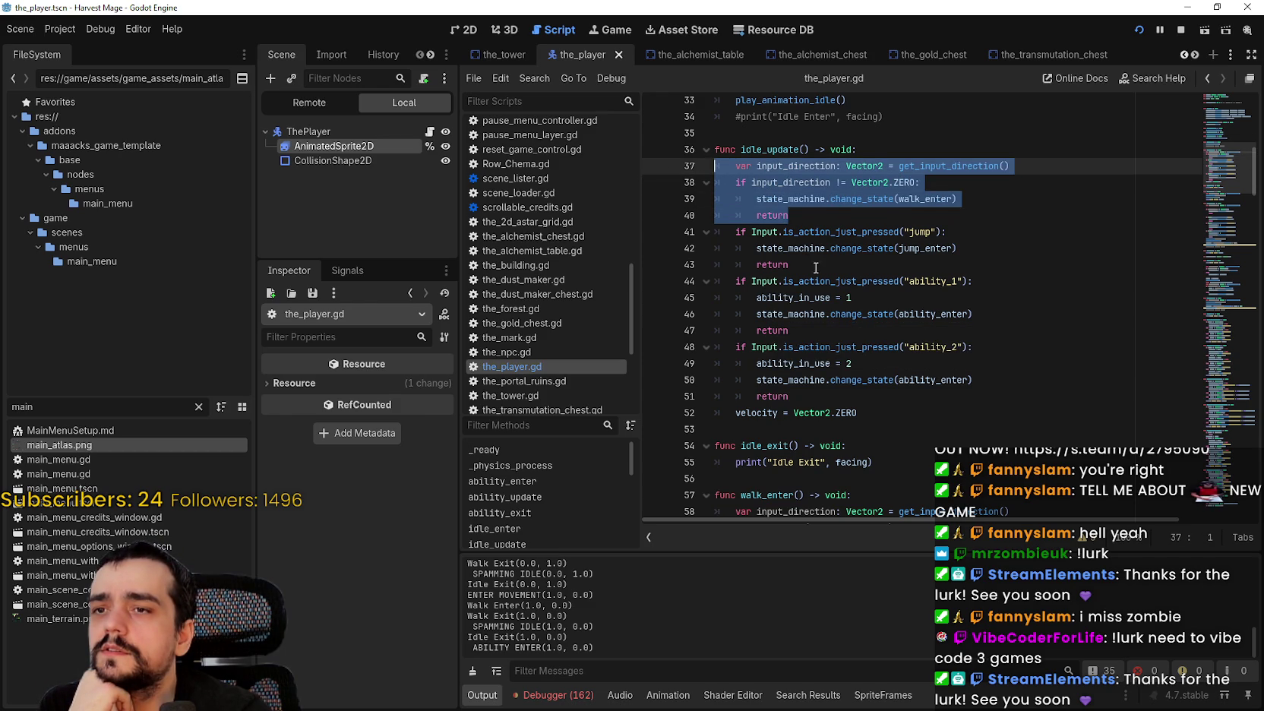
left_click_drag(814, 266, 708, 228)
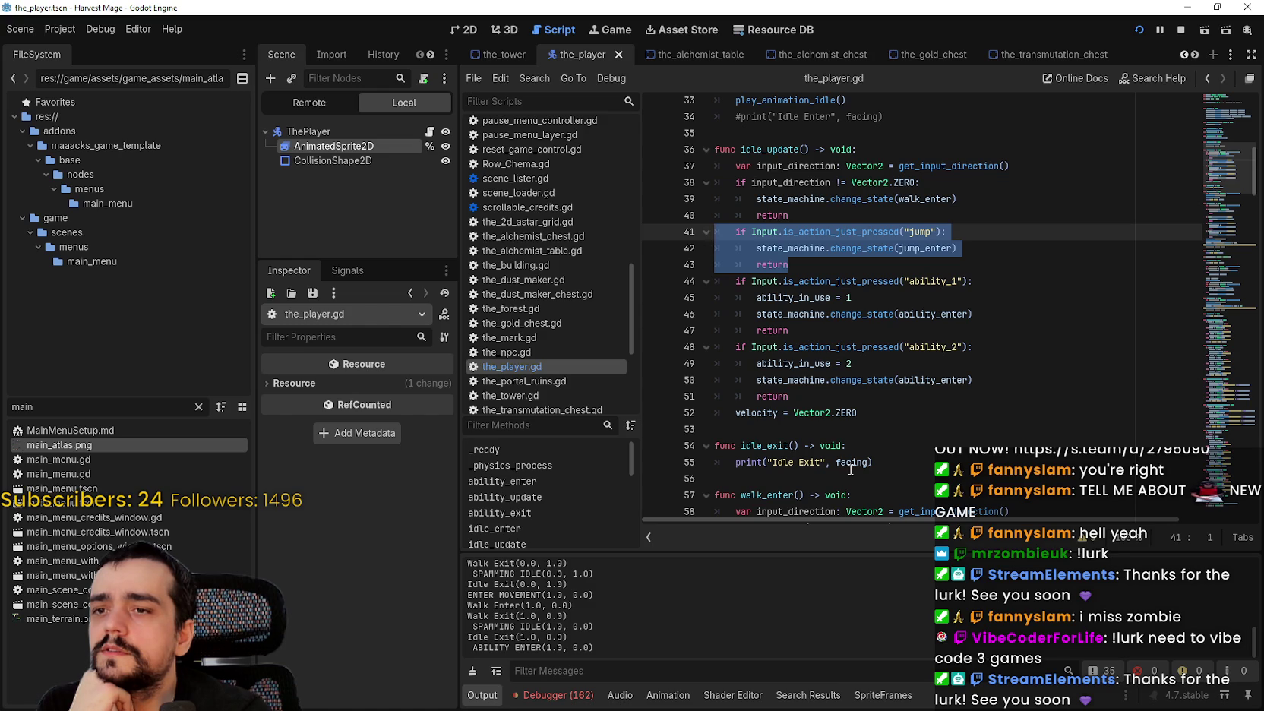
scroll(760, 304, "down", 2)
left_click(783, 336)
scroll(783, 336, "down", 4)
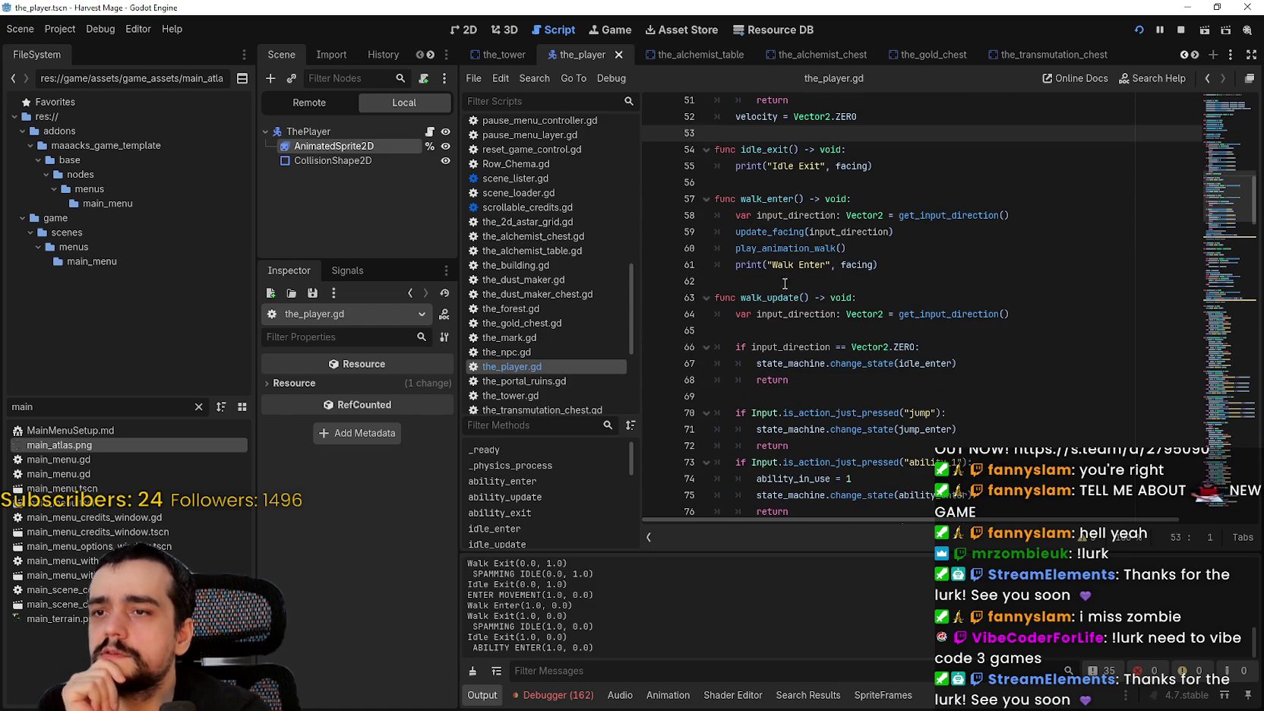
double_click(828, 249)
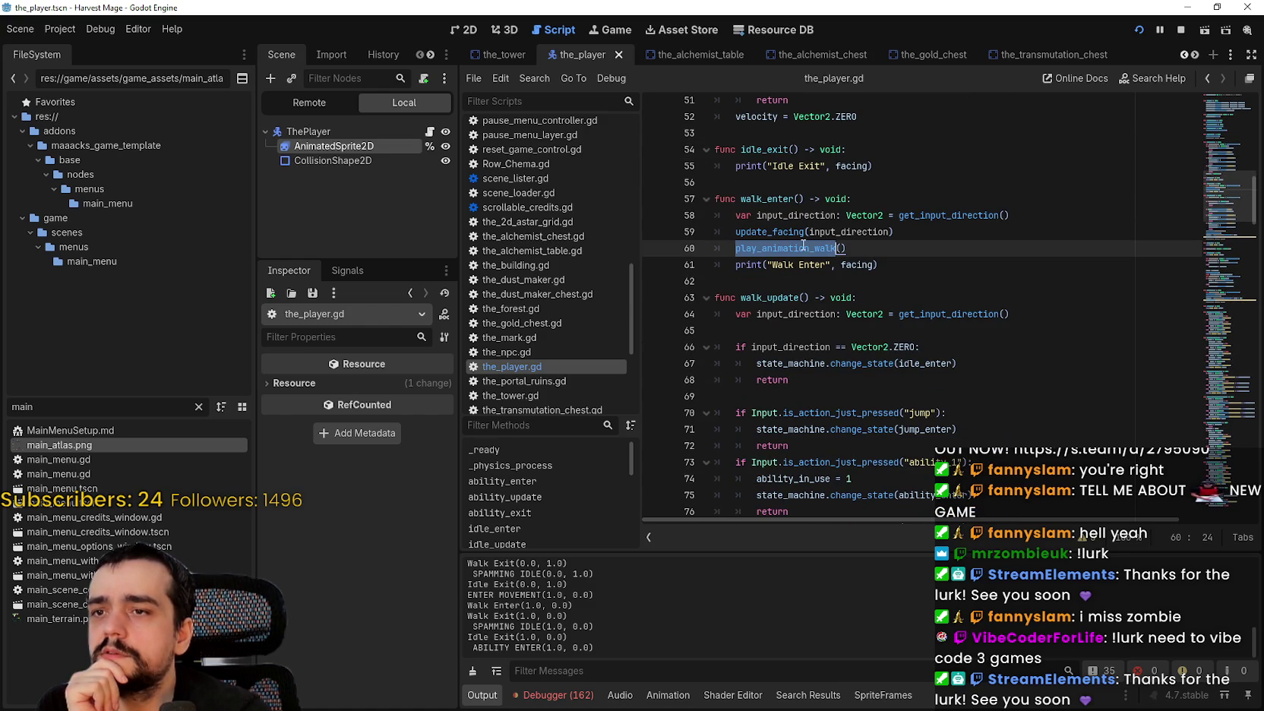
left_click_drag(740, 198, 877, 265)
scroll(753, 188, "down", 2)
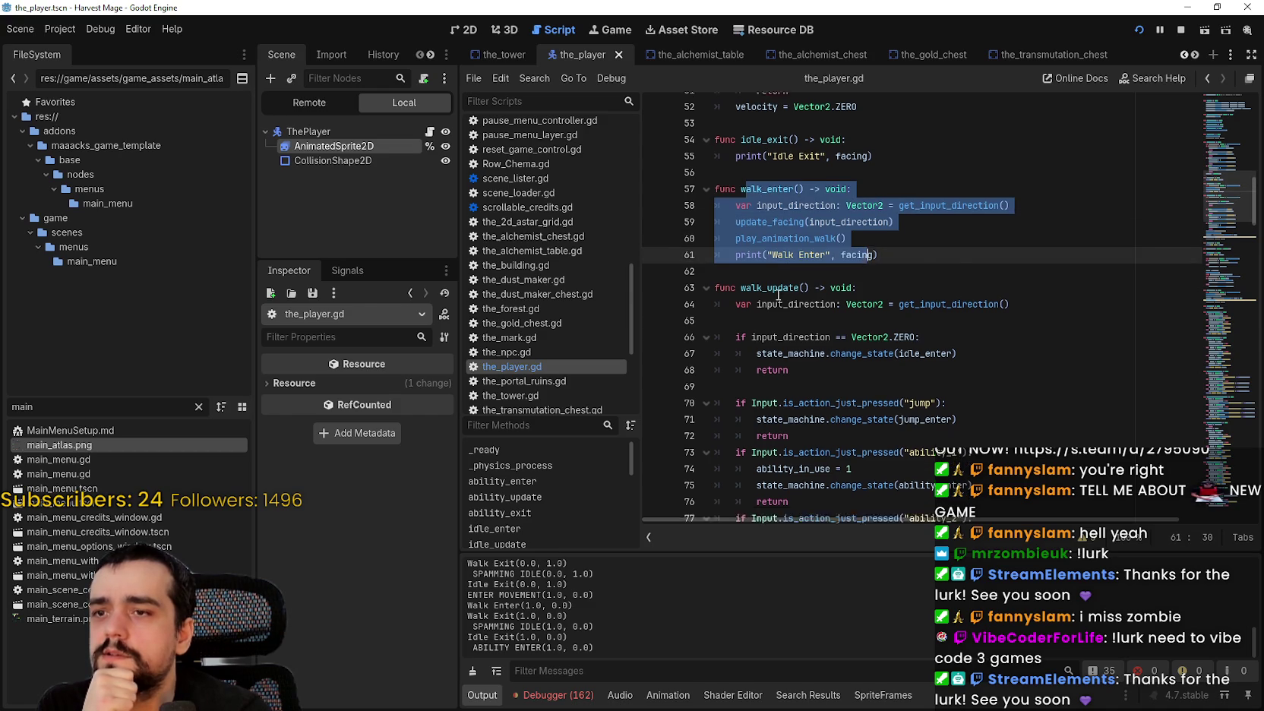
left_click_drag(753, 188, 841, 282)
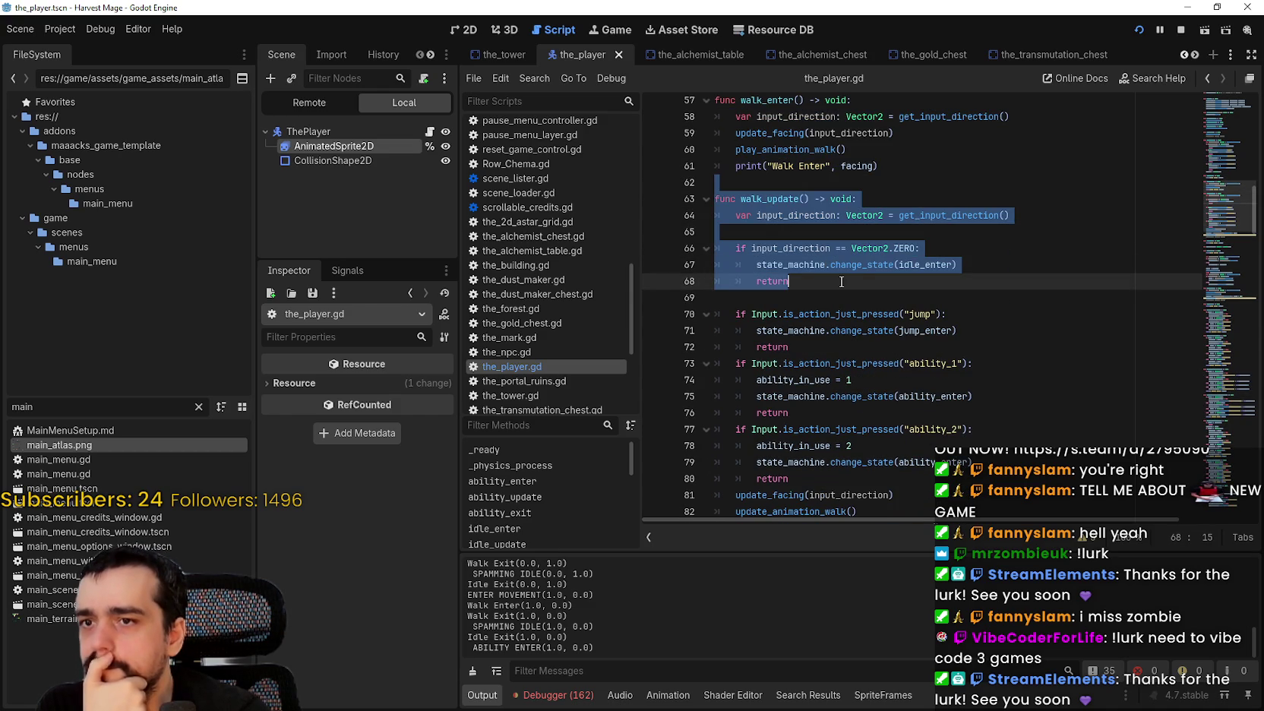
left_click(841, 281)
double_click(892, 265)
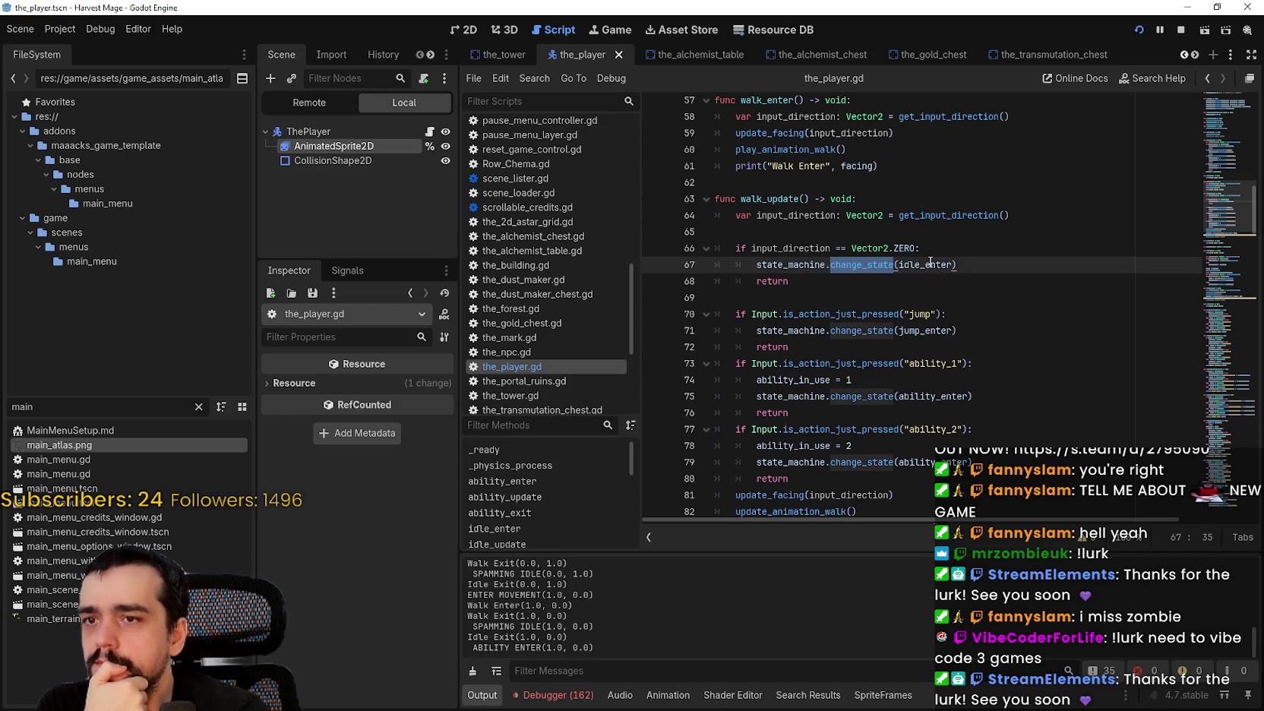
double_click(929, 264)
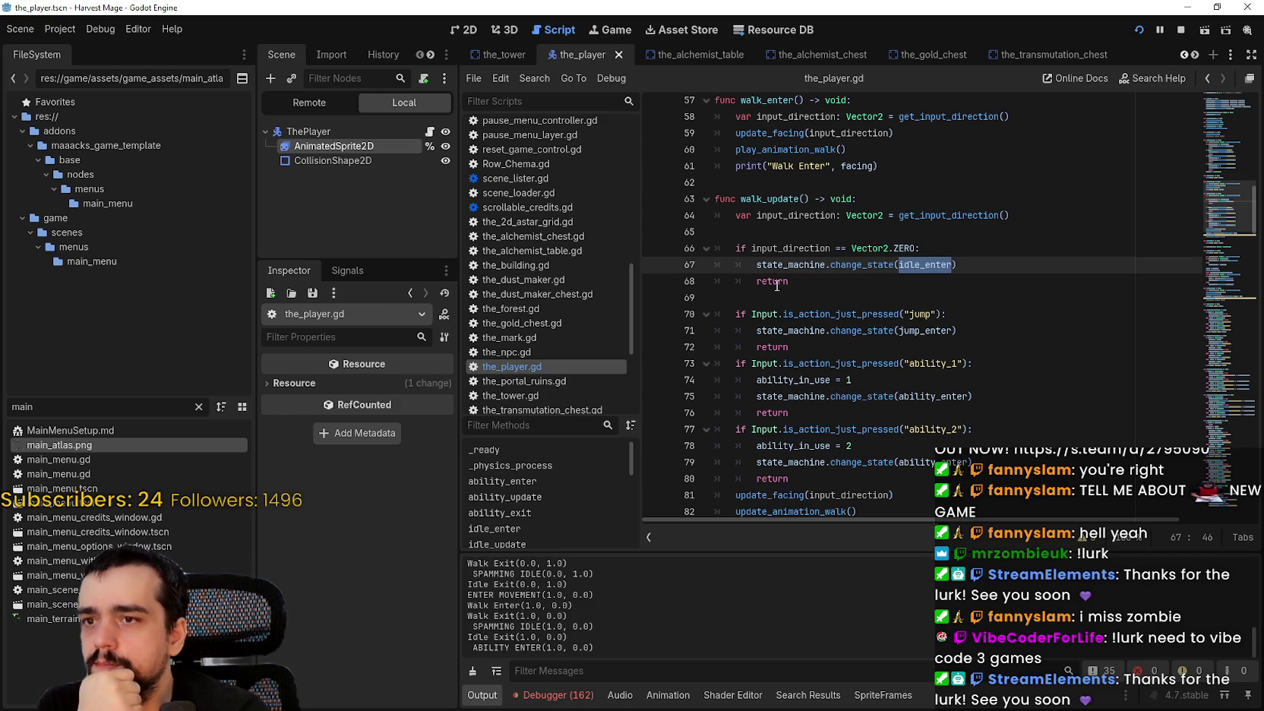
left_click(811, 298)
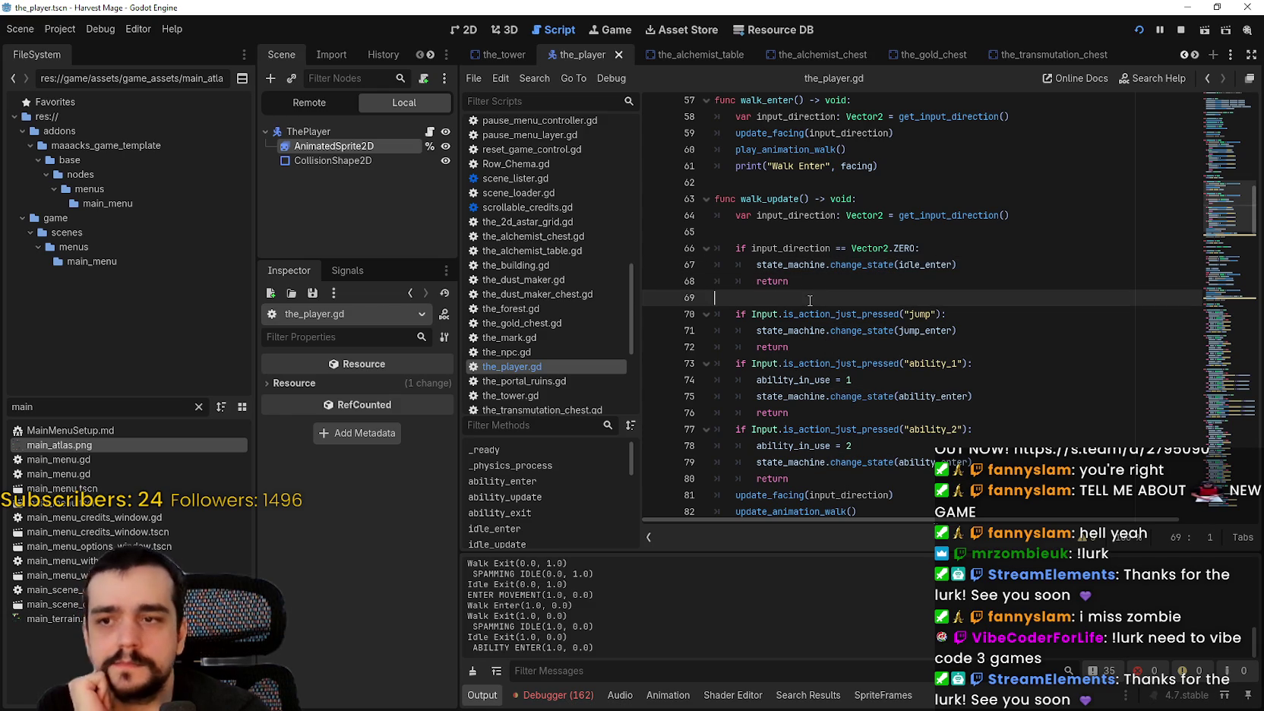
scroll(806, 303, "down", 1)
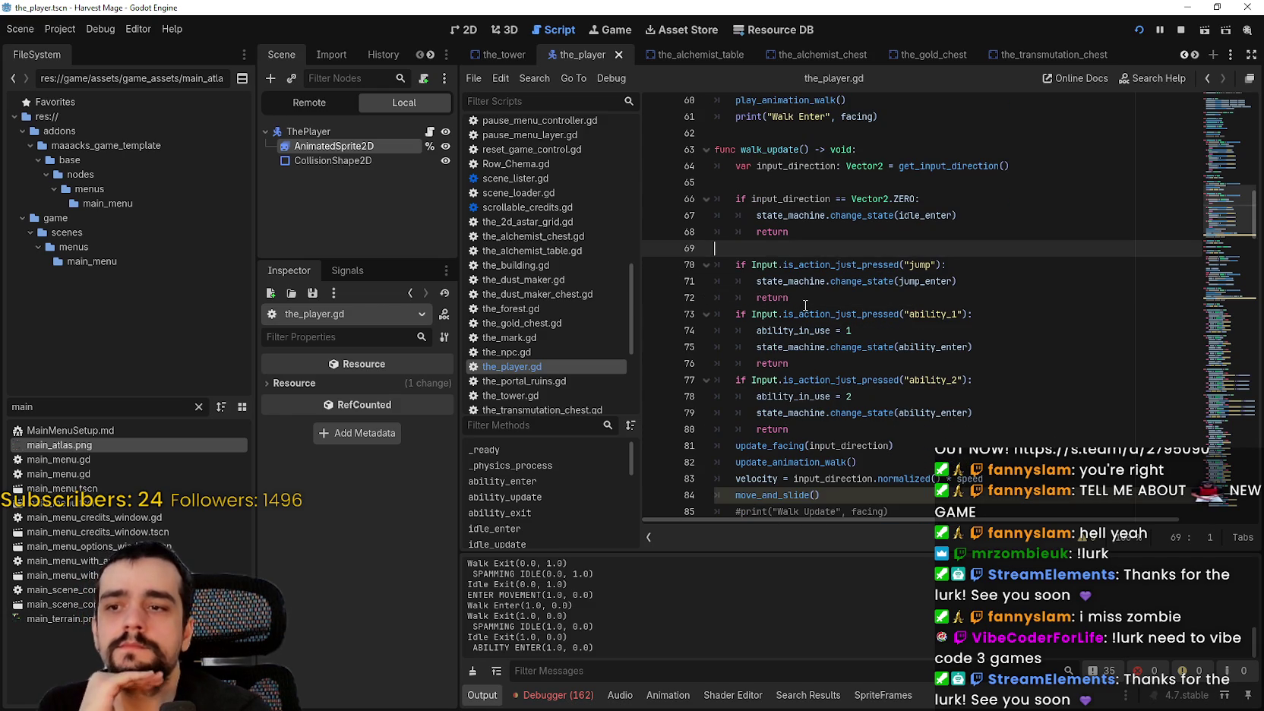
scroll(805, 304, "down", 1)
left_click_drag(734, 395, 927, 395)
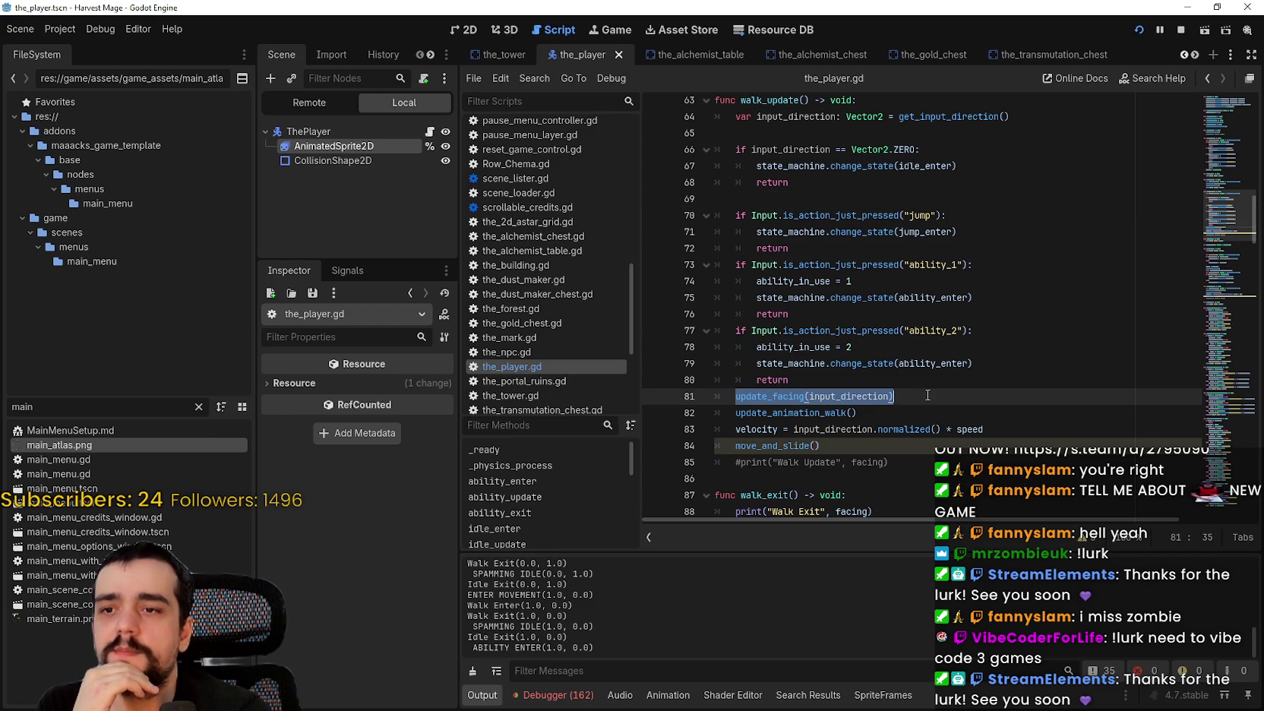
left_click_drag(734, 413, 856, 414)
scroll(811, 470, "down", 2)
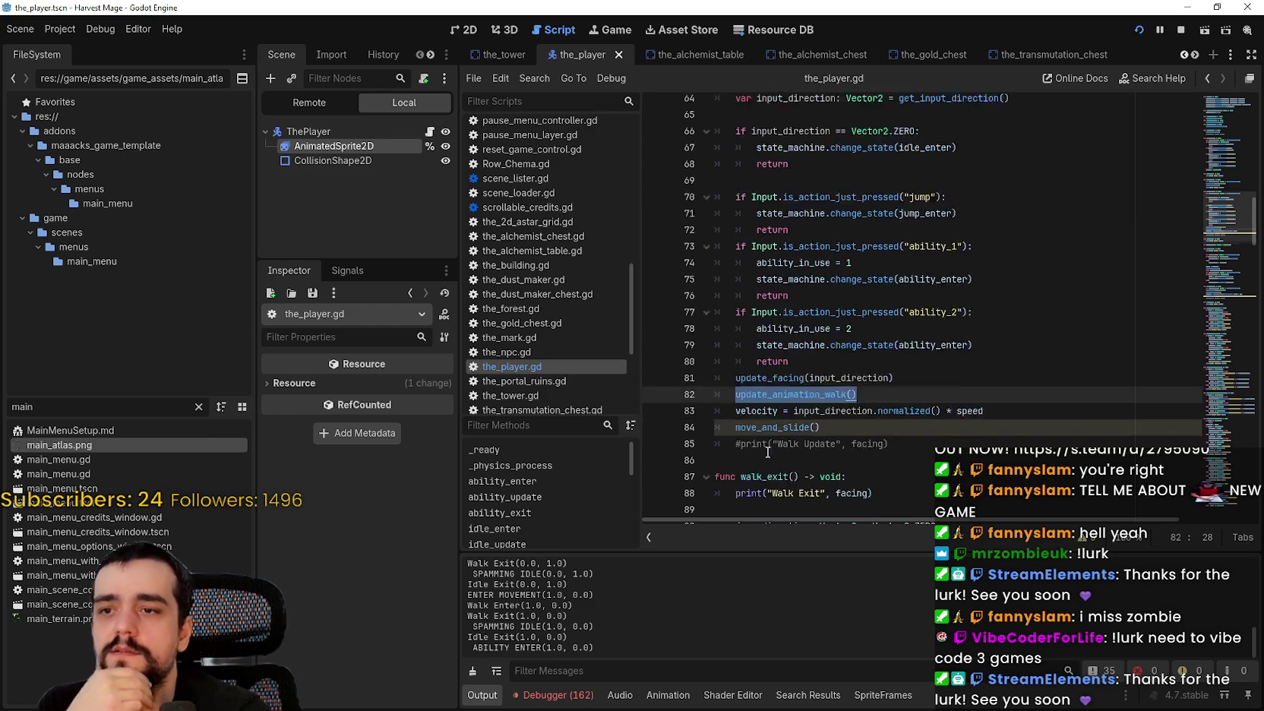
scroll(767, 451, "up", 2)
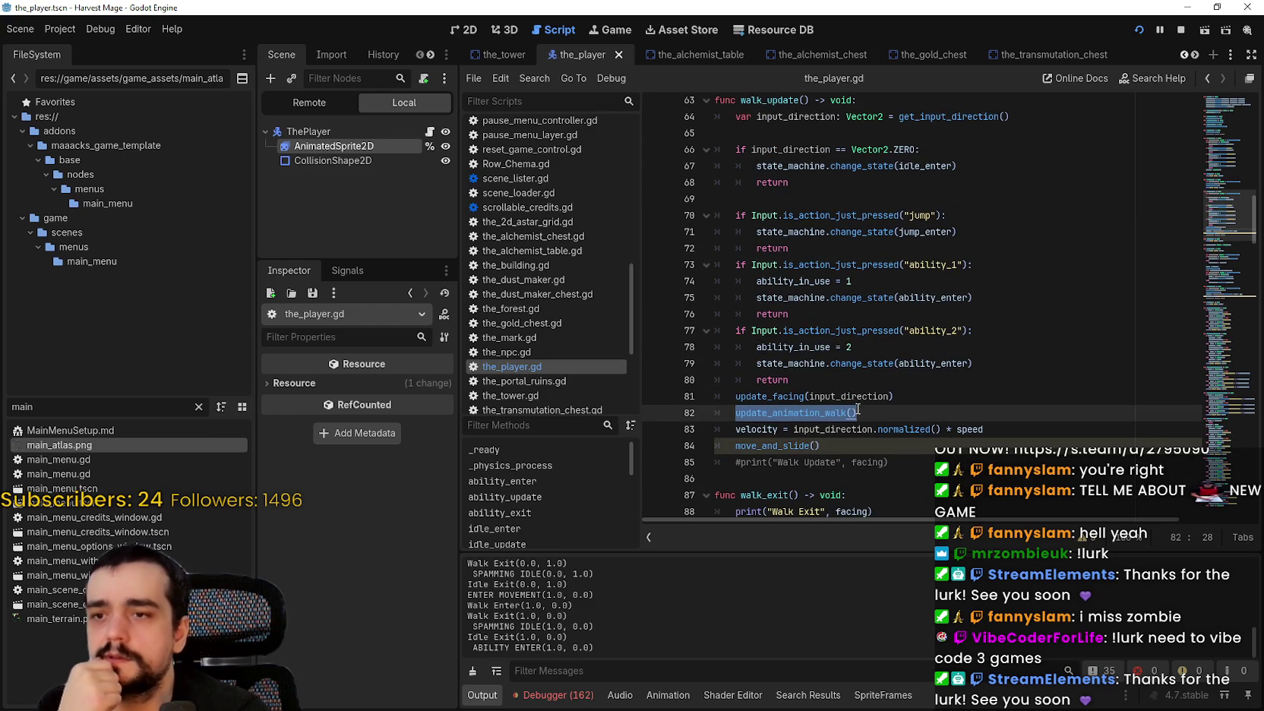
mouse_move(871, 414)
left_mouse_down()
mouse_move(716, 397)
mouse_move(980, 429)
mouse_move(673, 386)
mouse_move(895, 395)
left_mouse_up()
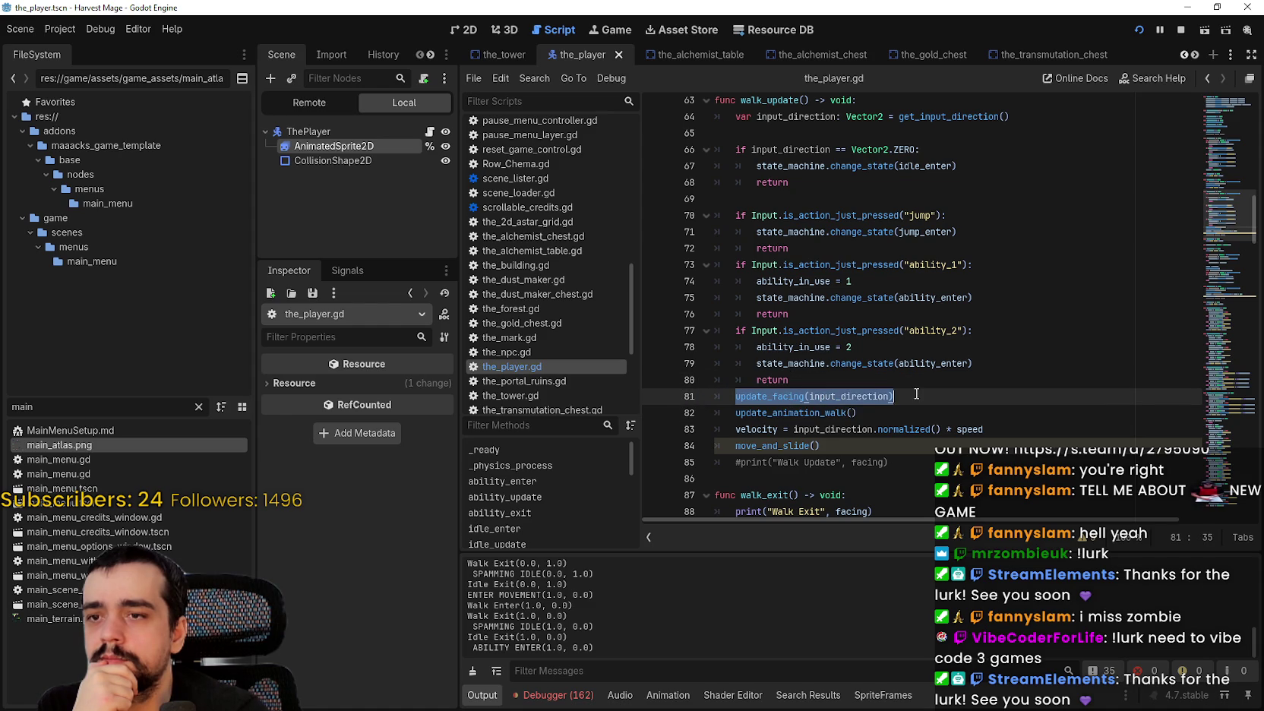
left_click_drag(1043, 120, 706, 112)
scroll(894, 472, "up", 3)
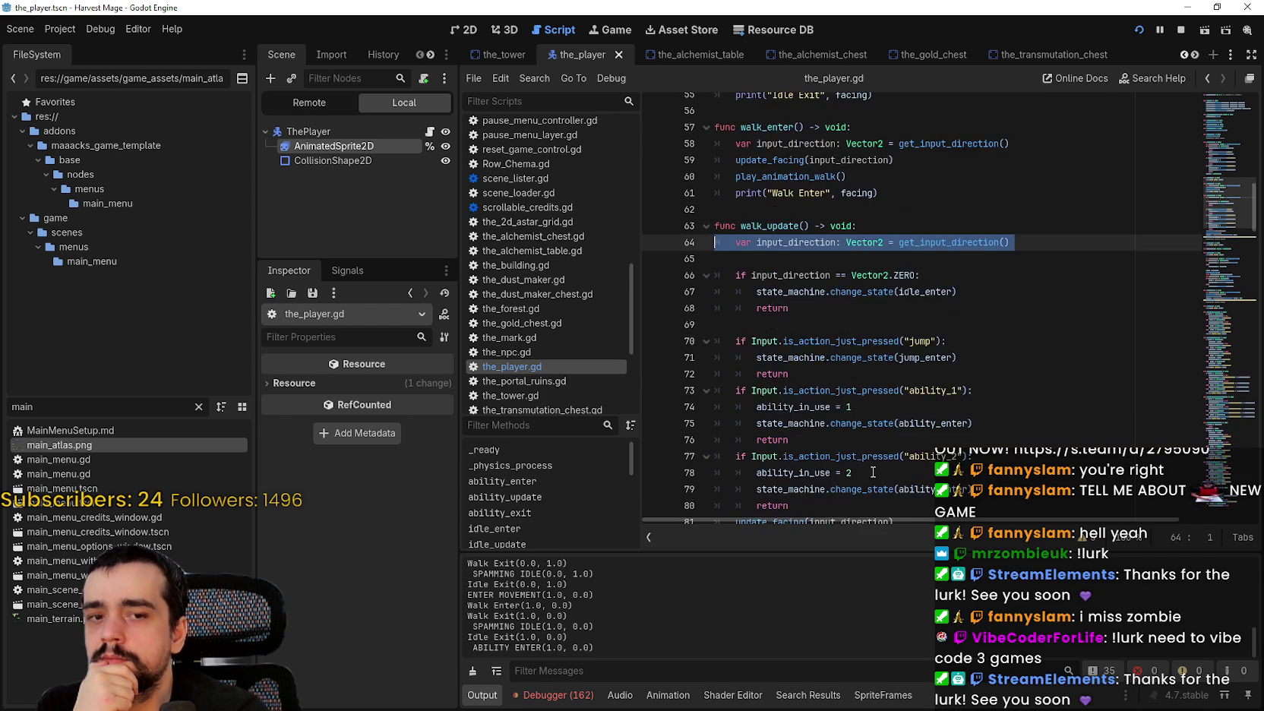
scroll(831, 379, "down", 2)
mouse_move(831, 378)
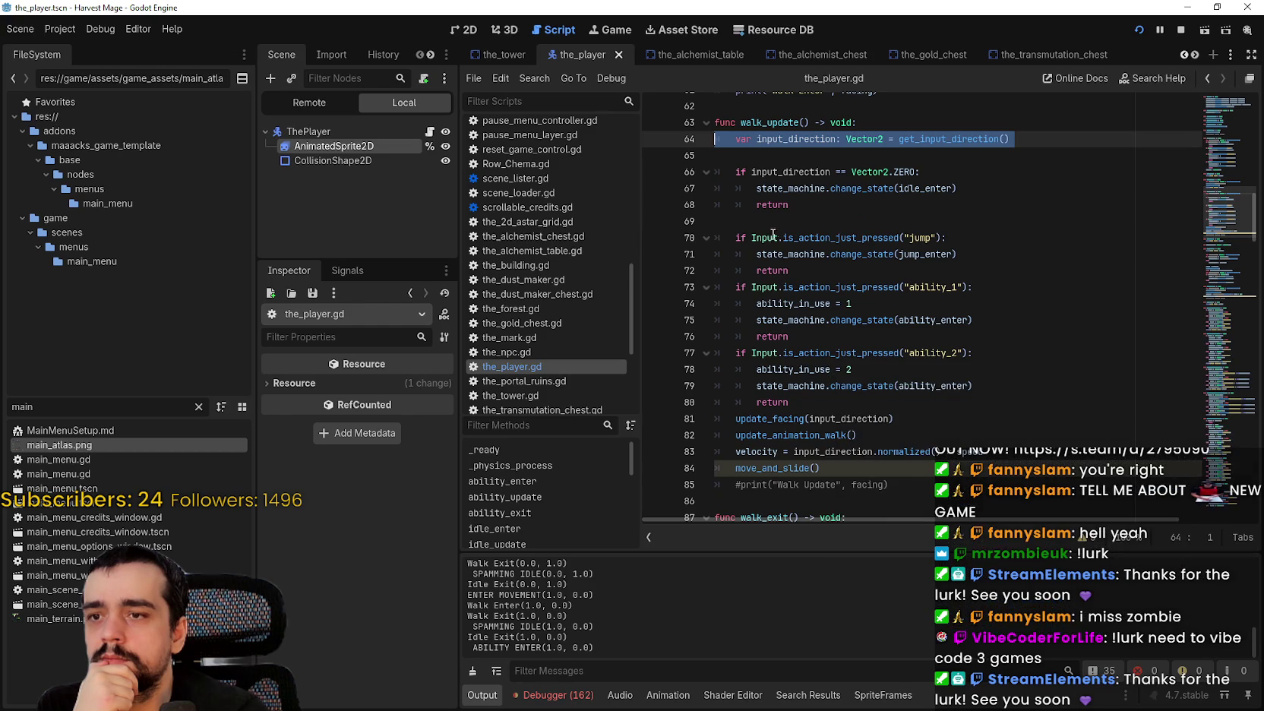
scroll(760, 425, "up", 3)
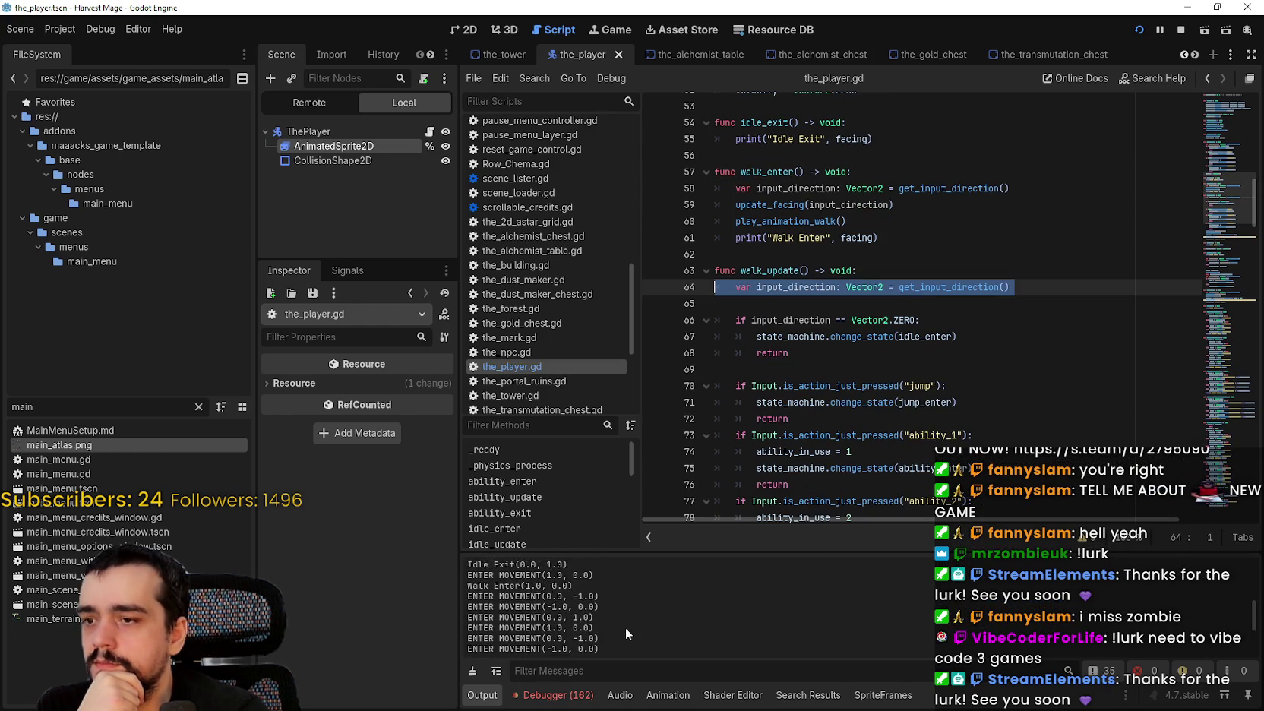
scroll(626, 628, "up", 3)
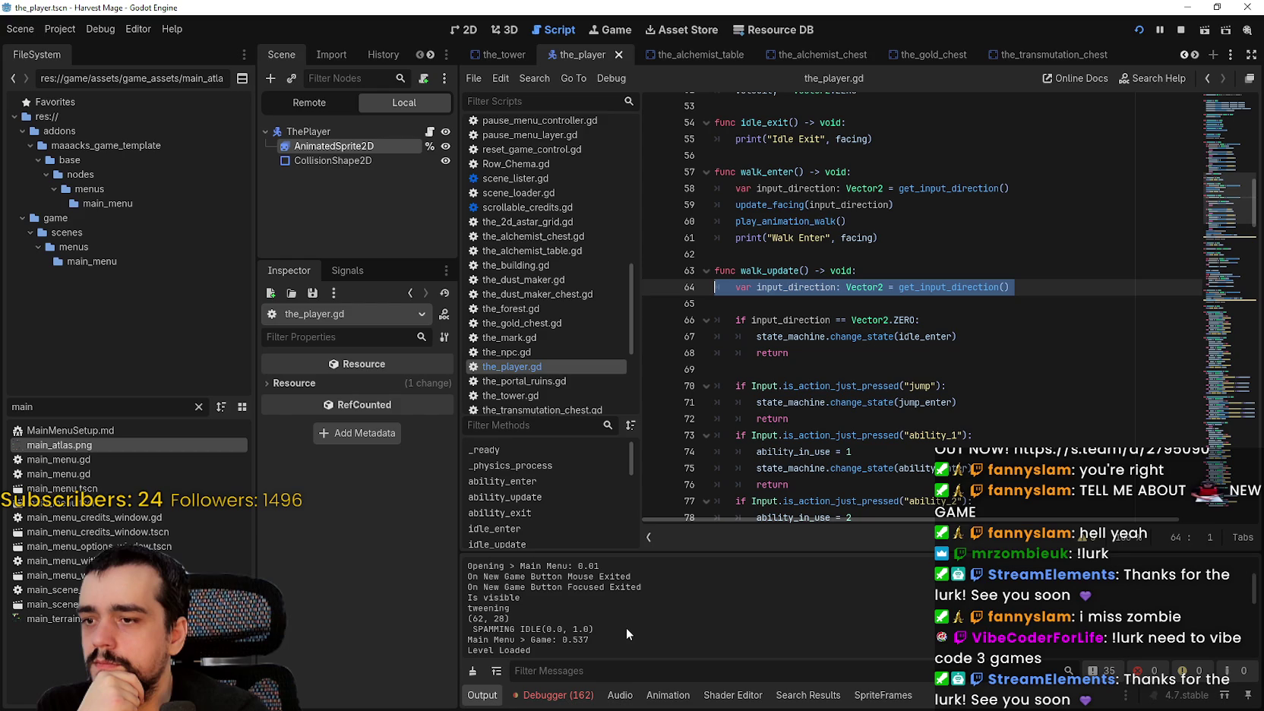
scroll(626, 628, "up", 2)
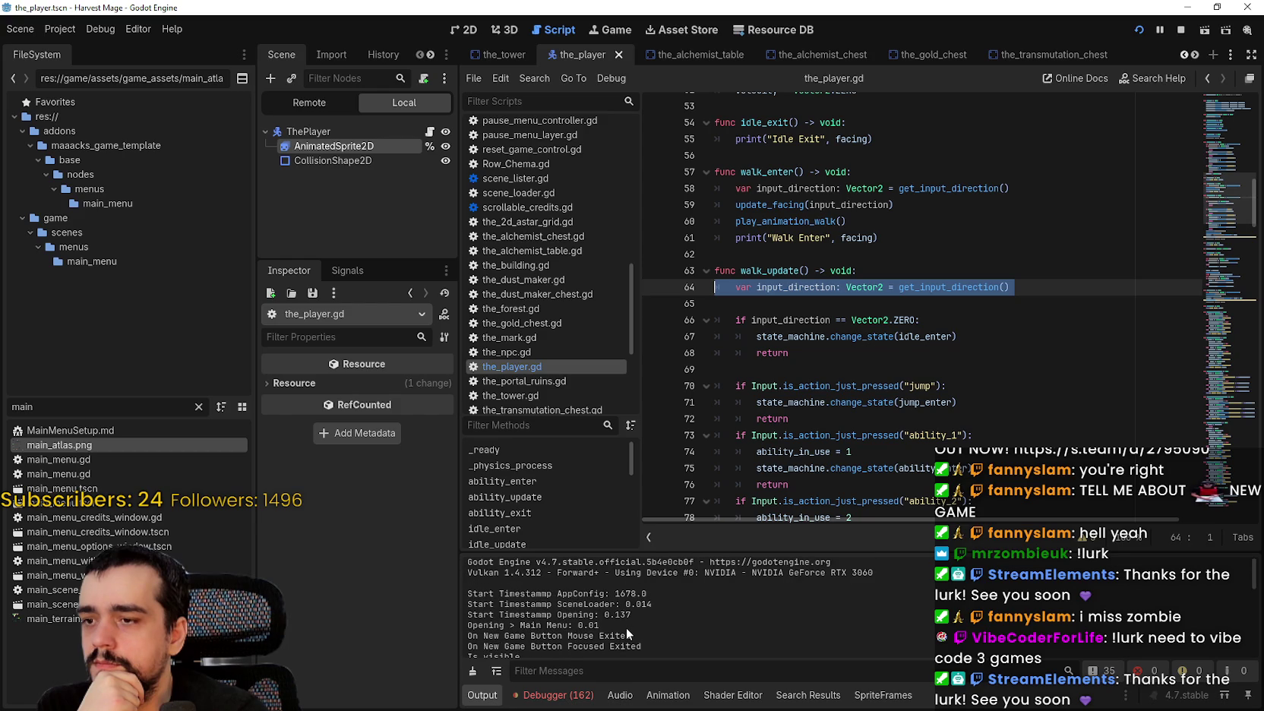
scroll(626, 624, "down", 3)
scroll(625, 619, "down", 2)
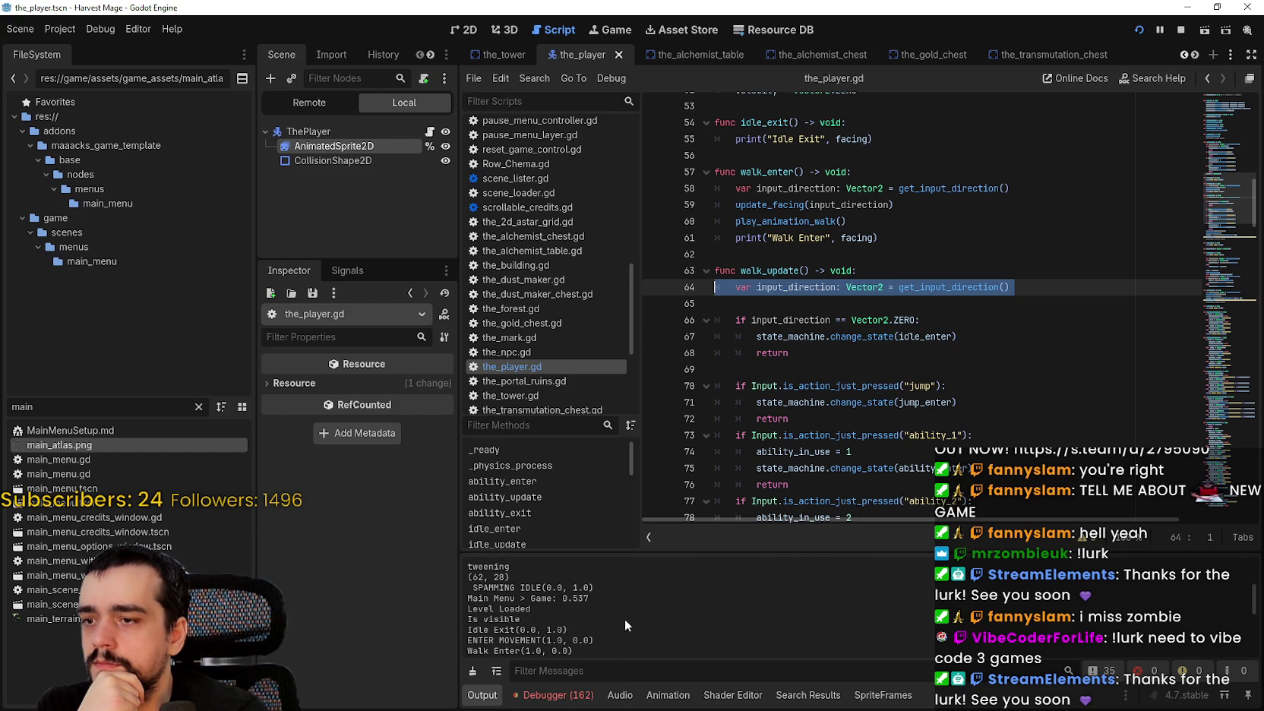
scroll(624, 618, "down", 1)
scroll(624, 618, "down", 2)
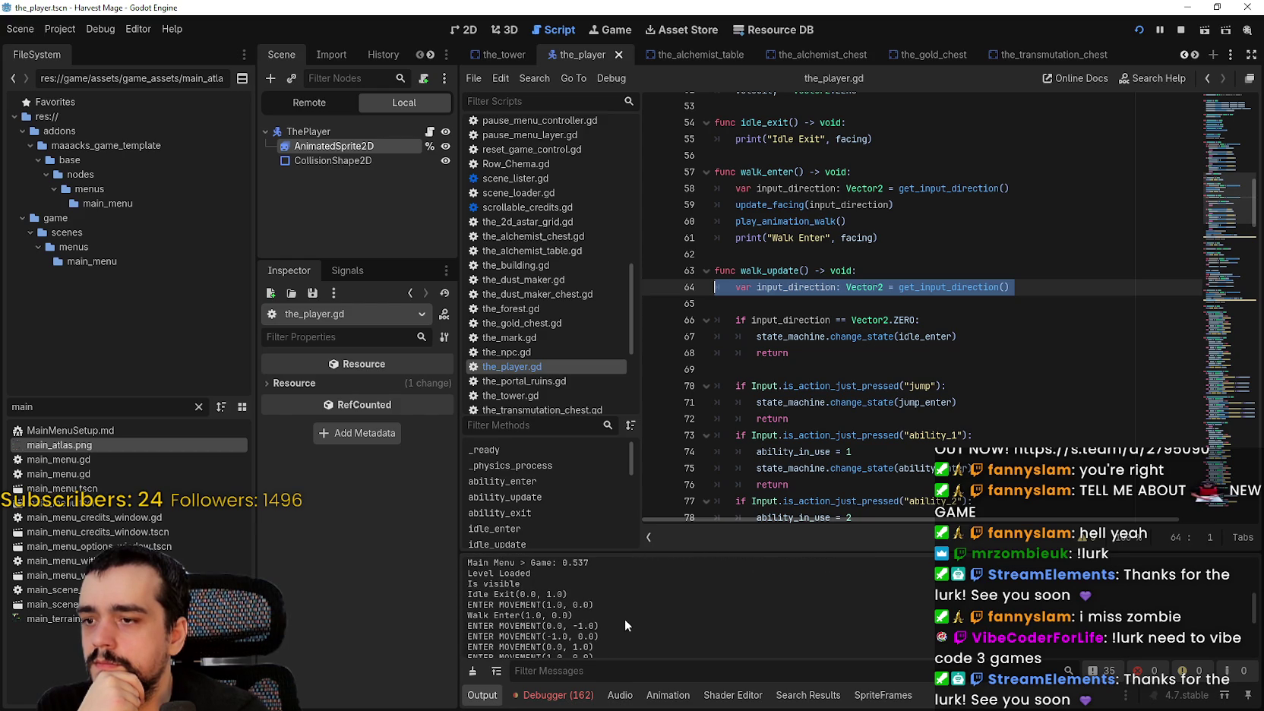
scroll(608, 604, "down", 3)
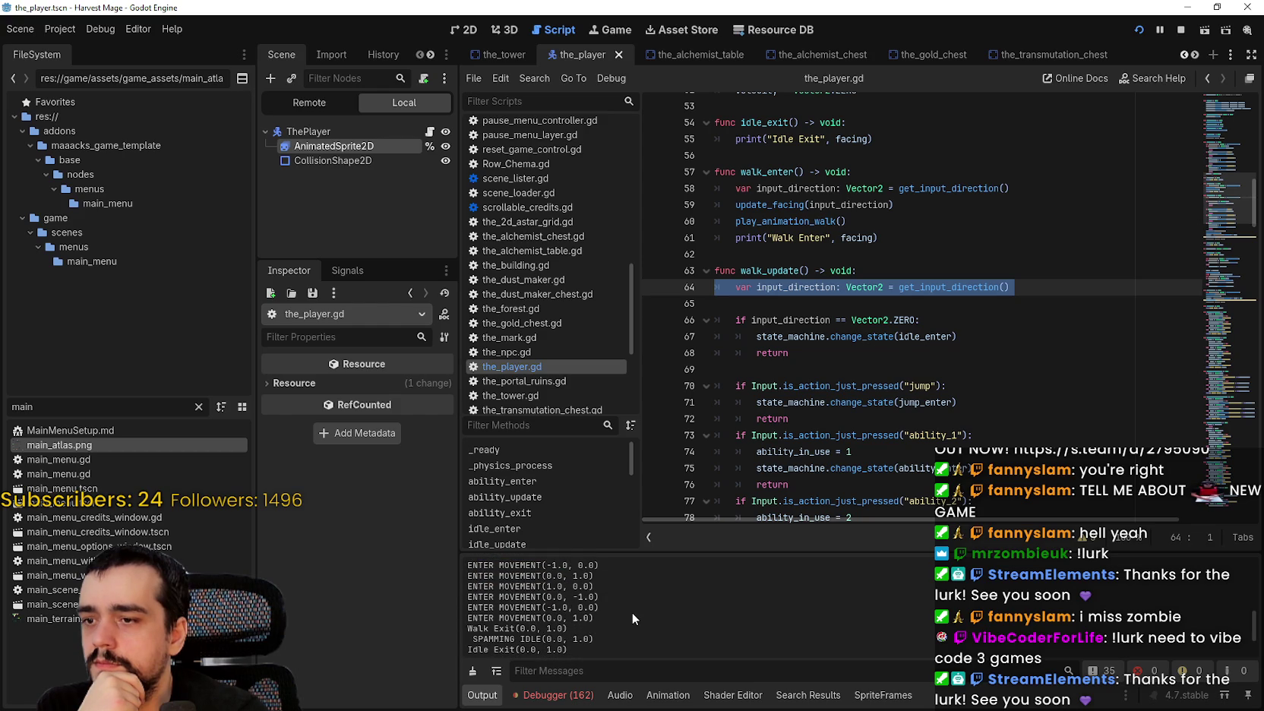
scroll(632, 612, "down", 3)
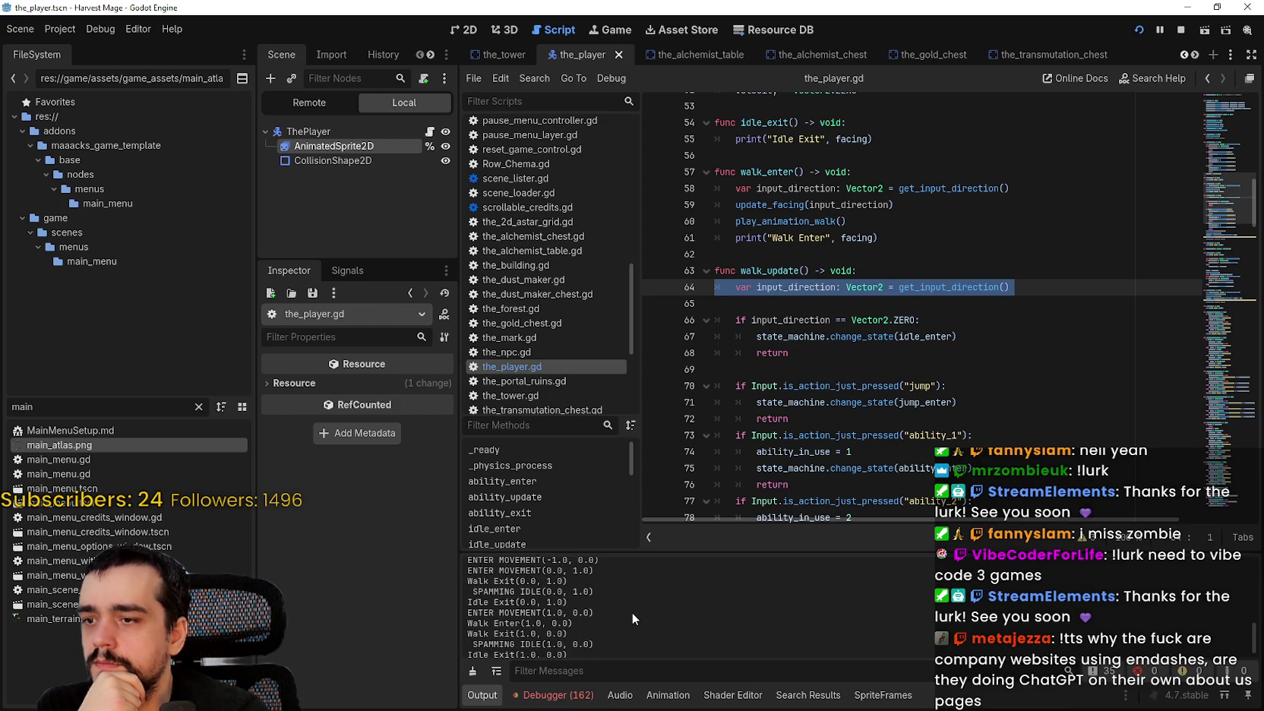
scroll(632, 612, "down", 1)
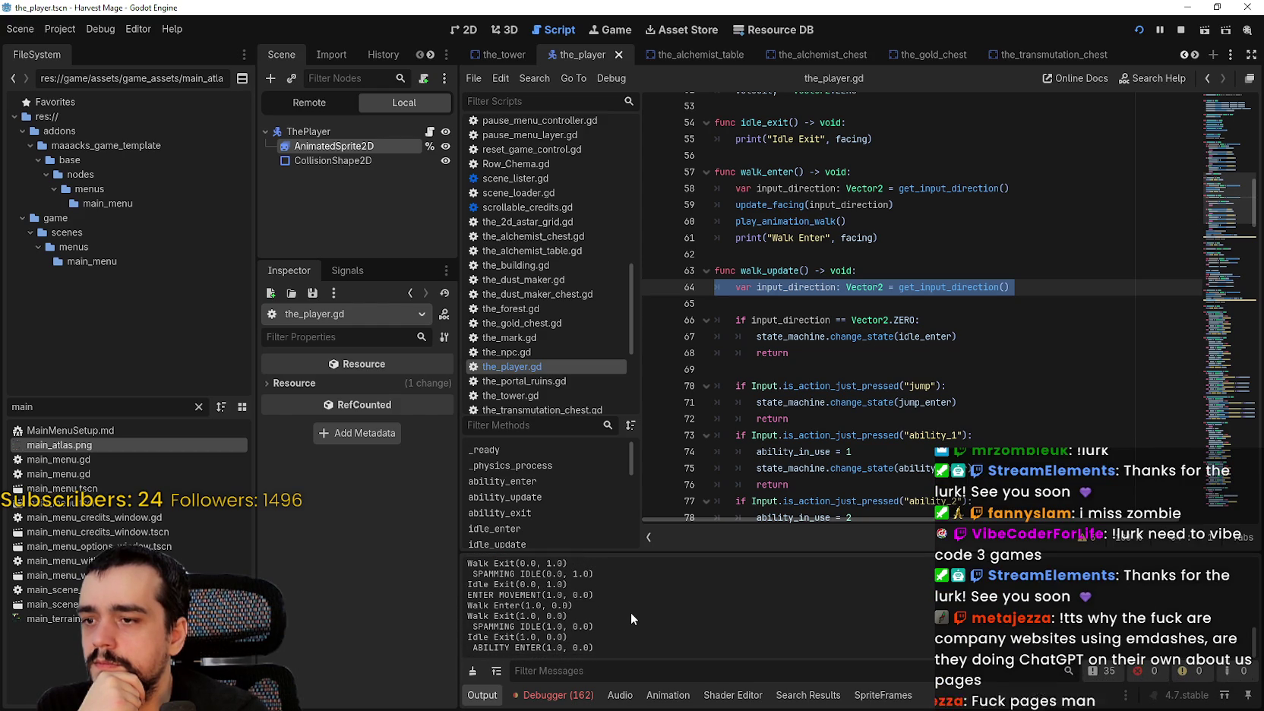
left_click_drag(596, 648, 448, 654)
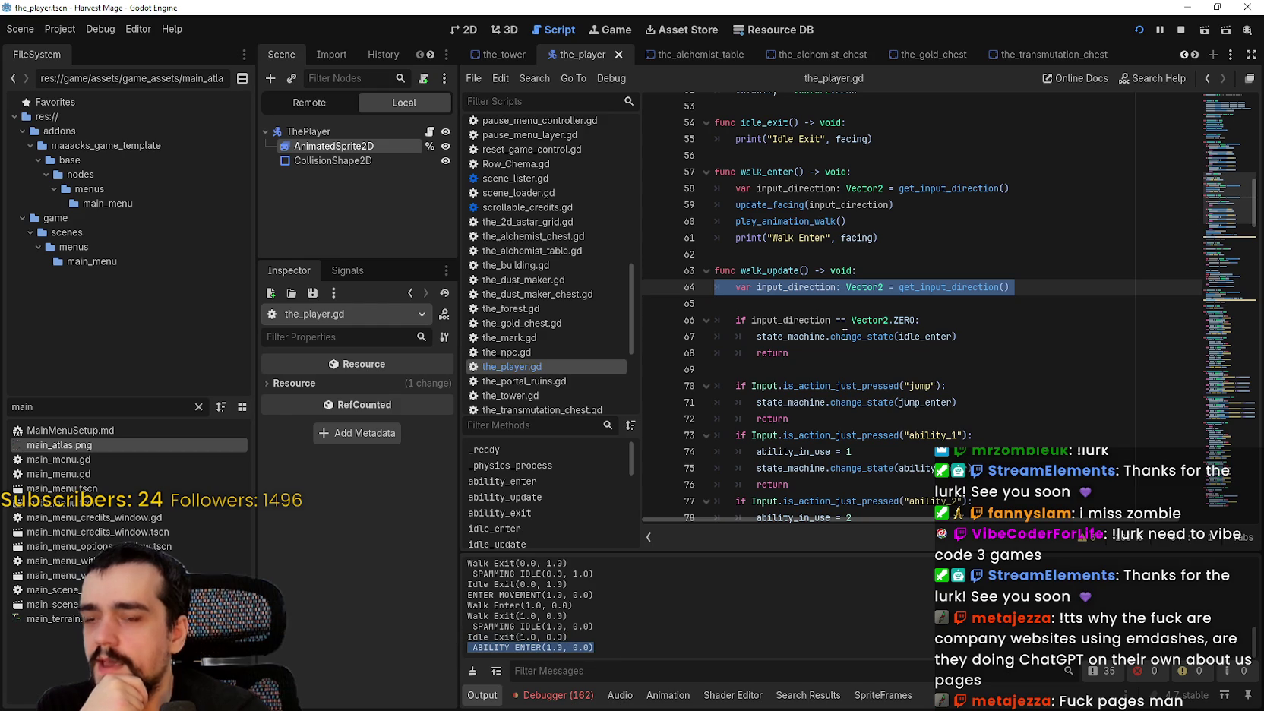
scroll(1228, 133, "up", 10)
scroll(1227, 133, "up", 8)
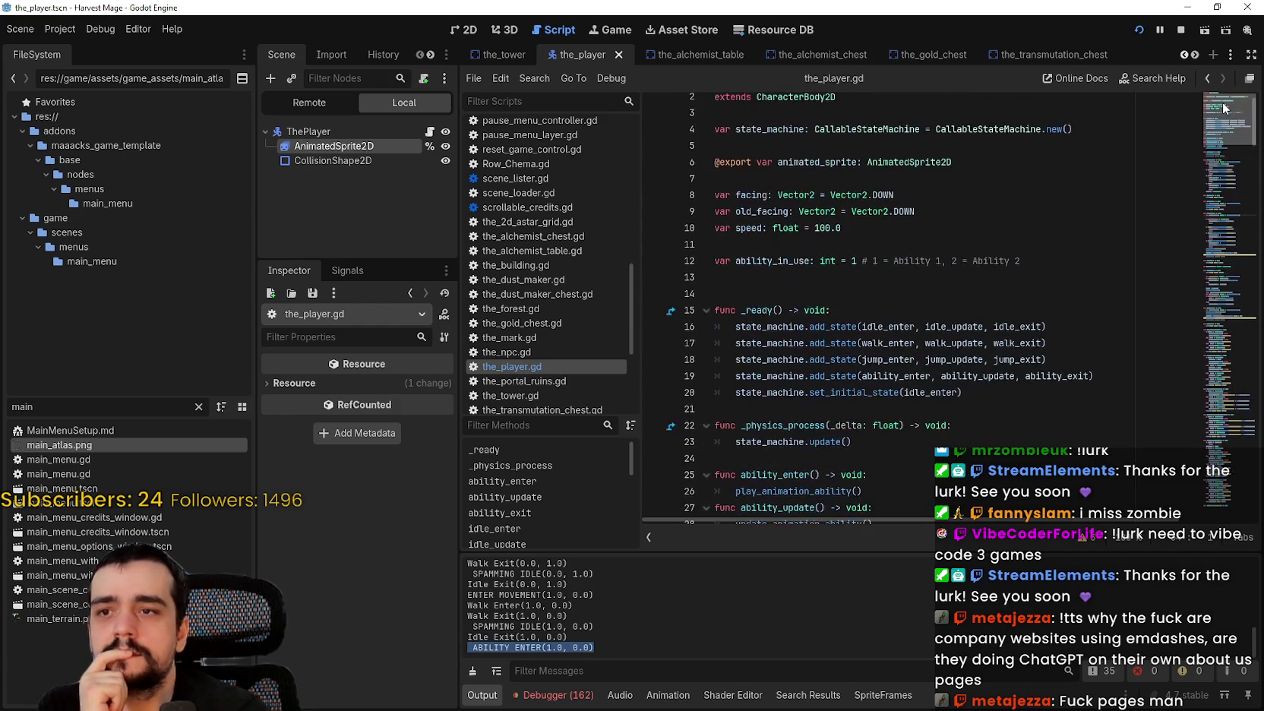
scroll(1224, 130, "down", 8)
scroll(1223, 130, "up", 3)
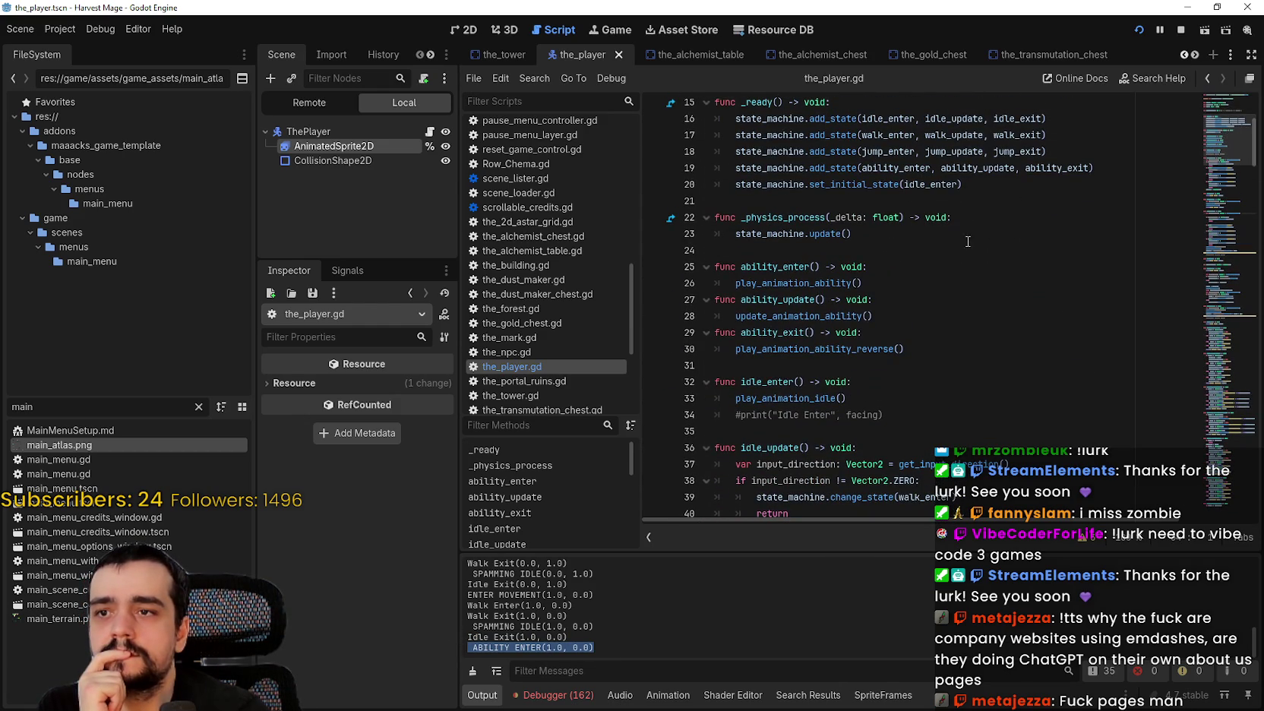
left_click(844, 283)
Look up play_animation_ability's definition, highlight uses of facing, and select left-facing lines 153–155.
right_click(843, 282)
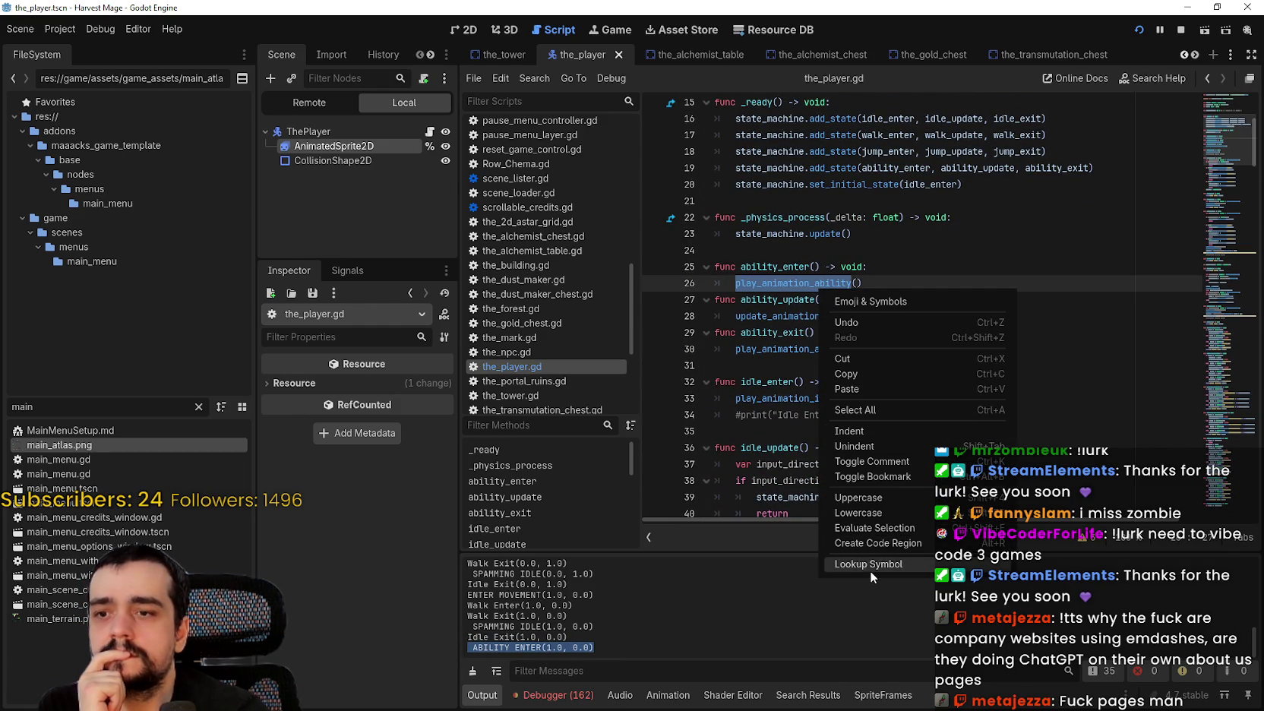
left_click(869, 567)
scroll(825, 312, "down", 1)
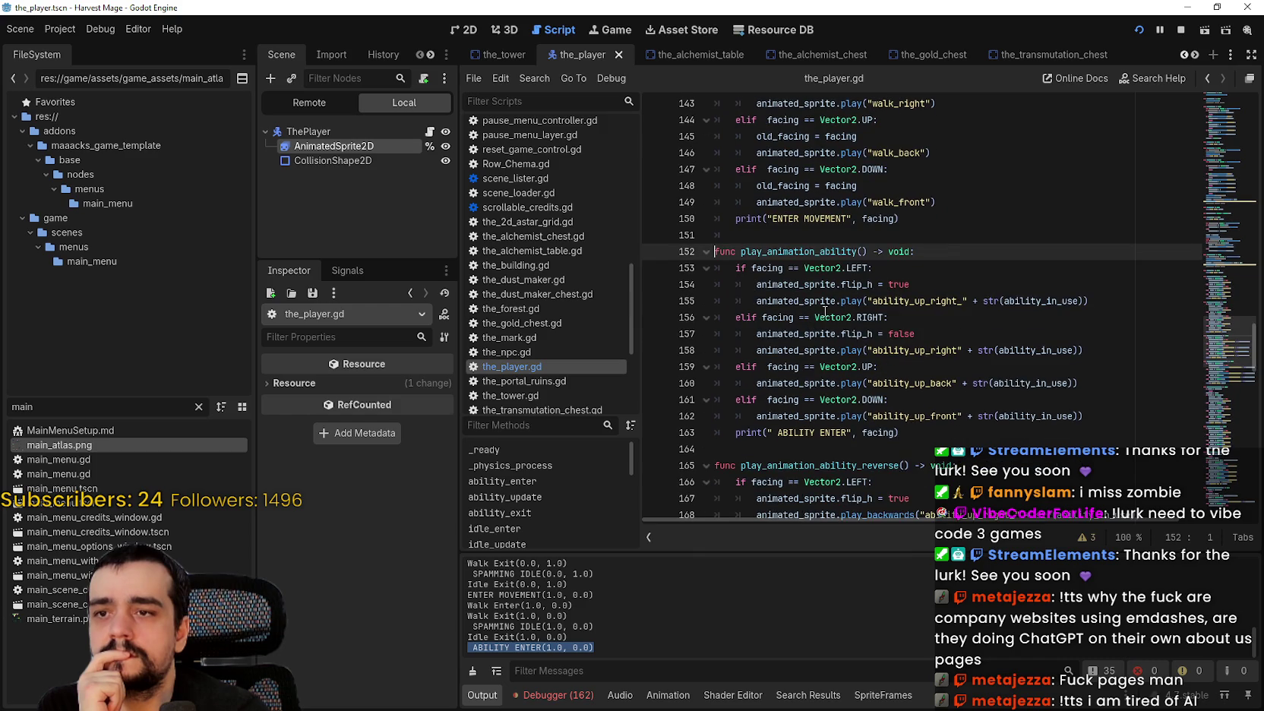
double_click(768, 267)
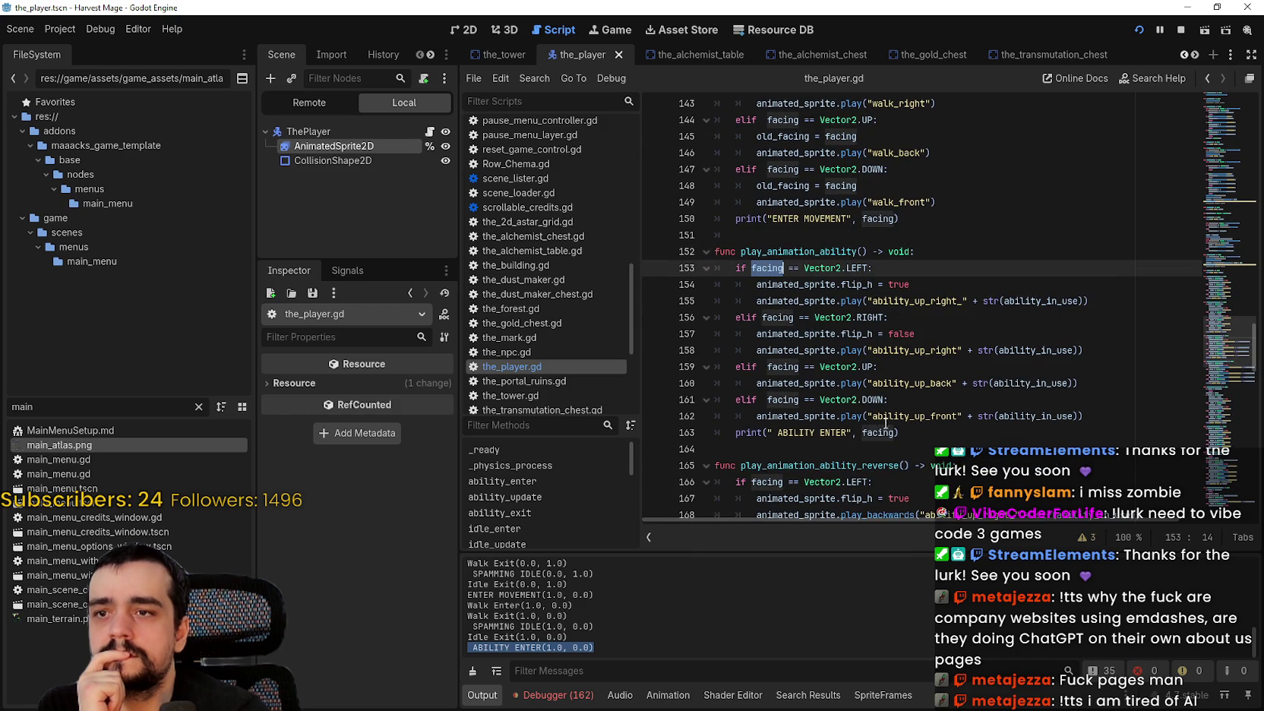
mouse_move(1113, 300)
left_mouse_down()
mouse_move(760, 295)
mouse_move(707, 255)
mouse_move(707, 269)
left_mouse_up()
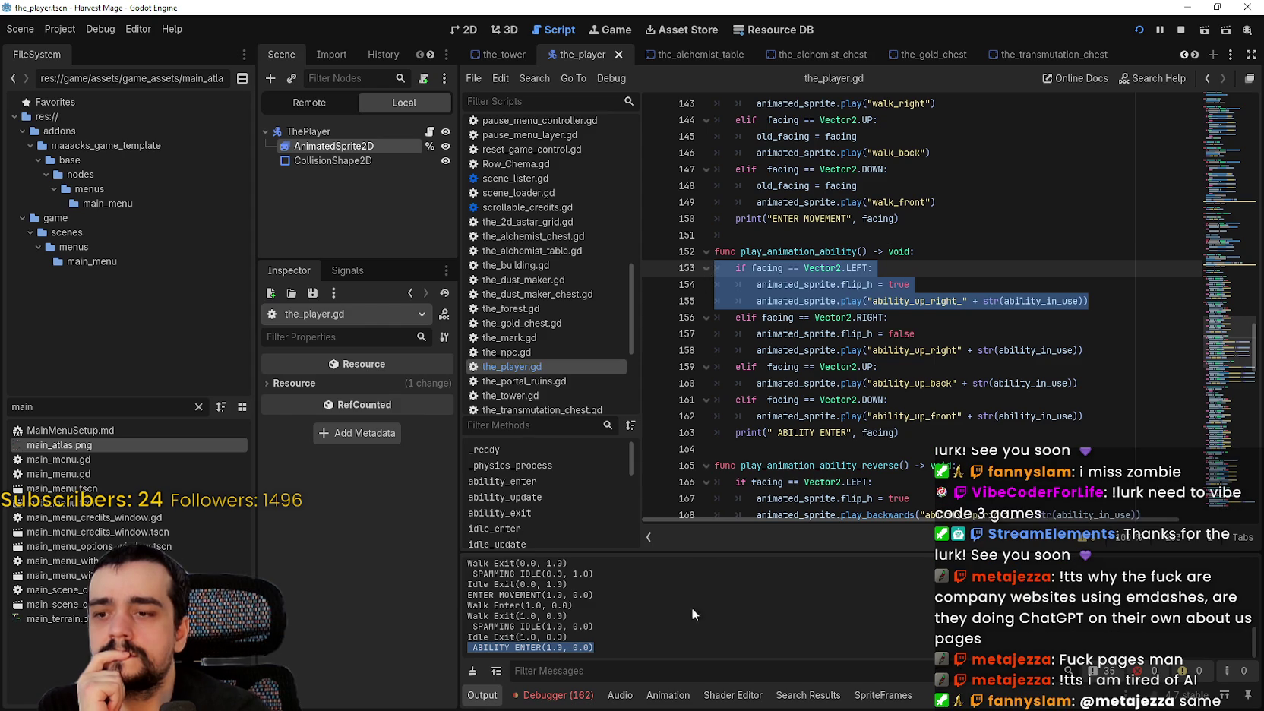
Inspect the ability_up_front_1 animation name in AnimatedSprite2D's SpriteFrames panel.
left_click(346, 146)
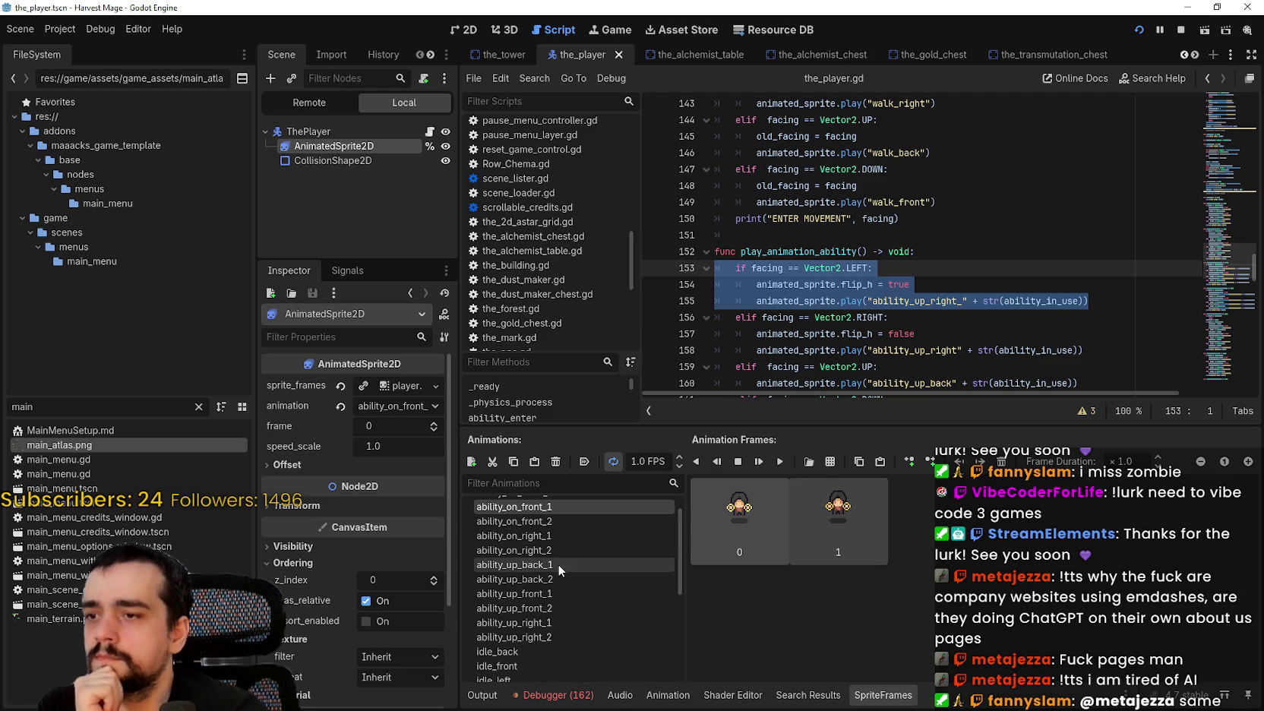
scroll(548, 597, "up", 1)
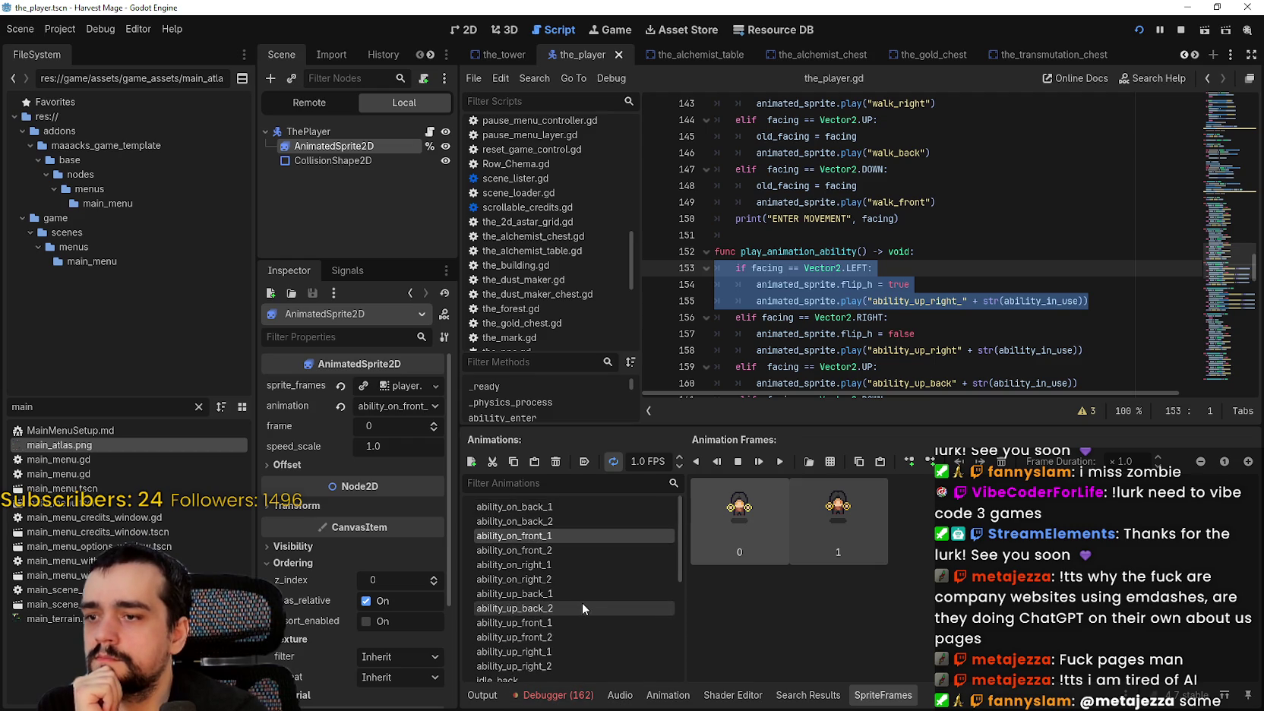
scroll(835, 265, "down", 2)
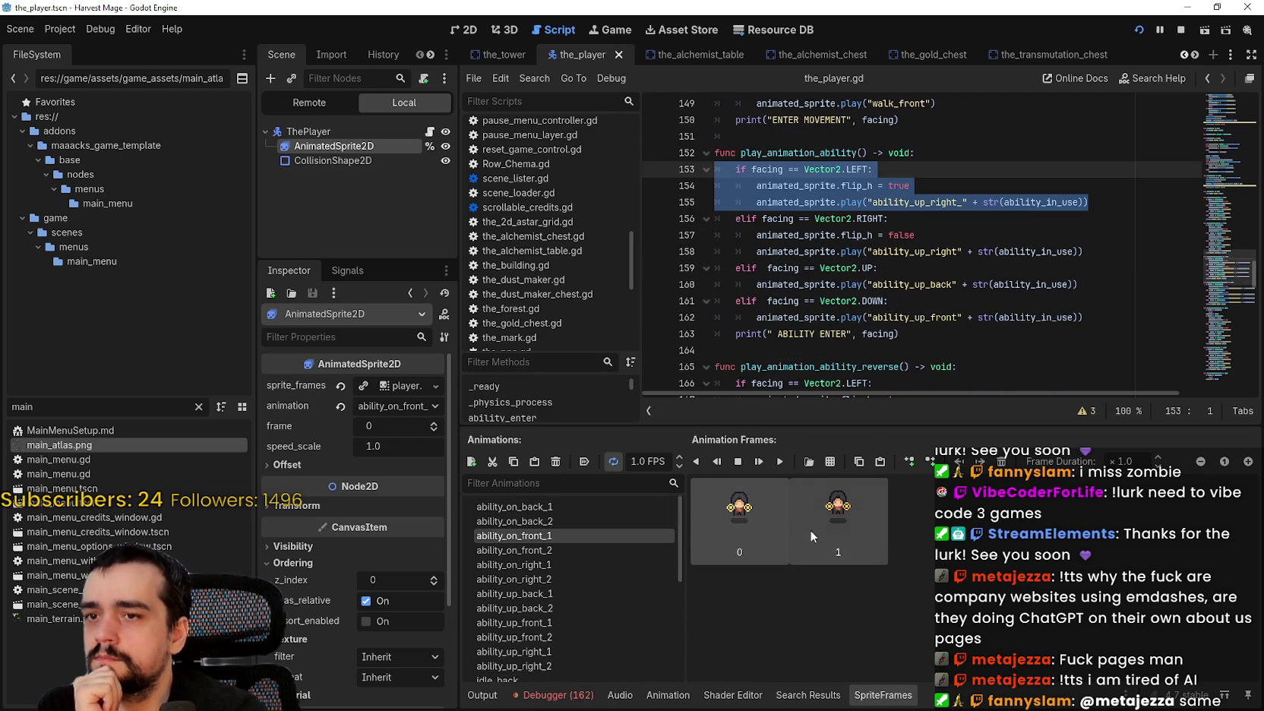
left_click(546, 627)
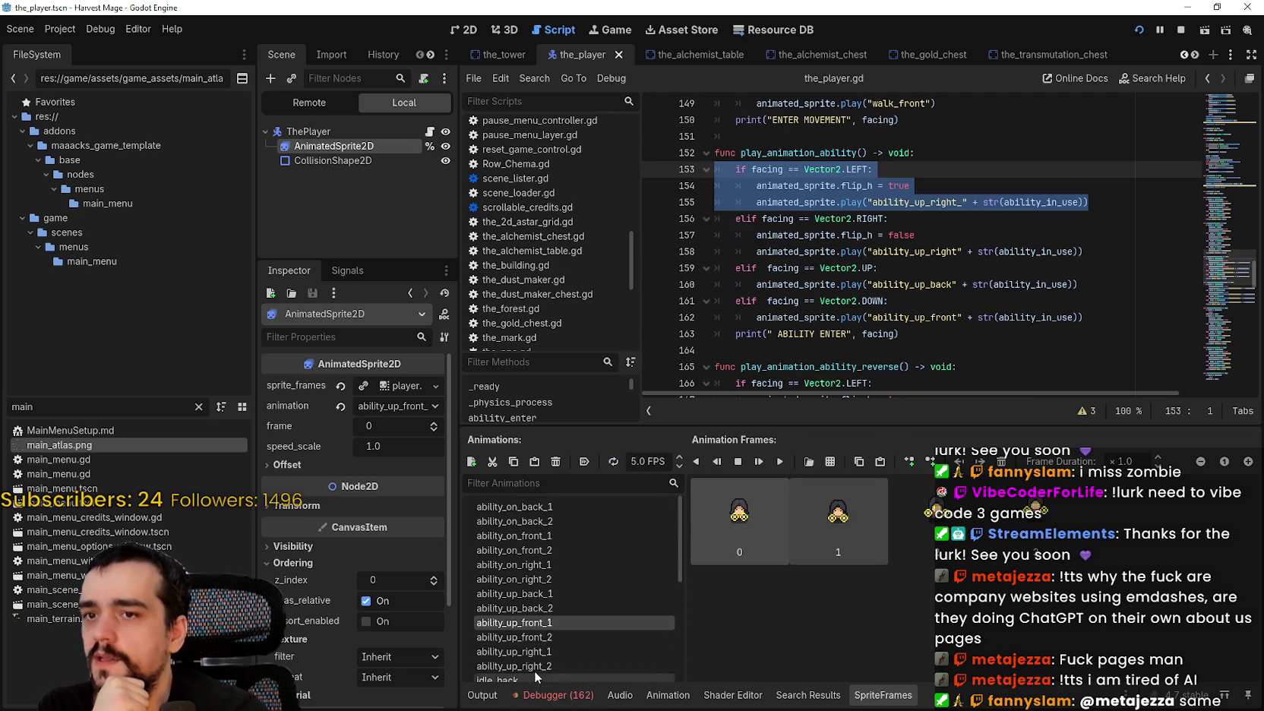
left_click(504, 627)
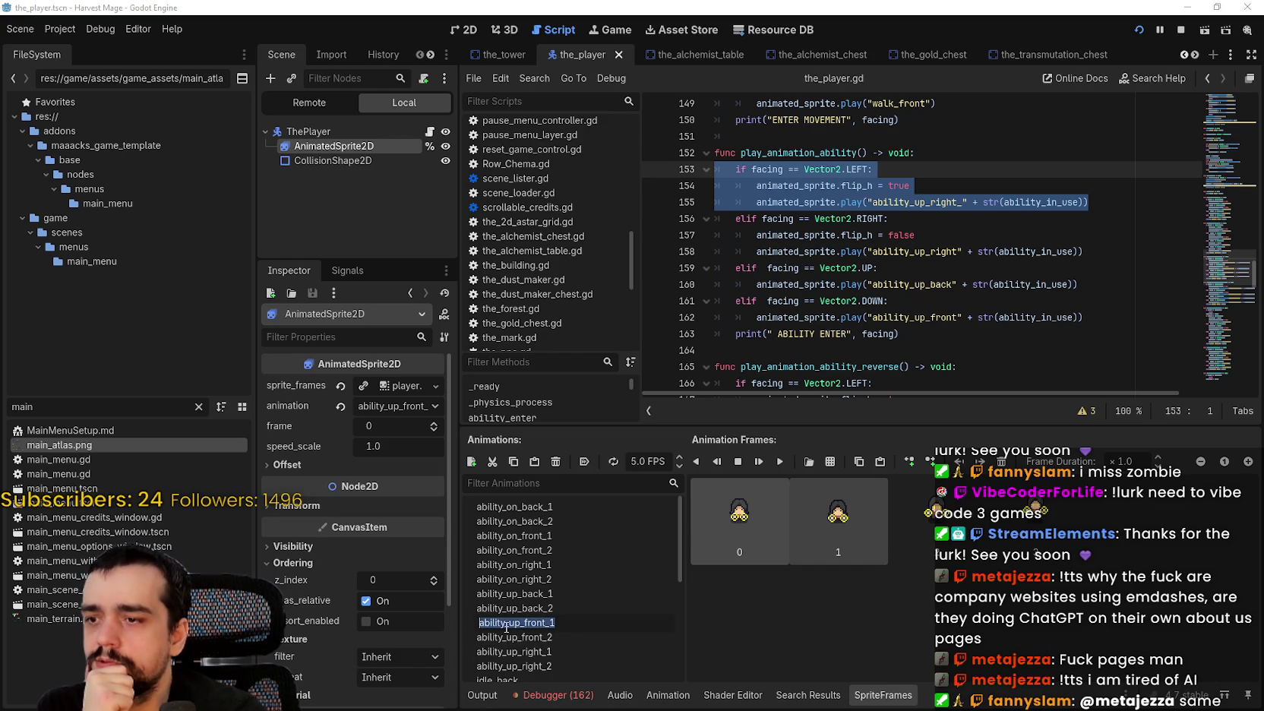
key("Right")
key("Left")
key("shift+Home")
Compare it with the ability_up_front name played on line 162 of the script.
left_click(909, 252)
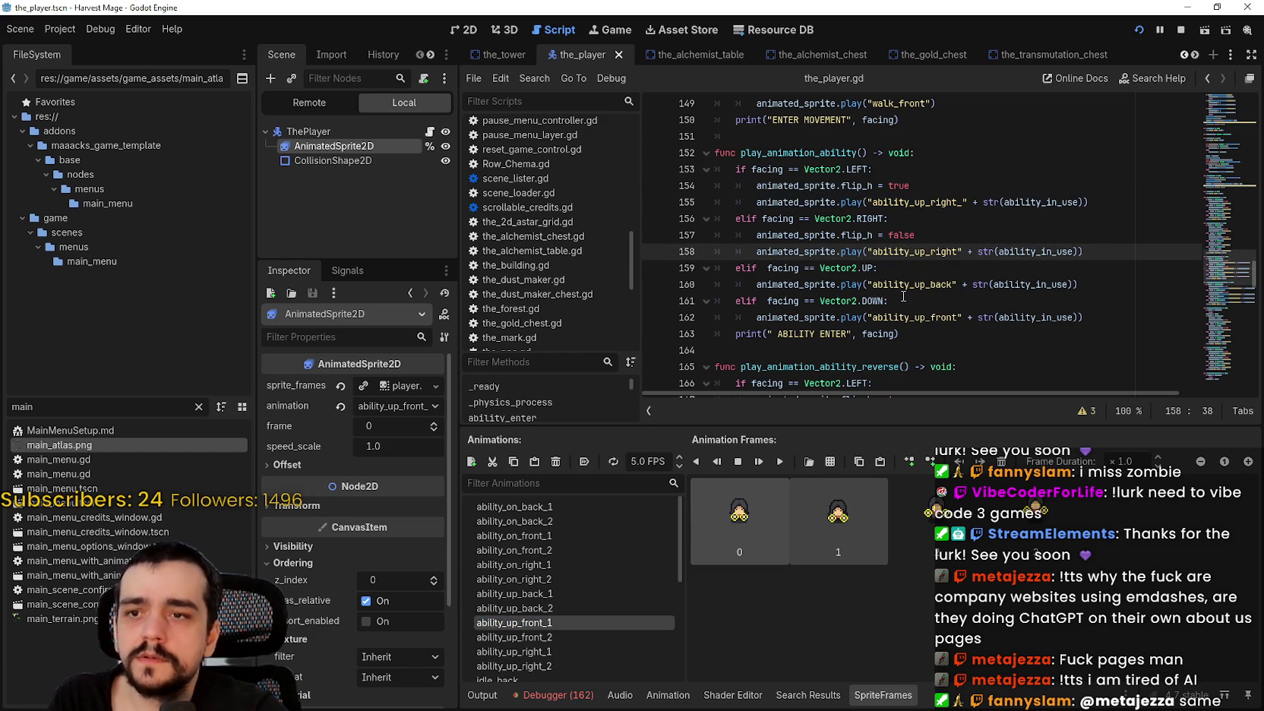
left_click(902, 285)
left_click(891, 322)
double_click(905, 315)
key("Right")
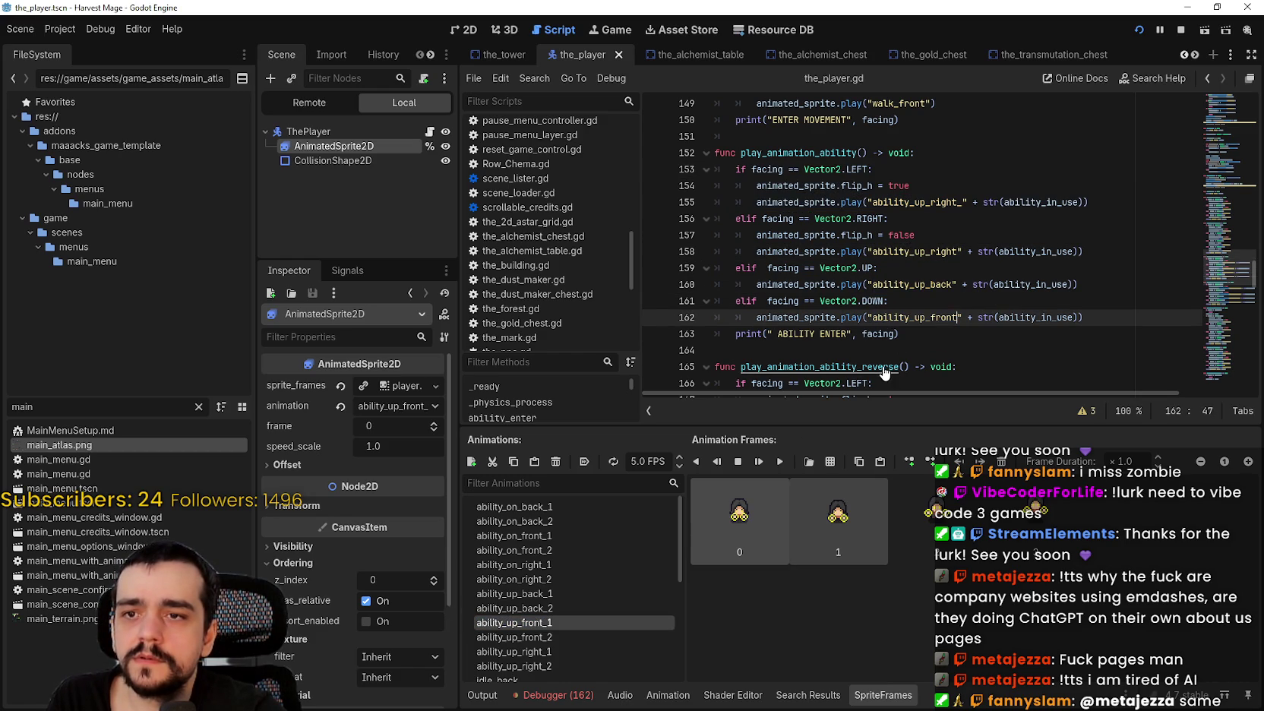
double_click(885, 317)
left_click(890, 317)
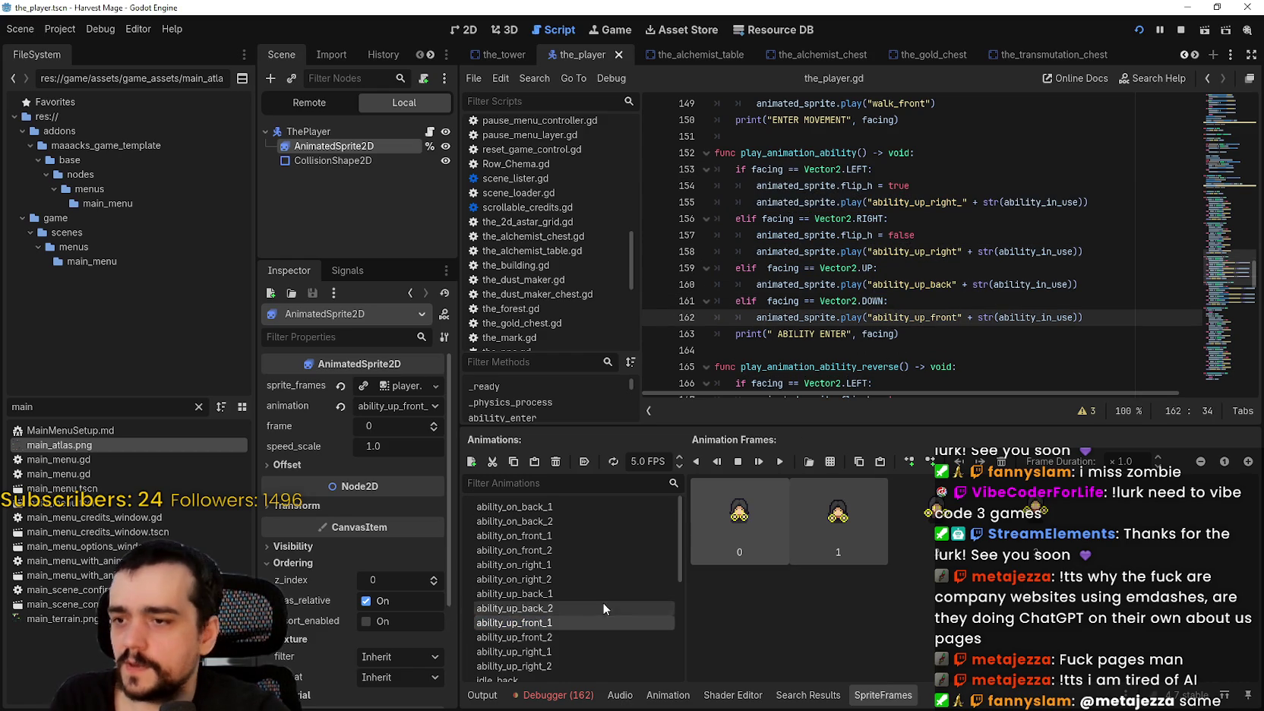
Show the Debugger's Errors list.
scroll(602, 602, "down", 1)
left_click(552, 694)
left_click(577, 396)
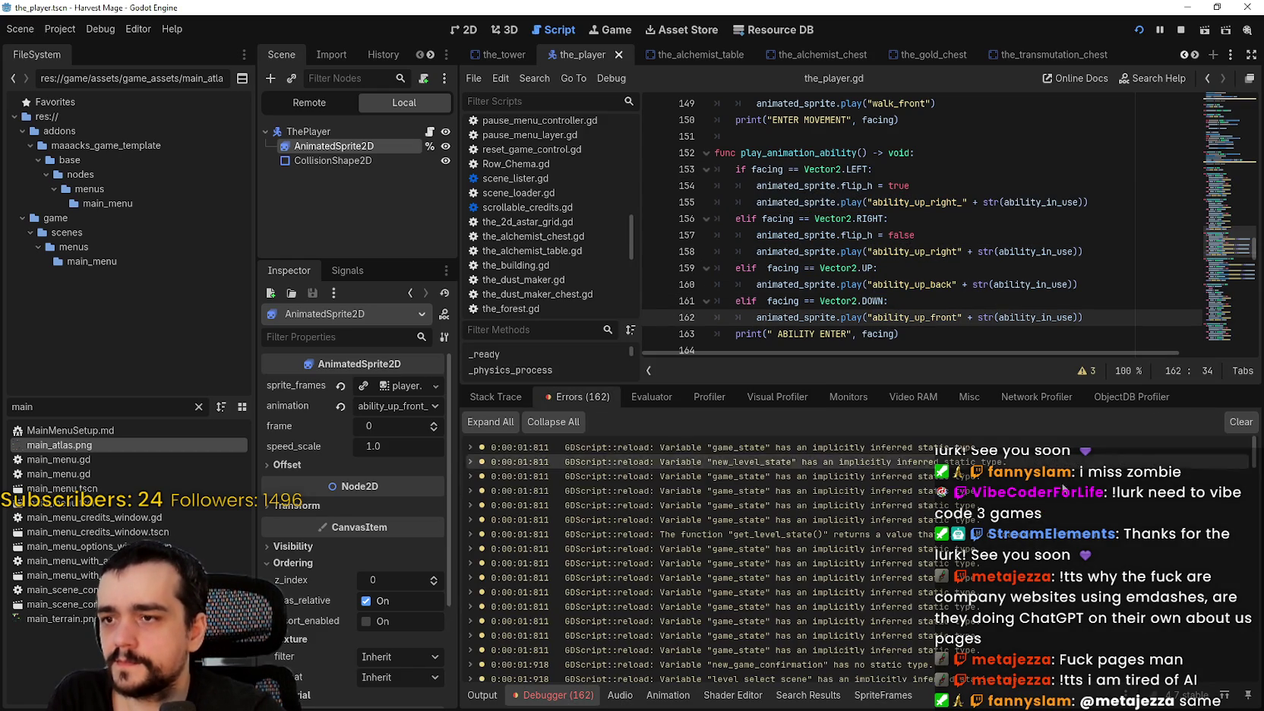
Find the bottom 'ability_up_right' error and mark that name on line 158.
scroll(1064, 490, "down", 10)
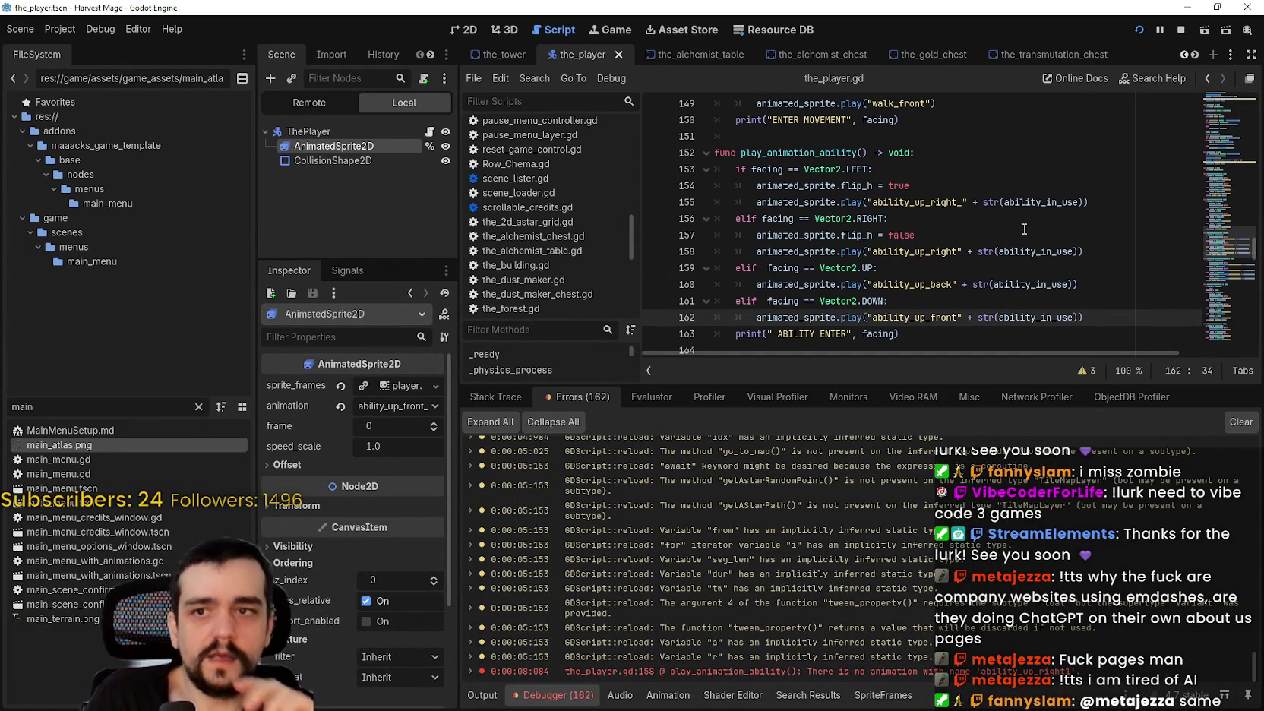
left_click_drag(949, 234, 958, 244)
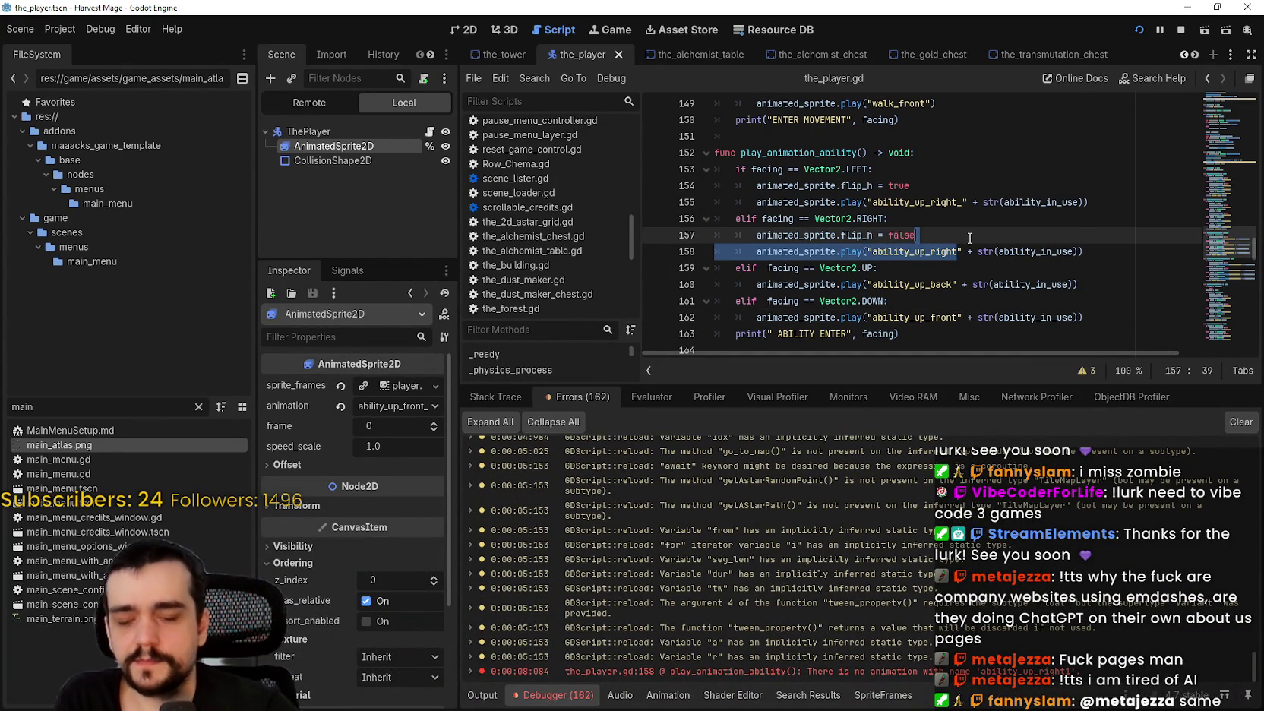
Append '_' to ability_up_right, ability_up_back and ability_up_front on lines 158, 160, 162.
key("Right")
type("_")
left_click(951, 284)
key("Right")
key("Right")
type("_")
left_click(959, 315)
type("_")
Save the_player.gd and restart the running game.
key("ctrl+s")
scroll(1033, 143, "down", 2)
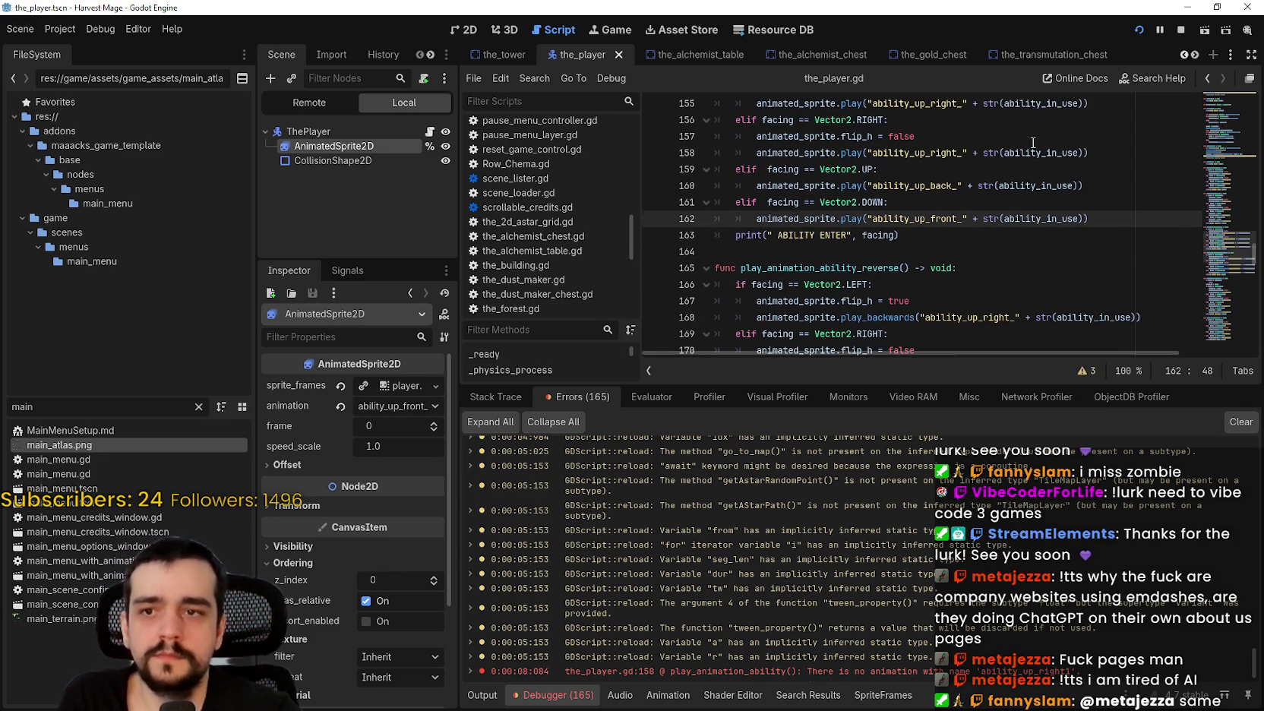
left_click(1142, 29)
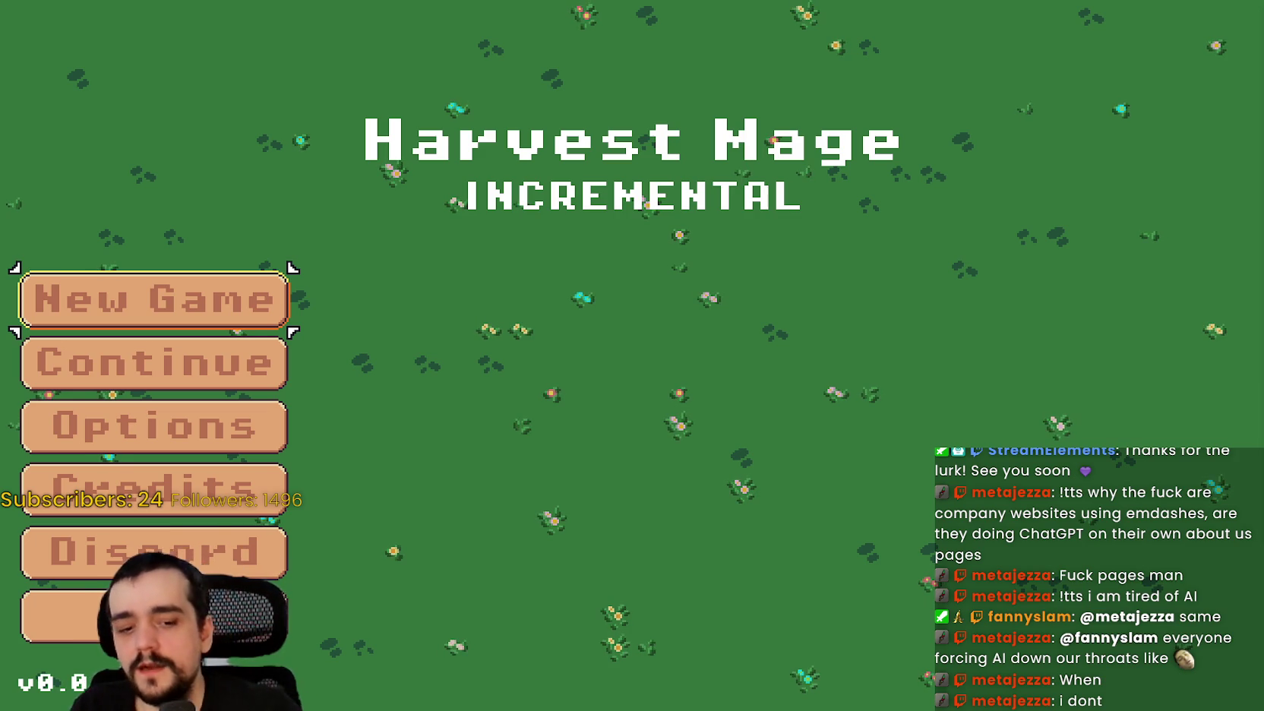
Load the saved game with Continue, then pause and resume play.
key("Down")
key("Return")
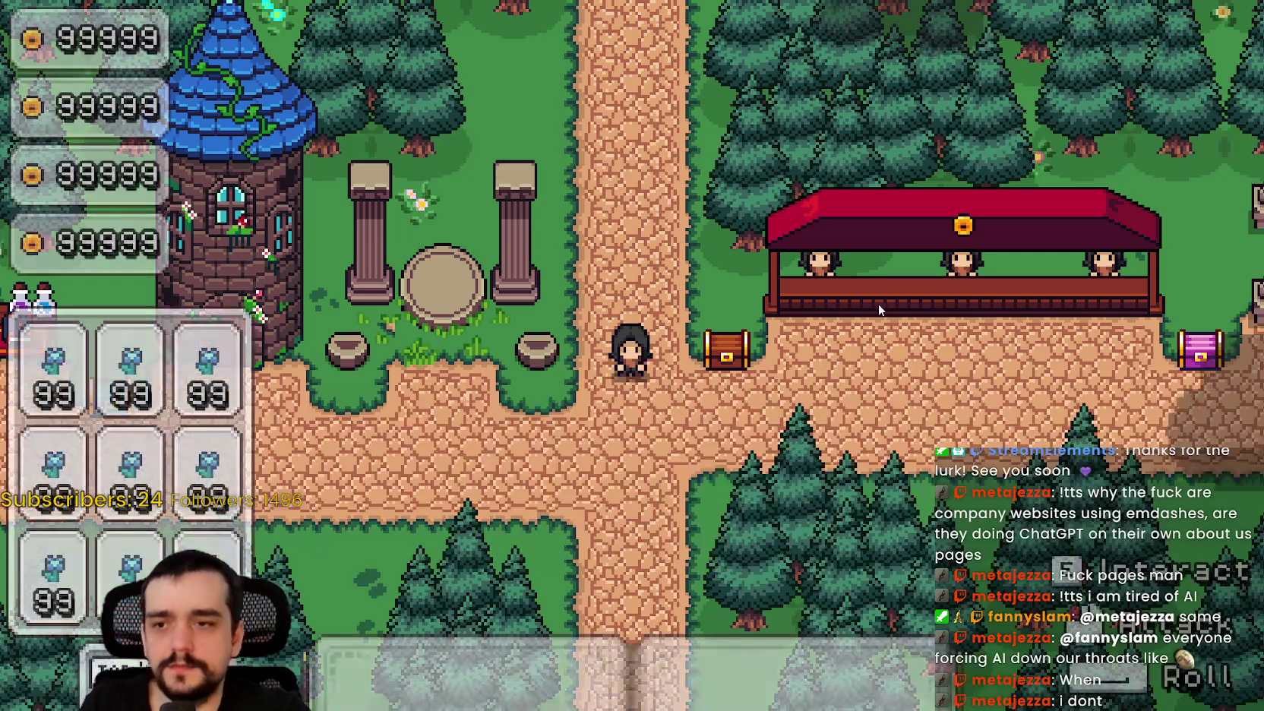
key("Escape")
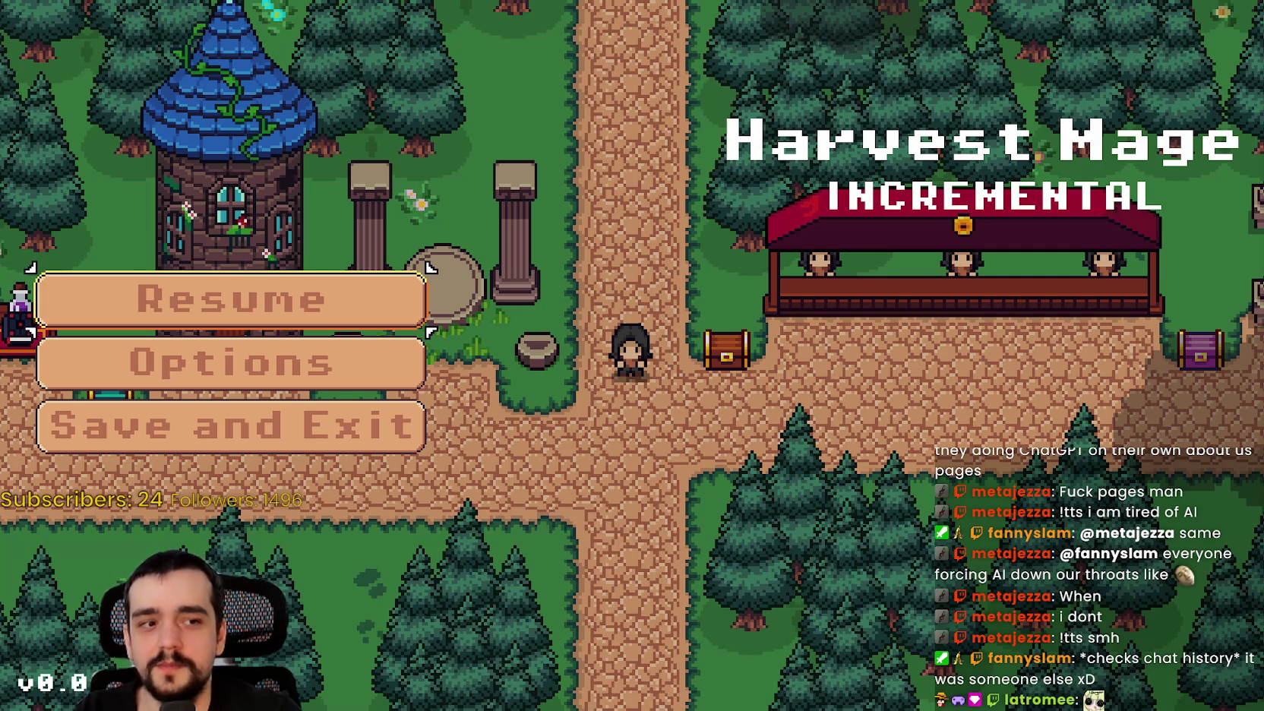
left_click(249, 295)
Walk the character south, east, west and north, then return to the editor.
key("s")
key("d")
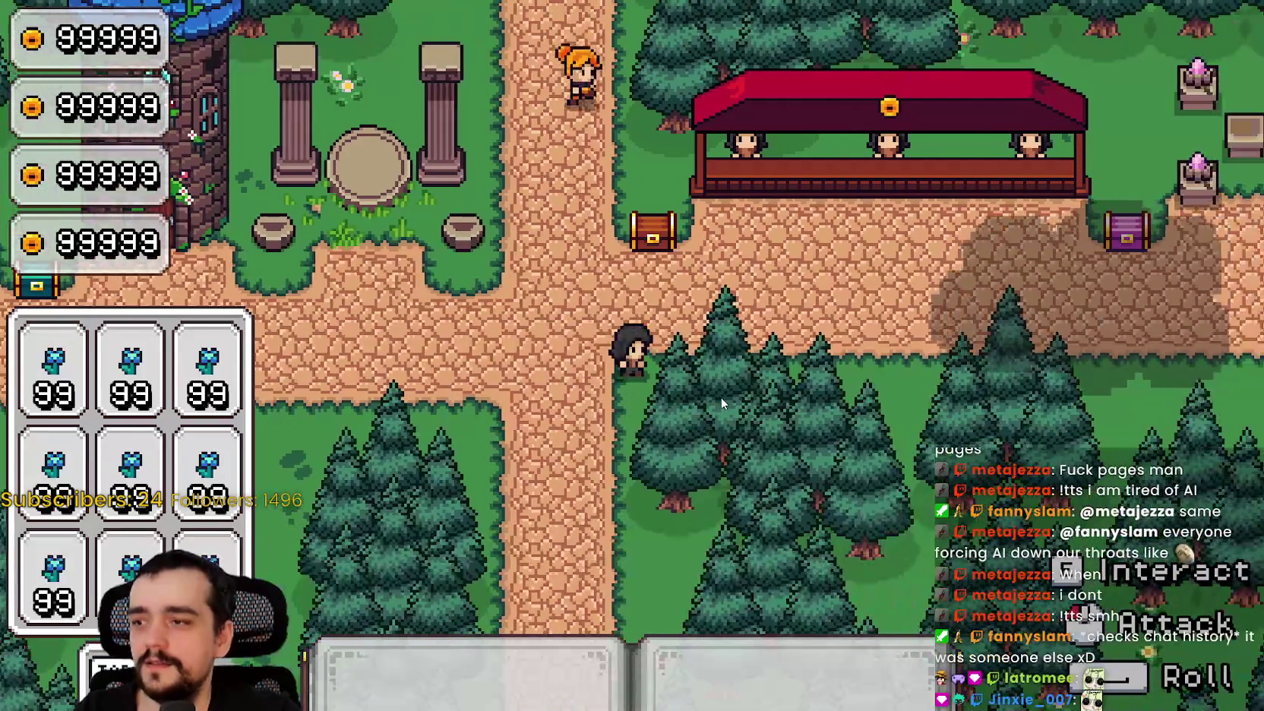
key("a")
key("w")
key("d")
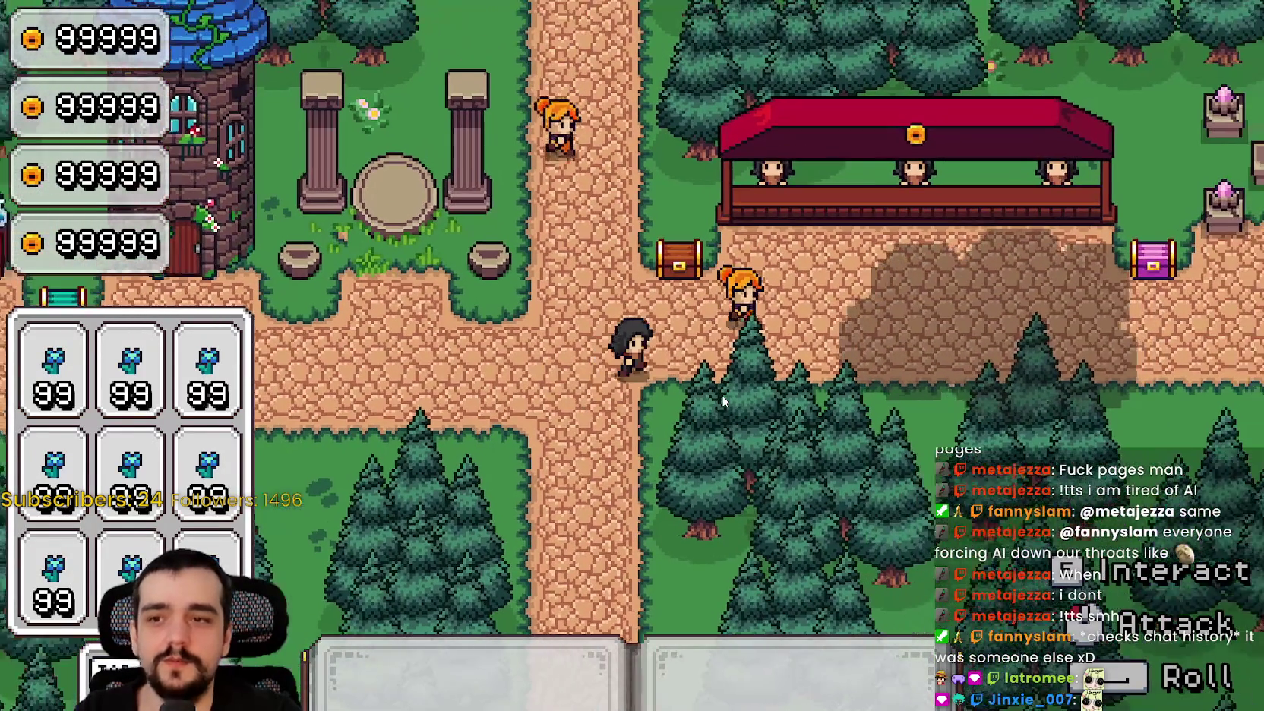
key("d")
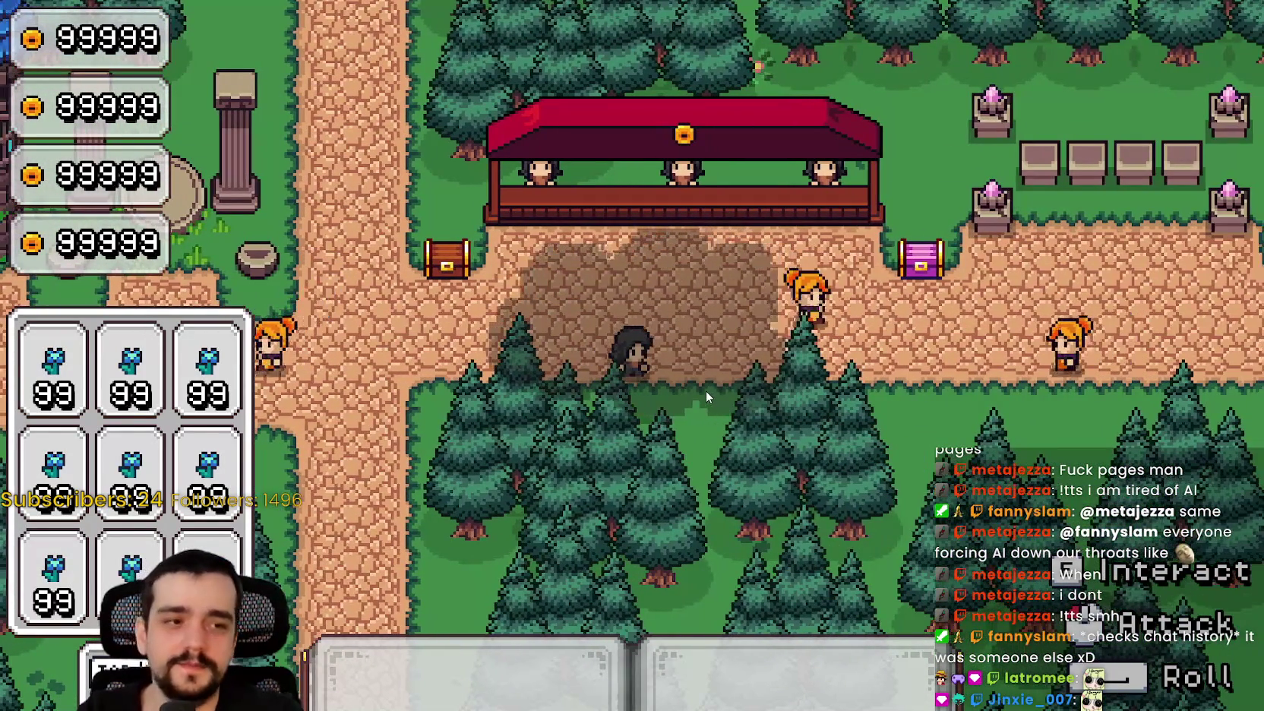
key("a")
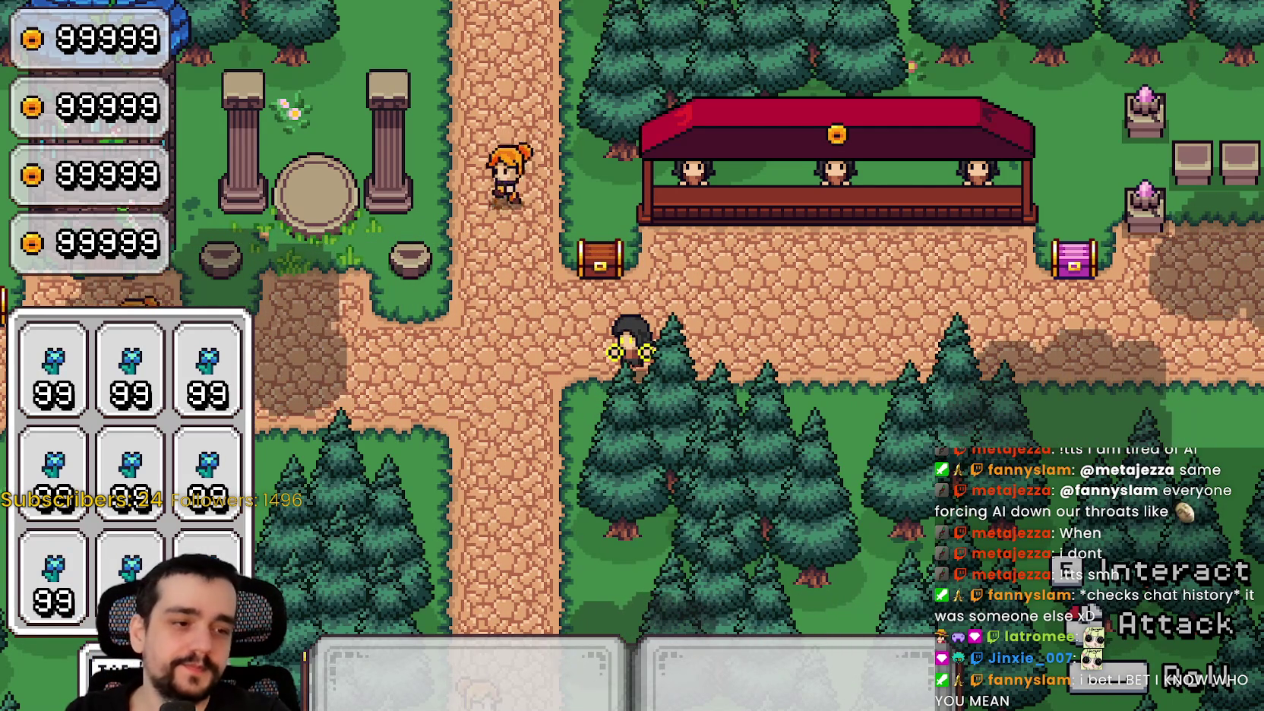
key("alt+Tab")
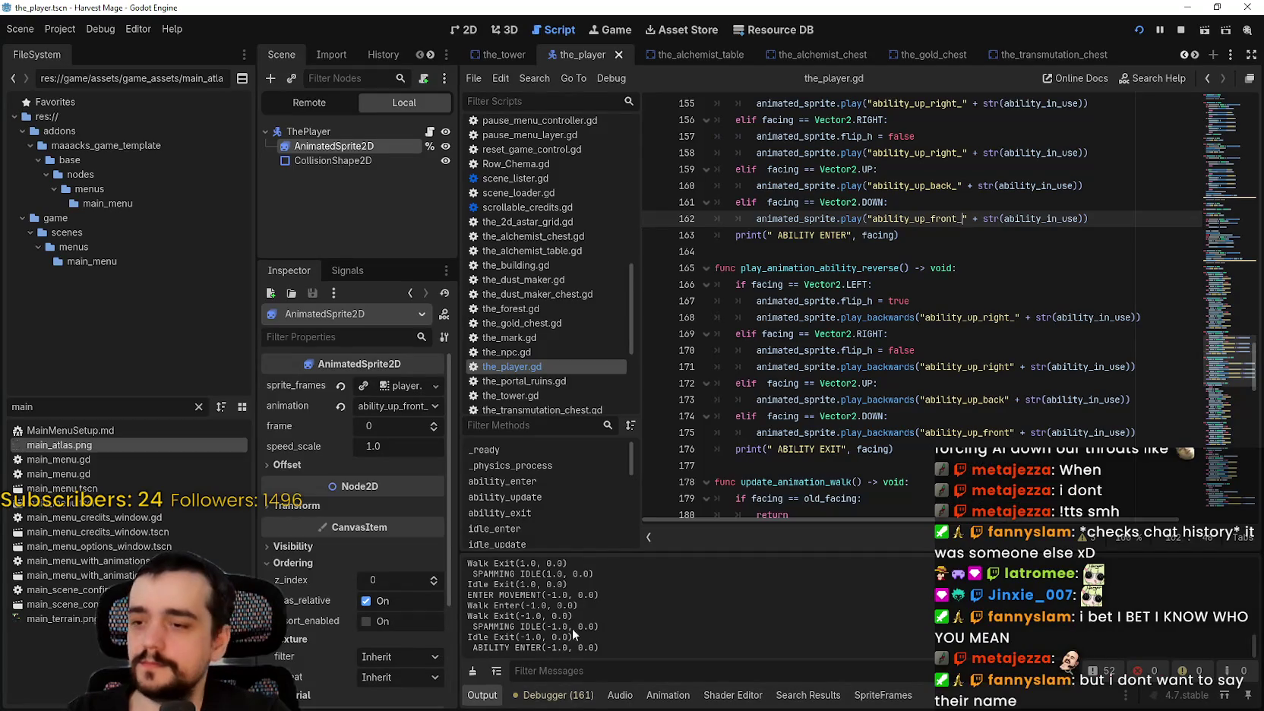
Mark the last ABILITY ENTER(-1.0, 0.0) log line and review jump_update in the script.
left_click_drag(667, 644, 467, 647)
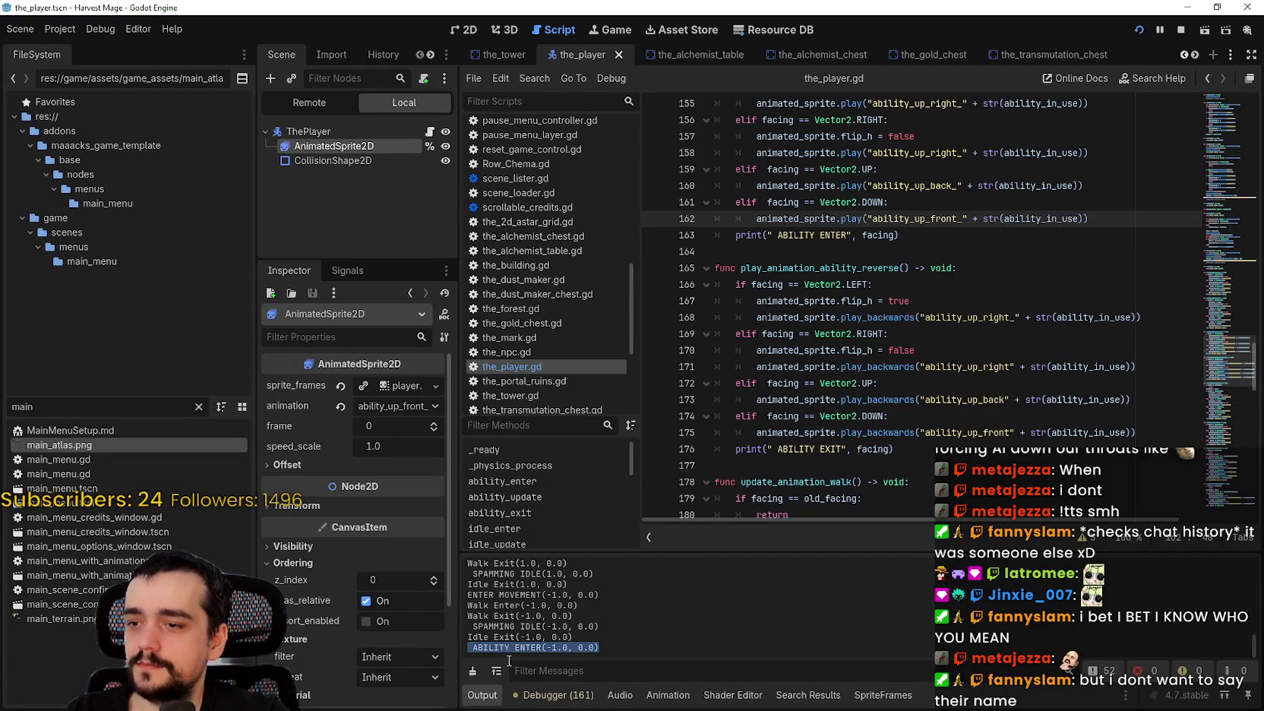
left_click(862, 263)
scroll(860, 266, "up", 7)
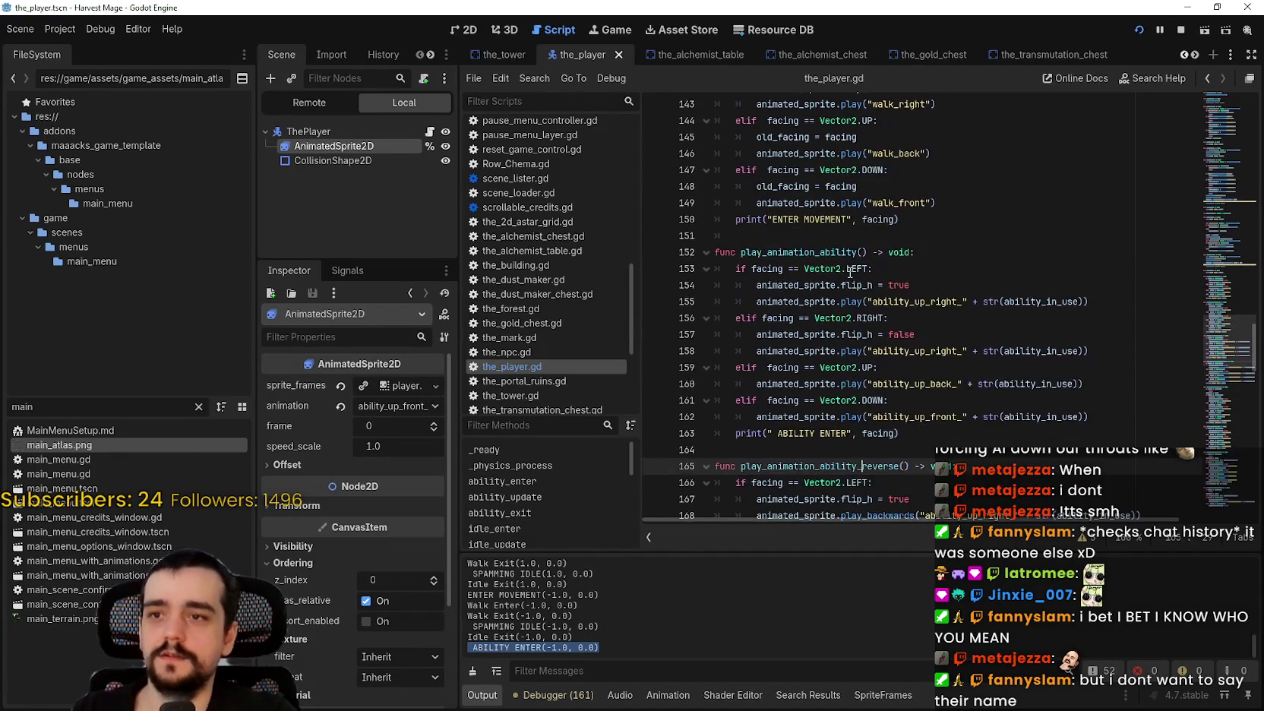
scroll(856, 280, "up", 8)
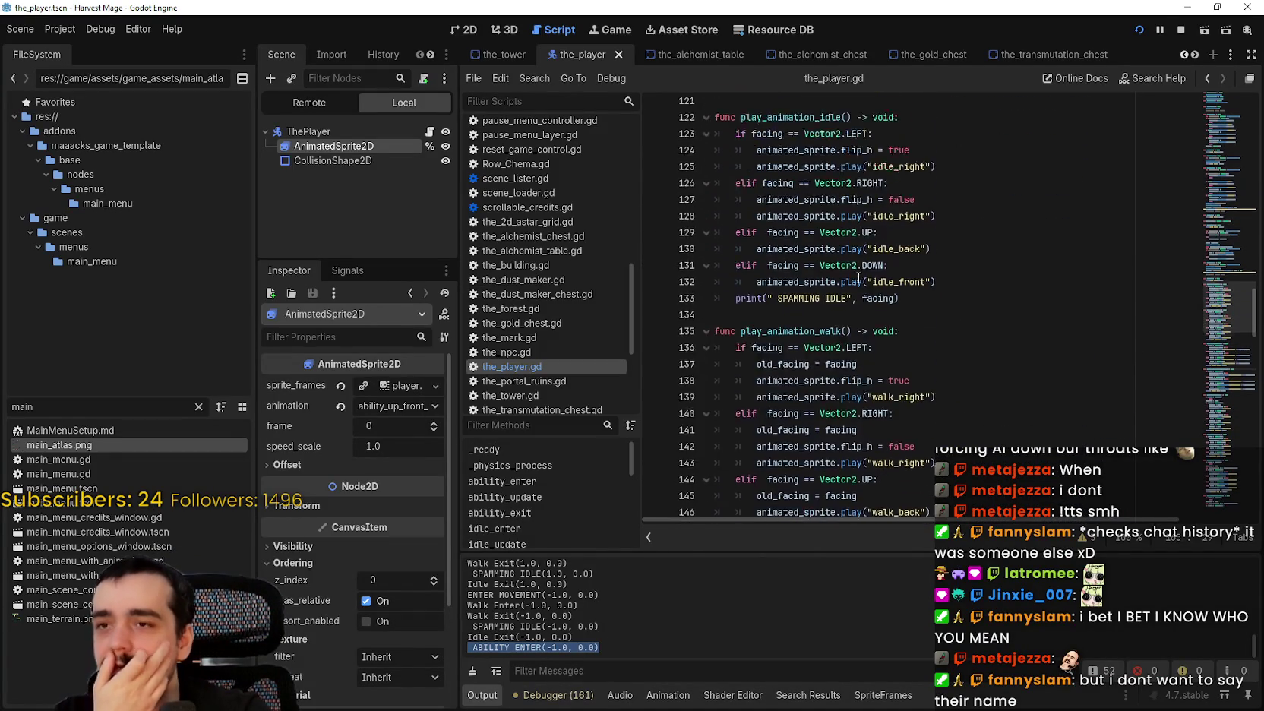
scroll(888, 273, "up", 1)
left_click(877, 292)
Scroll up and review the ability_enter function lines.
scroll(877, 291, "up", 5)
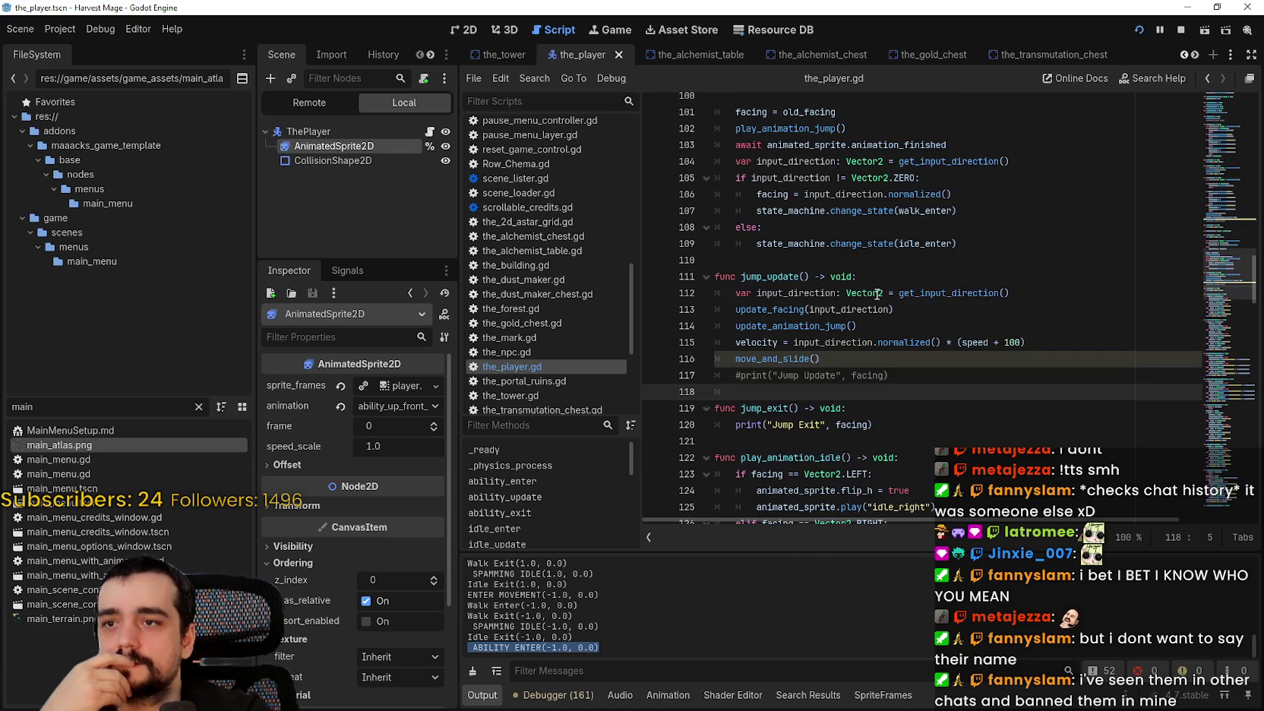
scroll(1238, 167, "up", 20)
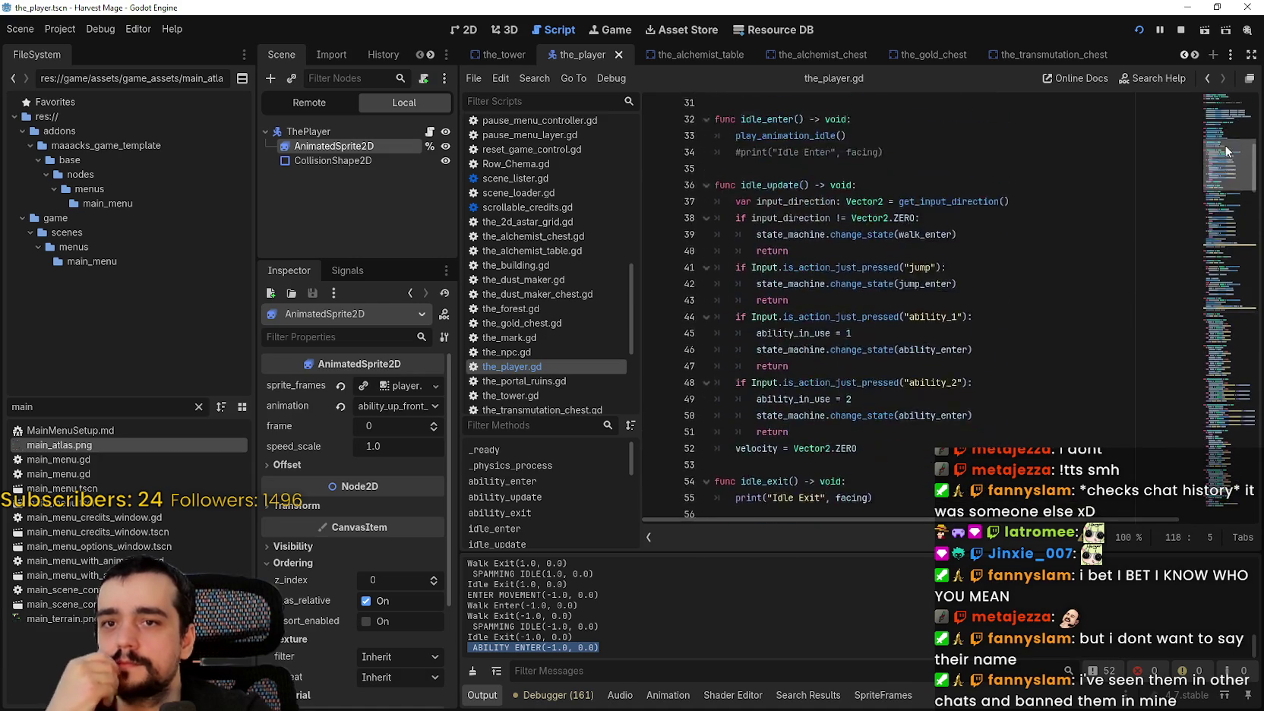
scroll(1223, 114, "up", 3)
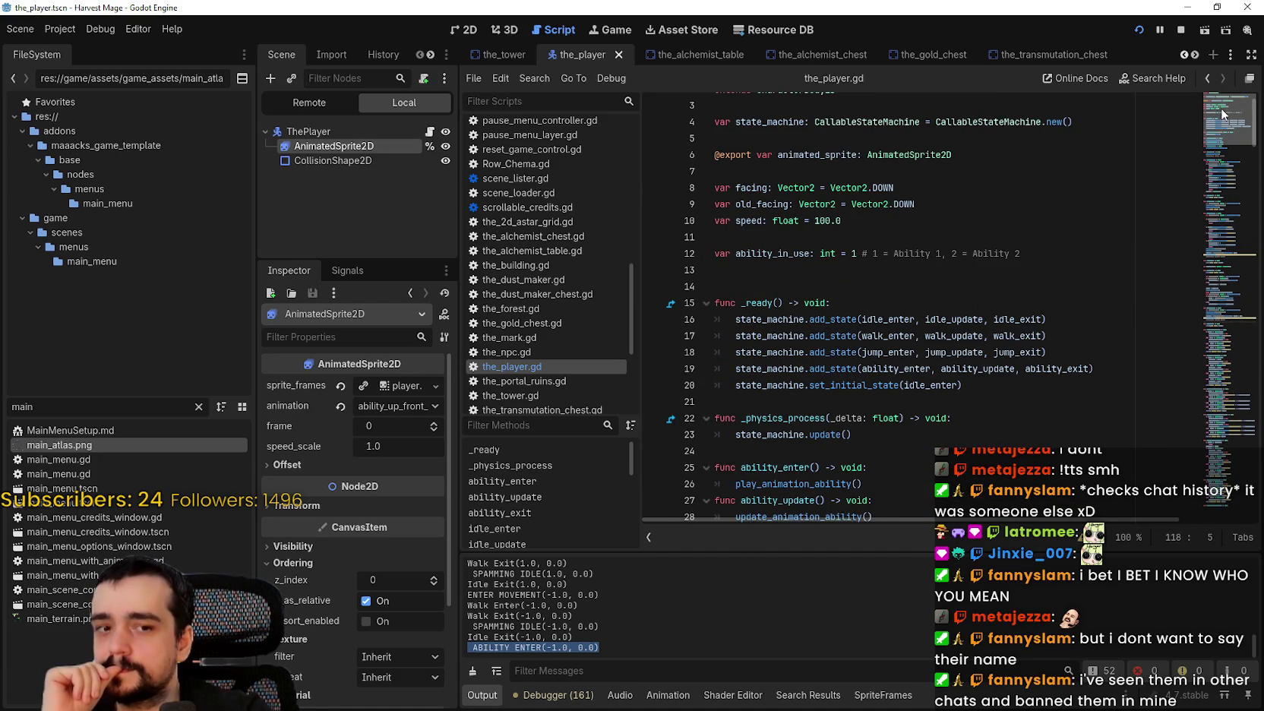
left_click_drag(1223, 114, 1207, 144)
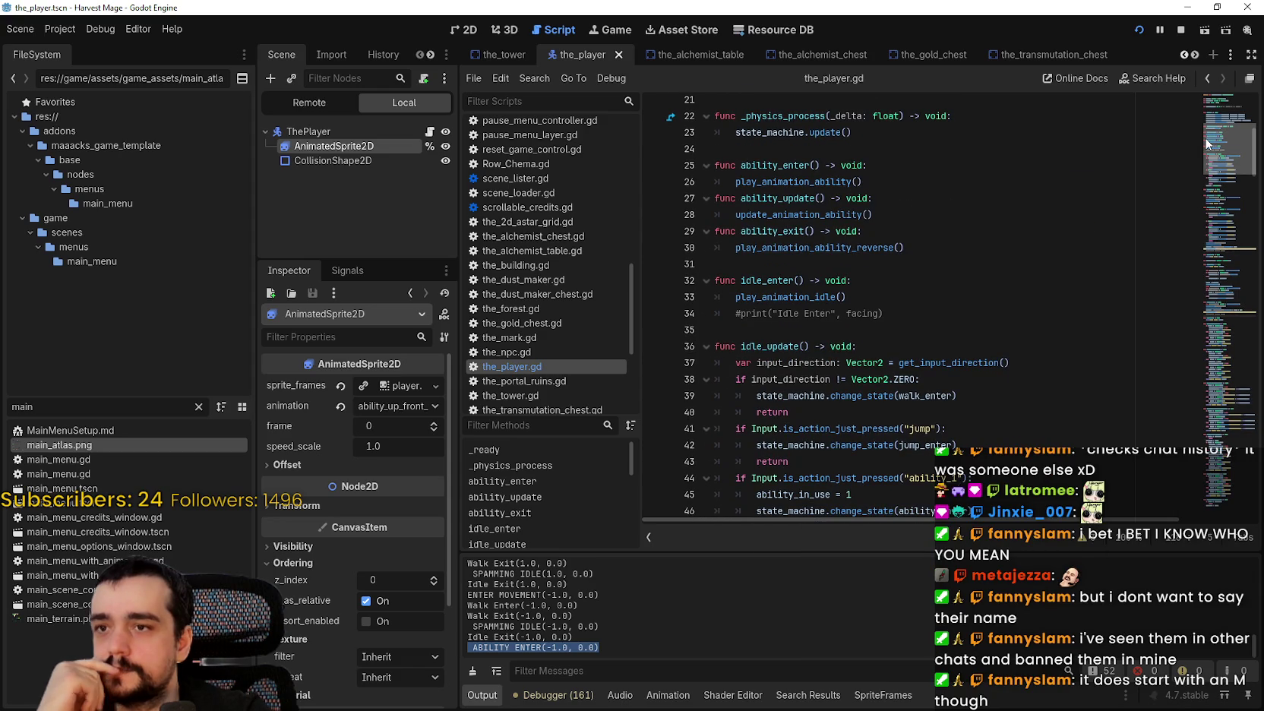
left_click(936, 196)
left_click_drag(934, 186, 710, 169)
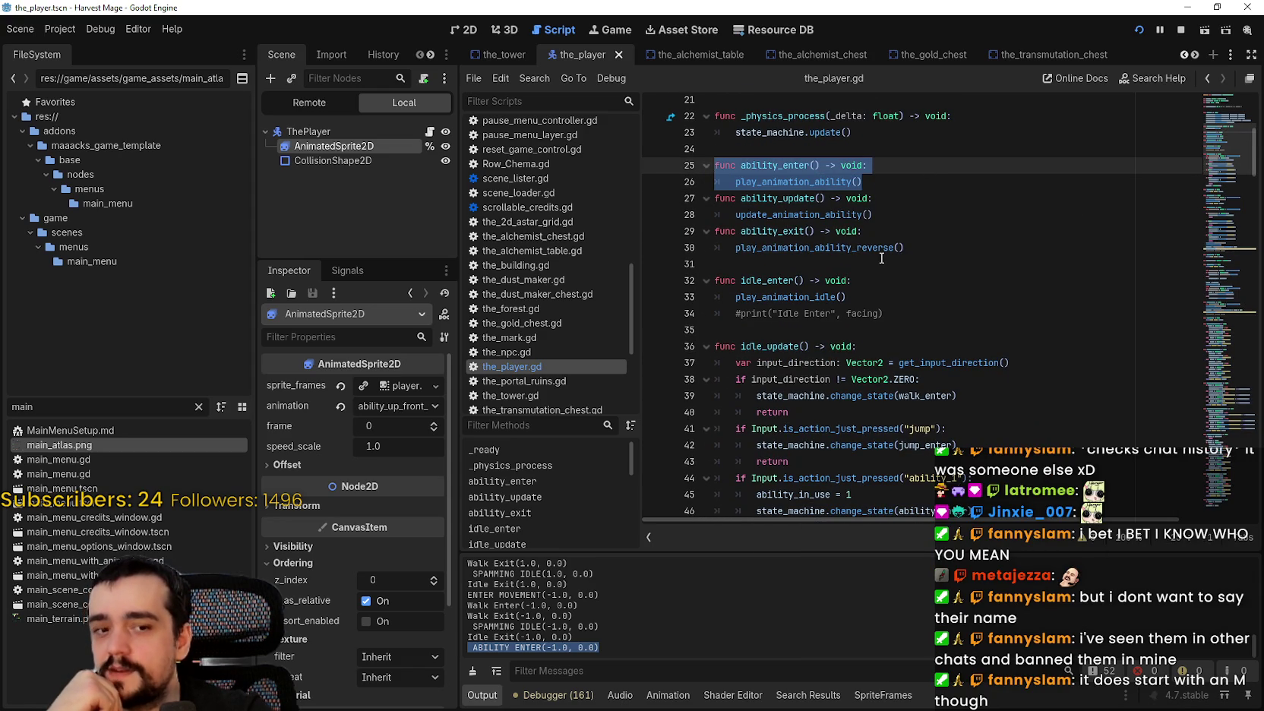
left_click(887, 181)
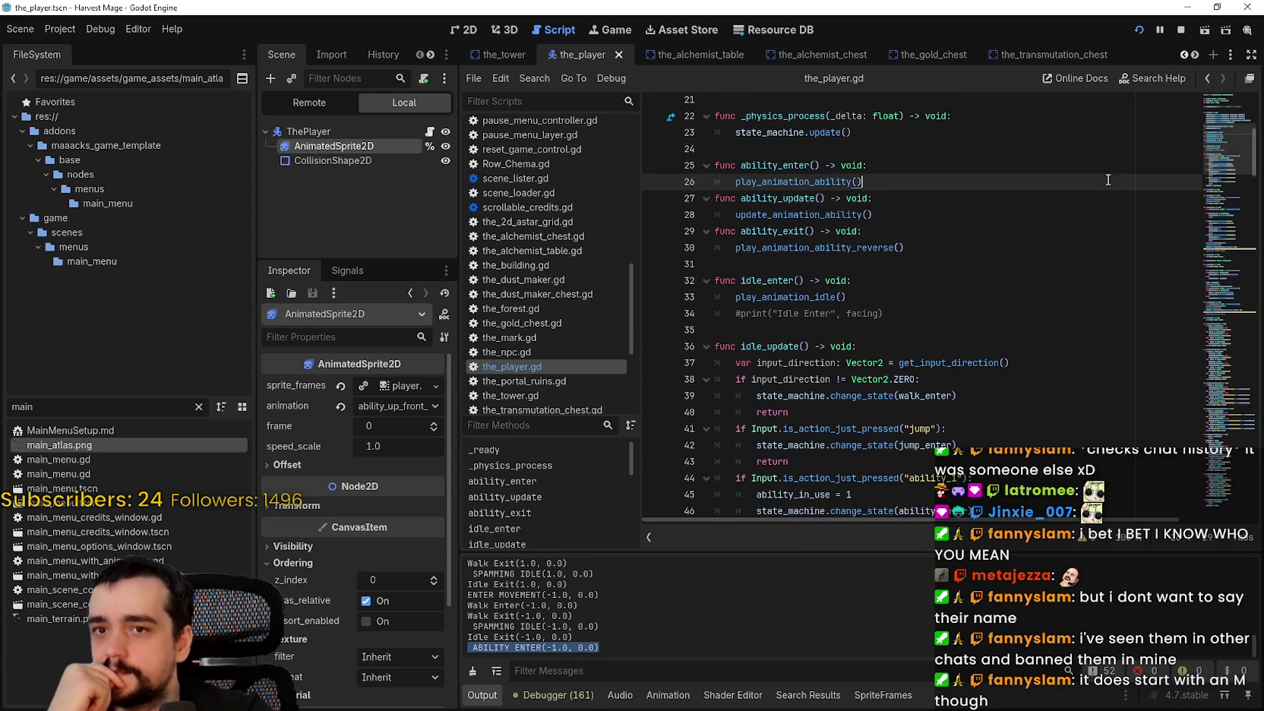
left_click_drag(1224, 148, 1216, 159)
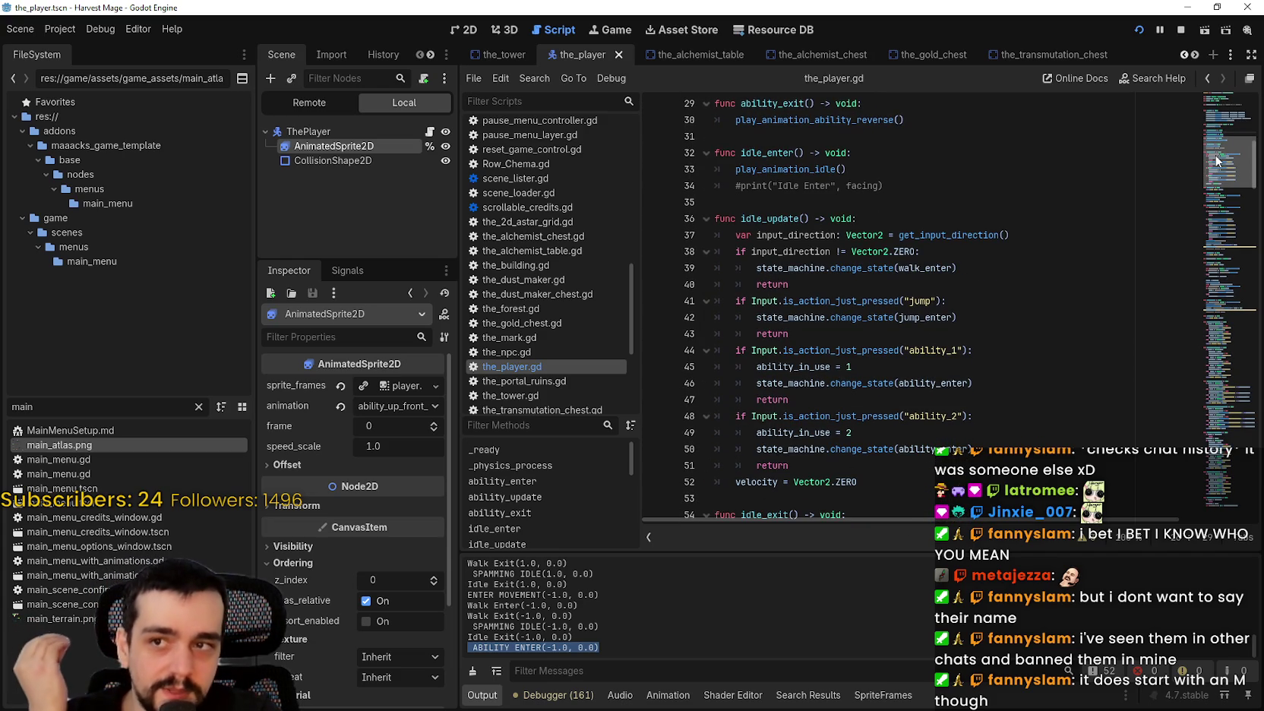
Review the commented idle print line and idle_enter's play_animation_idle call.
left_click(976, 187)
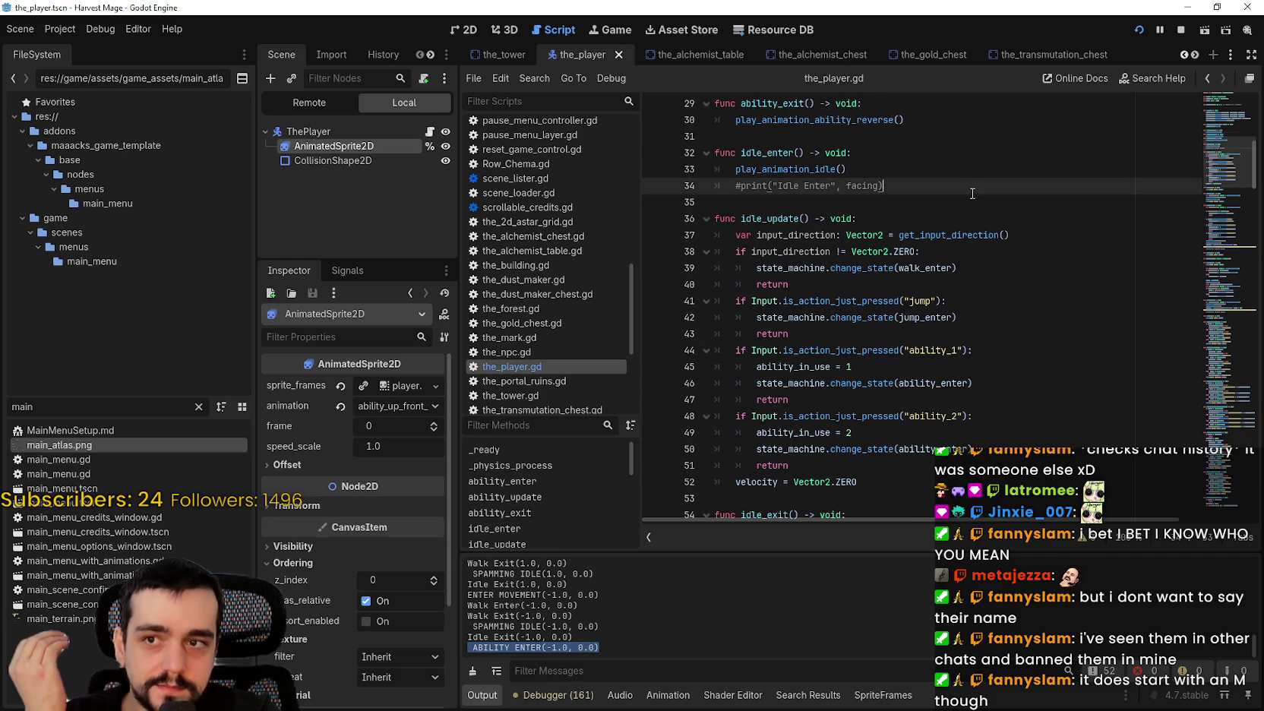
scroll(955, 207, "up", 2)
scroll(776, 252, "down", 1)
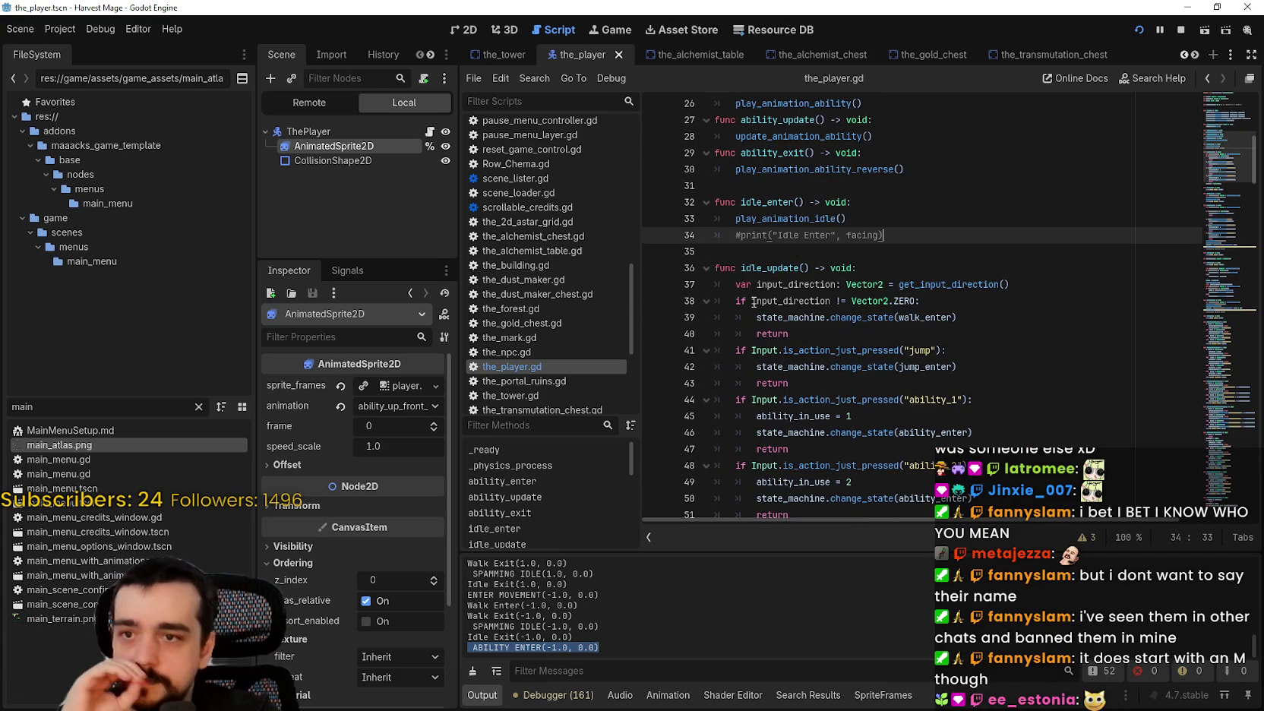
left_click(787, 202)
double_click(789, 219)
scroll(898, 304, "down", 2)
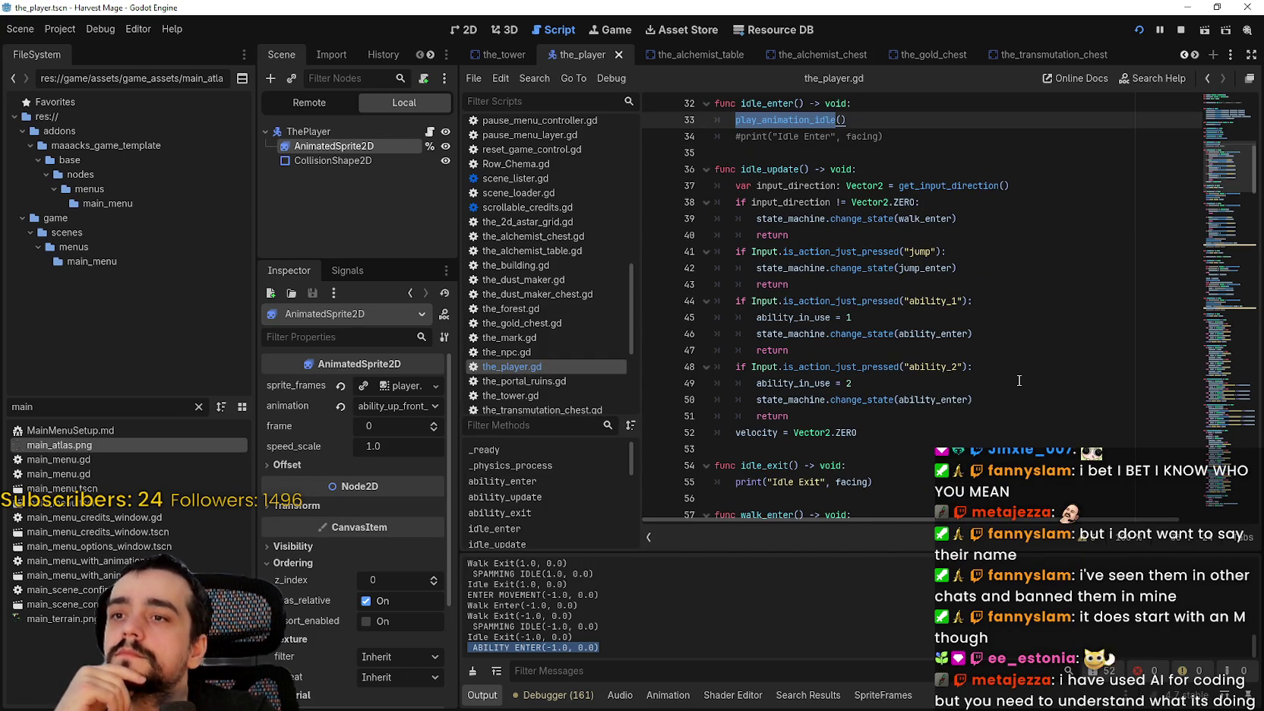
scroll(1019, 381, "up", 5)
Add a new line after update_animation_ability() and begin a print(" call.
left_click(929, 291)
key("Return")
type("p ")
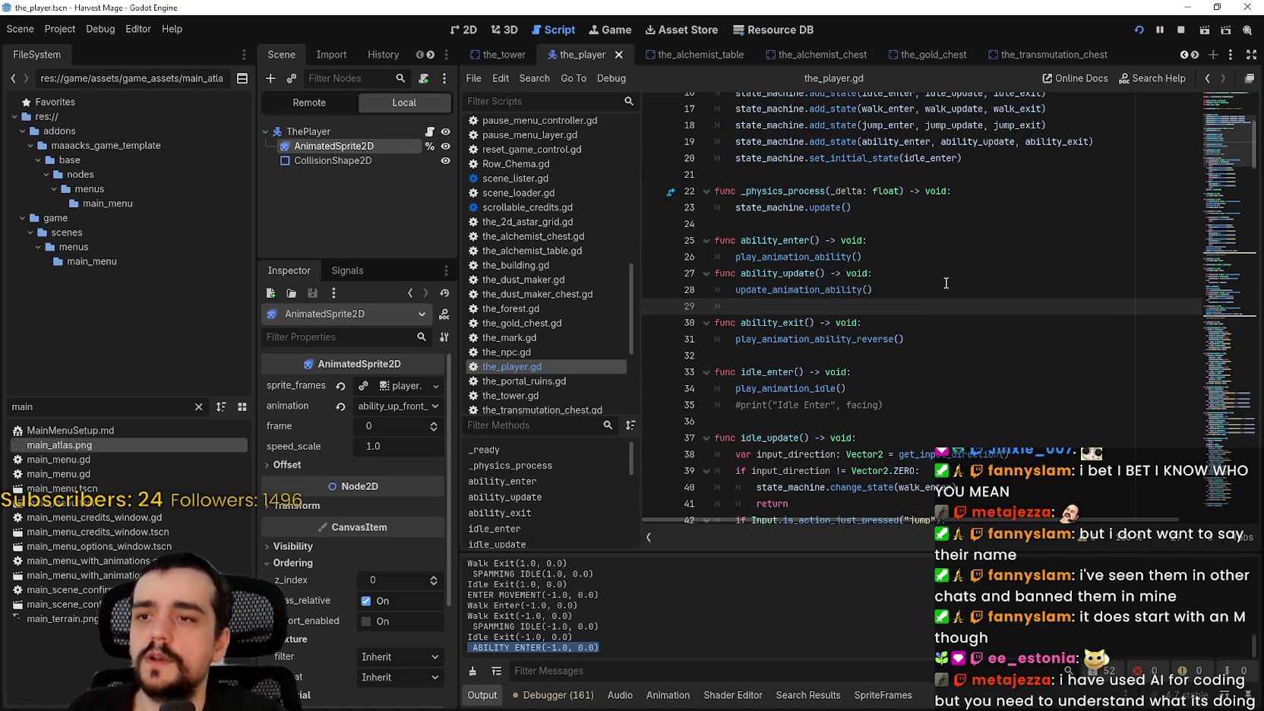
type("rint(\"")
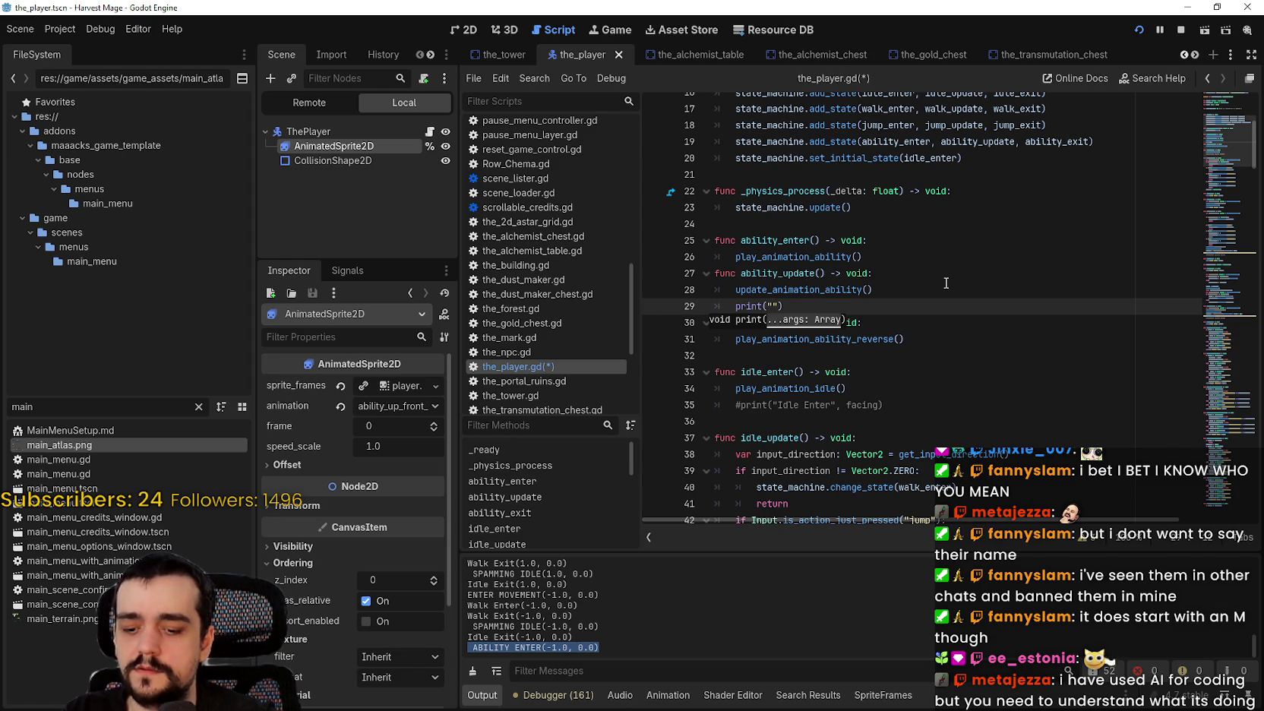
Finish print("Ability Update") in ability_update and save the_player.gd.
type("bility Update")
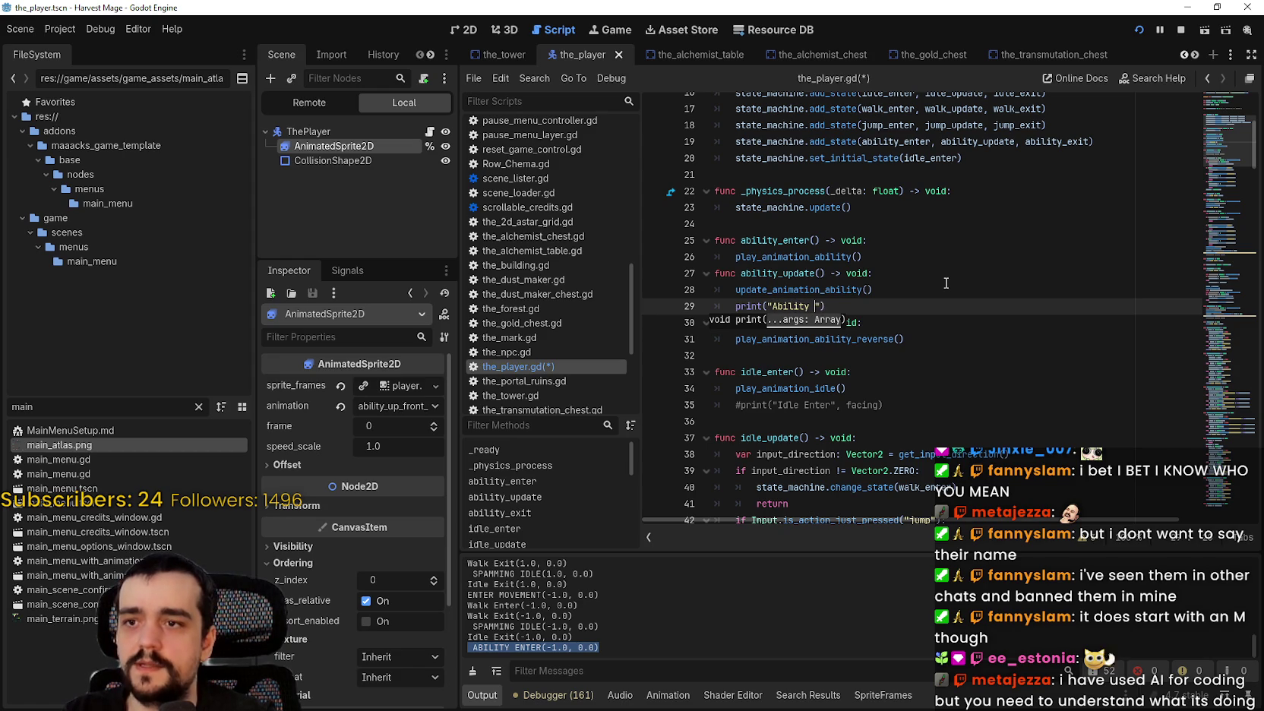
key("ctrl+s")
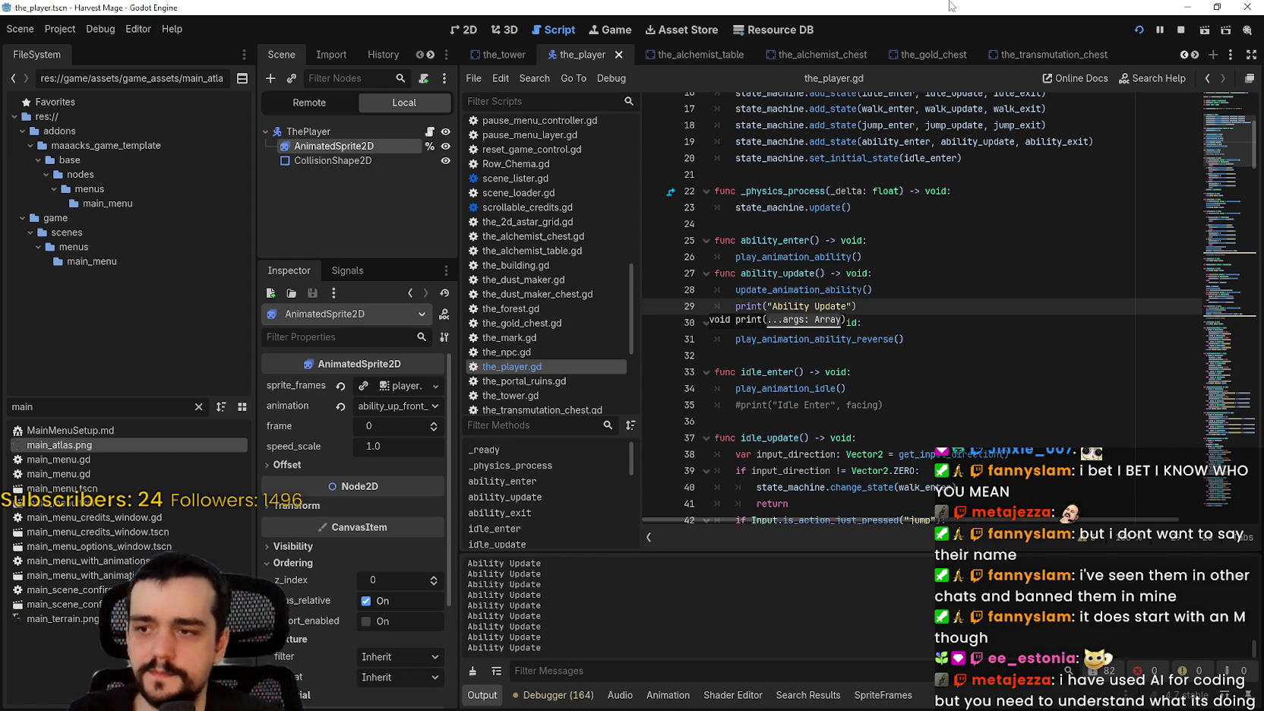
key("End")
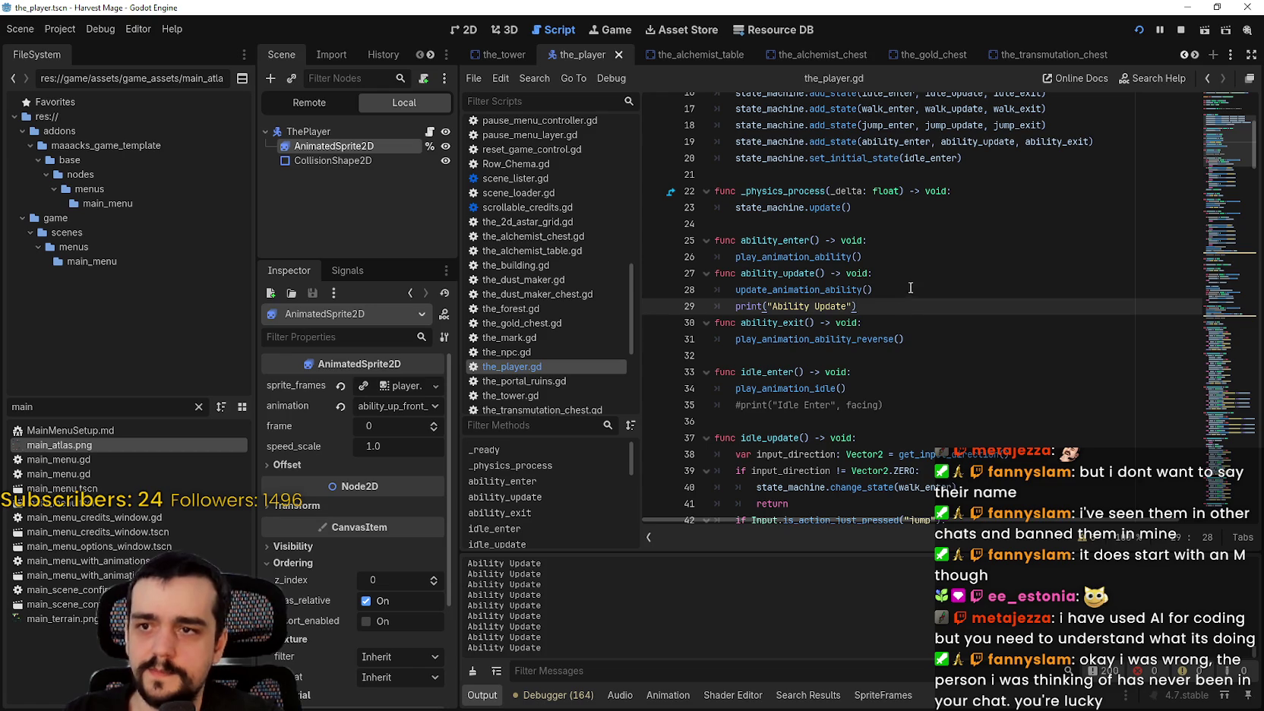
right_click(852, 292)
left_click(910, 504)
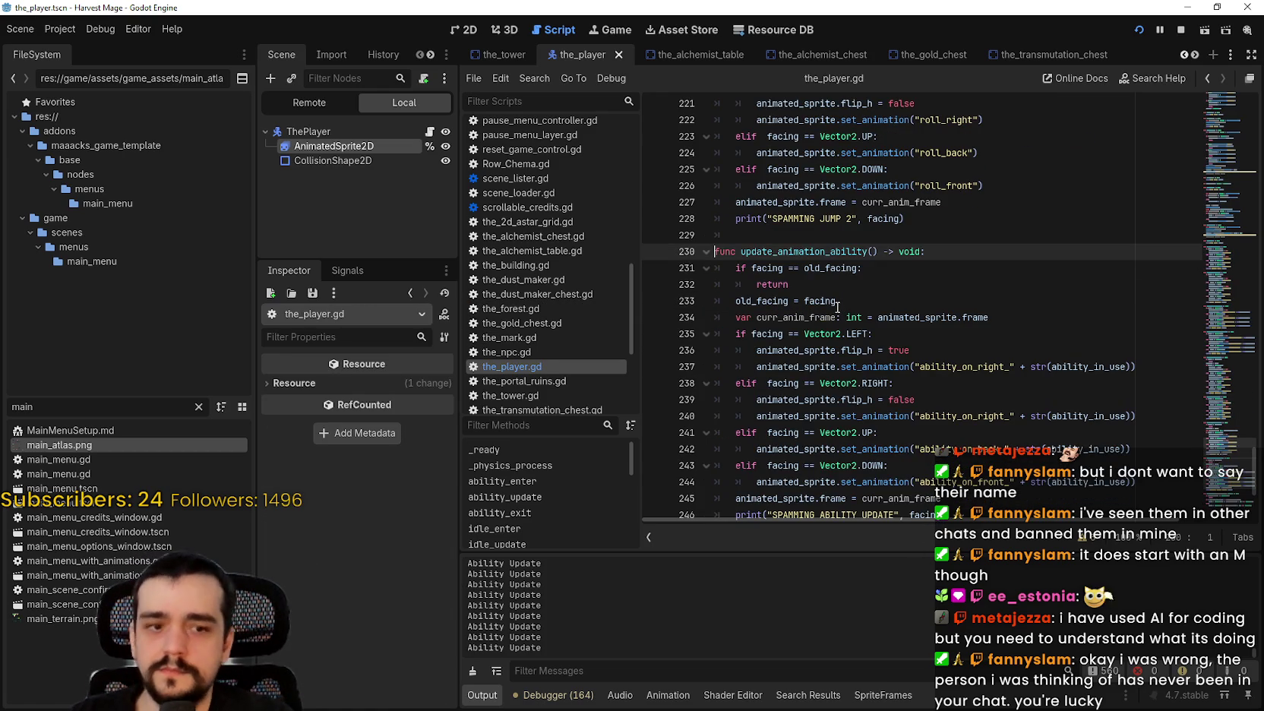
left_click(854, 301)
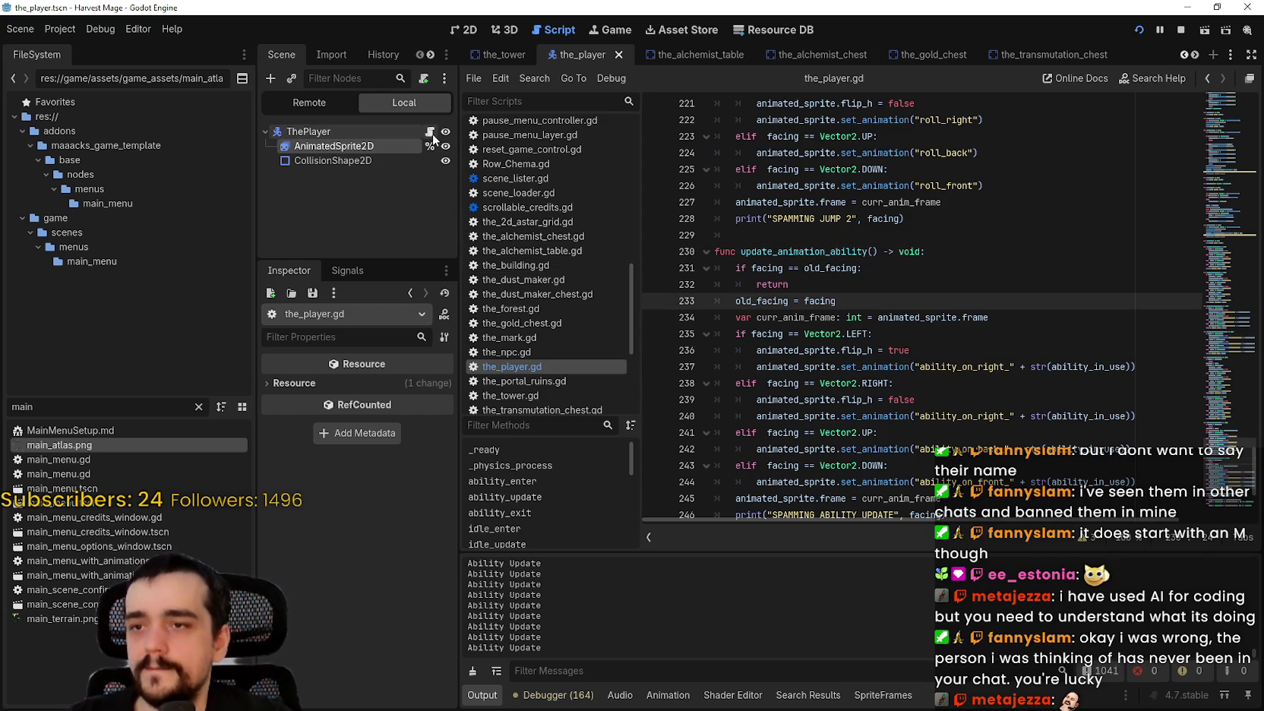
scroll(987, 265, "up", 5)
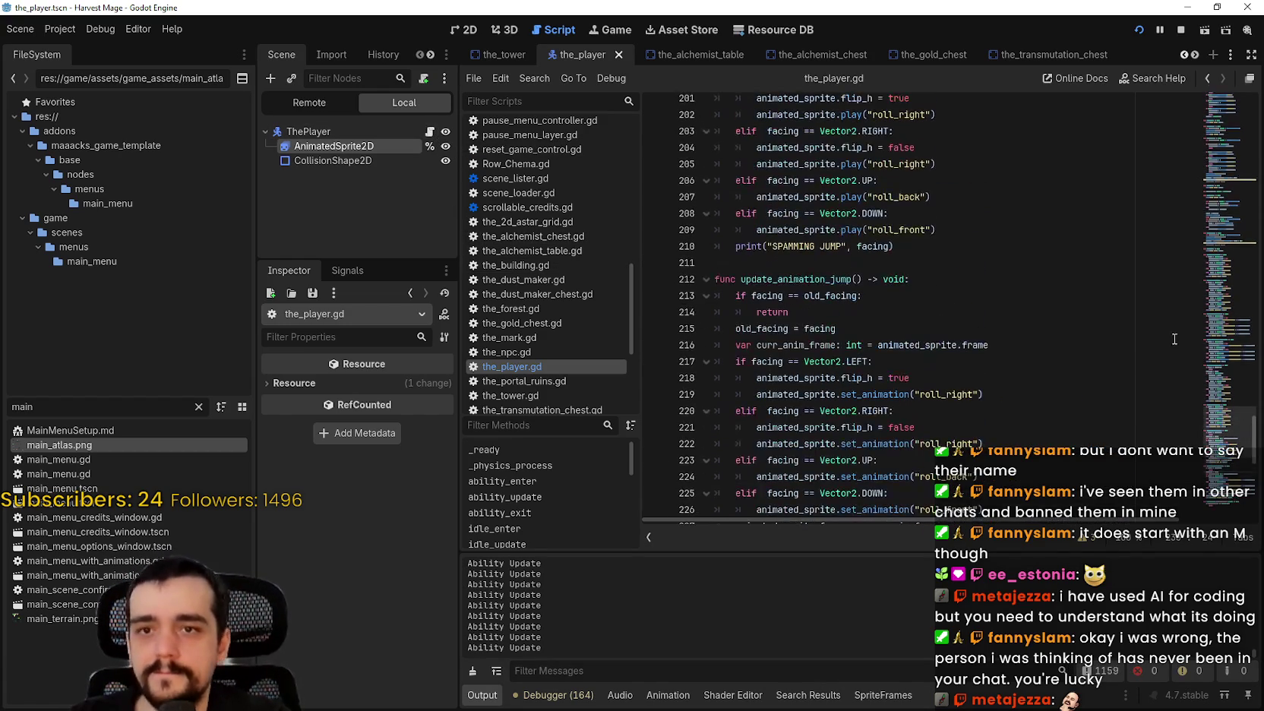
left_click_drag(1225, 410, 1225, 147)
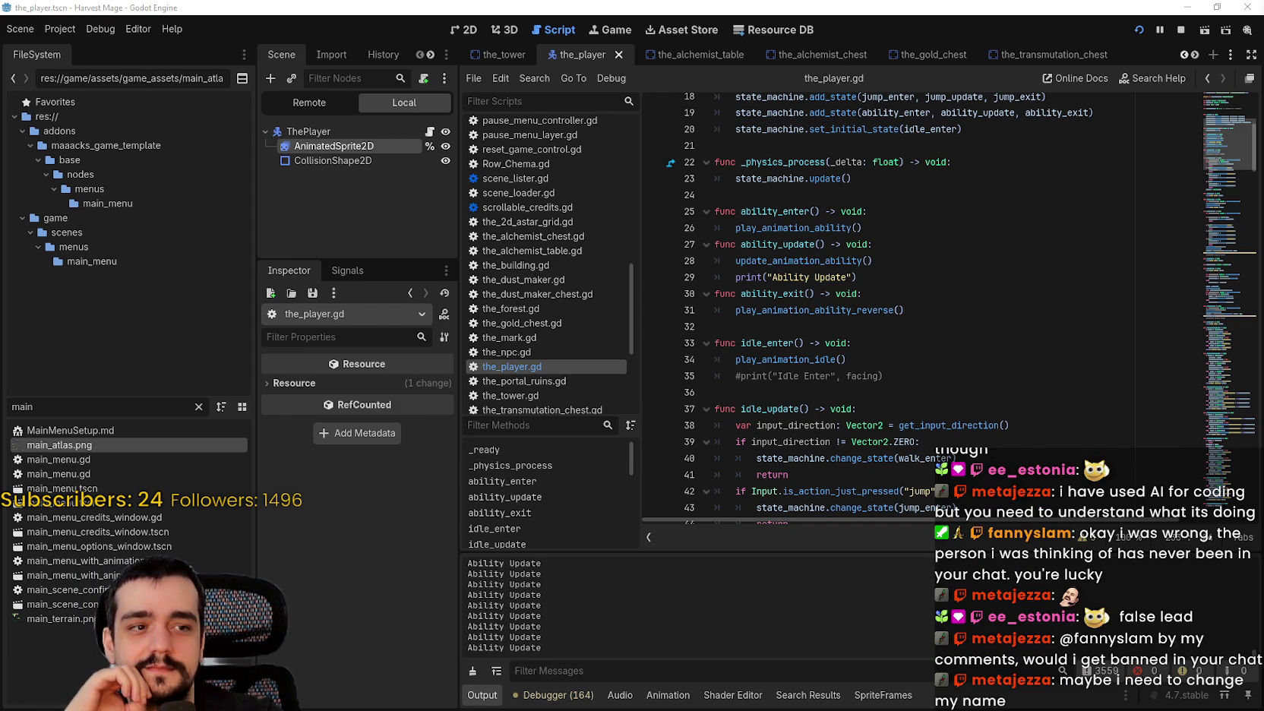
left_click(841, 342)
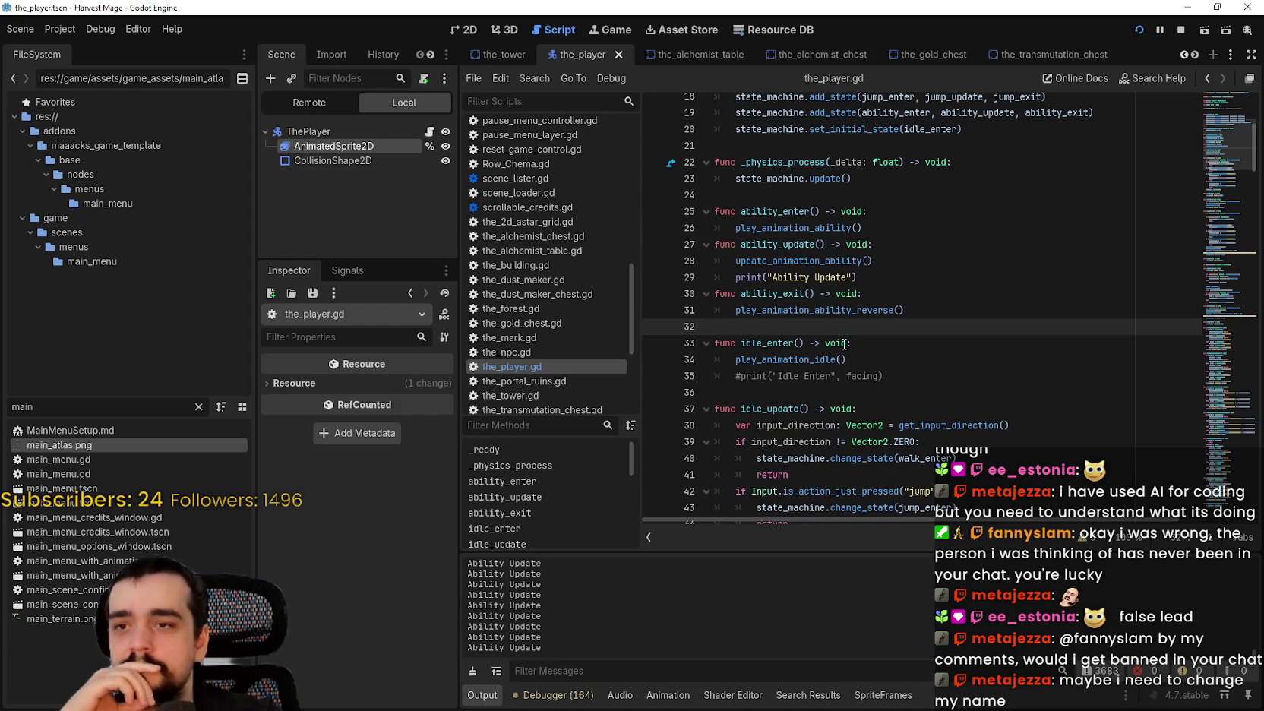
Show AnimatedSprite2D's animation frames, then reopen ThePlayer's script.
scroll(843, 339, "down", 3)
left_click(817, 260)
left_click(819, 241)
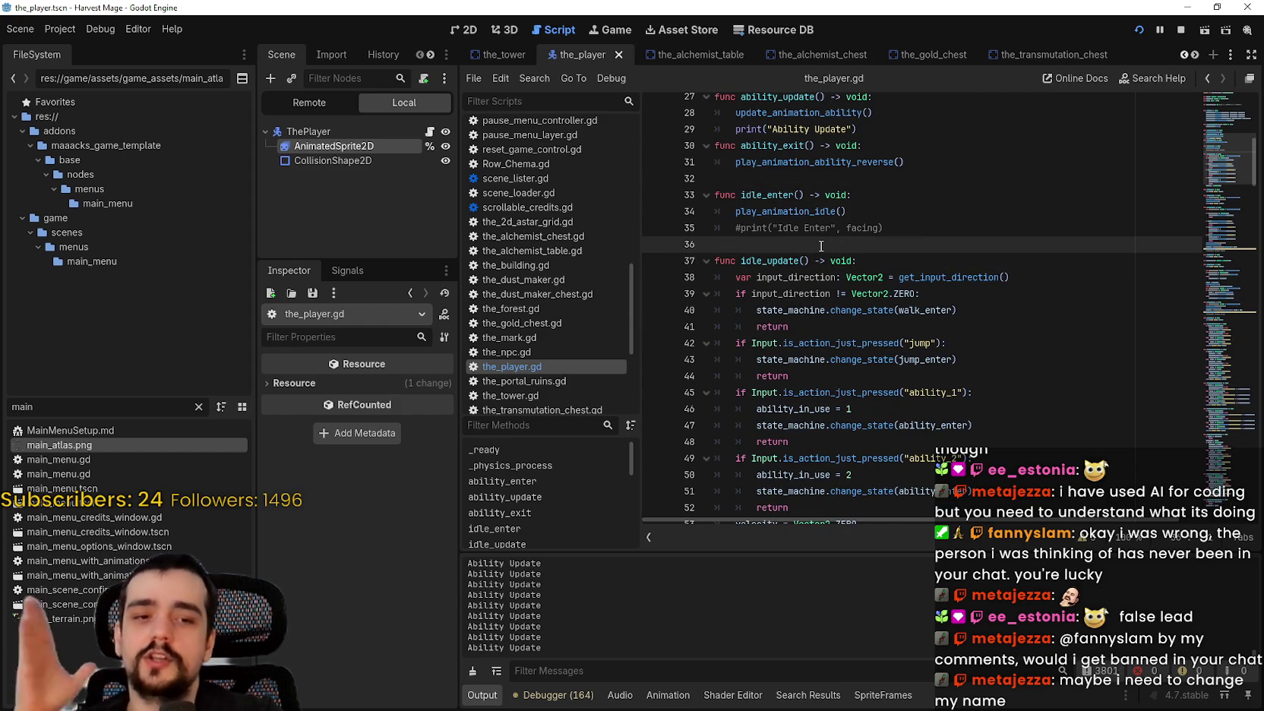
scroll(849, 304, "up", 1)
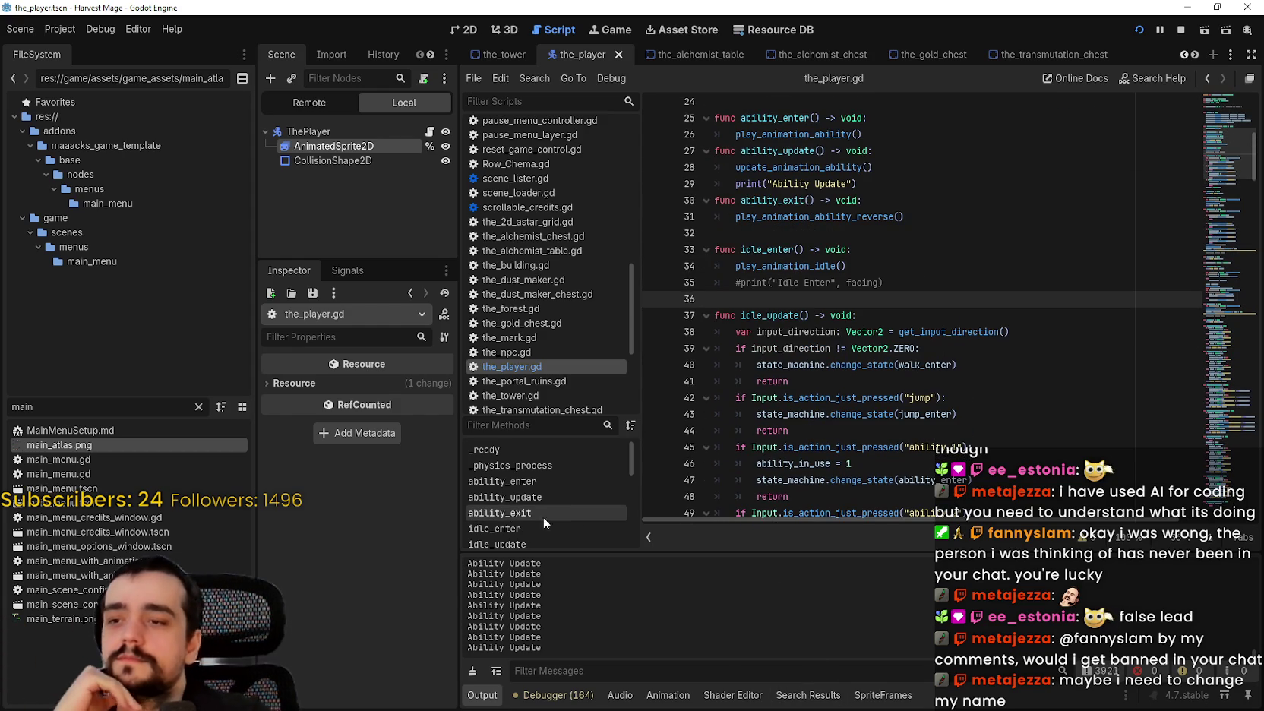
left_click_drag(642, 486, 650, 486)
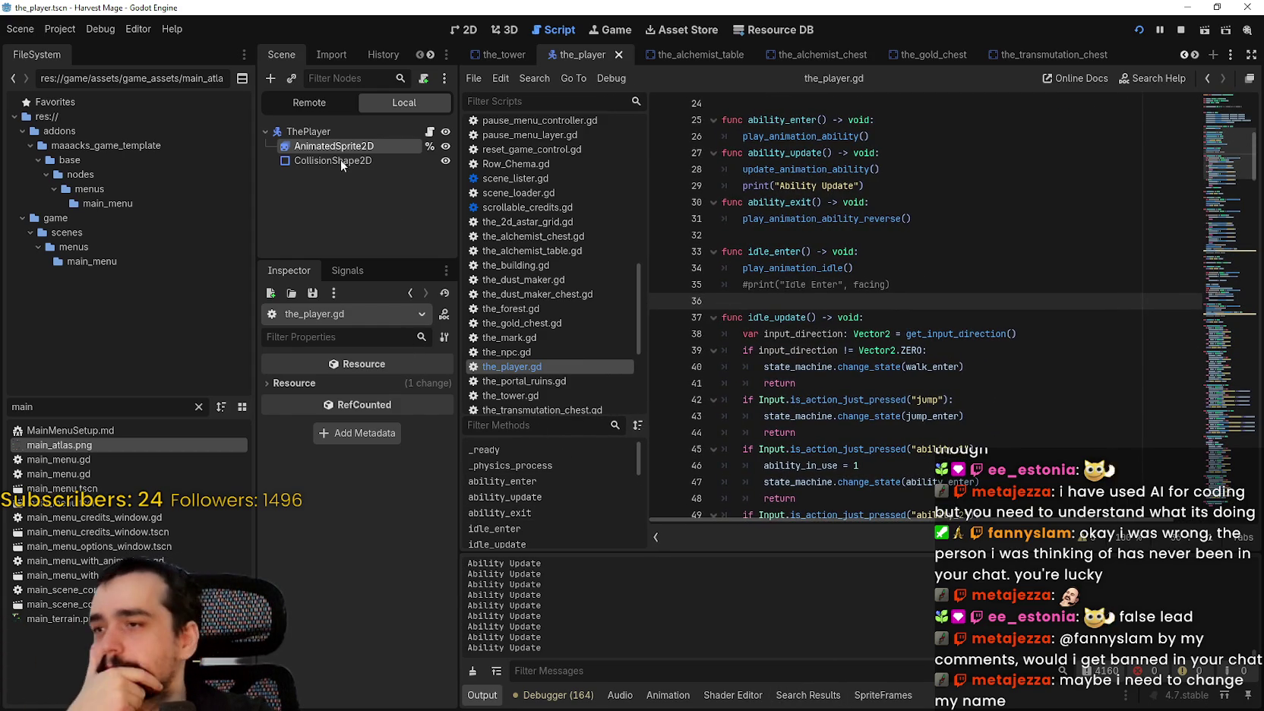
left_click(369, 130)
left_click(413, 144)
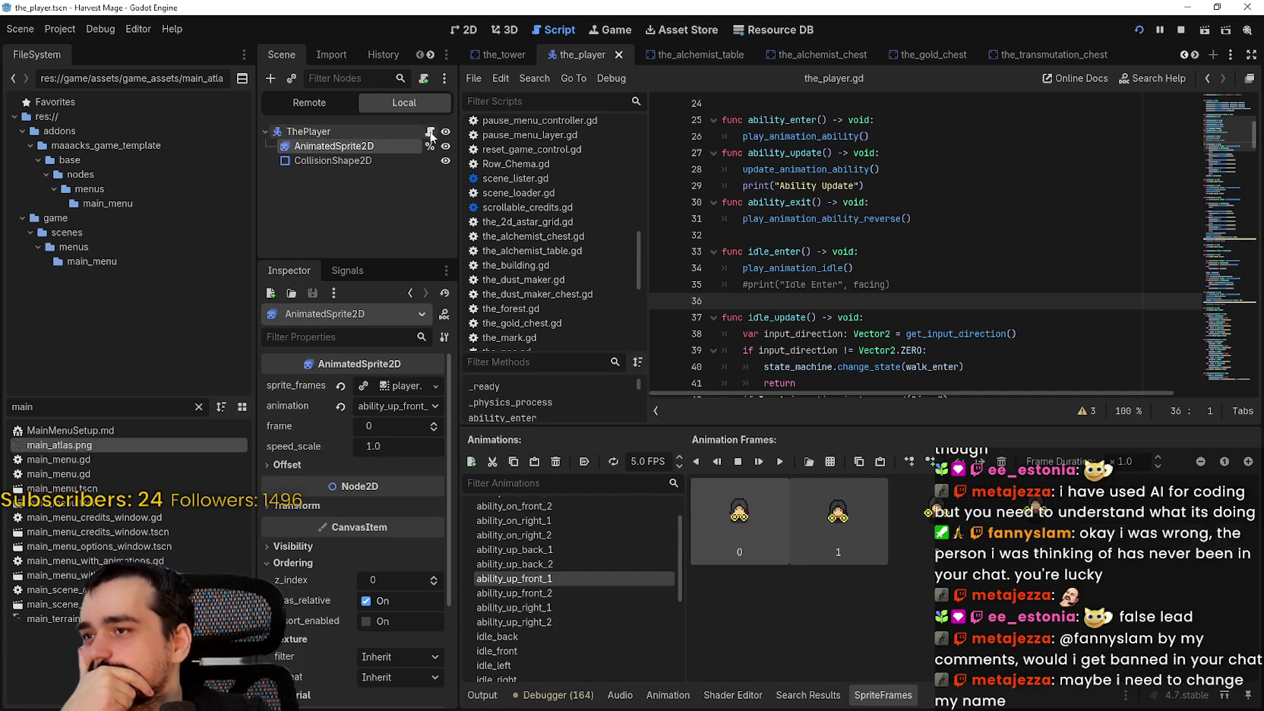
left_click(431, 135)
Review the print("Ability Update") line and the _physics_process function.
left_click(867, 319)
left_click(859, 300)
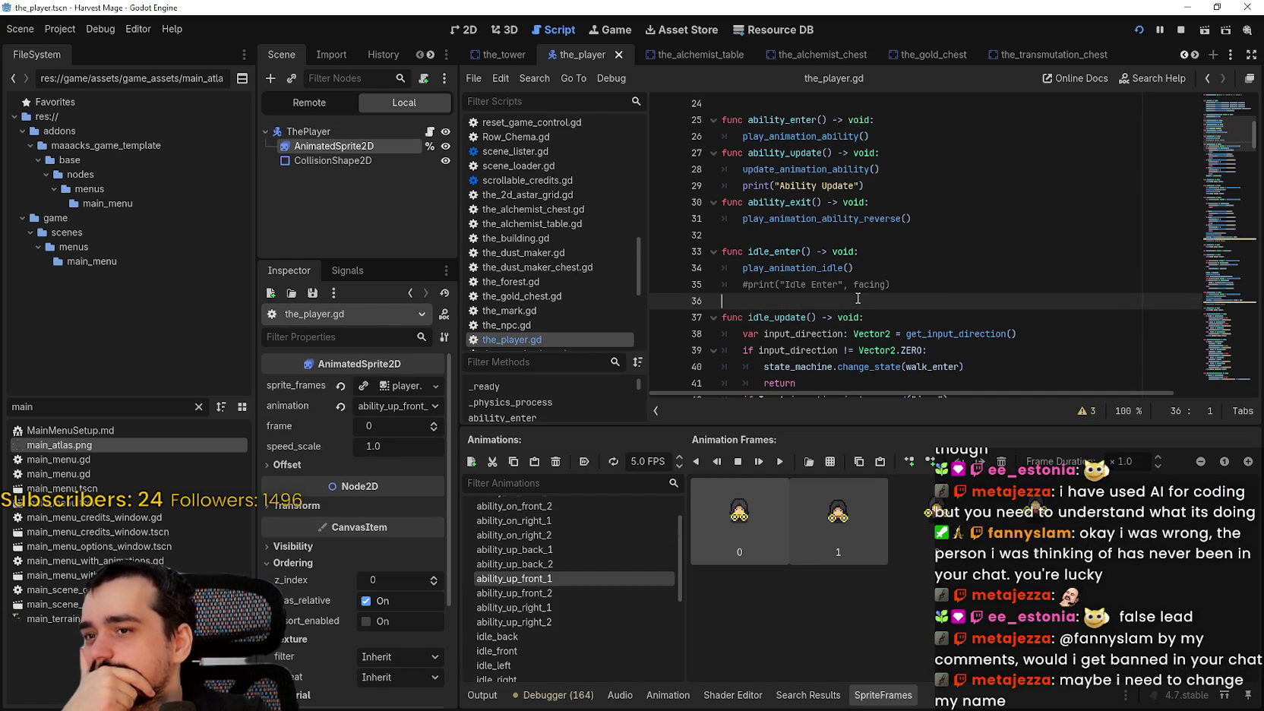
left_click(856, 235)
mouse_move(898, 186)
left_mouse_down()
mouse_move(645, 167)
mouse_move(639, 184)
left_mouse_up()
scroll(884, 286, "up", 4)
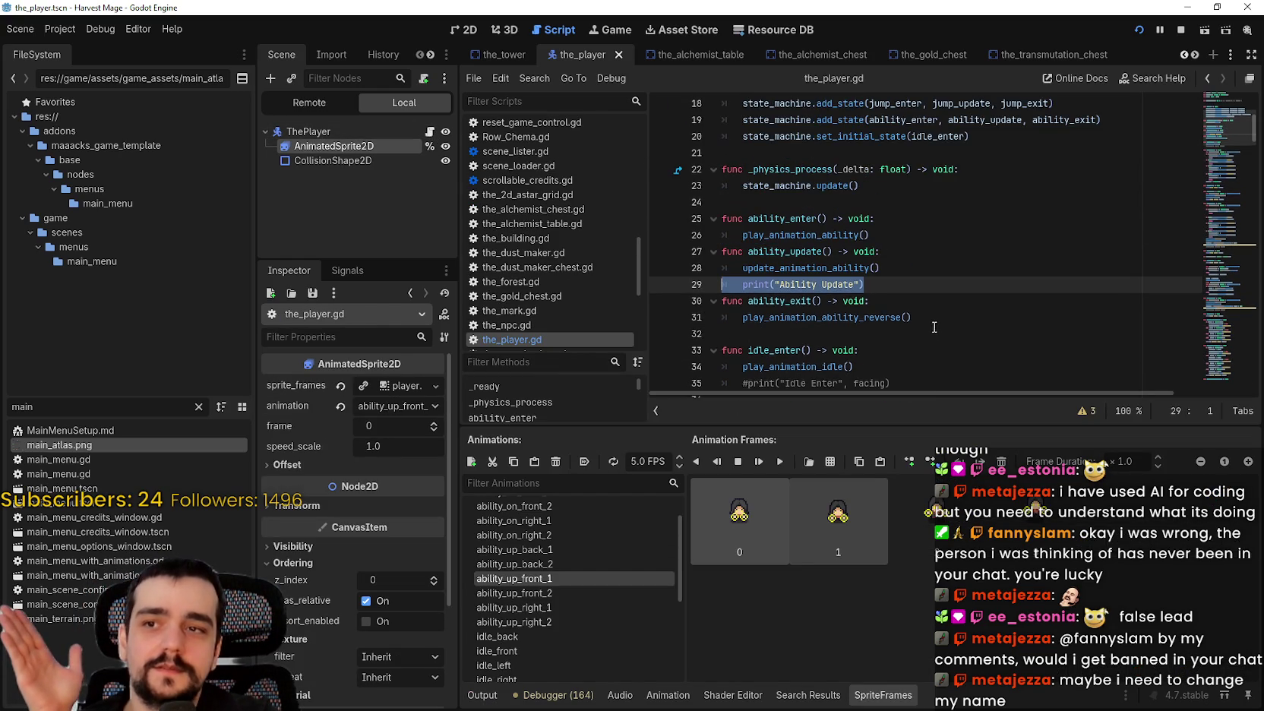
scroll(884, 286, "down", 2)
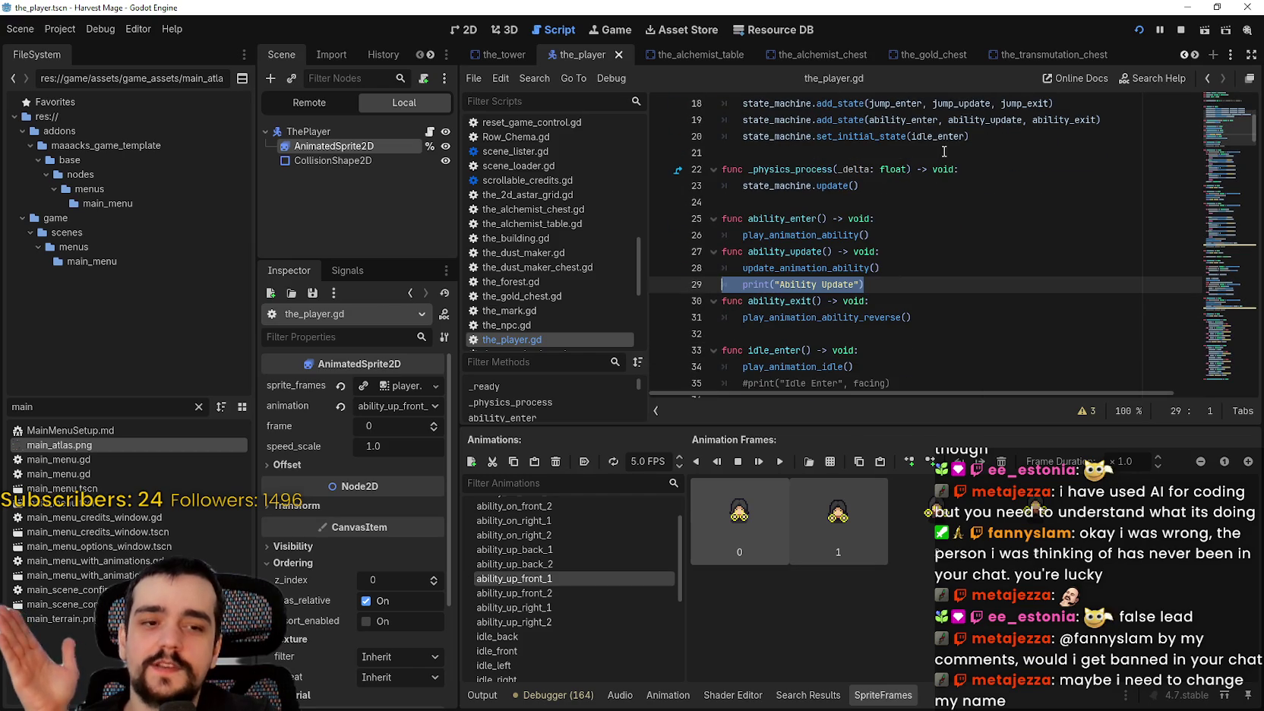
left_click(901, 201)
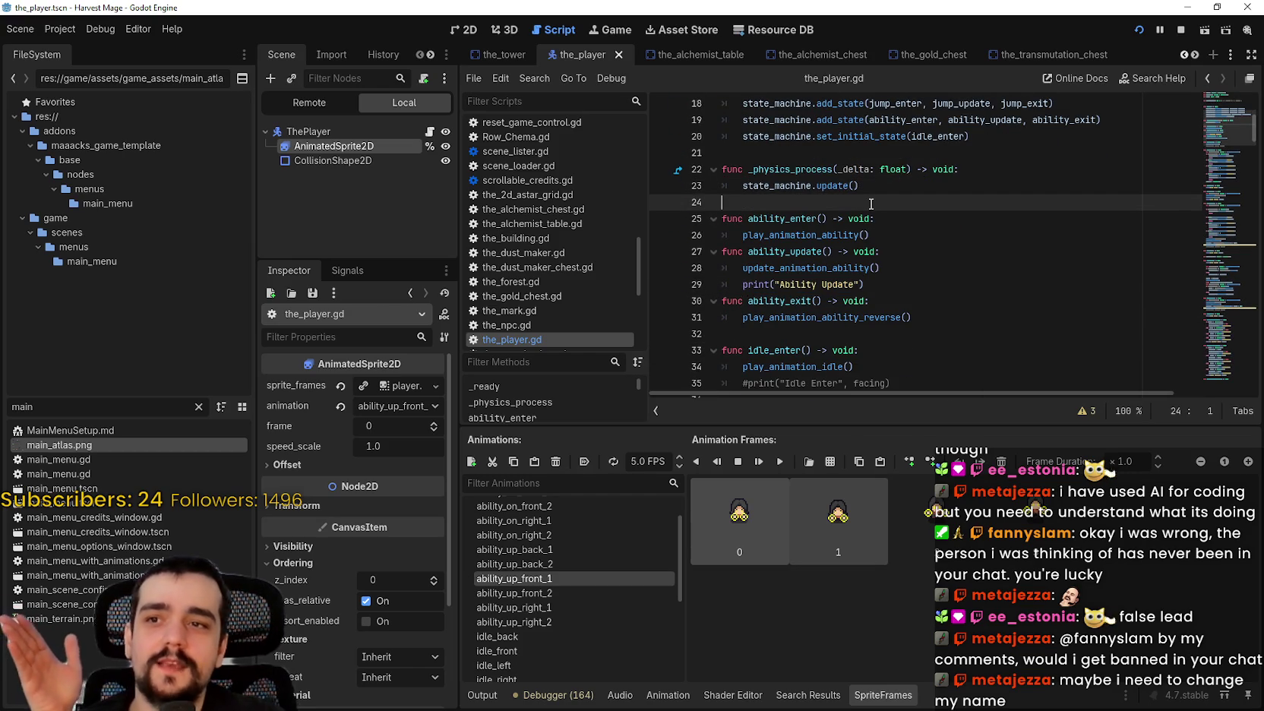
left_click(869, 169)
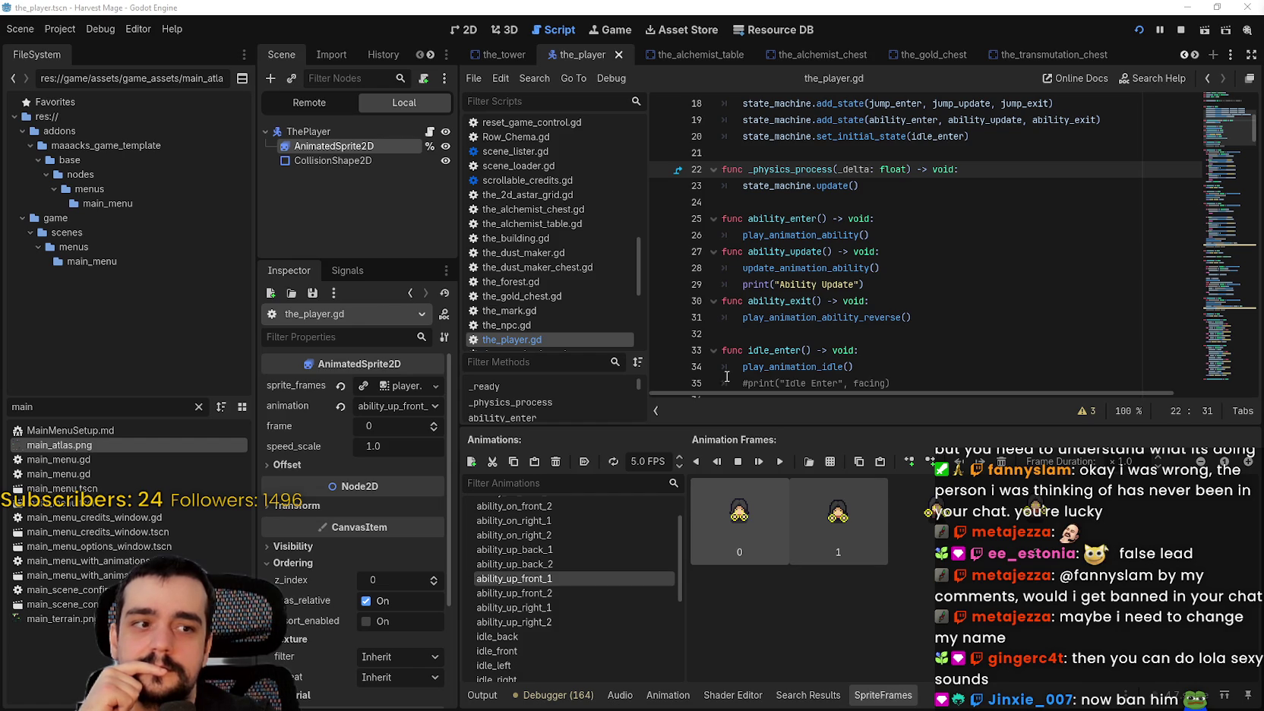
Move to empty line 32, then stop the running game and launch it again.
left_click(801, 317)
key("Down")
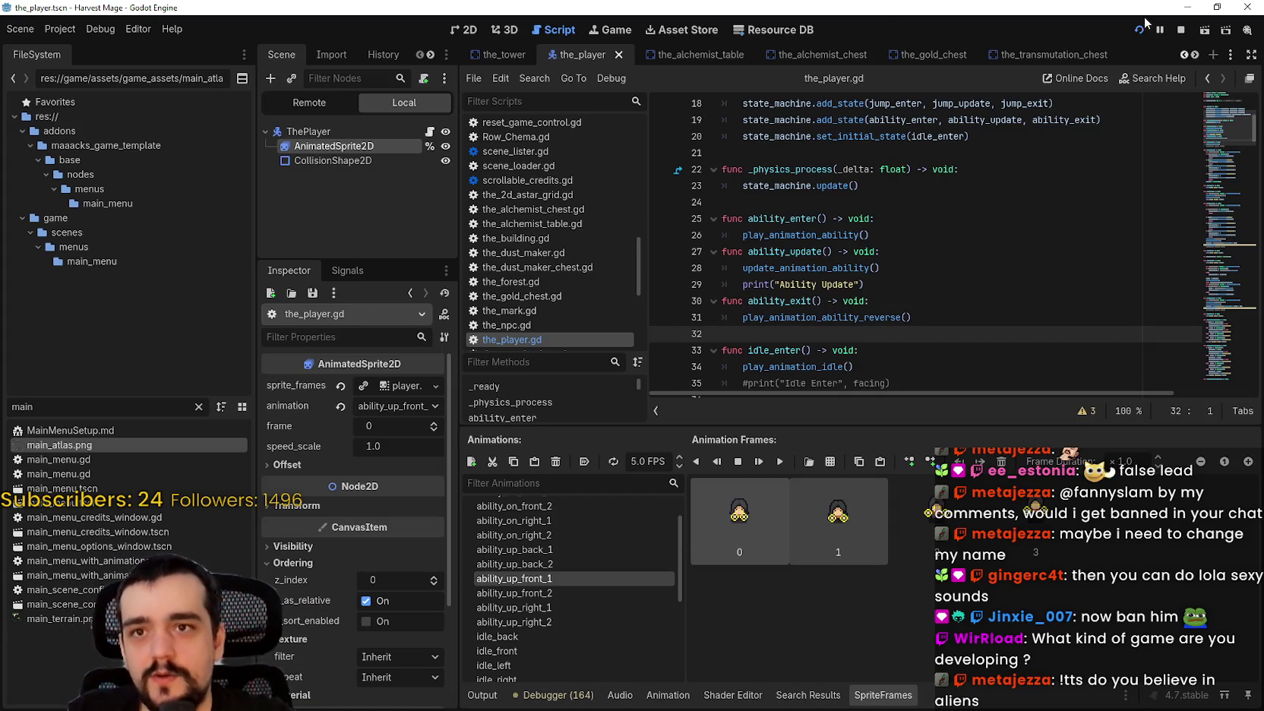
left_click(1180, 30)
left_click(1142, 32)
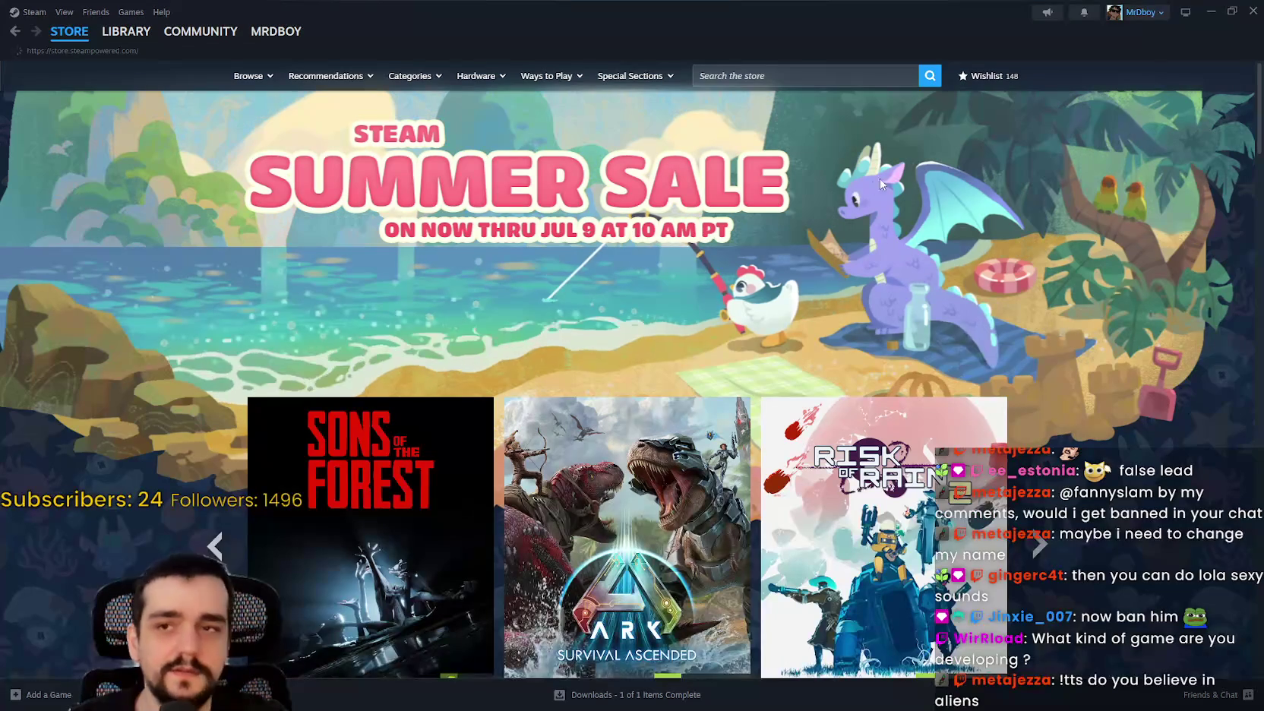
Search the Steam store for MR FARMBOY and open its store page.
left_click(789, 76)
type("MR FARMBOY")
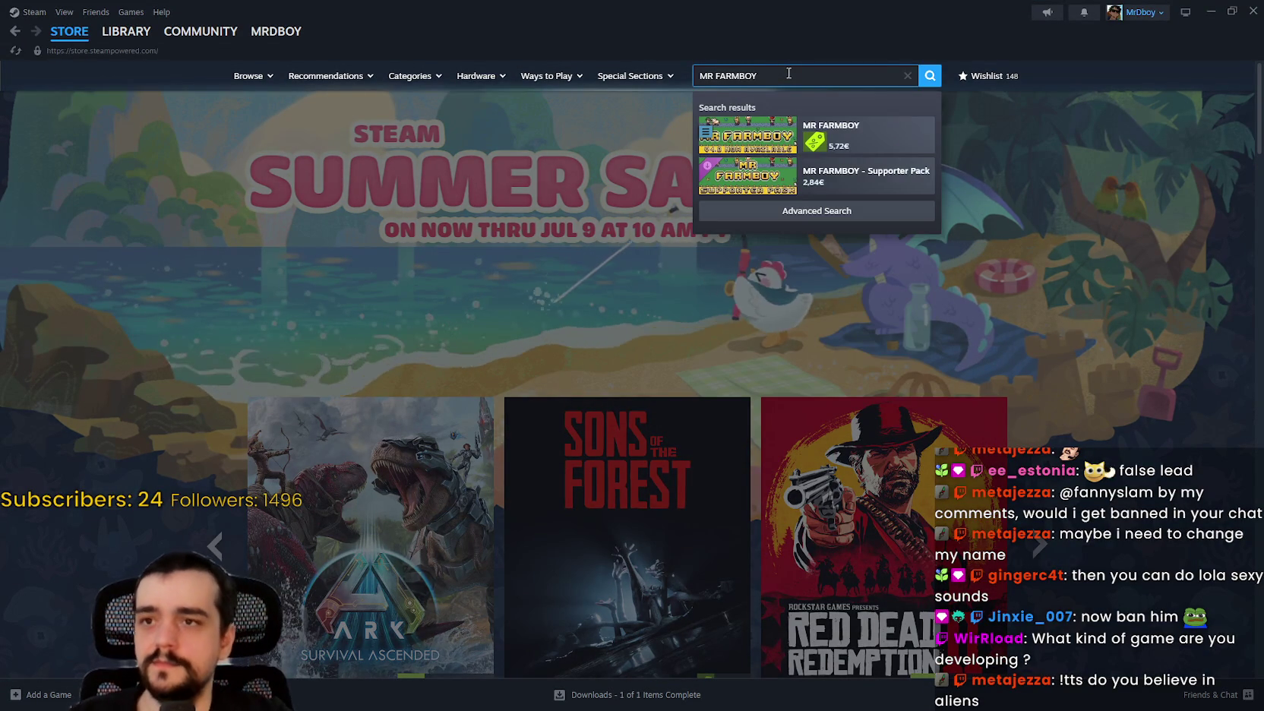
left_click(866, 135)
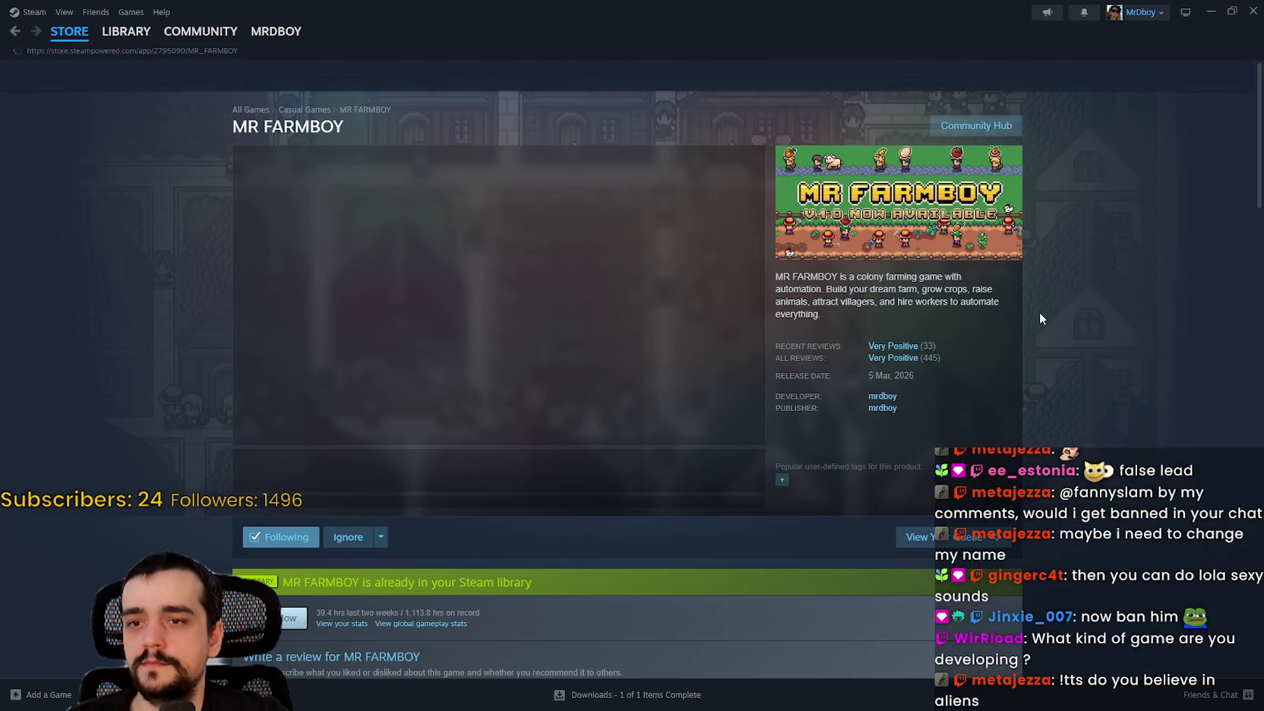
right_click(1054, 299)
left_click(1090, 377)
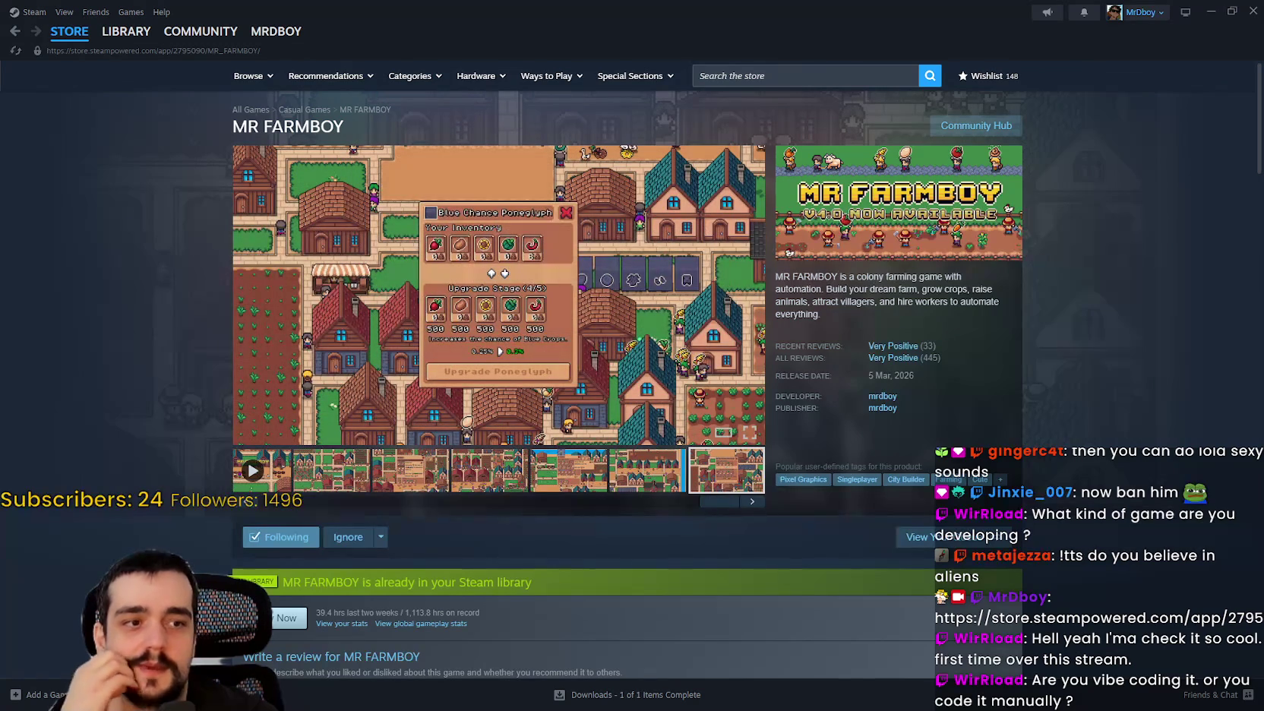
Click through the MR FARMBOY screenshot thumbnails, enlarging the fifth one.
left_click(340, 492)
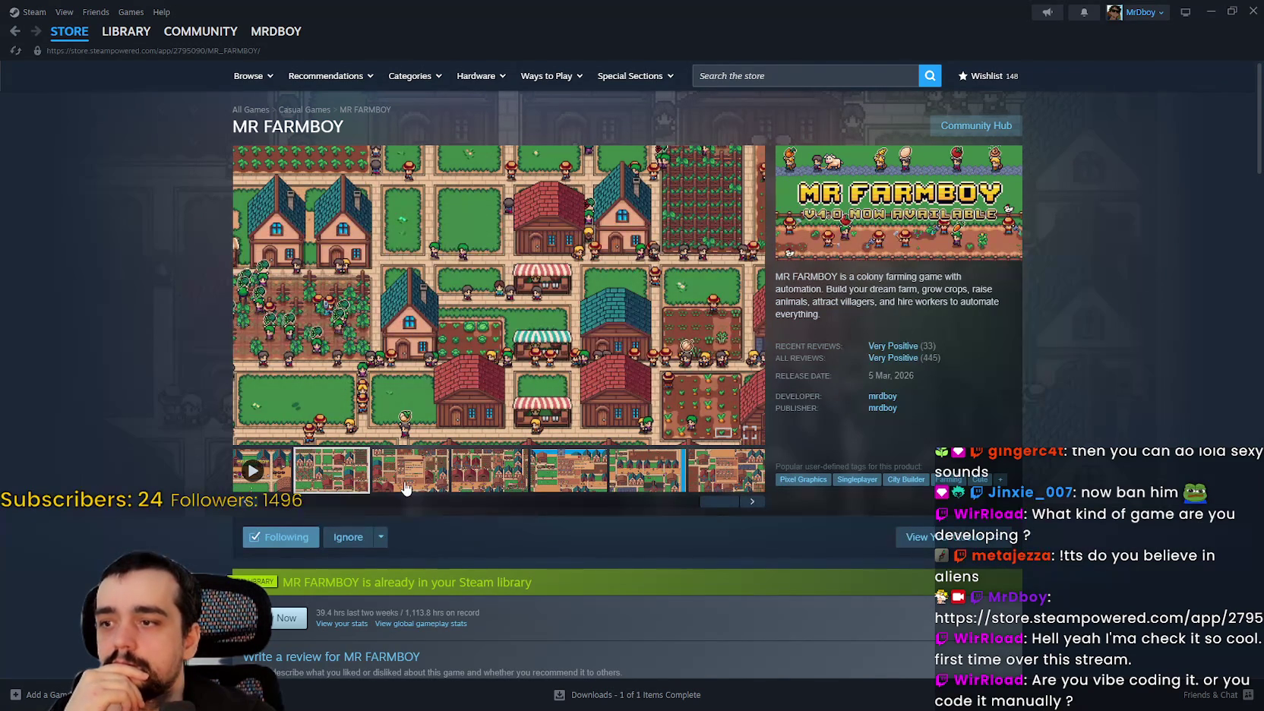
left_click(473, 485)
left_click(580, 482)
scroll(584, 494, "down", 3)
scroll(604, 508, "up", 3)
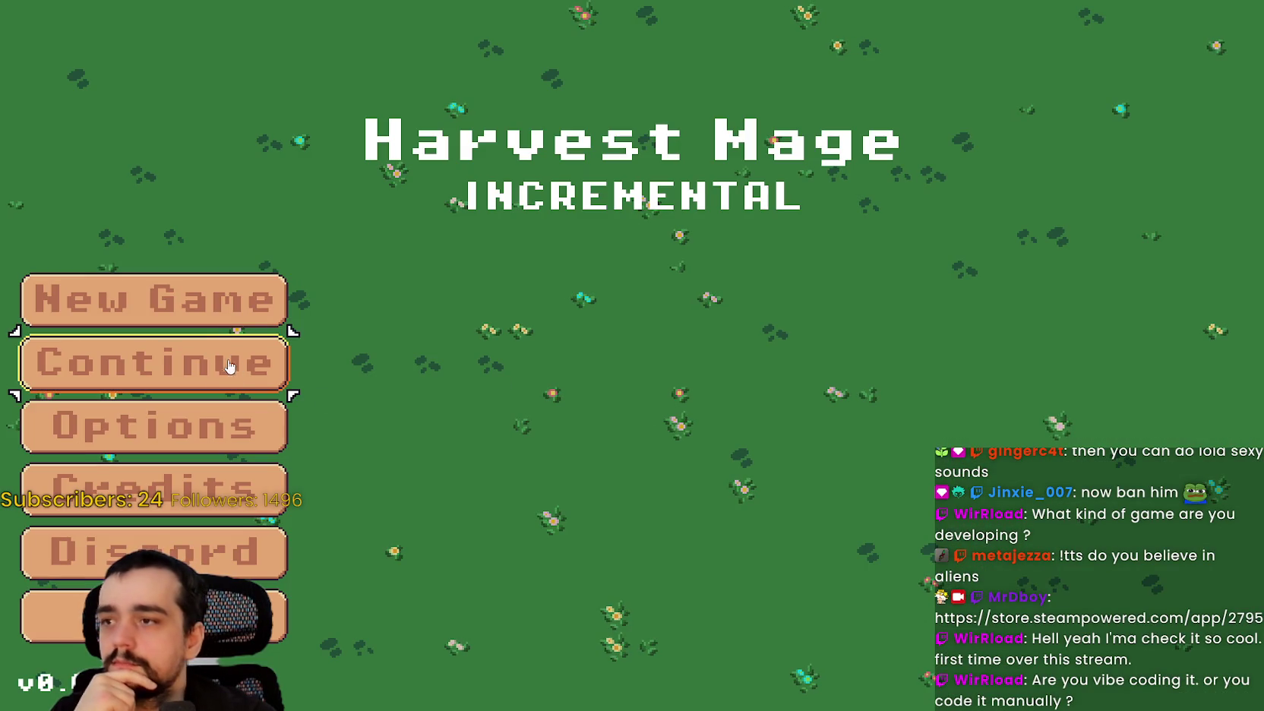
Continue the saved Harvest Mage game into the village level, then return to the_player.gd.
left_click(214, 372)
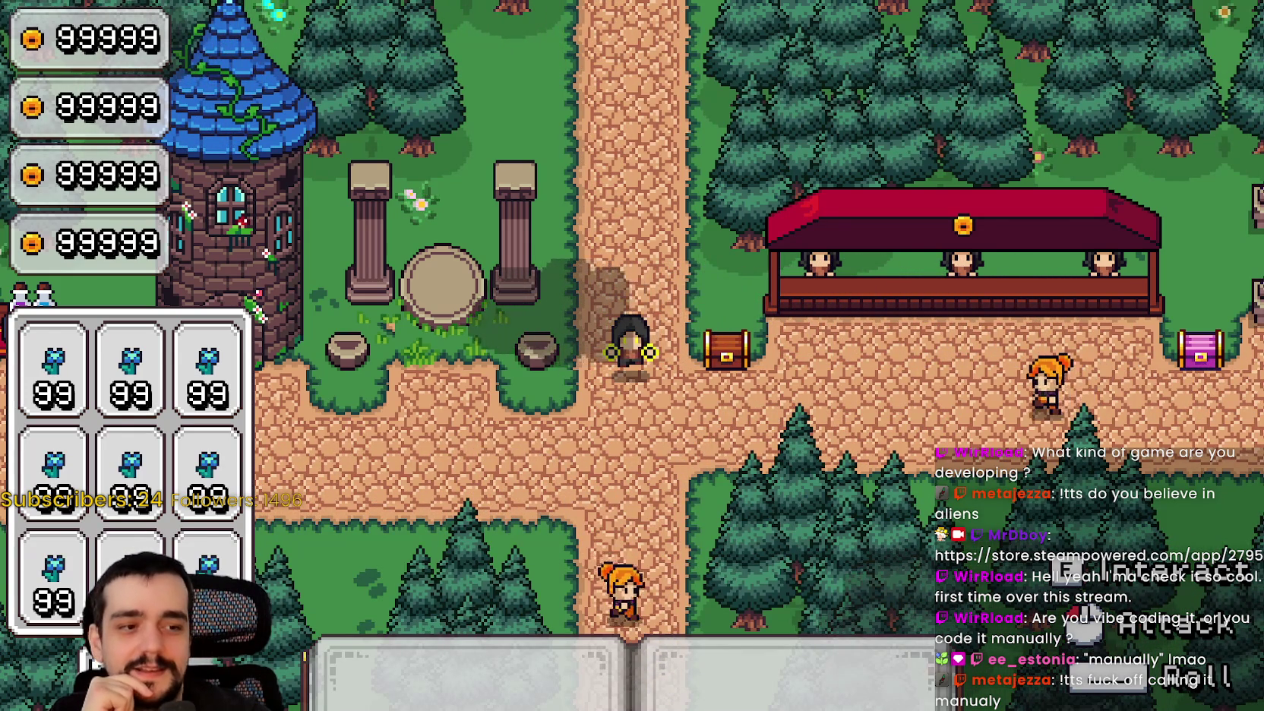
key("alt+Tab")
scroll(782, 311, "up", 2)
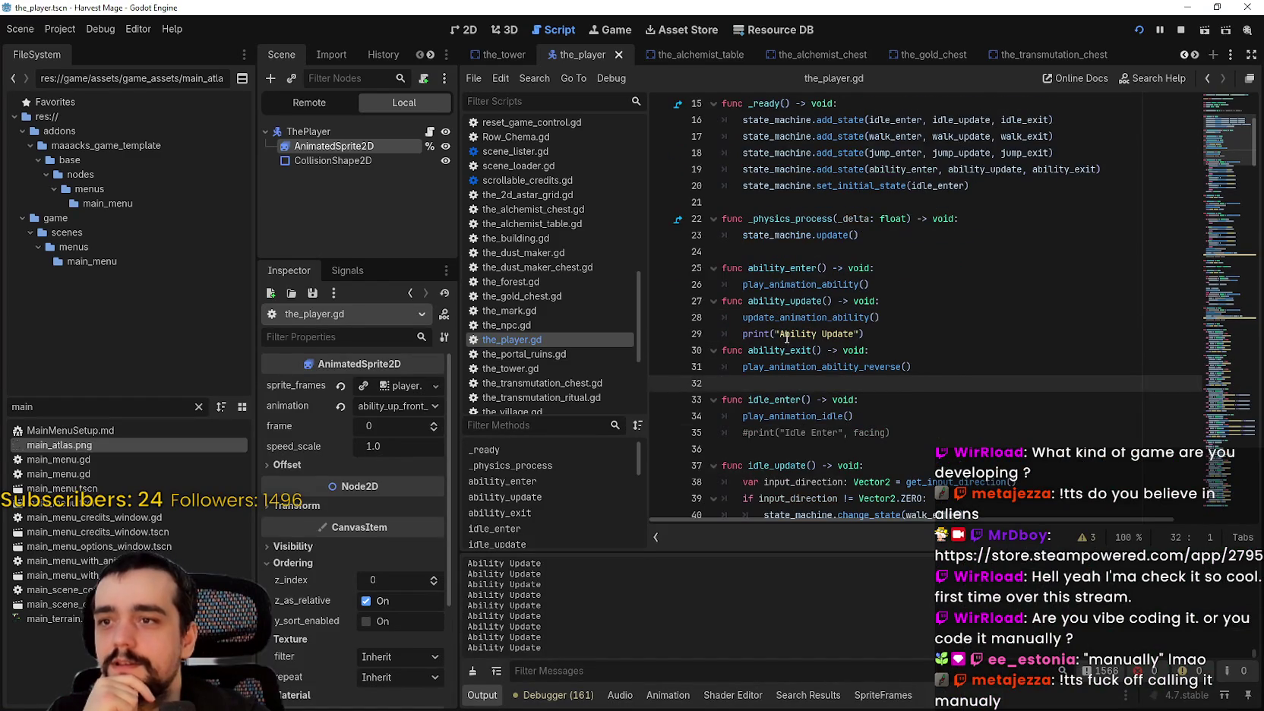
Review ability_update, selecting the play_animation_idle call and the print("Ability Update") statement.
left_click(789, 299)
scroll(789, 307, "up", 2)
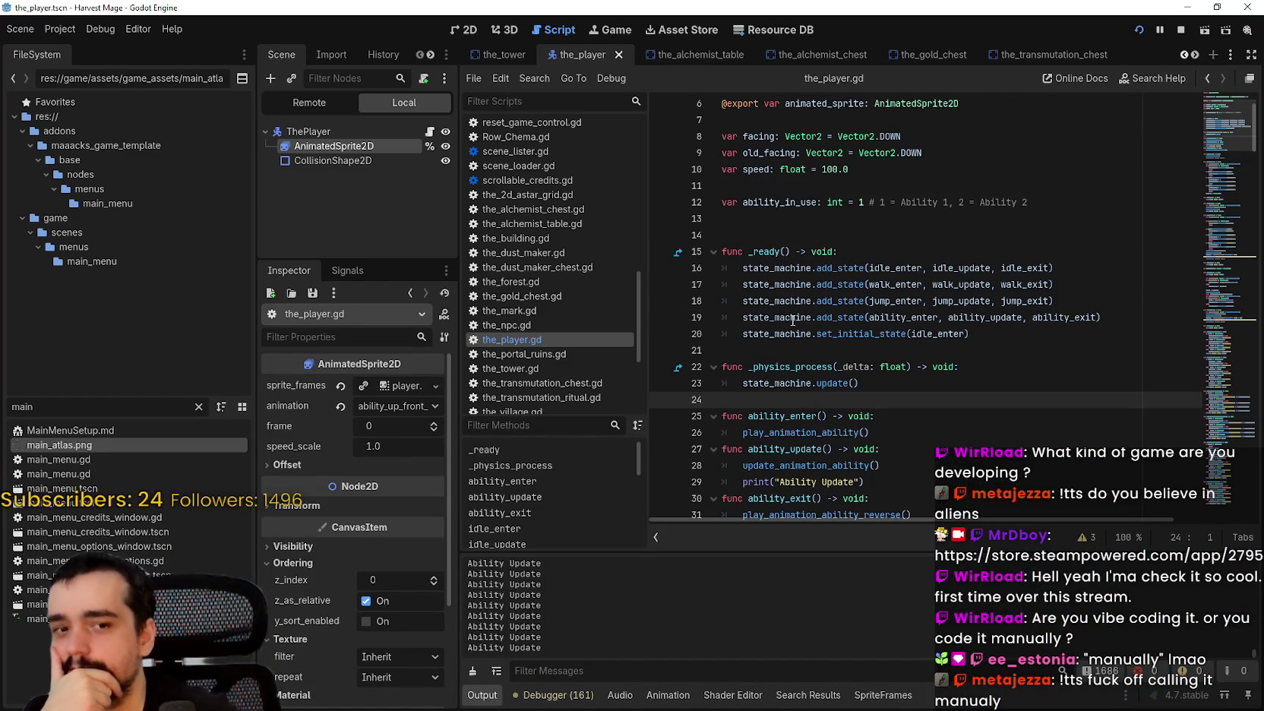
left_click(785, 355)
scroll(790, 353, "down", 1)
scroll(791, 353, "down", 5)
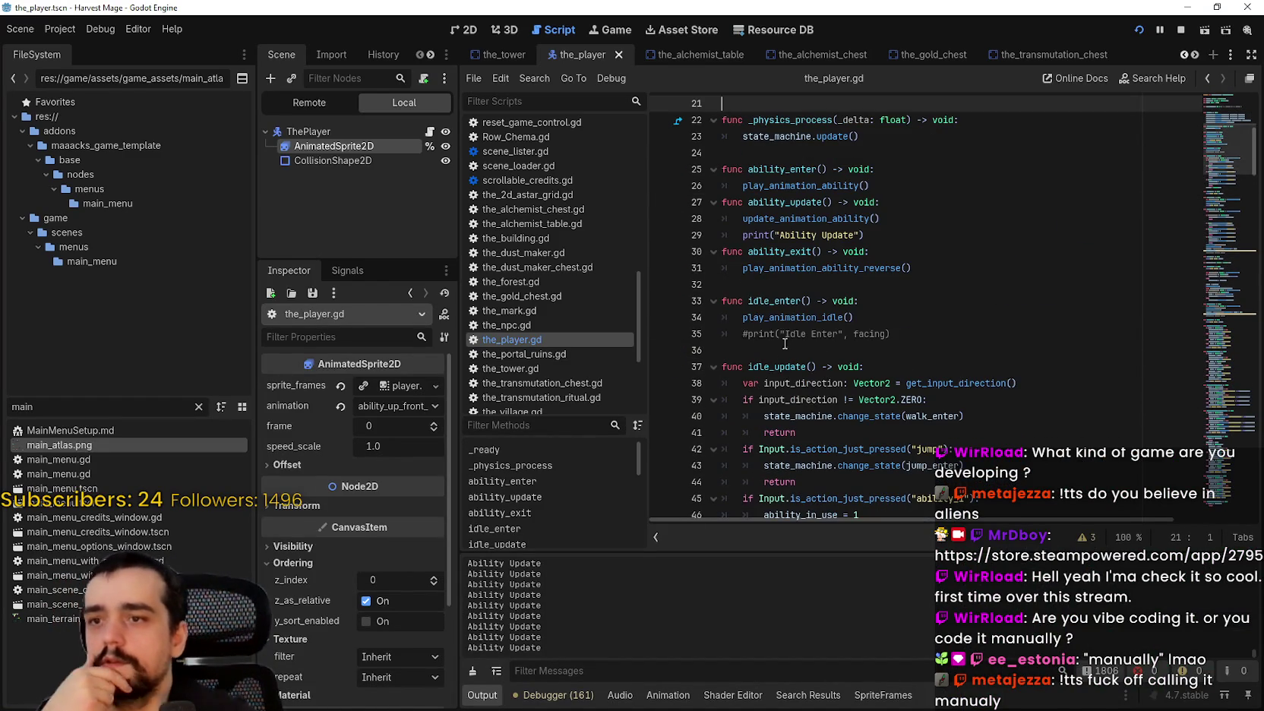
mouse_move(900, 334)
left_mouse_down()
mouse_move(748, 301)
mouse_move(743, 317)
left_mouse_up()
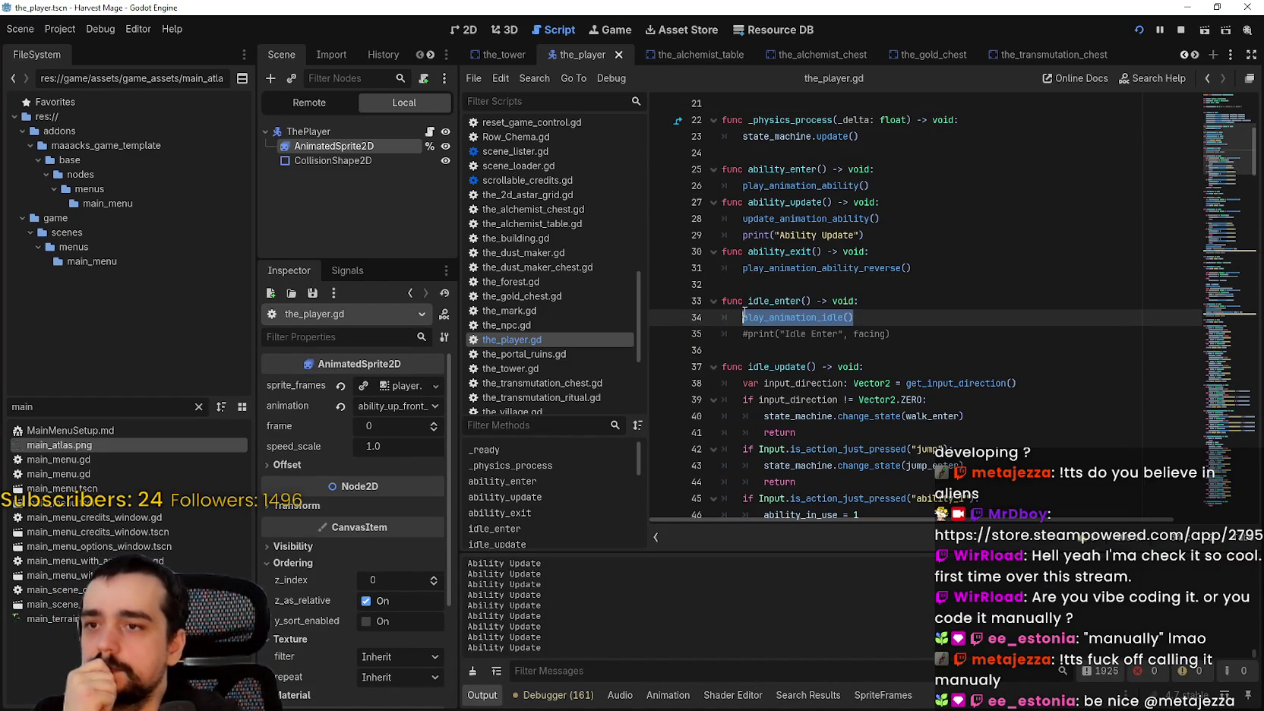
double_click(748, 316)
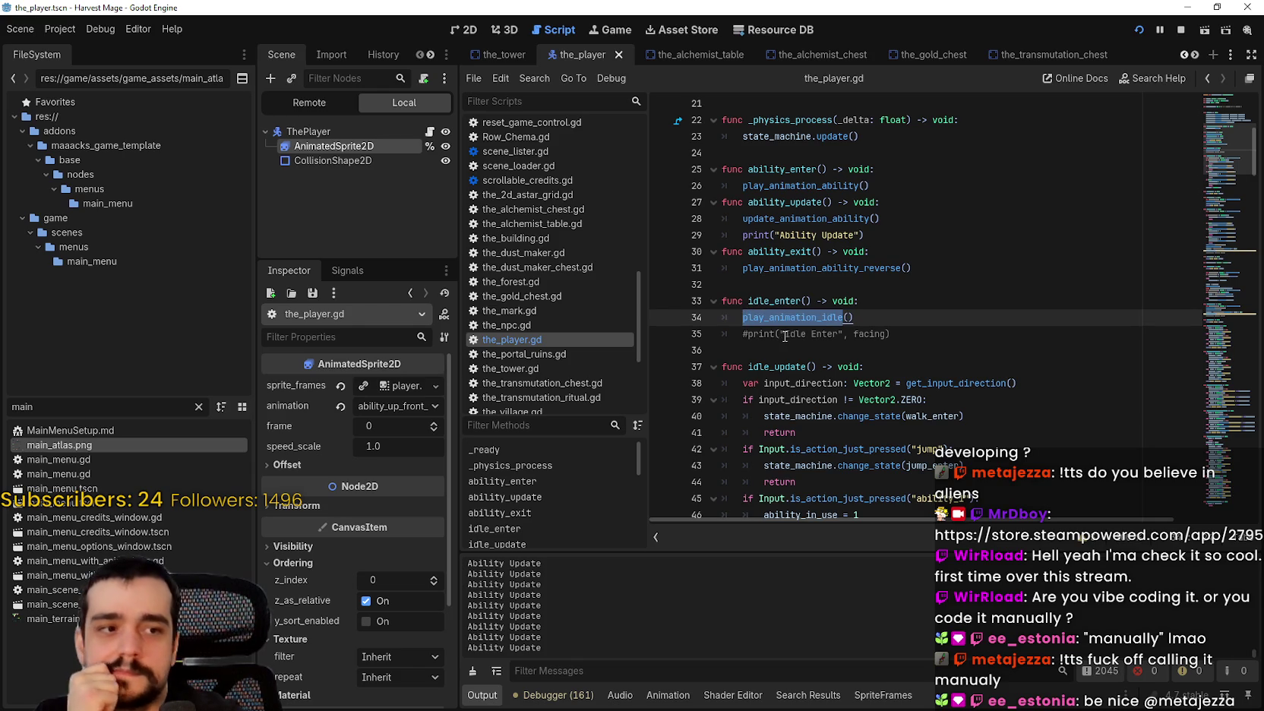
right_click(794, 324)
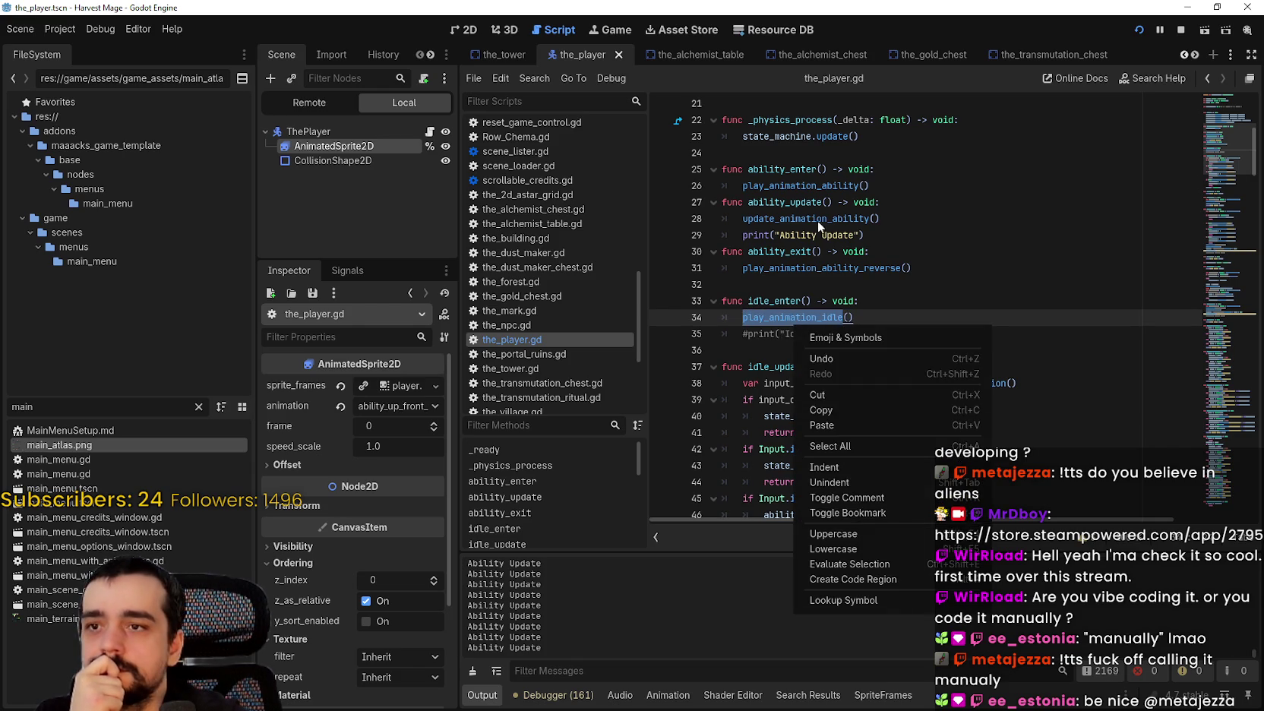
left_click(904, 232)
left_click_drag(866, 235, 698, 220)
left_click(929, 230)
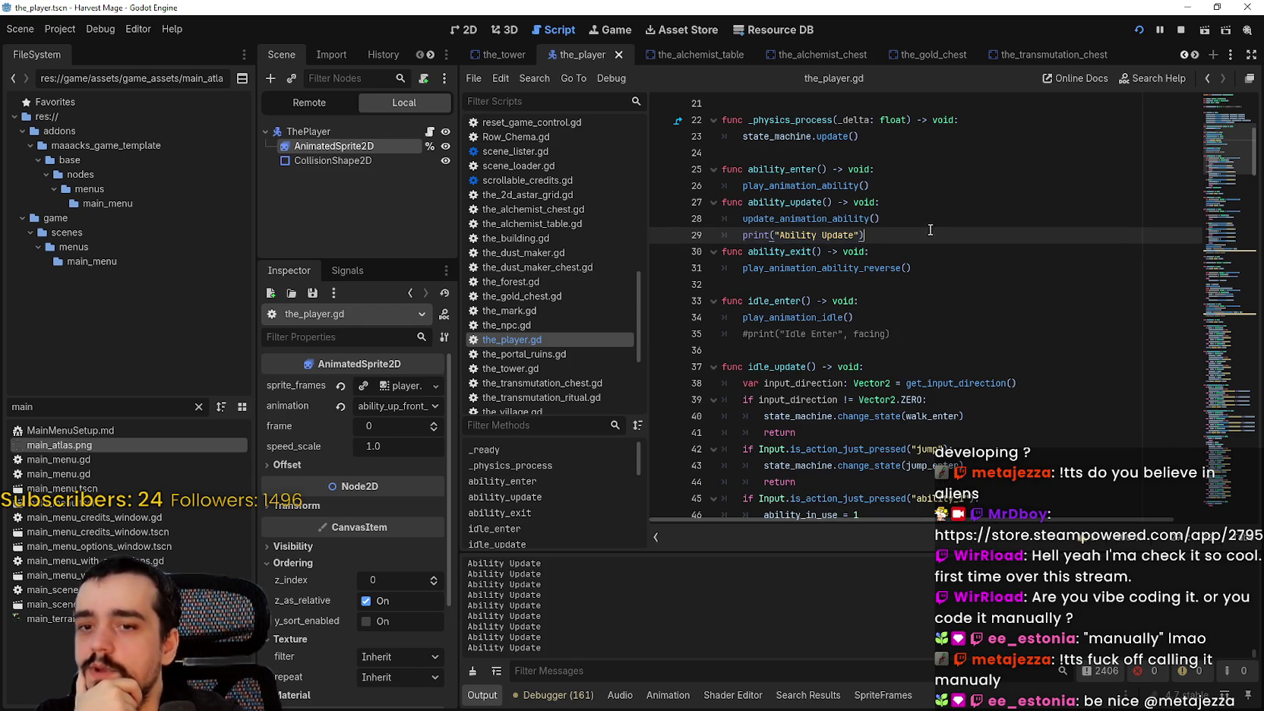
mouse_move(881, 237)
left_mouse_down()
mouse_move(752, 222)
mouse_move(742, 236)
left_mouse_up()
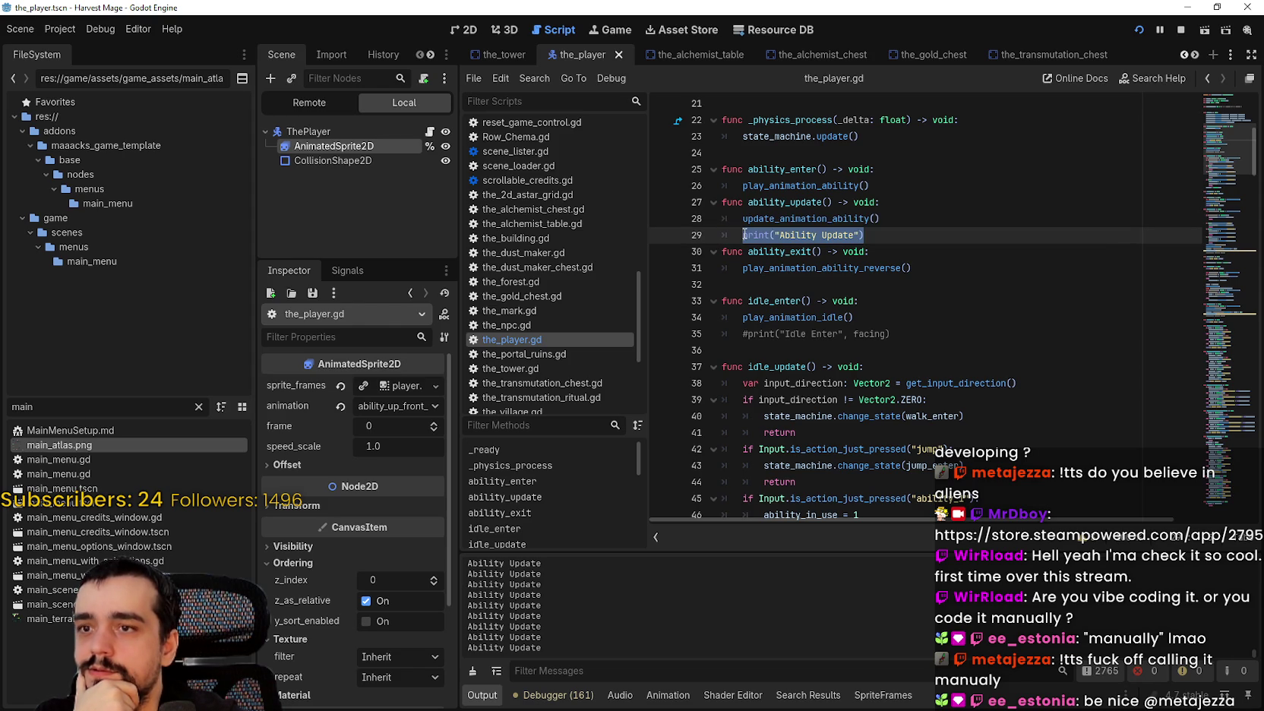
Glance at the running game, then reselect the update_animation_ability call and Ability Update print line.
key("alt+Tab")
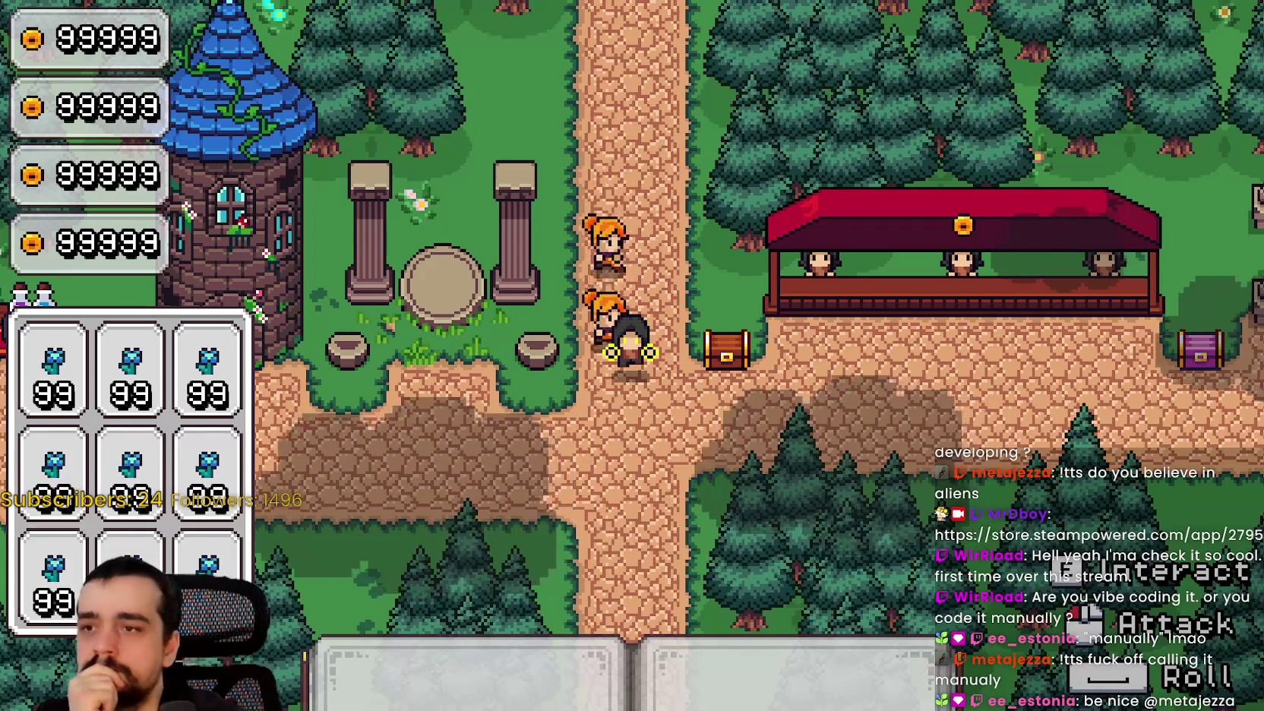
key("alt+Tab")
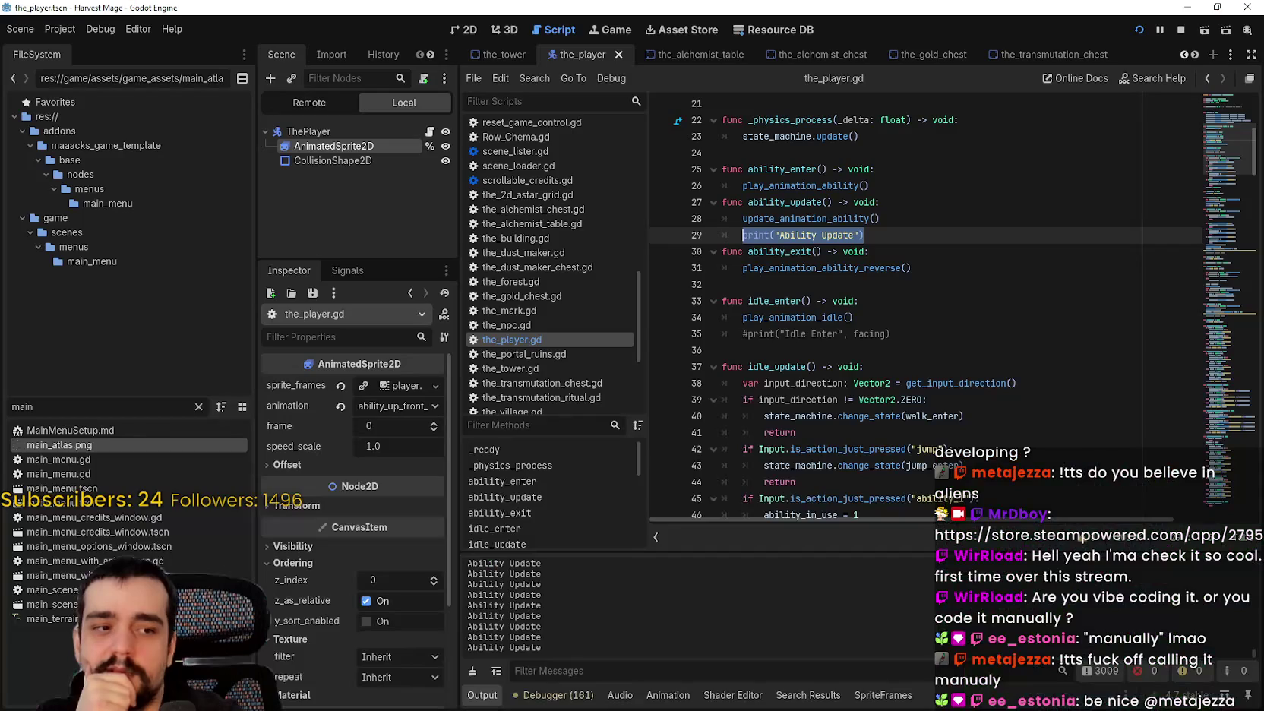
left_click(896, 224)
left_click_drag(888, 237, 748, 235)
double_click(759, 222)
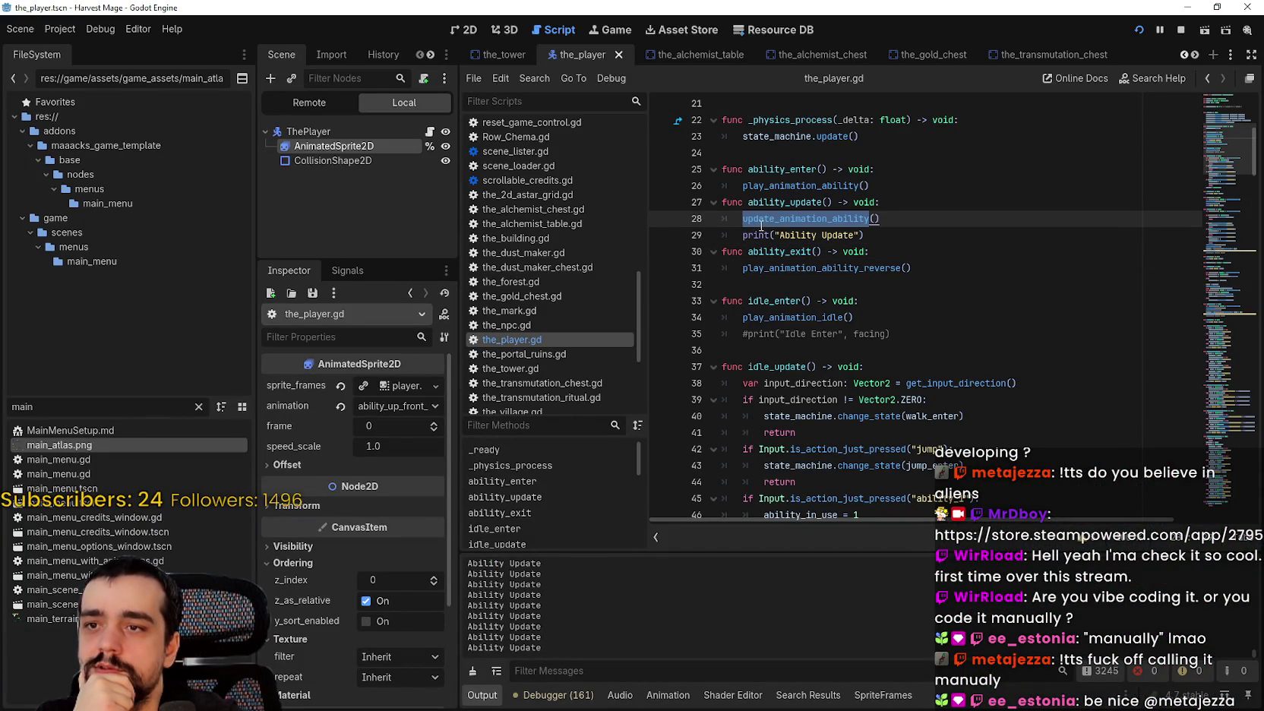
left_click_drag(885, 235, 699, 231)
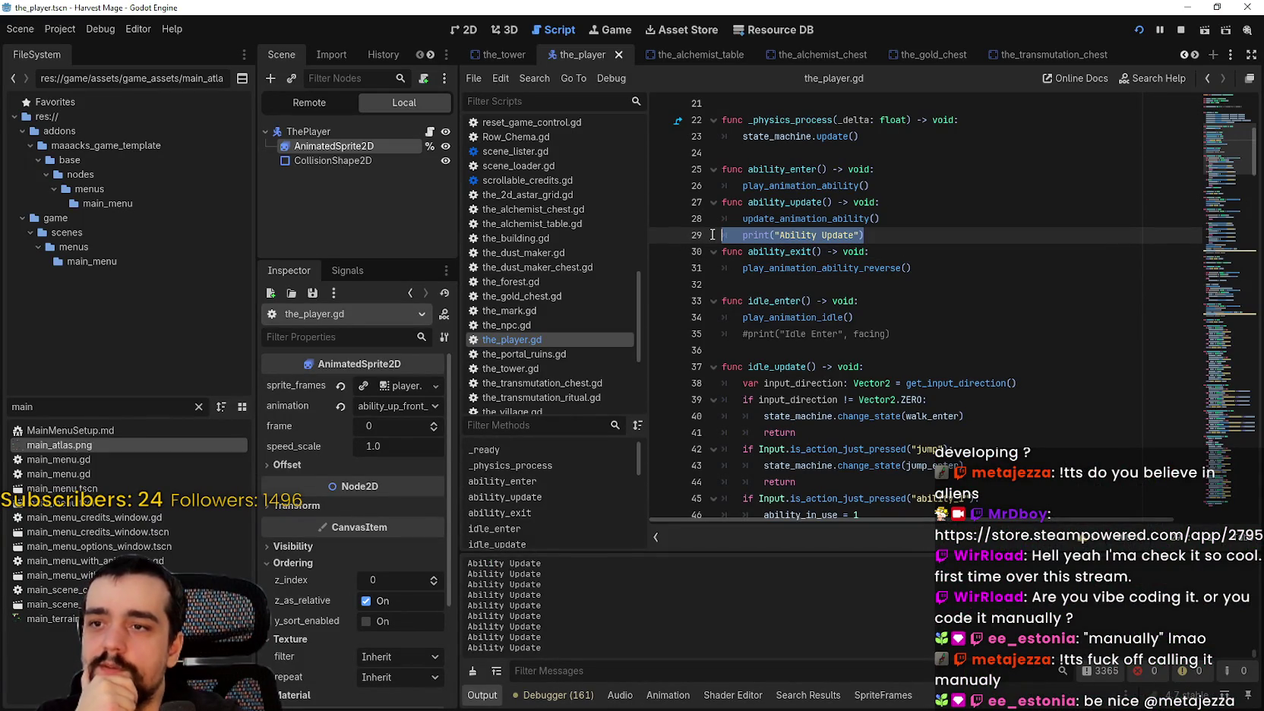
Examine walk_update's update_facing(input_direction) and update_animation_walk lines 83–85.
scroll(783, 334, "down", 6)
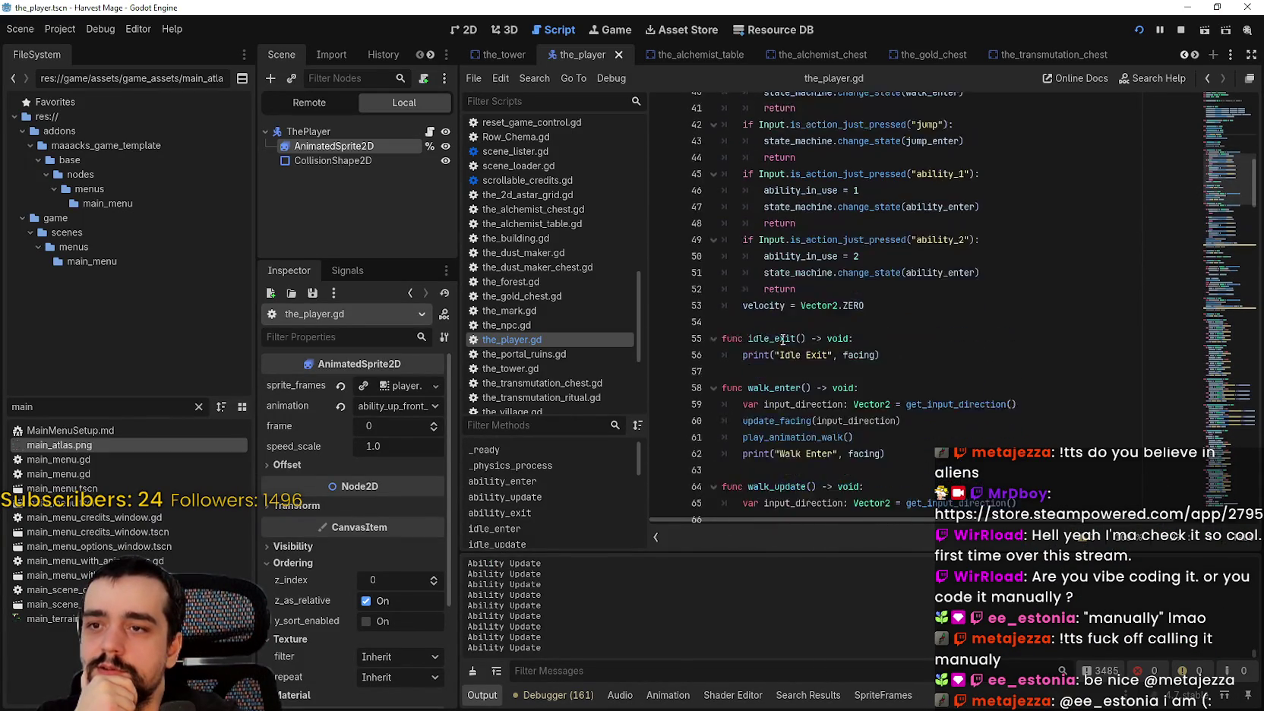
mouse_move(782, 304)
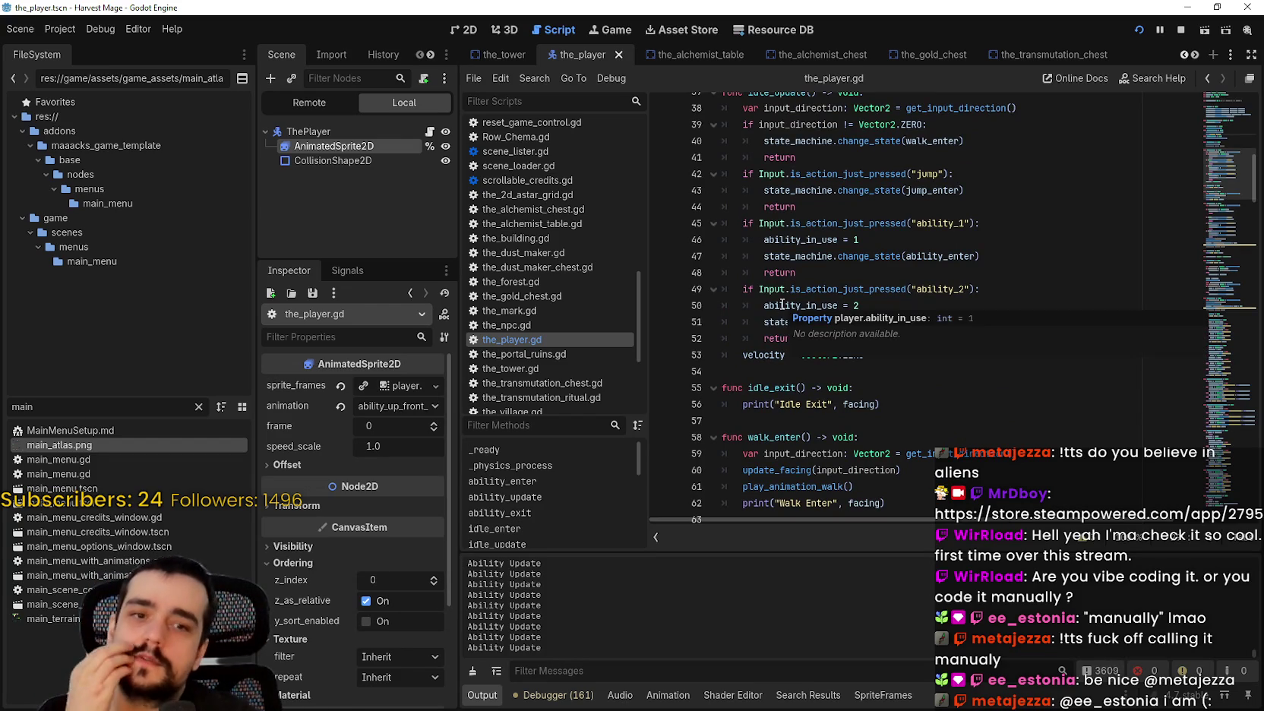
scroll(782, 304, "down", 6)
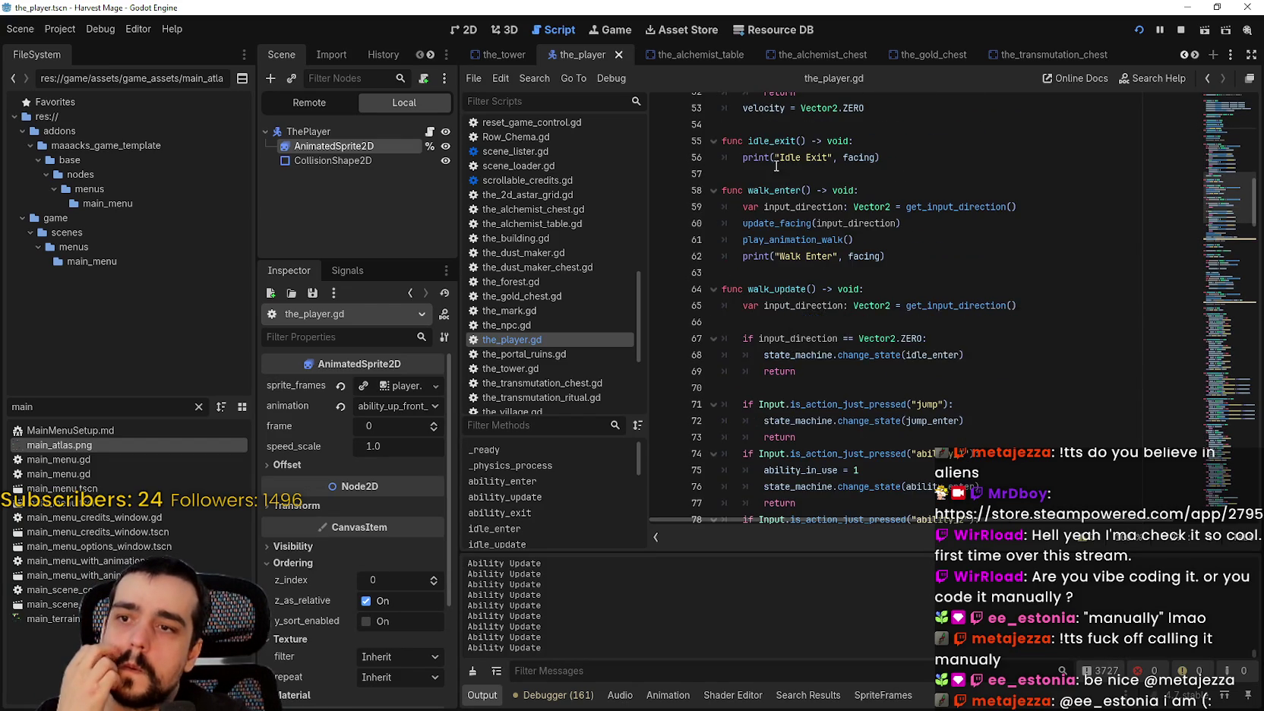
scroll(783, 289, "down", 2)
scroll(928, 360, "down", 1)
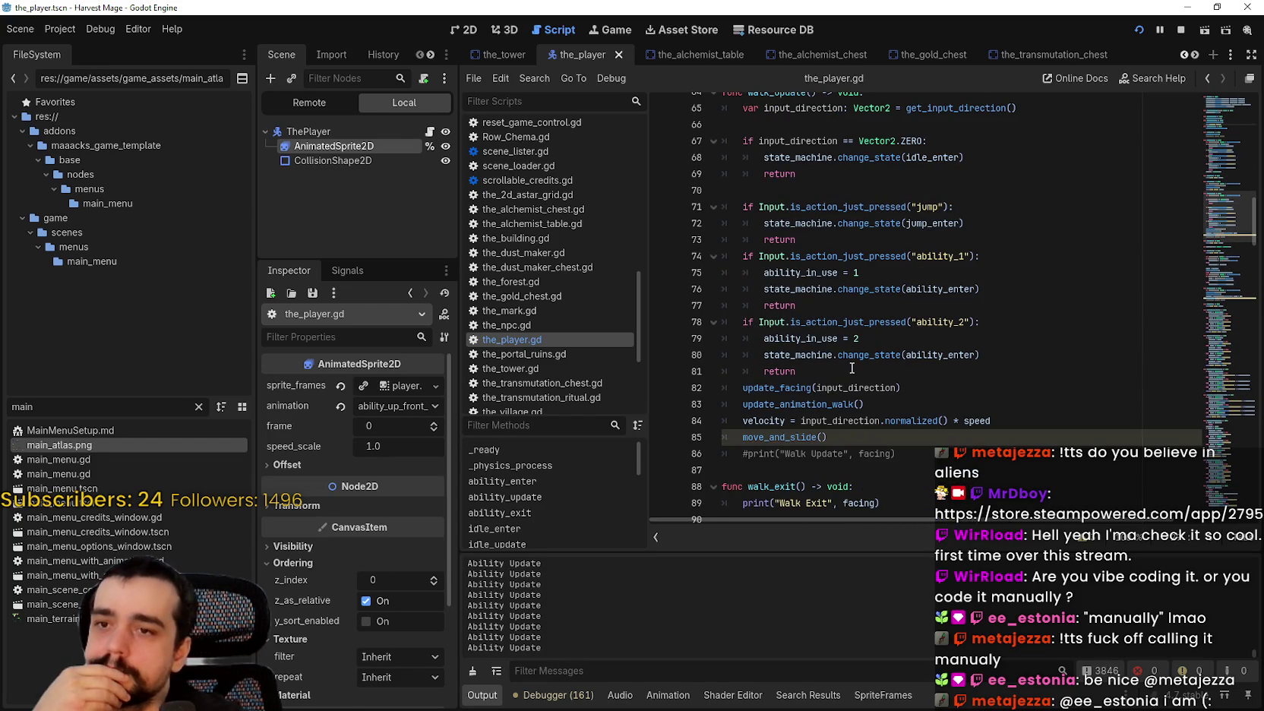
scroll(852, 368, "down", 3)
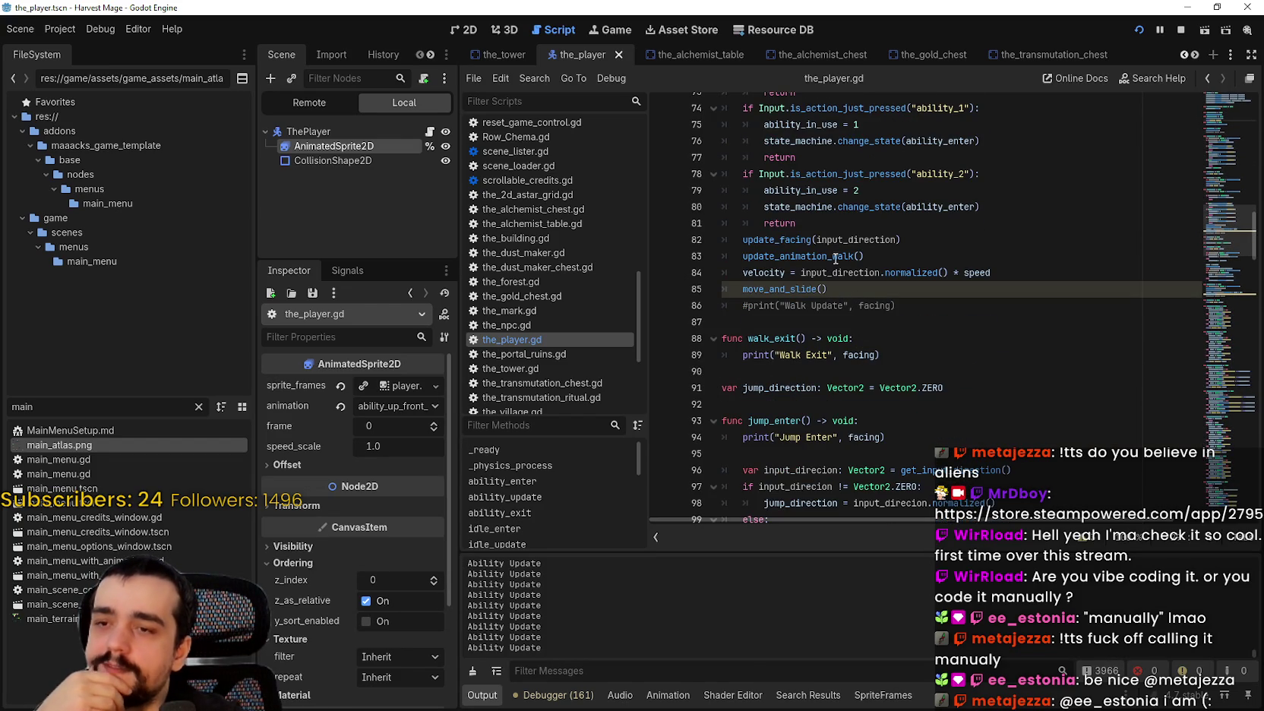
double_click(815, 256)
left_click(851, 294)
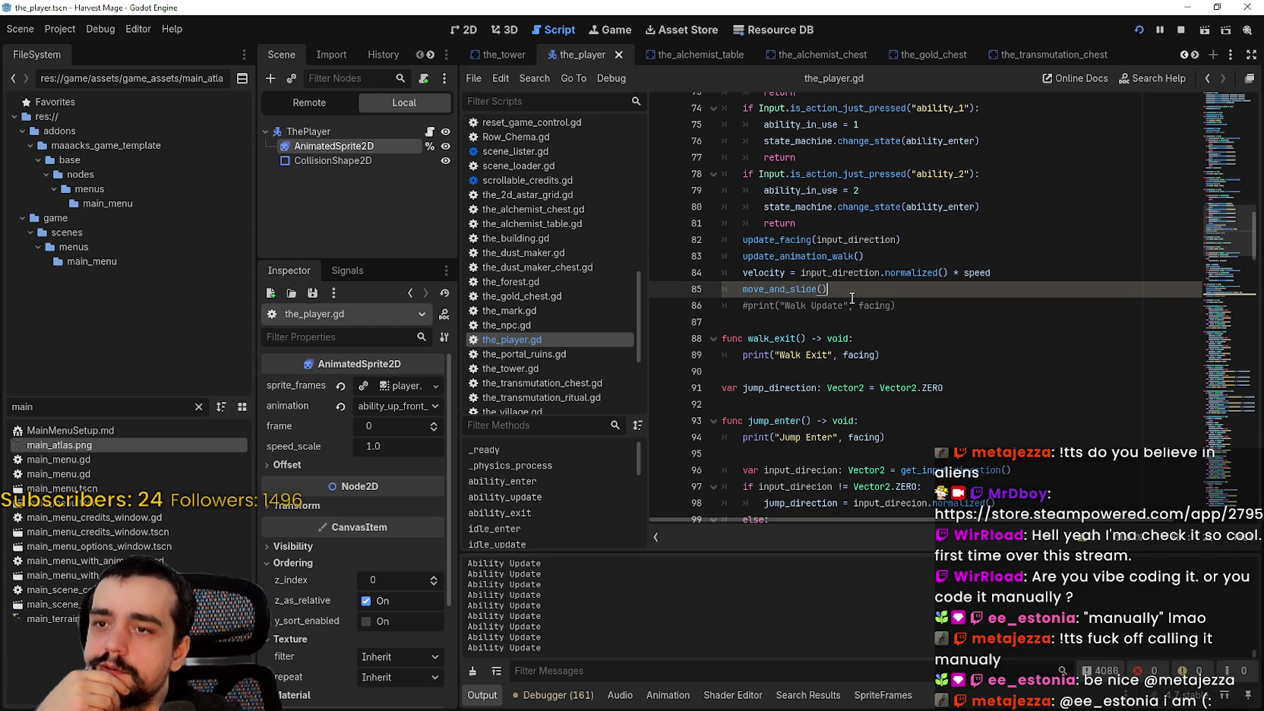
left_click_drag(743, 240, 922, 236)
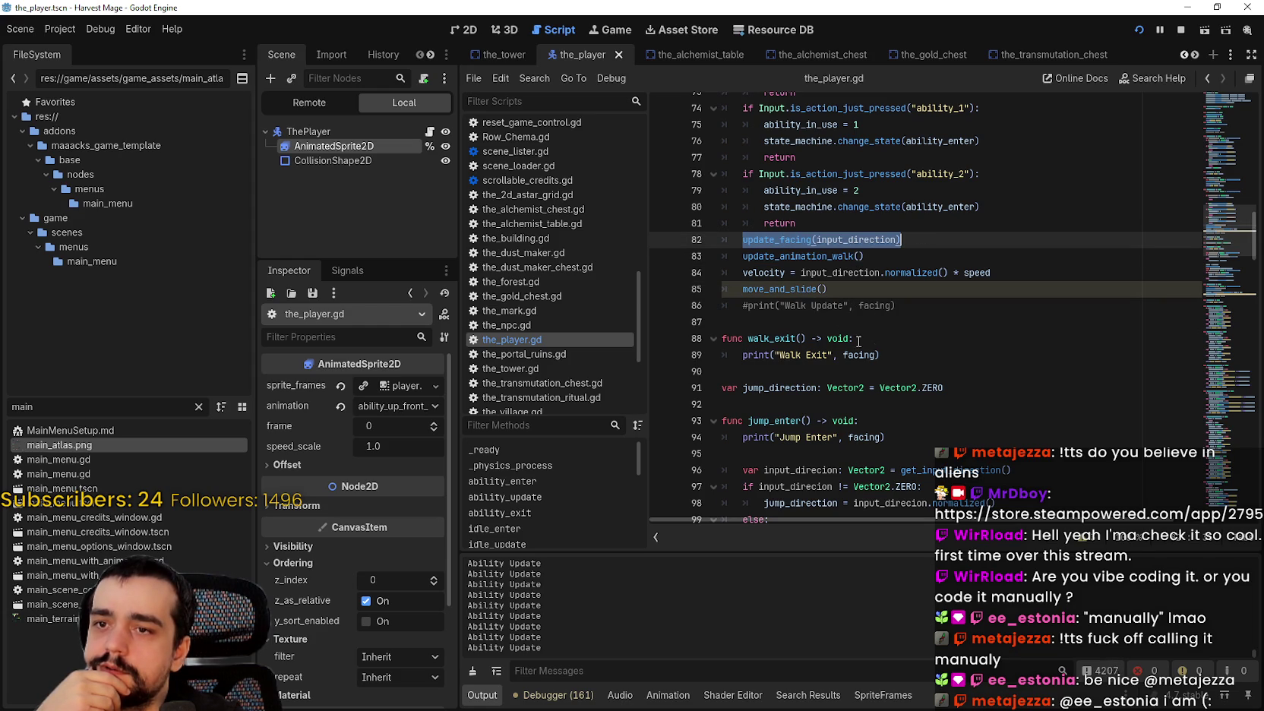
left_click_drag(844, 294, 720, 256)
Copy lines 113–118 of jump_update and return to ability_update.
scroll(805, 338, "down", 7)
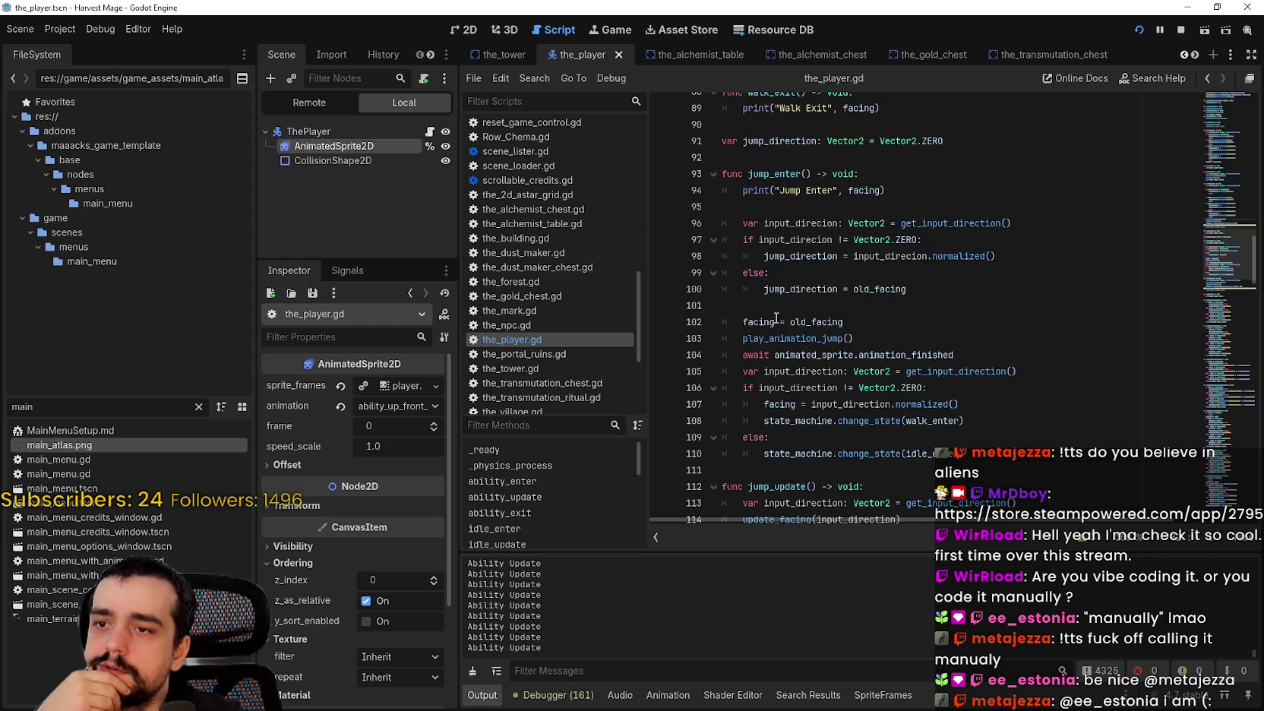
left_click(838, 355)
scroll(838, 357, "down", 2)
left_click(816, 313)
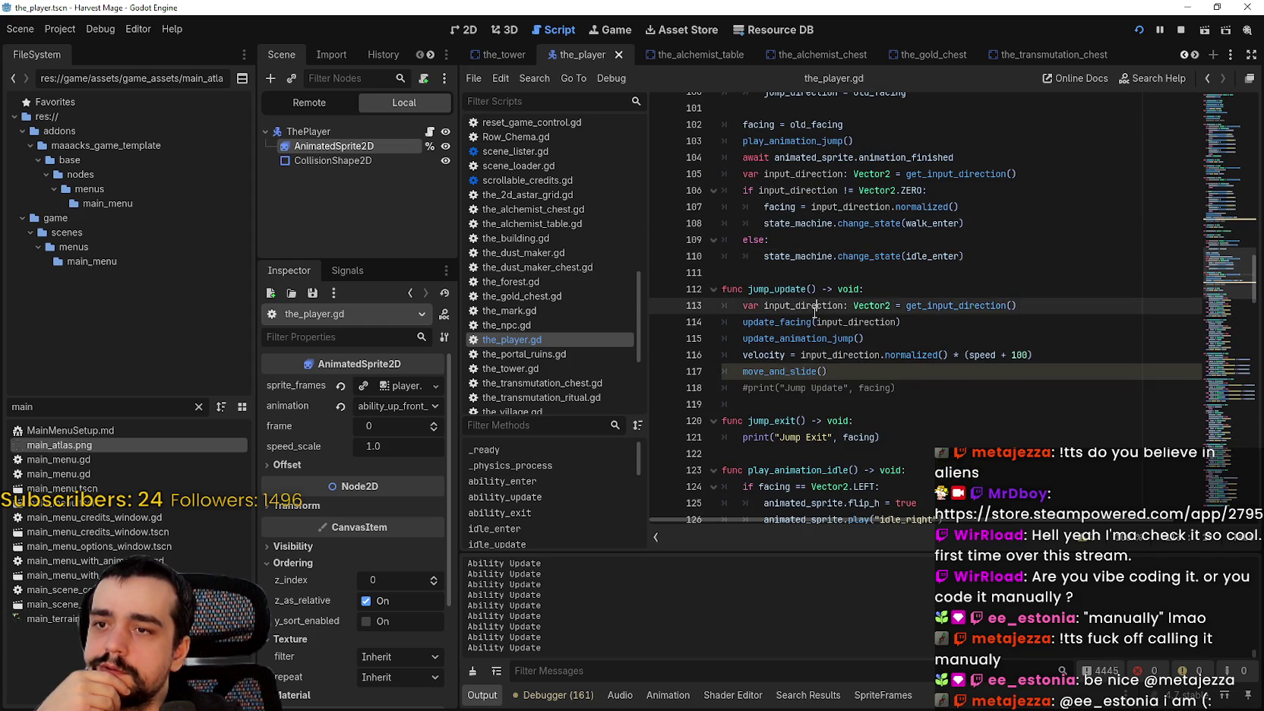
scroll(814, 308, "down", 2)
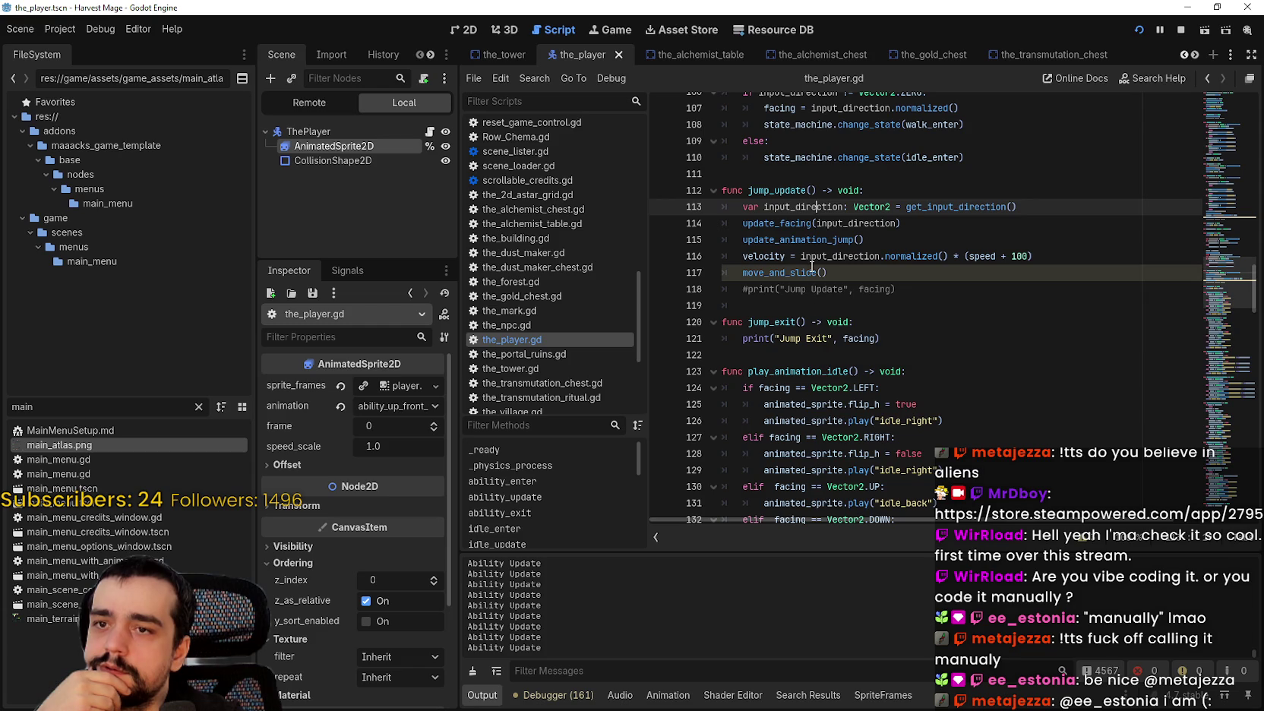
left_click_drag(897, 289, 684, 203)
right_click(838, 241)
left_click(884, 329)
scroll(896, 316, "up", 10)
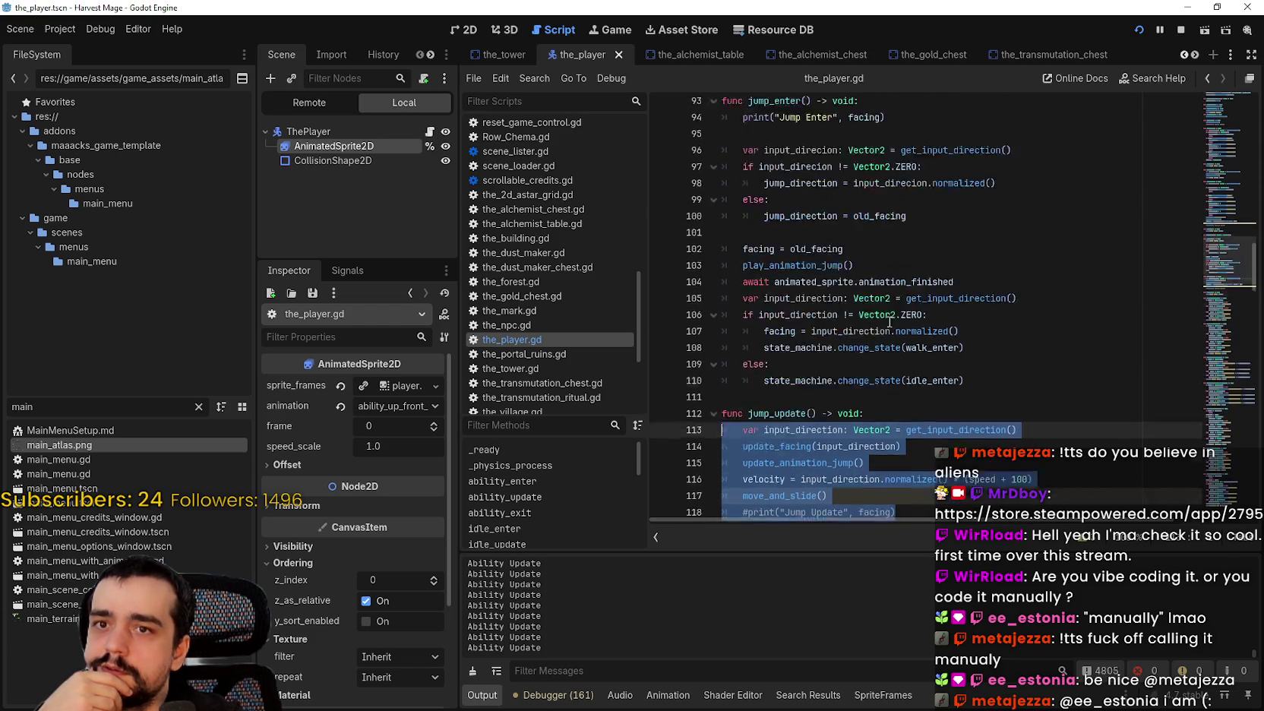
scroll(897, 316, "up", 12)
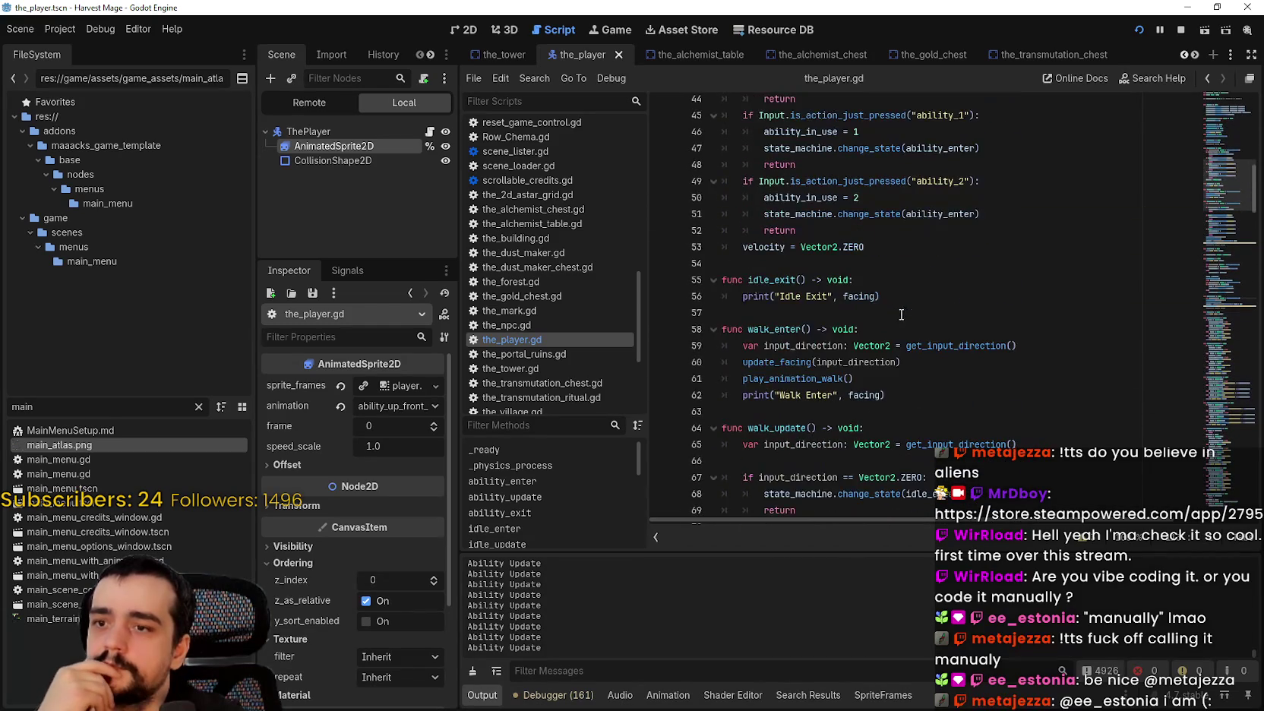
scroll(876, 318, "up", 5)
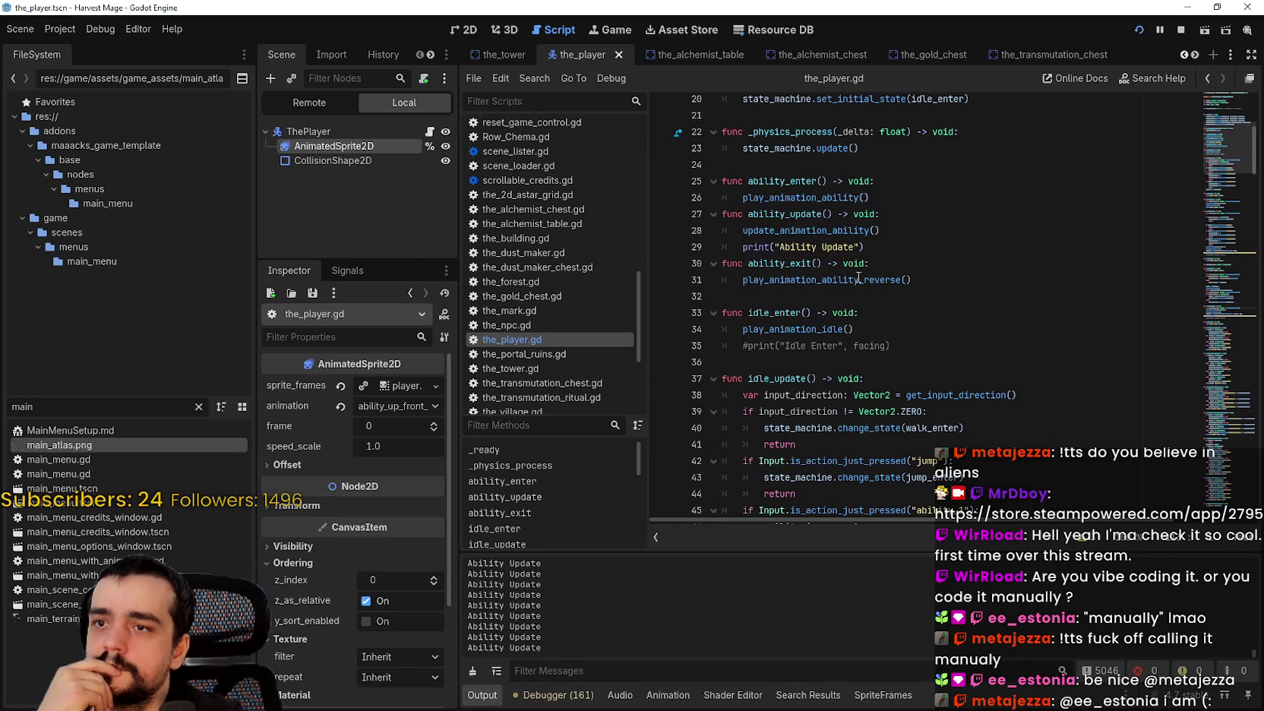
Paste the jump_update movement lines into ability_update, replacing update_animation_jump() with update_animation_ability().
left_click(889, 249)
key("Up")
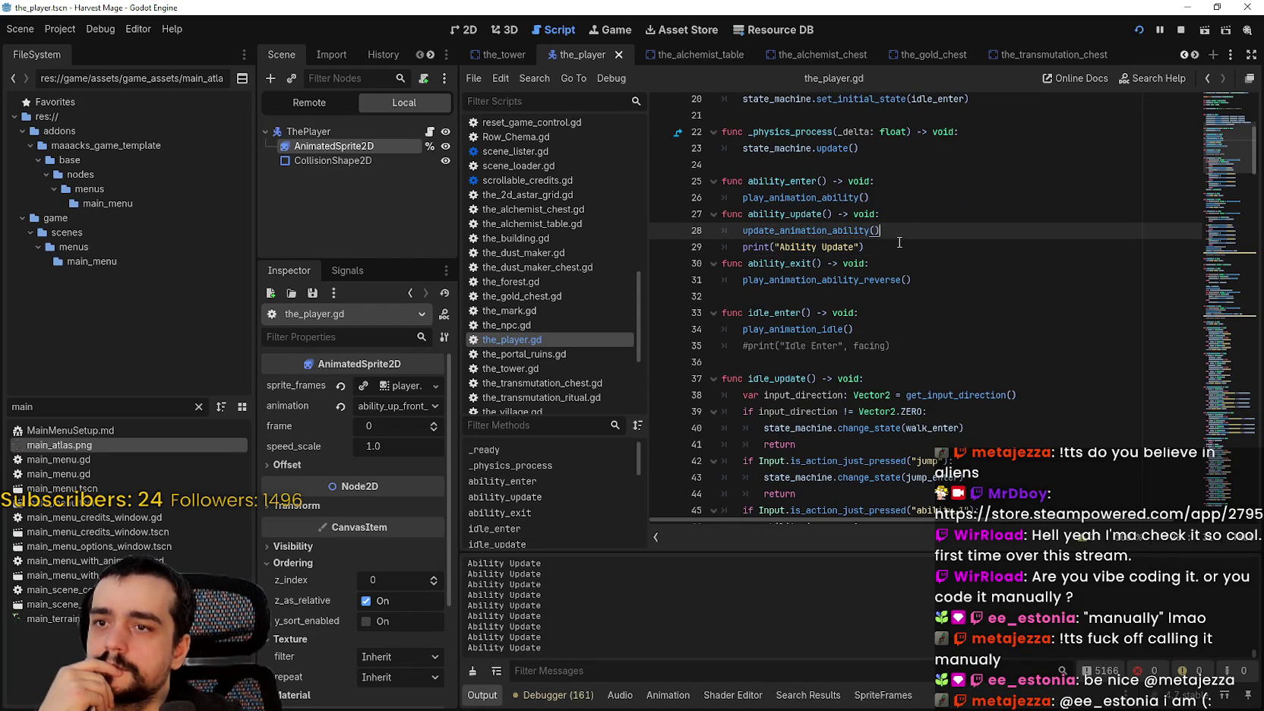
key("Return")
key("ctrl+v")
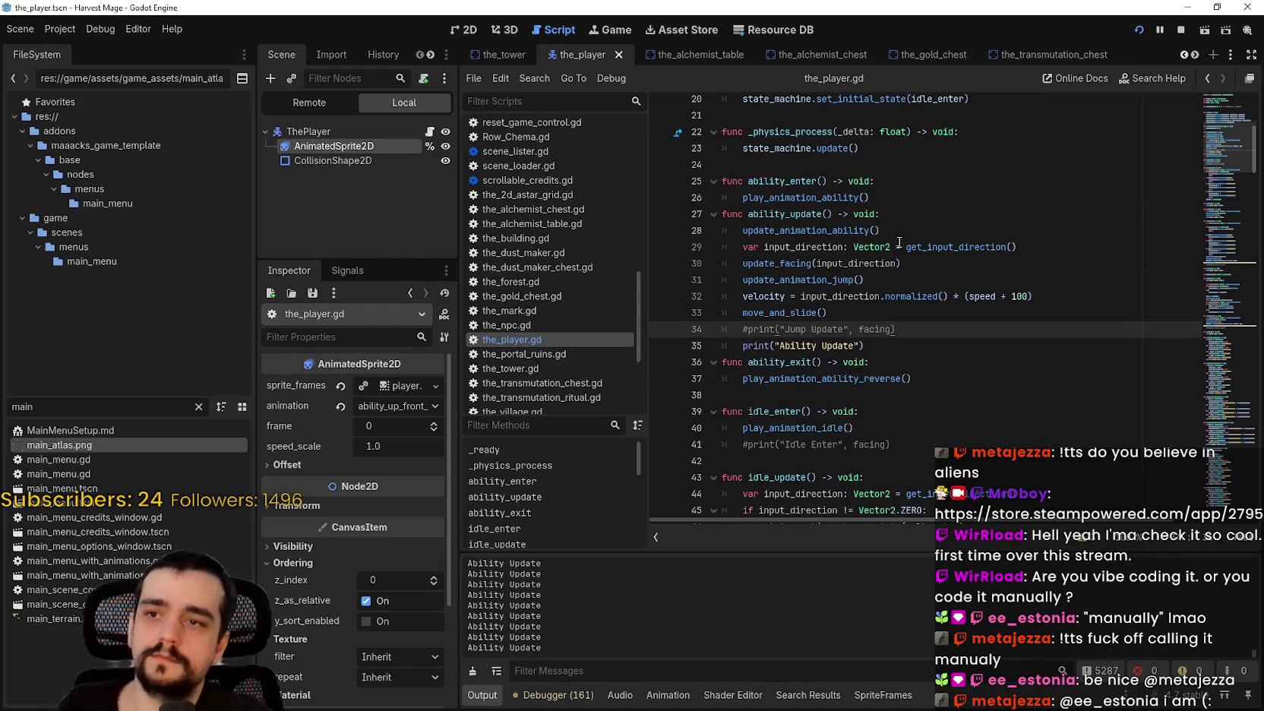
left_click_drag(893, 233, 742, 230)
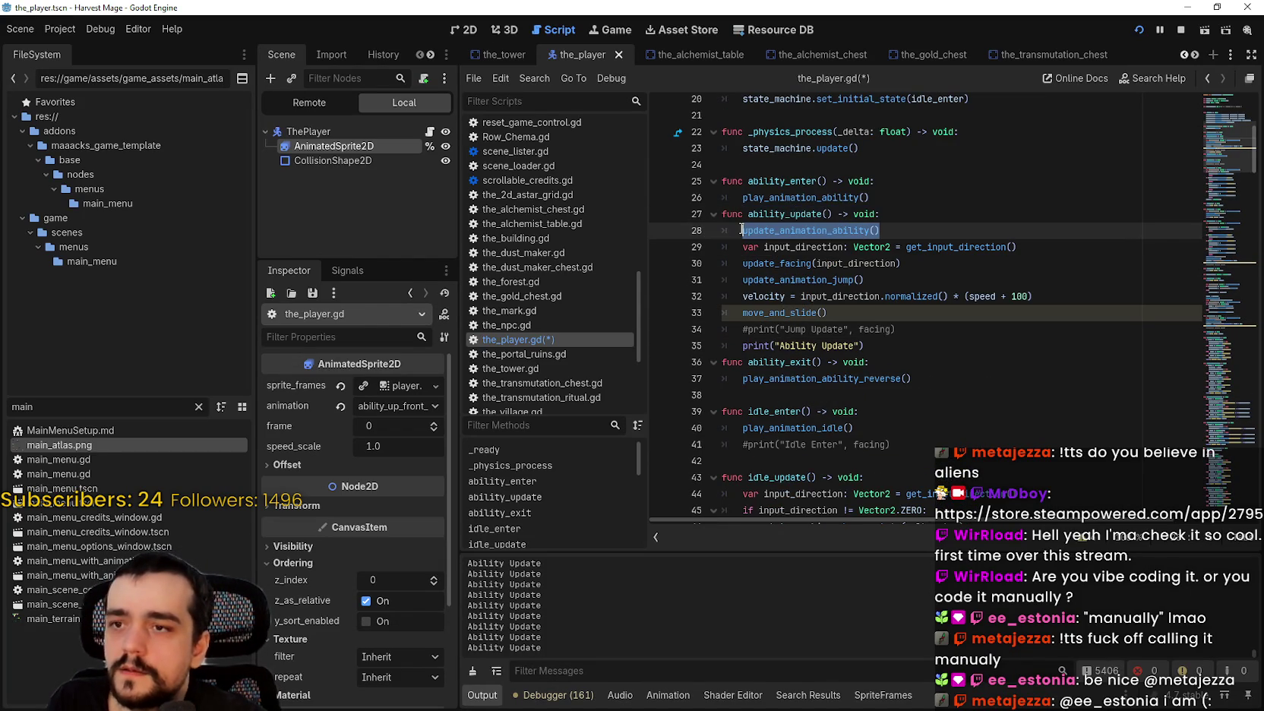
key("ctrl+c")
triple_click(778, 279)
key("ctrl+v")
left_click_drag(879, 230, 695, 238)
key("BackSpace")
key("BackSpace")
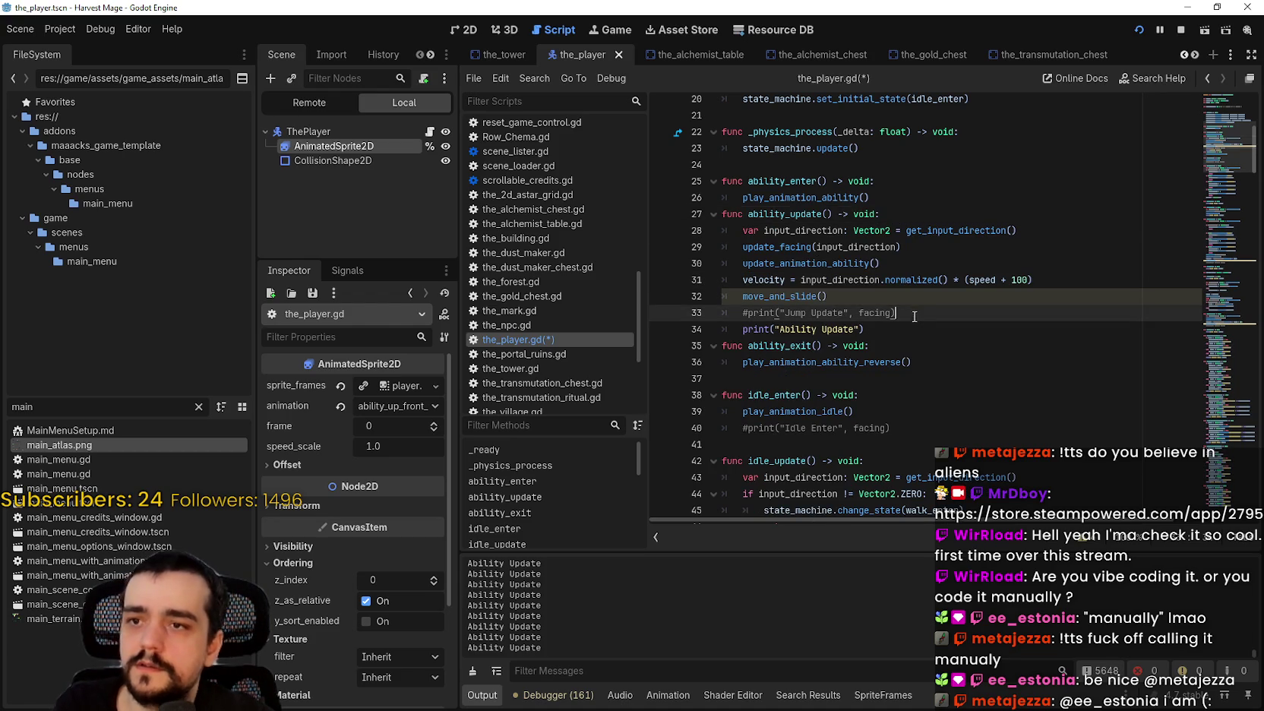
Delete the commented-out Jump Update print line, add a blank line after the block, and save.
left_click(794, 231)
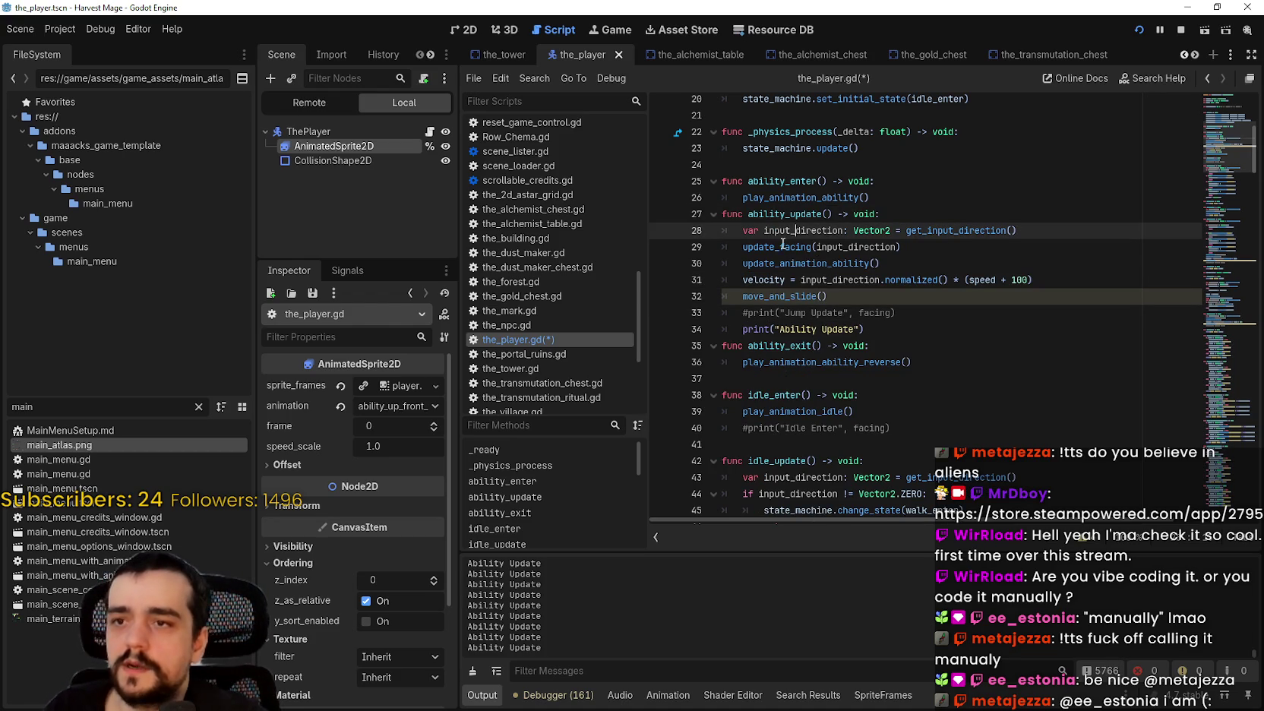
double_click(782, 245)
double_click(782, 263)
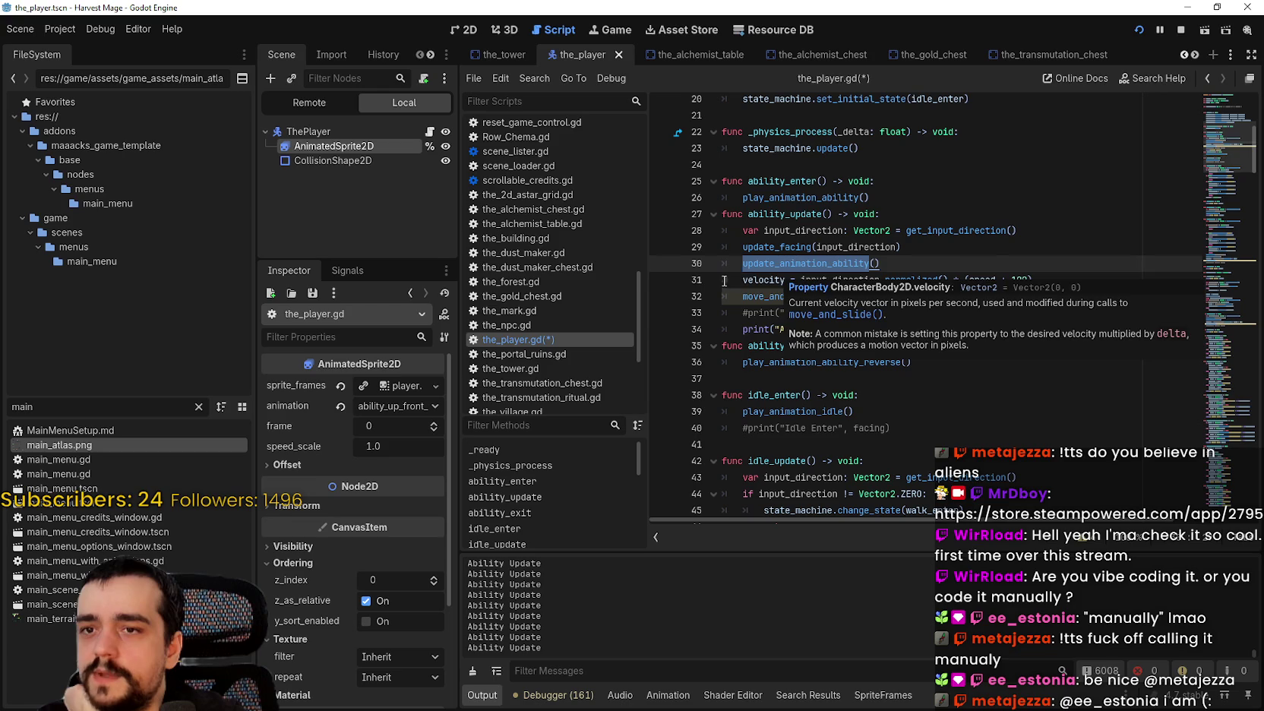
left_click(752, 283)
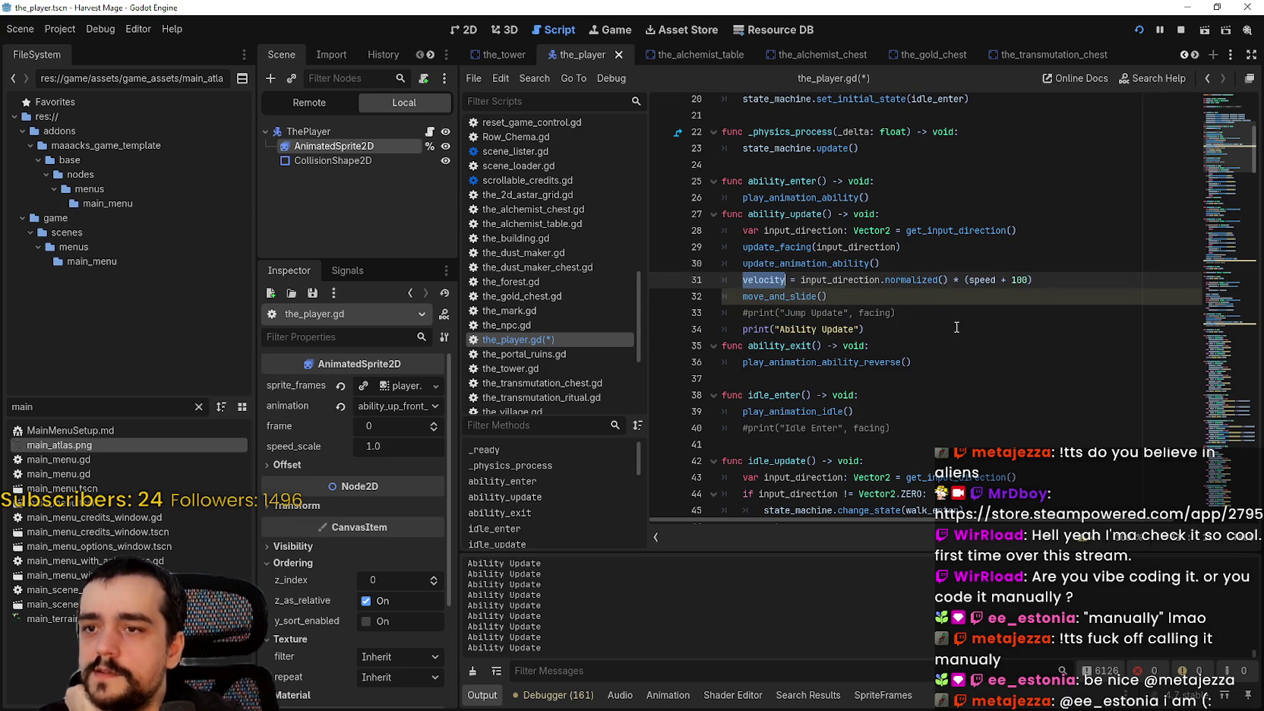
left_click_drag(956, 327, 751, 311)
left_click_drag(896, 312, 653, 305)
key("BackSpace")
key("BackSpace")
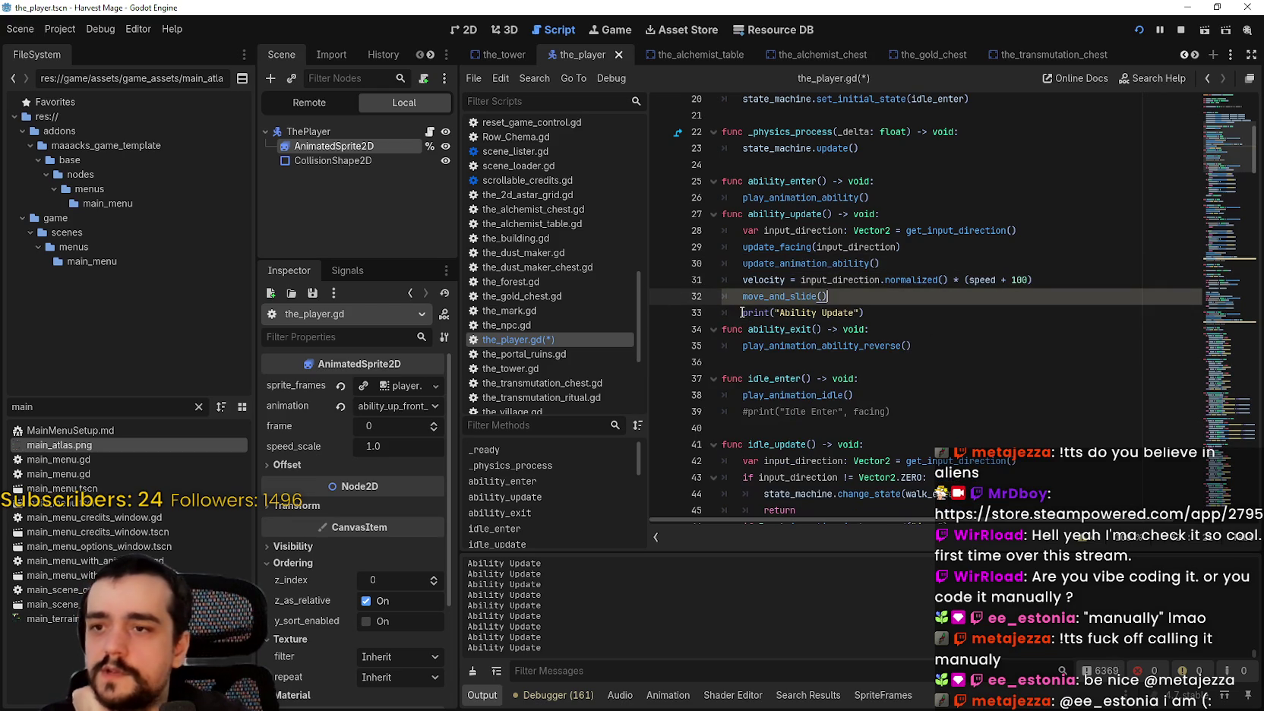
key("Right")
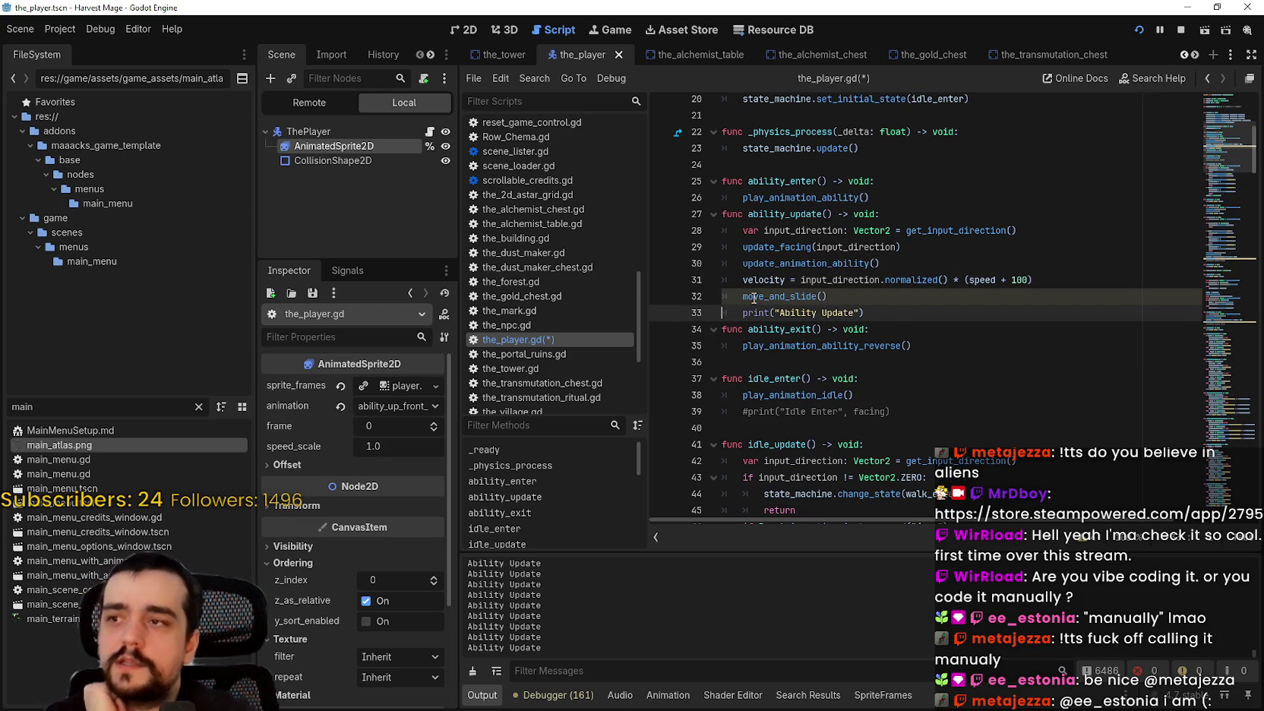
key("Return")
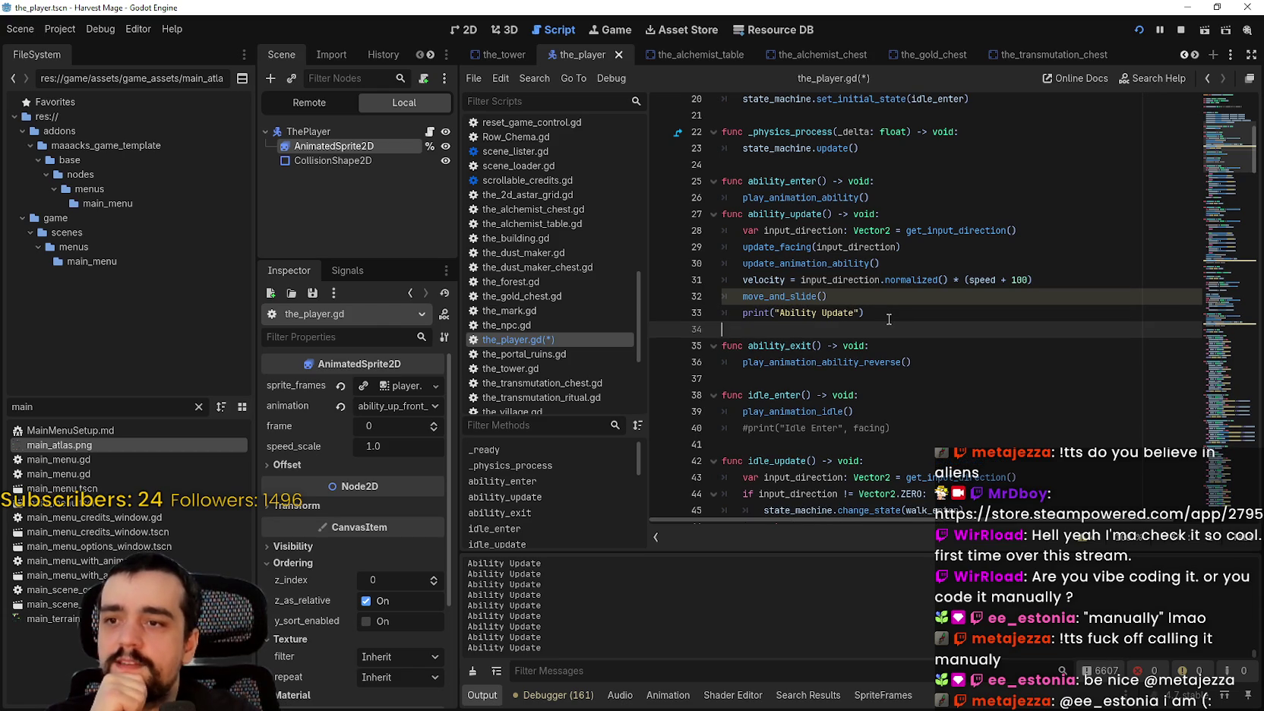
key("ctrl+s")
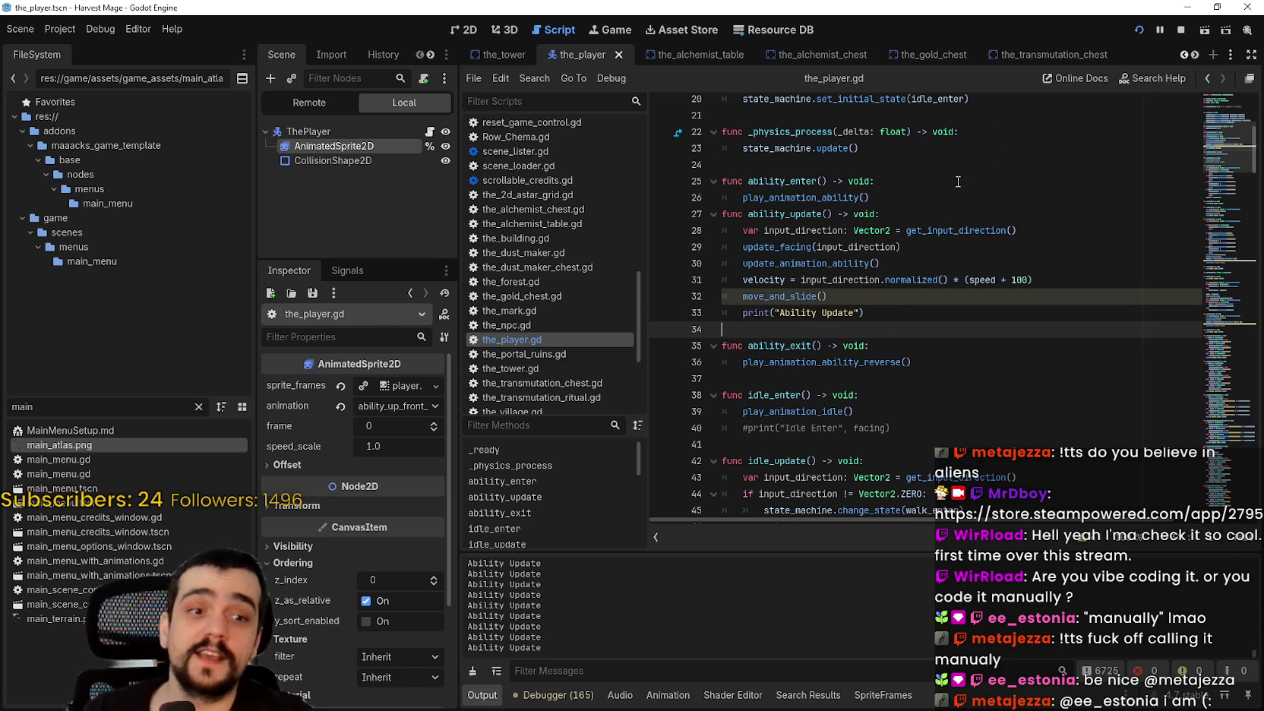
Insert a blank line between ability_enter and ability_update and save again.
left_click(910, 199)
key("Return")
key("ctrl+s")
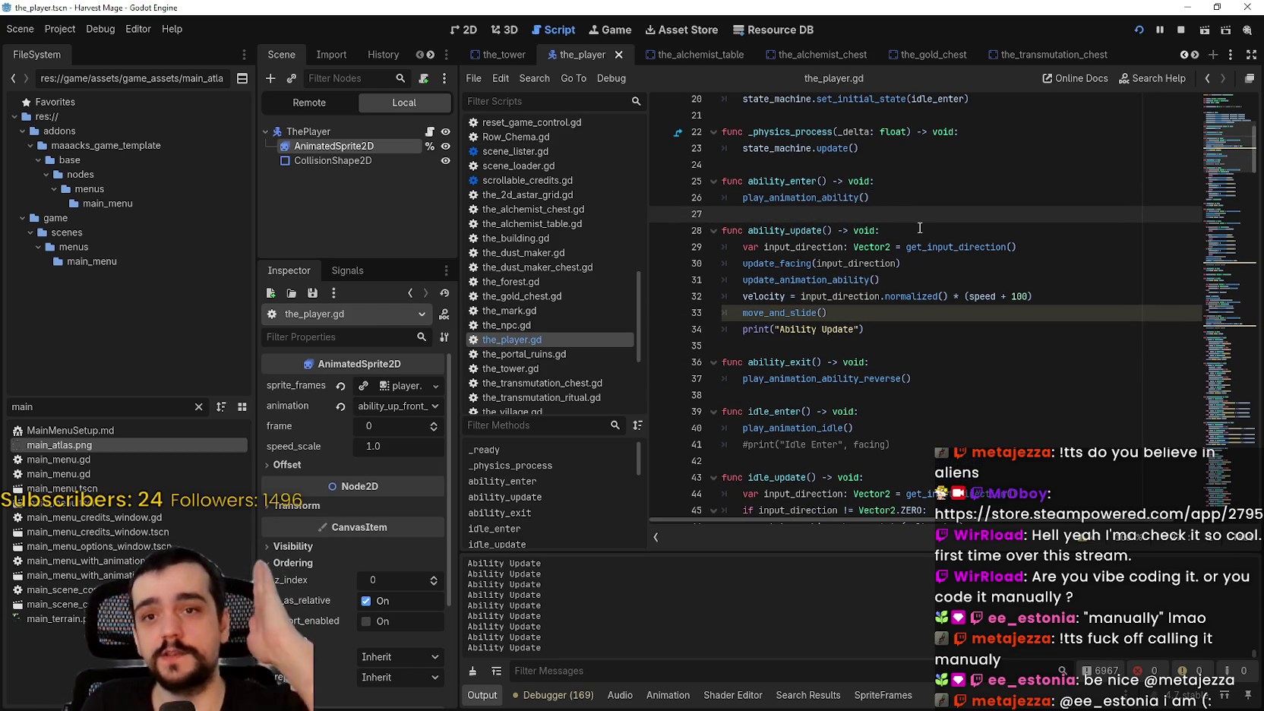
left_click(1230, 114)
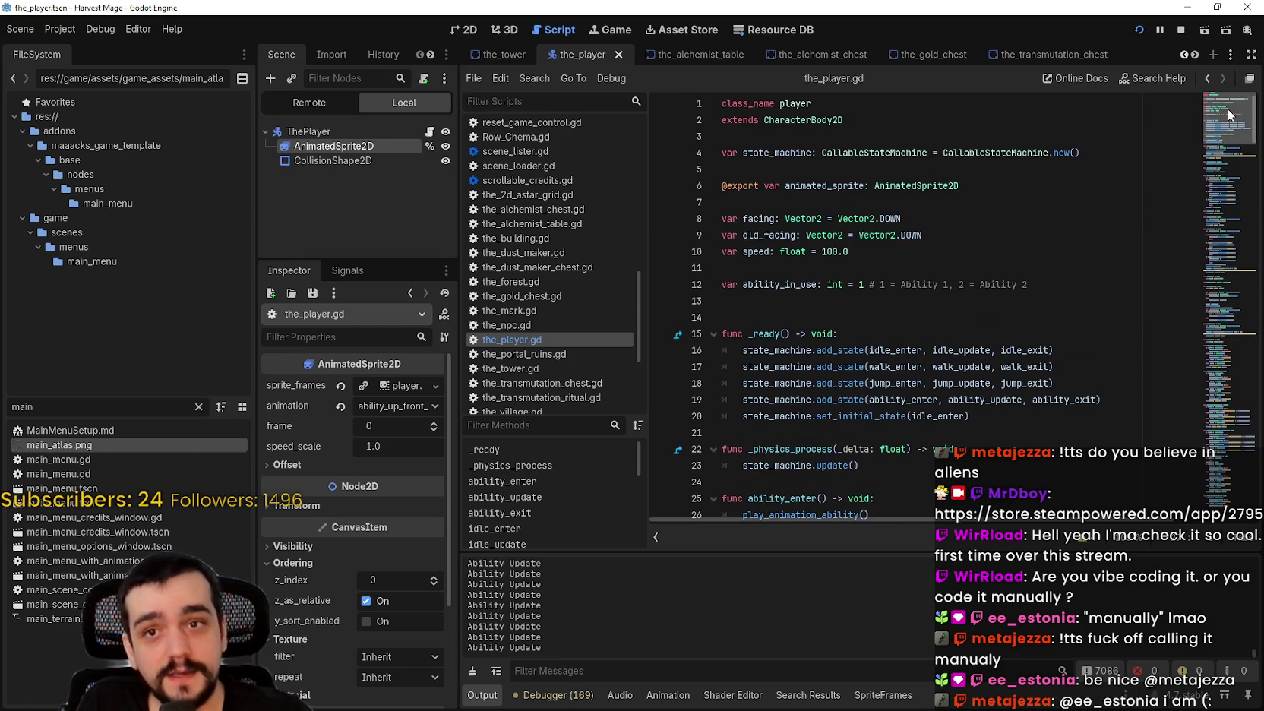
left_click_drag(1237, 110, 1258, 549)
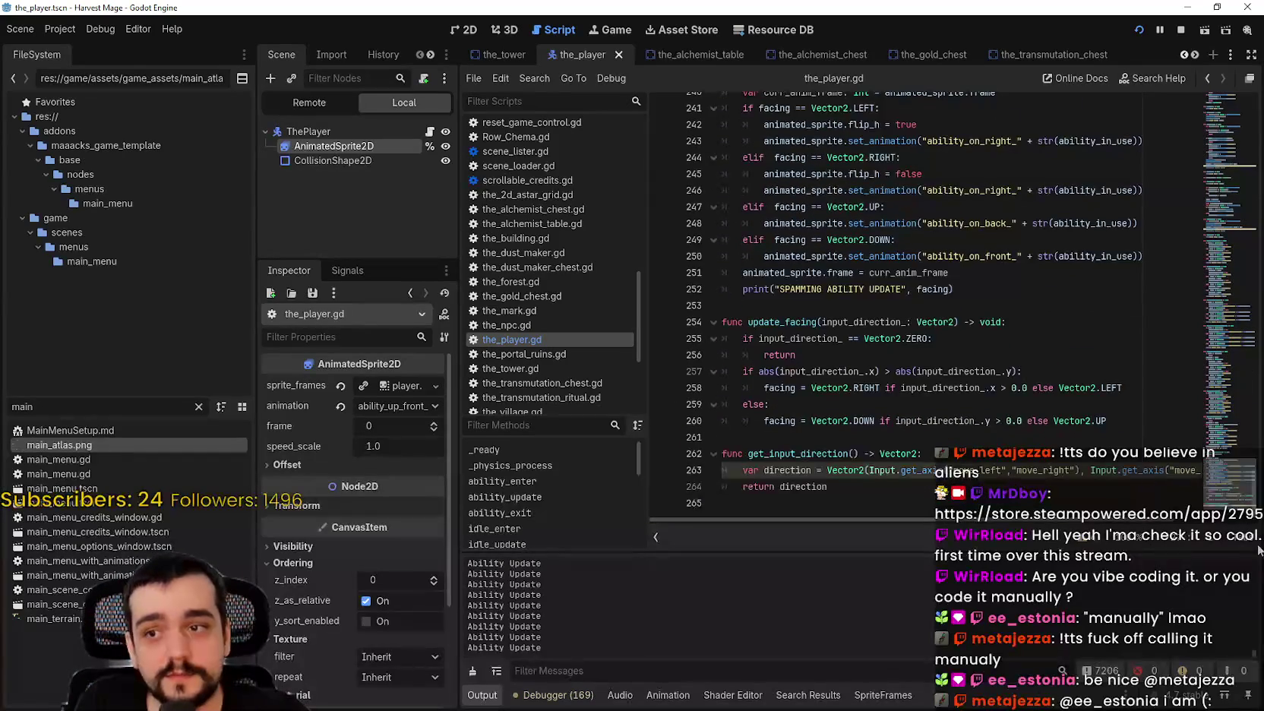
mouse_move(1233, 493)
left_mouse_down()
mouse_move(1231, 463)
mouse_move(1231, 514)
left_mouse_up()
scroll(1232, 502, "up", 3)
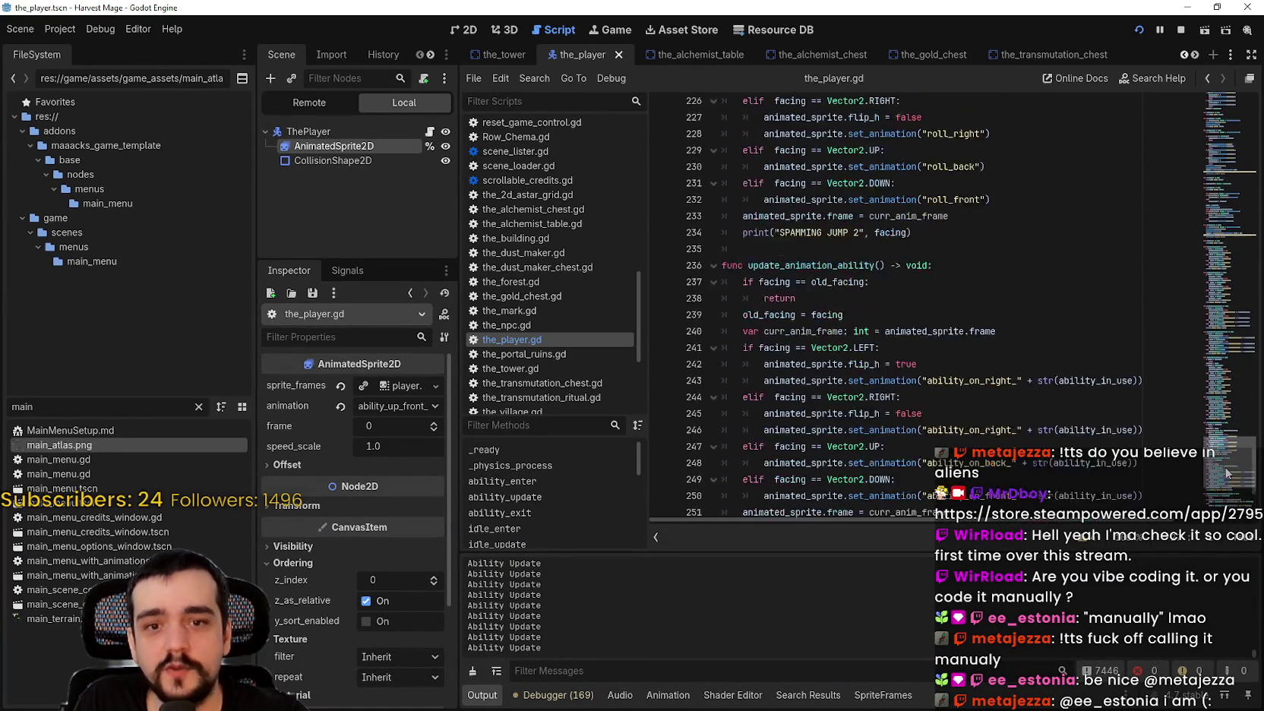
scroll(1232, 501, "down", 5)
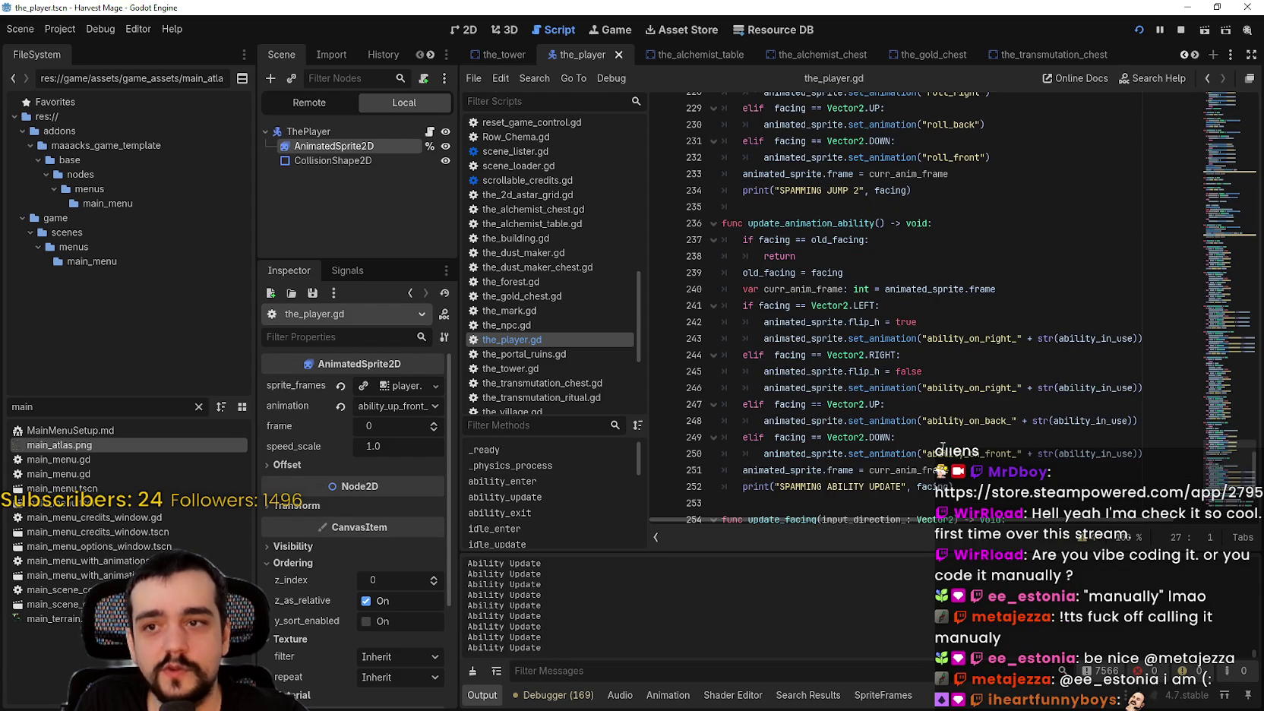
left_click_drag(1219, 464, 1208, 91)
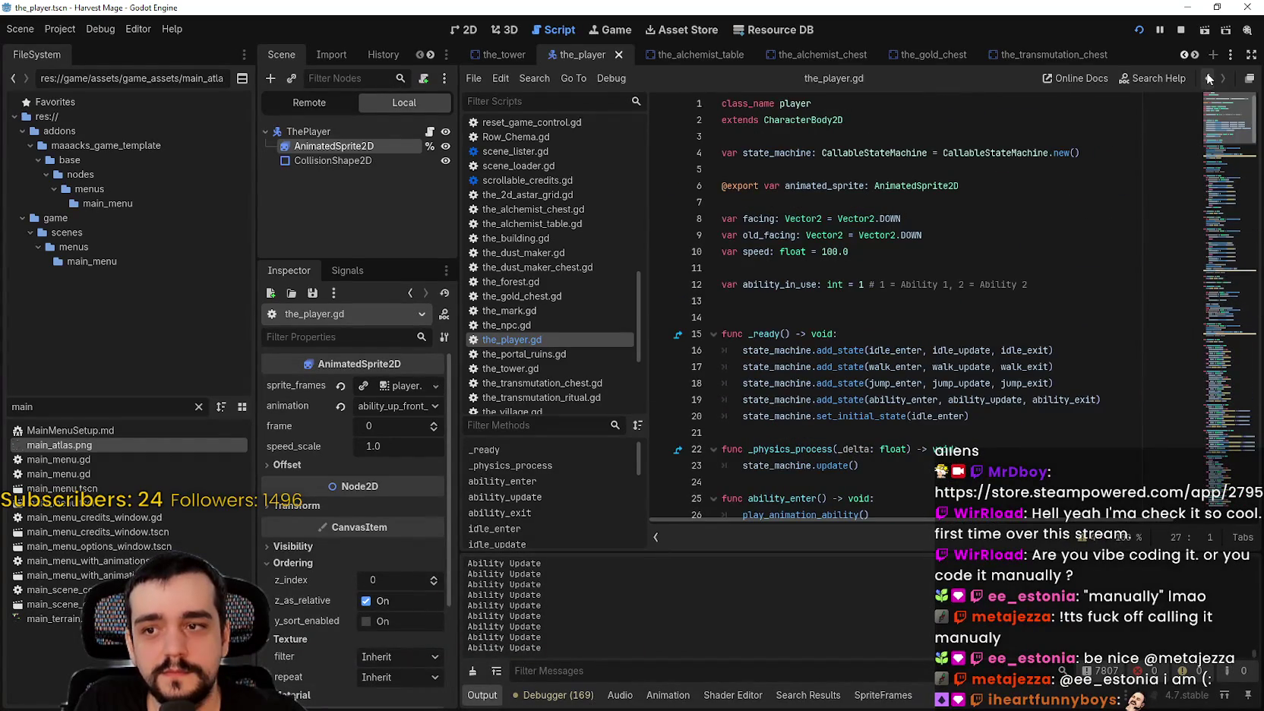
scroll(1175, 331, "down", 15)
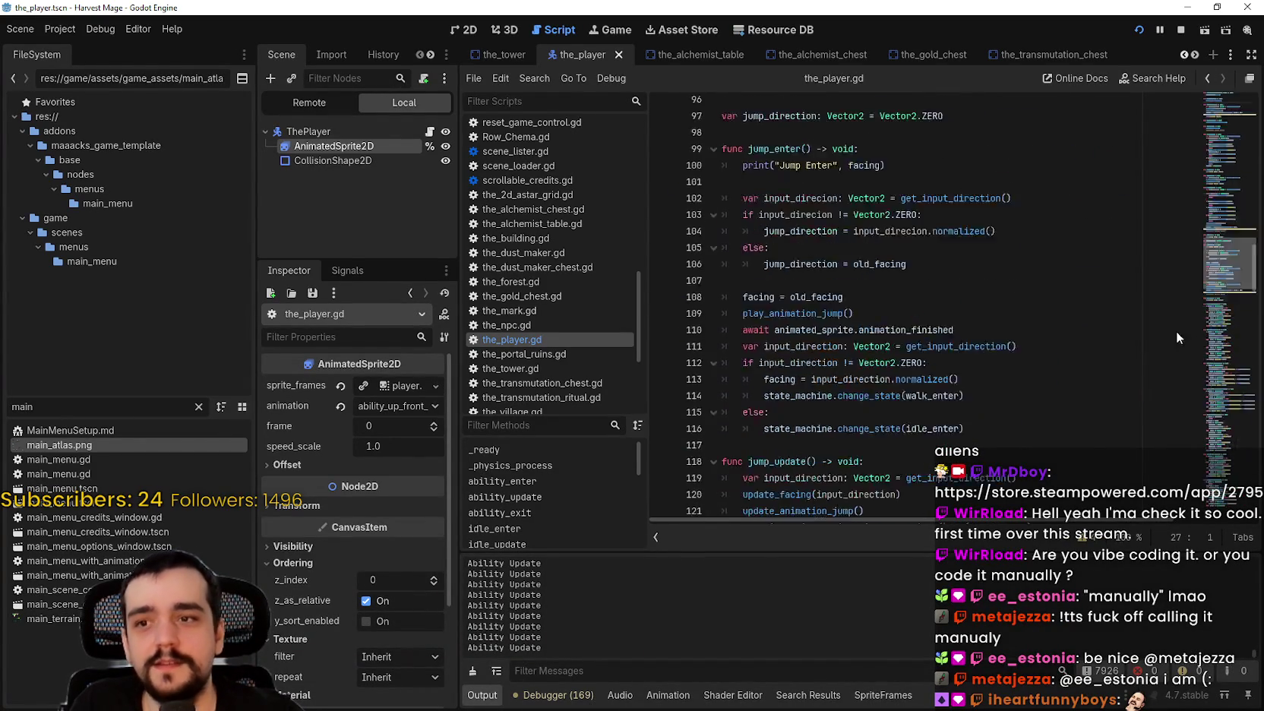
left_click(1240, 113)
mouse_move(1240, 113)
left_mouse_down()
mouse_move(1229, 95)
mouse_move(1245, 197)
mouse_move(1253, 560)
left_mouse_up()
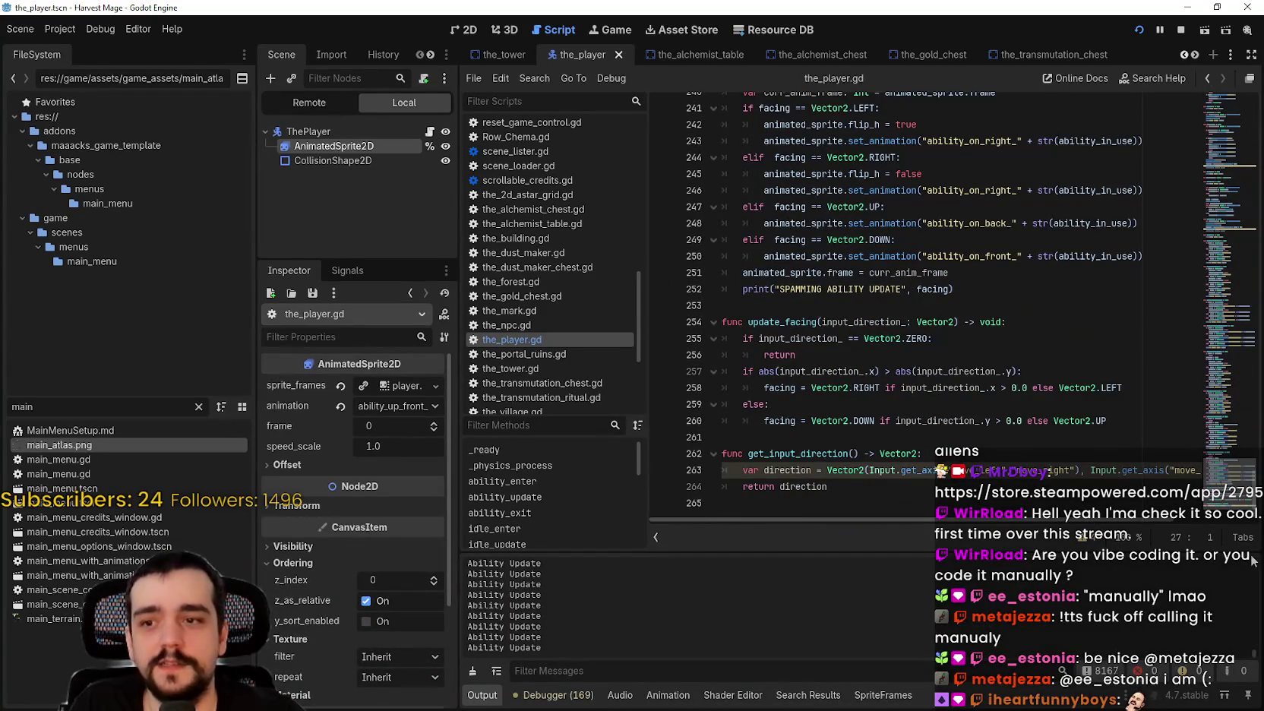
left_click(807, 503)
scroll(810, 508, "right", 3)
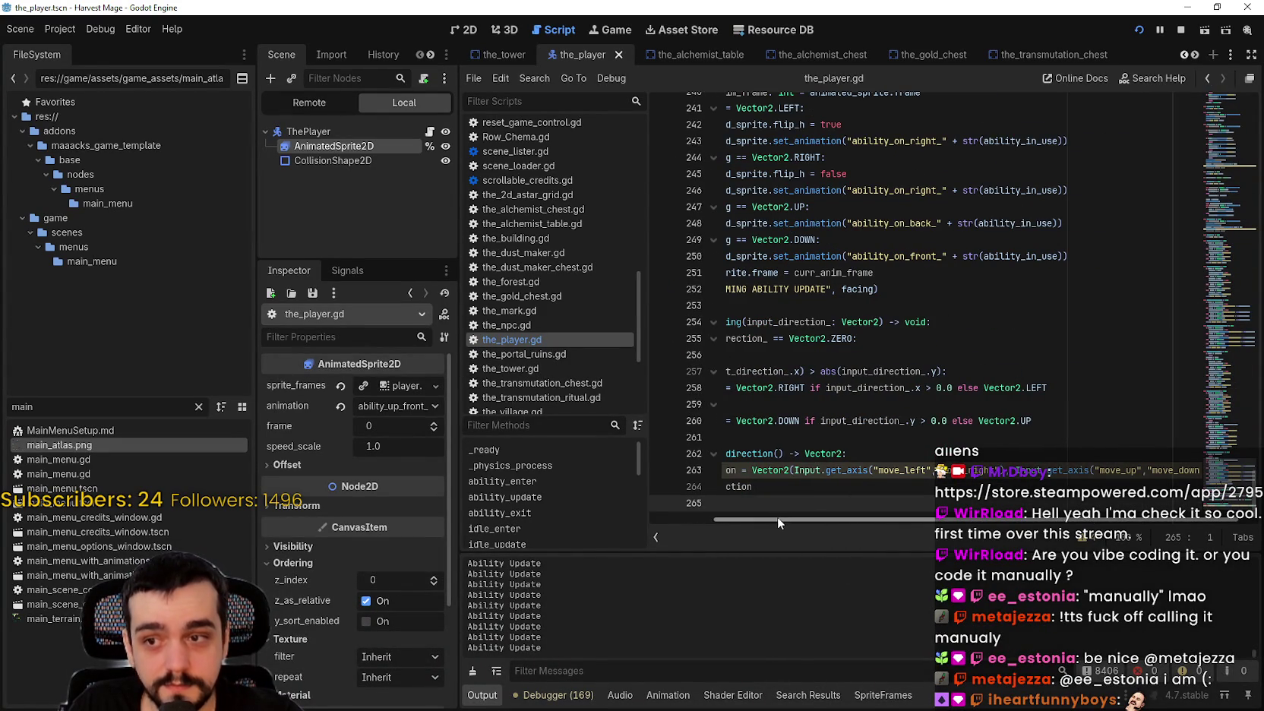
left_click_drag(776, 516, 717, 518)
mouse_move(1246, 490)
left_mouse_down()
mouse_move(1221, 130)
mouse_move(1213, 145)
left_mouse_up()
left_click(890, 395)
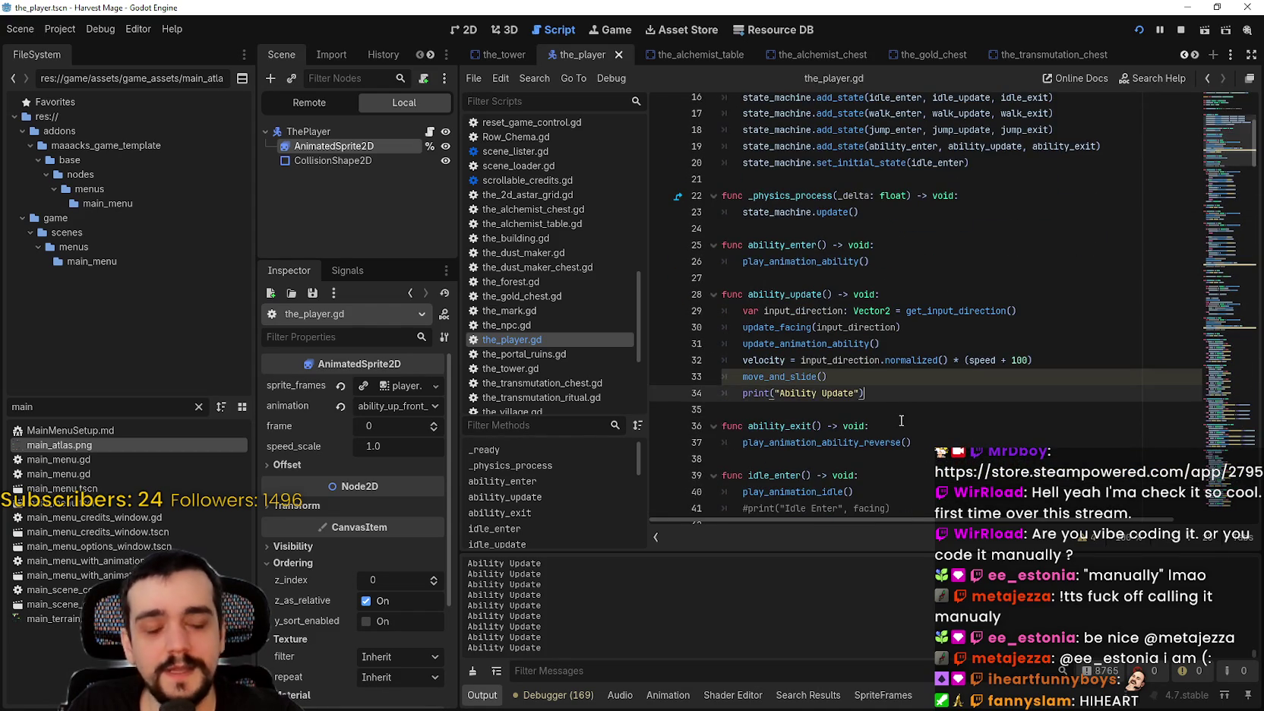
scroll(901, 421, "down", 2)
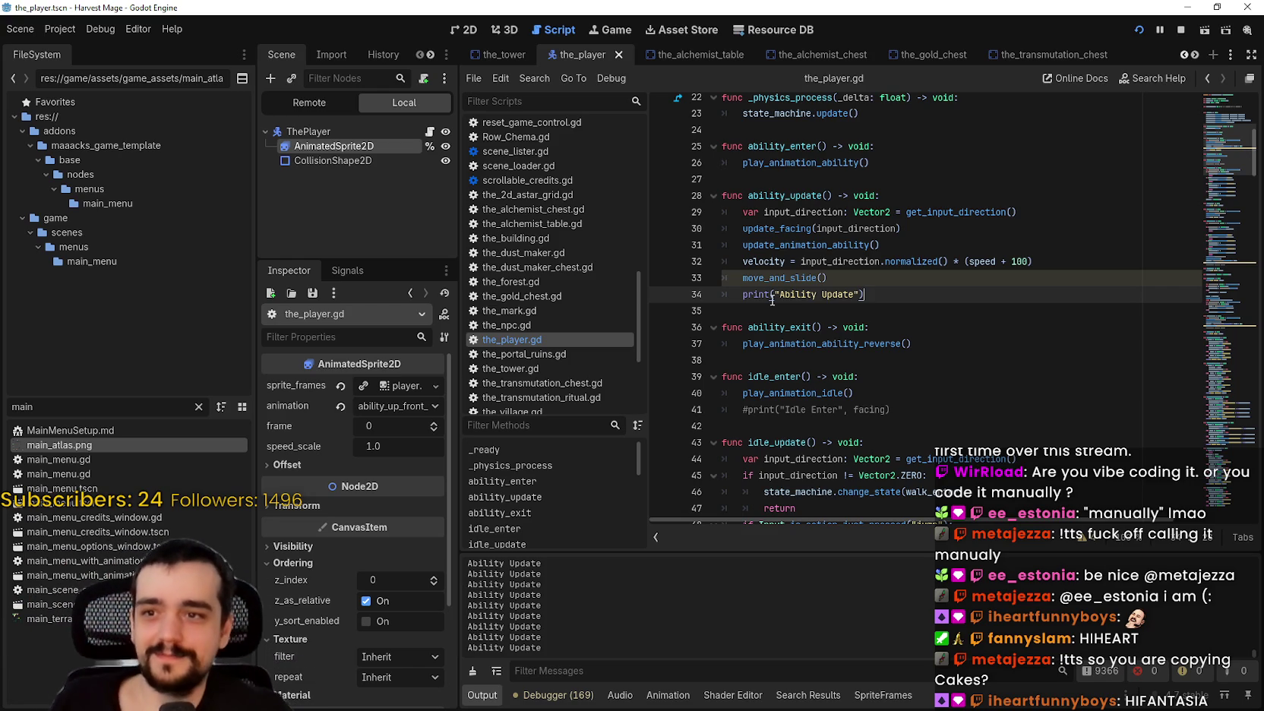
Walk the mage up, down, left and right around the crossroads, stall, tower and crystal pedestals, then exit the game.
left_click(831, 306)
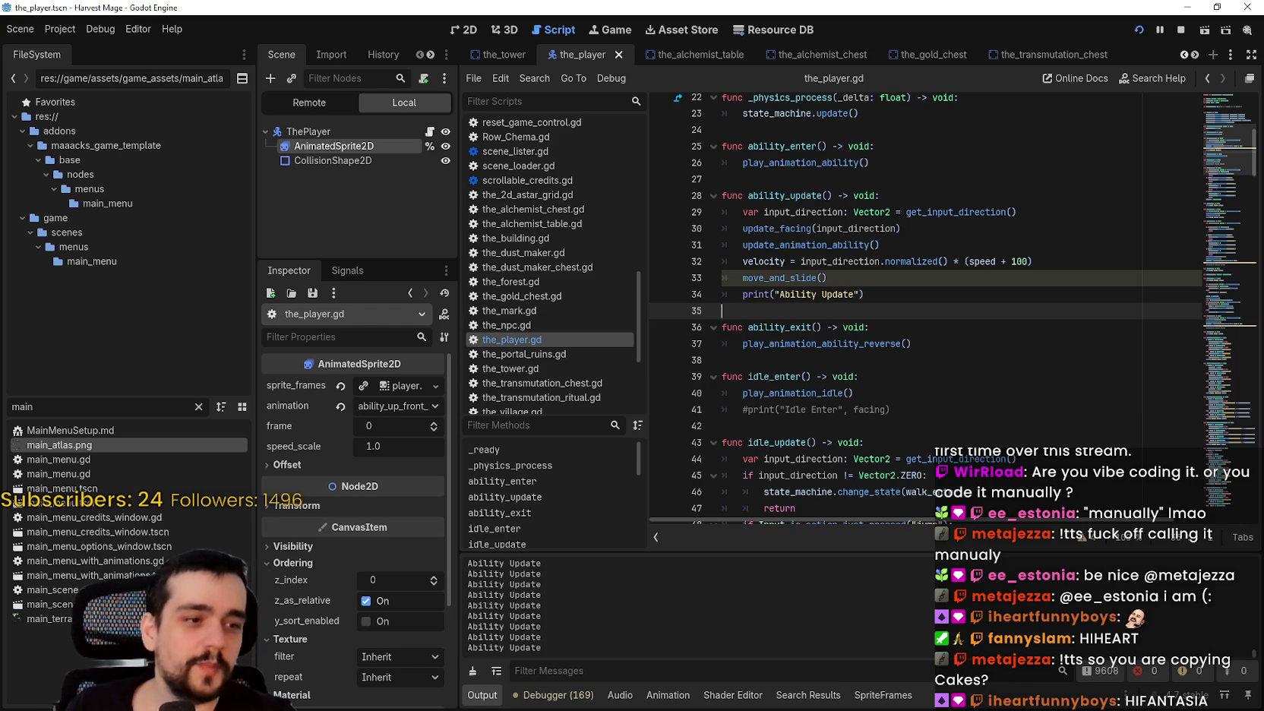
key("alt+Tab")
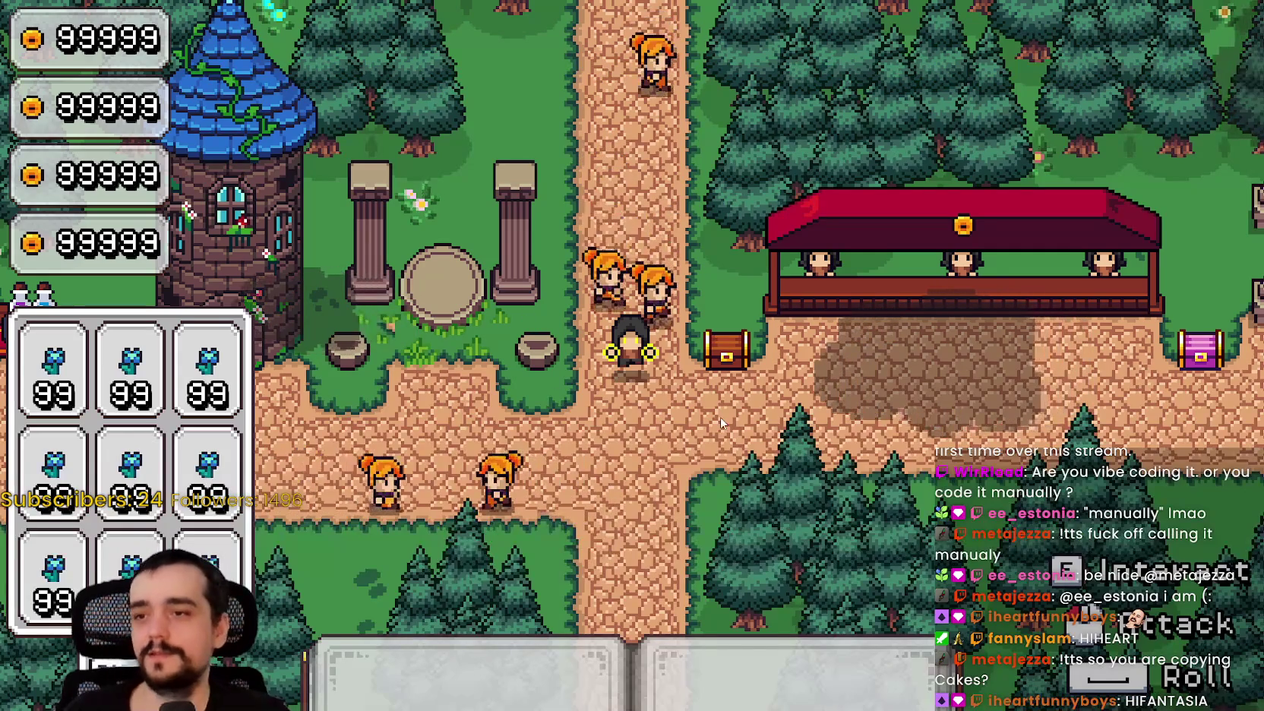
key("w")
key("s")
key("d")
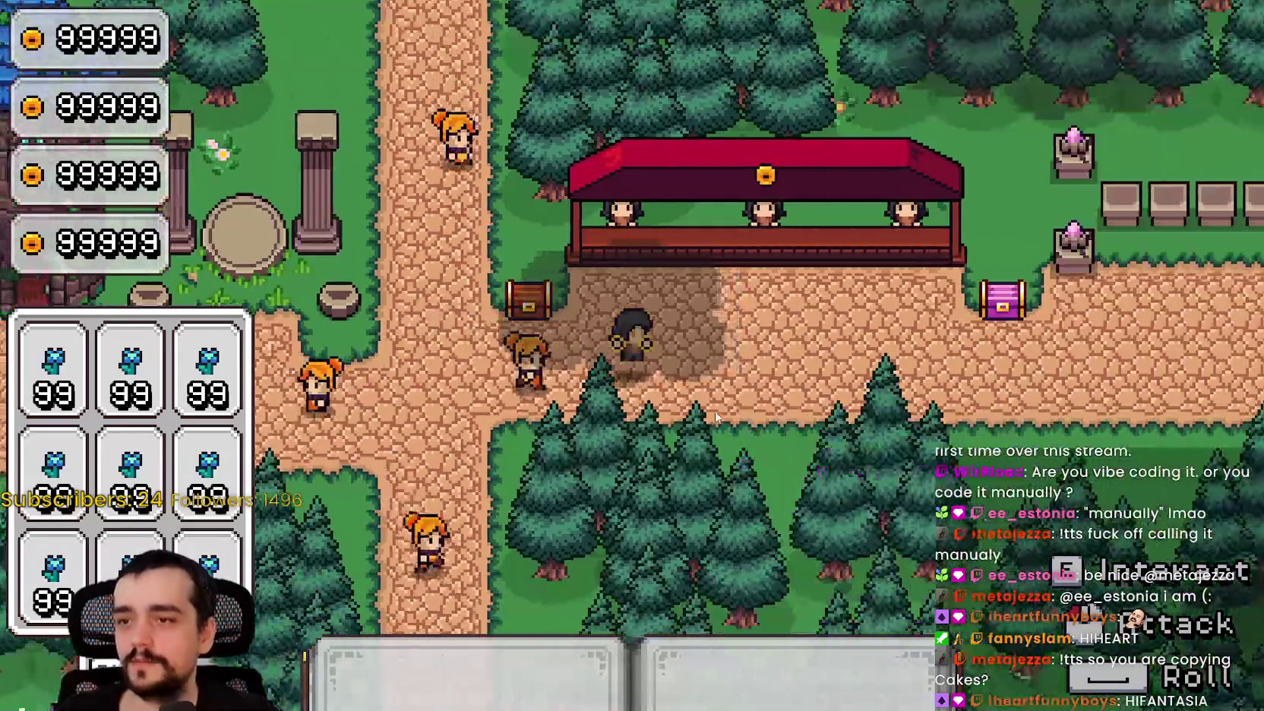
key("a")
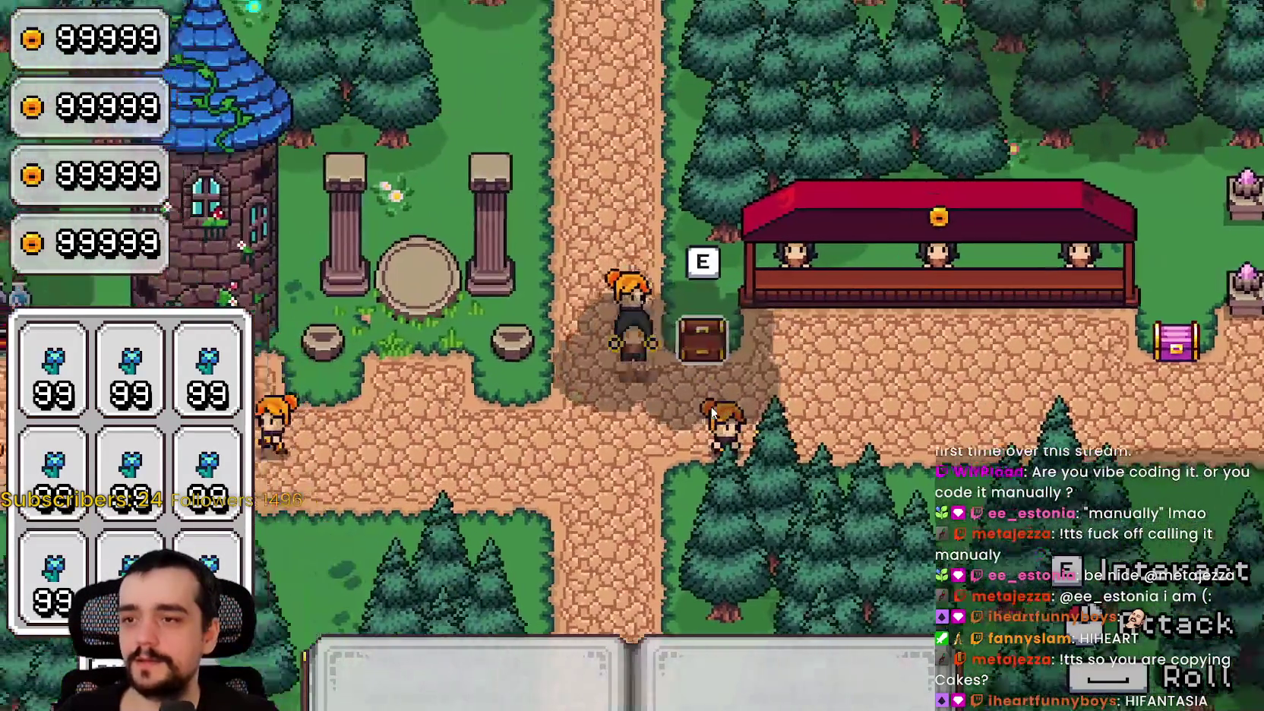
key("s")
key("w")
key("d")
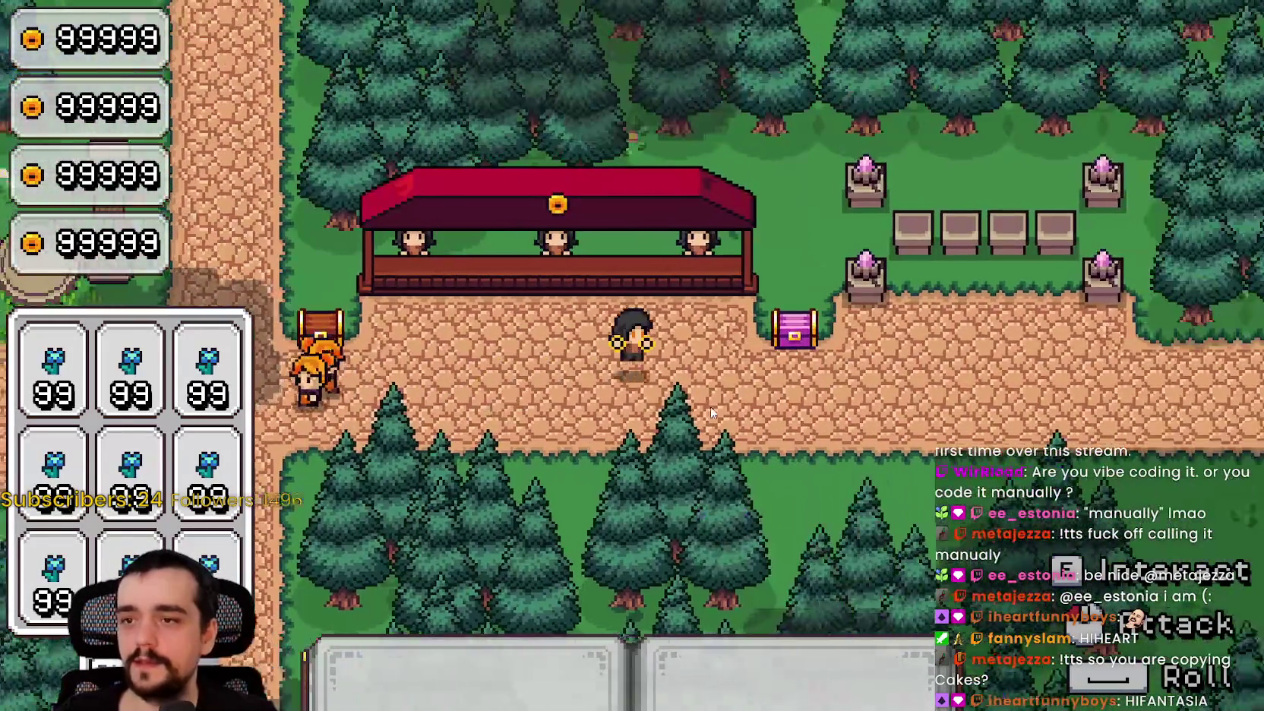
key("a")
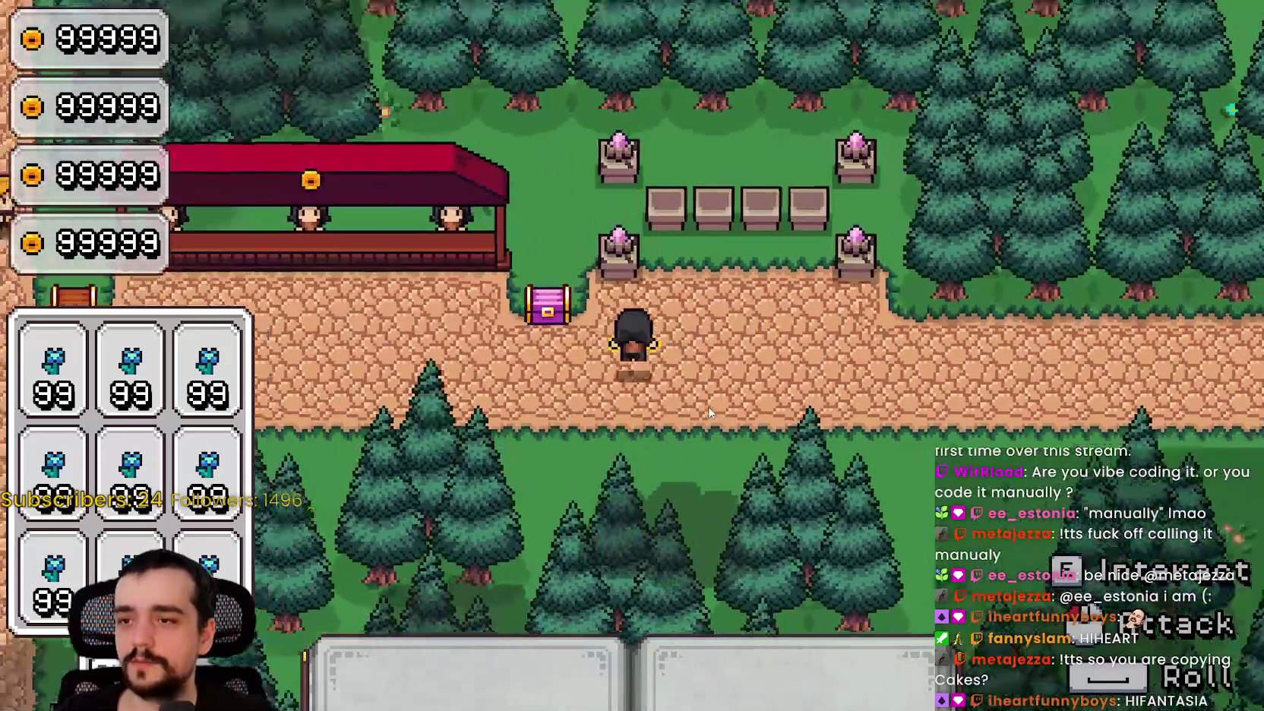
key("w")
key("s")
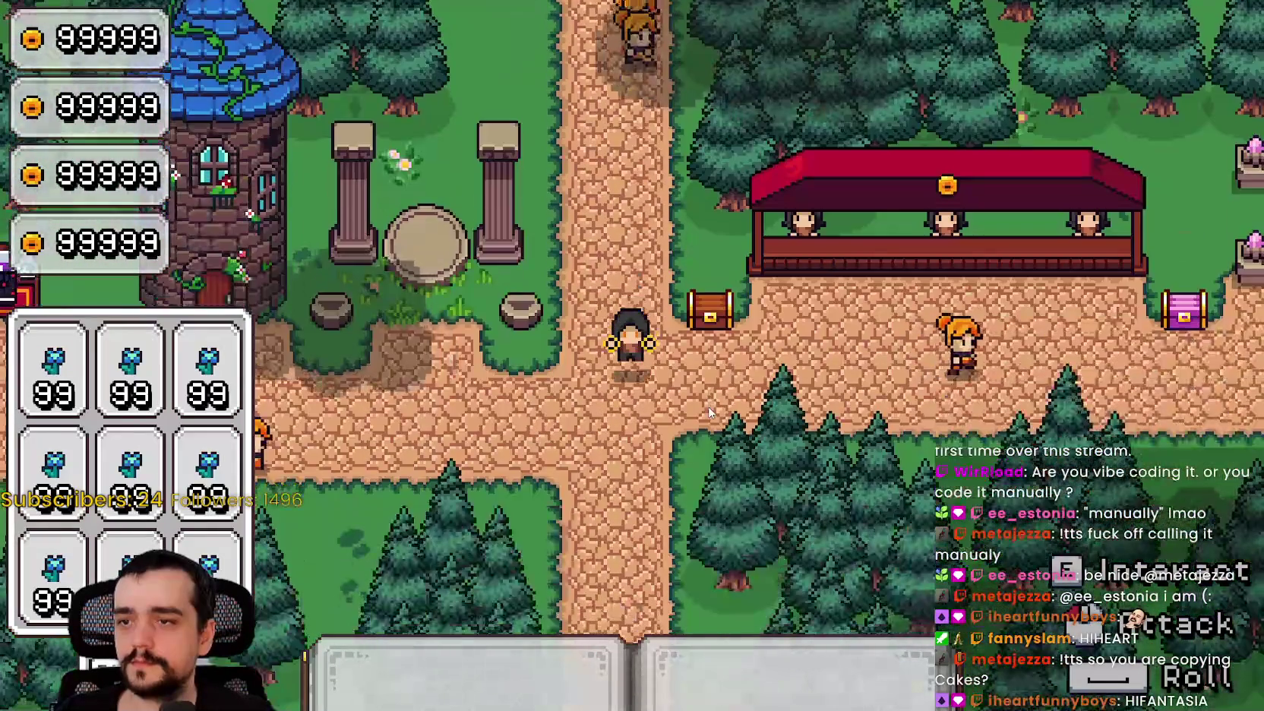
key("alt+Tab")
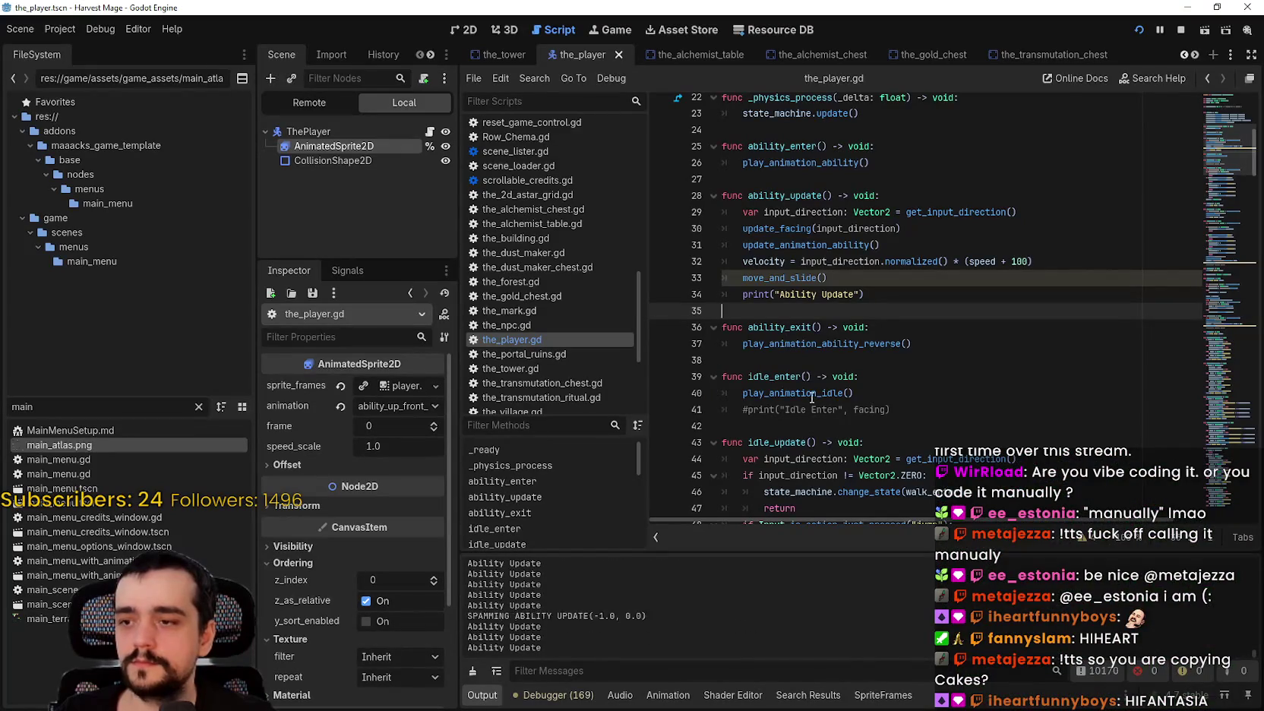
Jump to update_animation_ability and inspect its facing checks and the AnimatedSprite2D animations.
right_click(797, 247)
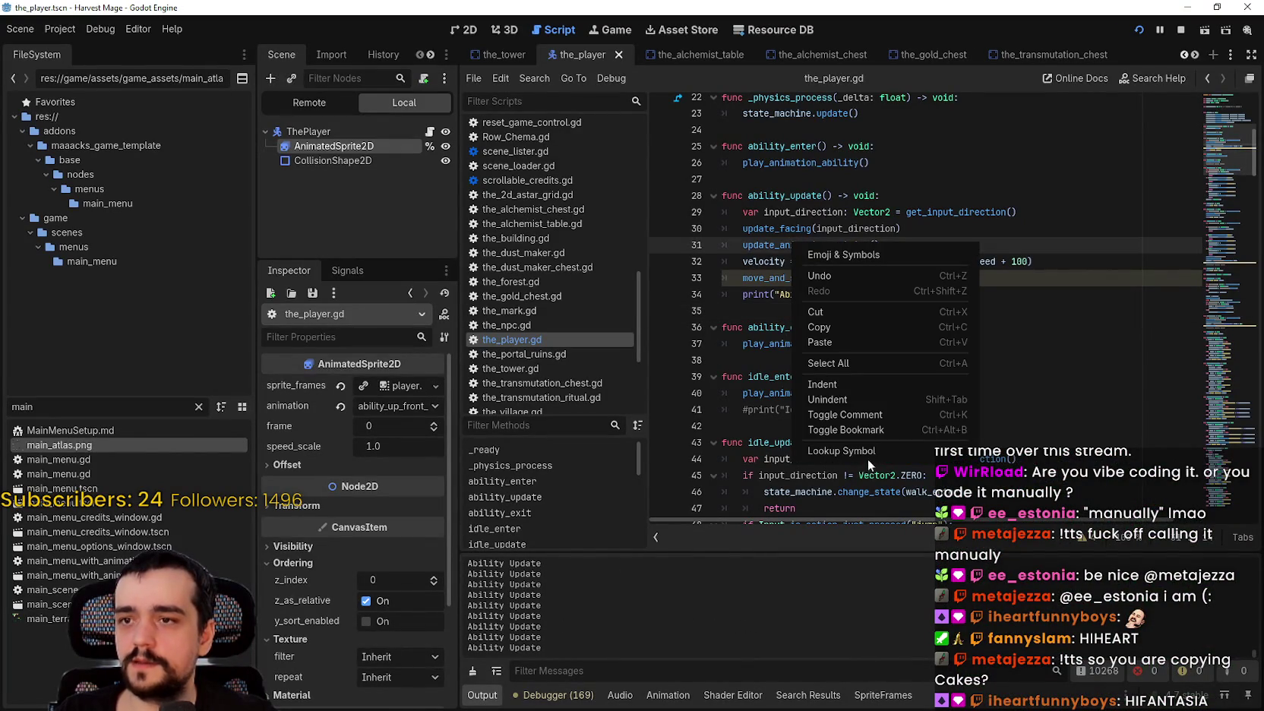
left_click(866, 458)
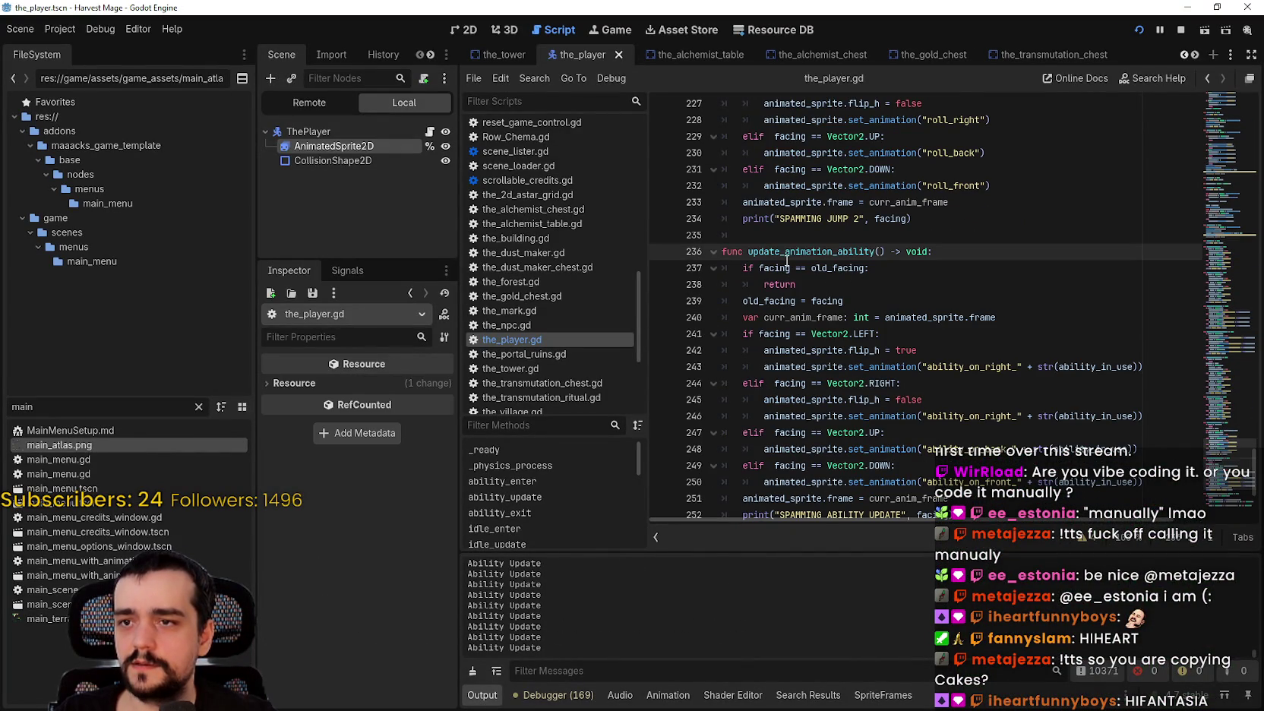
double_click(773, 318)
scroll(901, 351, "down", 2)
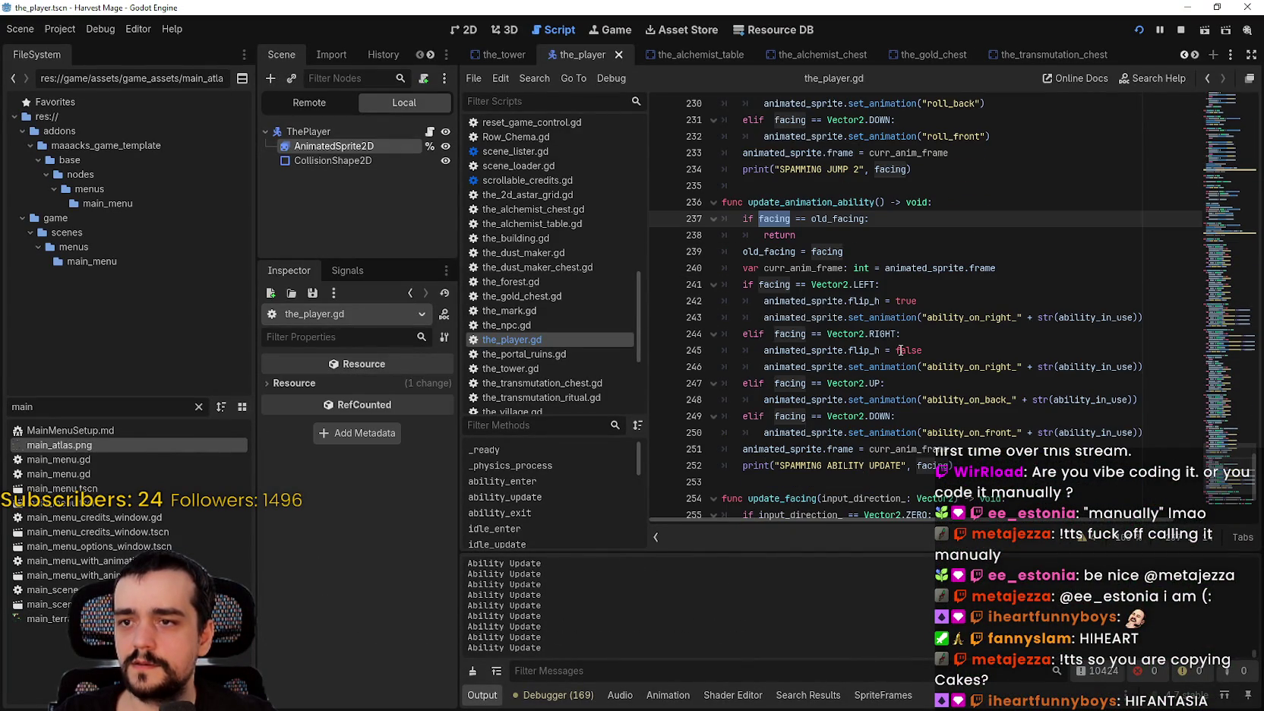
double_click(985, 318)
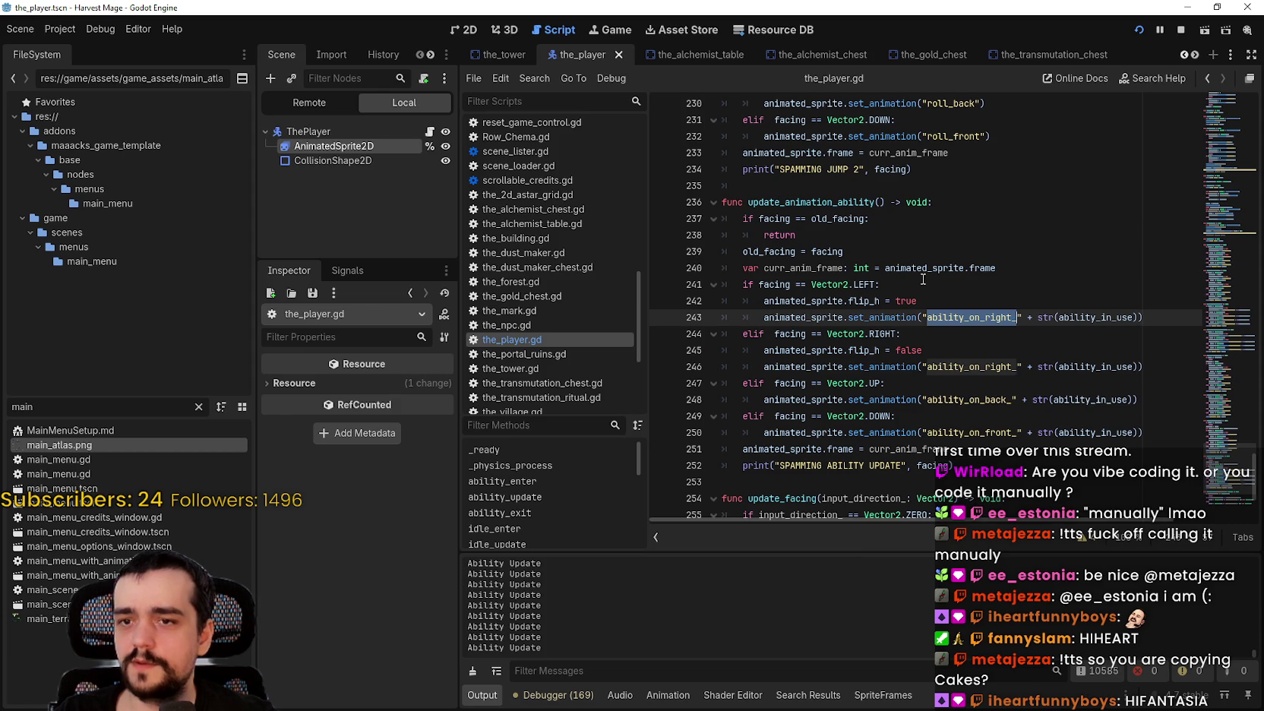
left_click(368, 148)
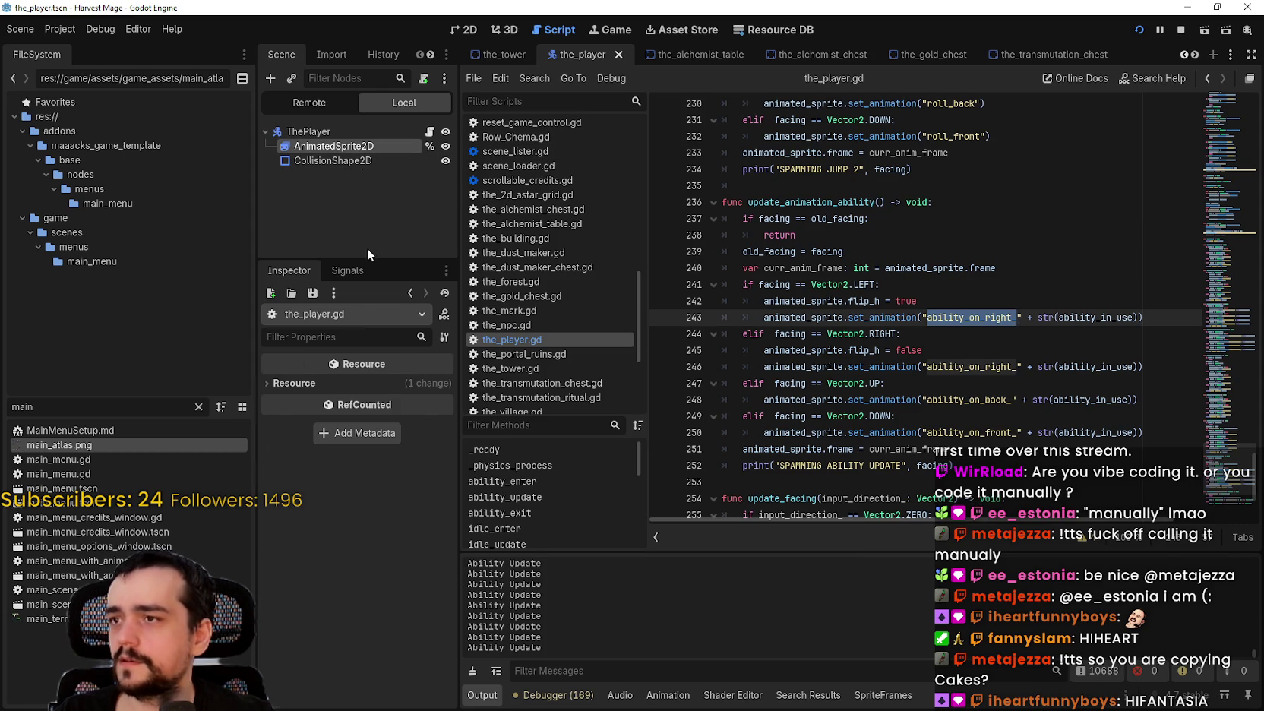
scroll(777, 258, "down", 2)
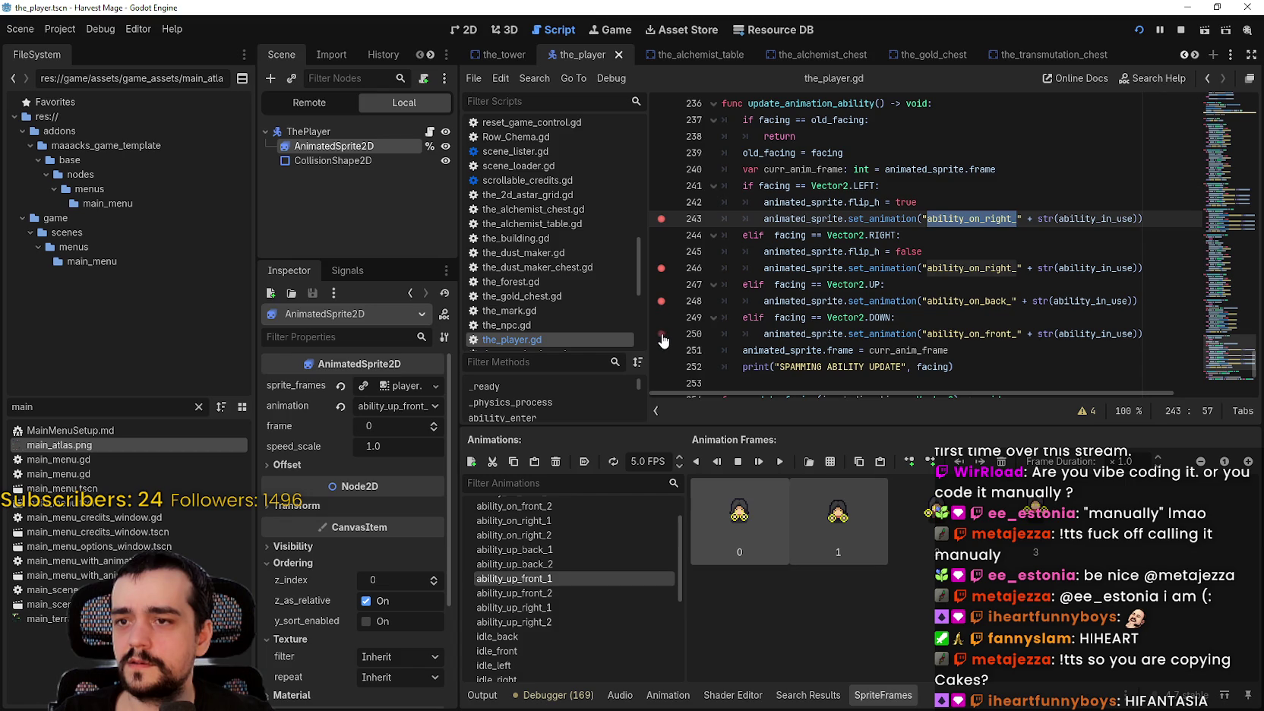
Comment out the curr_anim_frame declaration and the line 251 frame restore, save, and run with F5.
left_click(953, 364)
scroll(960, 349, "down", 2)
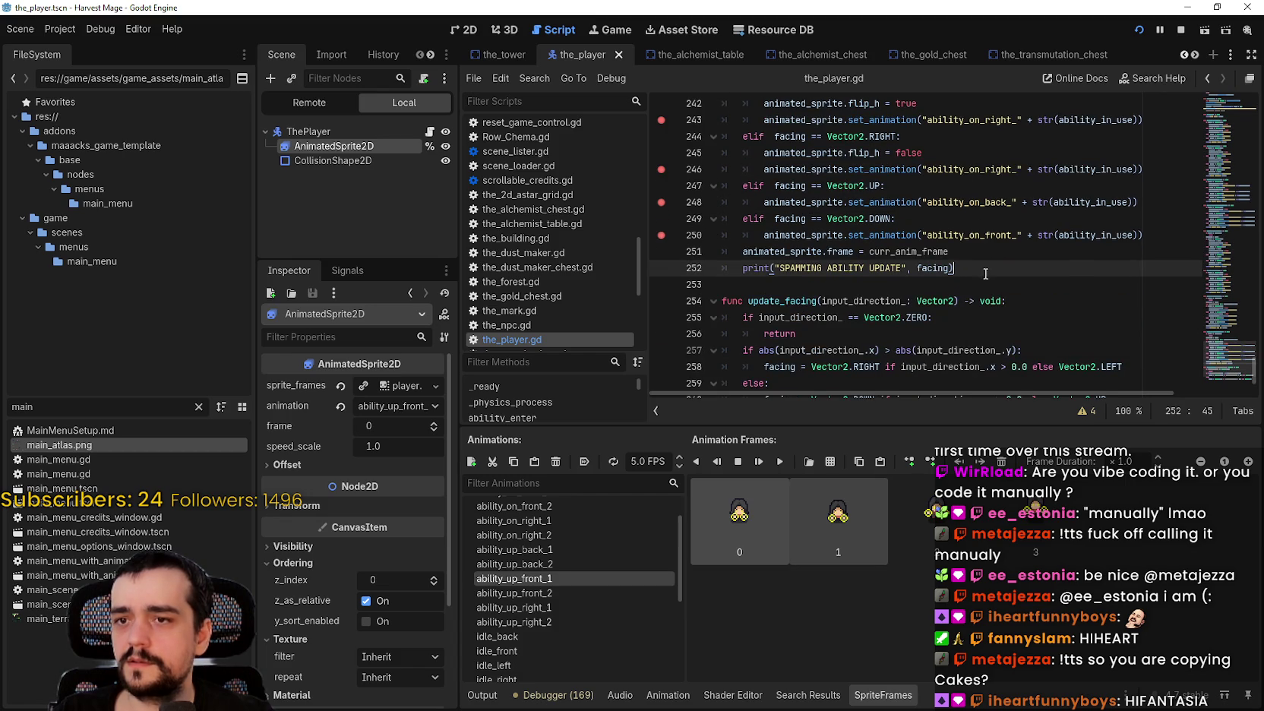
key("Down")
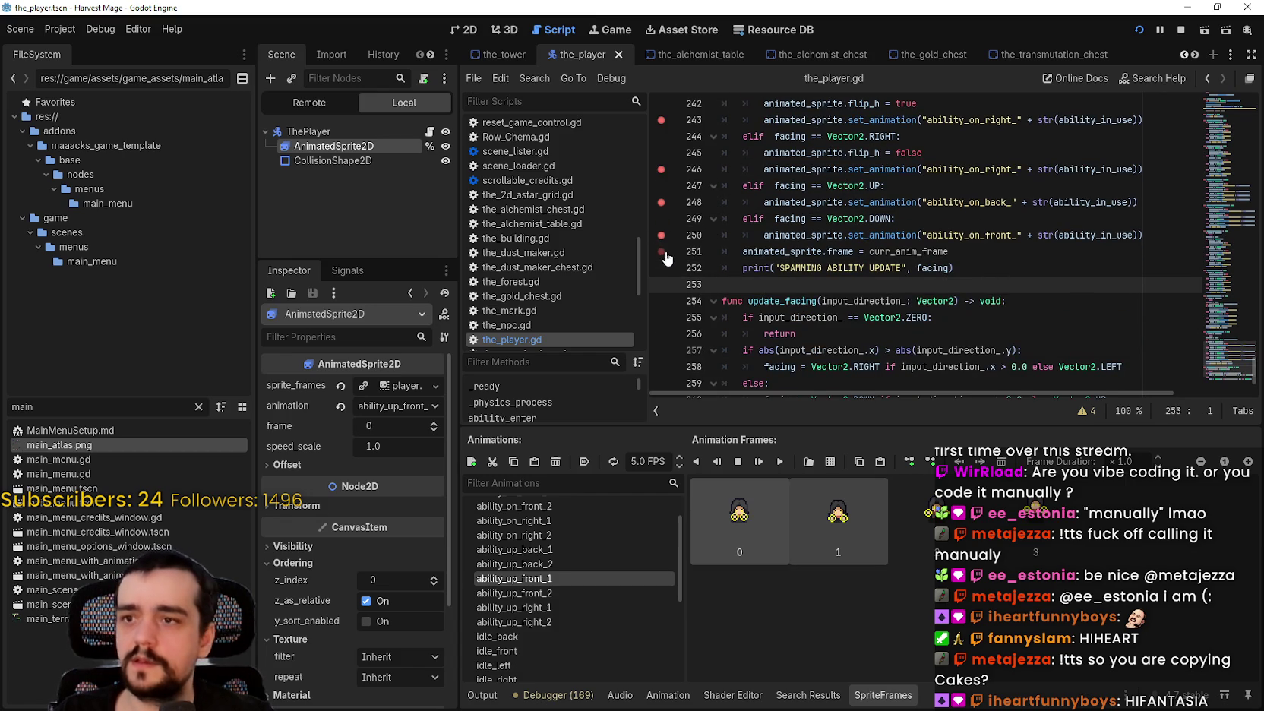
left_click(903, 253)
scroll(828, 286, "up", 1)
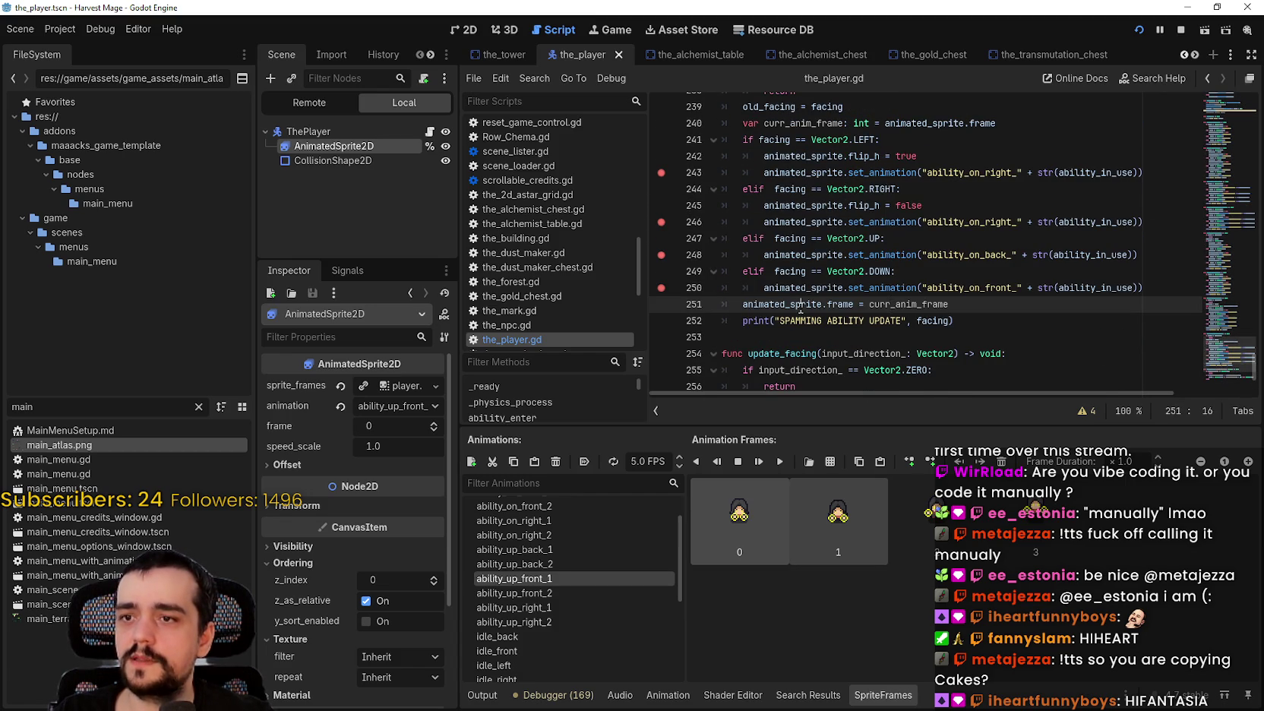
left_click_drag(742, 304, 947, 304)
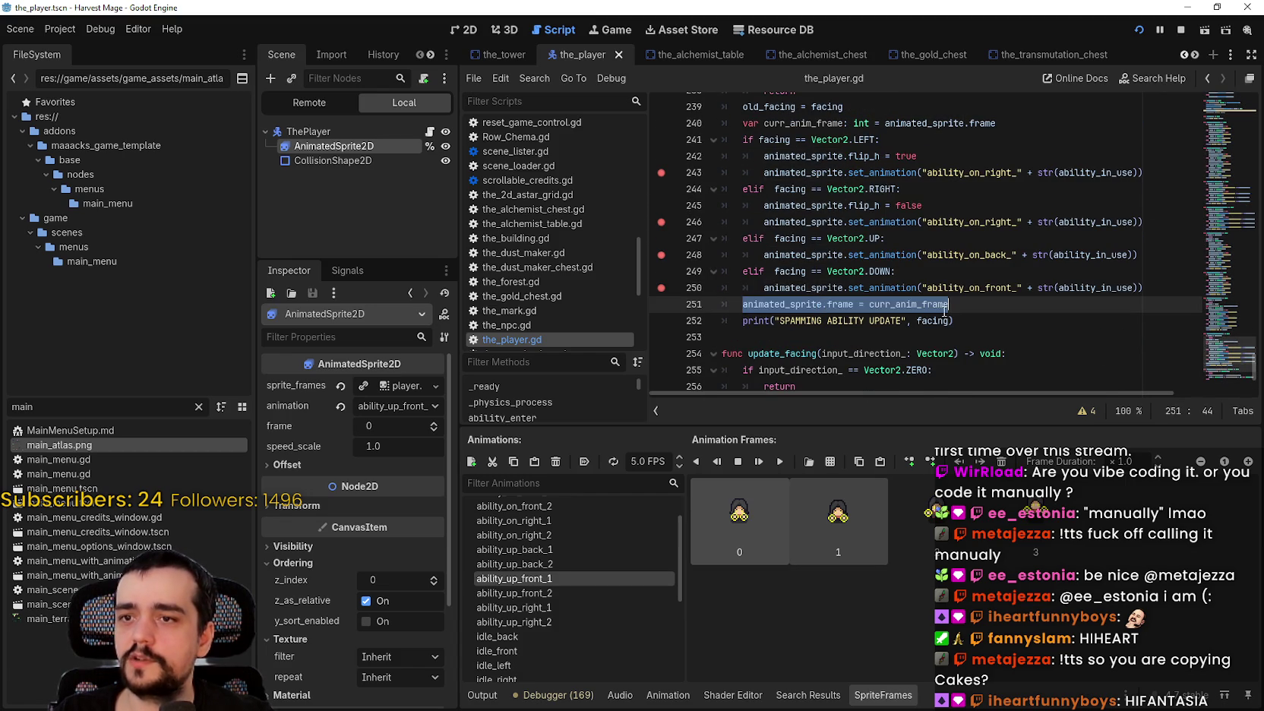
left_click(739, 123)
type("#")
left_click(742, 304)
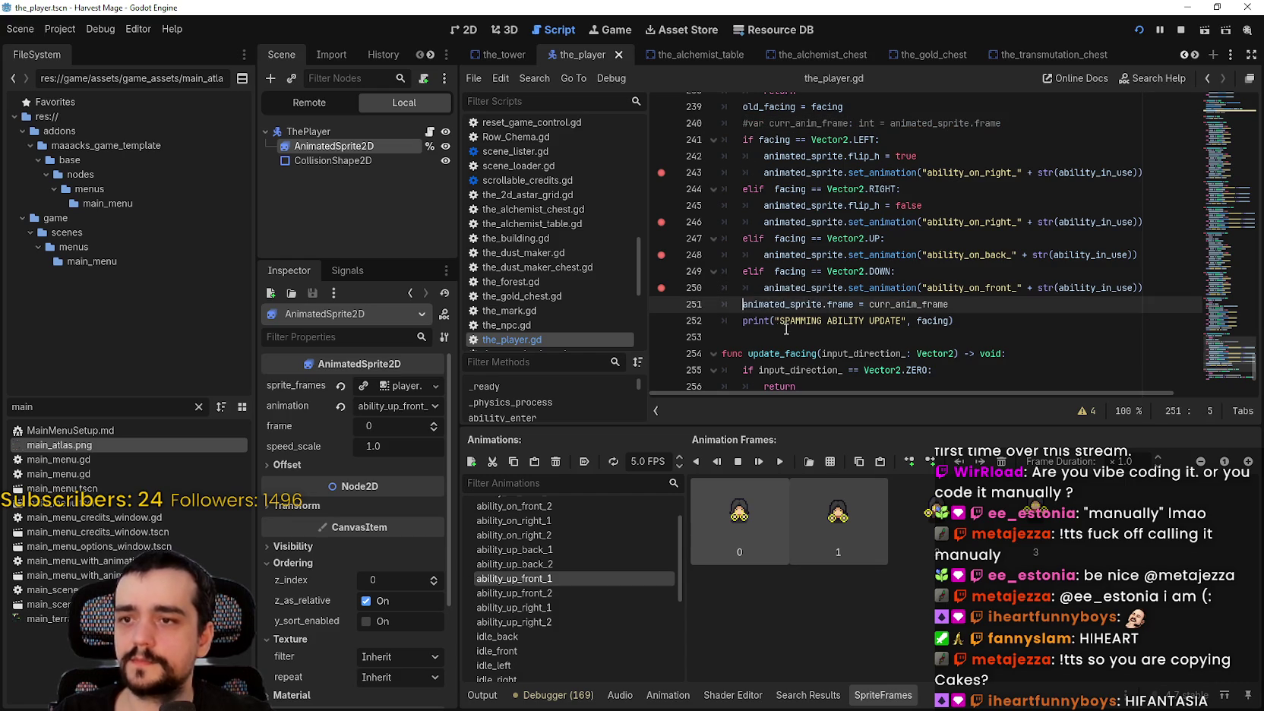
type("#")
left_click(789, 336)
key("ctrl+s")
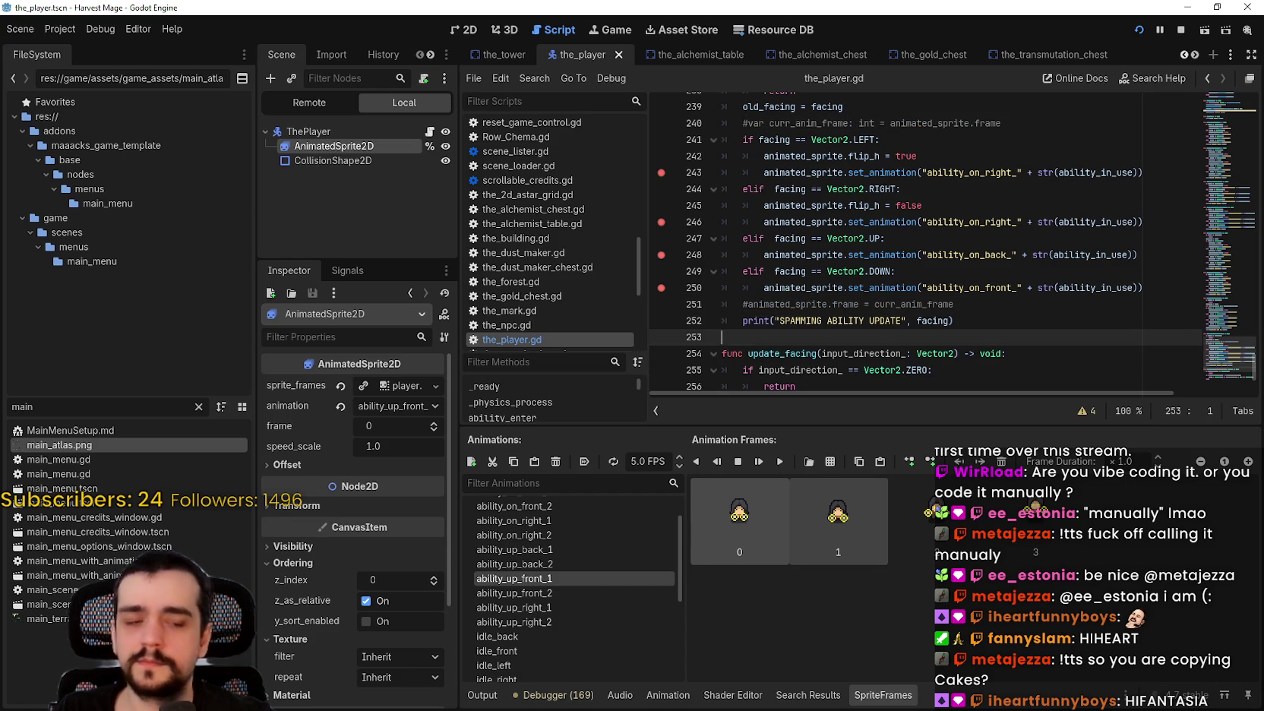
key("F5")
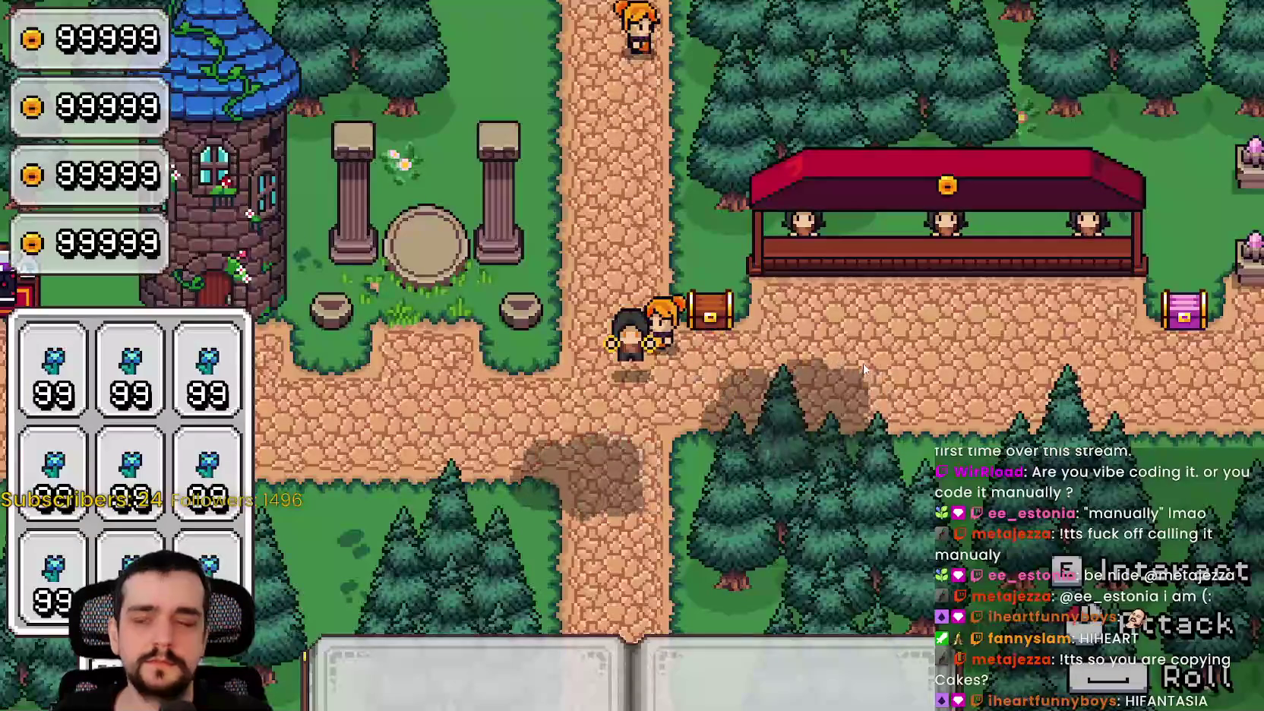
In the editor's Debugger, toggle the breakpoint beside the ability animation lines and resume the game.
key("alt+Tab")
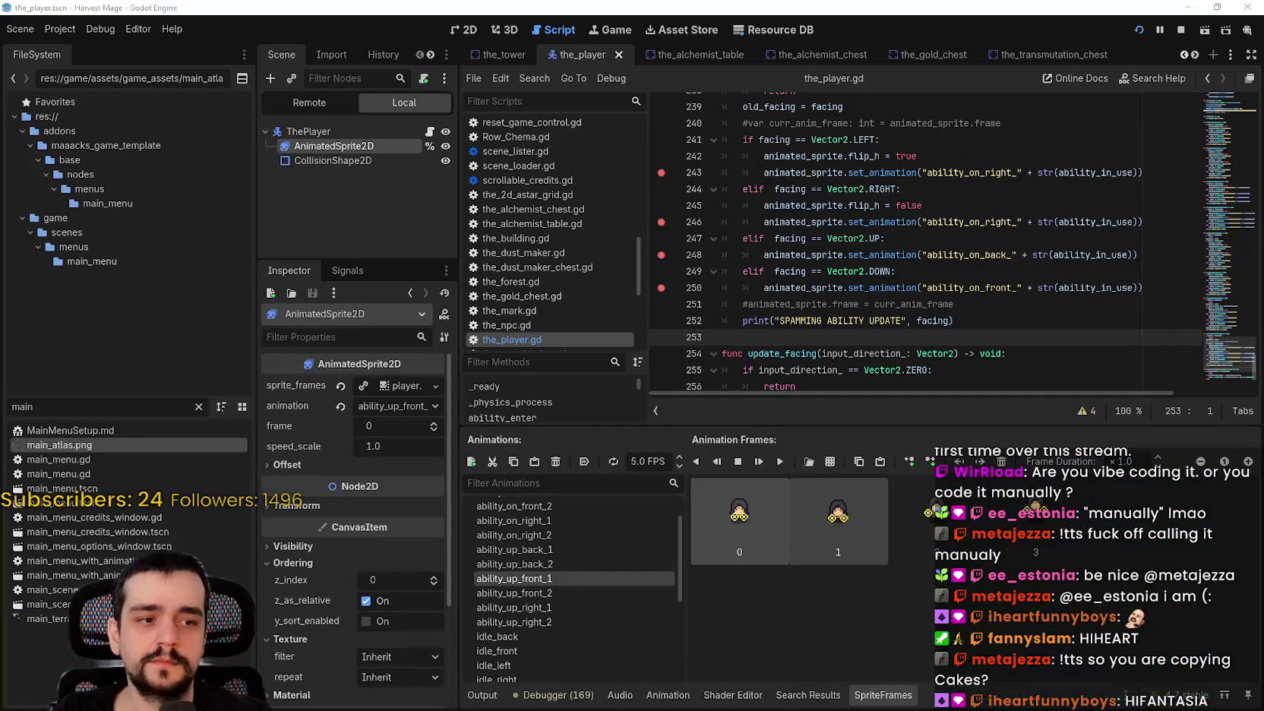
left_click_drag(776, 271, 784, 254)
scroll(785, 254, "up", 2)
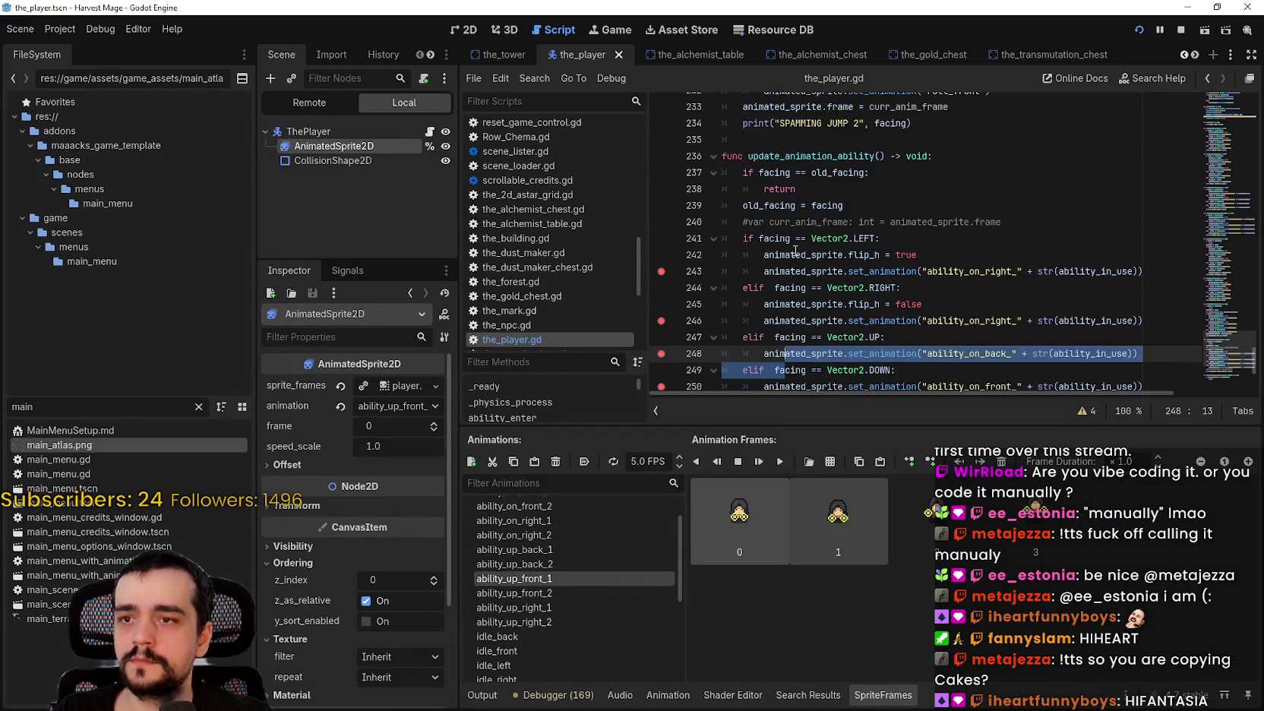
scroll(785, 255, "down", 1)
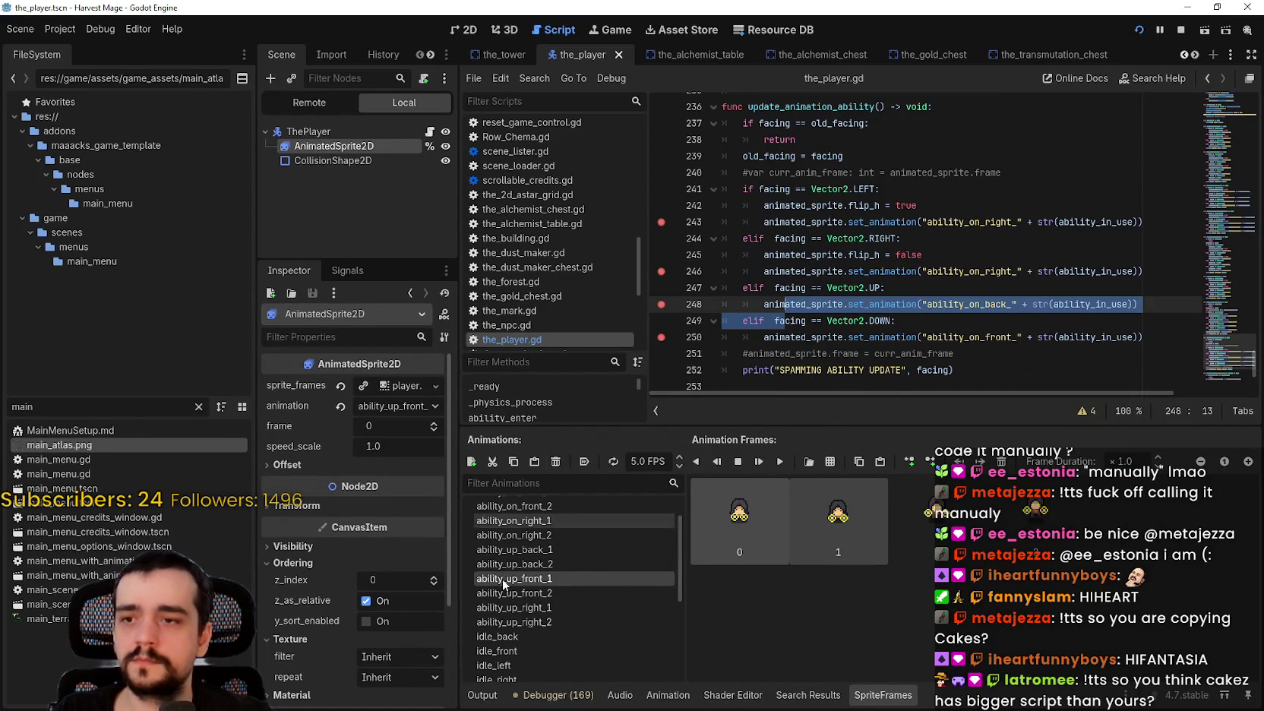
left_click(531, 699)
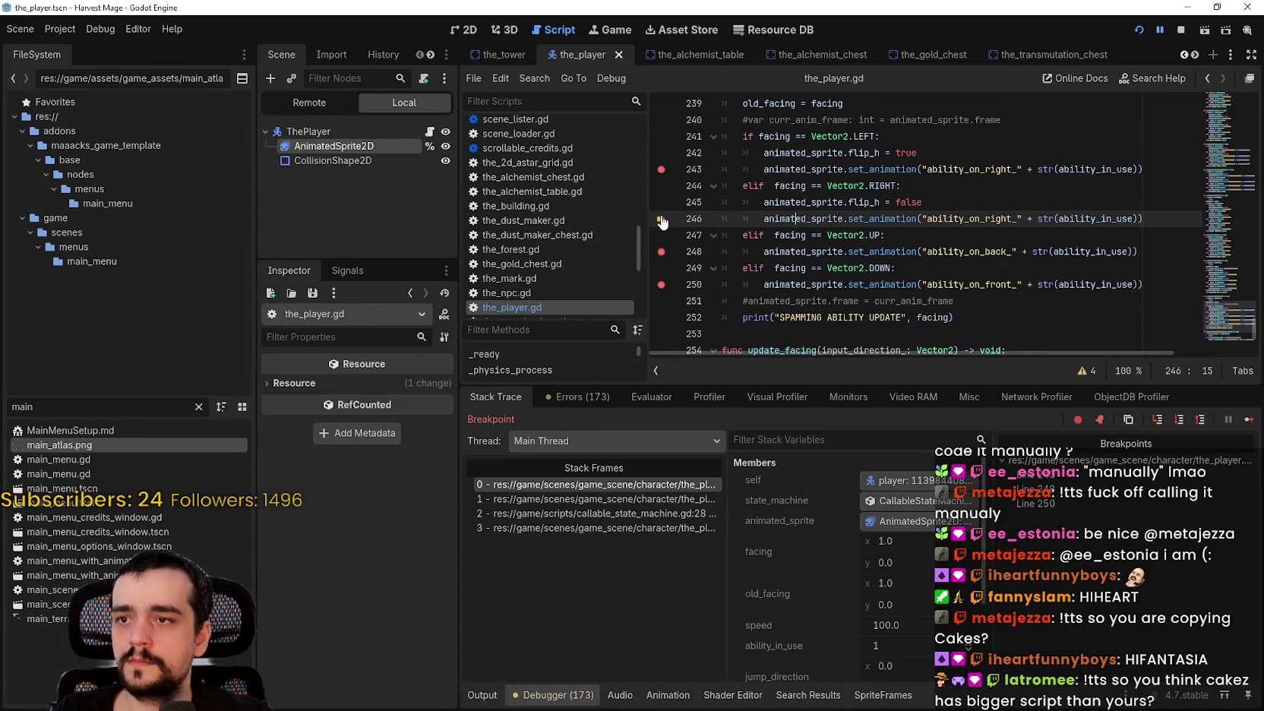
left_click(669, 174)
key("F5")
Walk the player right, left, up the north path and back down, then return to the script.
key("d")
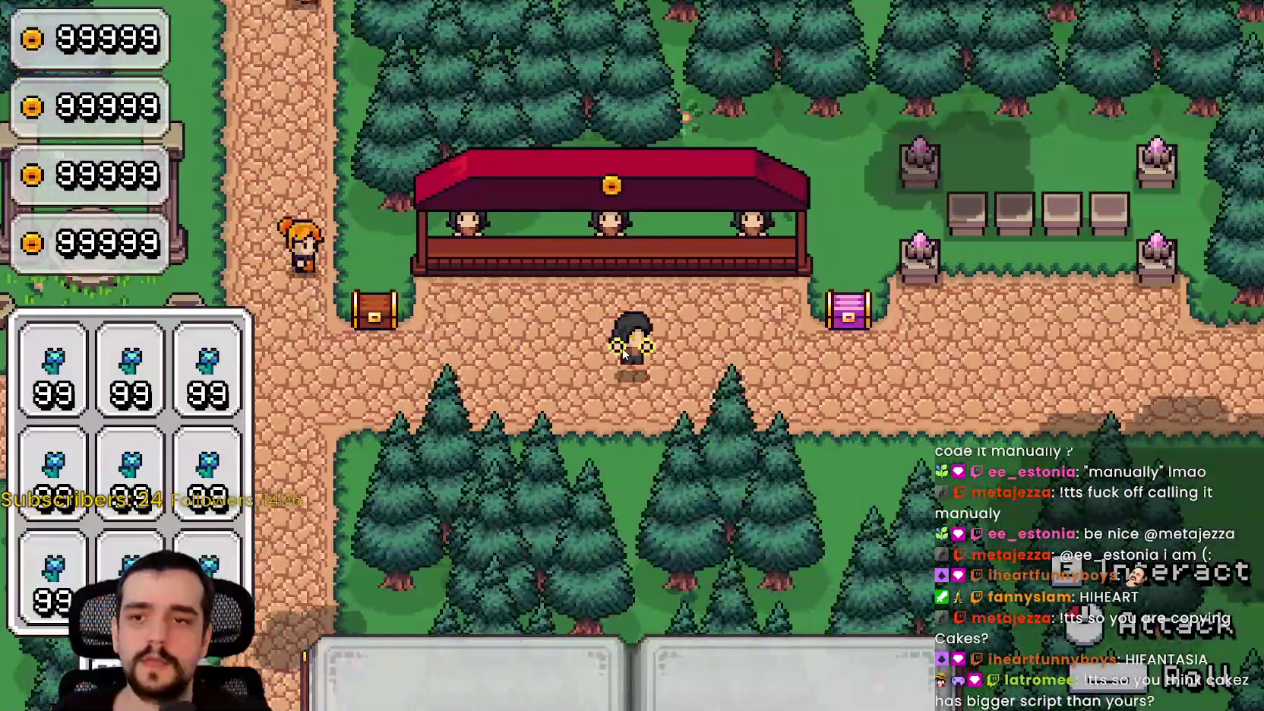
key("a")
key("a")
key("w")
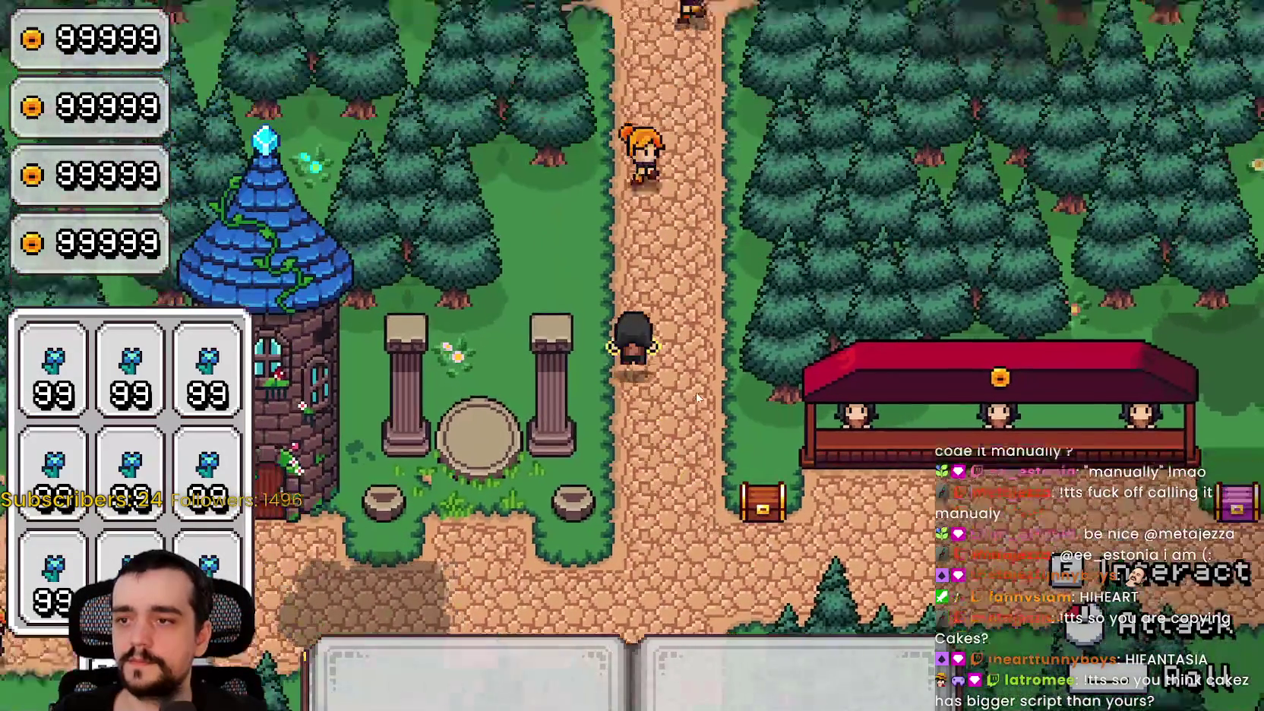
key("d")
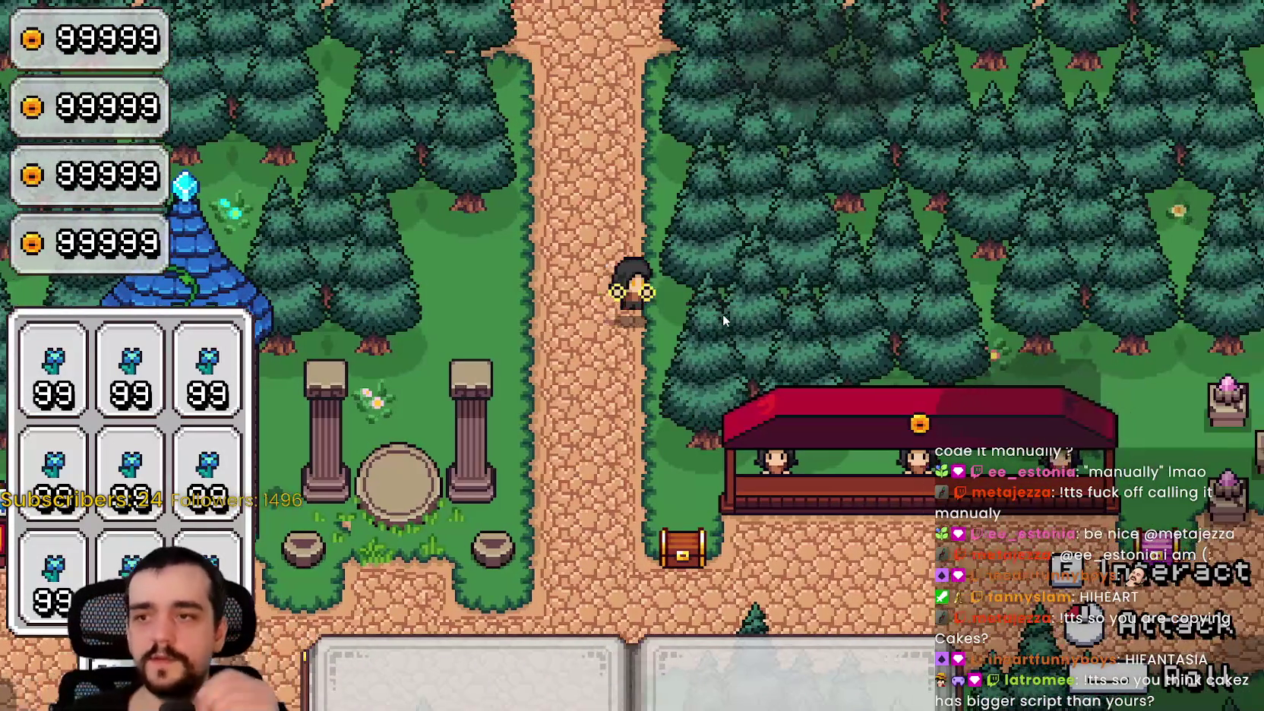
key("a")
key("s")
key("s")
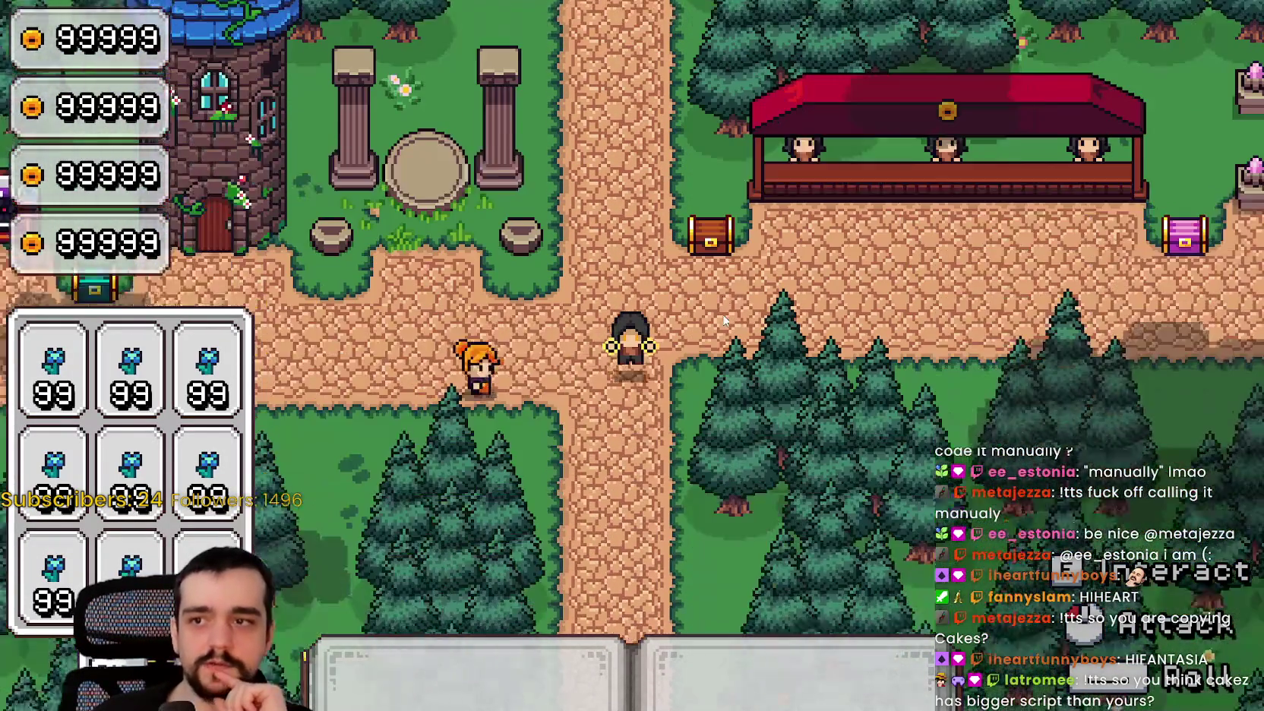
key("d")
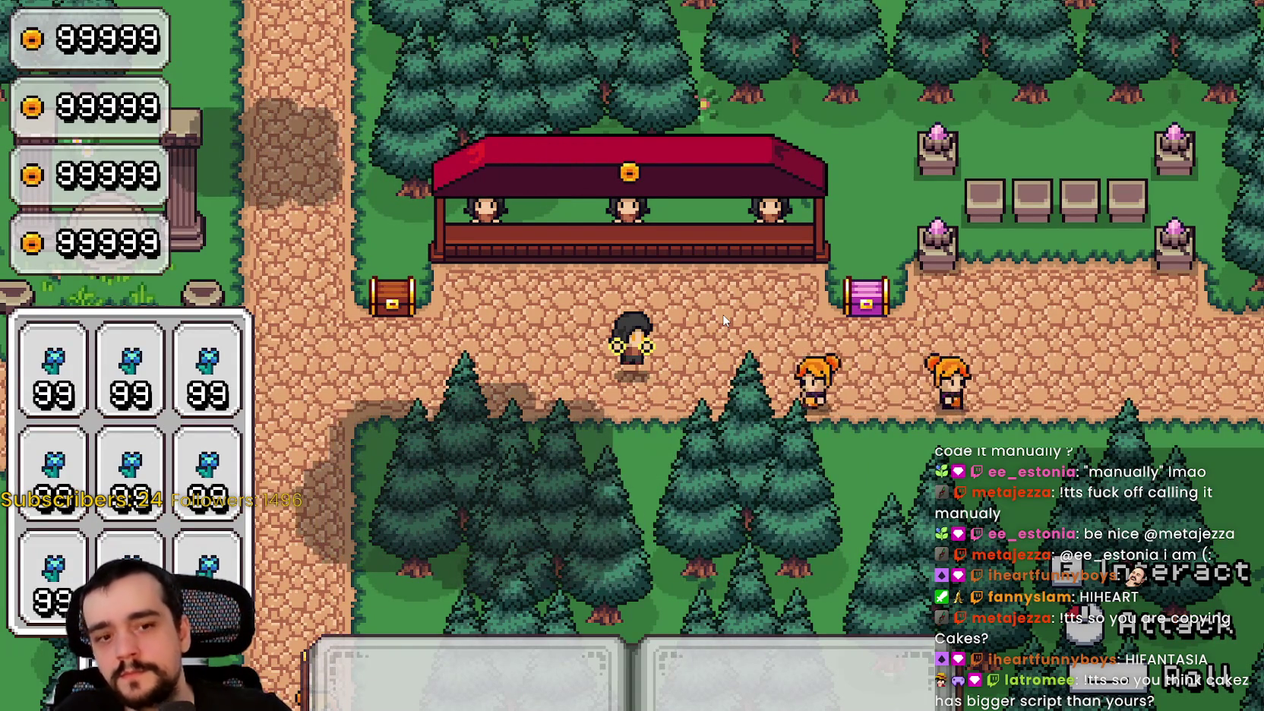
key("alt+Tab")
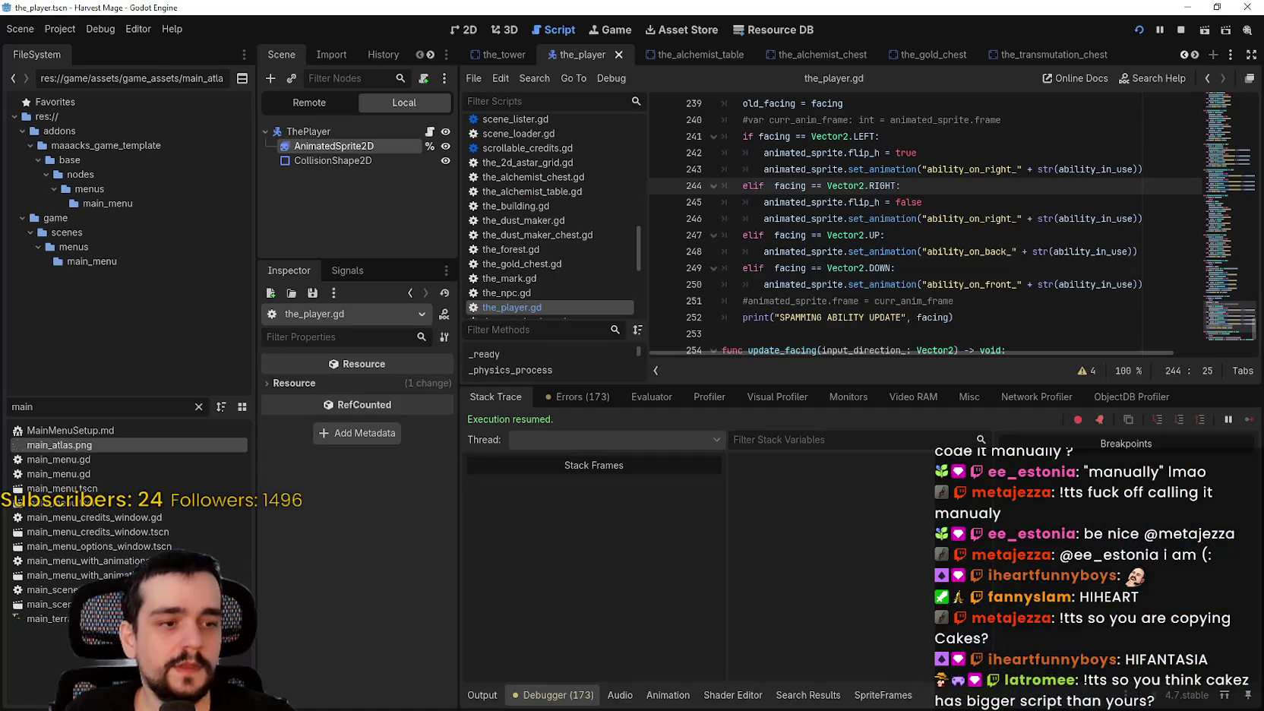
Select AnimatedSprite2D and view ability_on_front_2, then ability_on_front_1 in SpriteFrames.
left_click_drag(871, 301, 871, 287)
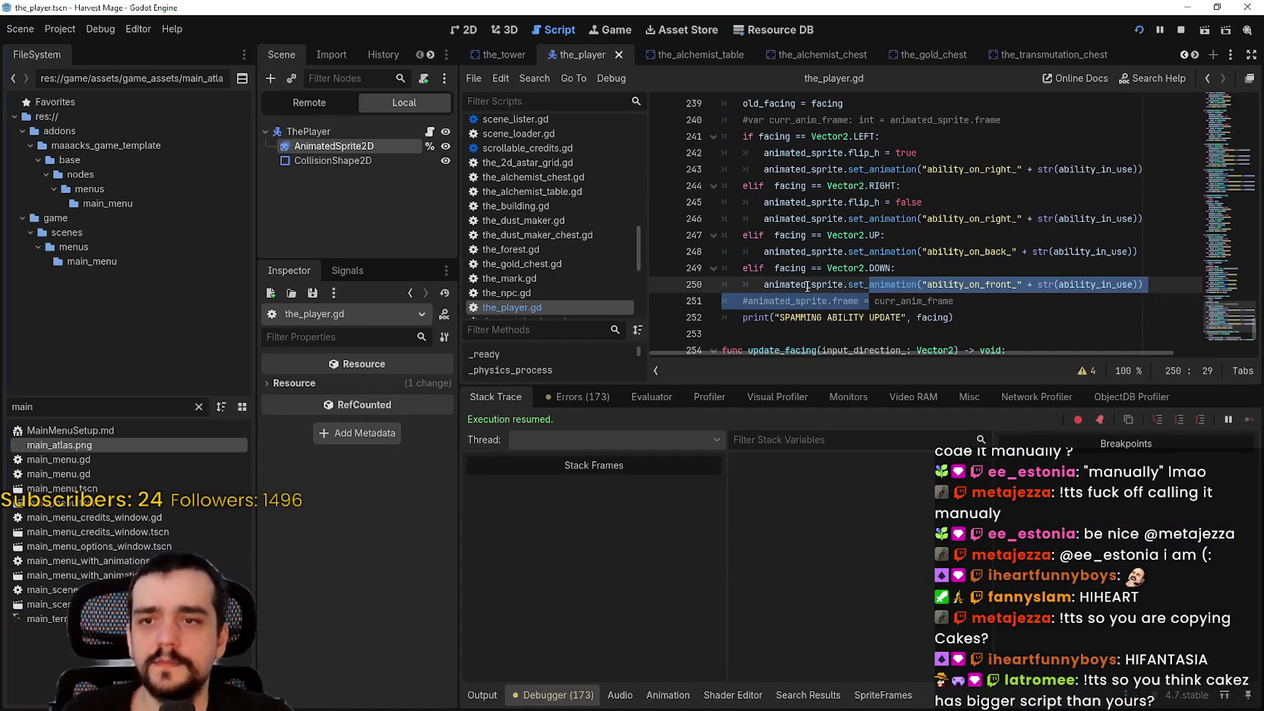
left_click(345, 146)
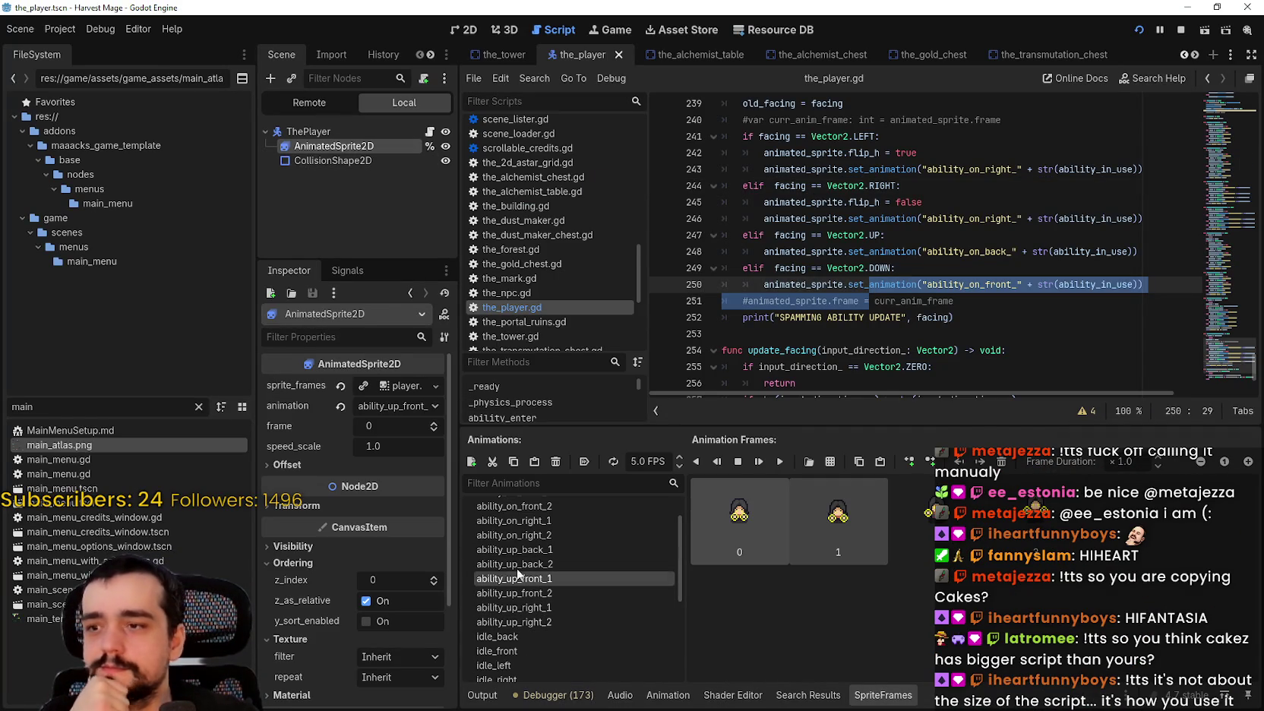
scroll(547, 545, "up", 1)
left_click(559, 530)
scroll(557, 540, "up", 1)
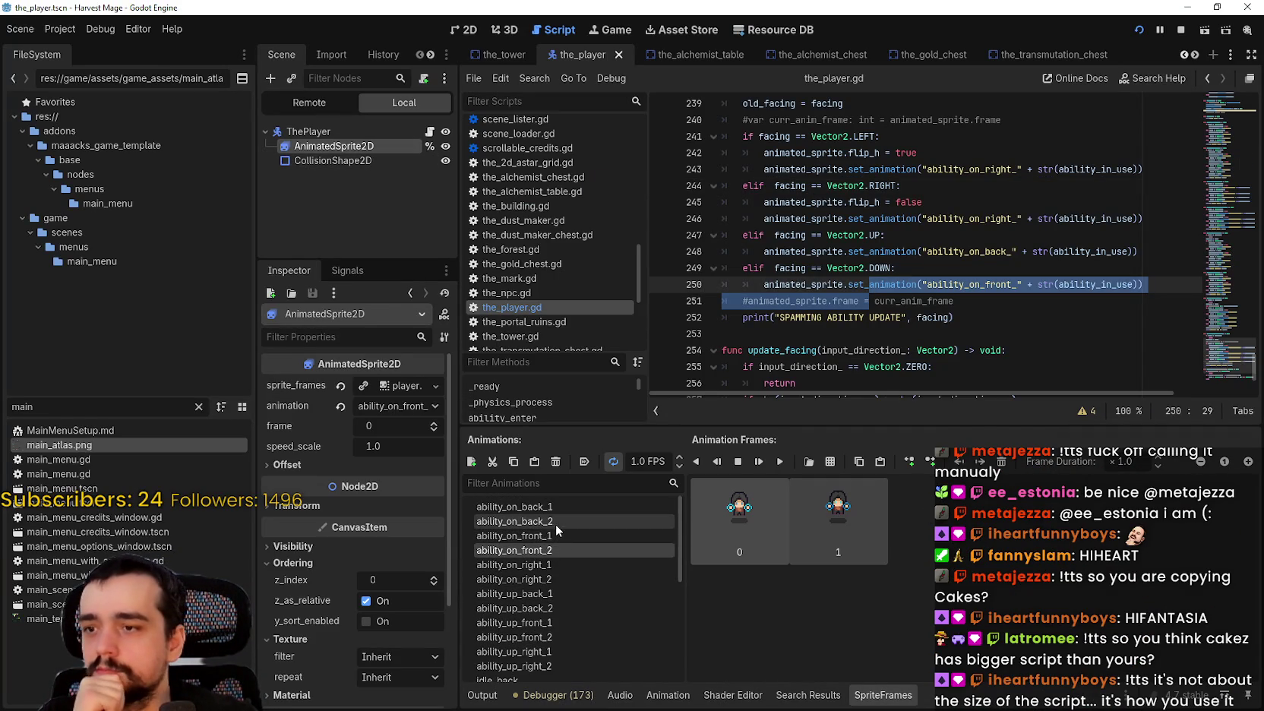
left_click(560, 536)
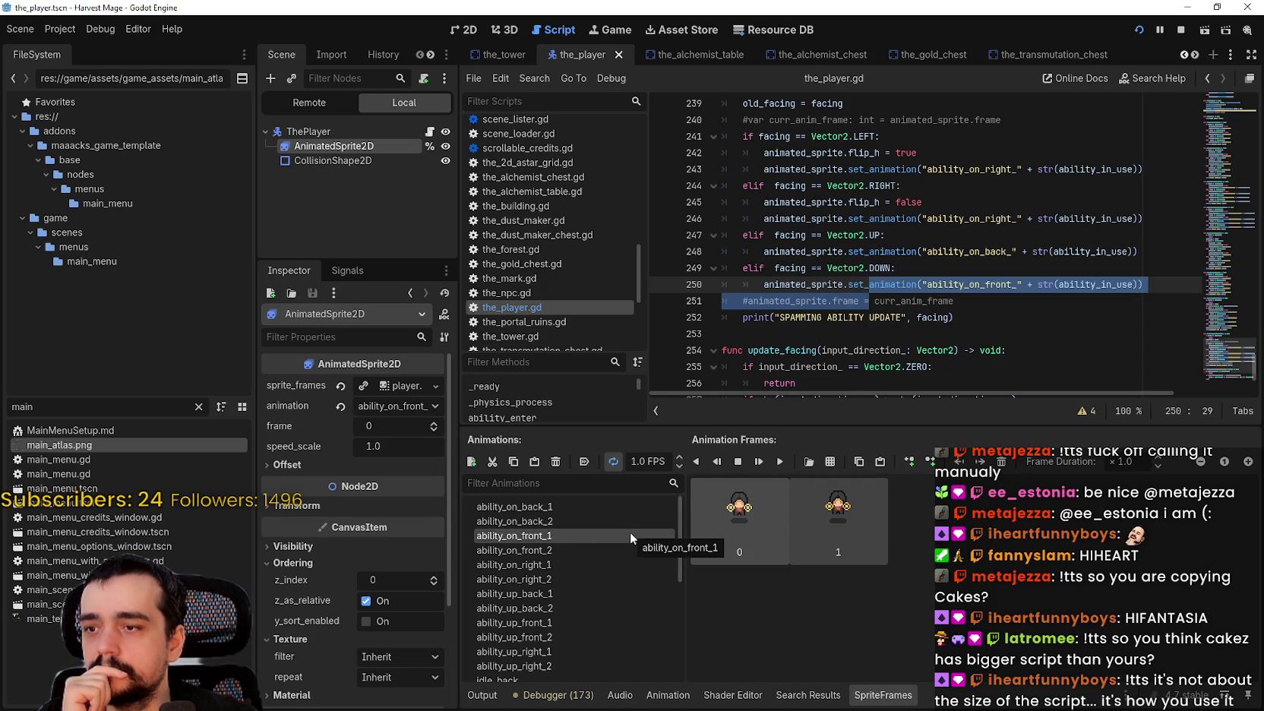
Switch to the 2D view, stop the running game with F8, and play the ability_on_front_1 preview.
left_click(470, 31)
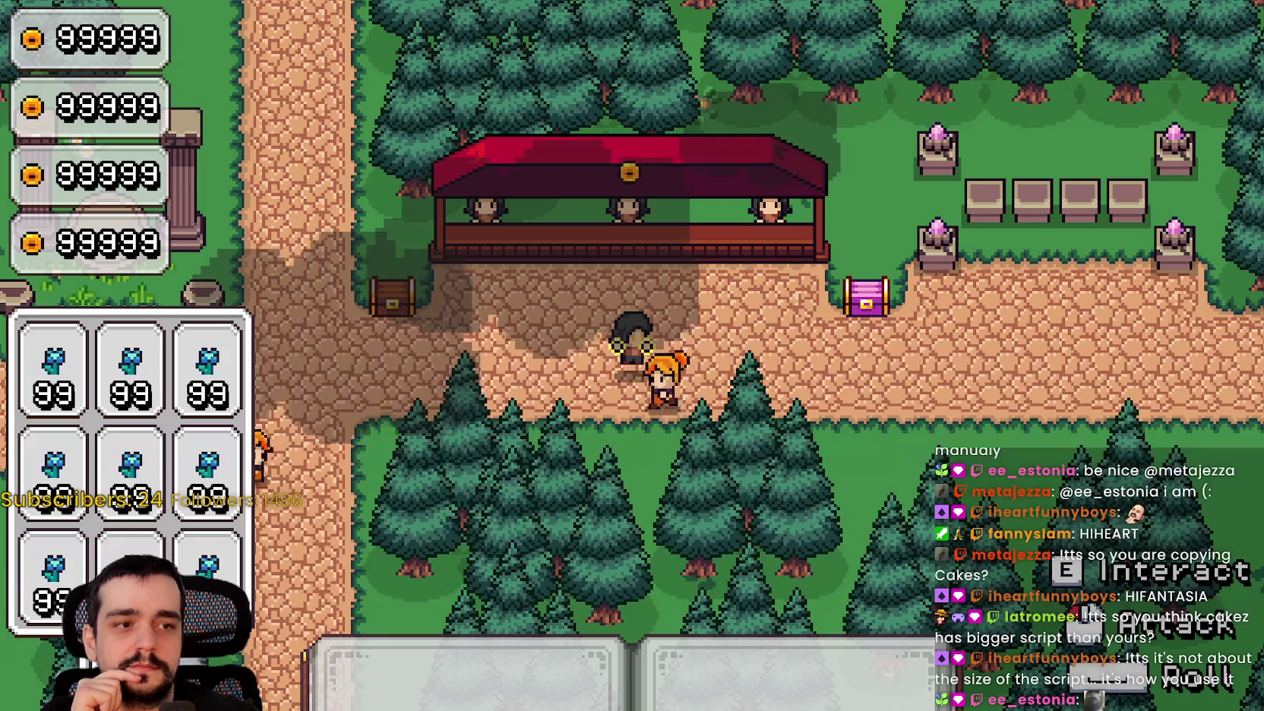
key("a")
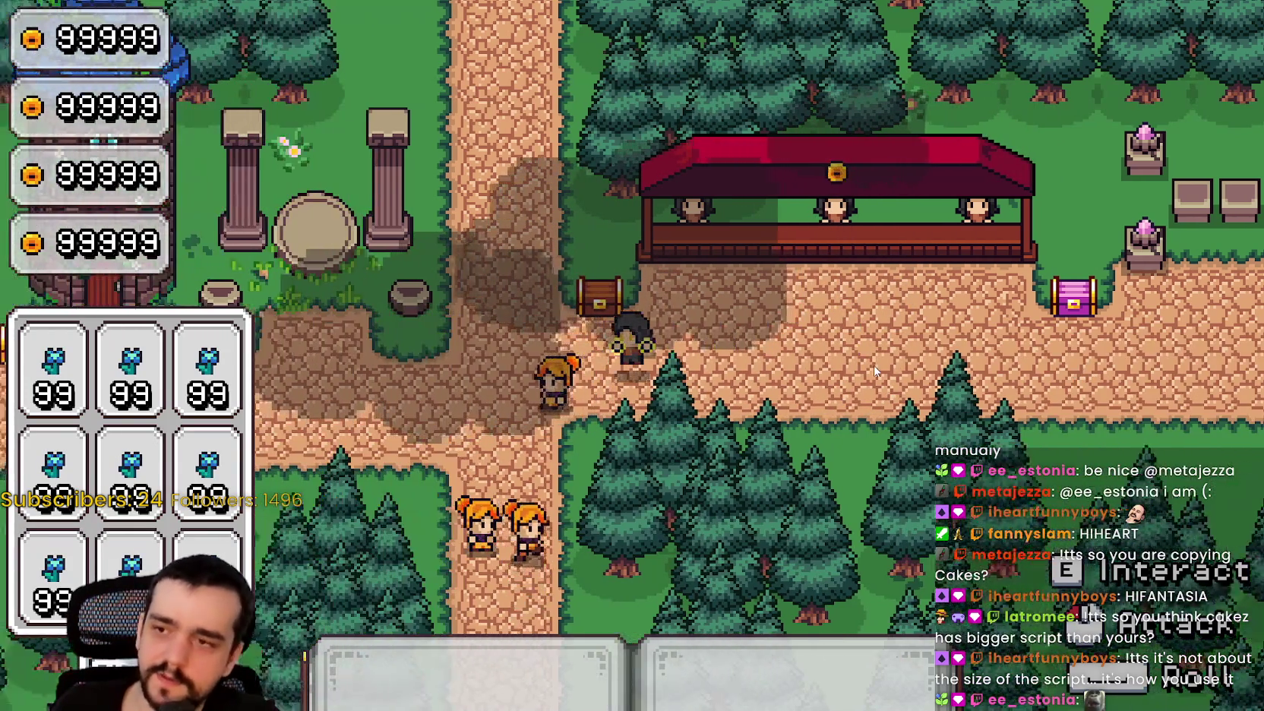
key("w")
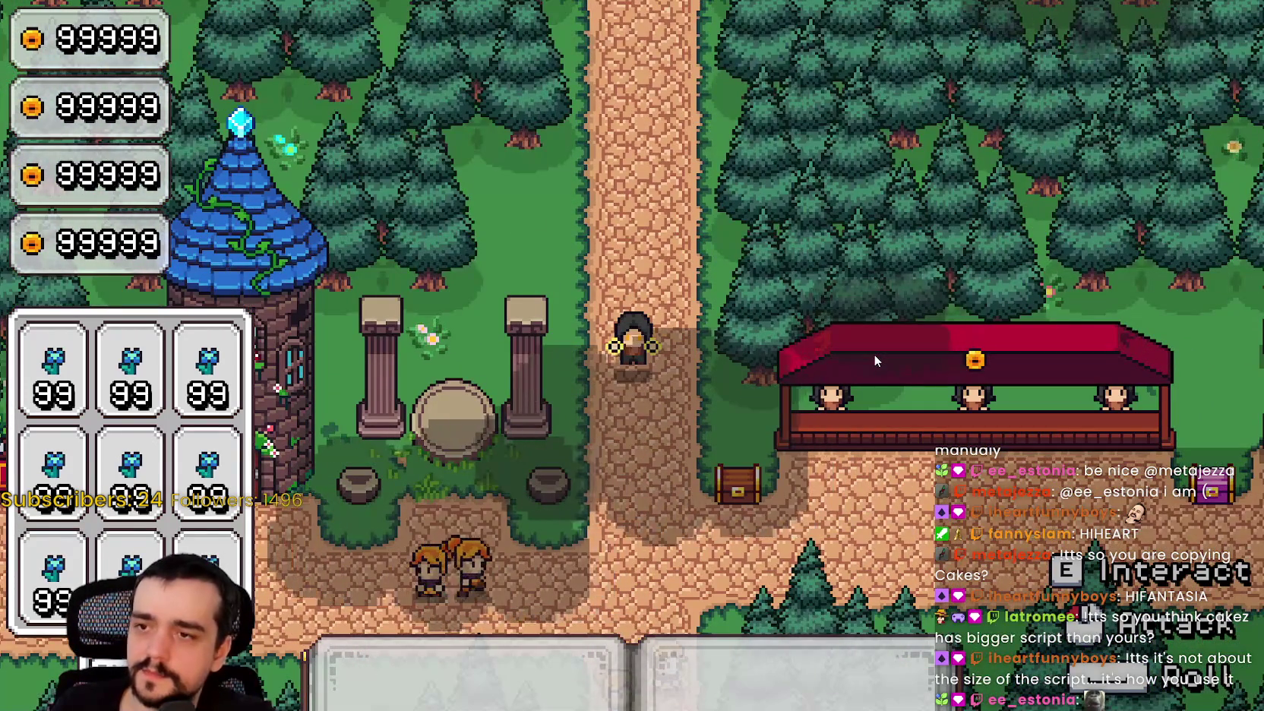
key("F8")
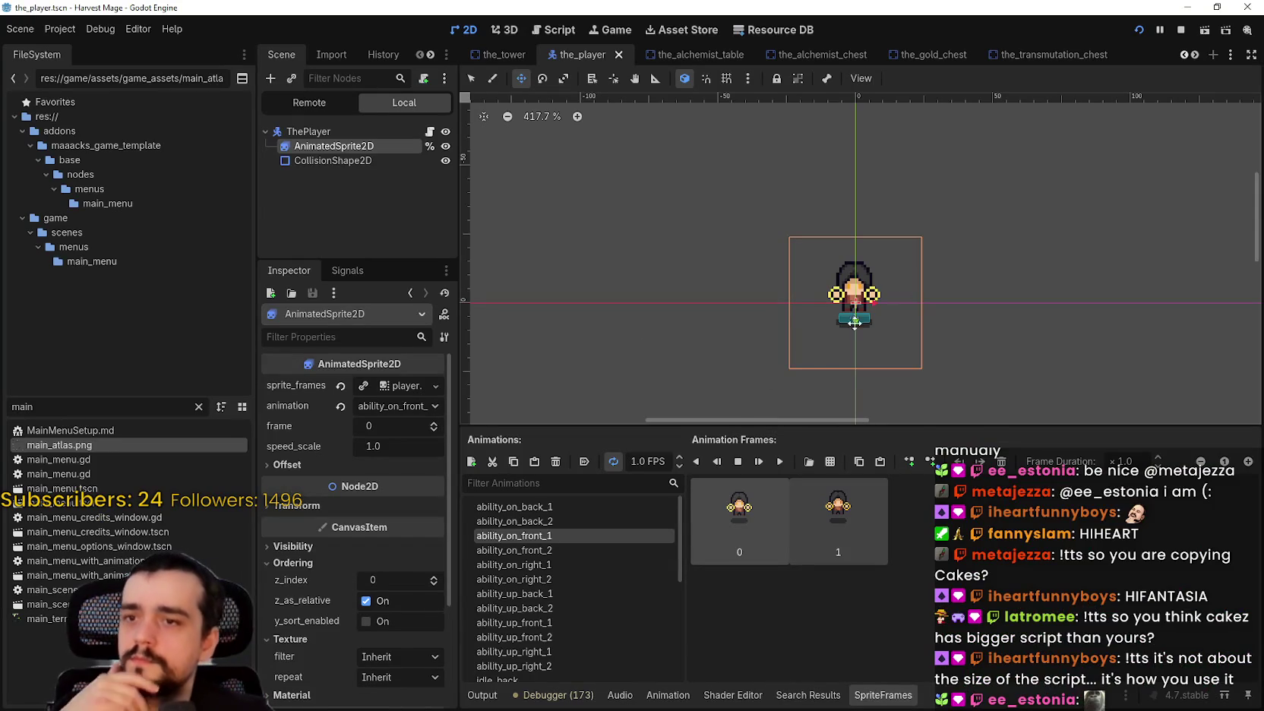
left_click(779, 461)
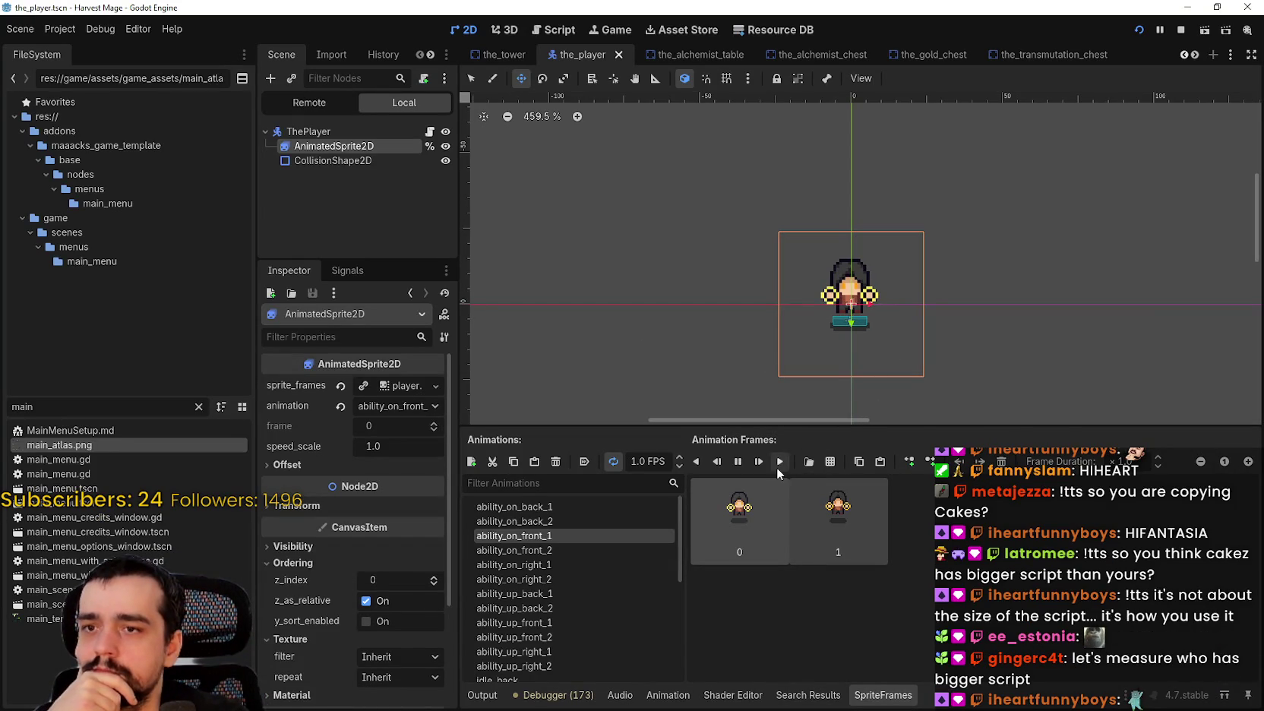
scroll(896, 304, "up", 2)
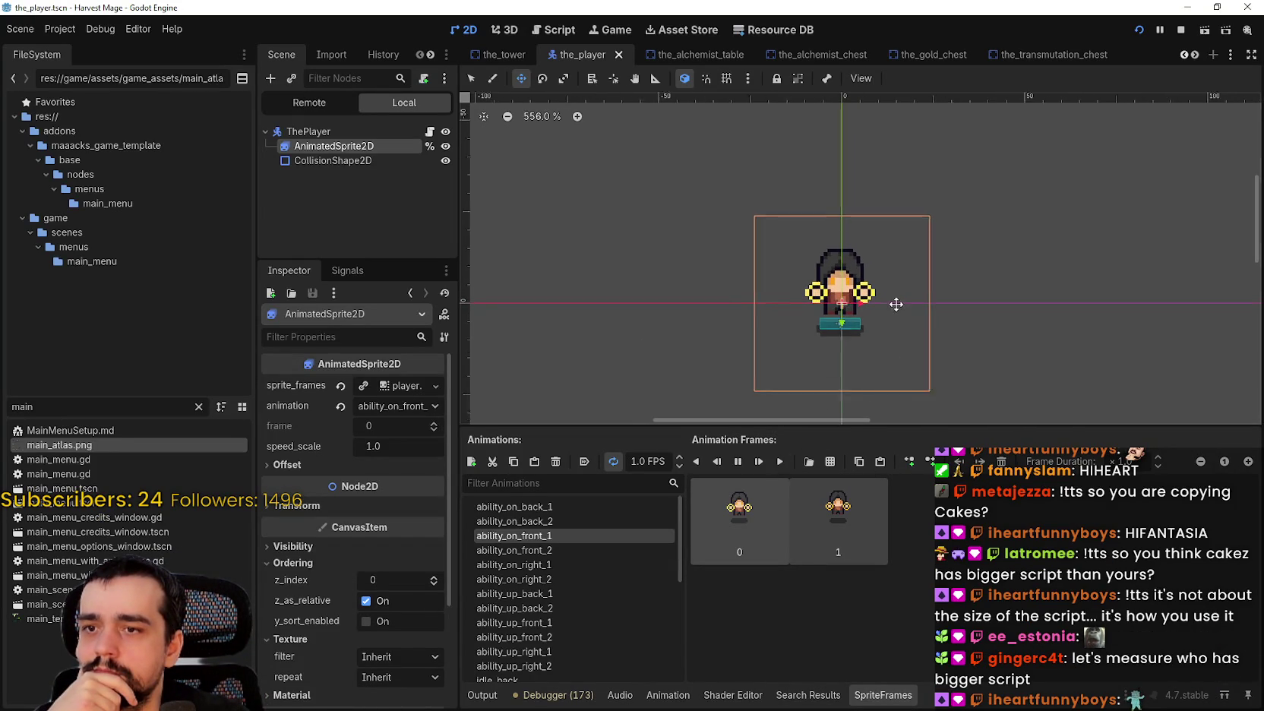
scroll(896, 304, "up", 1)
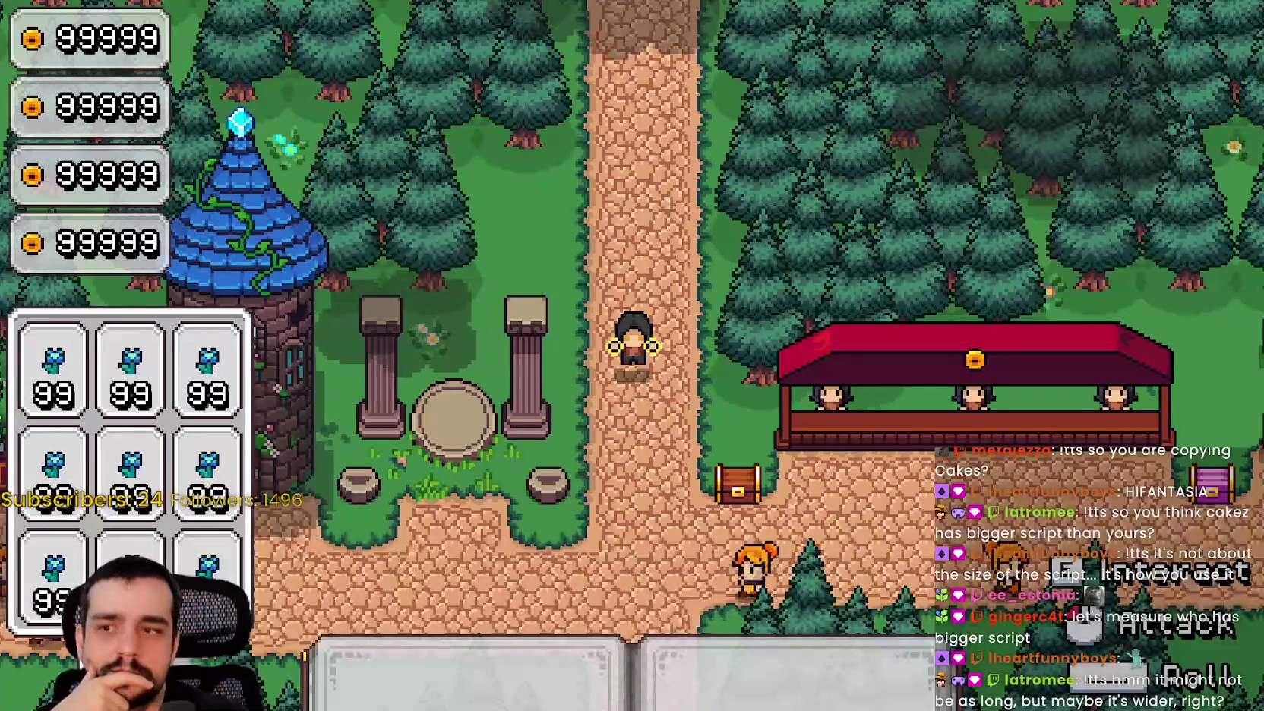
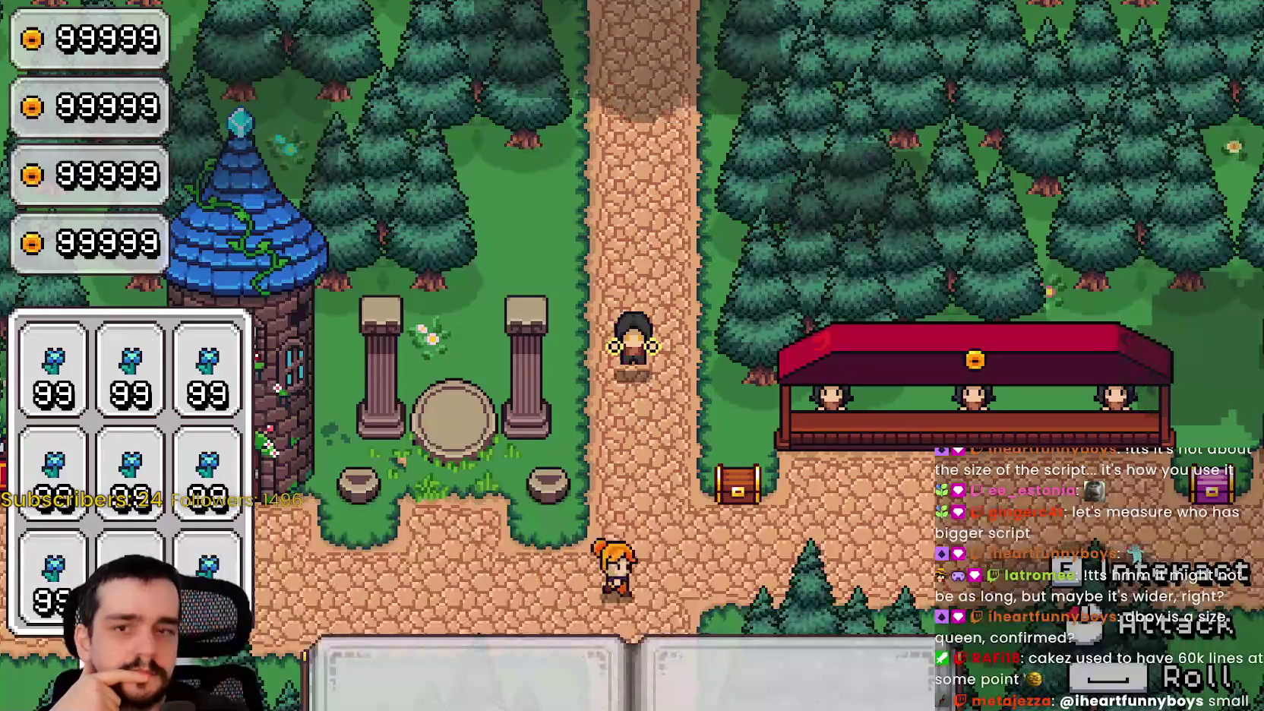
Leave the running game and open ThePlayer's attached script in the editor.
key("d")
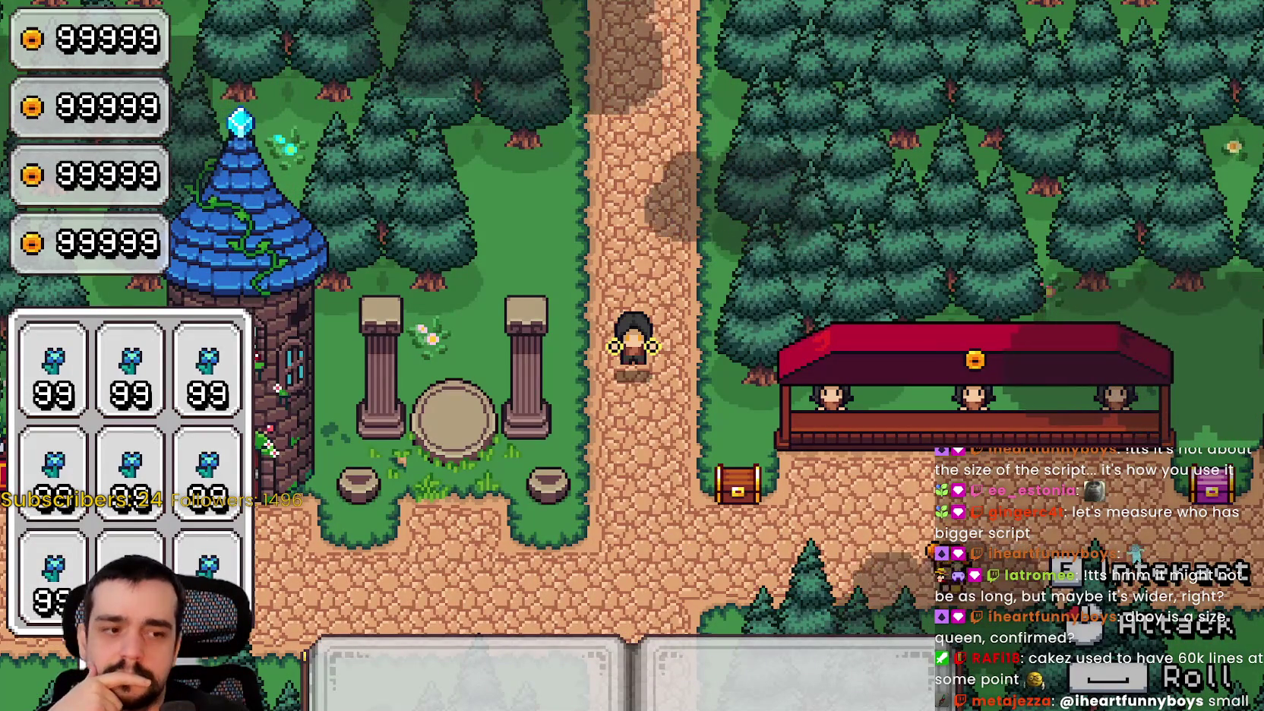
key("alt+Tab")
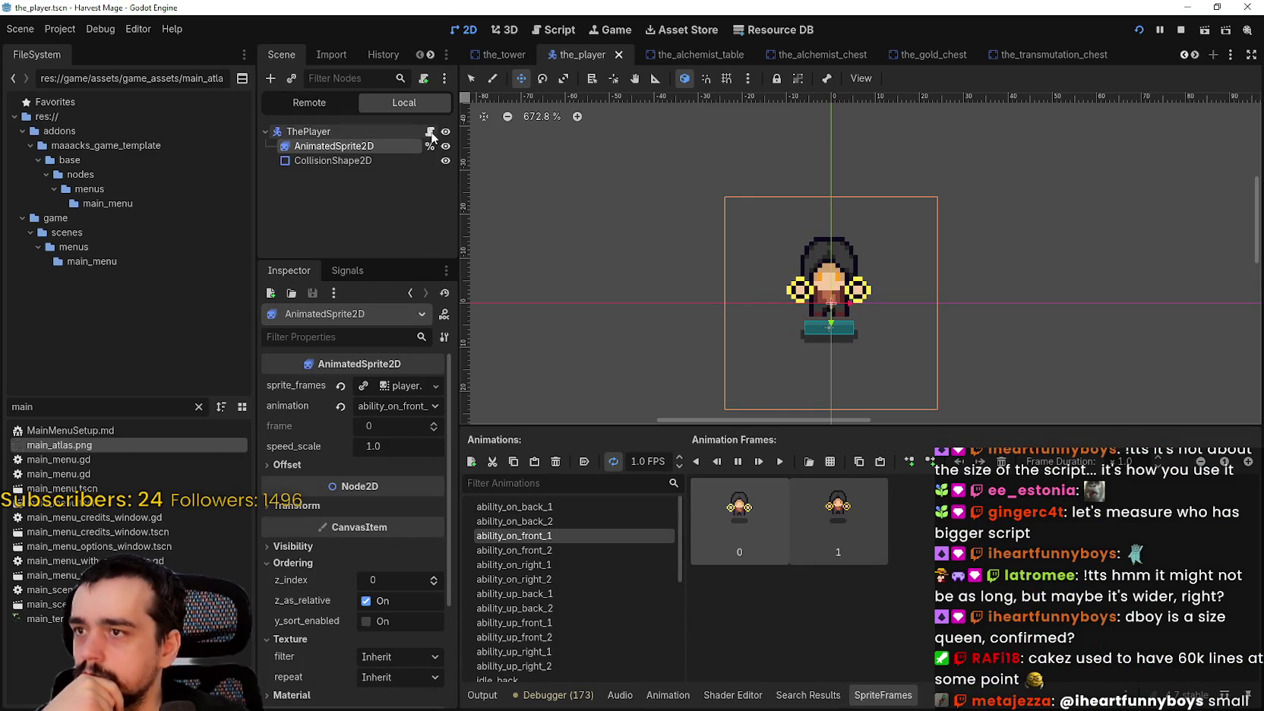
left_click(431, 133)
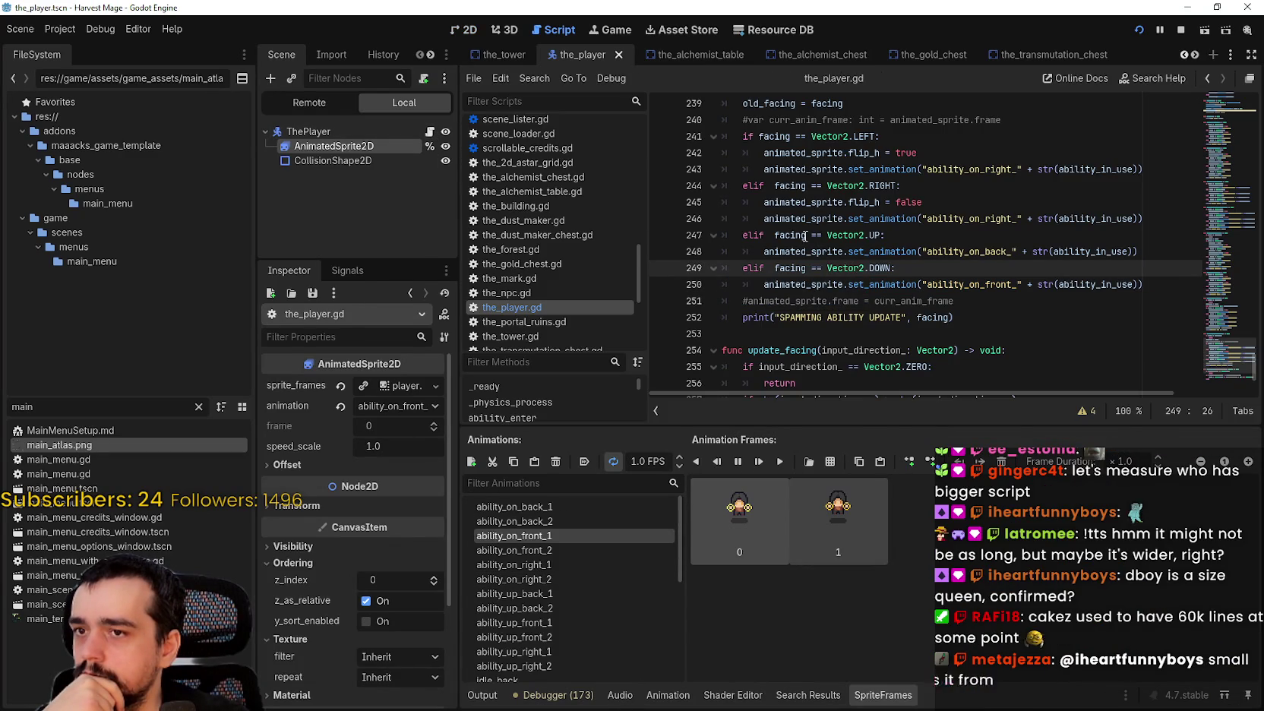
Inspect the curr_anim_frame, animated_sprite.frame and ability_on_front_ lines in update_animation_ability.
mouse_move(789, 234)
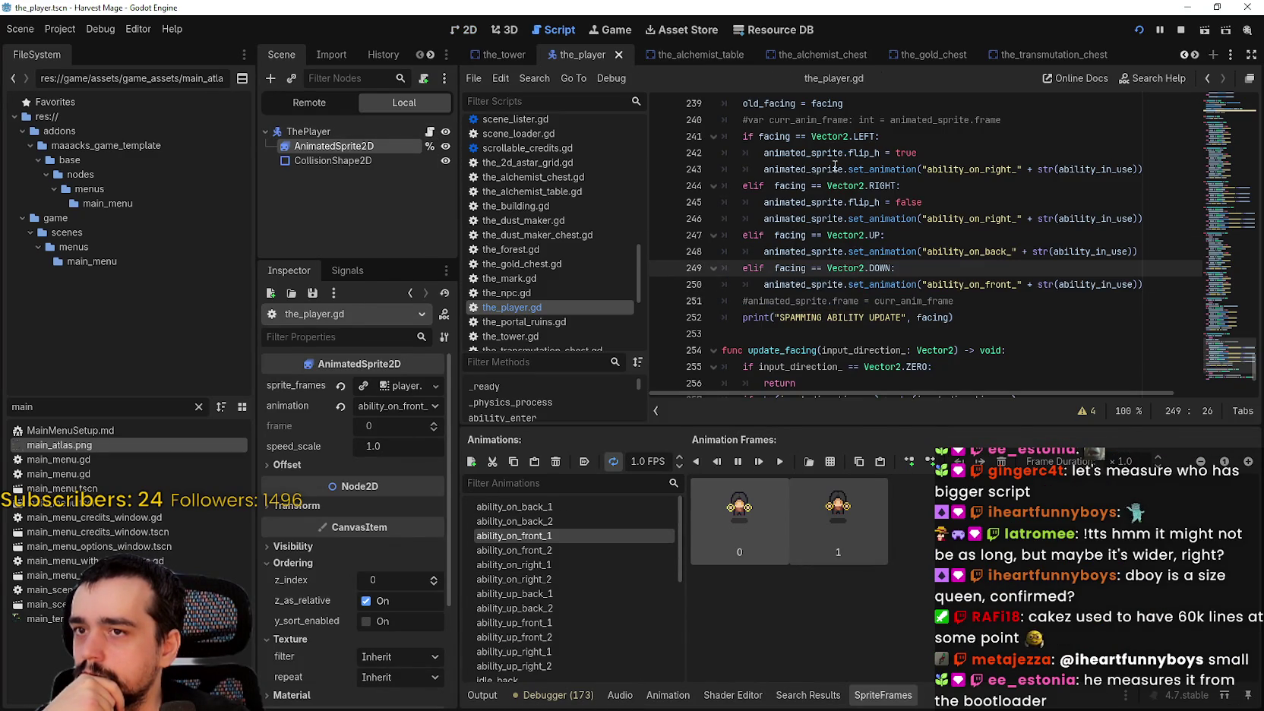
scroll(792, 157, "up", 1)
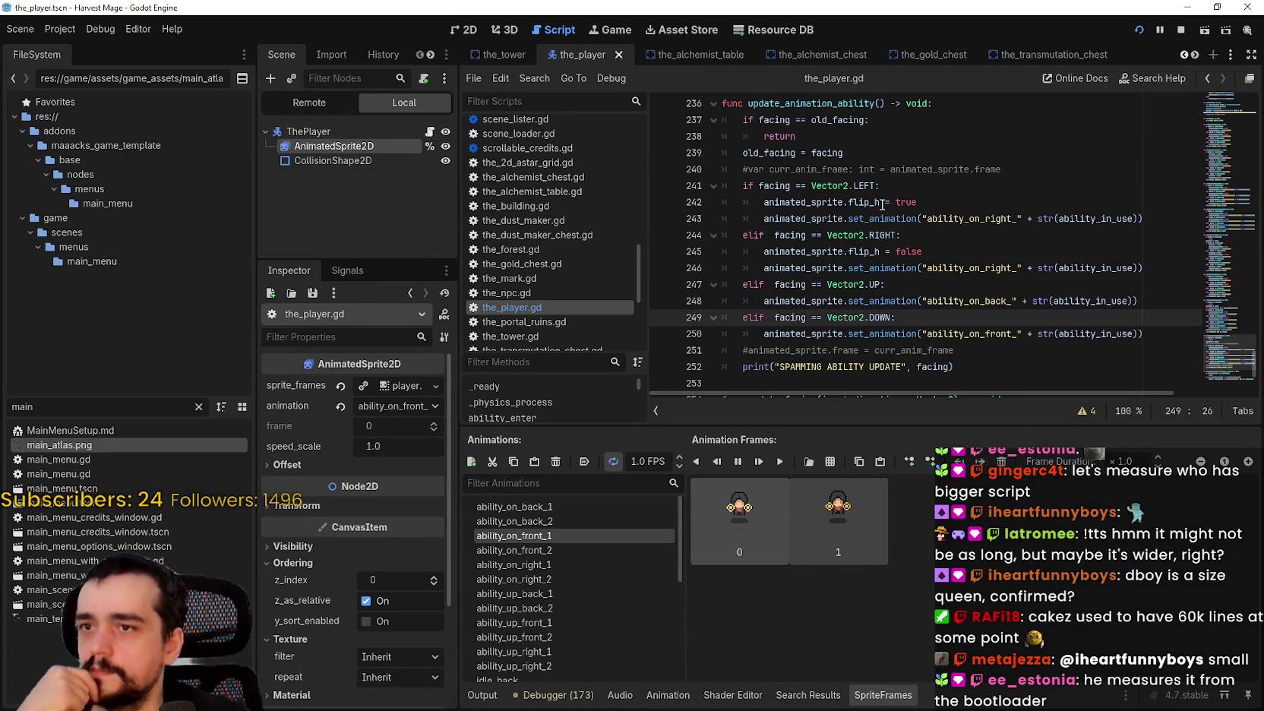
double_click(805, 167)
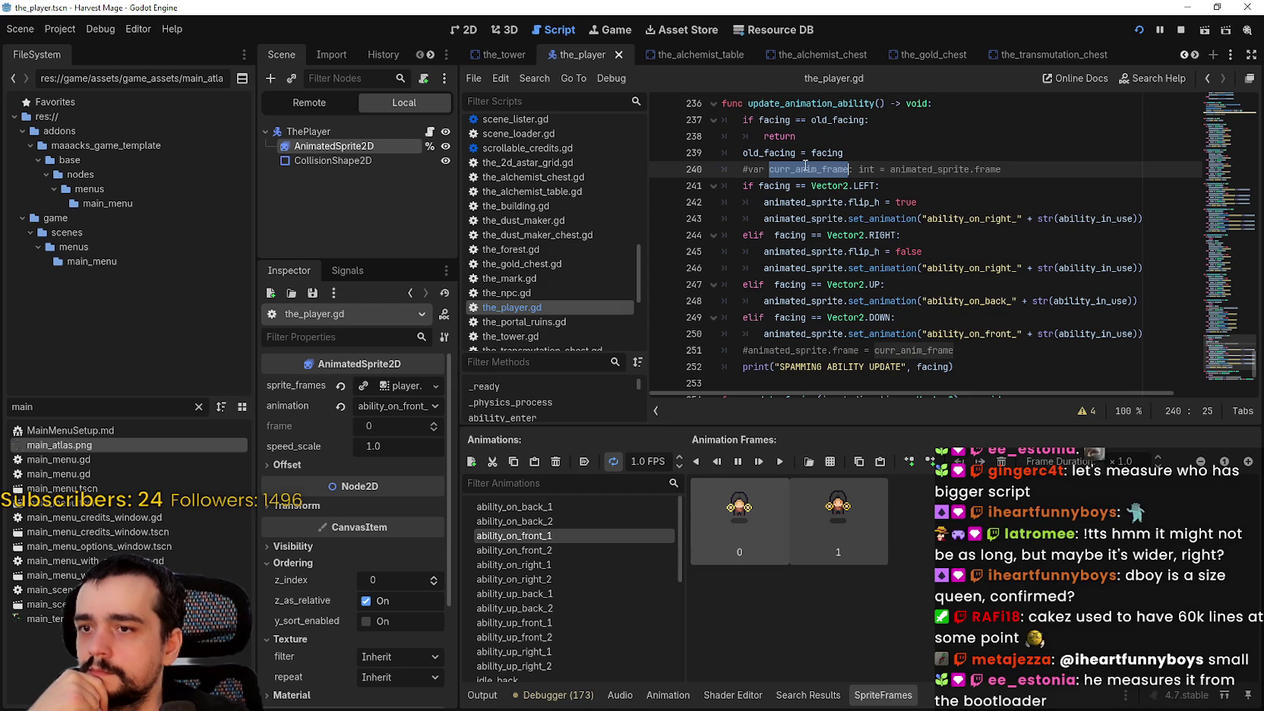
left_click_drag(748, 350, 857, 350)
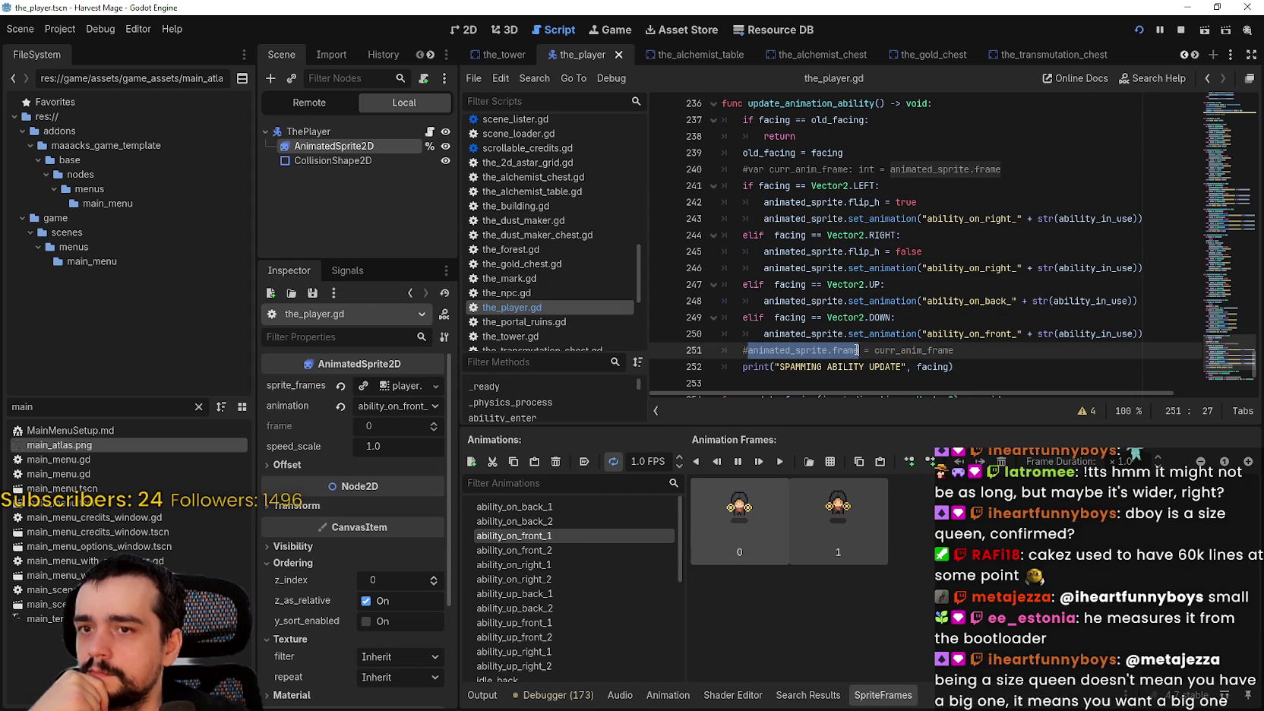
double_click(941, 268)
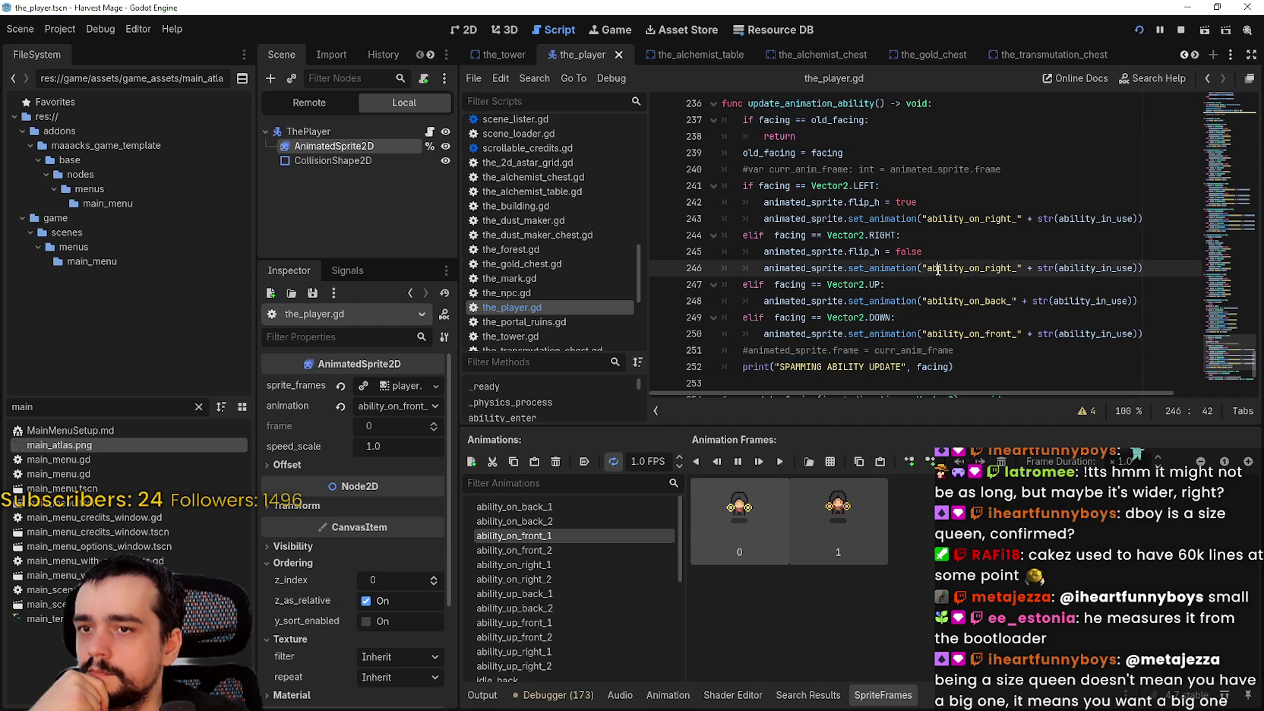
double_click(968, 334)
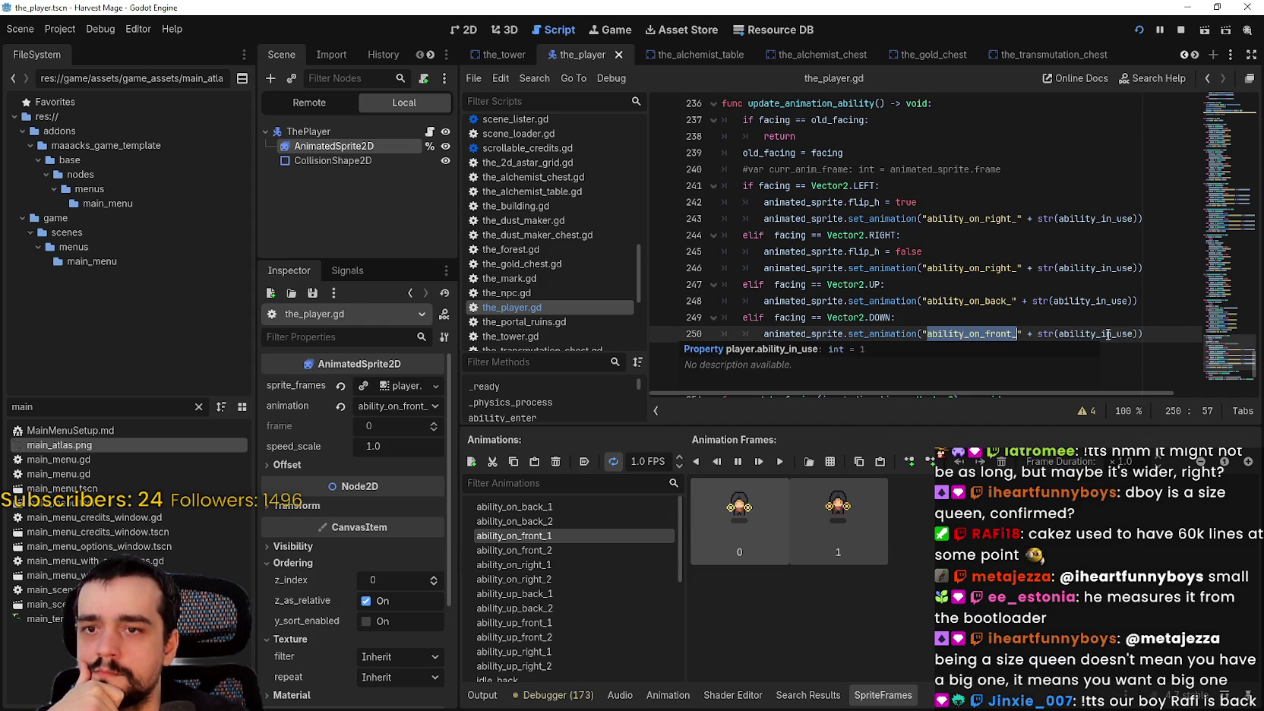
left_click(1009, 301)
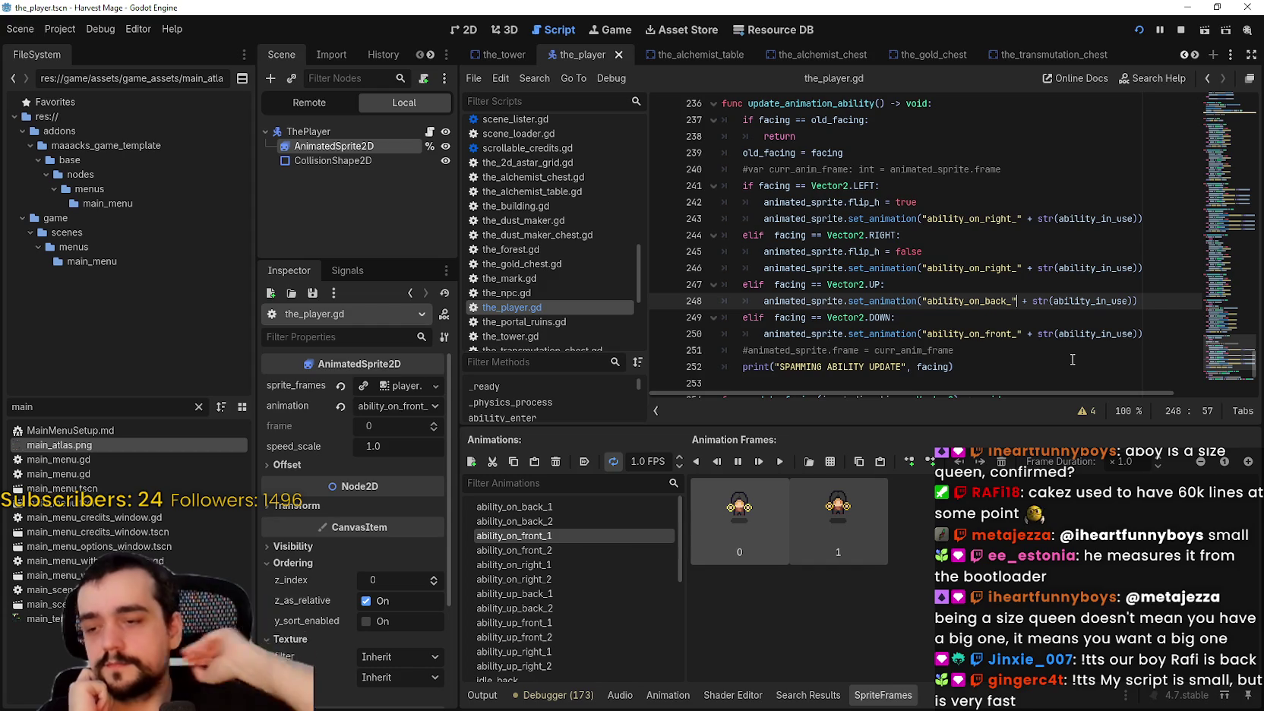
Review the facing checks from line 238 down to ability_on_front_ on line 250.
scroll(637, 624, "down", 5)
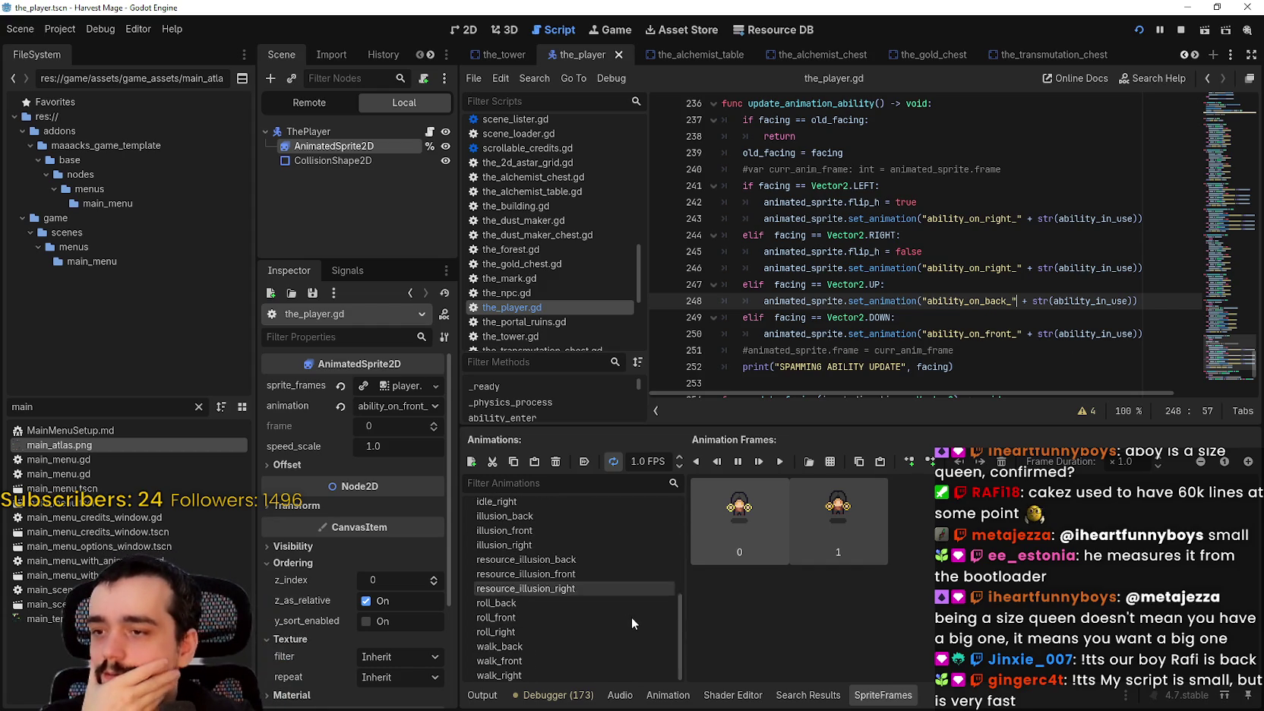
scroll(628, 628, "up", 5)
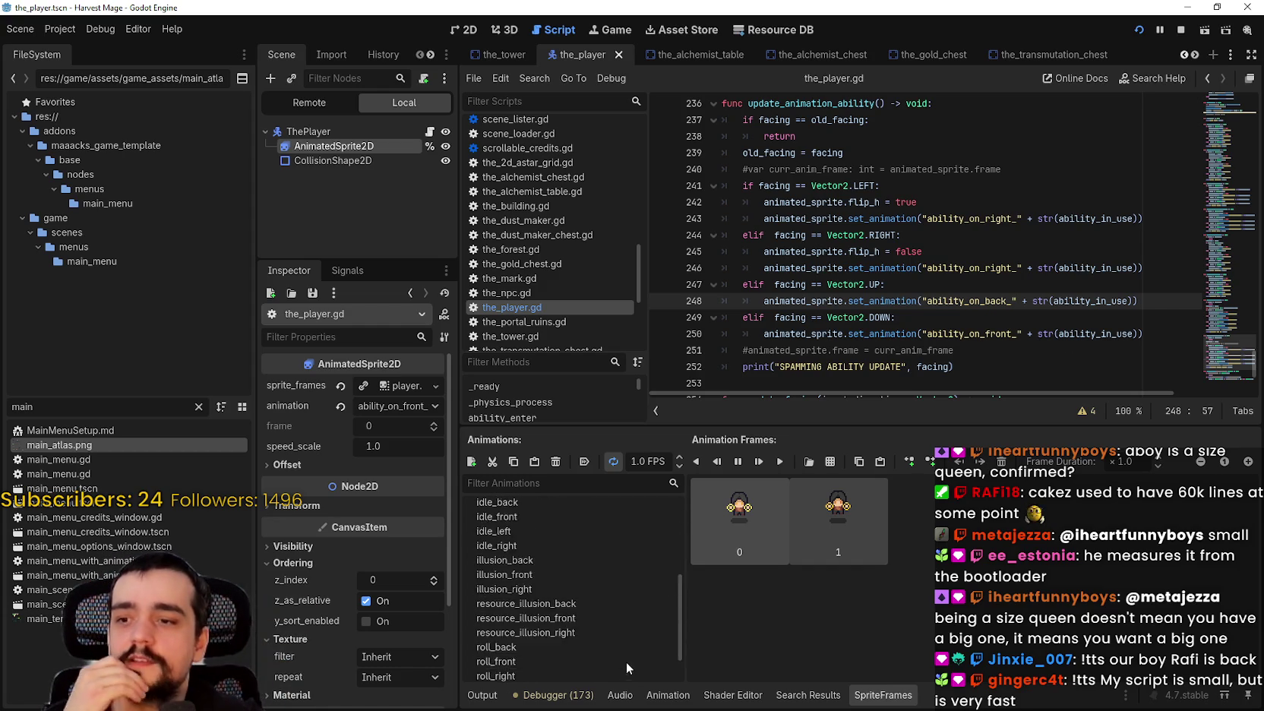
scroll(610, 645, "up", 2)
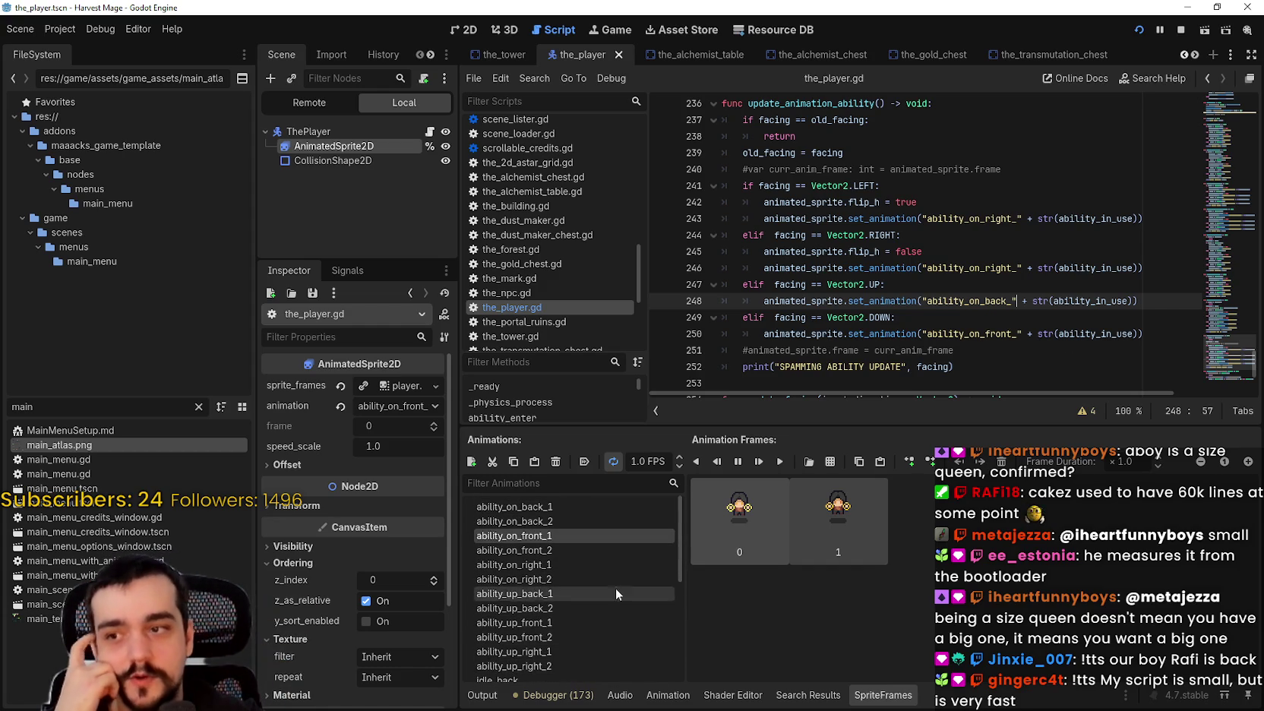
scroll(1018, 154, "up", 3)
left_click(931, 316)
scroll(930, 306, "down", 1)
key("Up")
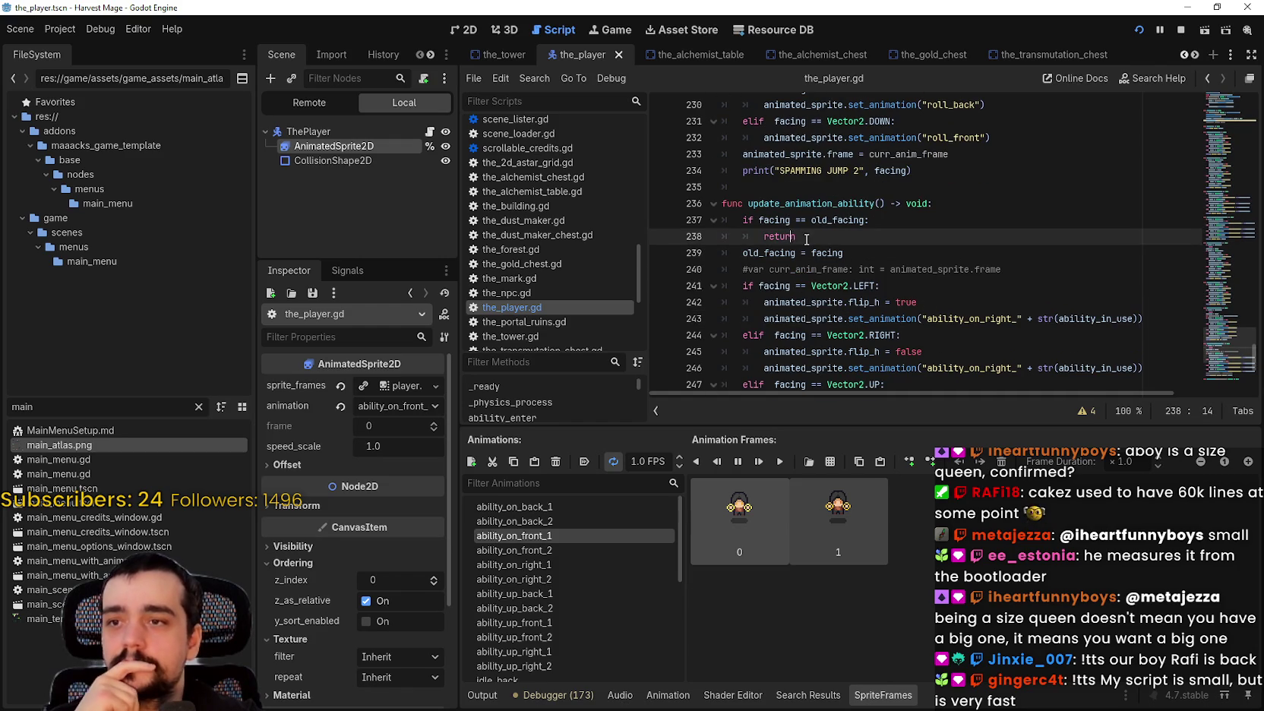
scroll(797, 239, "down", 2)
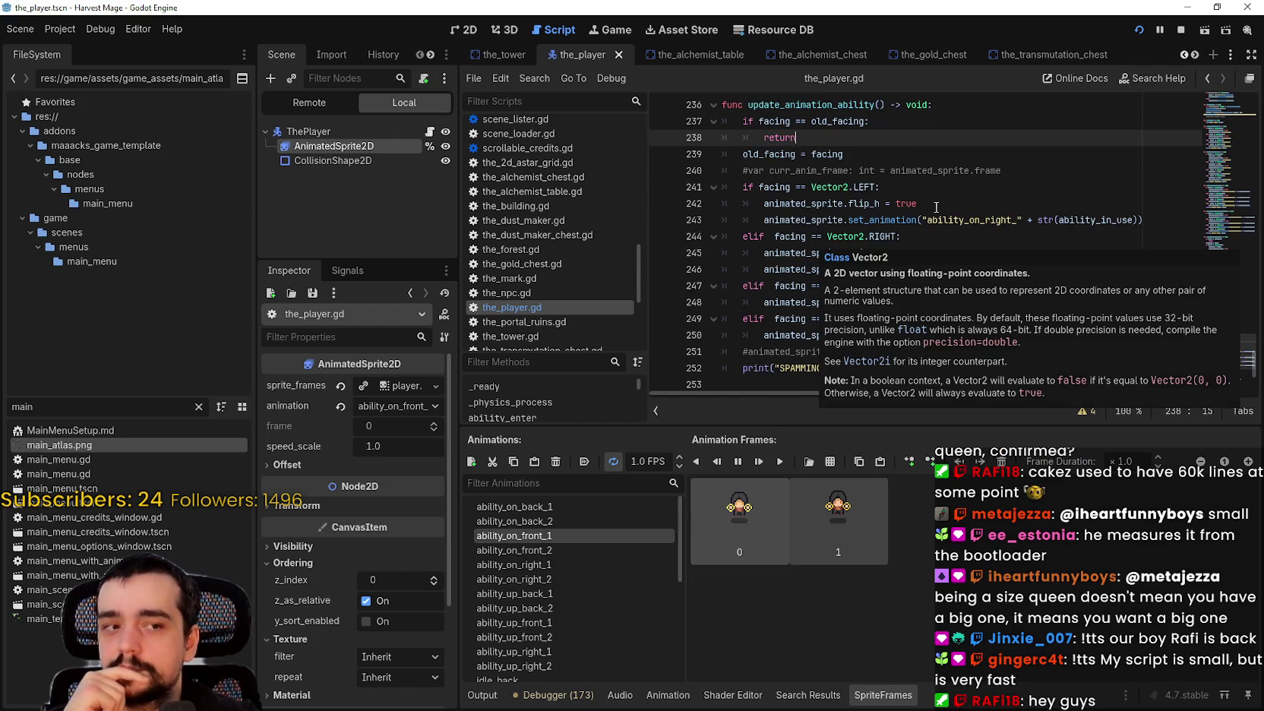
left_click(940, 237)
left_click(958, 290)
left_click(982, 321)
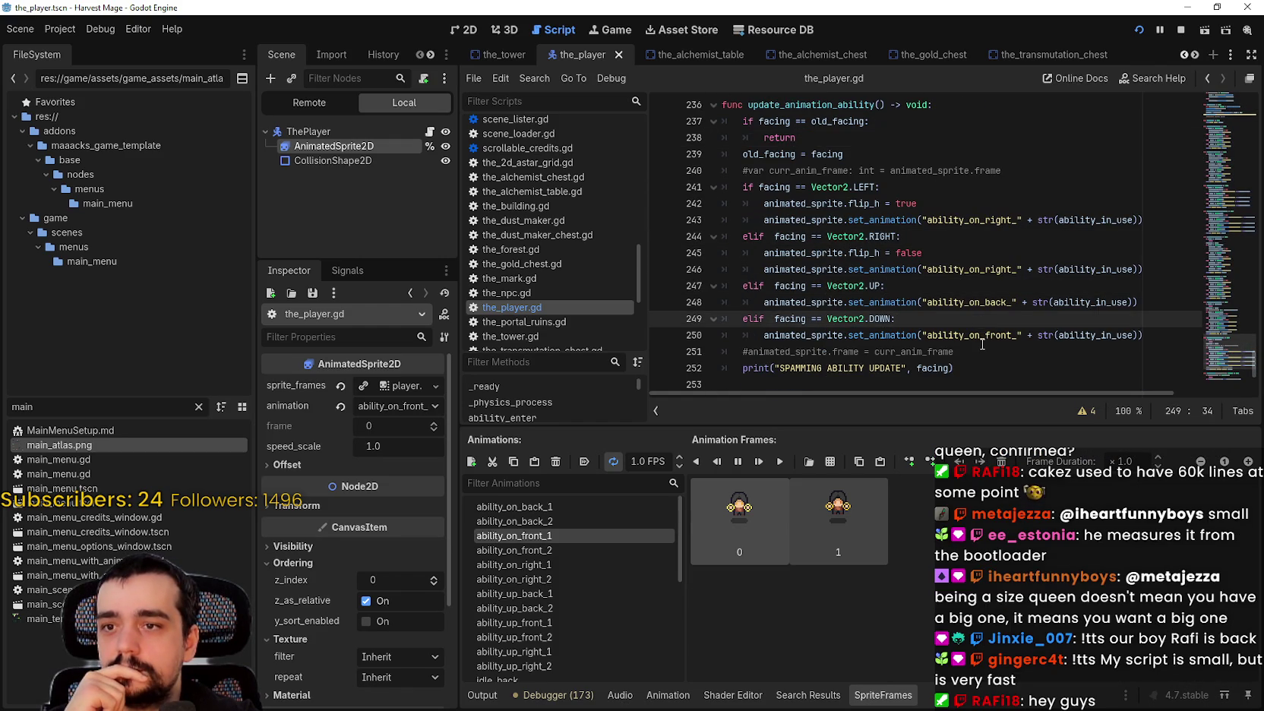
double_click(987, 335)
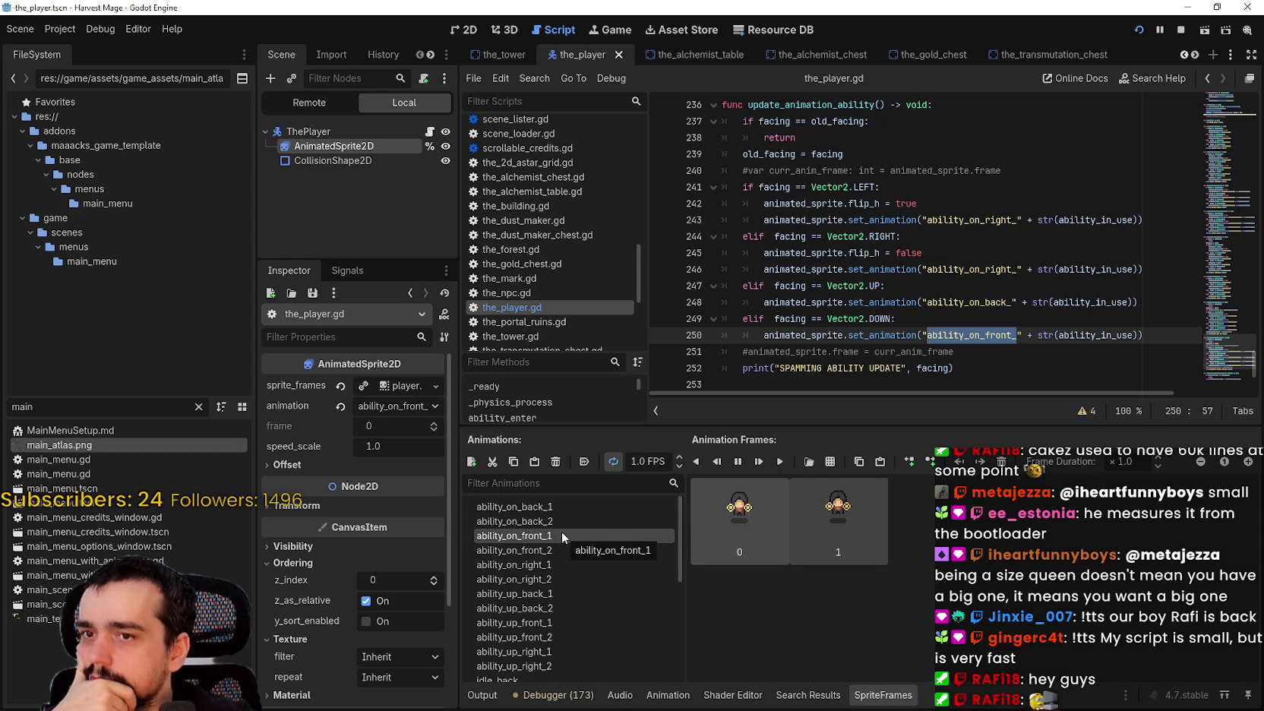
Compare ability_on_front_1 with line 250, undo the underscore edit, and stop the game.
left_click(527, 536)
left_click_drag(544, 536, 419, 520)
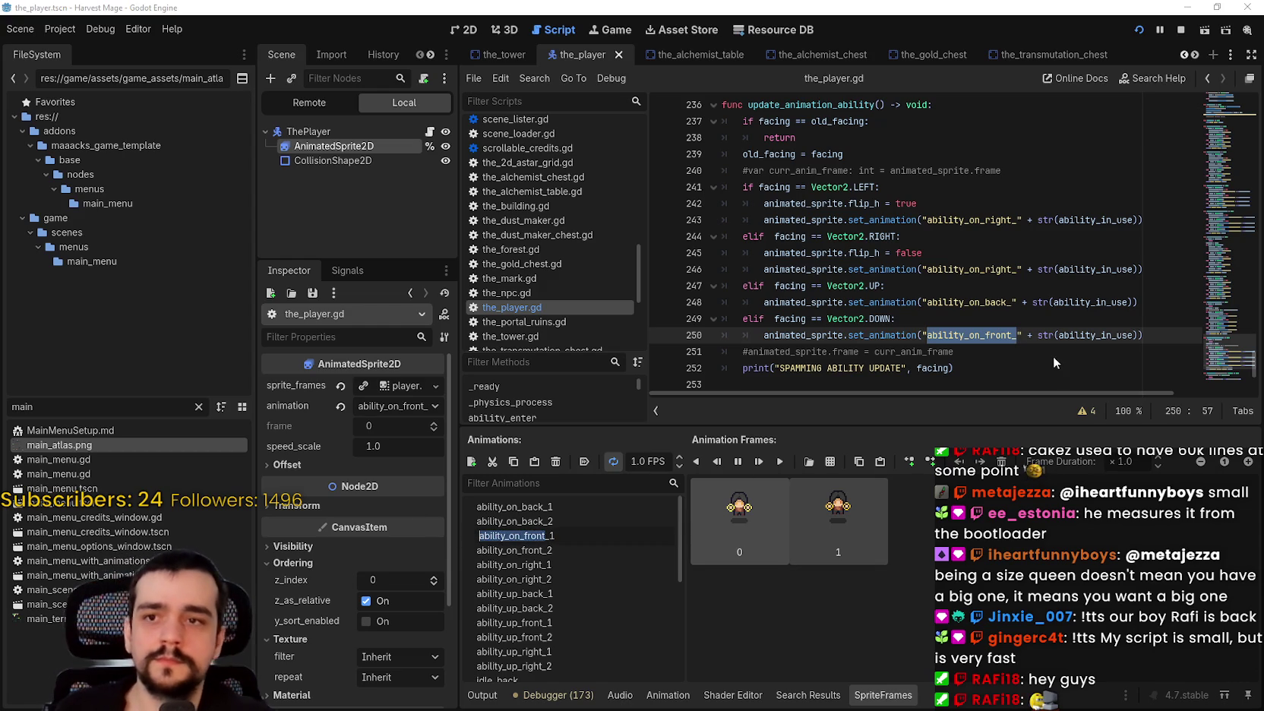
left_click(974, 336)
double_click(973, 336)
key("Right")
key("BackSpace")
key("ctrl+z")
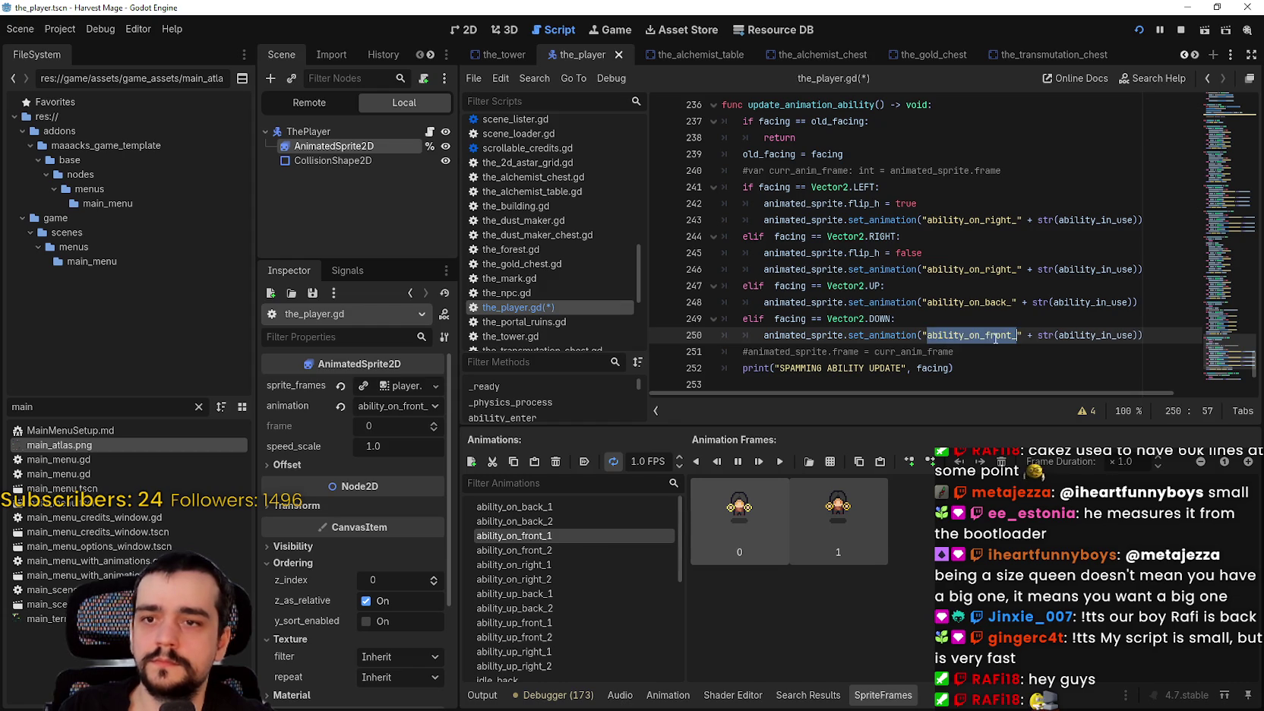
left_click_drag(1014, 335, 928, 343)
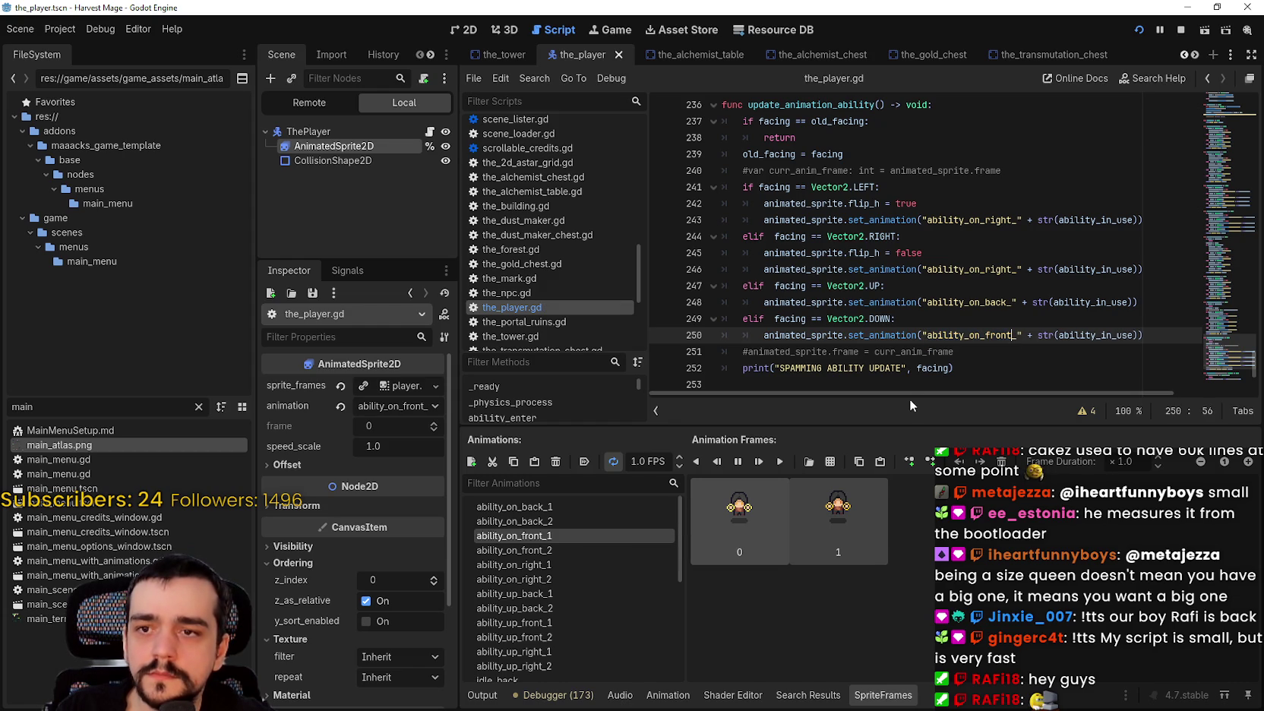
left_click(1145, 335)
left_click(1180, 30)
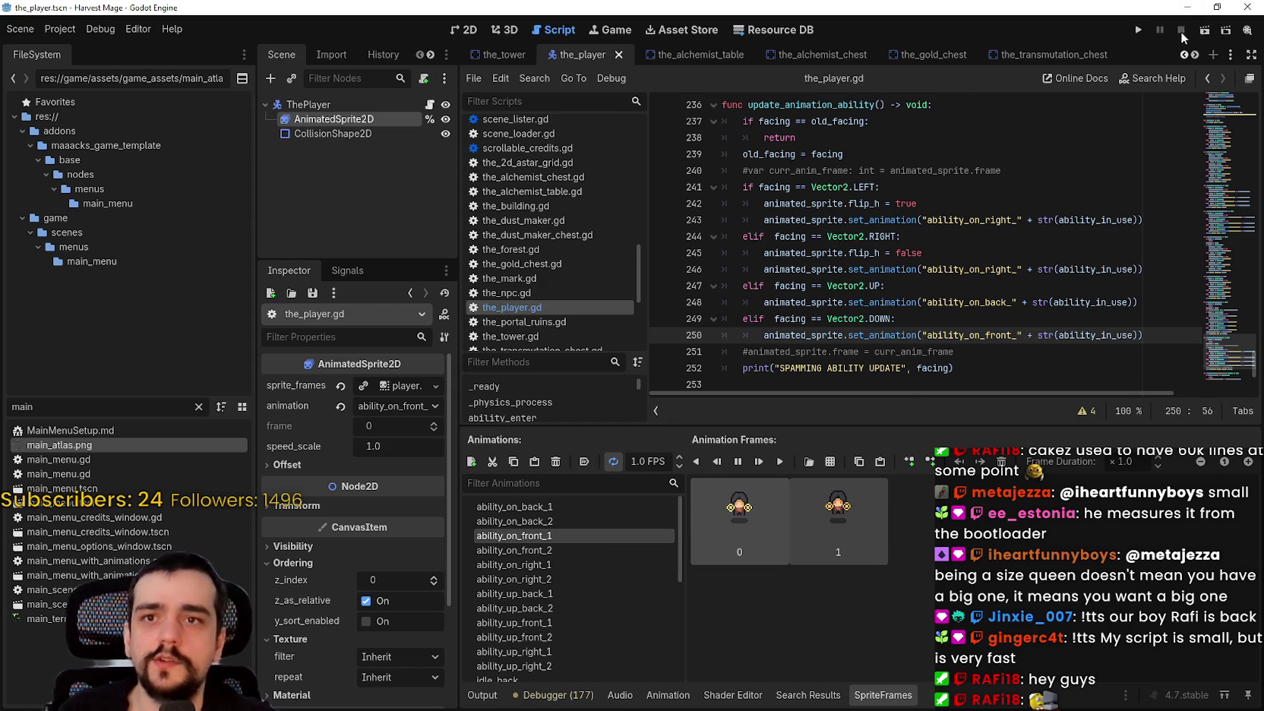
Relaunch Harvest Mage, walk the player with D, S, A, W, then close it and stop debugging.
left_click(1137, 29)
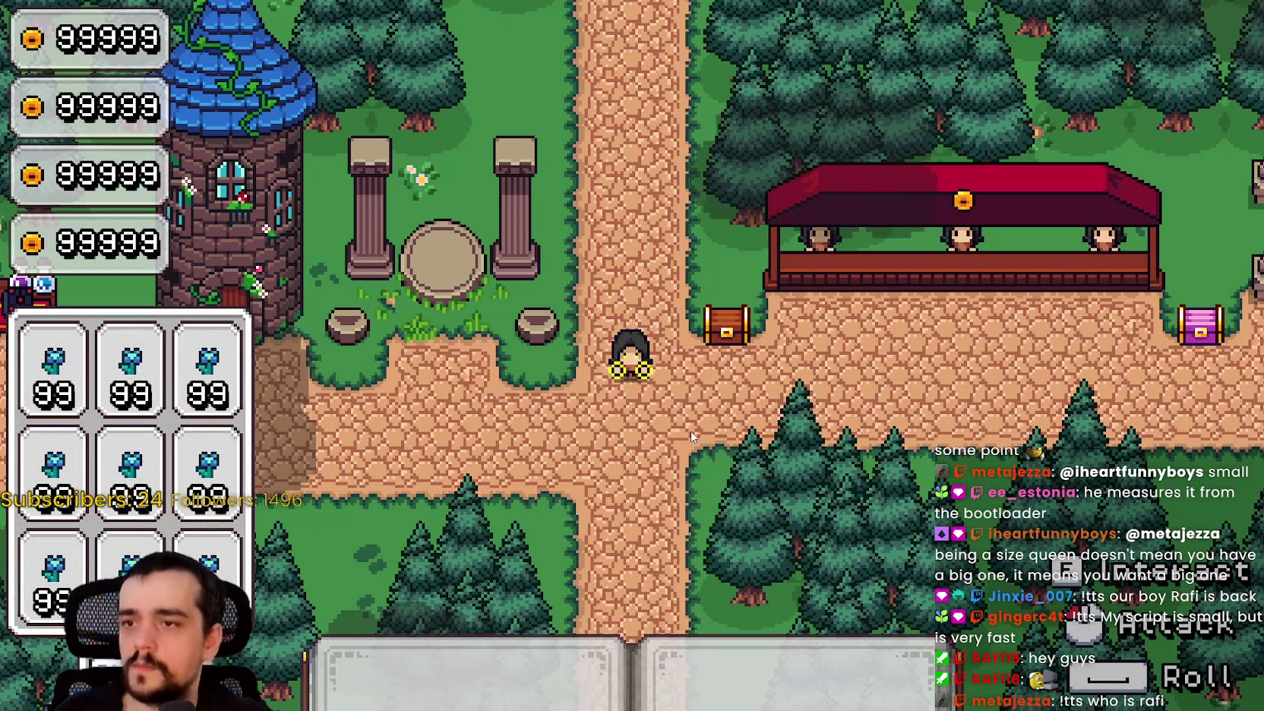
key("d")
key("s")
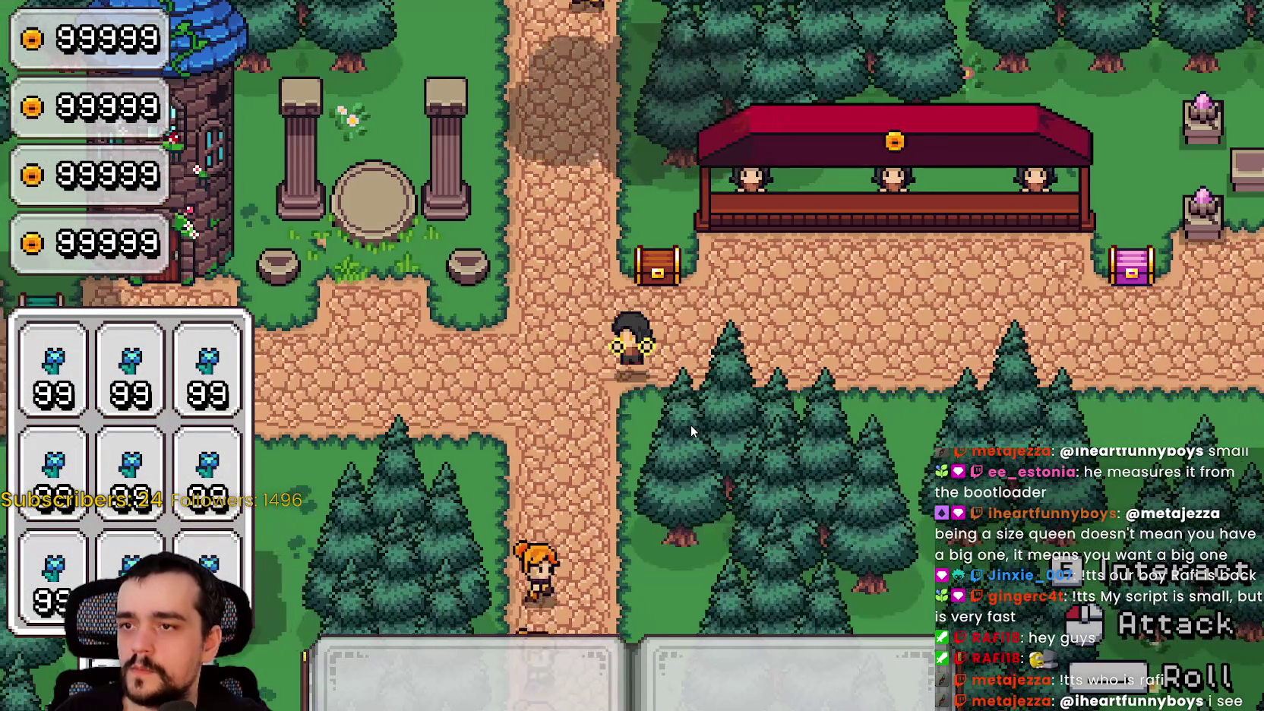
key("a")
key("w")
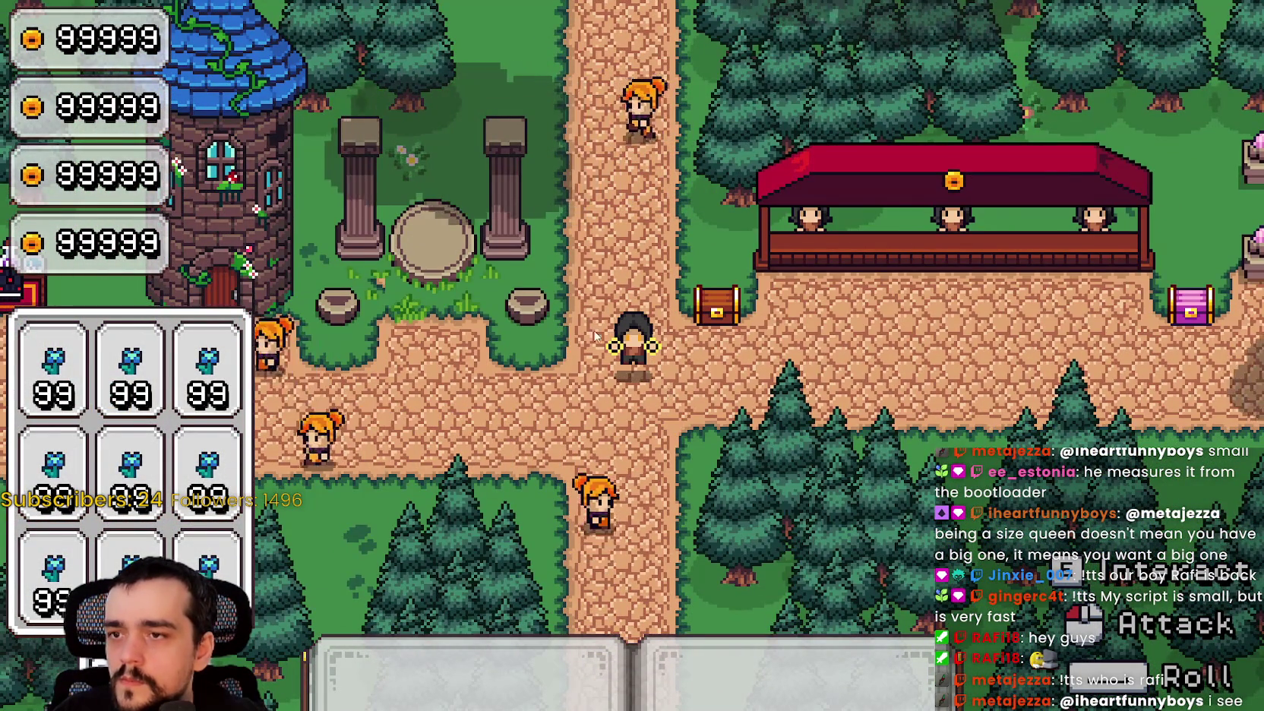
key("alt+F4")
left_click(1181, 37)
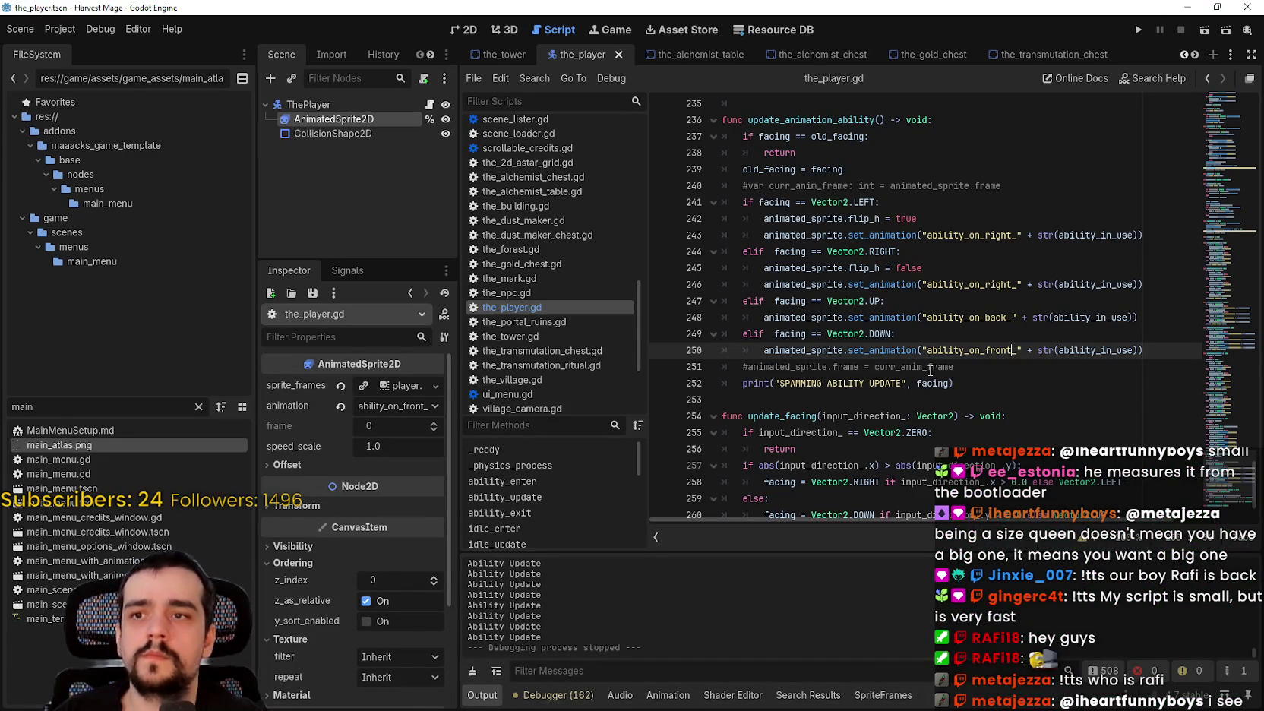
Replace set_animation with play on line 243, removing the extra parenthesis.
scroll(784, 381, "up", 1)
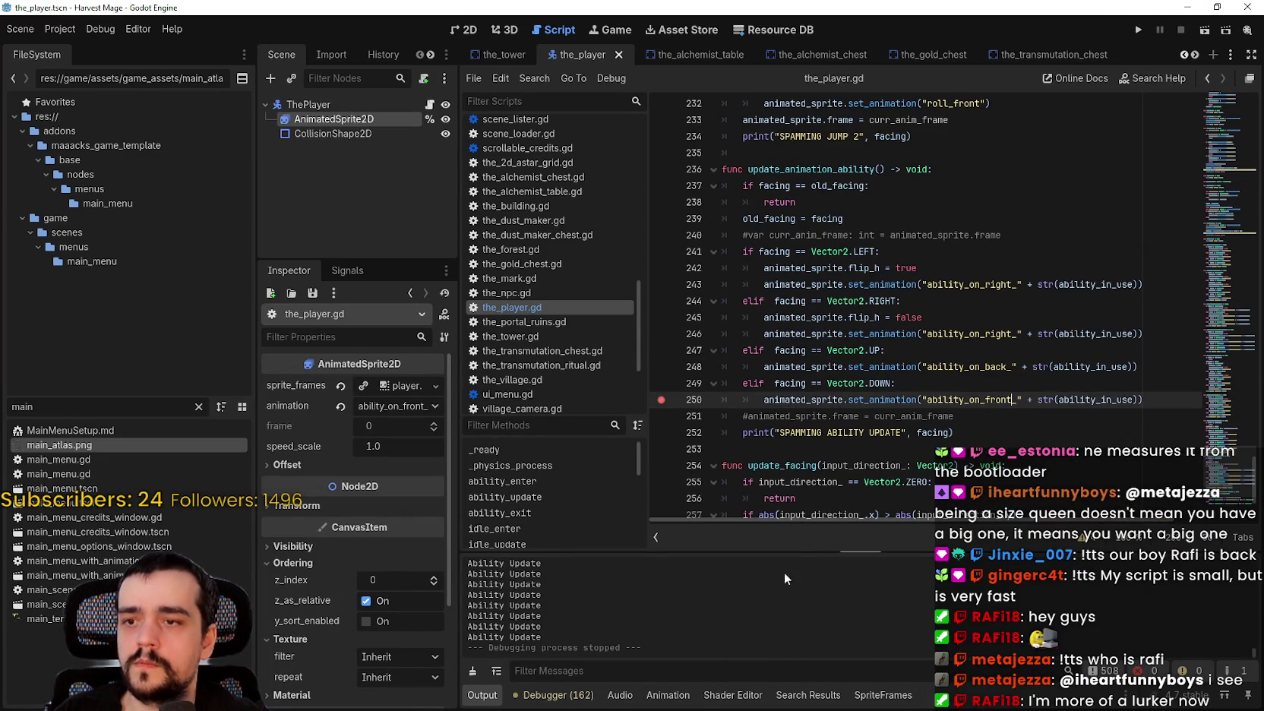
scroll(954, 642, "up", 10)
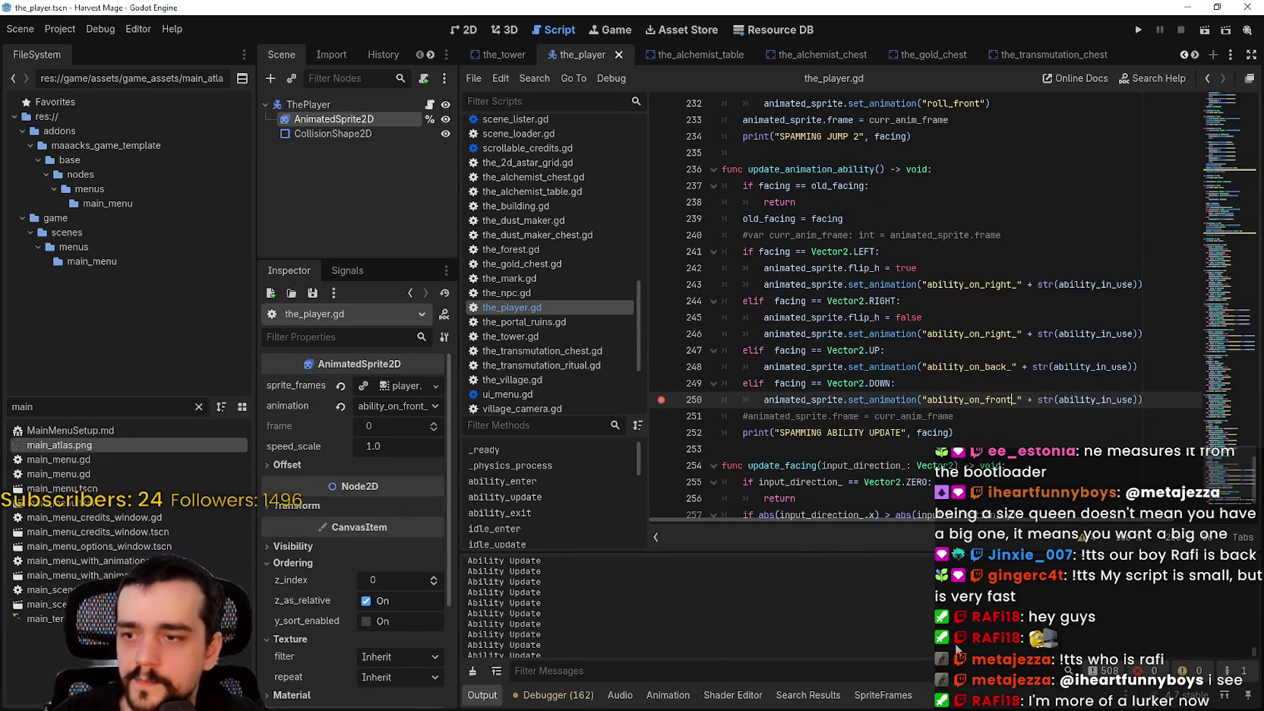
scroll(946, 625, "up", 10)
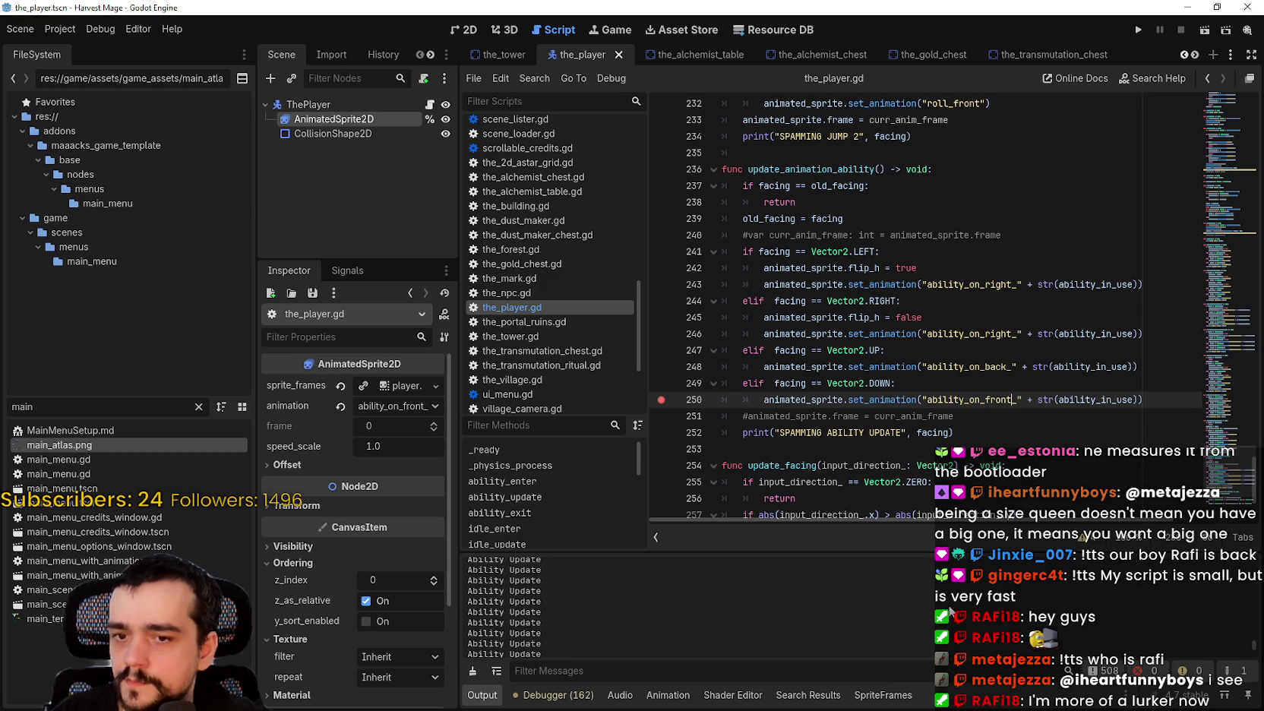
scroll(952, 600, "up", 10)
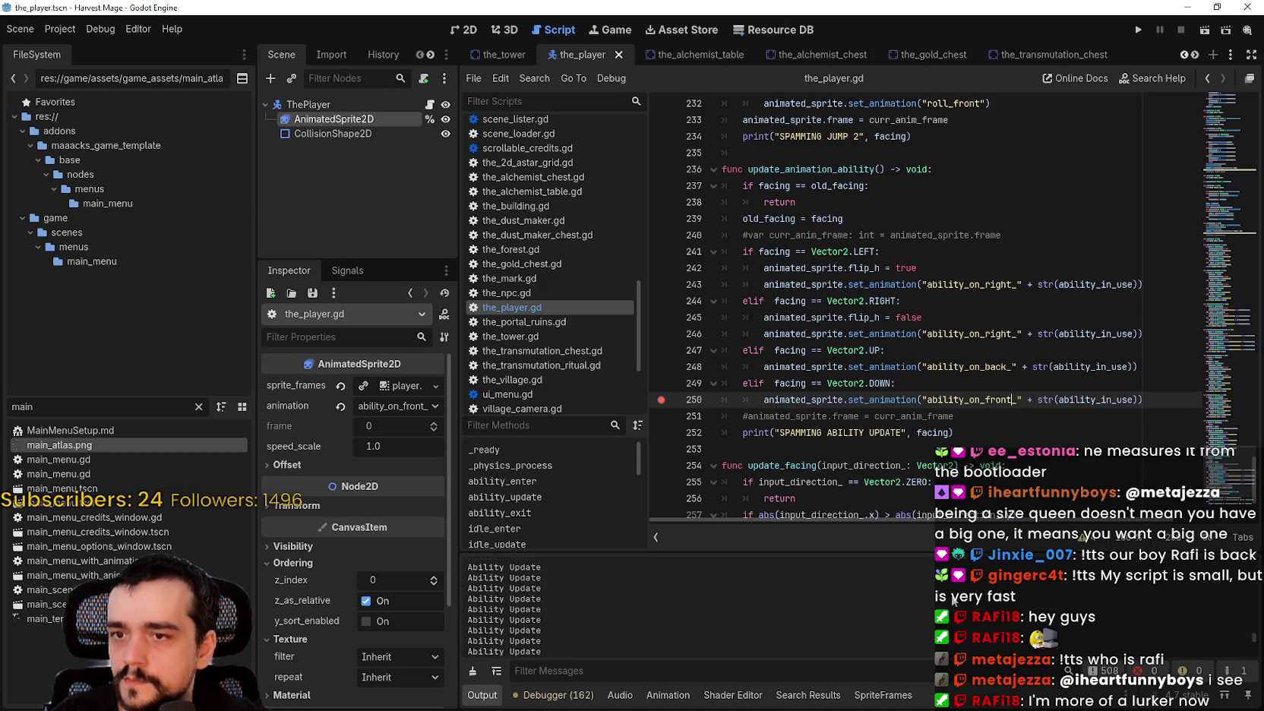
scroll(940, 596, "up", 10)
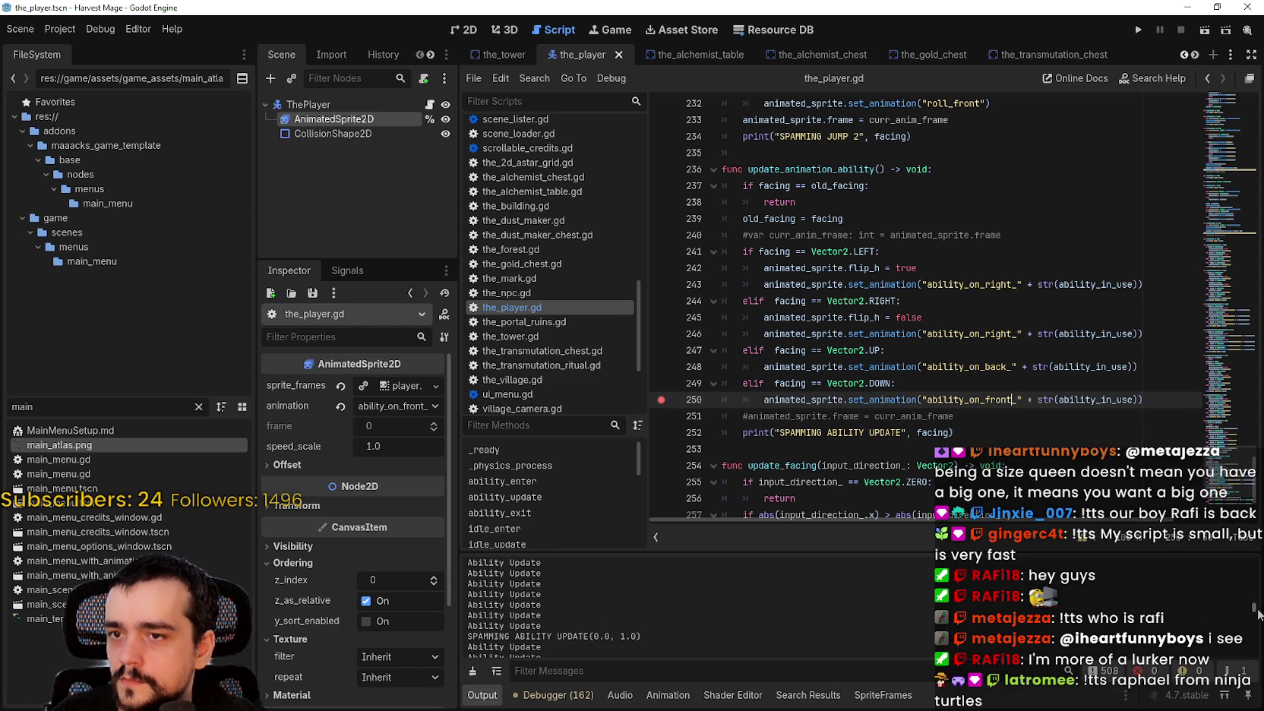
mouse_move(896, 396)
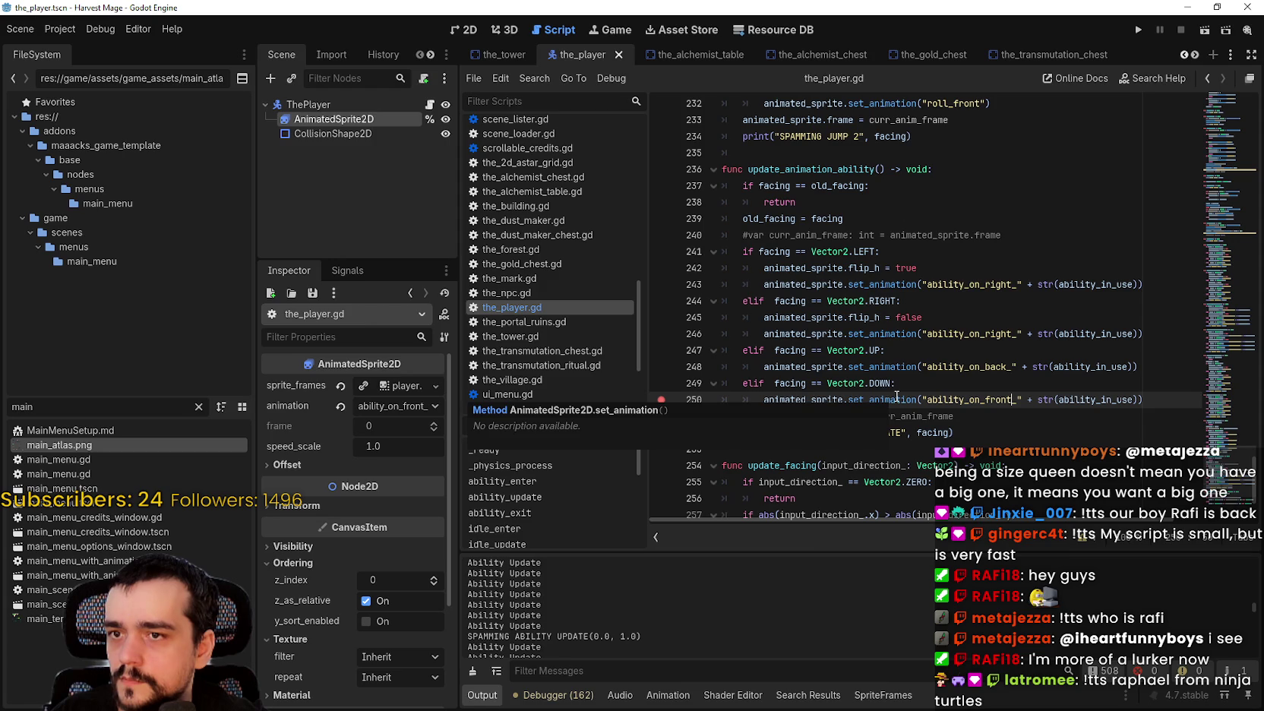
double_click(896, 396)
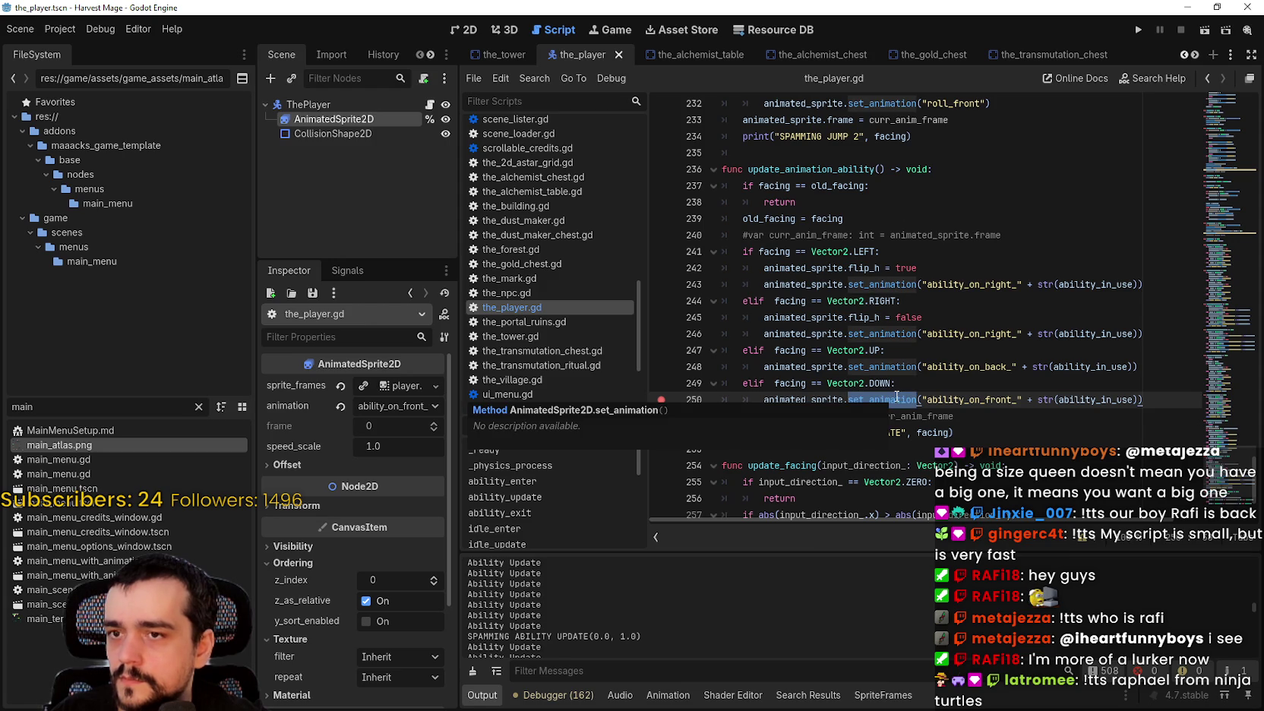
double_click(881, 285)
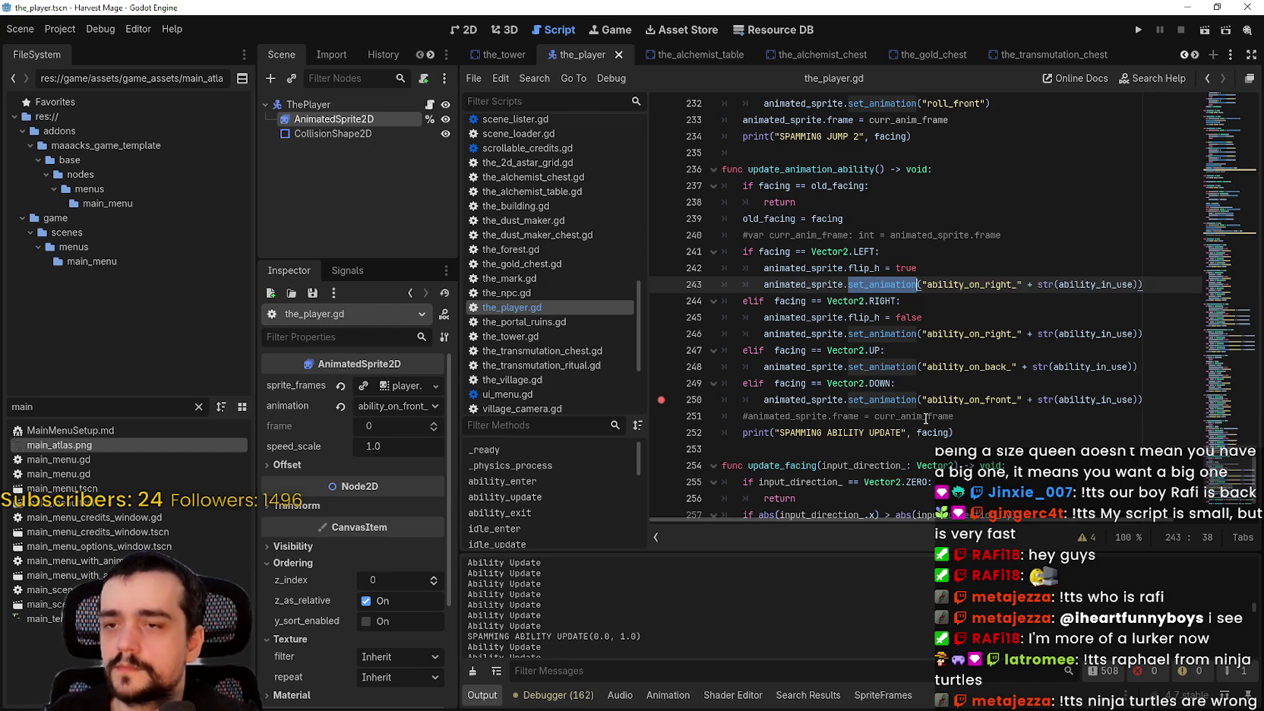
type("play(")
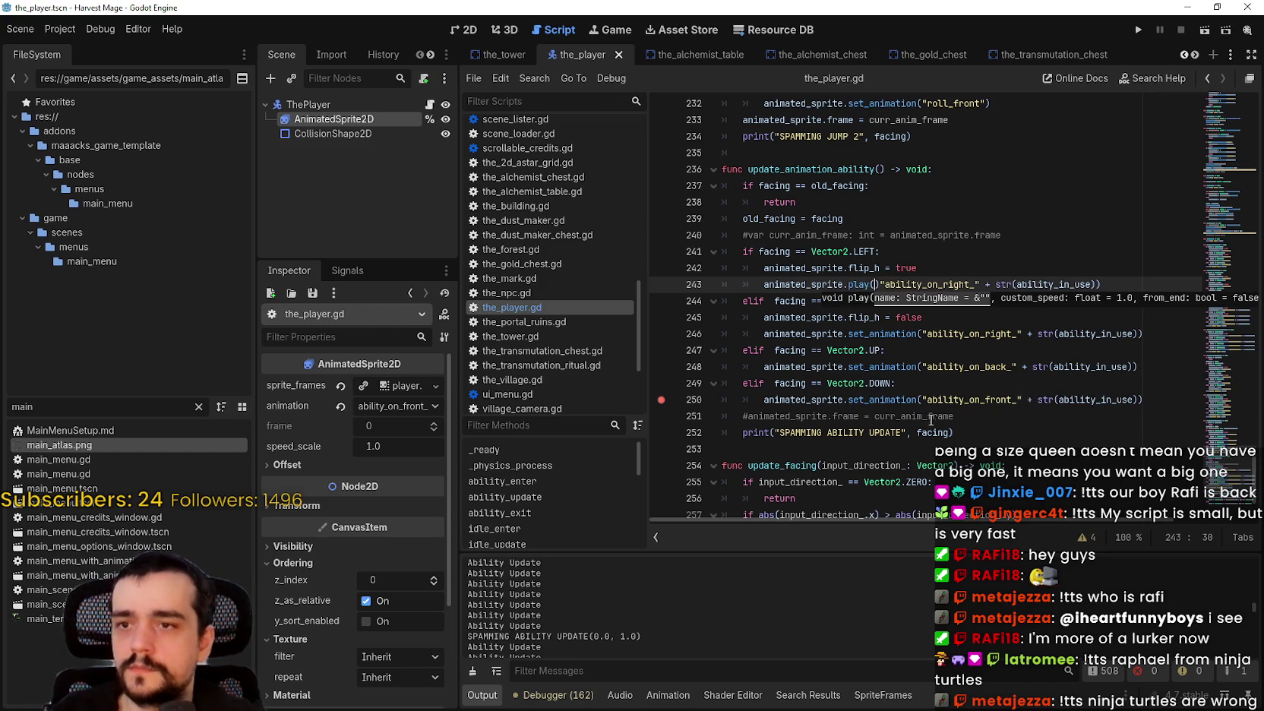
key("Delete")
key("Left")
Paste play over set_animation on lines 246, 248 and 250, then save the_player.gd.
double_click(887, 333)
type("play")
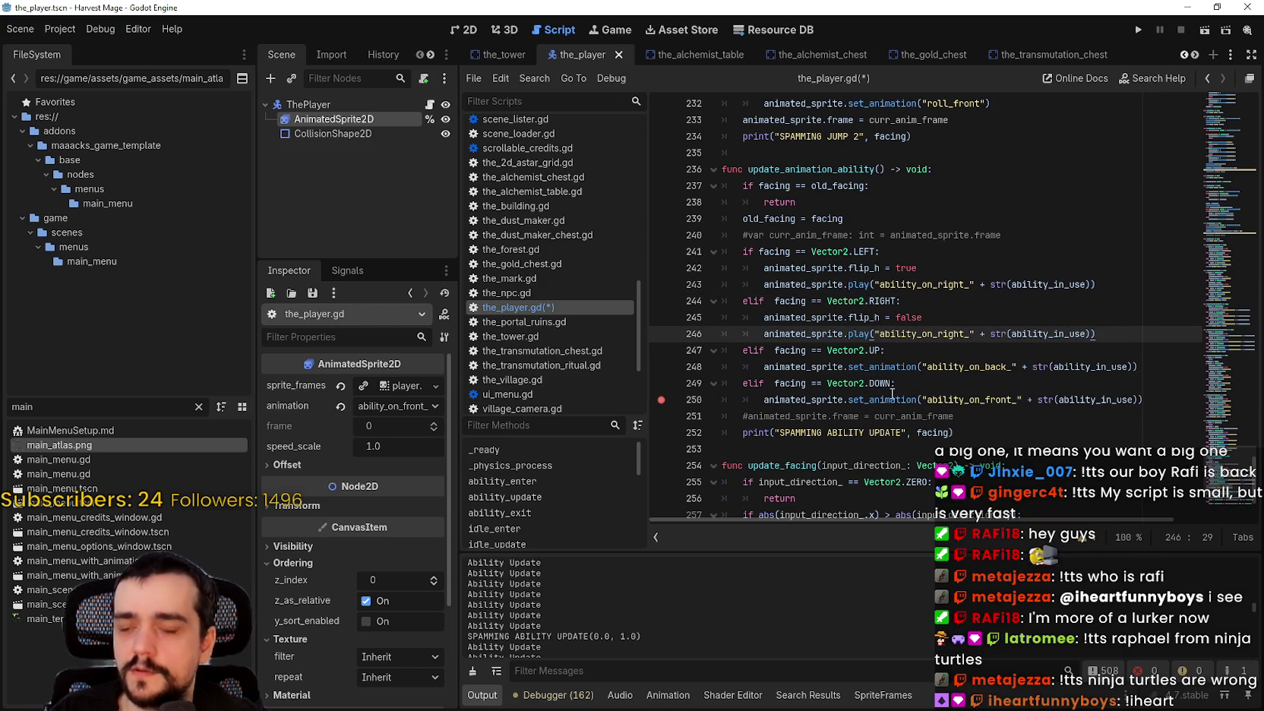
double_click(881, 366)
type("play")
double_click(881, 400)
type("play")
key("ctrl+s")
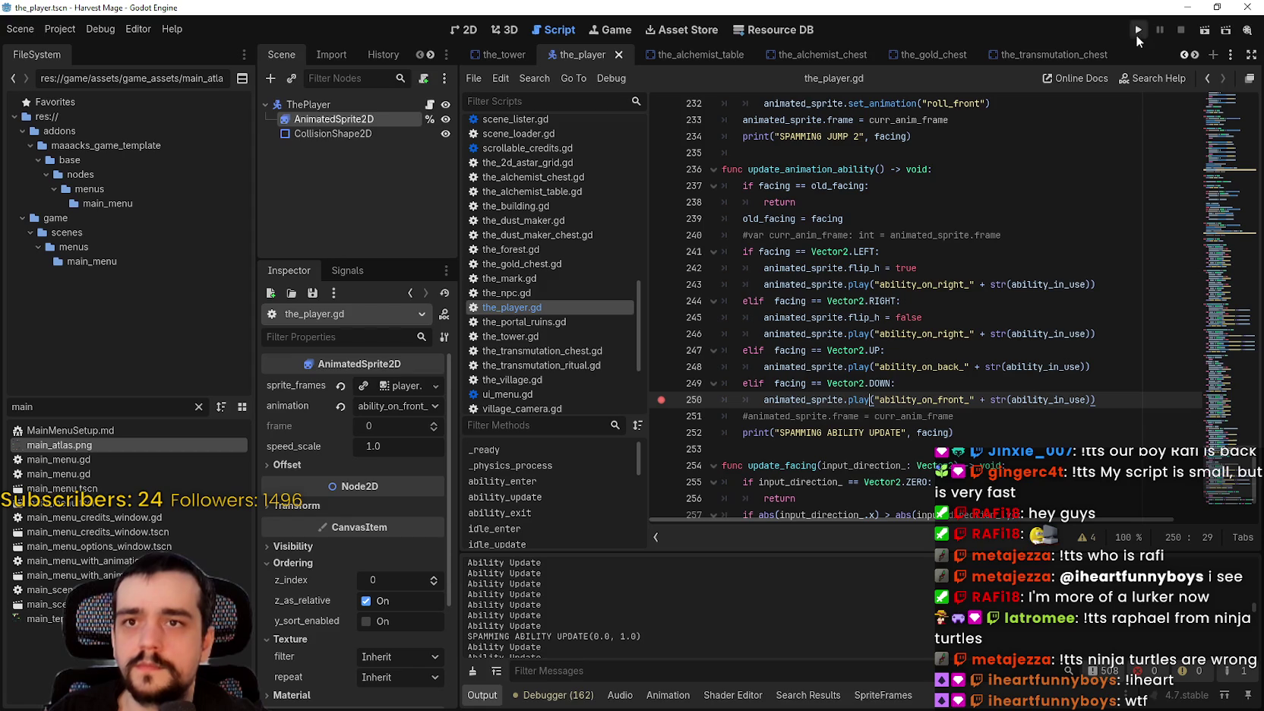
Run the project to test the play-based ability animations.
left_click(1137, 34)
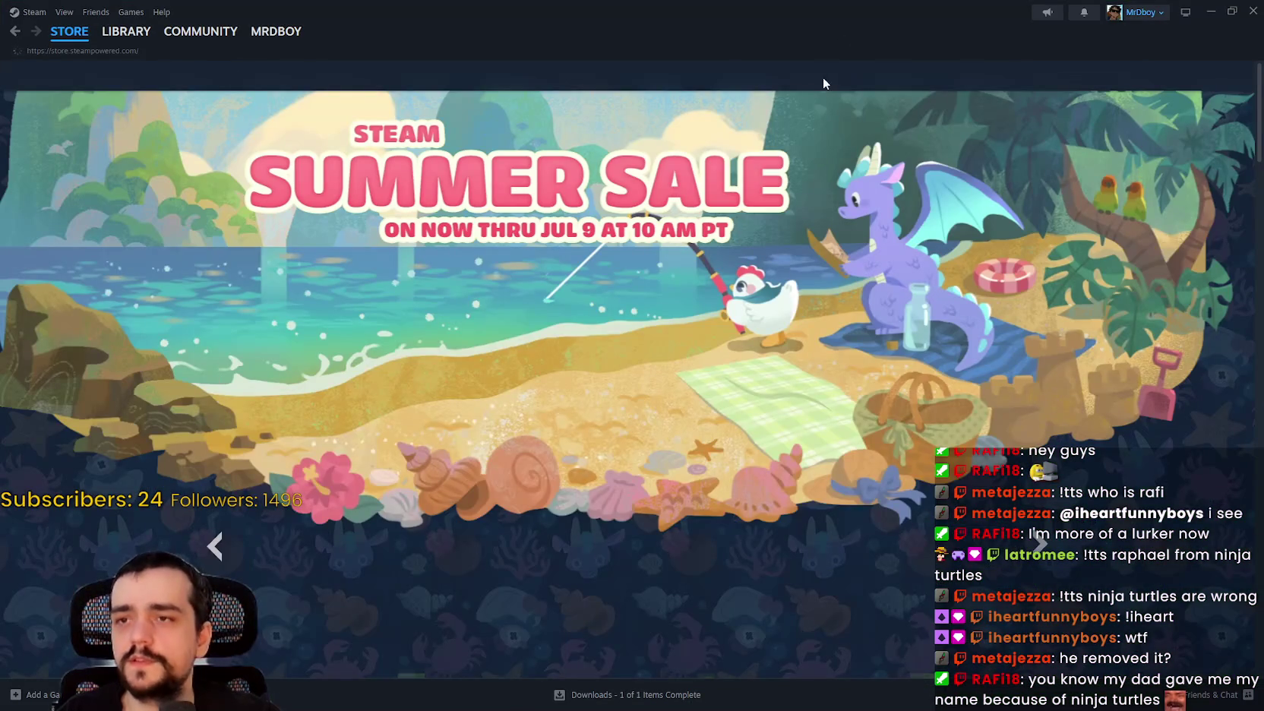
Enter 'The Last Roni' in the Steam store search, then switch to the browser's image results.
left_click(822, 77)
type("The Last")
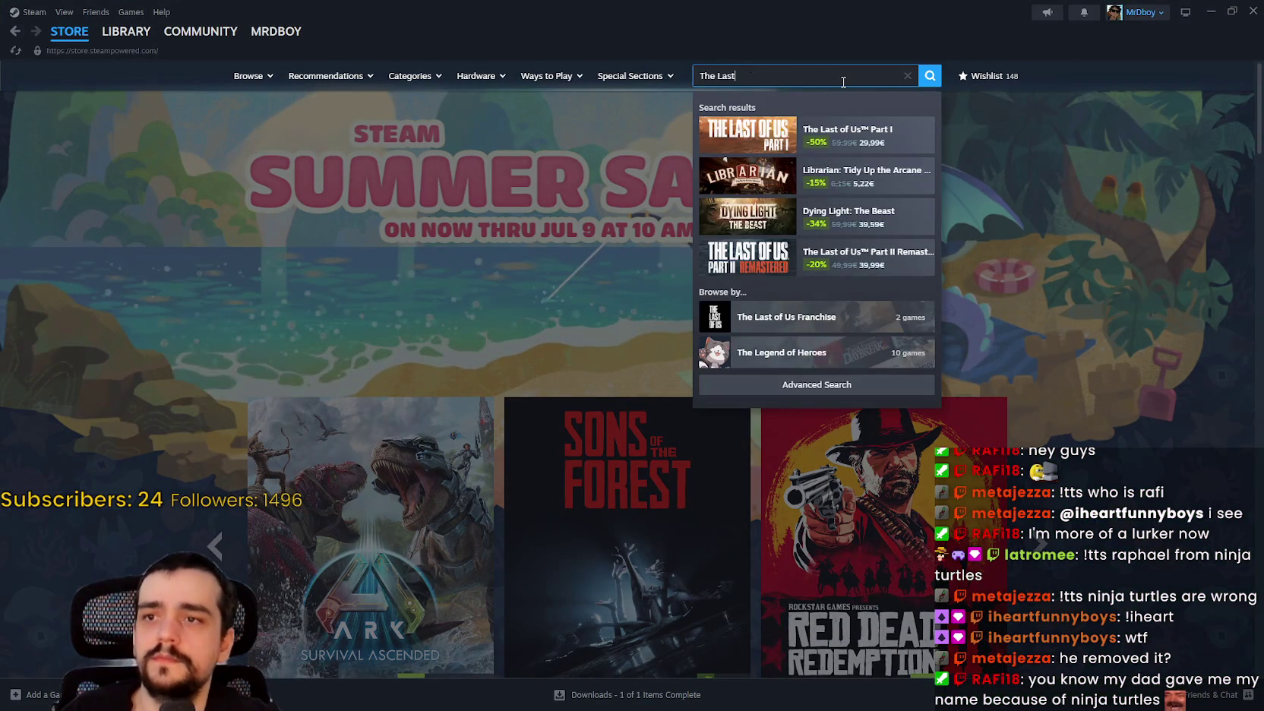
type(" Ro")
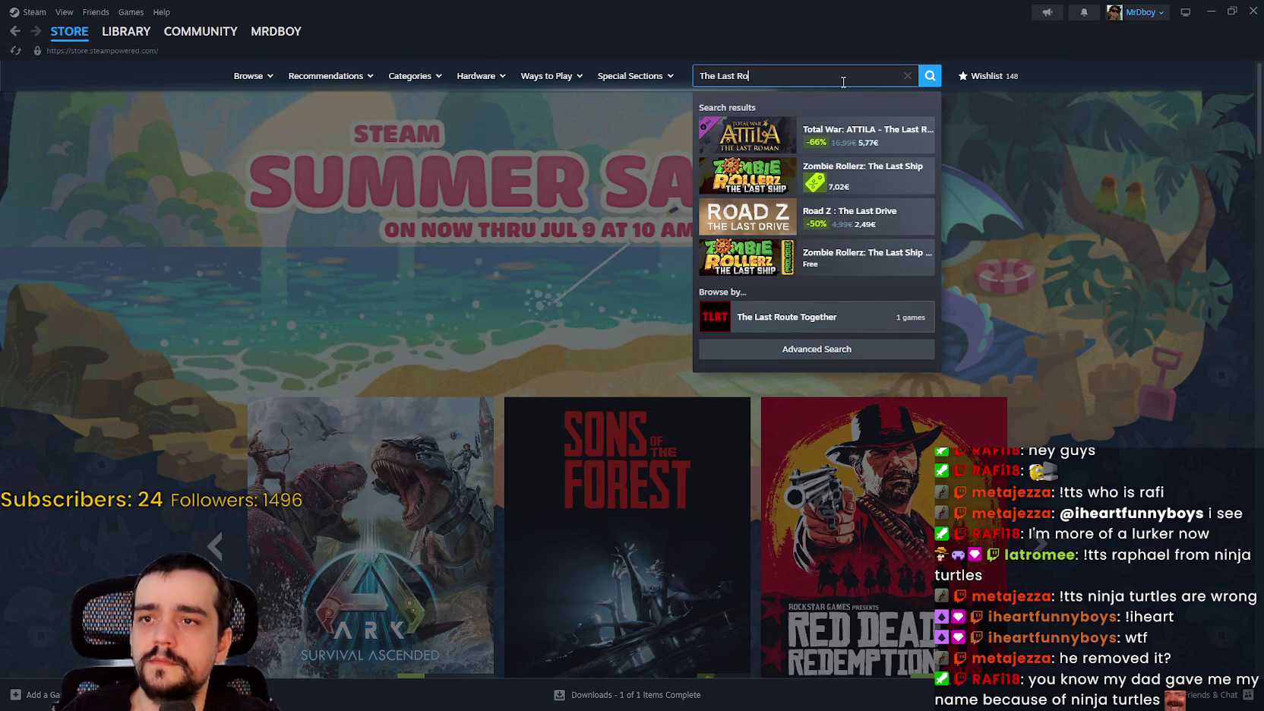
key("BackSpace")
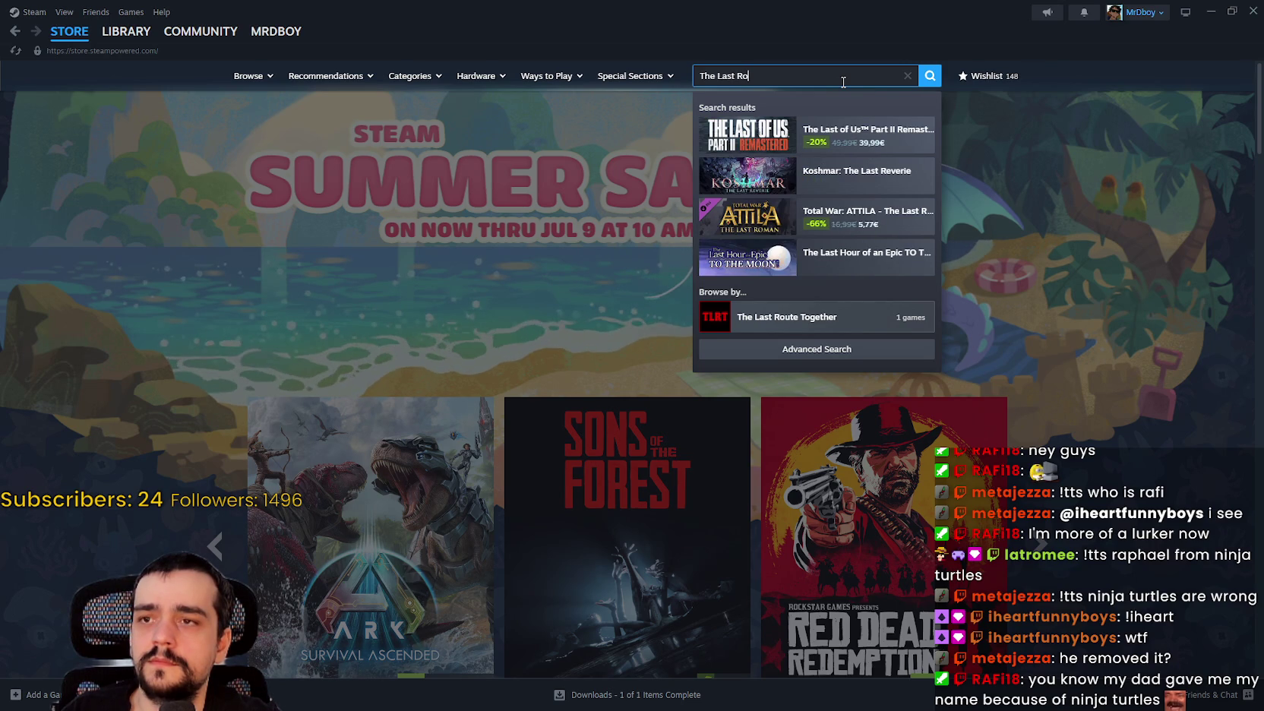
type("ni")
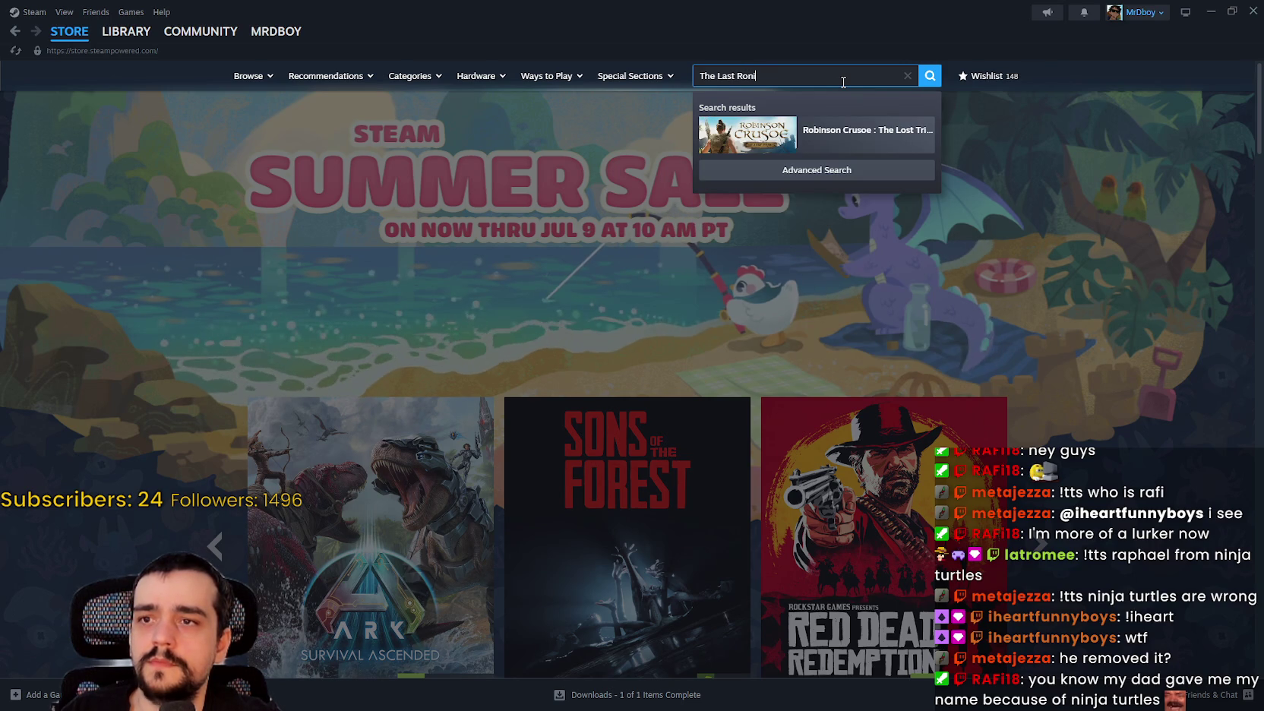
key("Escape")
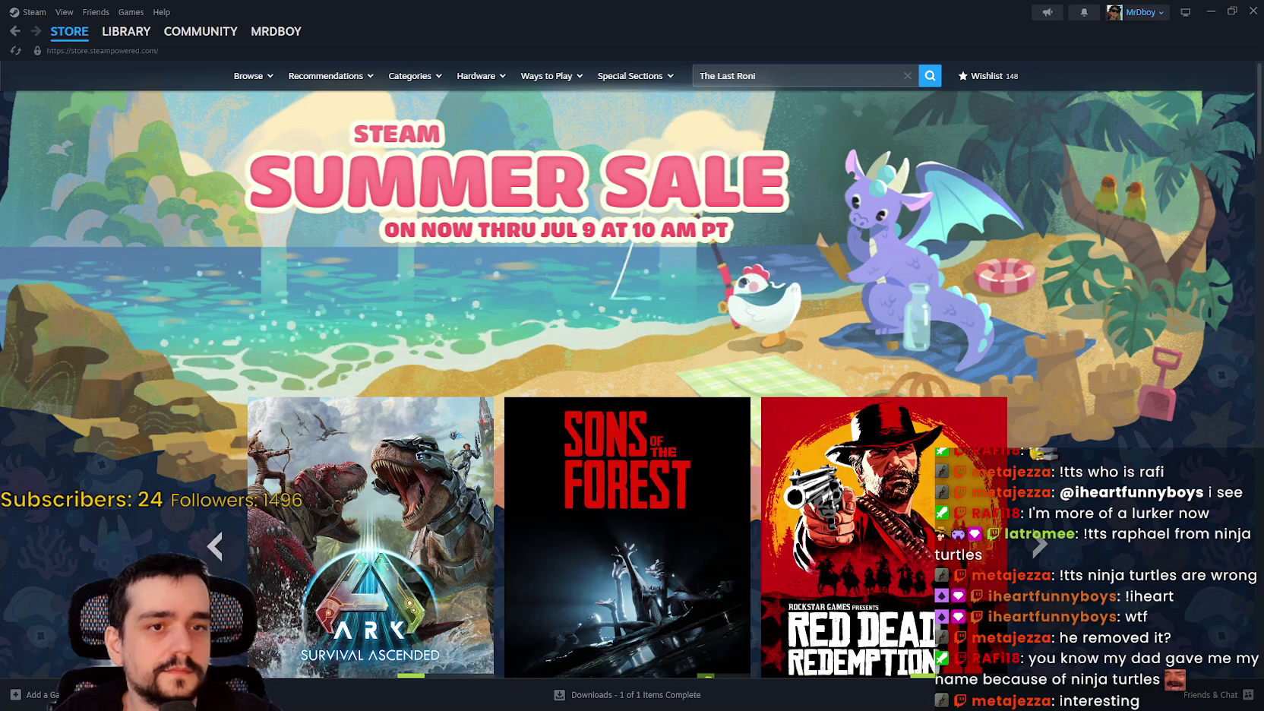
key("alt+Tab")
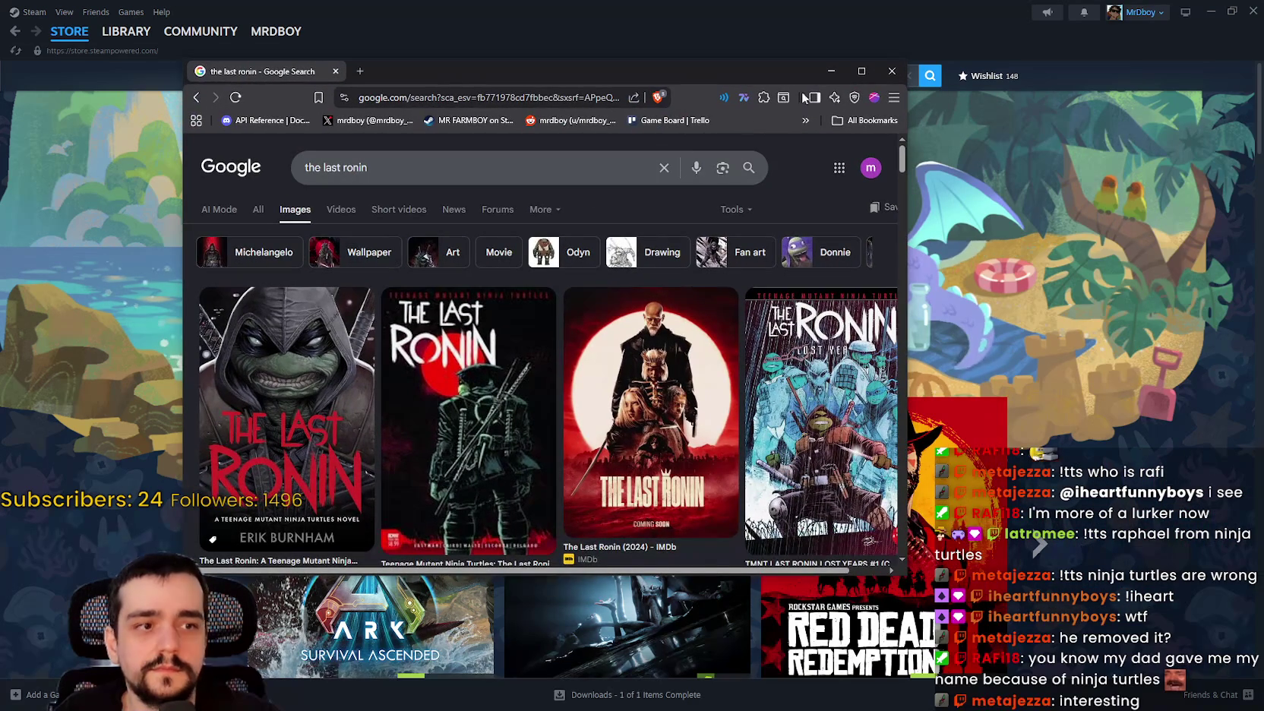
Maximize the browser, scroll the 'the last ronin' image results, then put the browser away.
left_click(861, 71)
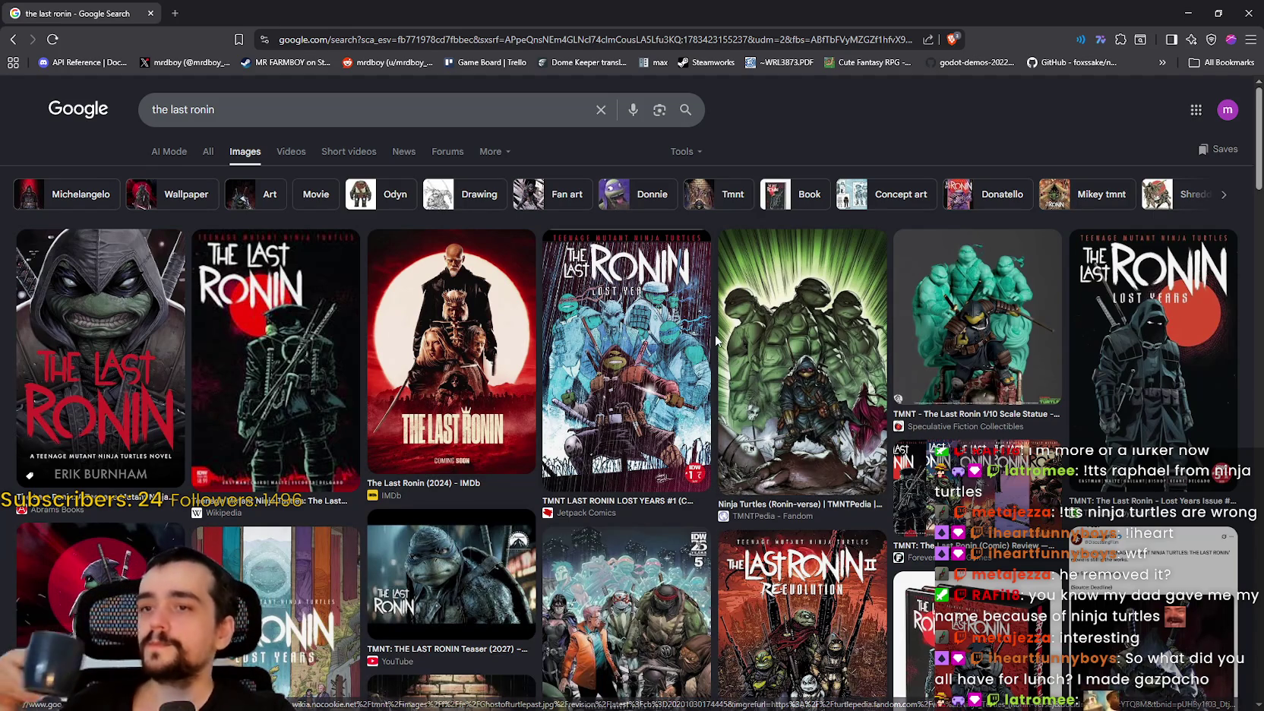
scroll(691, 343, "down", 1)
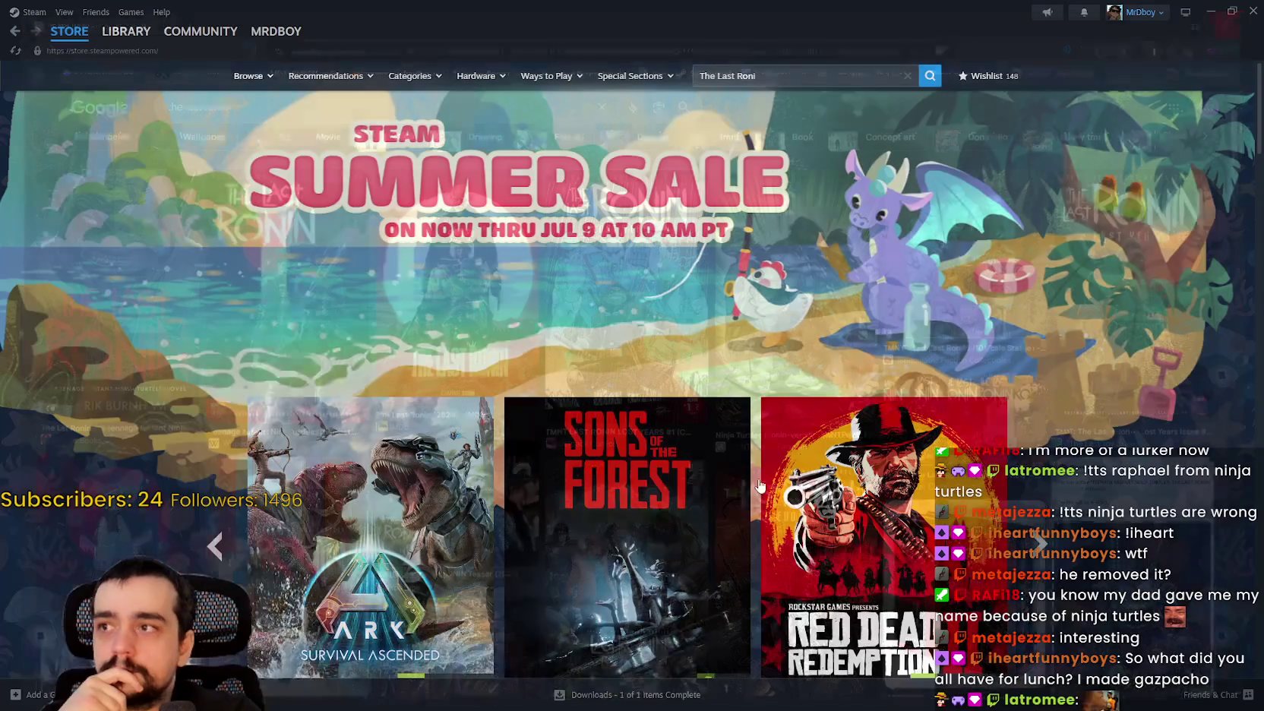
left_click(1188, 13)
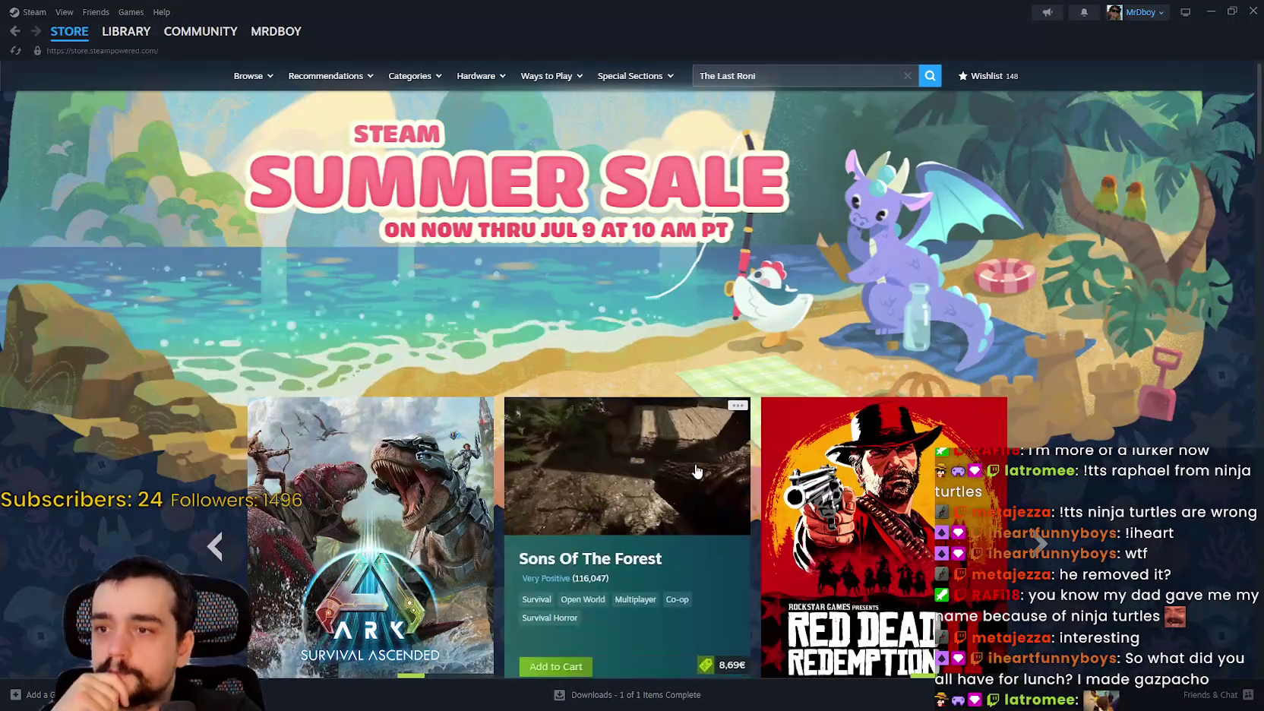
Bring the Harvest Mage window forward and continue the saved game.
left_click(1210, 11)
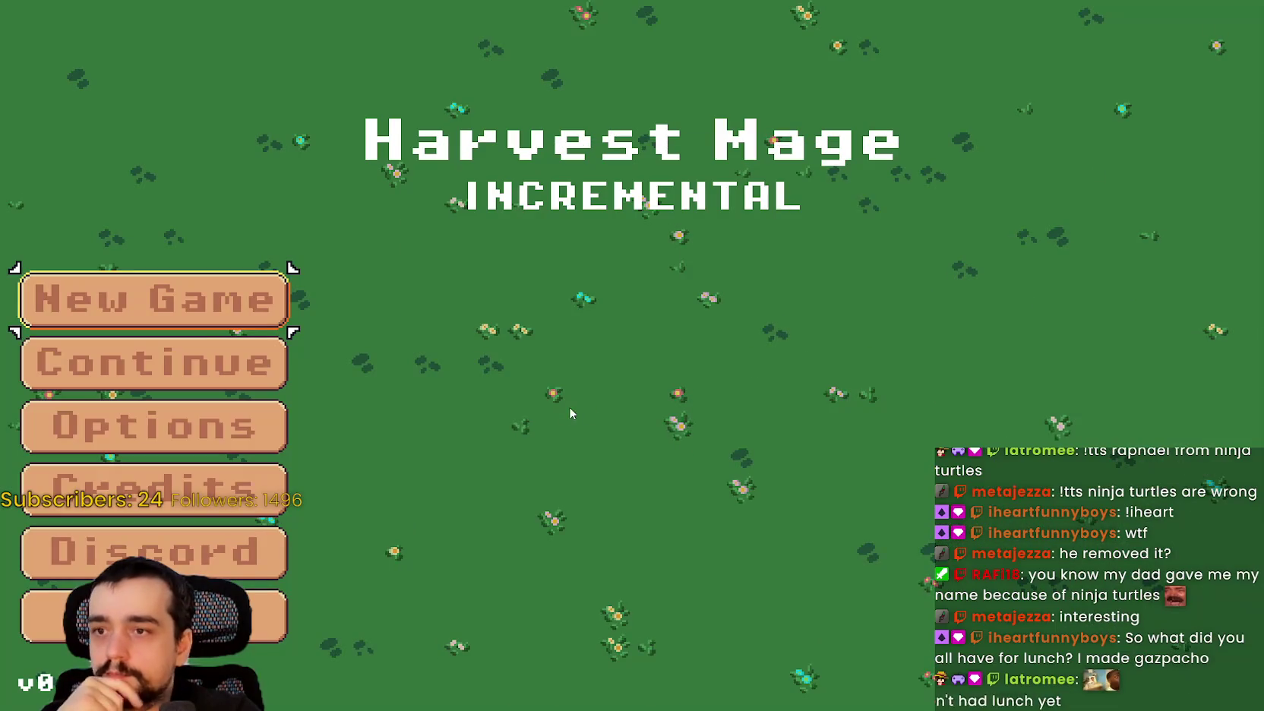
left_click(231, 351)
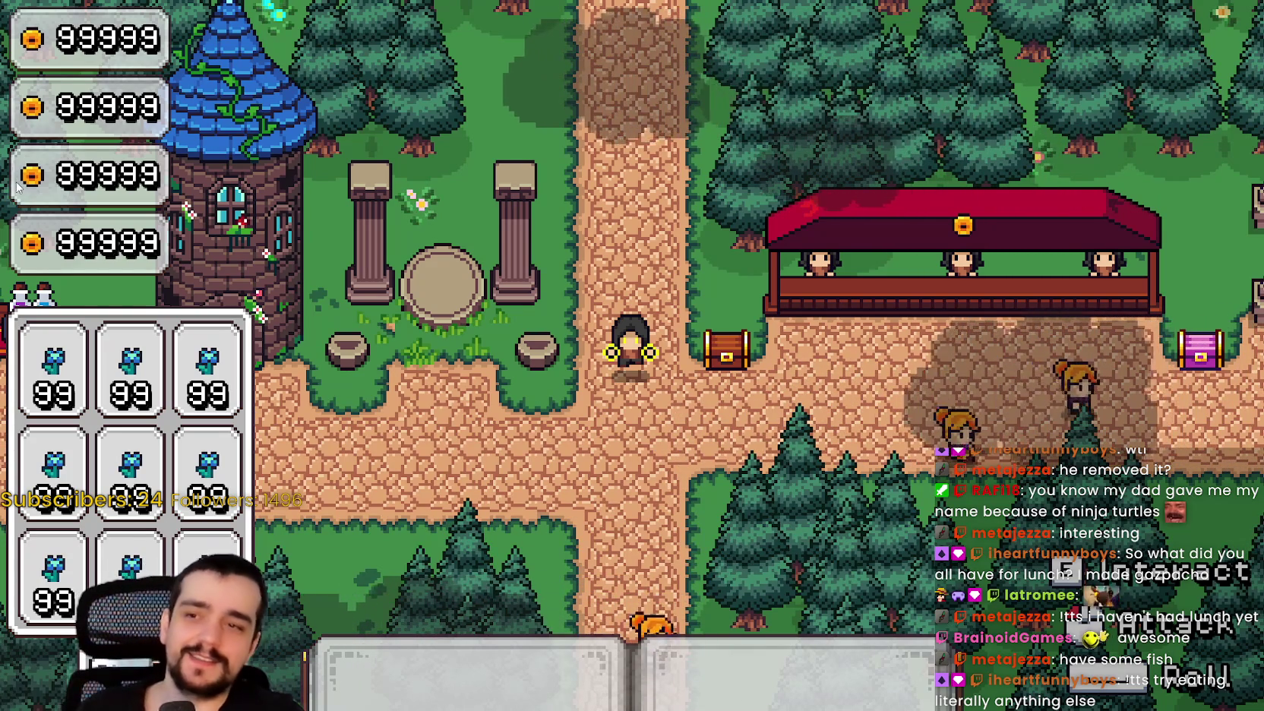
Walk up and down, using the ability repeatedly to hit the line-250 breakpoint and resume.
key("s")
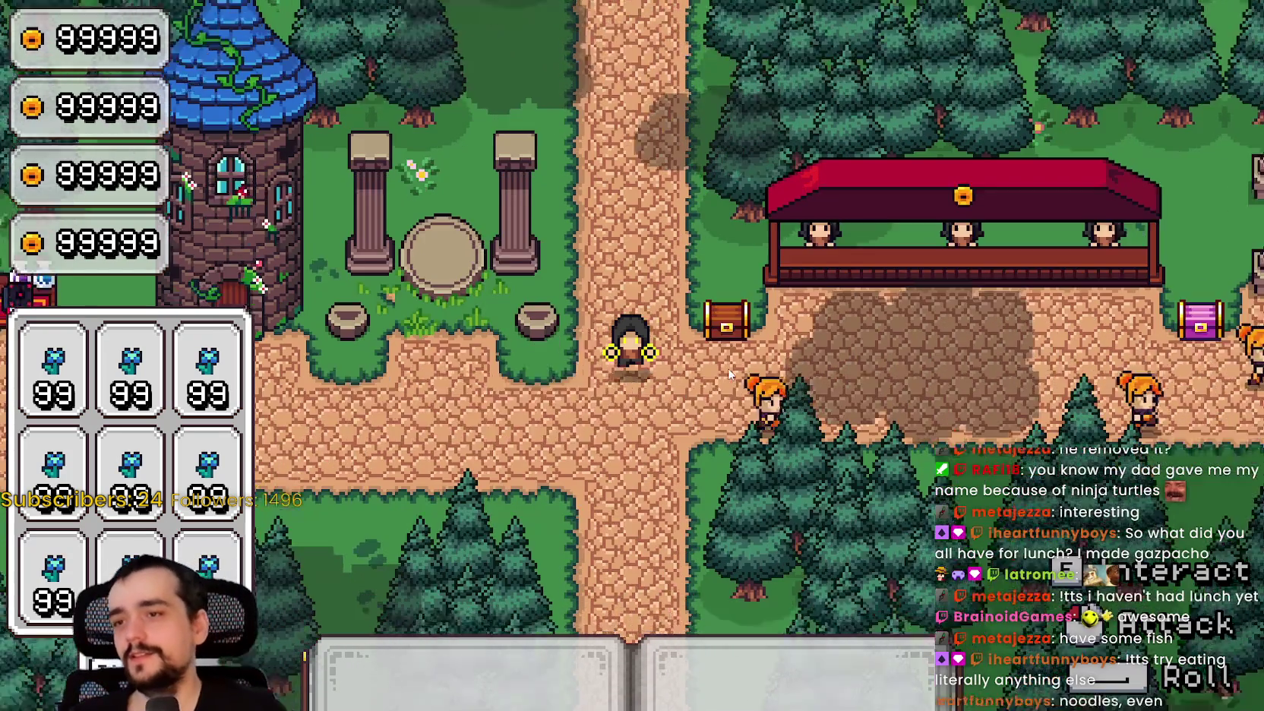
key("w")
left_click(731, 359)
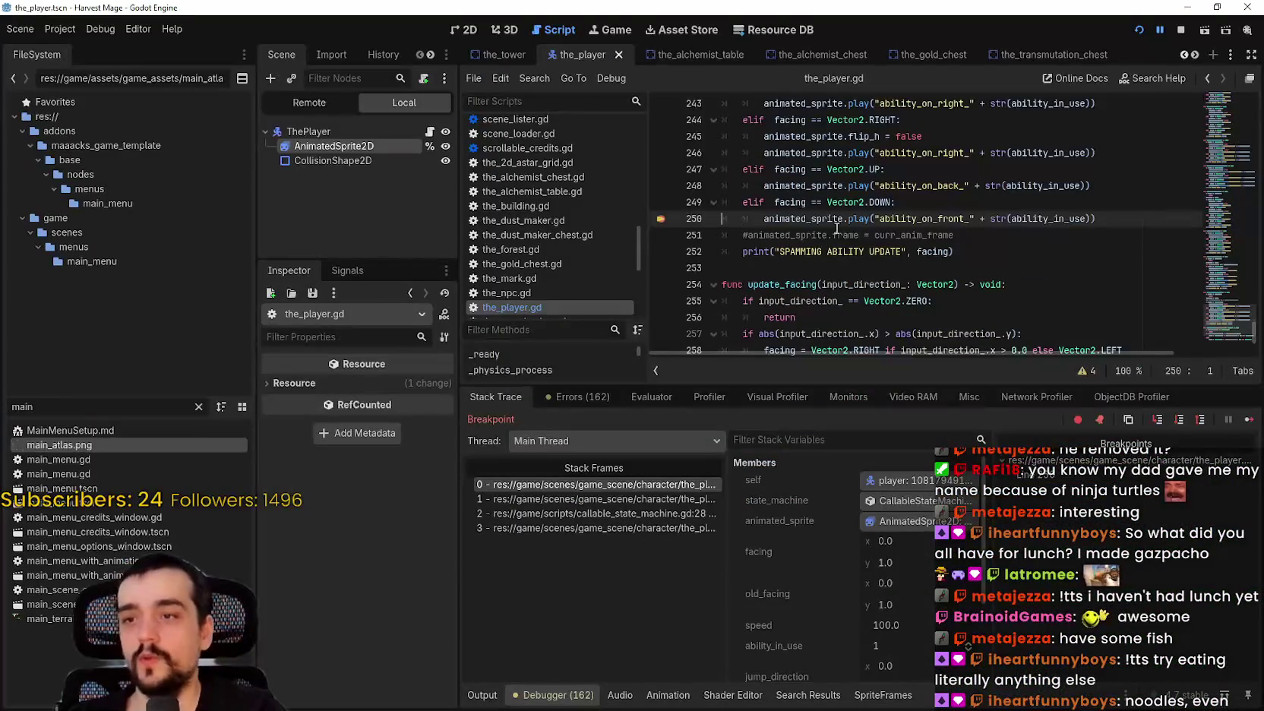
left_click(1248, 419)
key("s")
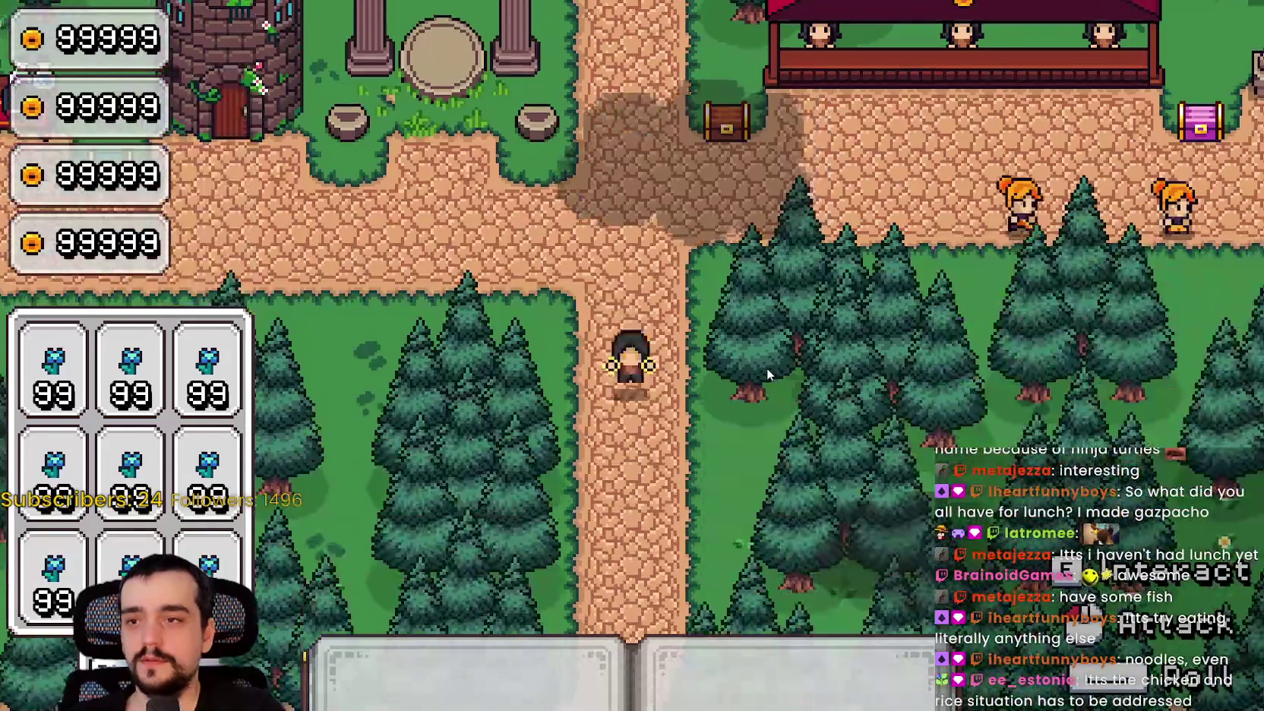
key("w")
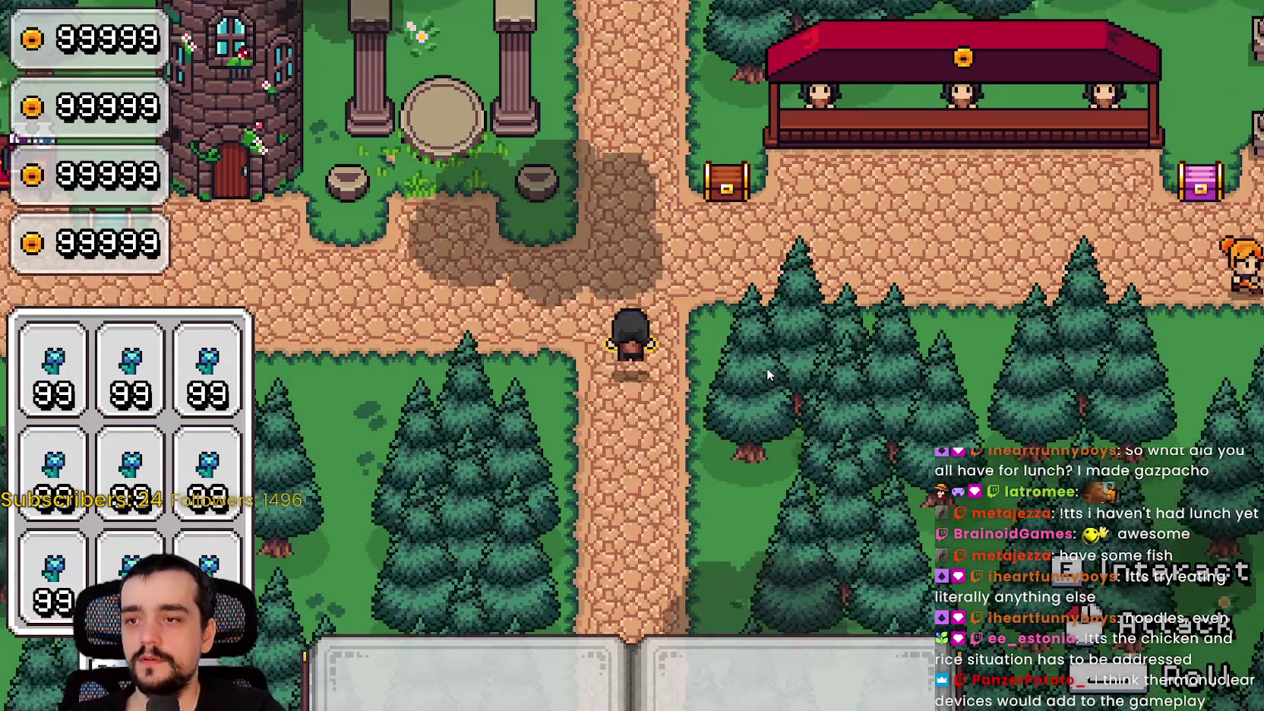
left_click(766, 367)
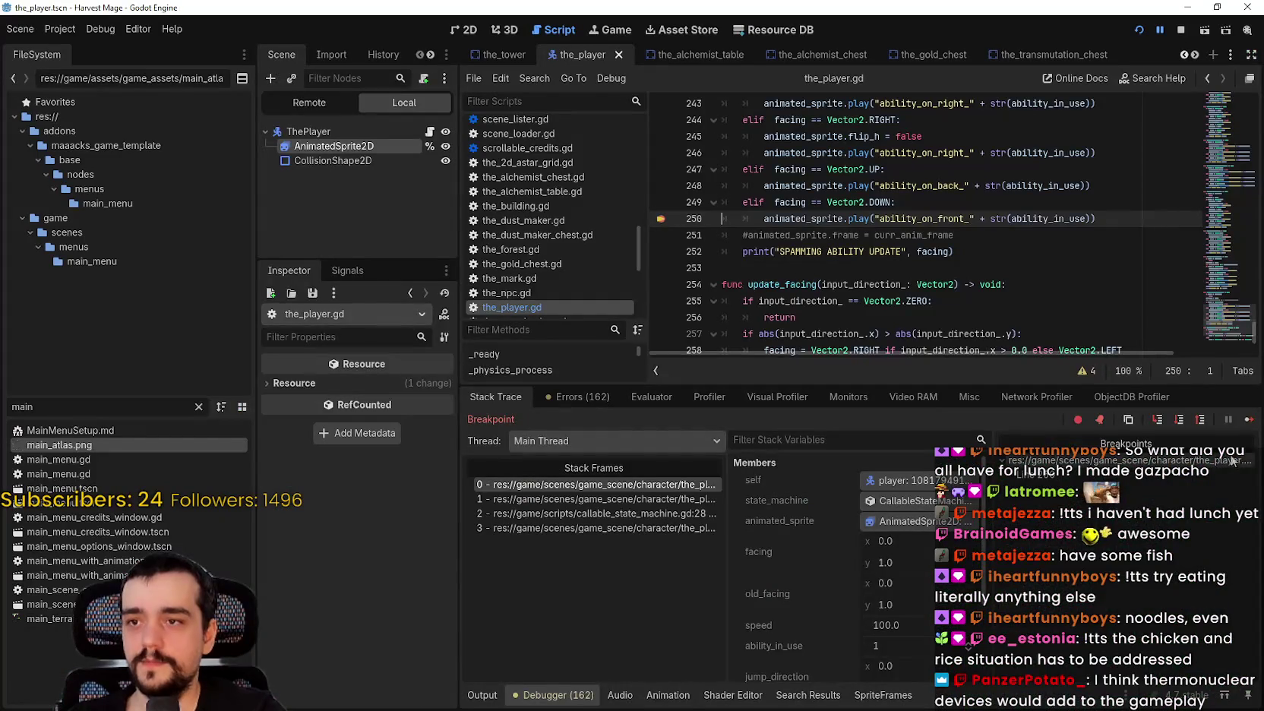
key("F12")
key("s")
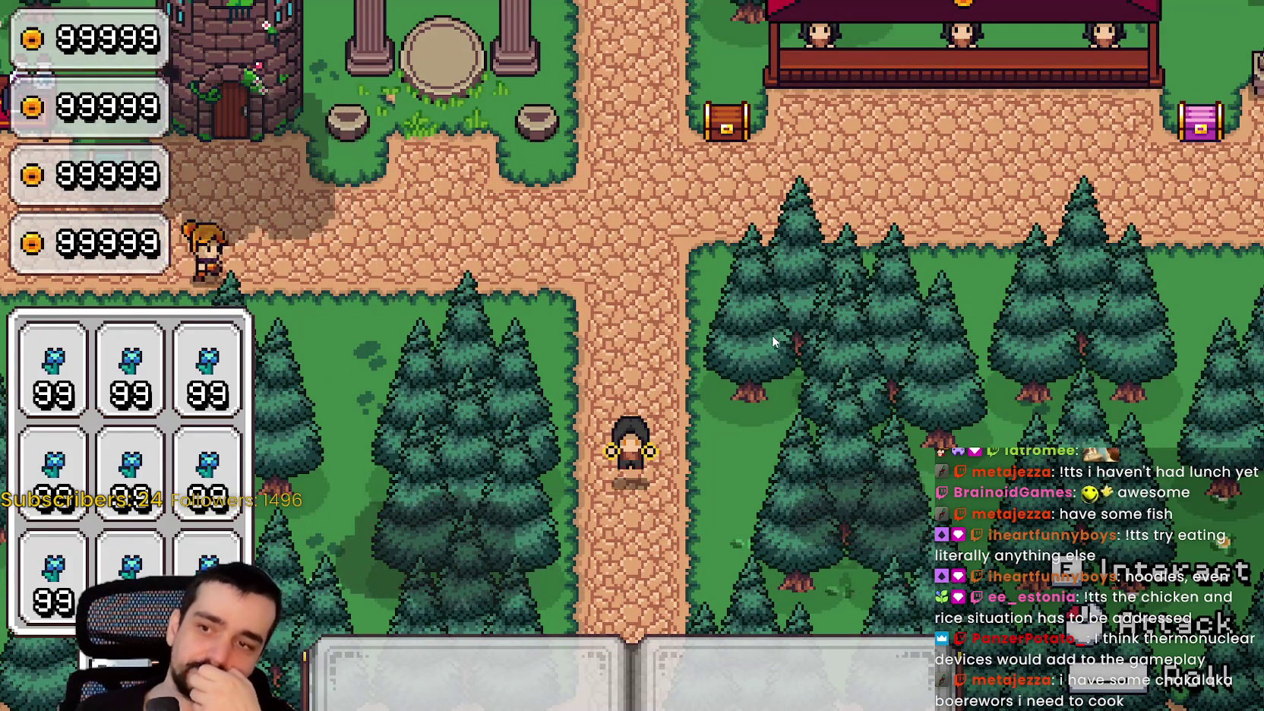
left_click(774, 339)
key("ctrl+s")
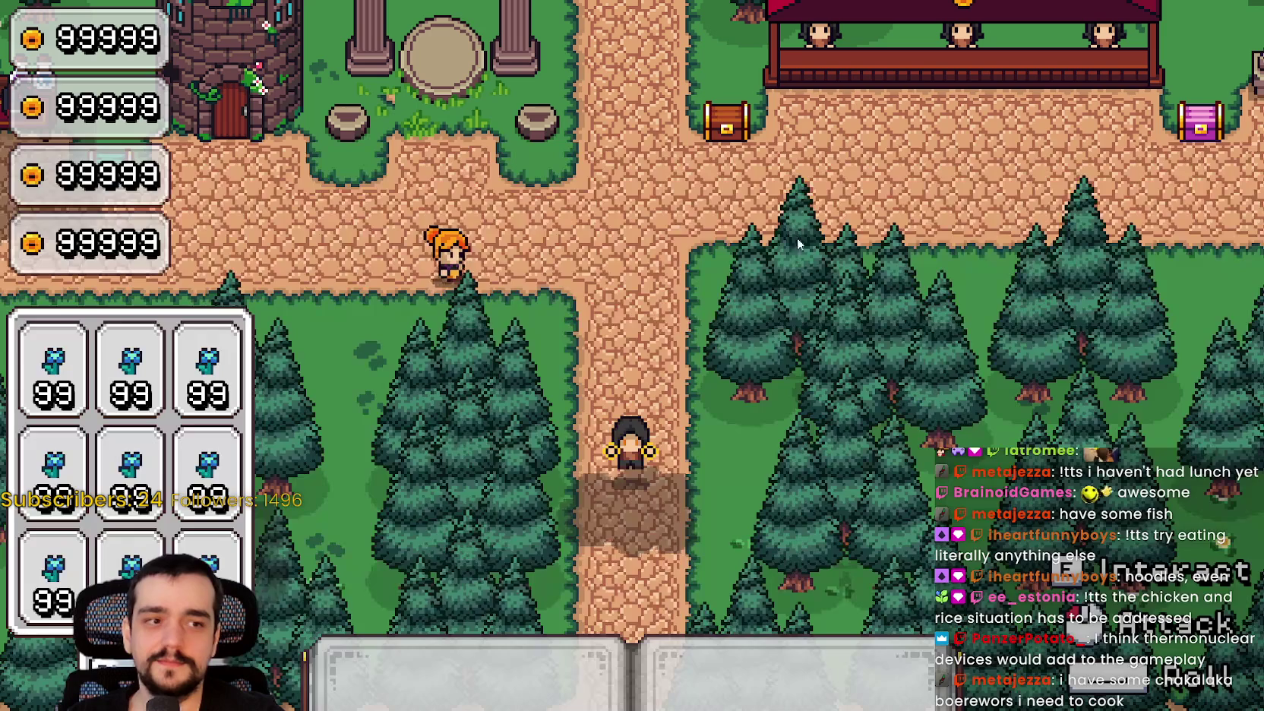
key("w")
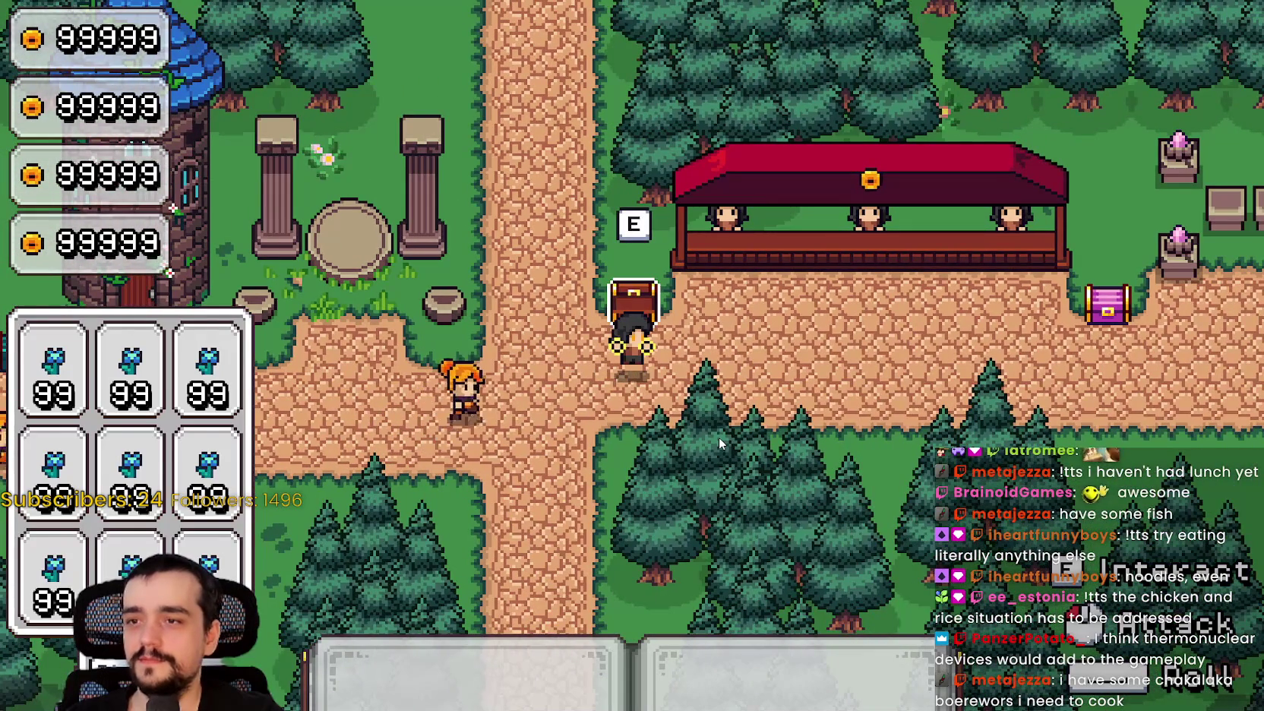
Walk the mage around the tower and down the path, then return to the script at line 235.
key("d")
key("a")
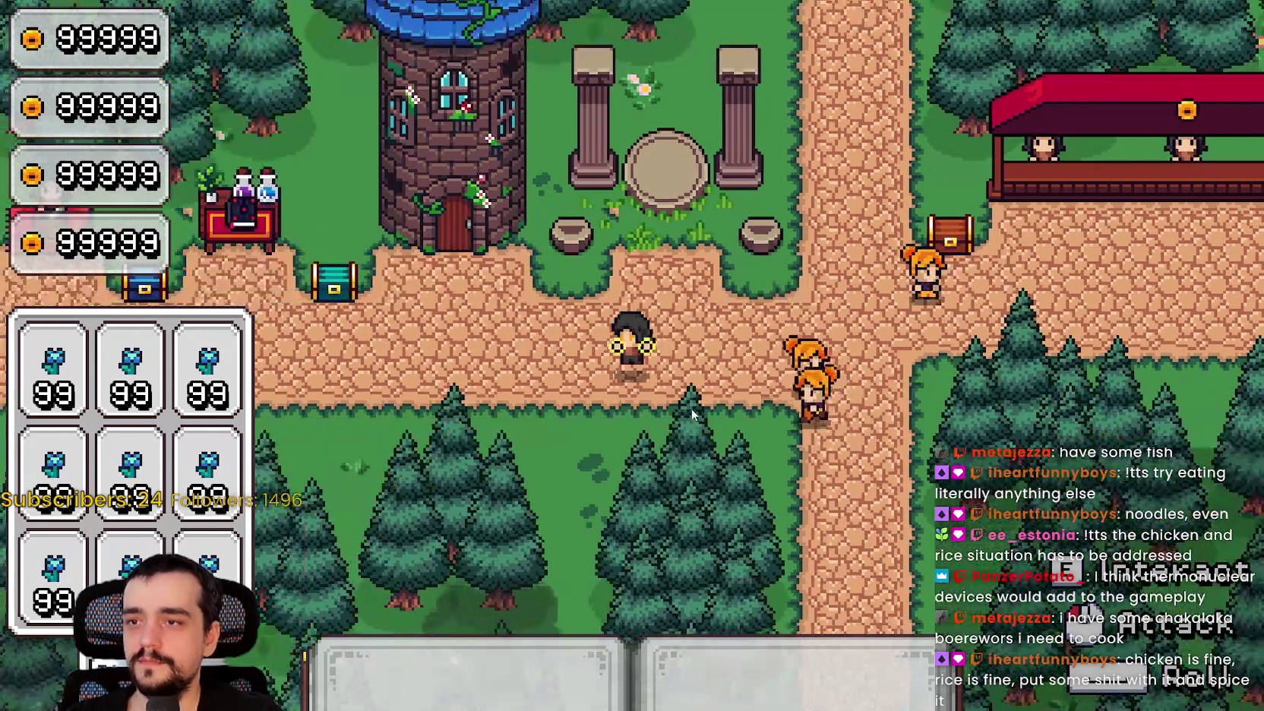
key("d")
key("w")
key("w")
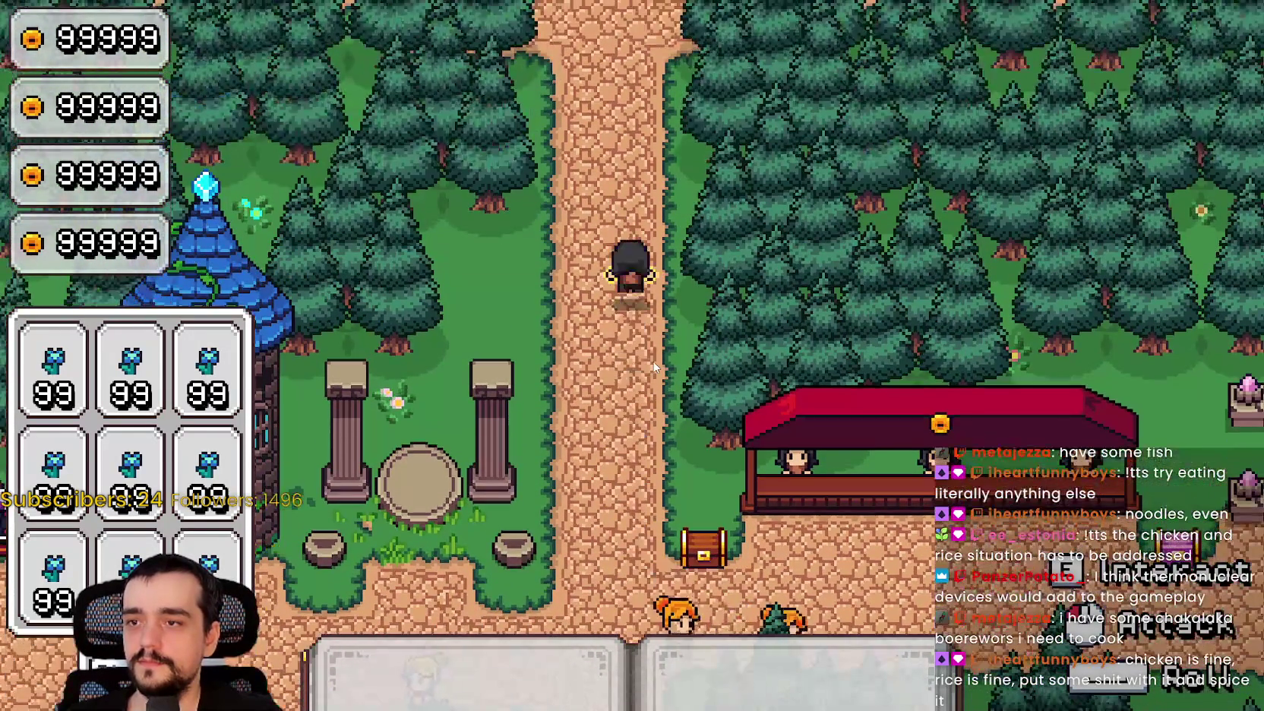
key("s")
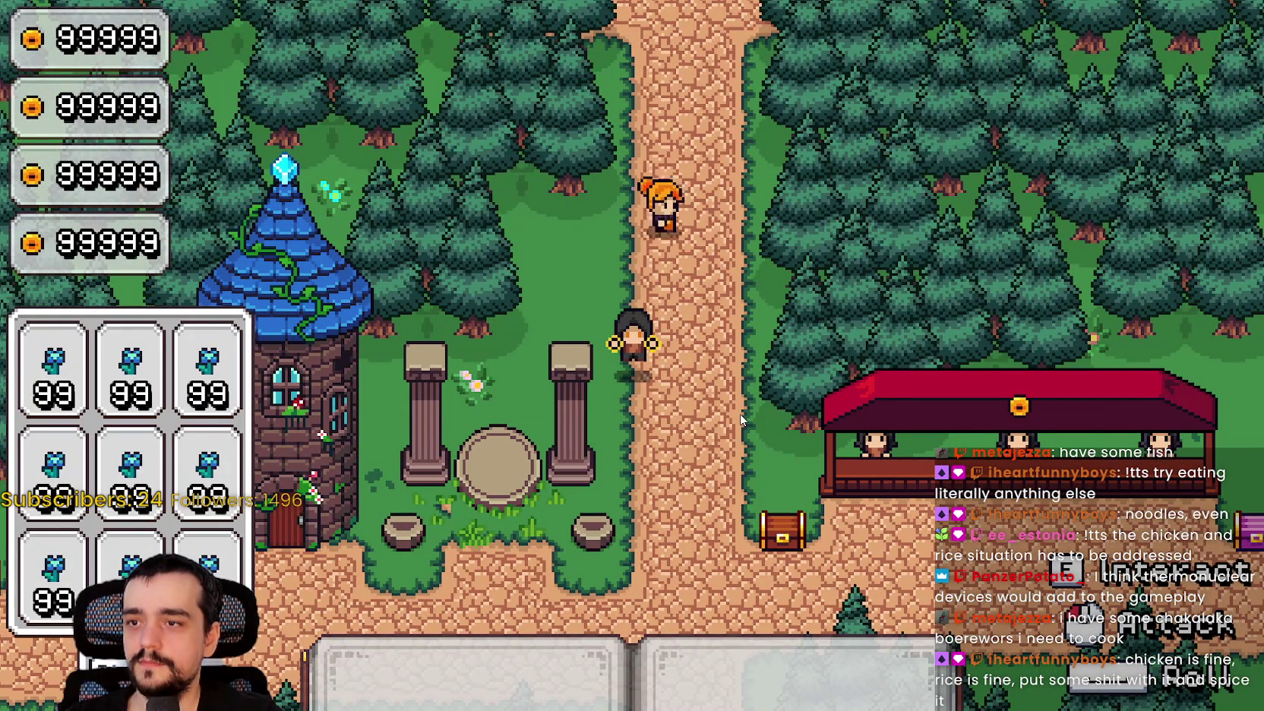
key("d")
key("s")
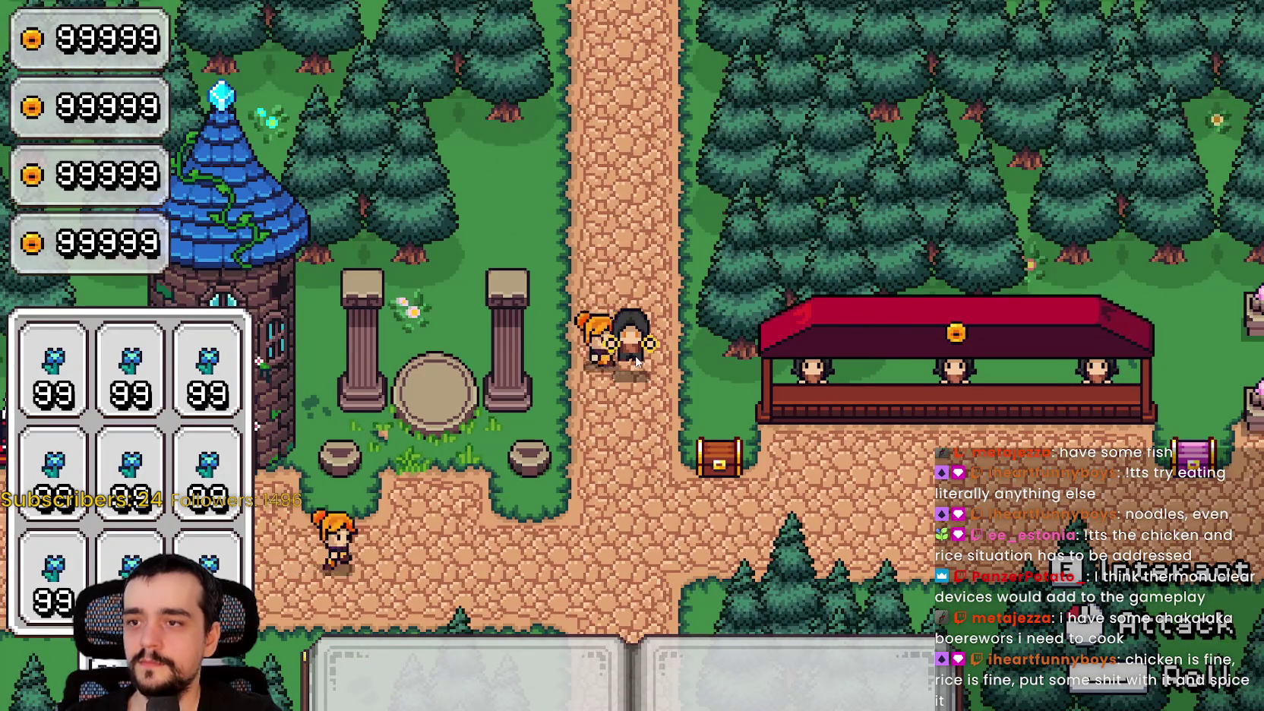
key("alt+Tab")
left_click(873, 259)
Browse the animation functions around lines 237–253, then jump higher up the script.
scroll(873, 259, "up", 6)
scroll(846, 272, "down", 5)
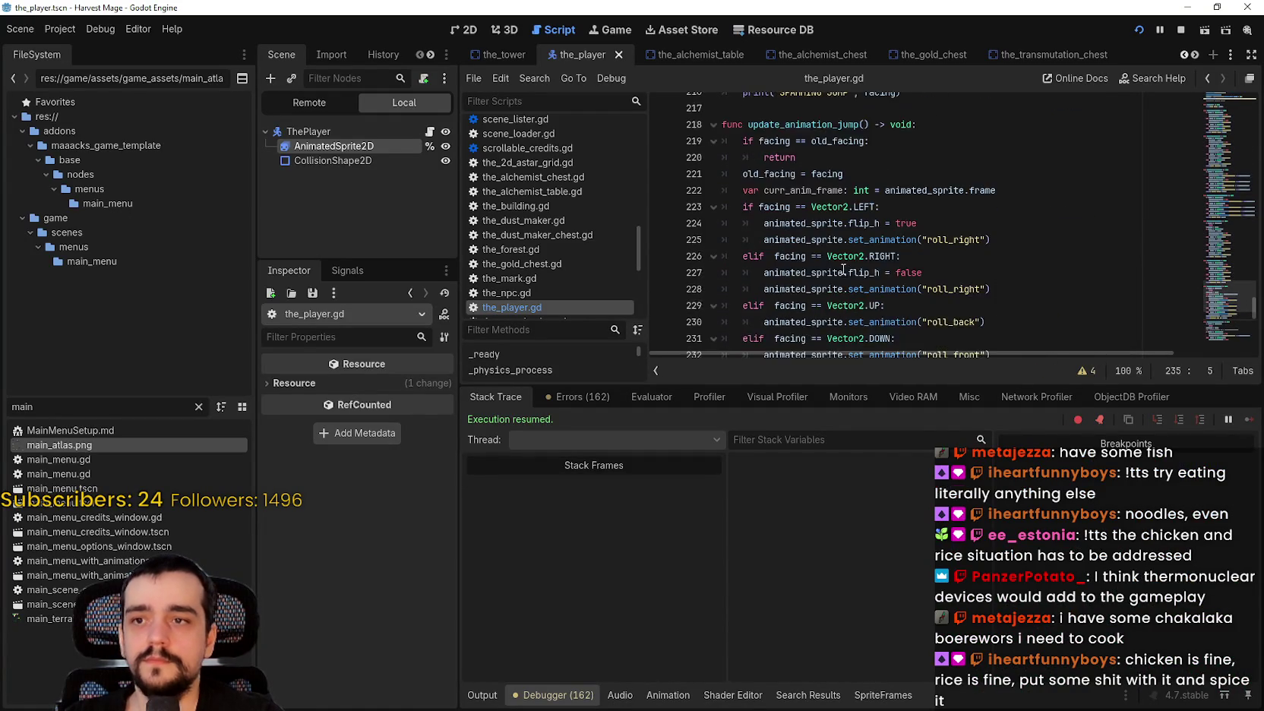
scroll(840, 263, "down", 3)
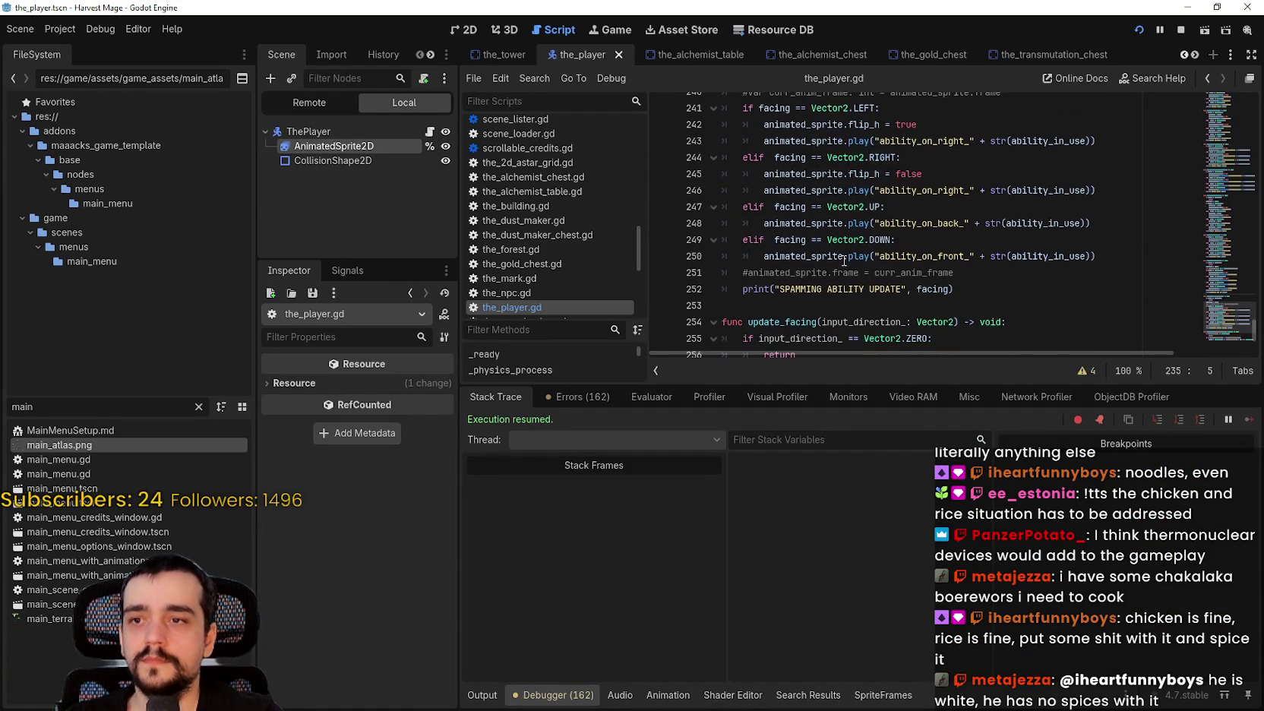
left_click(866, 191)
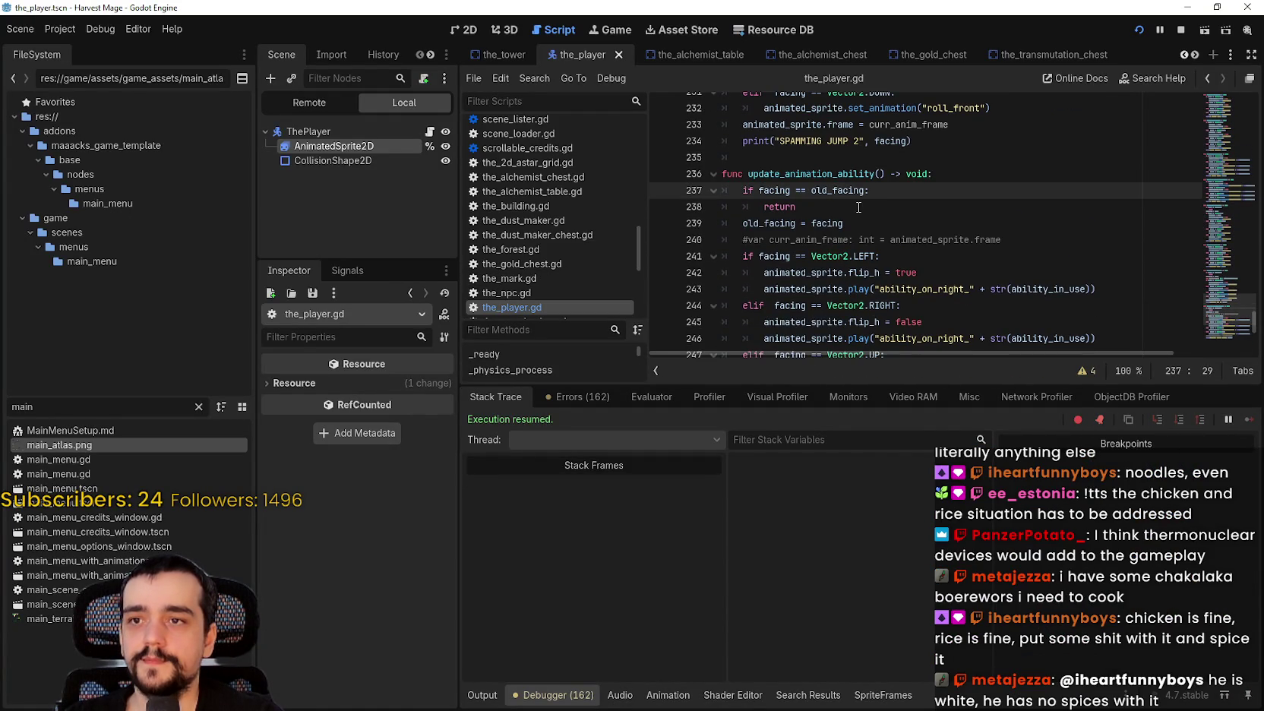
scroll(847, 198, "down", 3)
left_click(830, 307)
scroll(833, 300, "up", 3)
left_click(1217, 164)
left_click(1222, 190)
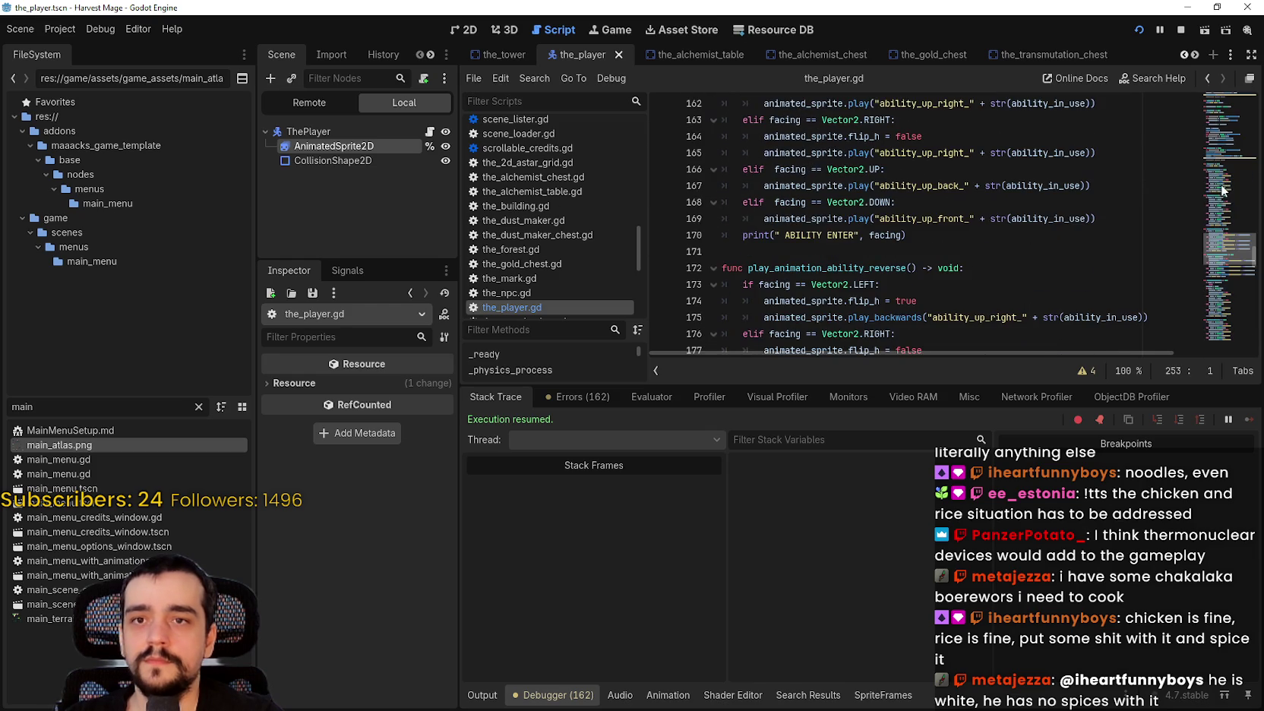
left_click_drag(1236, 276, 1225, 155)
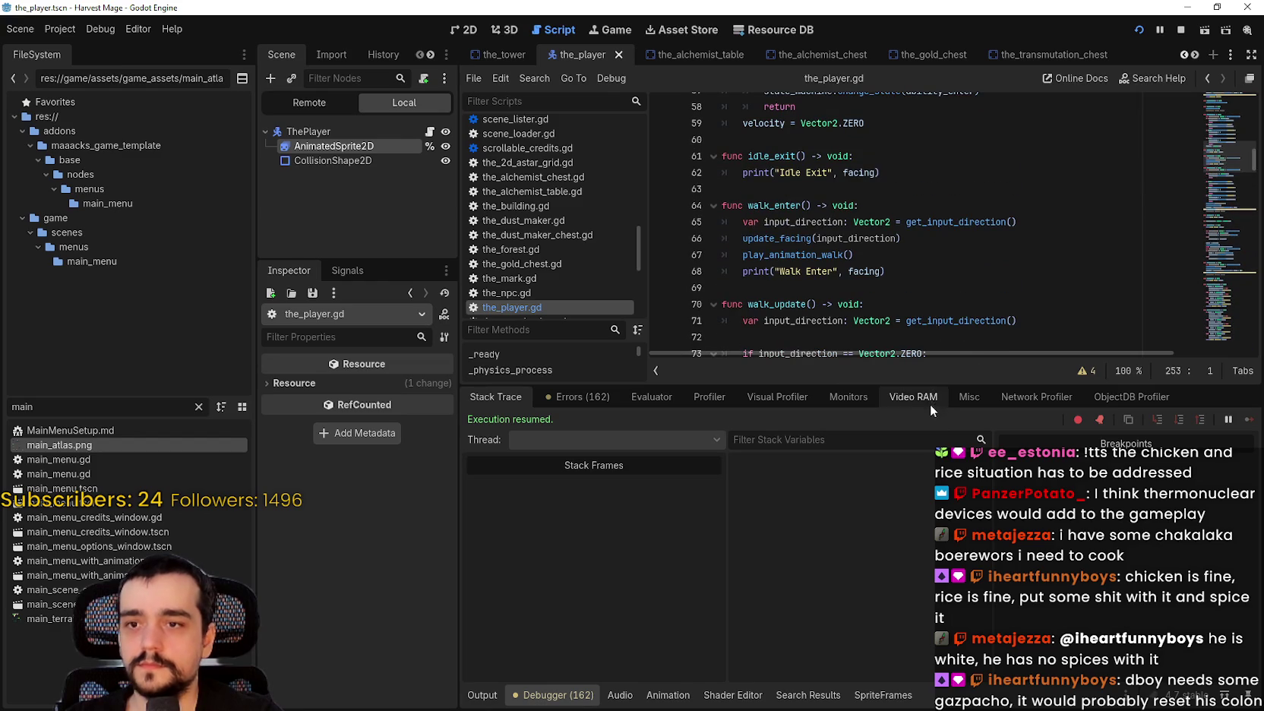
Scroll up to the ability_update header and its lines 30–35.
left_click_drag(927, 383, 927, 517)
scroll(905, 270, "up", 6)
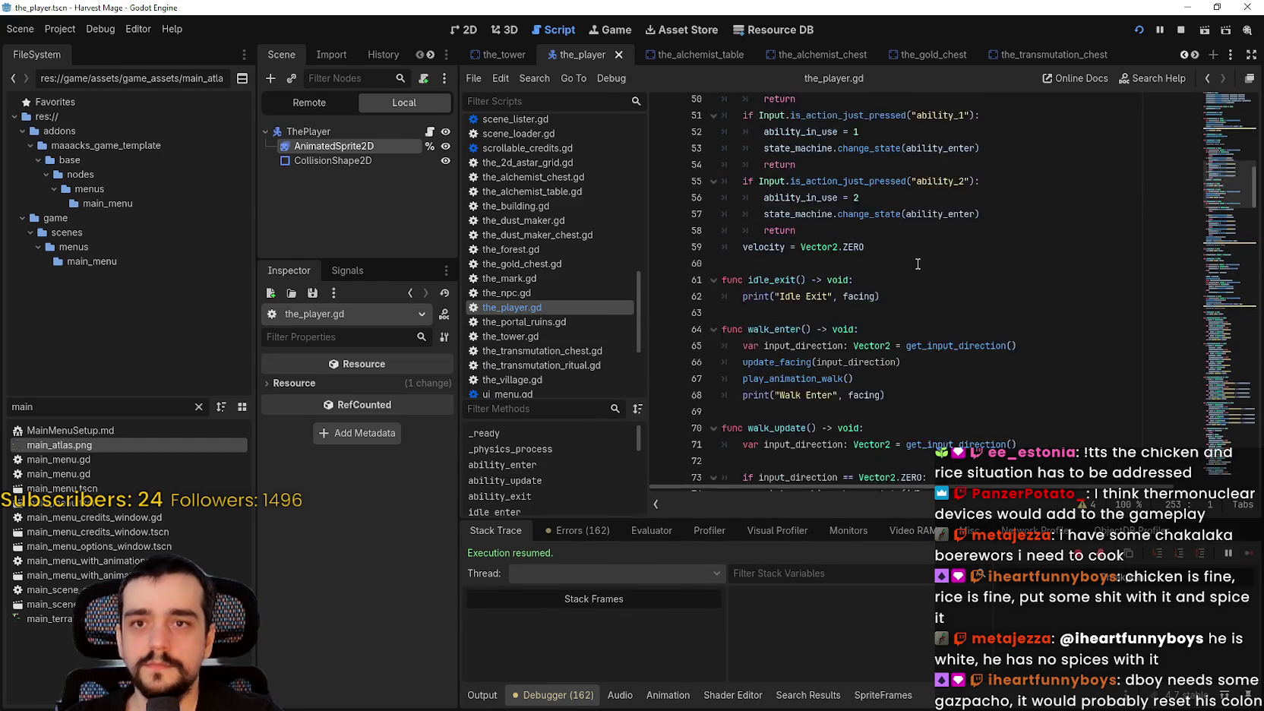
scroll(905, 271, "up", 6)
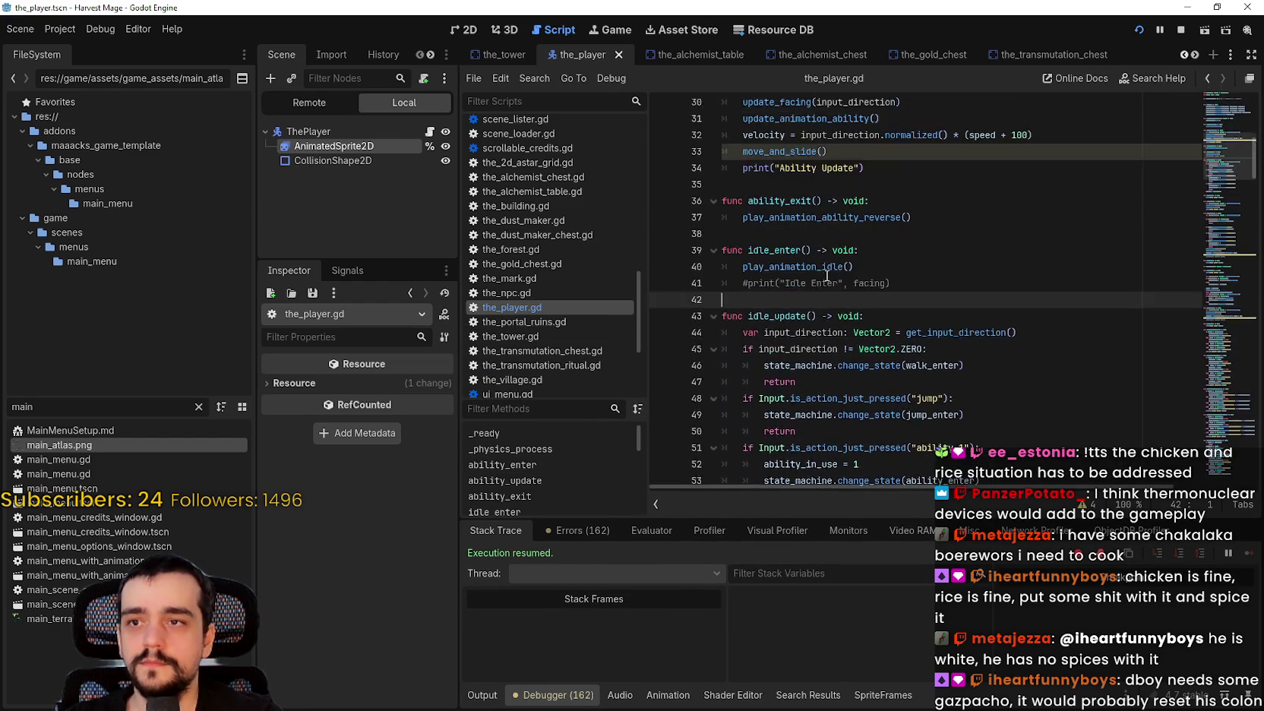
left_click(877, 331)
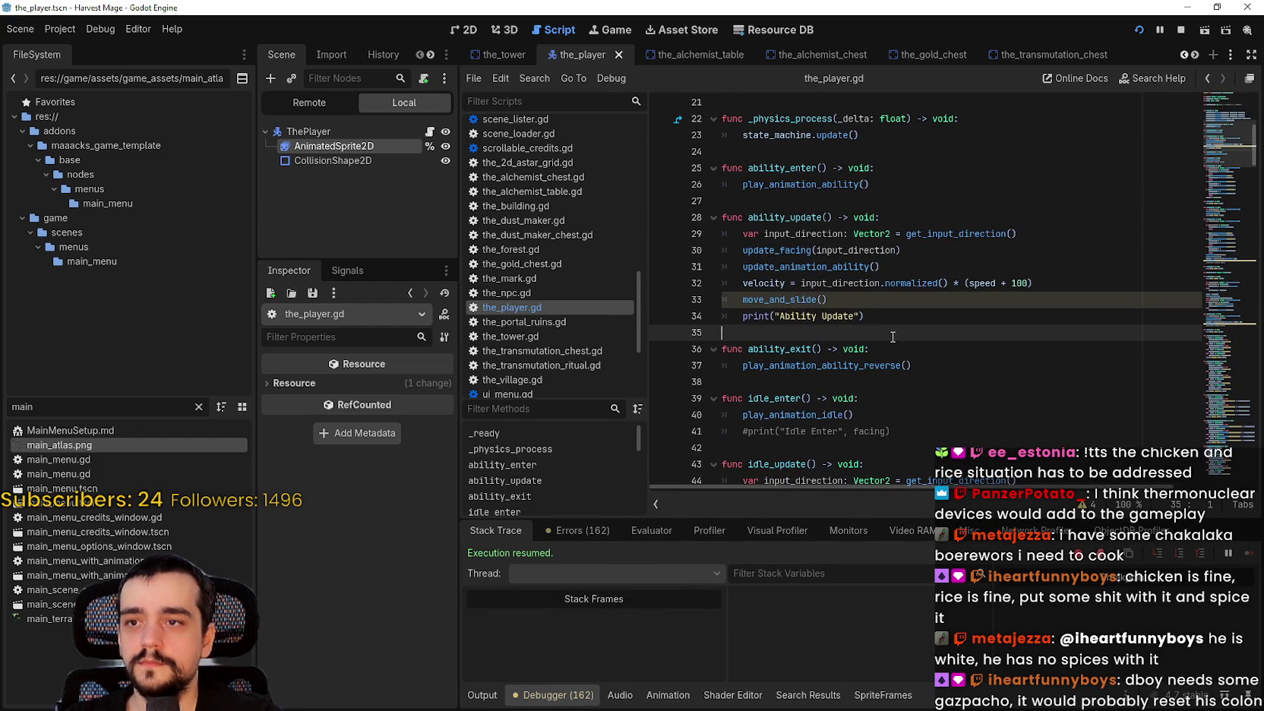
left_click(959, 220)
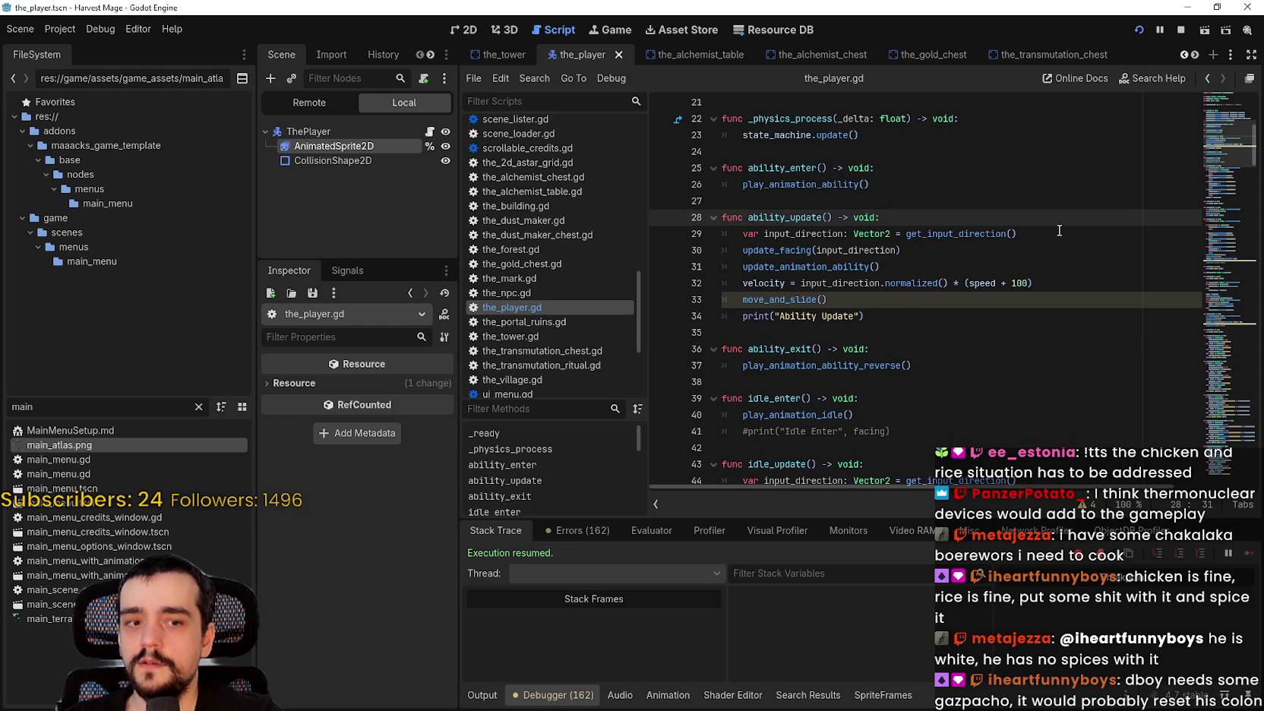
left_click(1012, 257)
In walk_update, select the ability_1/ability_2 checks on lines 80–87 and the idle check on lines 73–75.
scroll(788, 291, "down", 10)
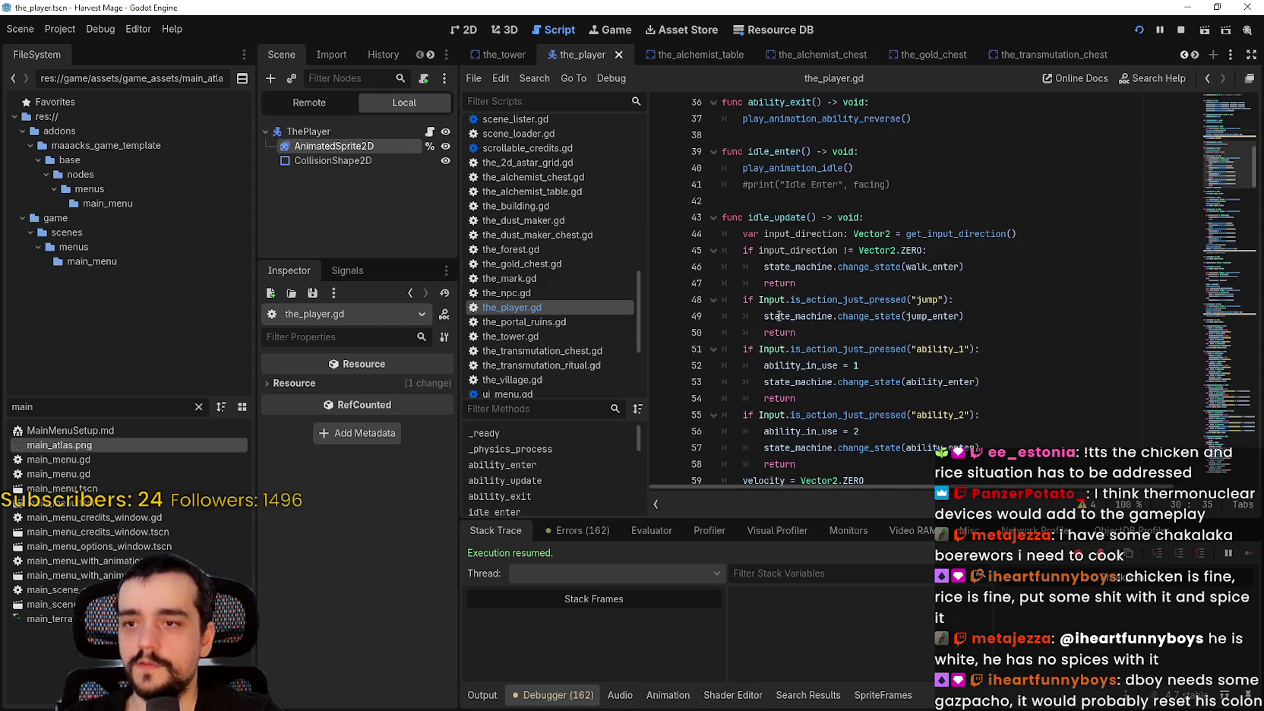
scroll(789, 290, "down", 5)
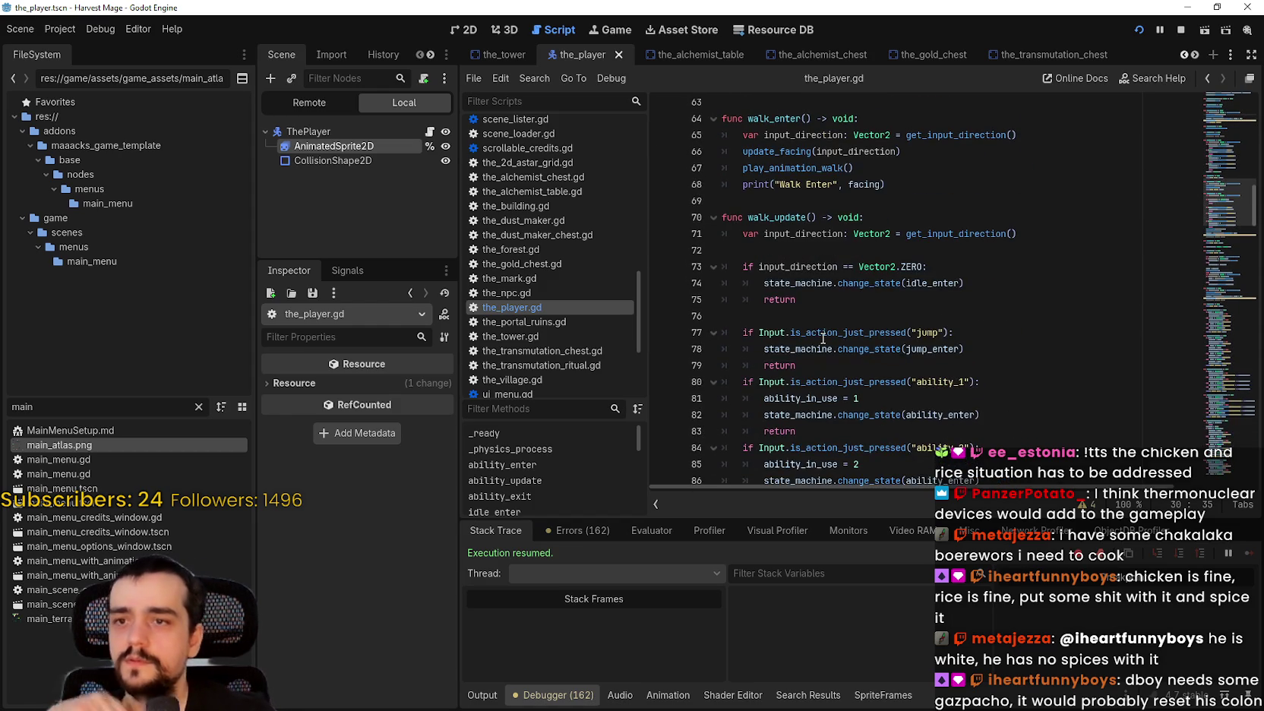
scroll(808, 323, "down", 1)
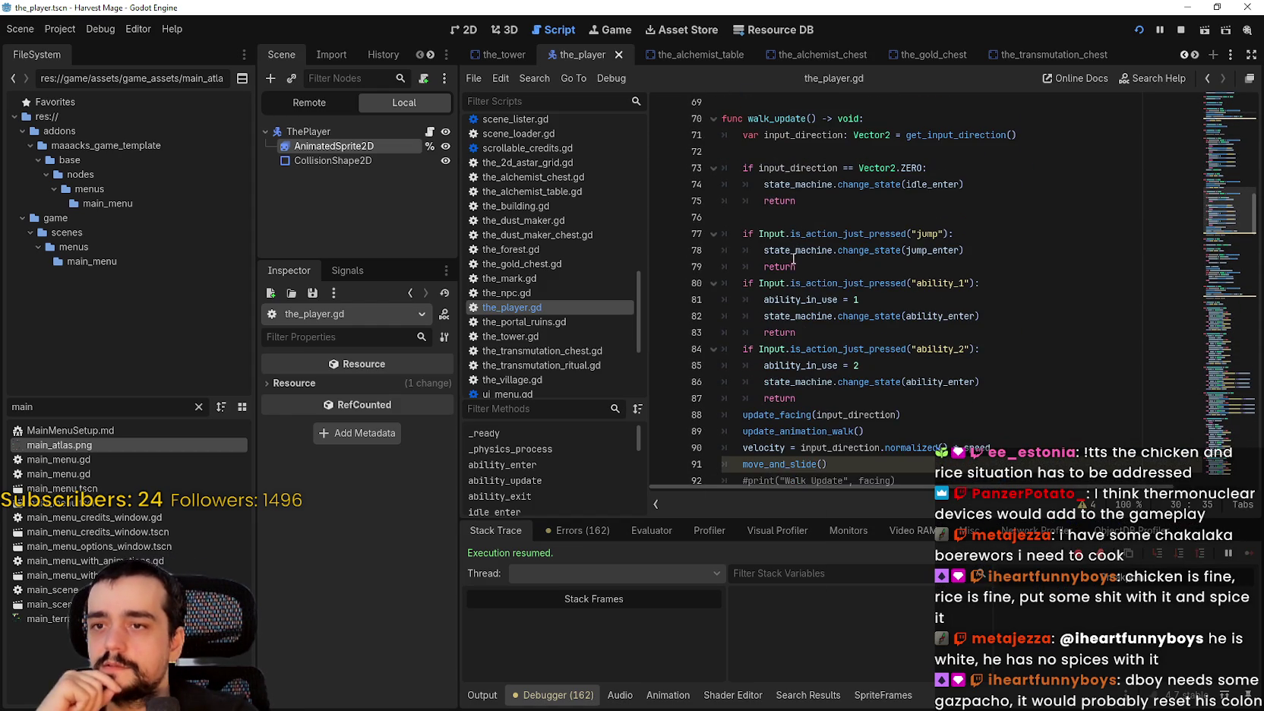
mouse_move(828, 404)
left_mouse_down()
mouse_move(710, 345)
mouse_move(669, 281)
left_mouse_up()
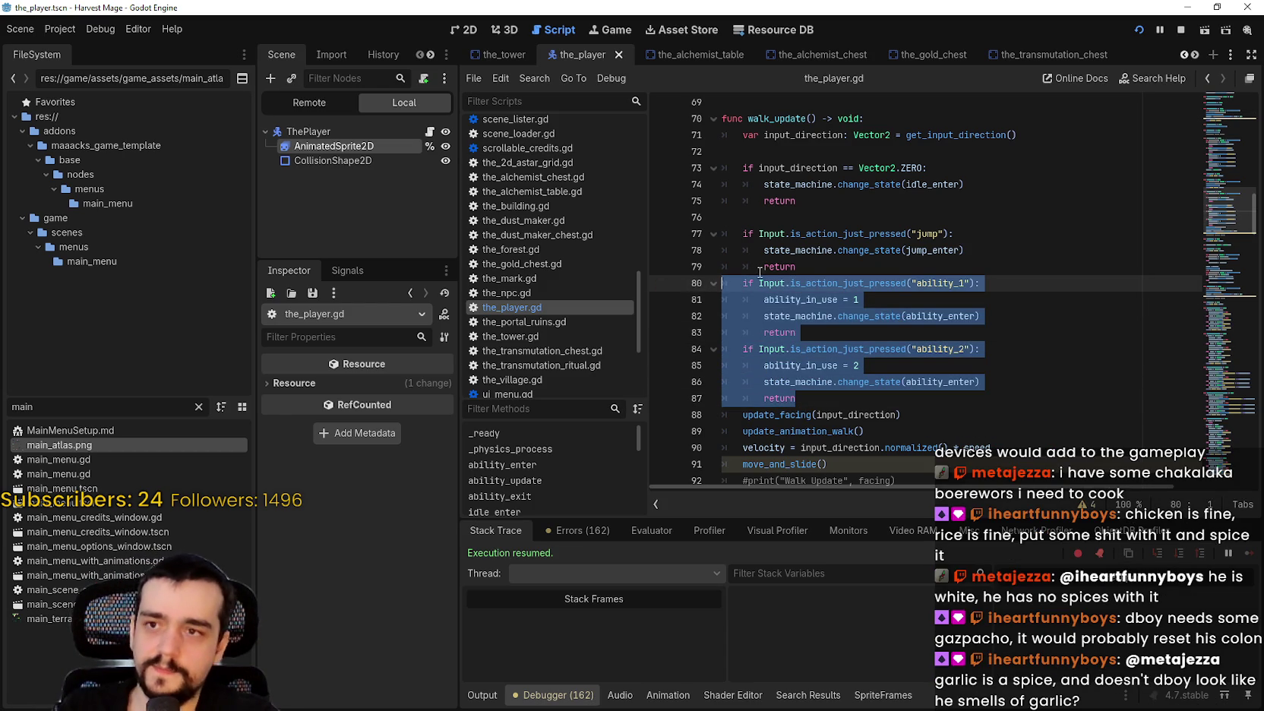
scroll(790, 249, "down", 3)
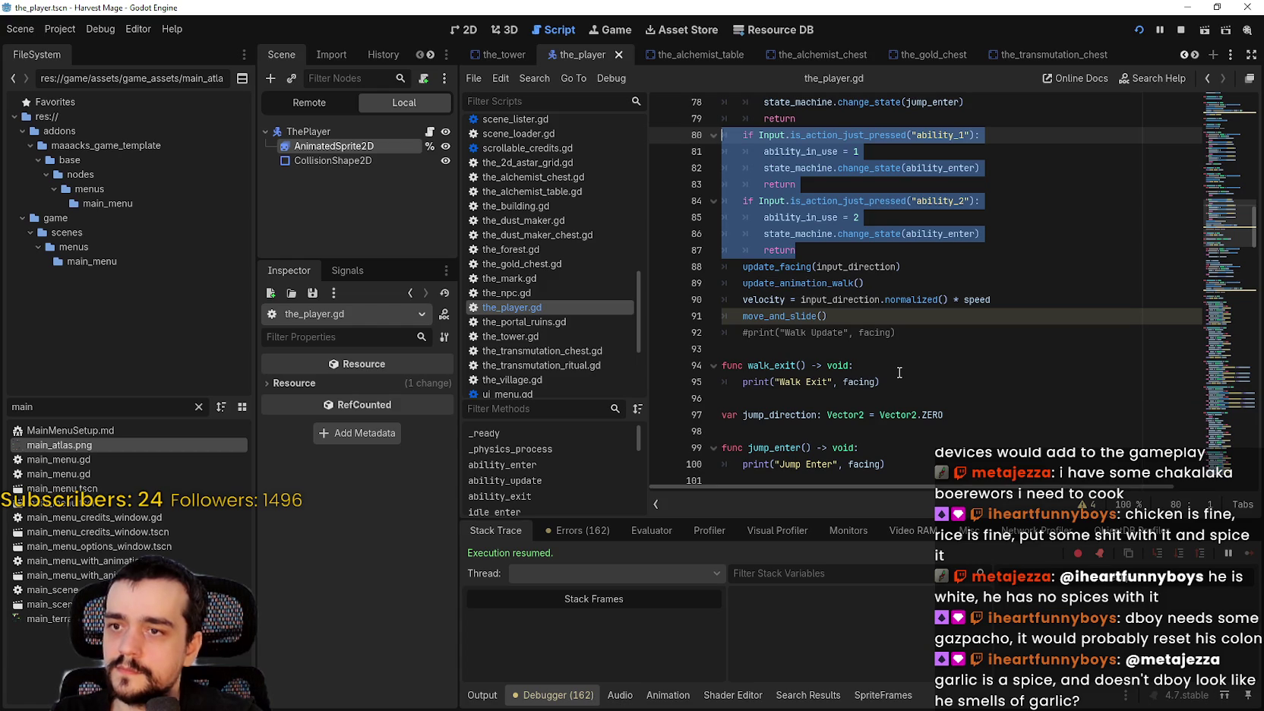
scroll(898, 370, "up", 3)
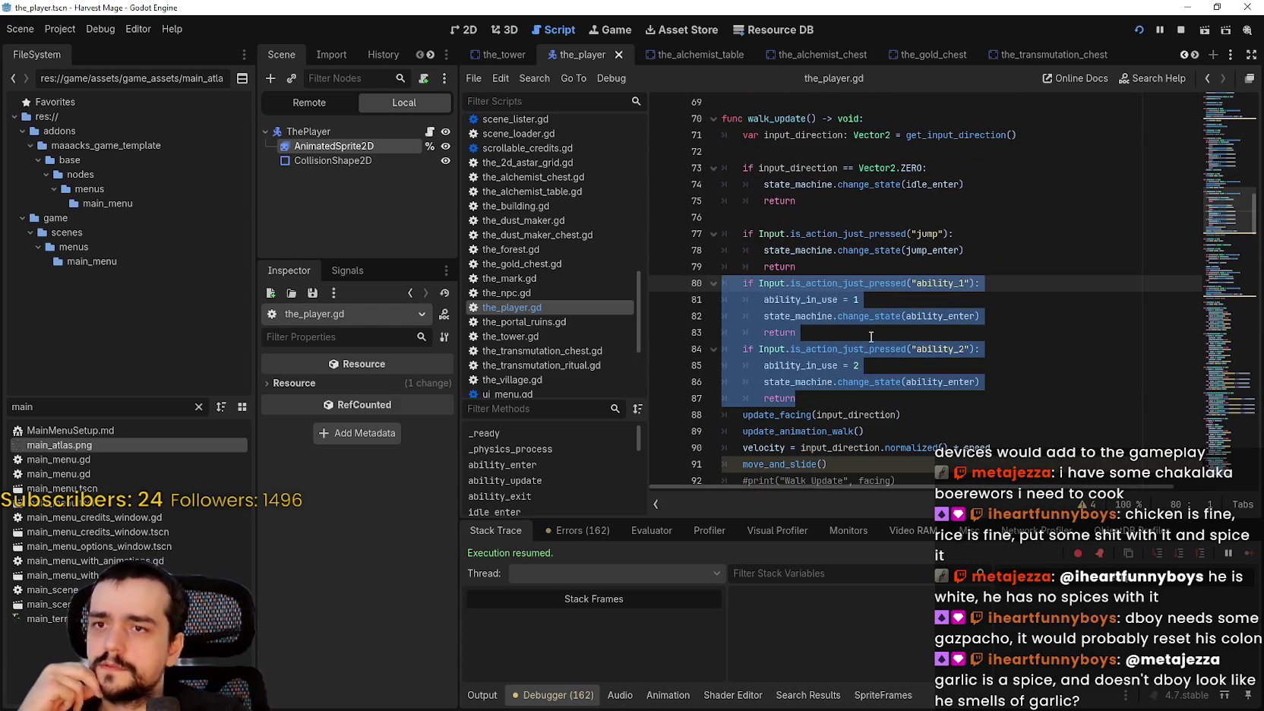
left_click_drag(800, 196, 758, 168)
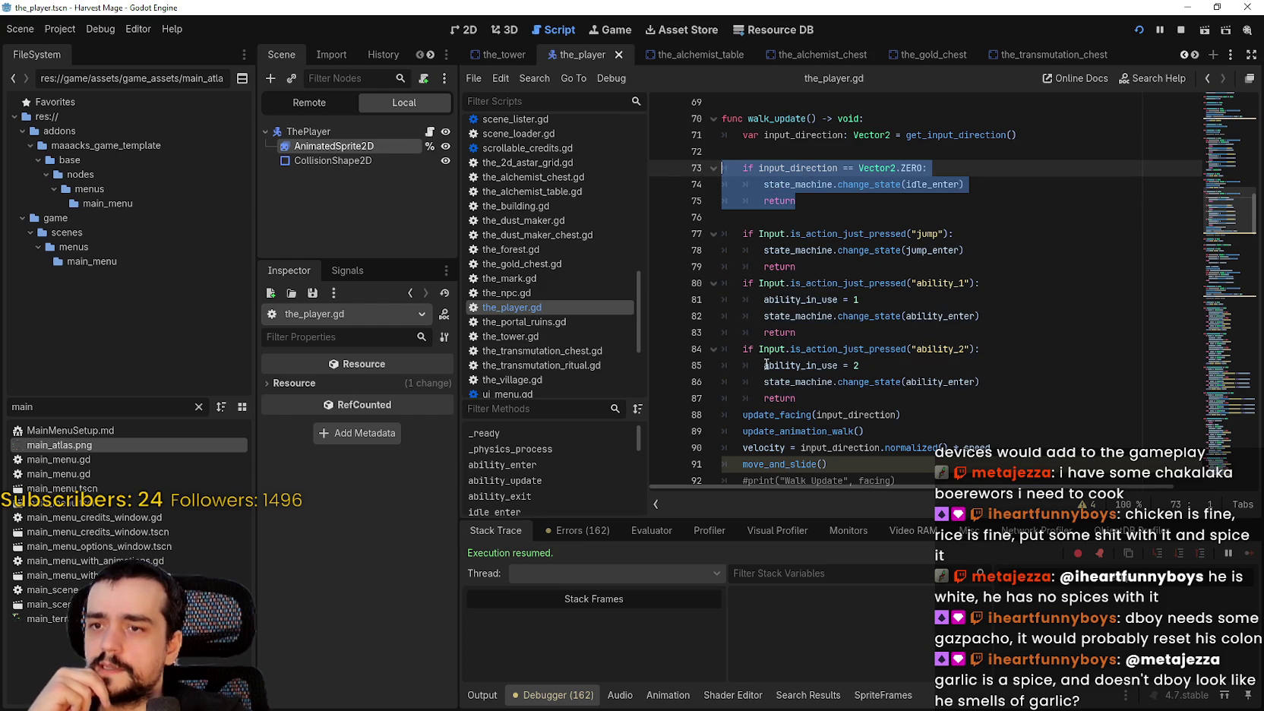
left_click_drag(820, 395, 689, 286)
key("ctrl+c")
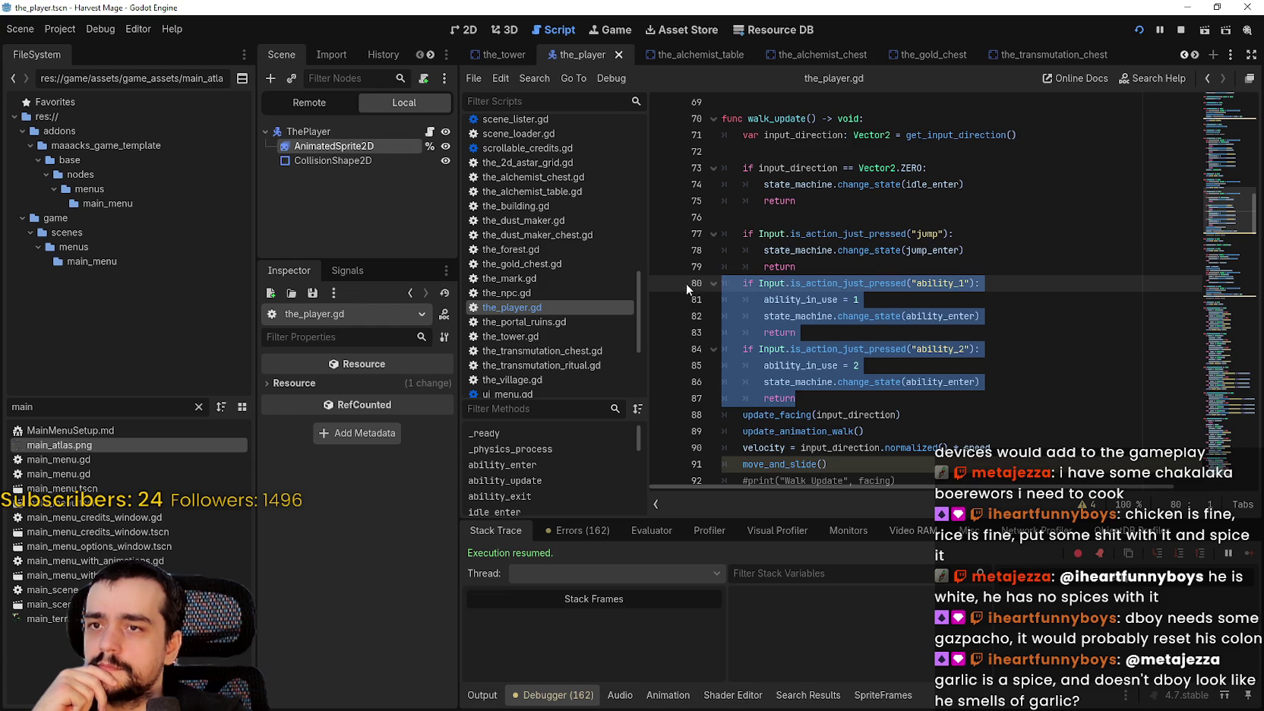
Check ability_exit around lines 34–38, ending with the caret after the input_direction line.
scroll(759, 291, "up", 8)
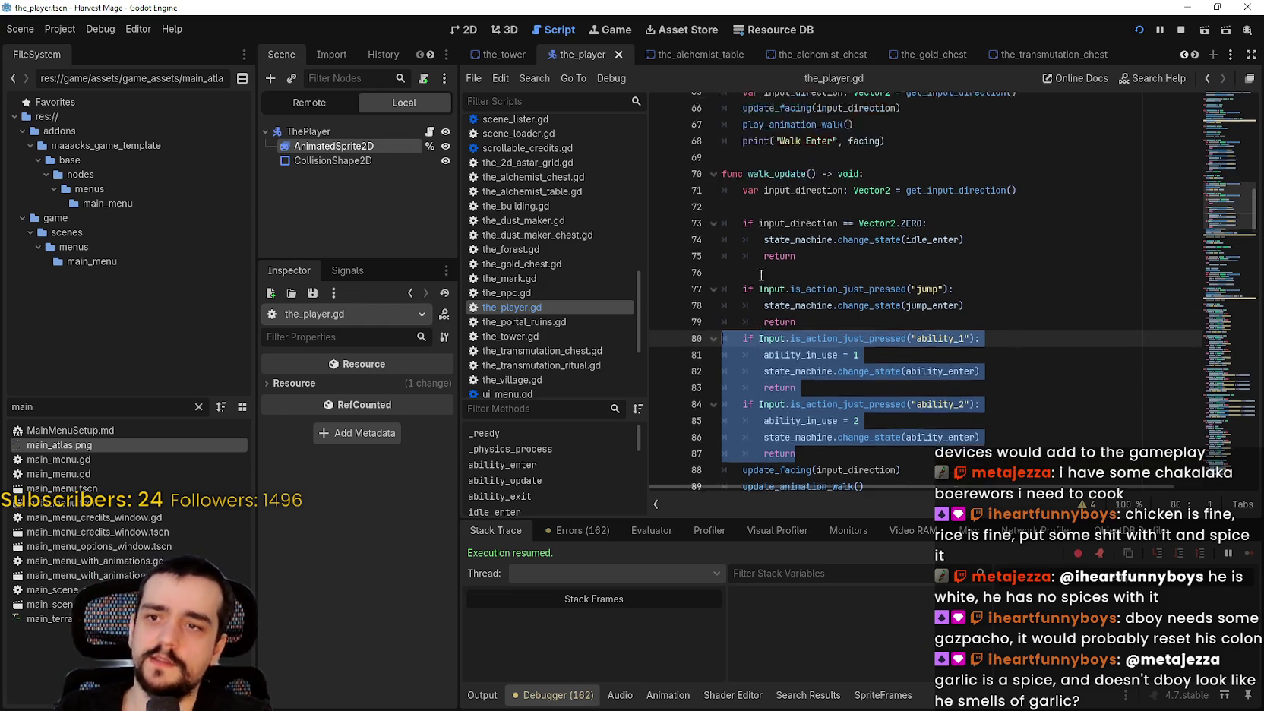
left_click(820, 356)
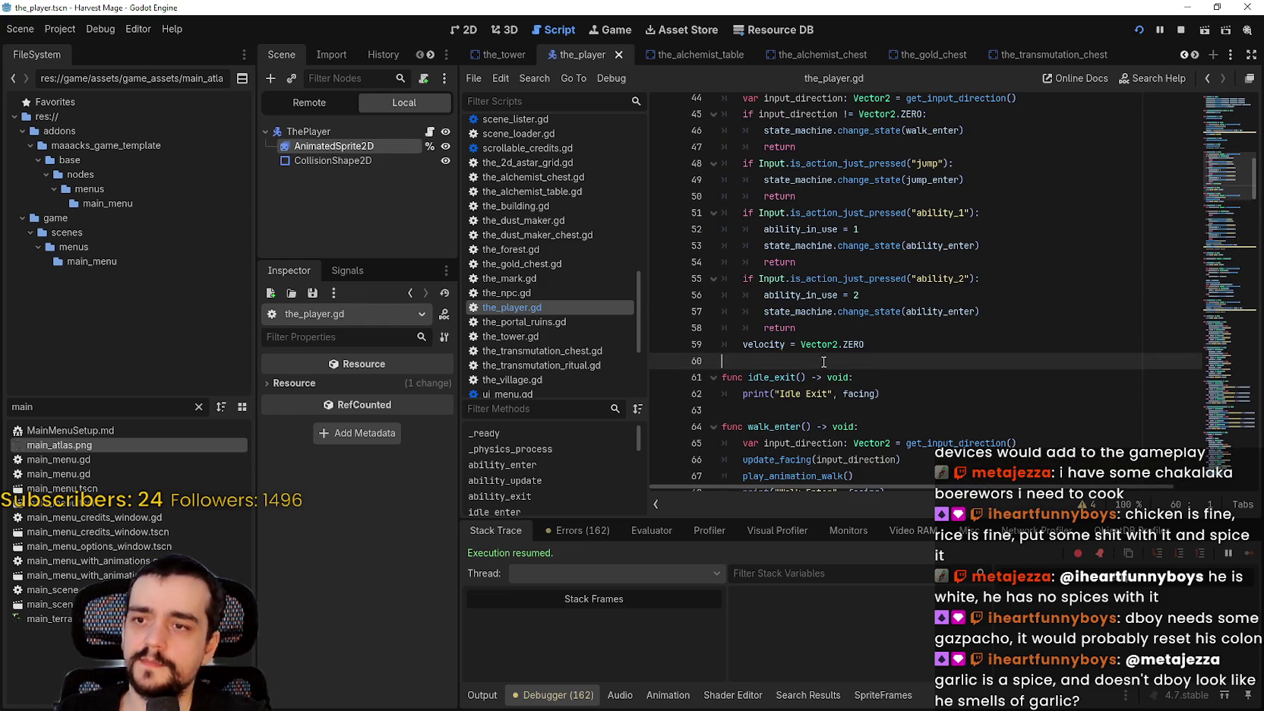
scroll(821, 356, "up", 8)
left_click(813, 342)
scroll(807, 374, "up", 7)
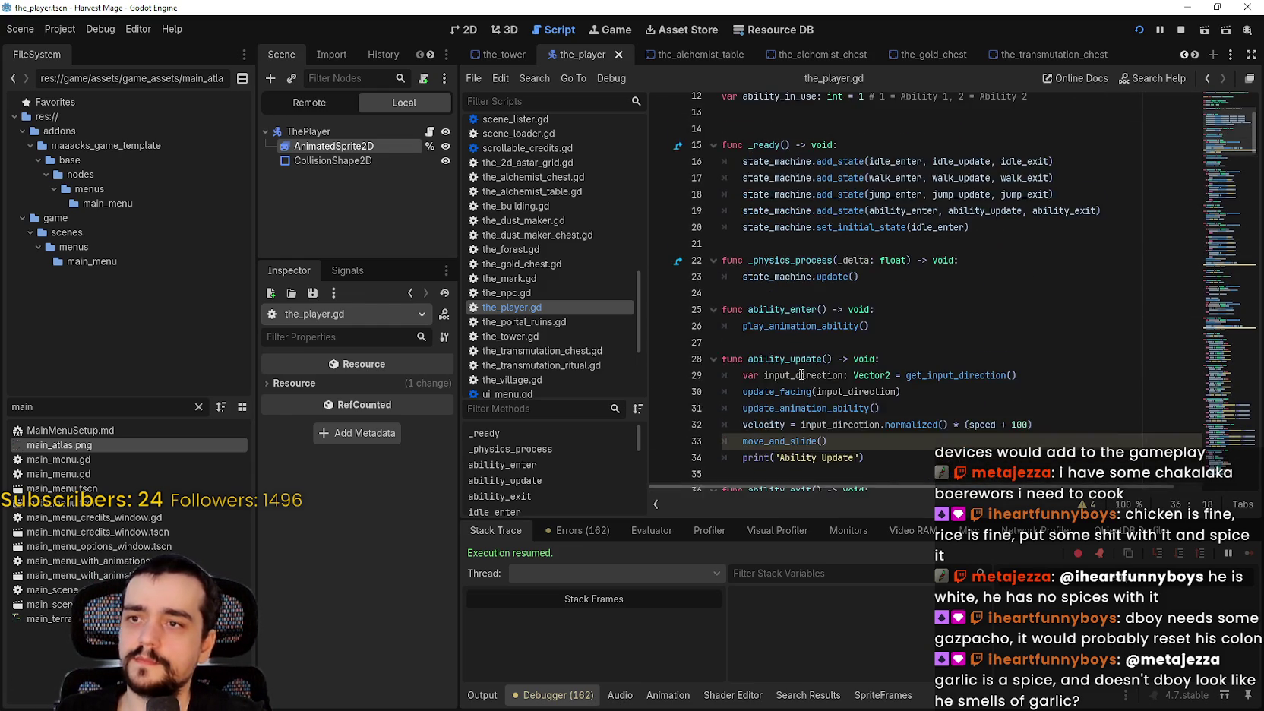
scroll(771, 297, "down", 7)
left_click(770, 297)
scroll(771, 297, "down", 2)
left_click(775, 242)
left_click(928, 214)
left_click(899, 169)
scroll(882, 205, "up", 4)
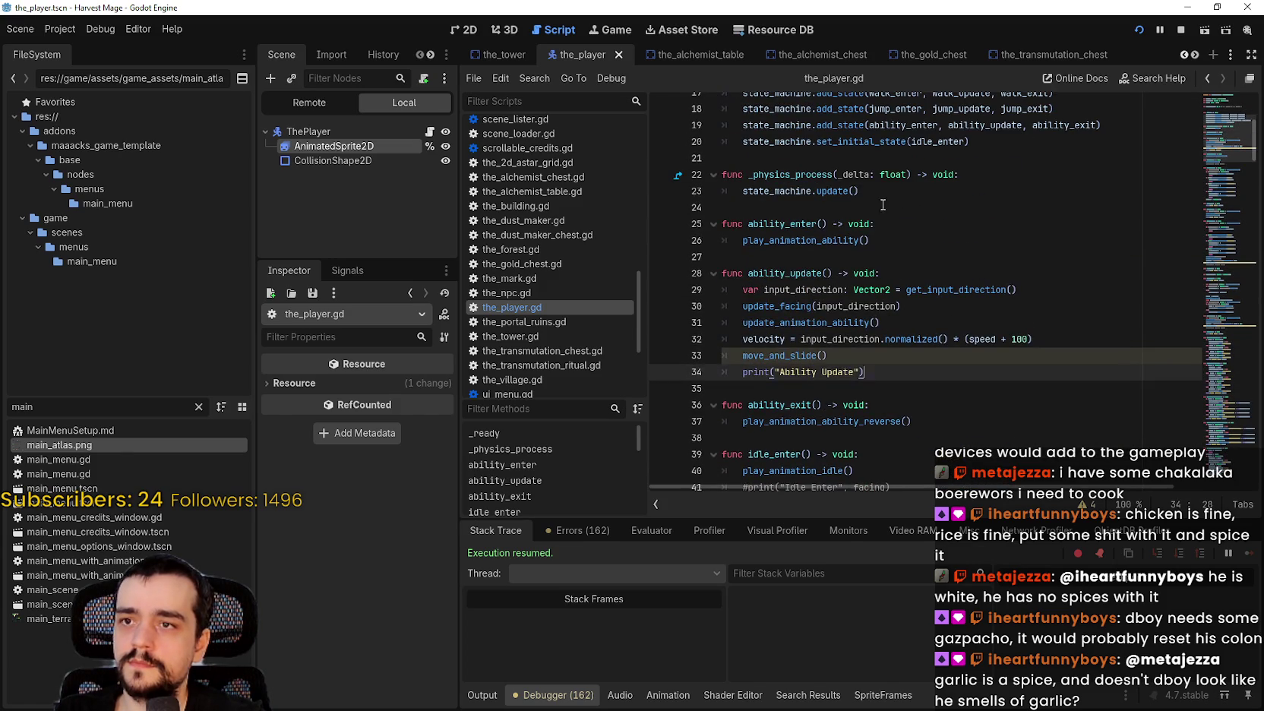
left_click(1046, 288)
Paste the ability checks into ability_update and join the ability_1 and ability_2 checks on line 30.
key("Return")
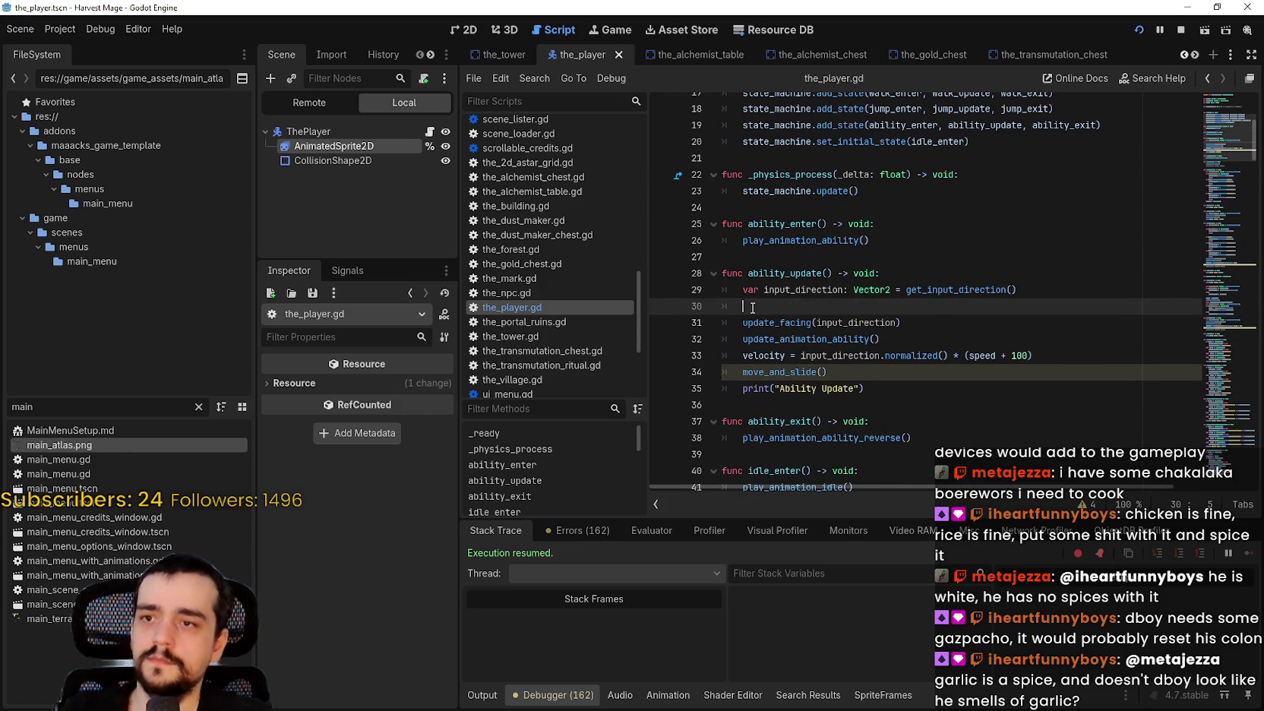
key("ctrl+v")
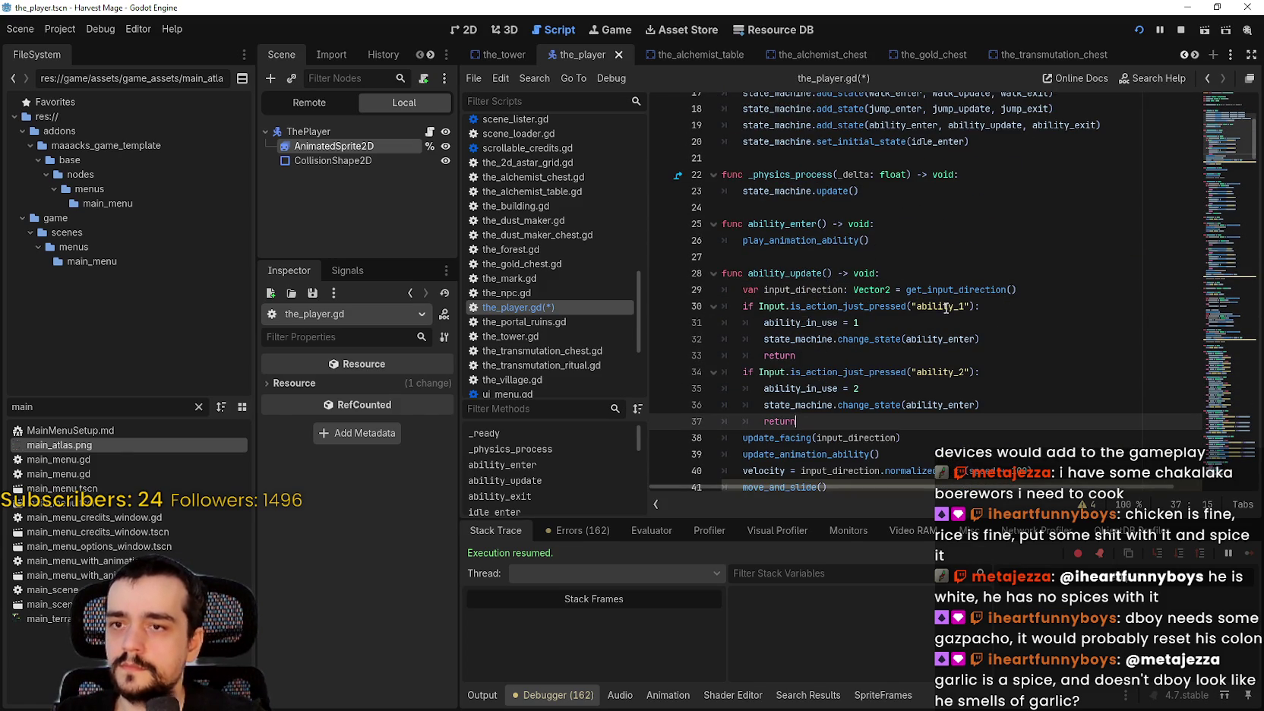
double_click(940, 306)
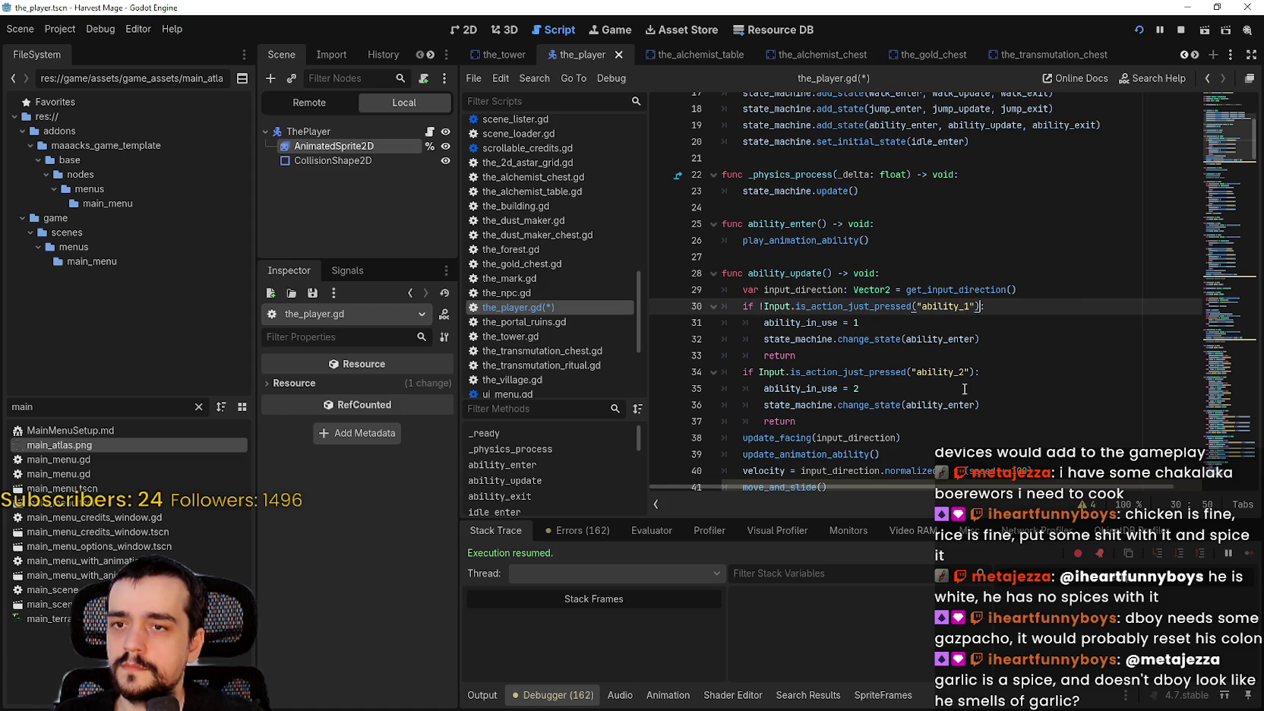
type("!")
type("an")
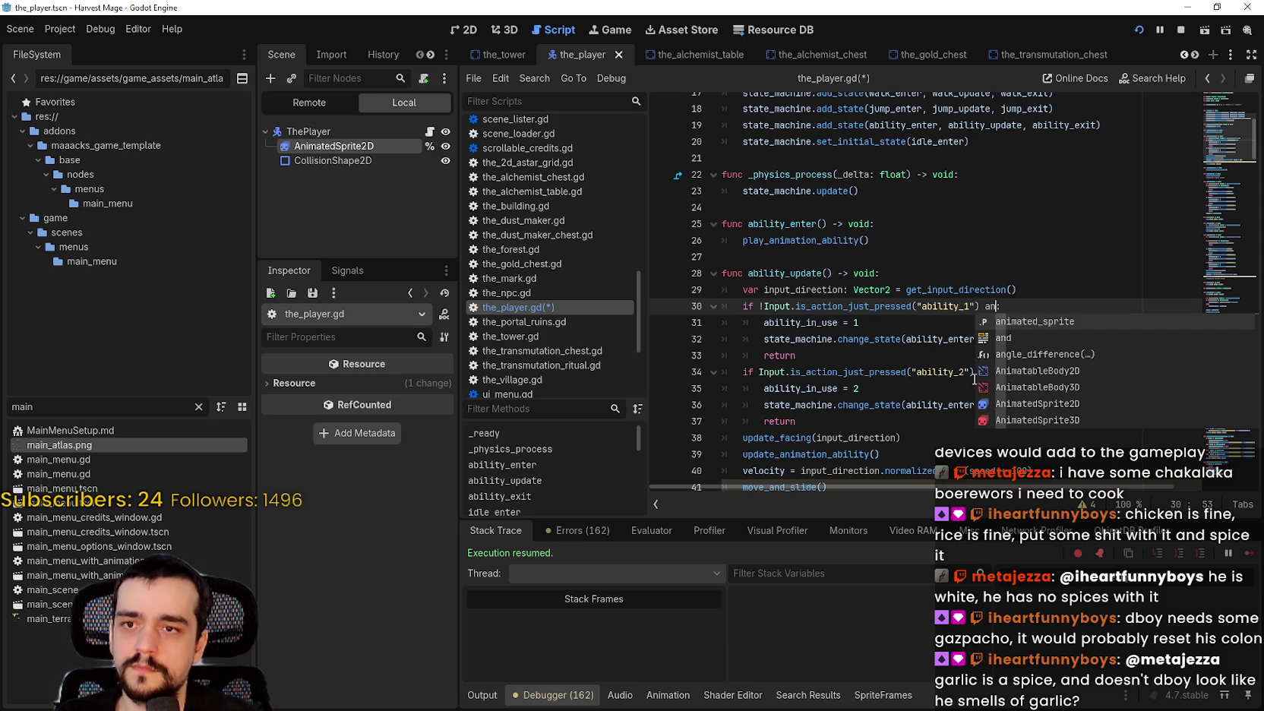
type("d")
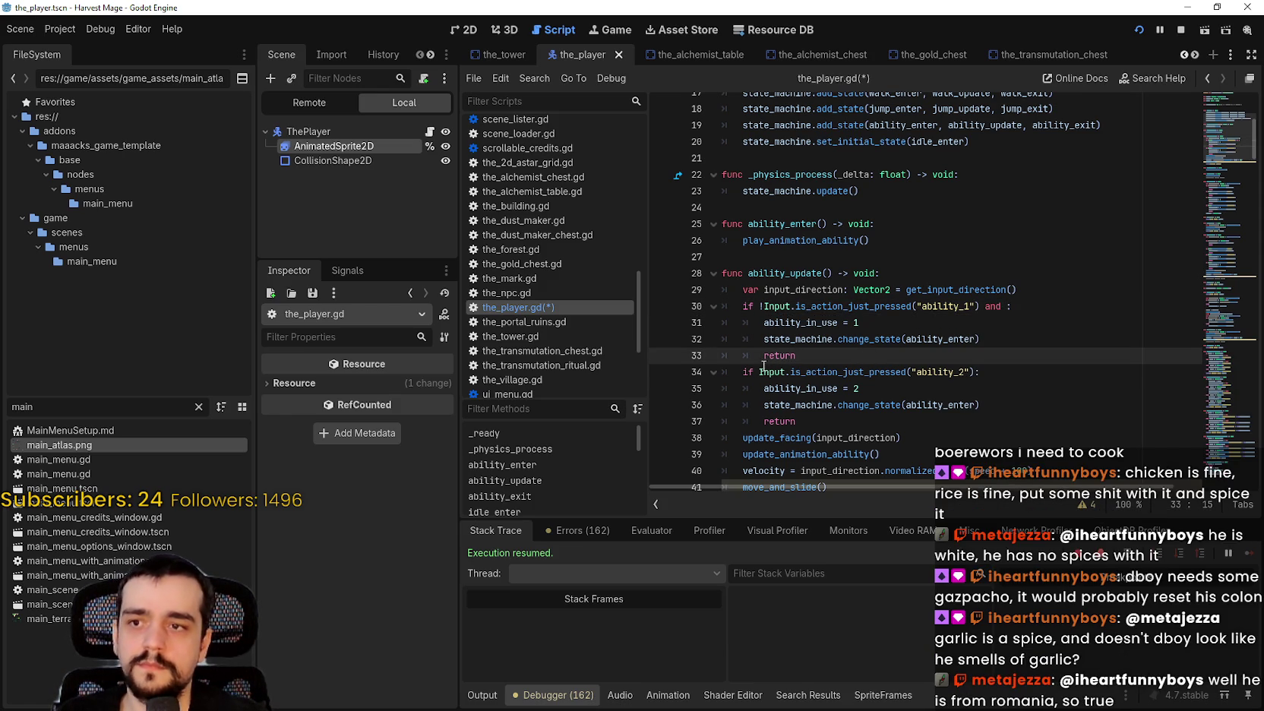
left_click(758, 371)
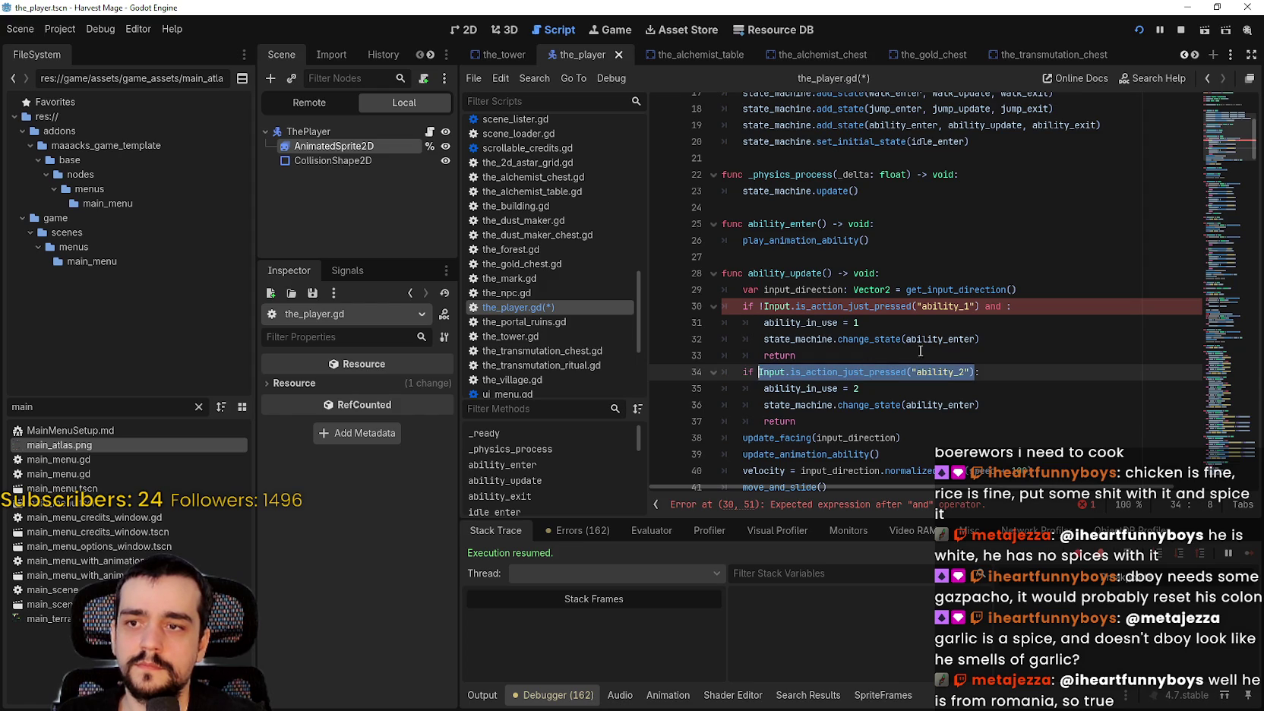
left_click(1006, 304)
type("Input.is_action_just_pressed(\"ability_2\")")
key("End")
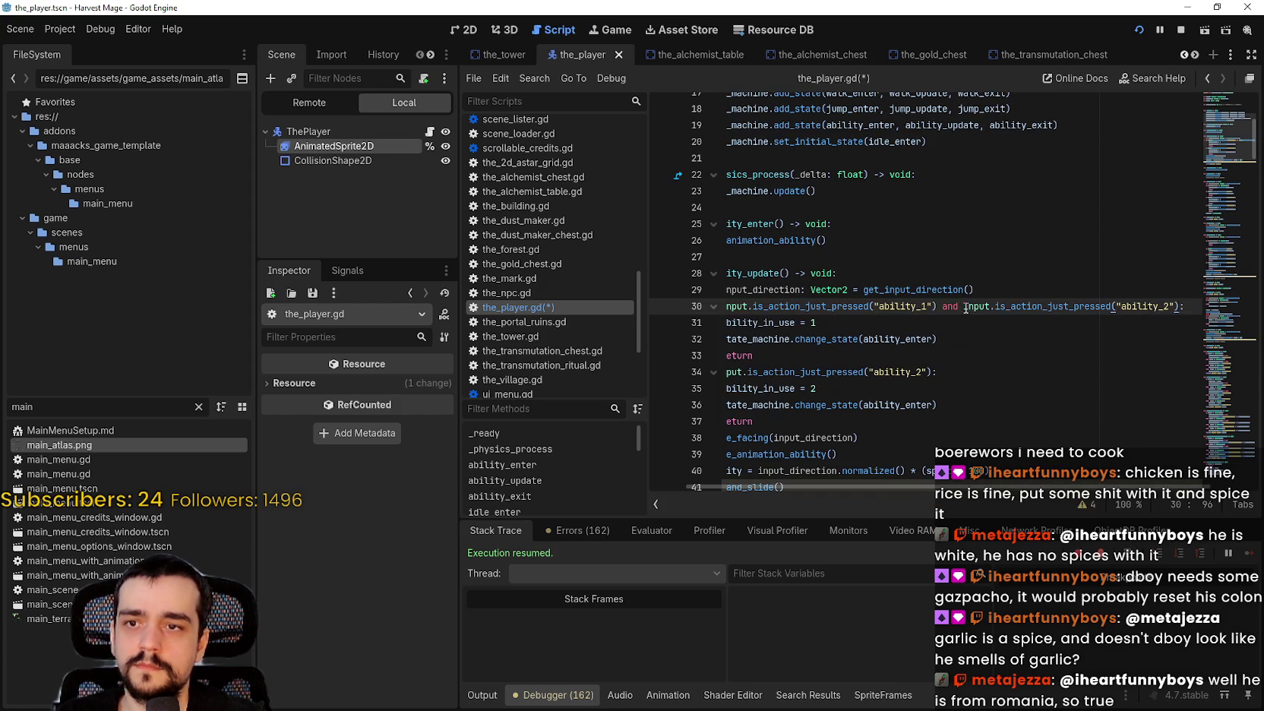
type("!")
left_click_drag(949, 355, 602, 336)
scroll(877, 349, "down", 8)
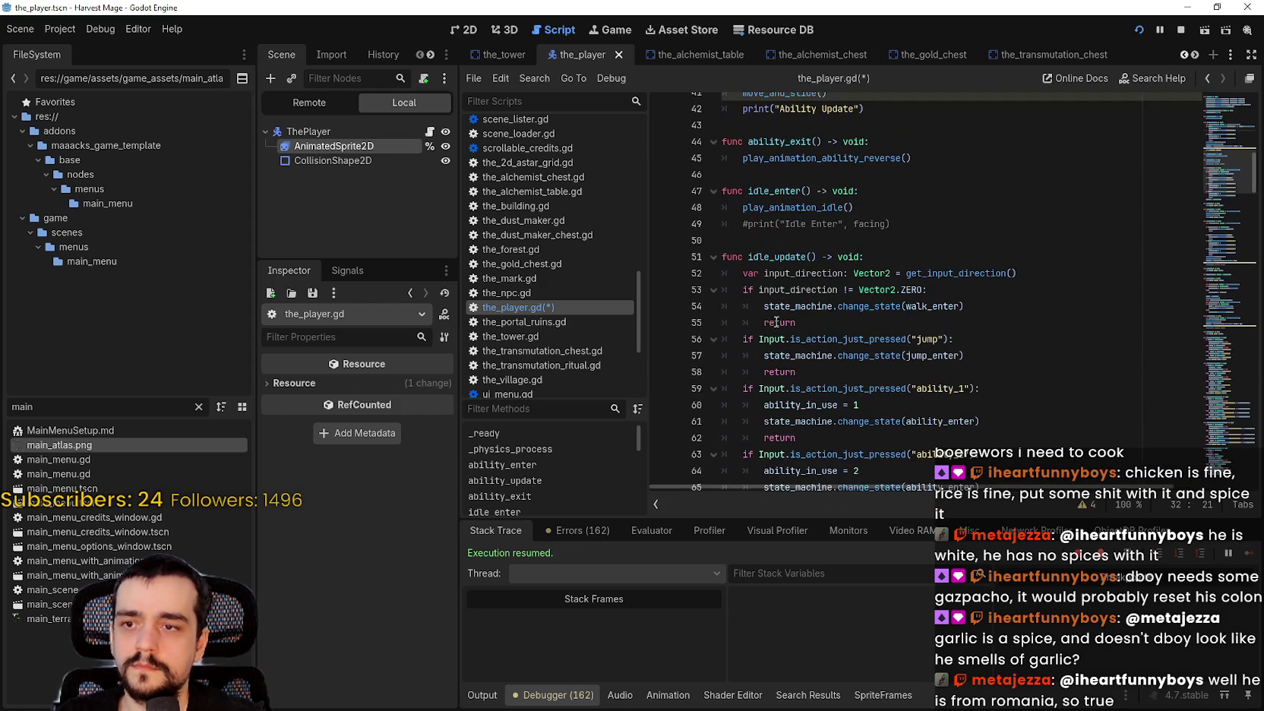
Change the state change on line 32 to change_state(ability_exit).
left_click(969, 305)
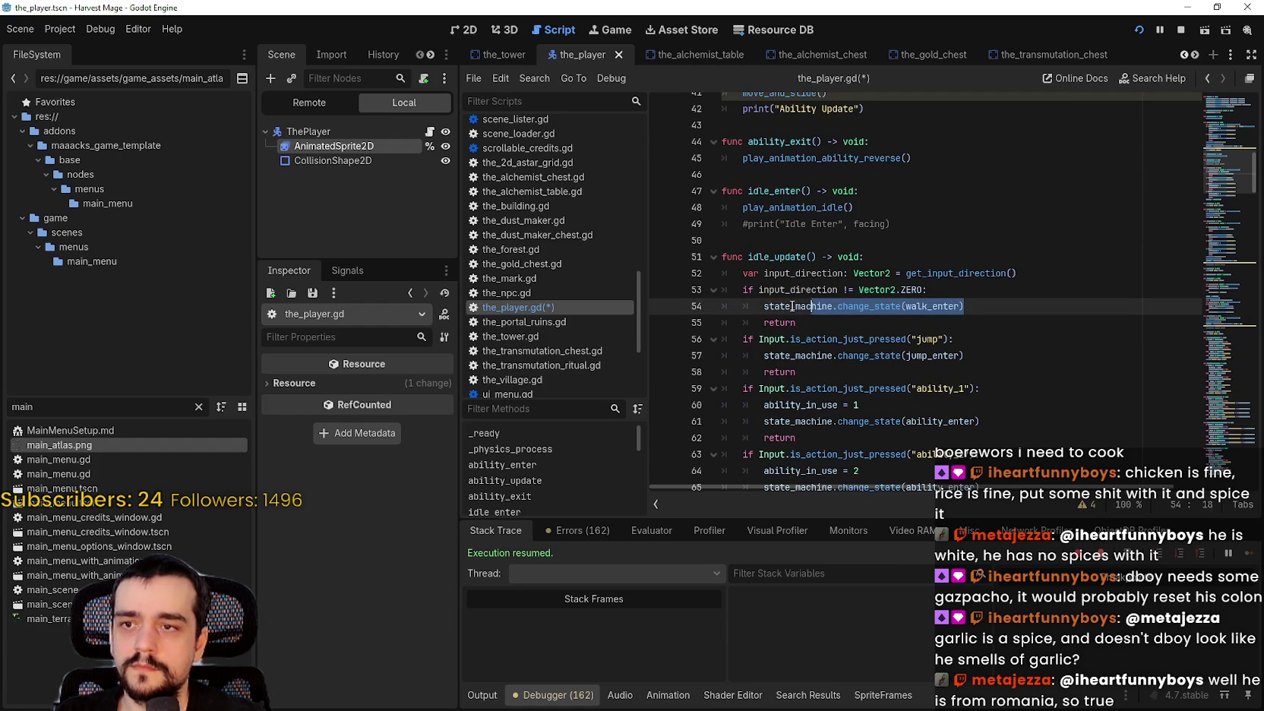
scroll(762, 307, "up", 7)
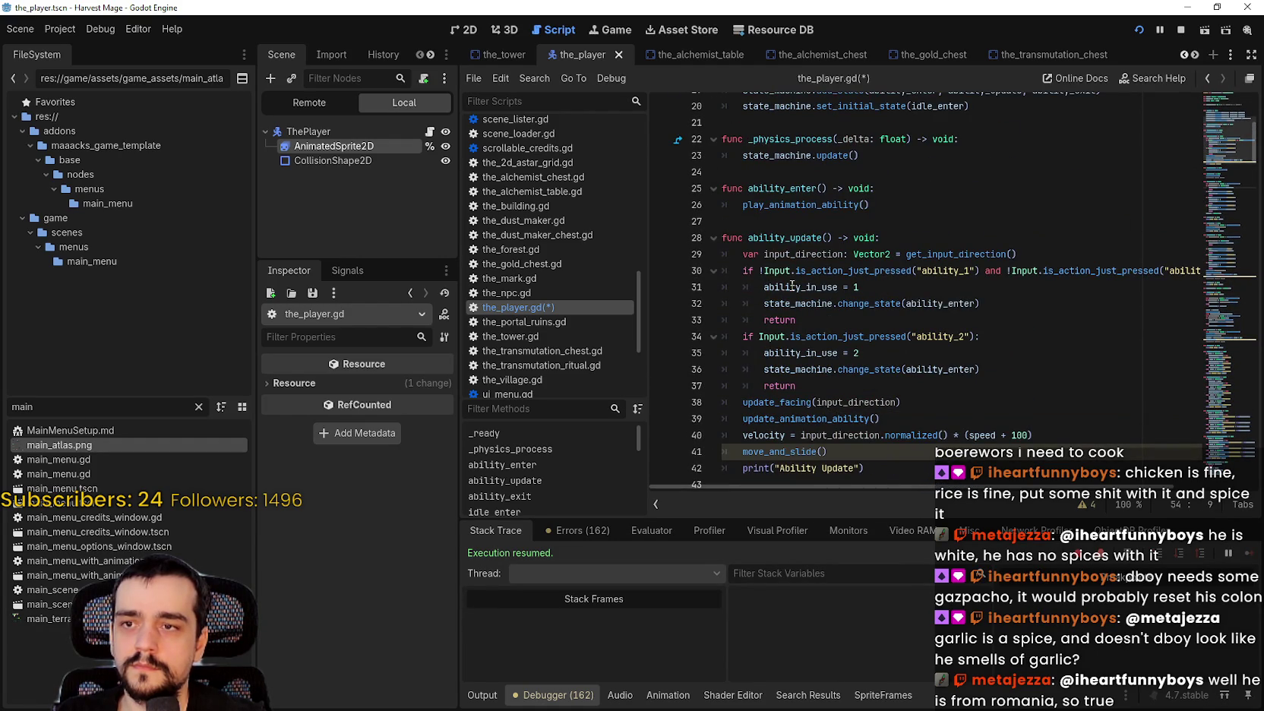
double_click(938, 303)
type("walk_enter")
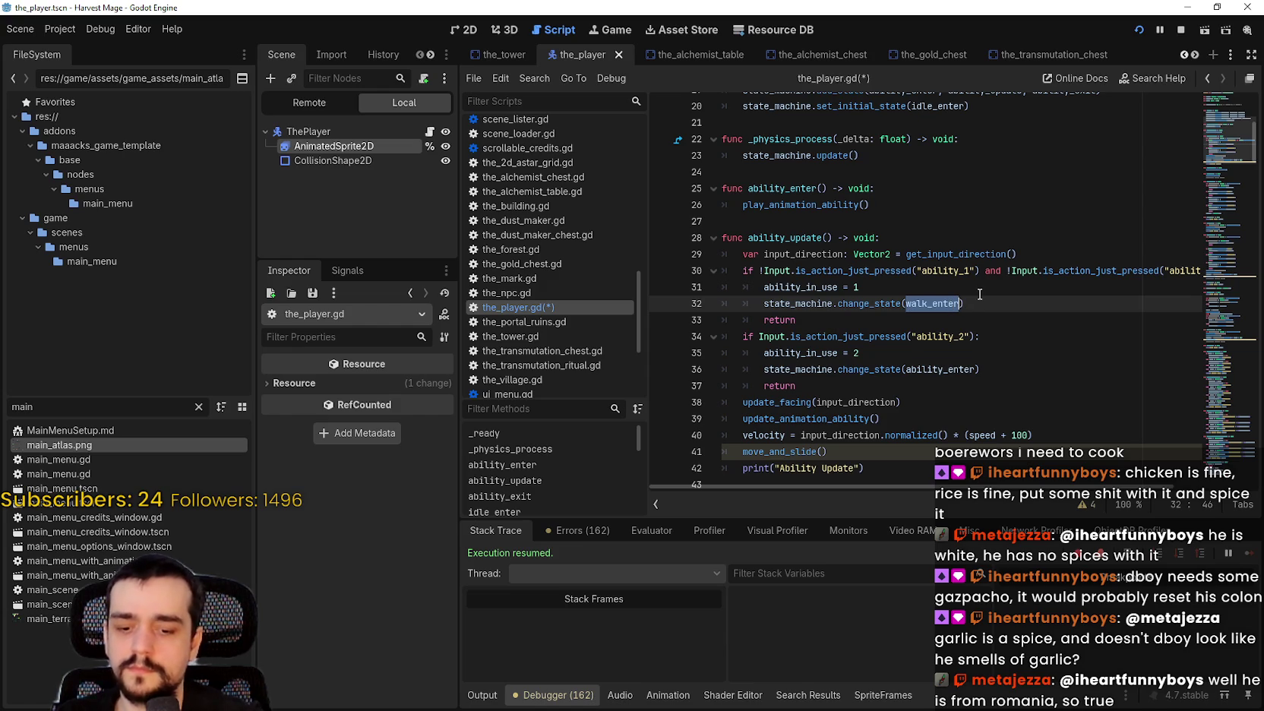
type("il")
key("Down")
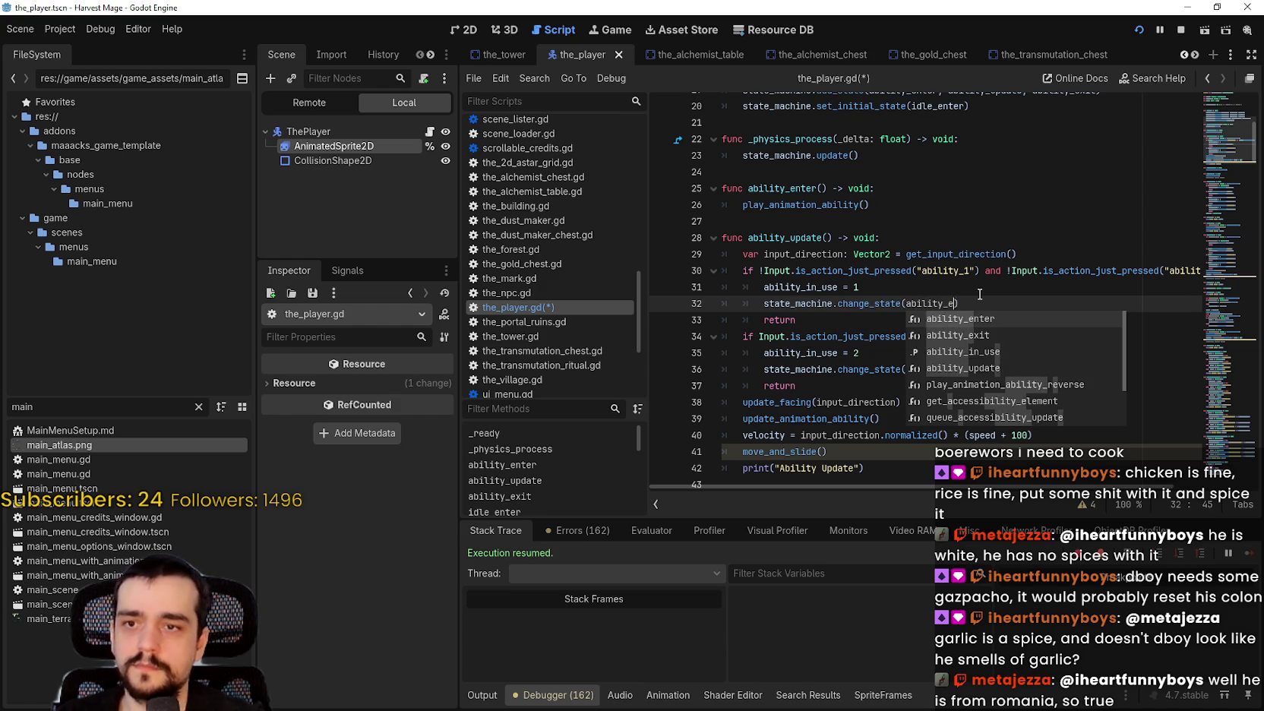
key("Return")
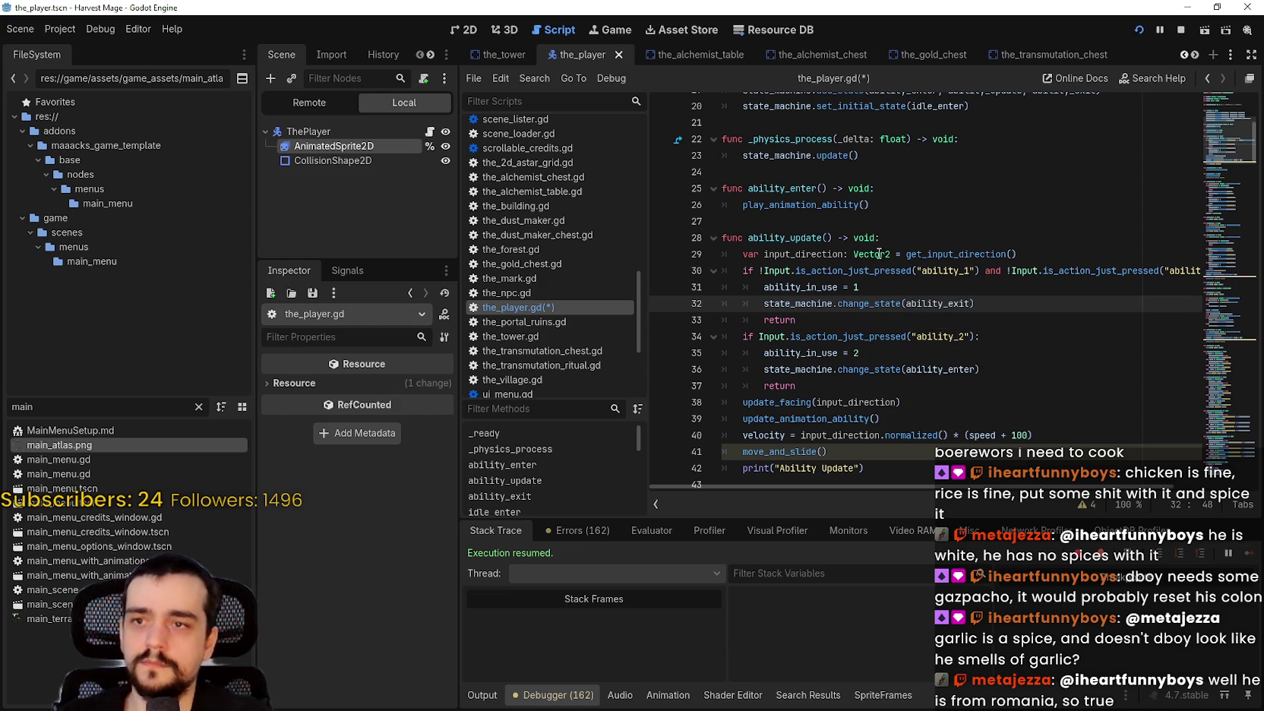
Delete the ability_in_use = 1 line and the whole ability_2 if-block.
left_click(886, 273)
triple_click(884, 287)
key("Delete")
left_click_drag(842, 320, 722, 303)
left_click_drag(818, 369, 760, 319)
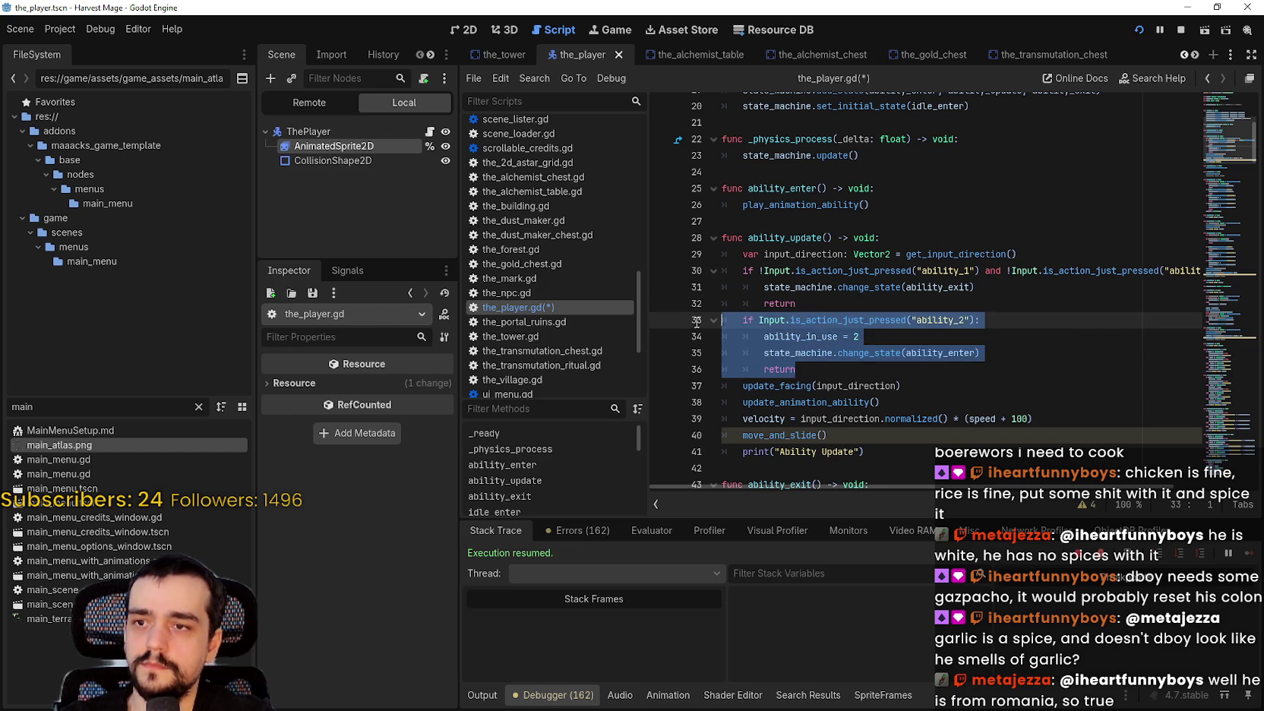
key("BackSpace")
key("BackSpace")
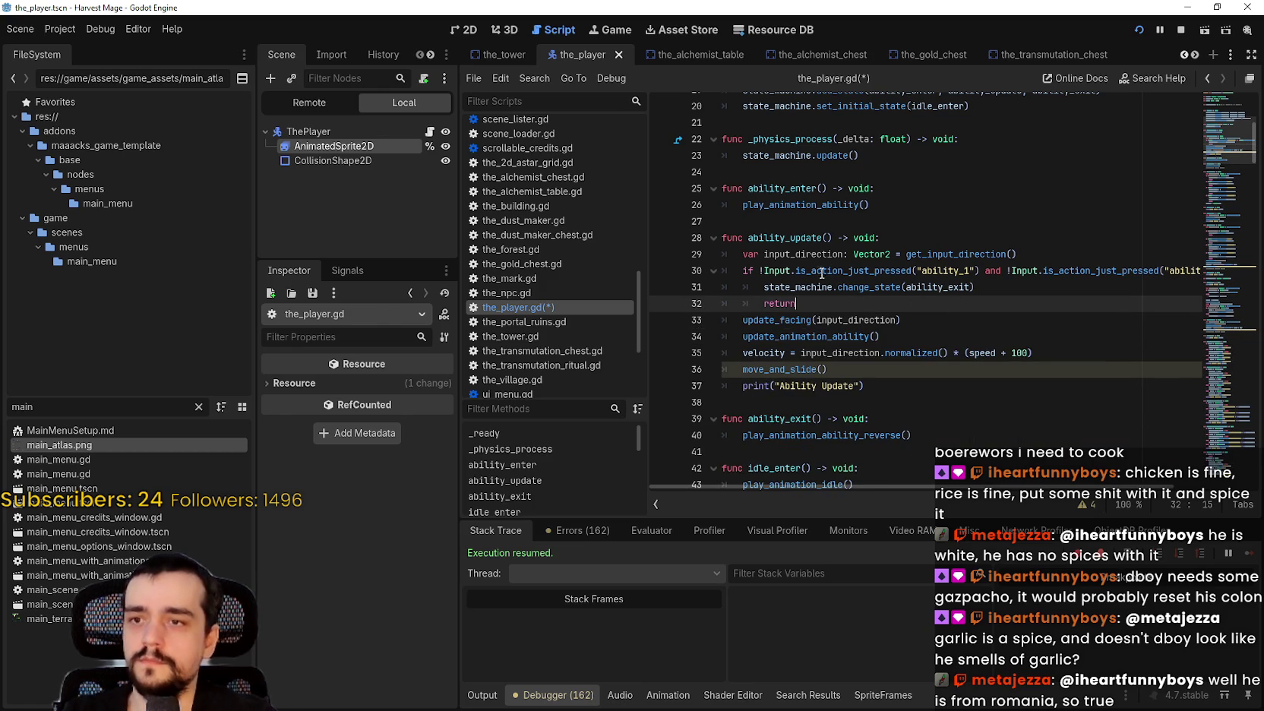
Switch the ability_1 check to Input.is_action_just_released and save the_player.gd.
left_click(793, 270)
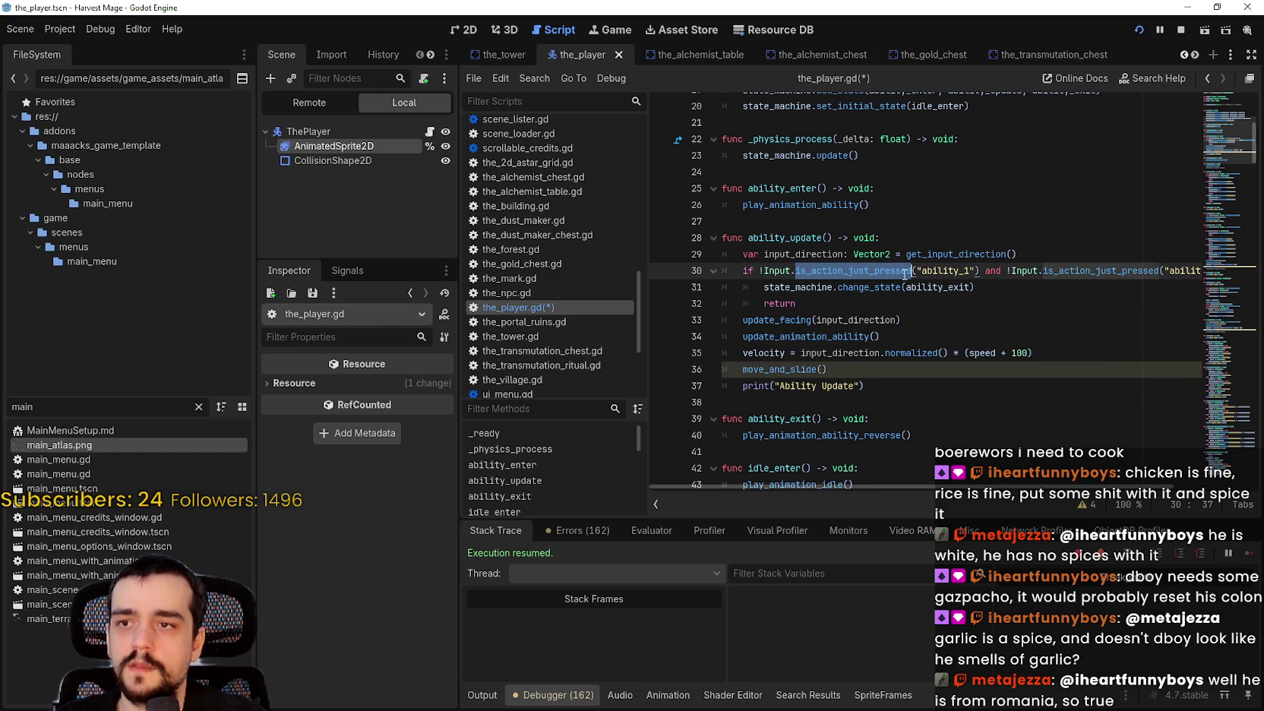
type("is_actio")
key("Down")
key("Down")
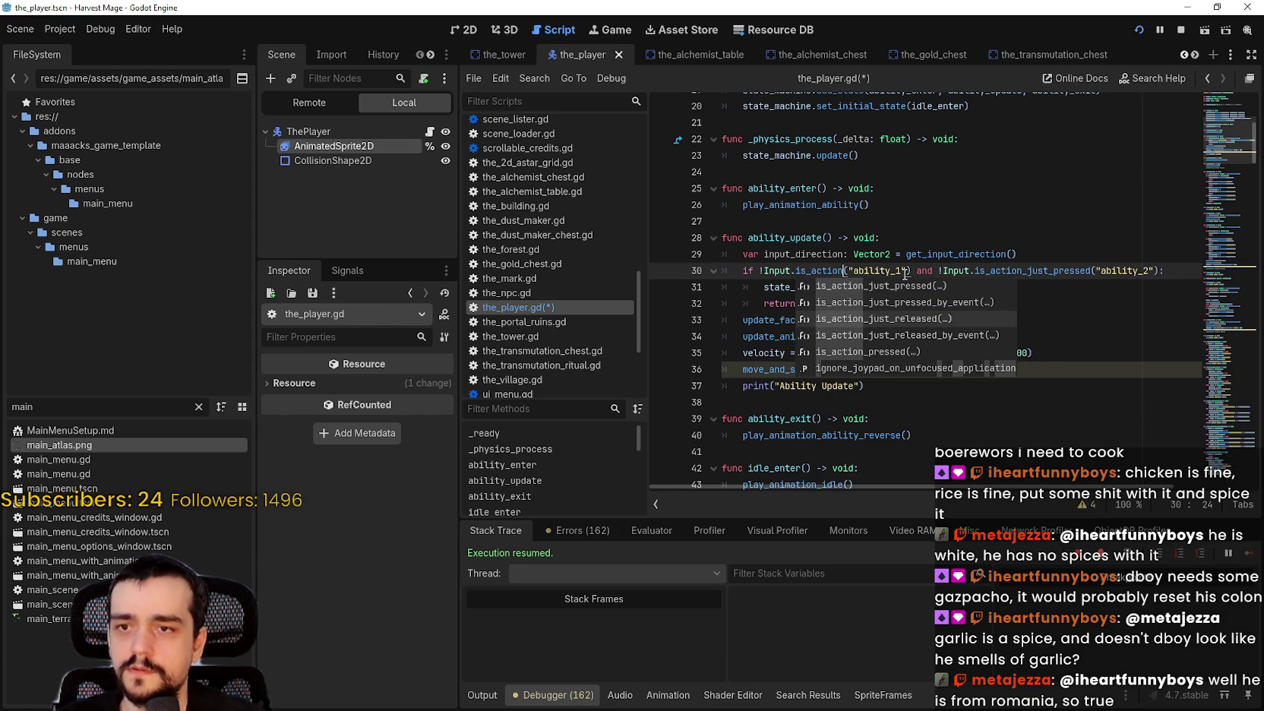
key("Return")
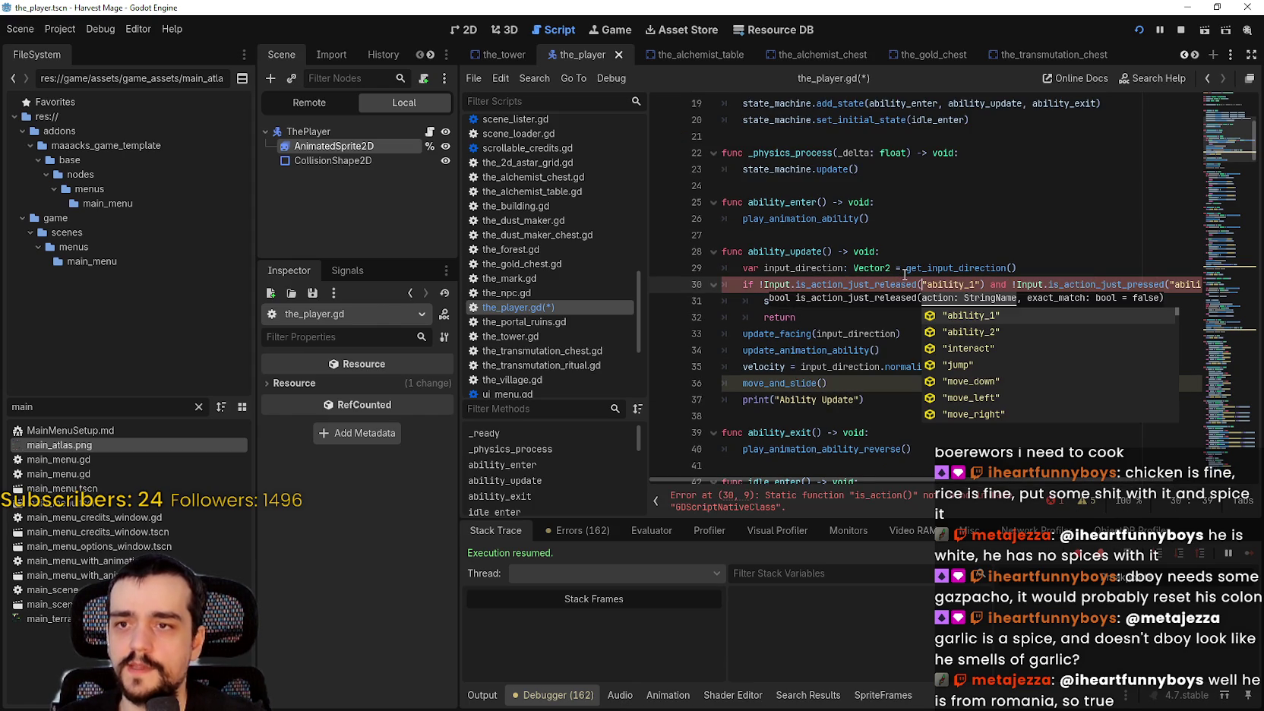
left_click(902, 283)
left_click_drag(1169, 288, 1196, 285)
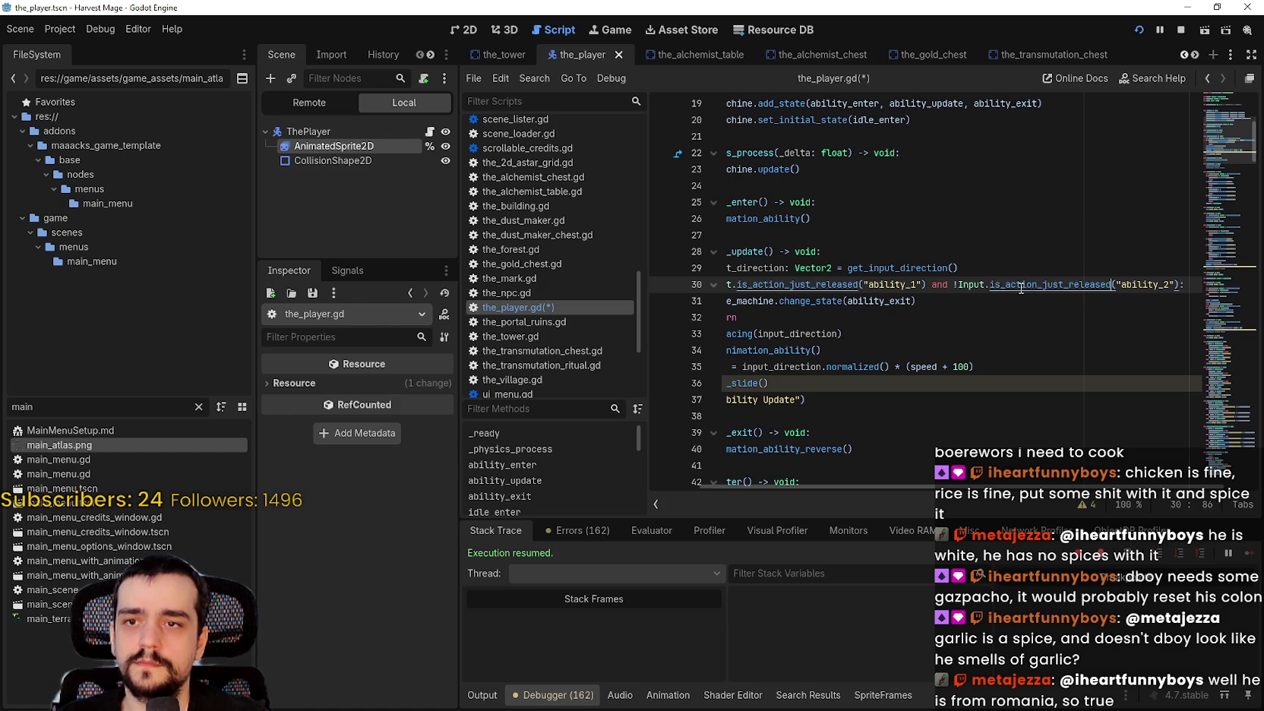
left_click(842, 317)
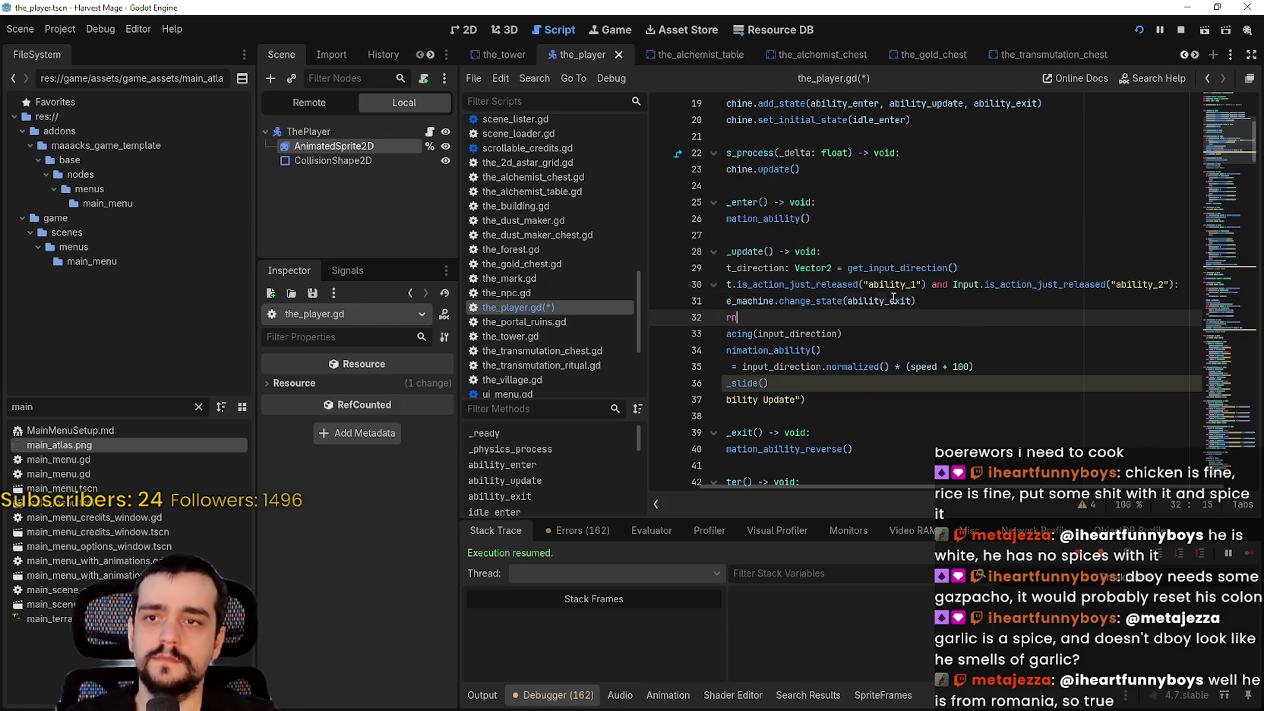
key("ctrl+s")
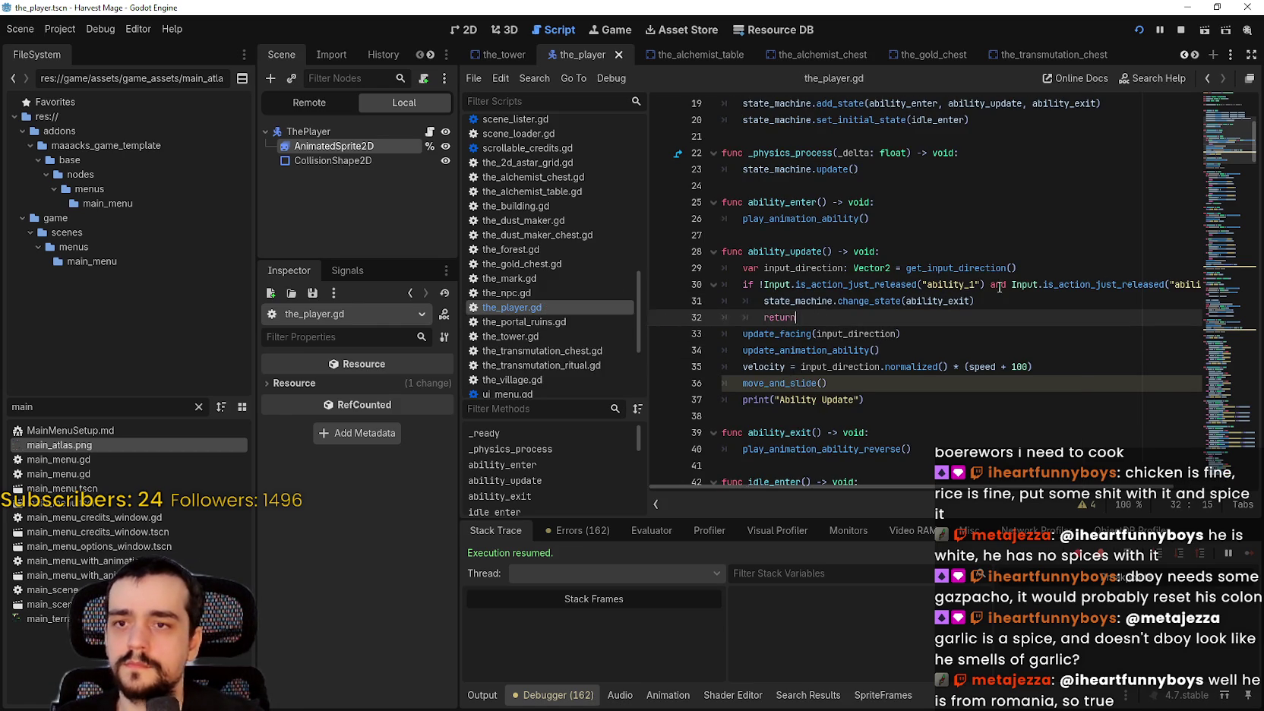
Change 'and' to 'or' between the two checks, remove the ! negation, and save.
double_click(998, 284)
type("r")
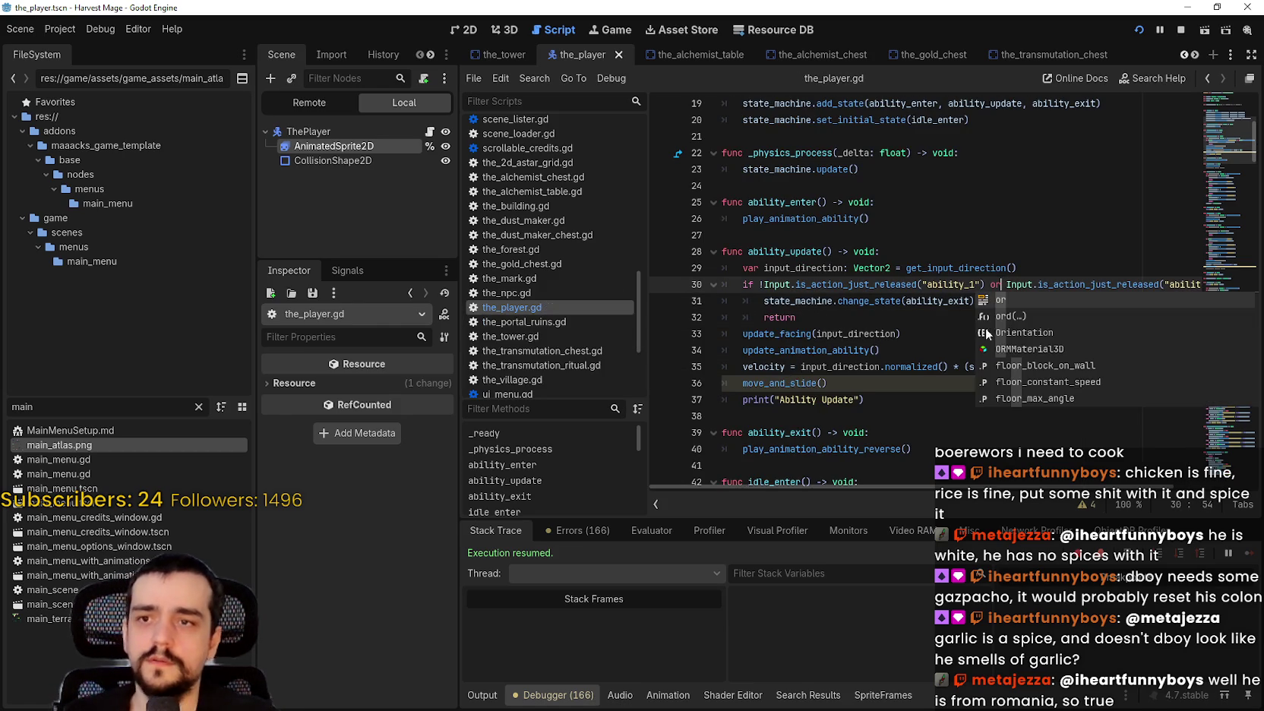
left_click(915, 316)
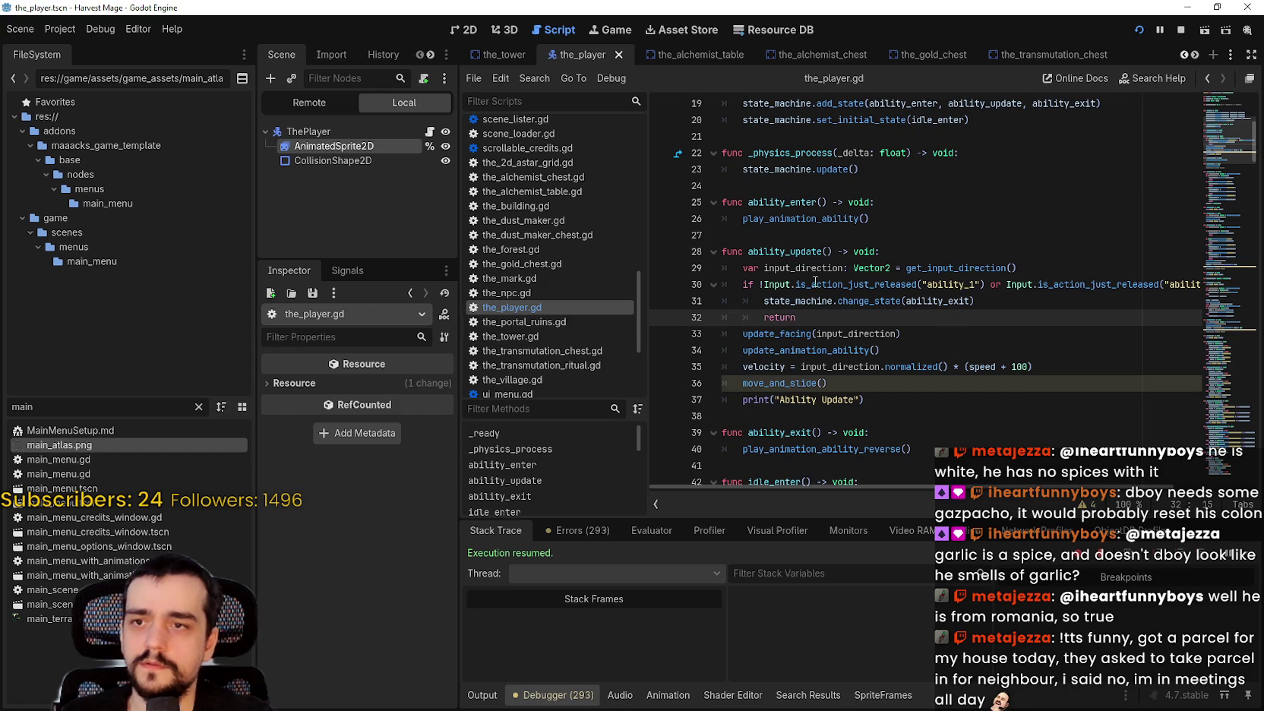
left_click(764, 284)
key("BackSpace")
key("Down")
key("Down")
key("ctrl+s")
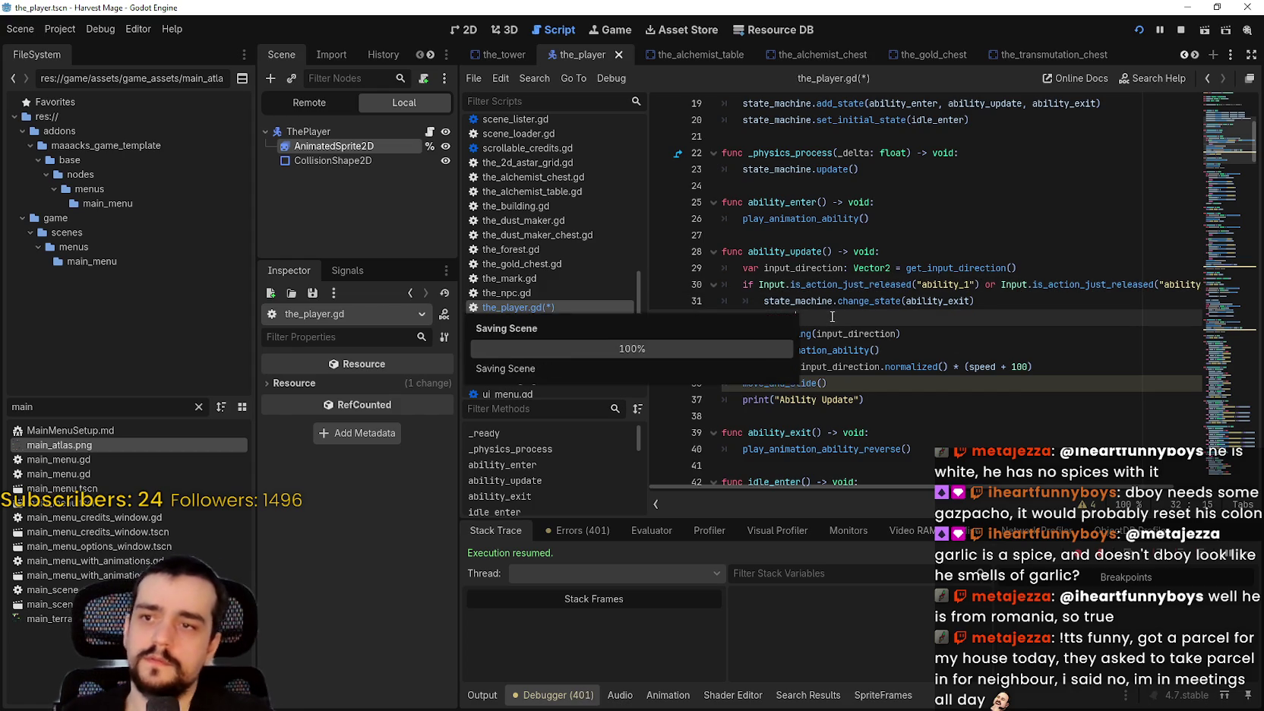
Stop the running Harvest Mage game and run the project again.
left_click(1183, 29)
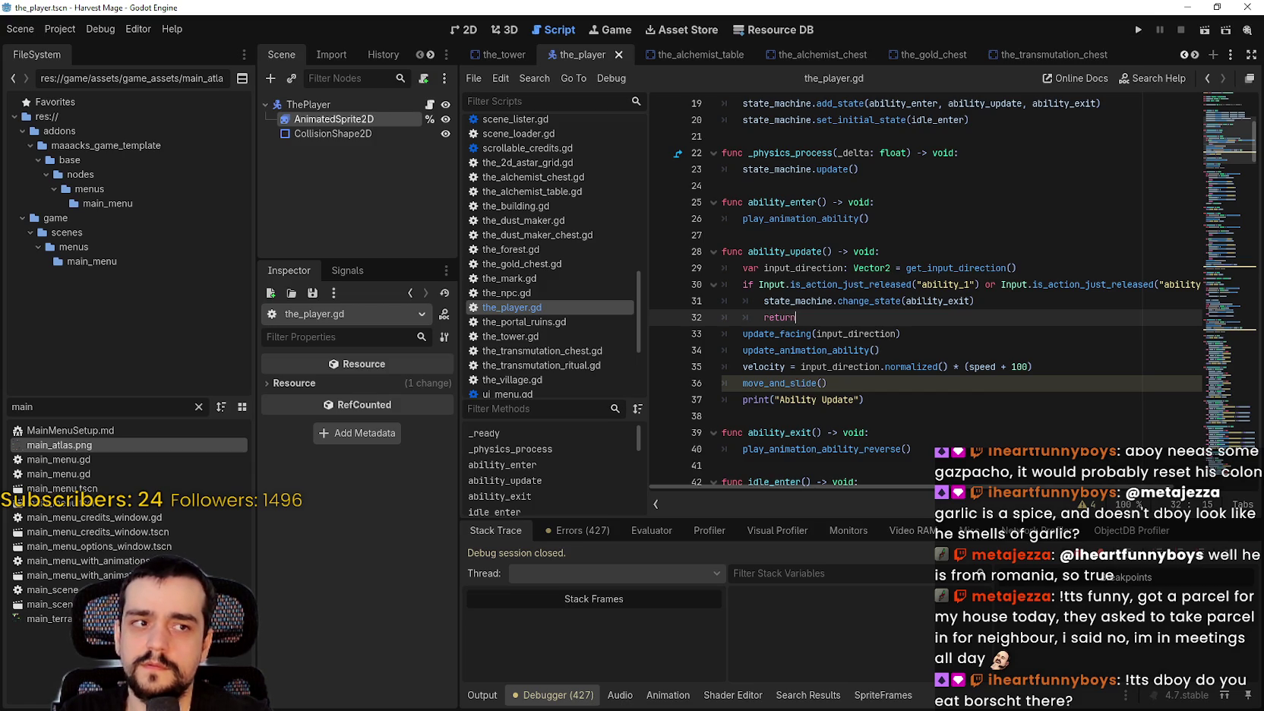
left_click(1138, 29)
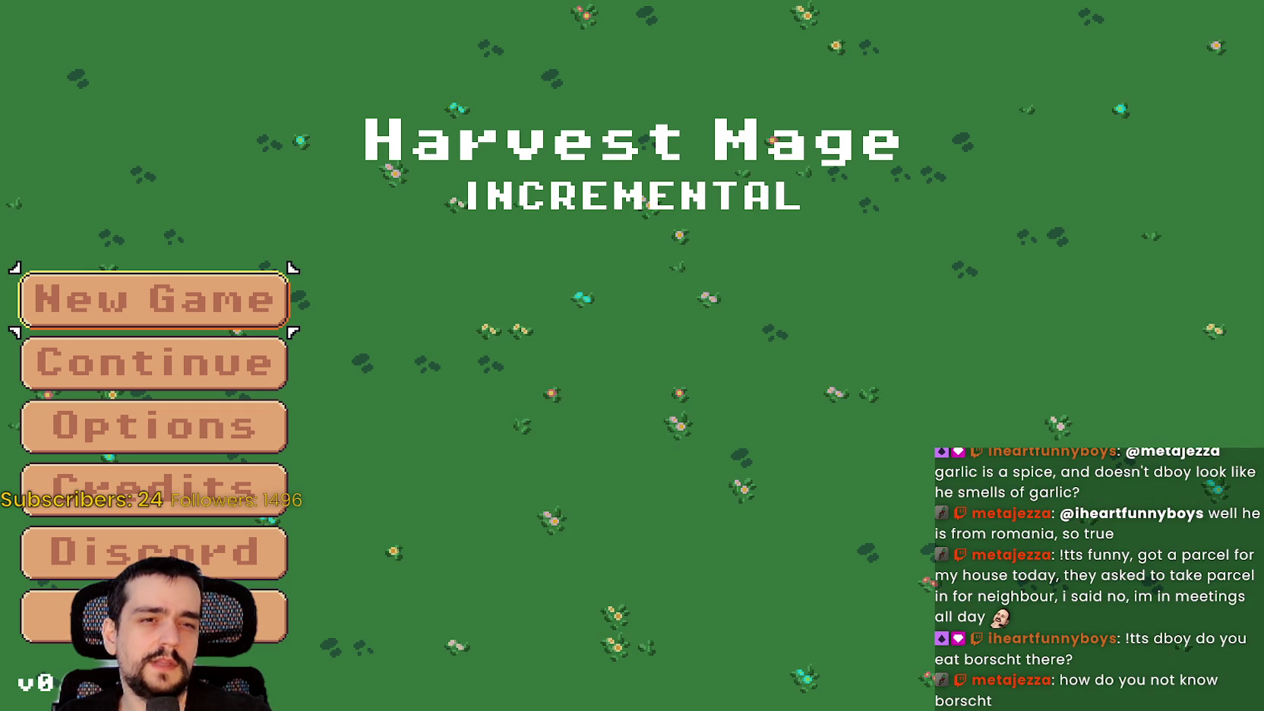
Browse the borscht image results, close that window, and load the saved Harvest Mage game.
mouse_move(1263, 73)
left_mouse_down()
mouse_move(750, 151)
mouse_move(675, 49)
left_mouse_up()
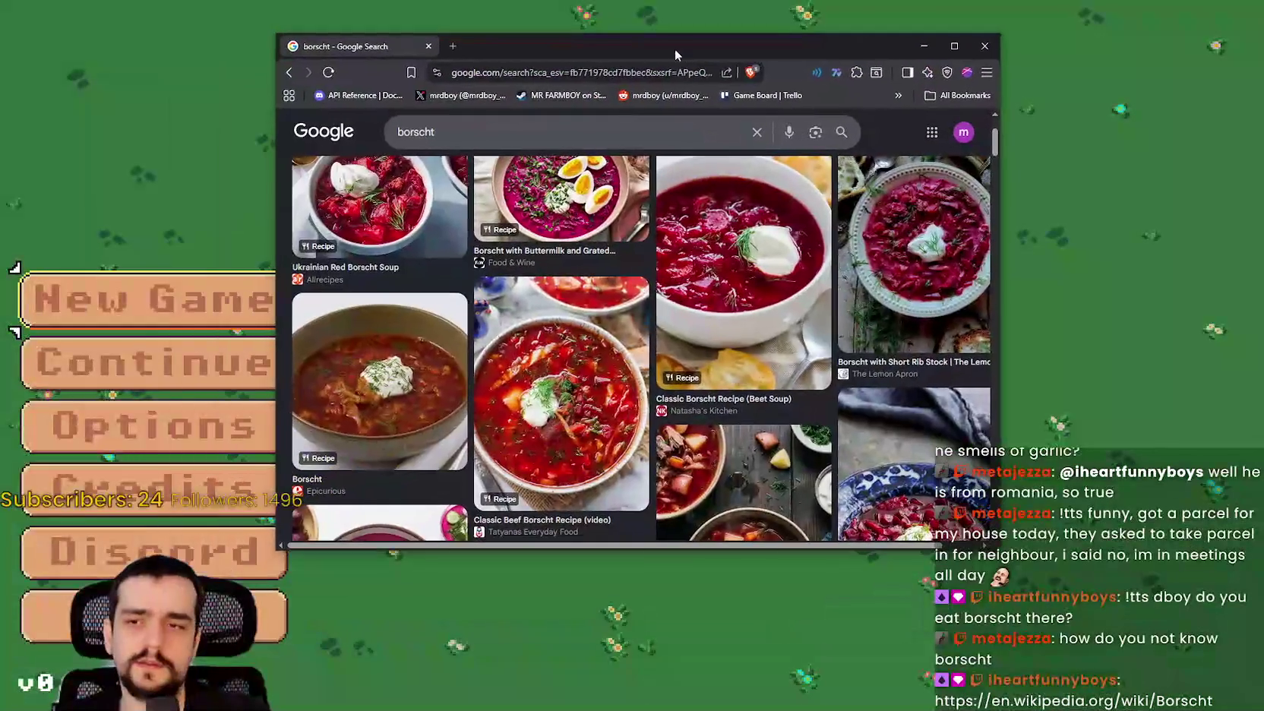
scroll(638, 427, "down", 1)
scroll(639, 427, "down", 1)
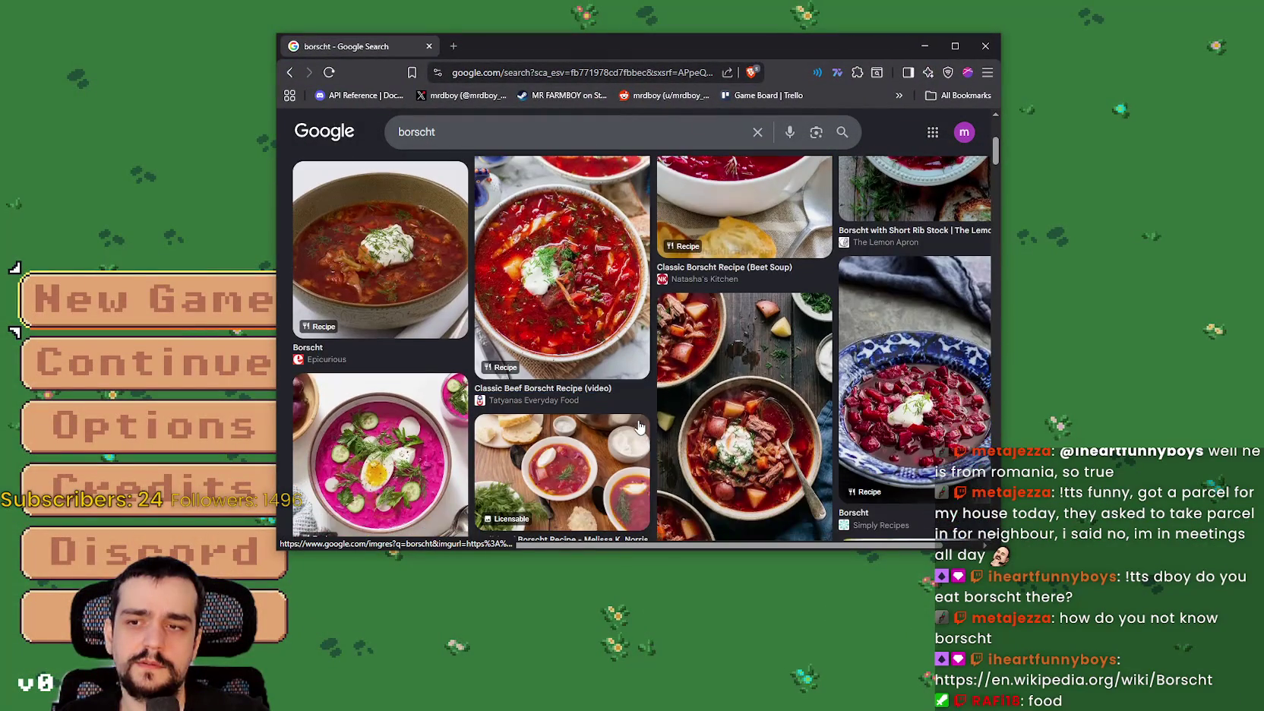
scroll(638, 423, "down", 3)
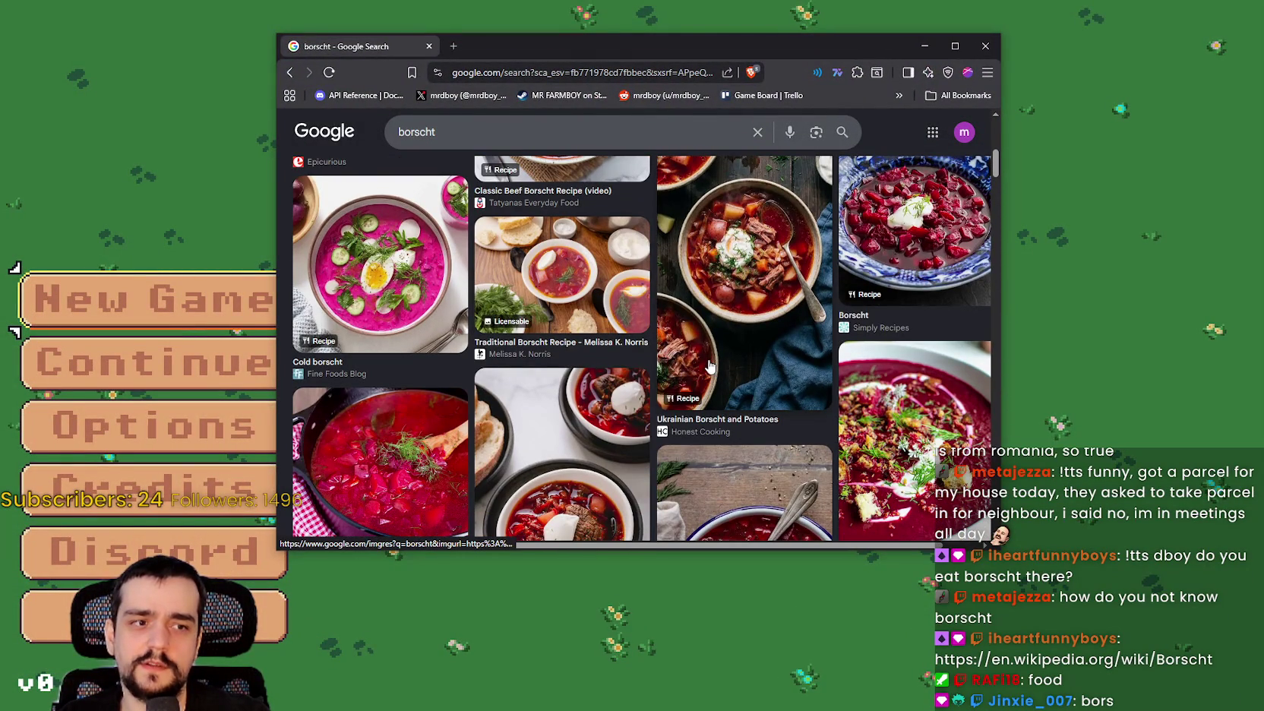
scroll(578, 390, "down", 1)
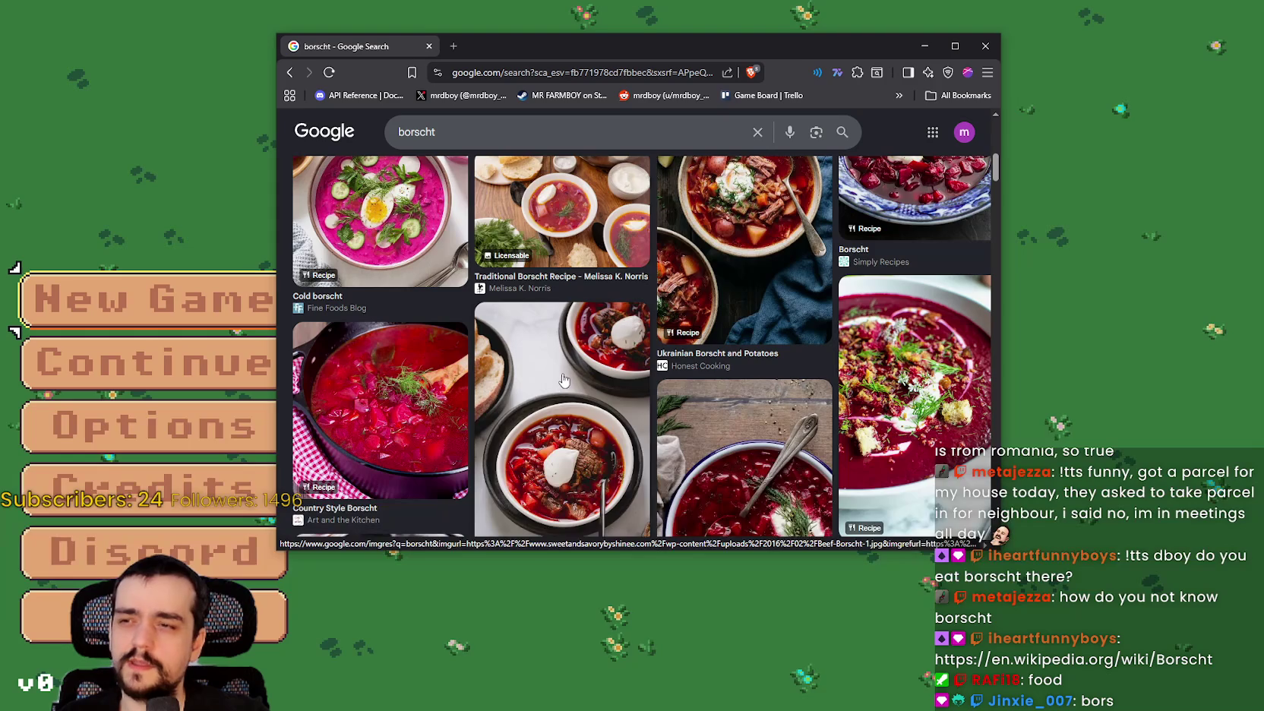
scroll(563, 379, "down", 5)
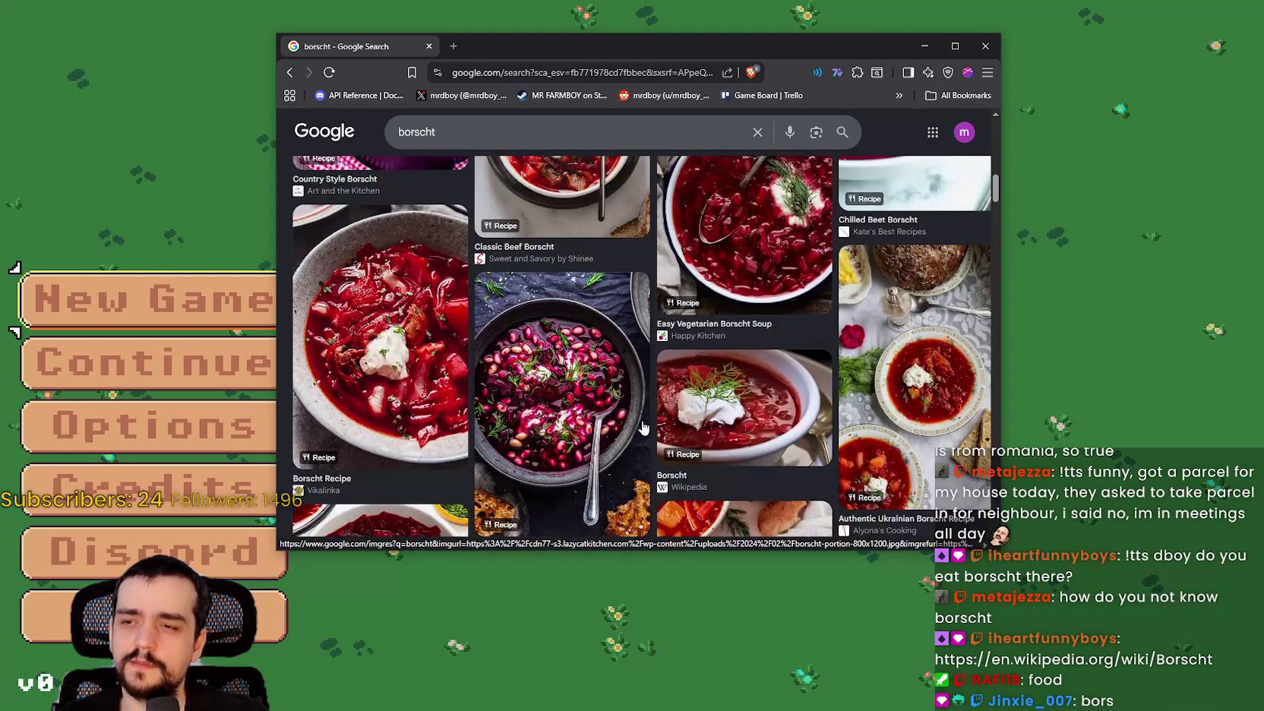
scroll(684, 422, "up", 6)
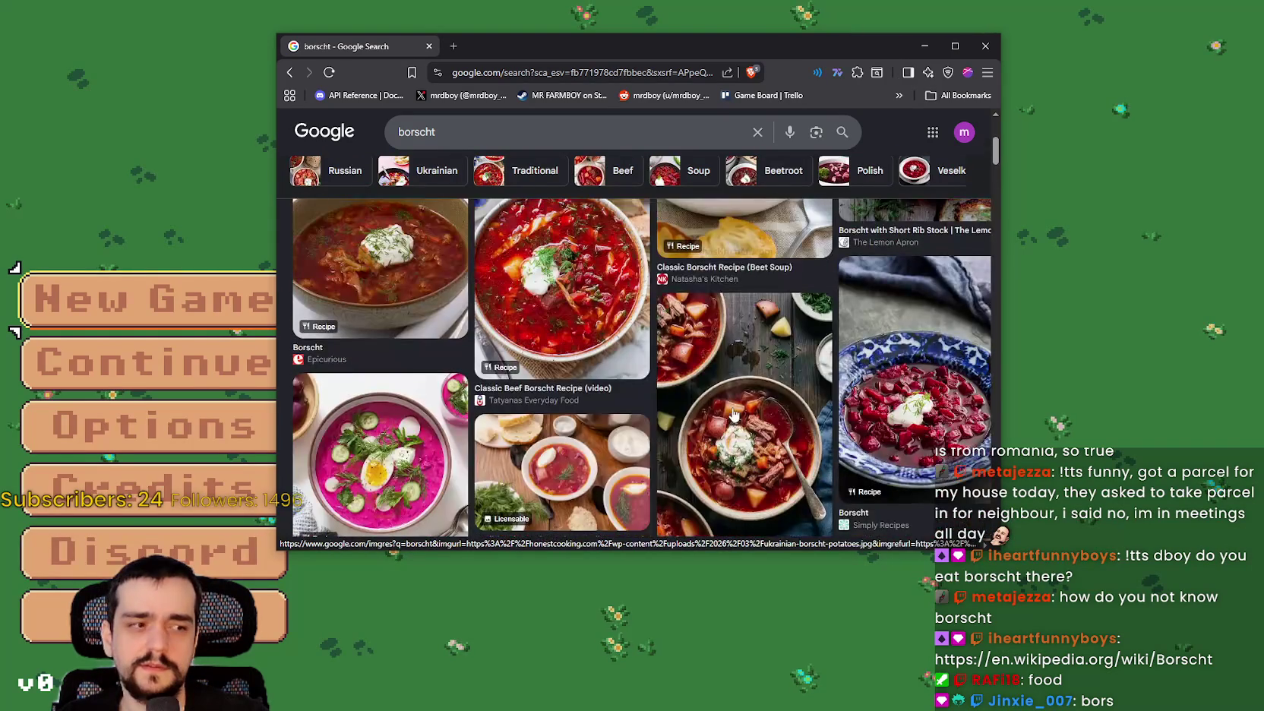
scroll(733, 414, "down", 10)
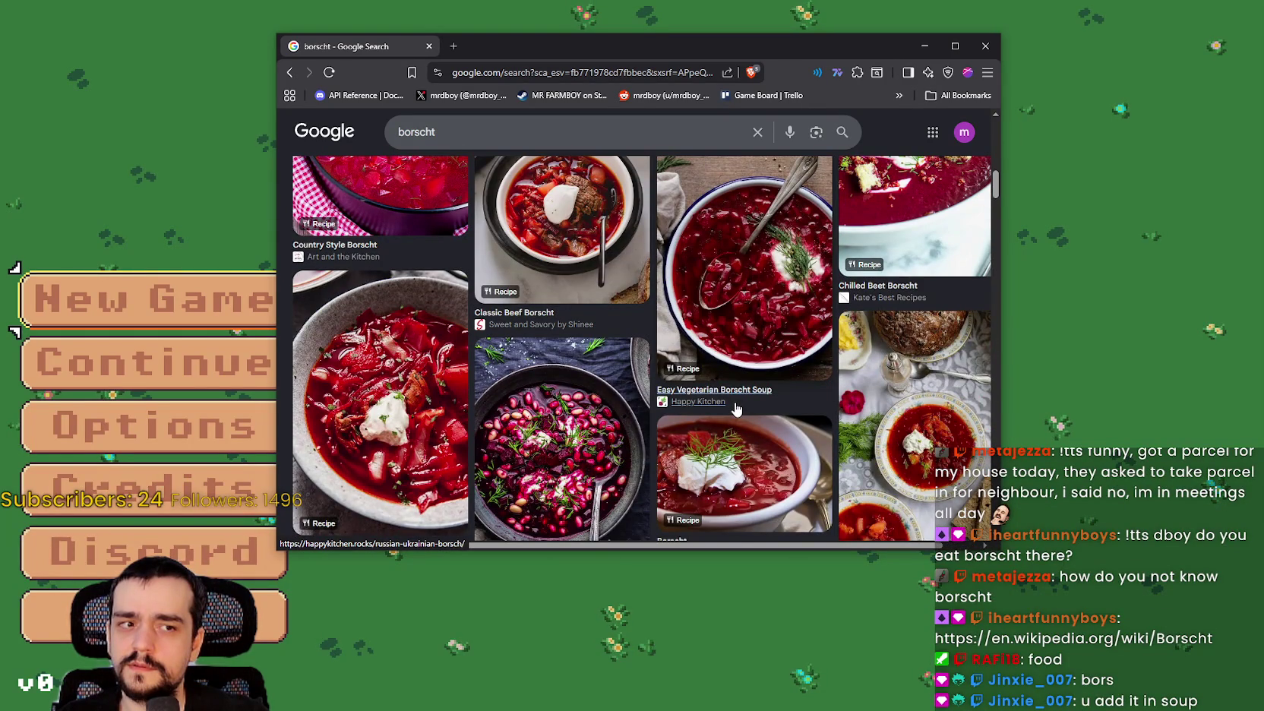
scroll(735, 409, "down", 1)
scroll(738, 403, "up", 5)
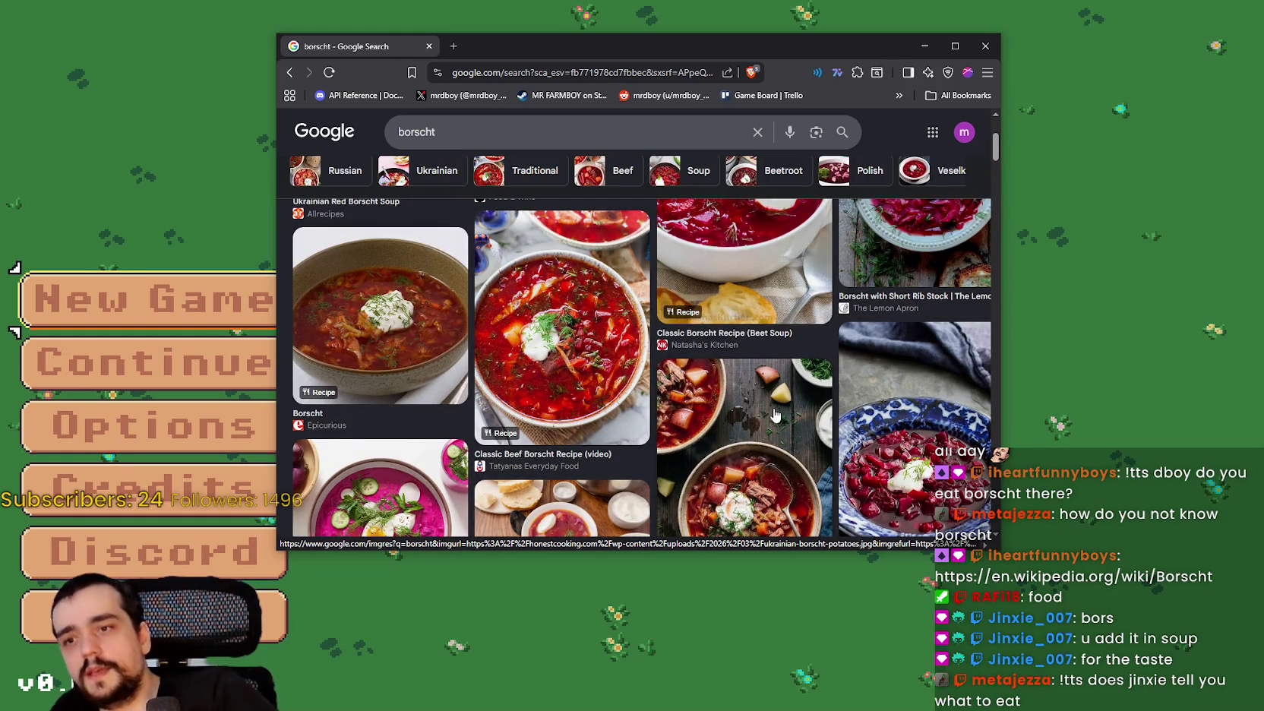
left_click(985, 46)
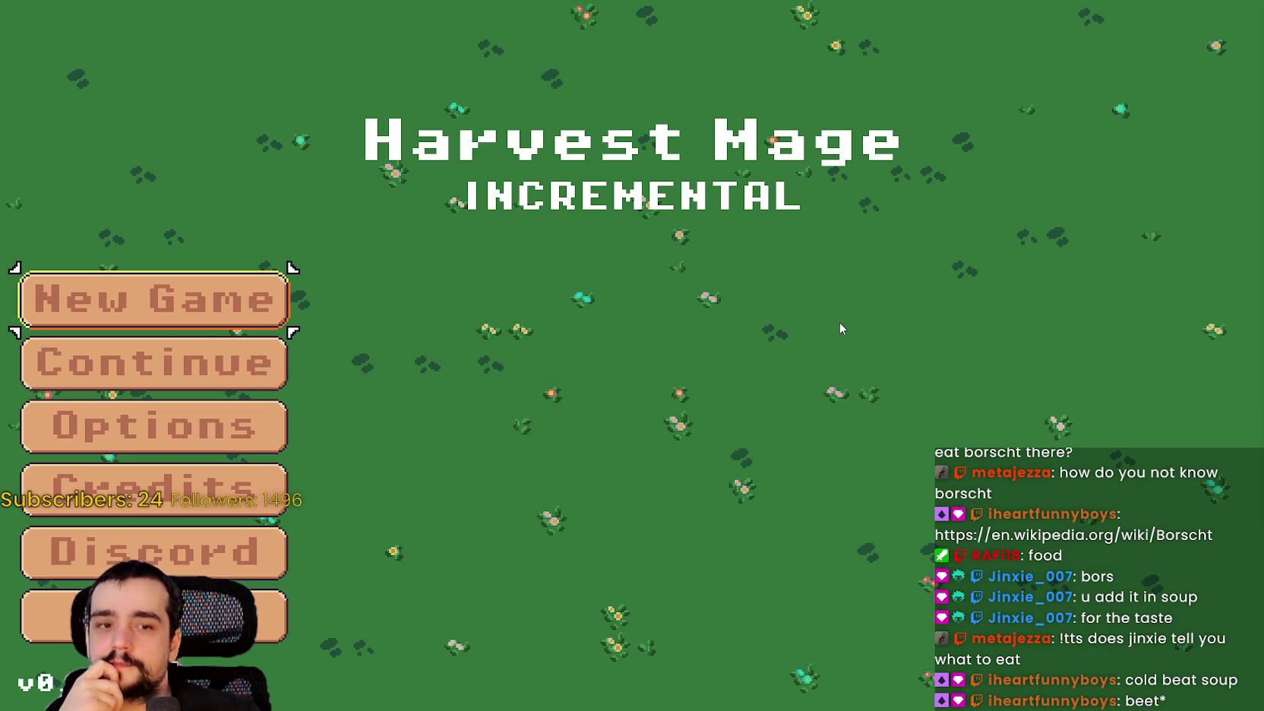
left_click(125, 363)
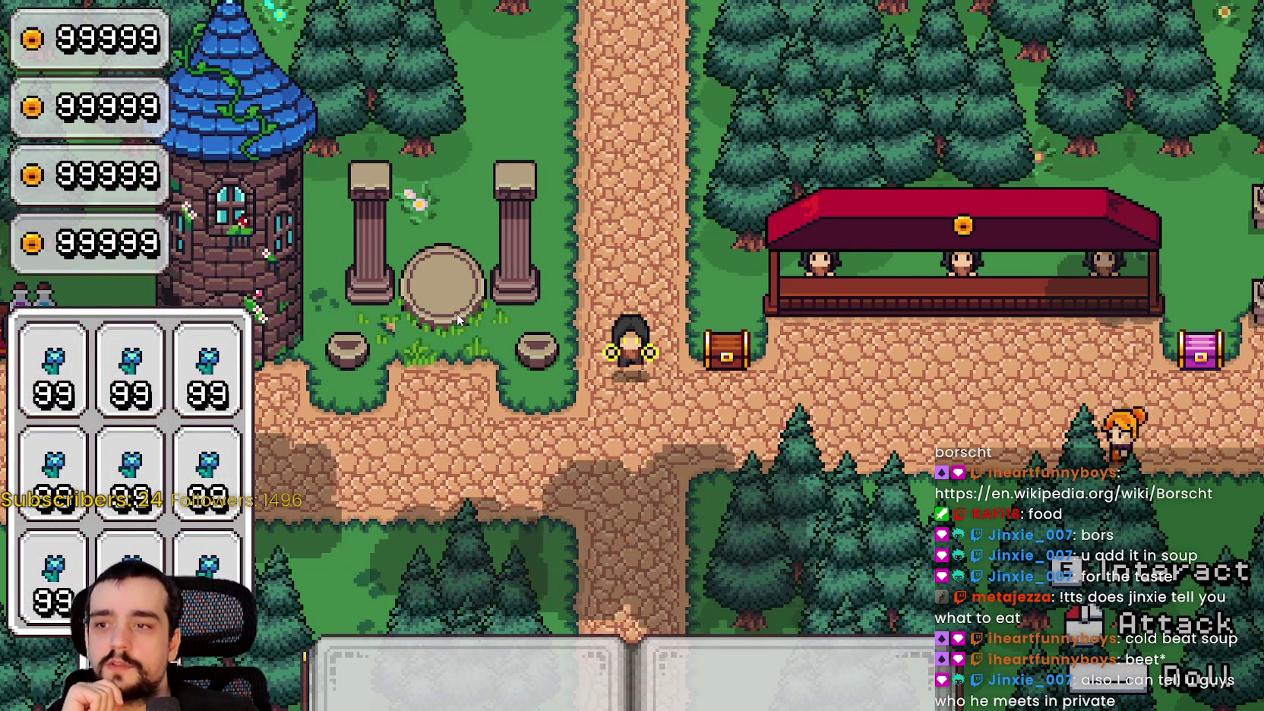
Walk the mage around the farm paths past the chest, pillars and blue tower.
key("w")
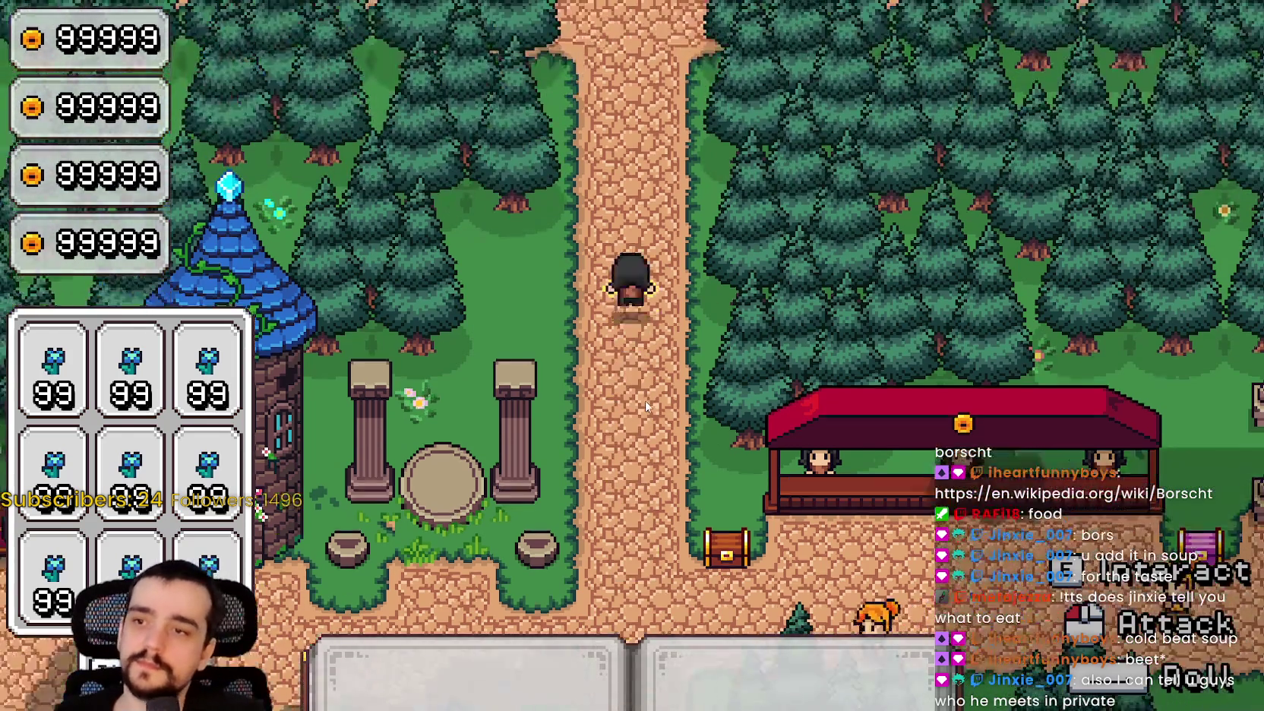
key("s")
key("d")
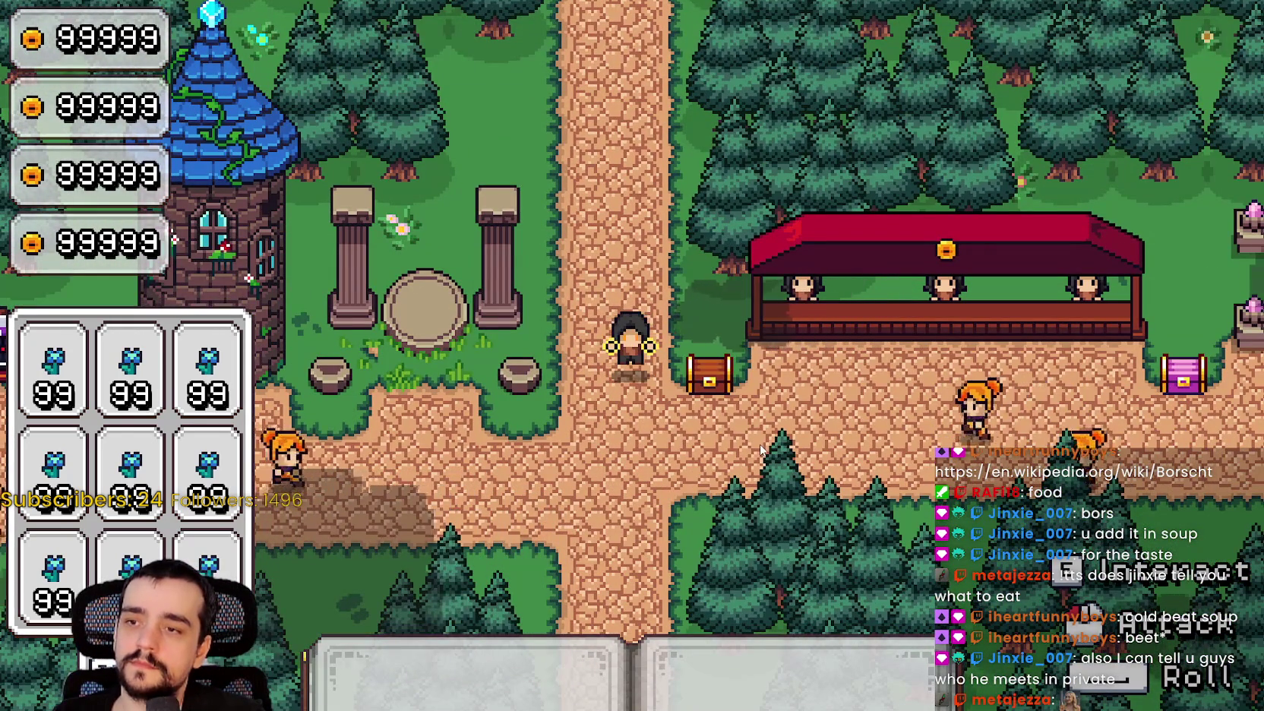
key("s")
key("s")
key("w")
key("d")
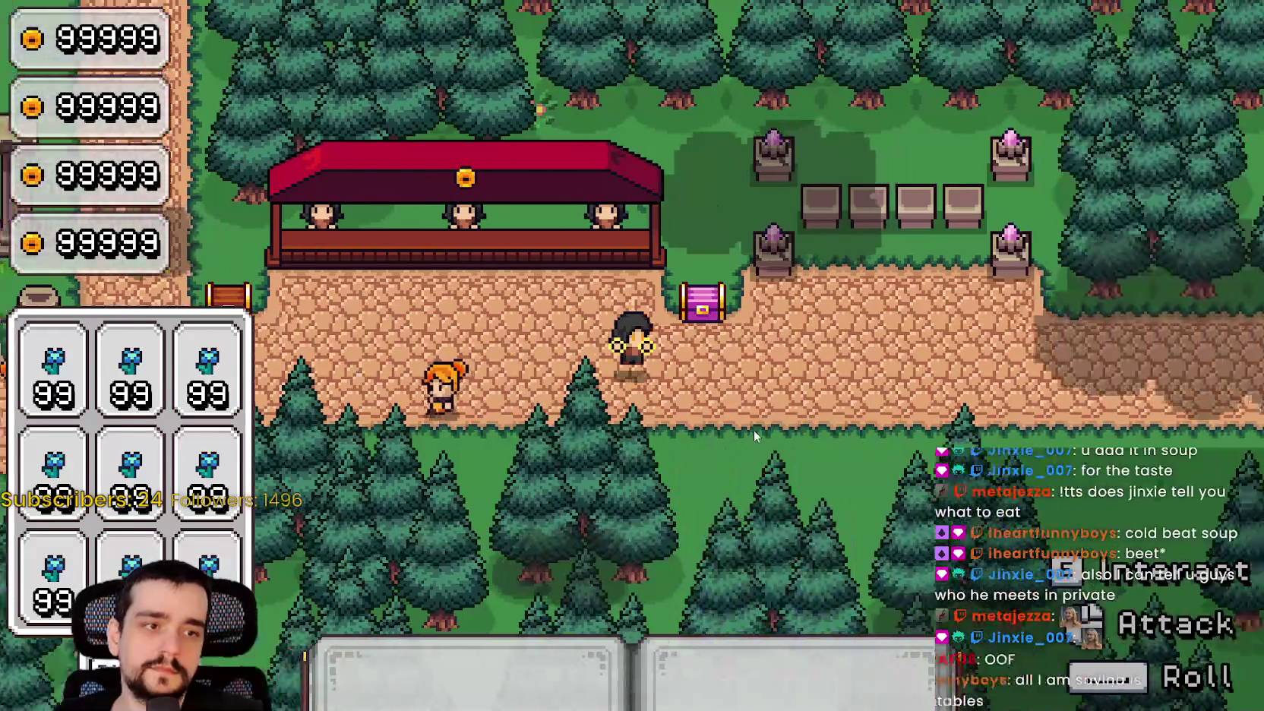
key("a")
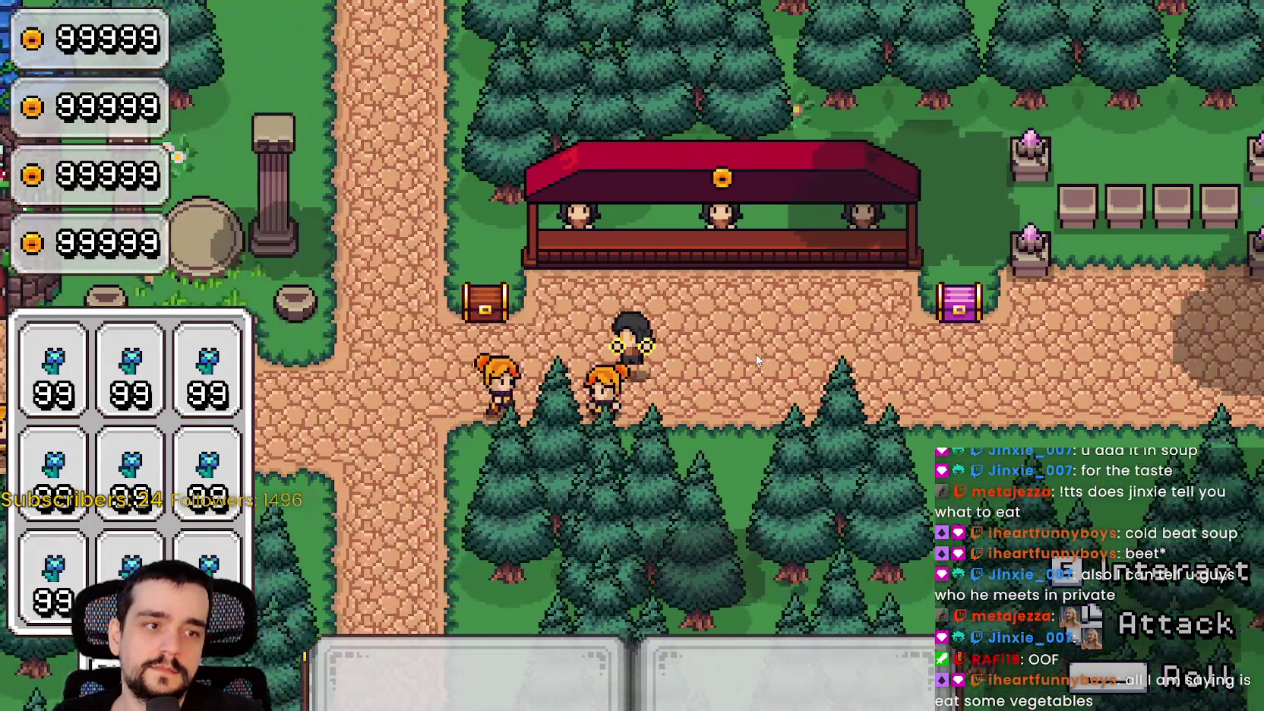
key("w")
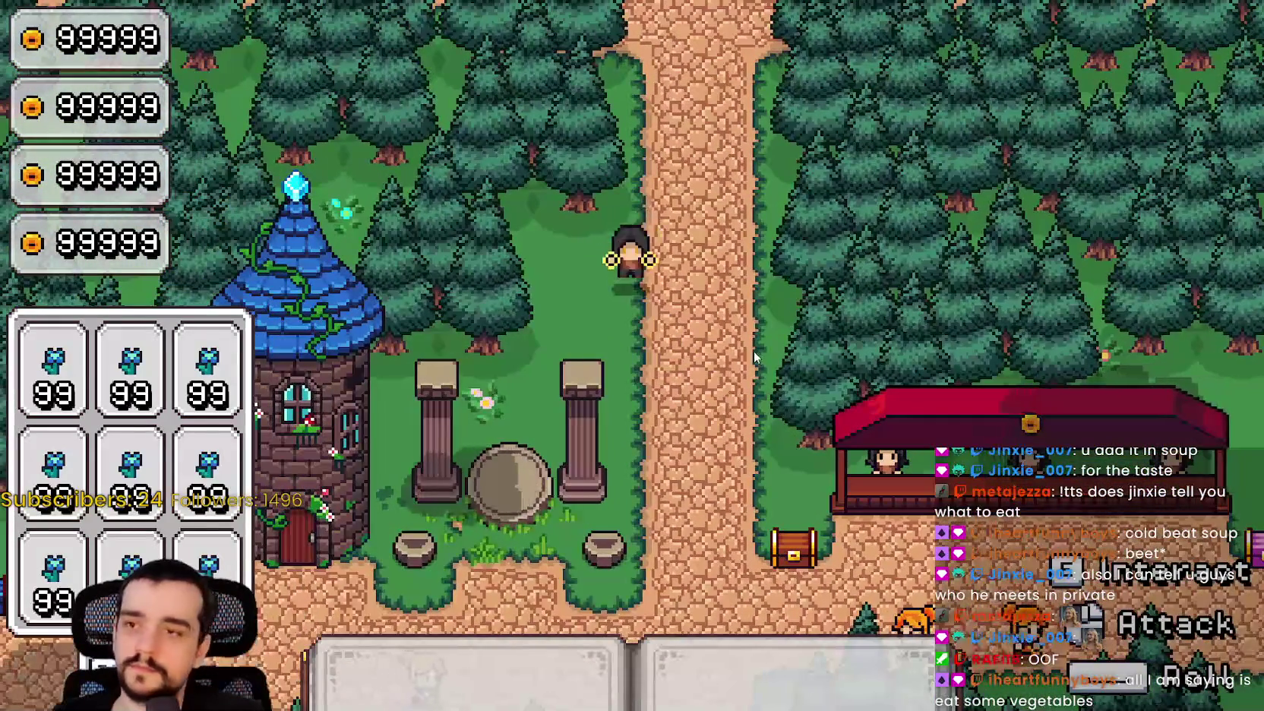
key("s")
key("s")
key("d")
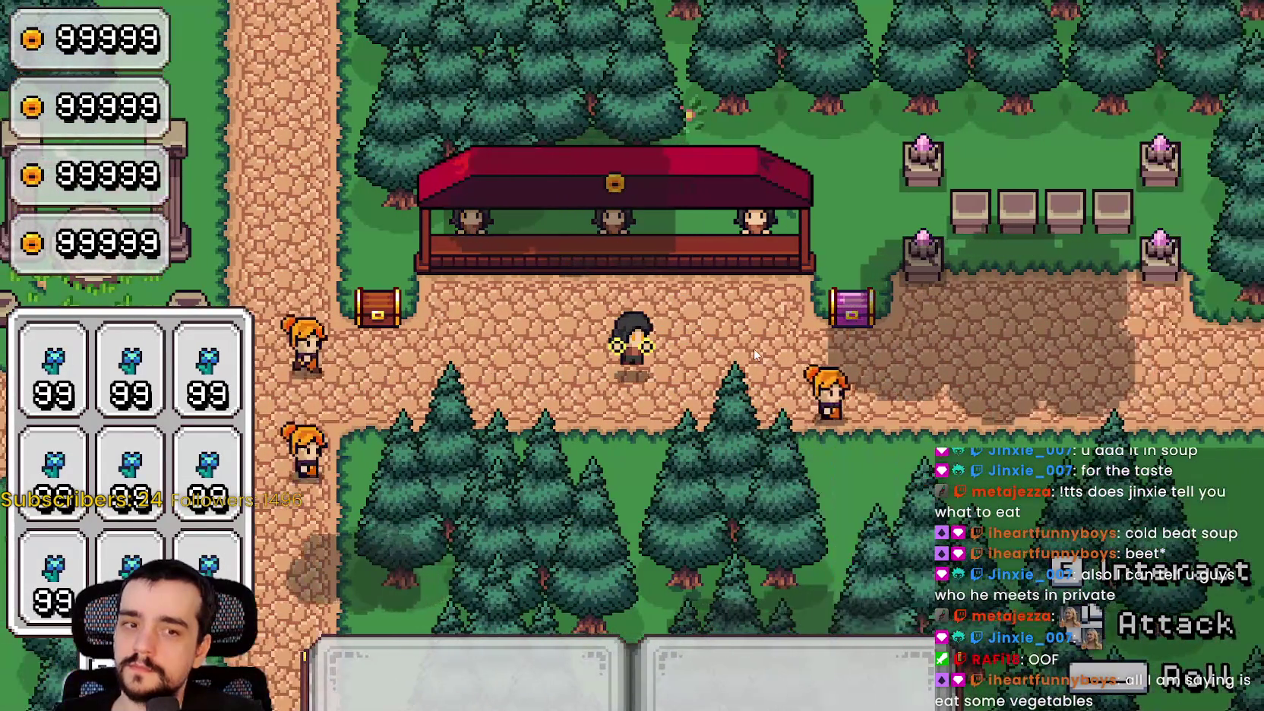
key("w")
key("a")
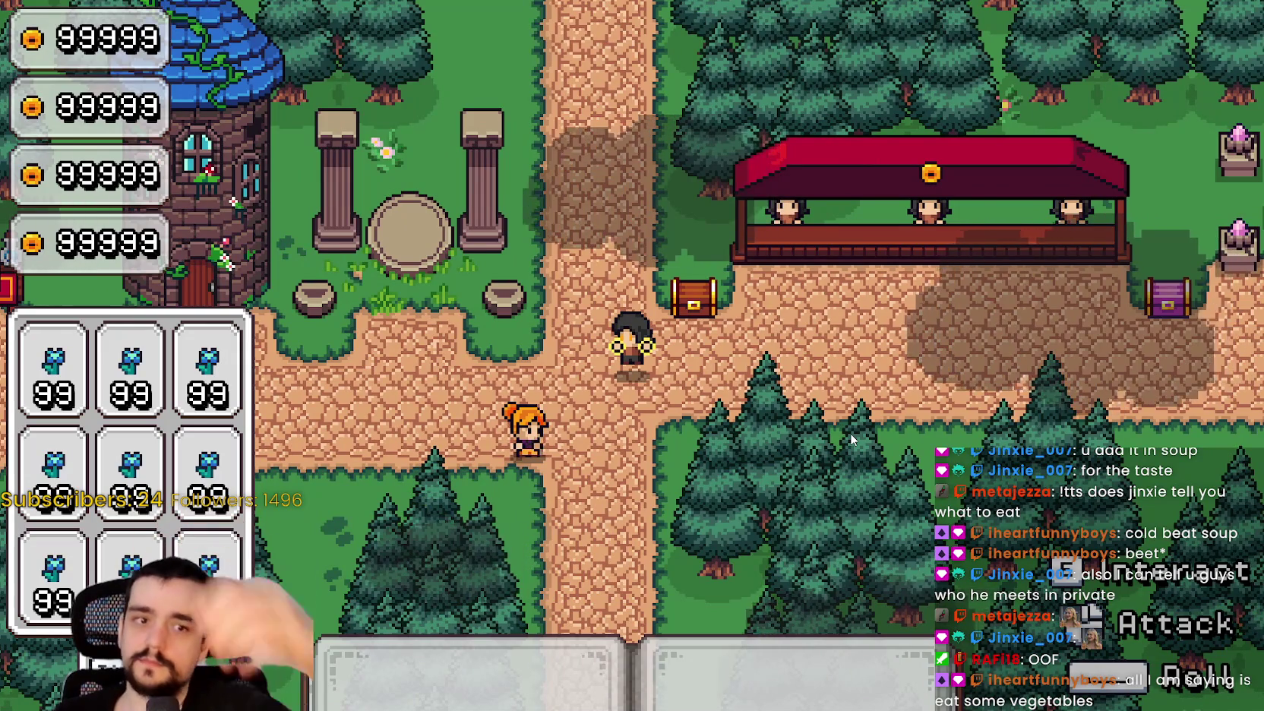
key("a")
key("s")
key("d")
key("w")
Keep walking the mage around the crossroads and red stall, then return to the Godot editor.
key("s")
key("d")
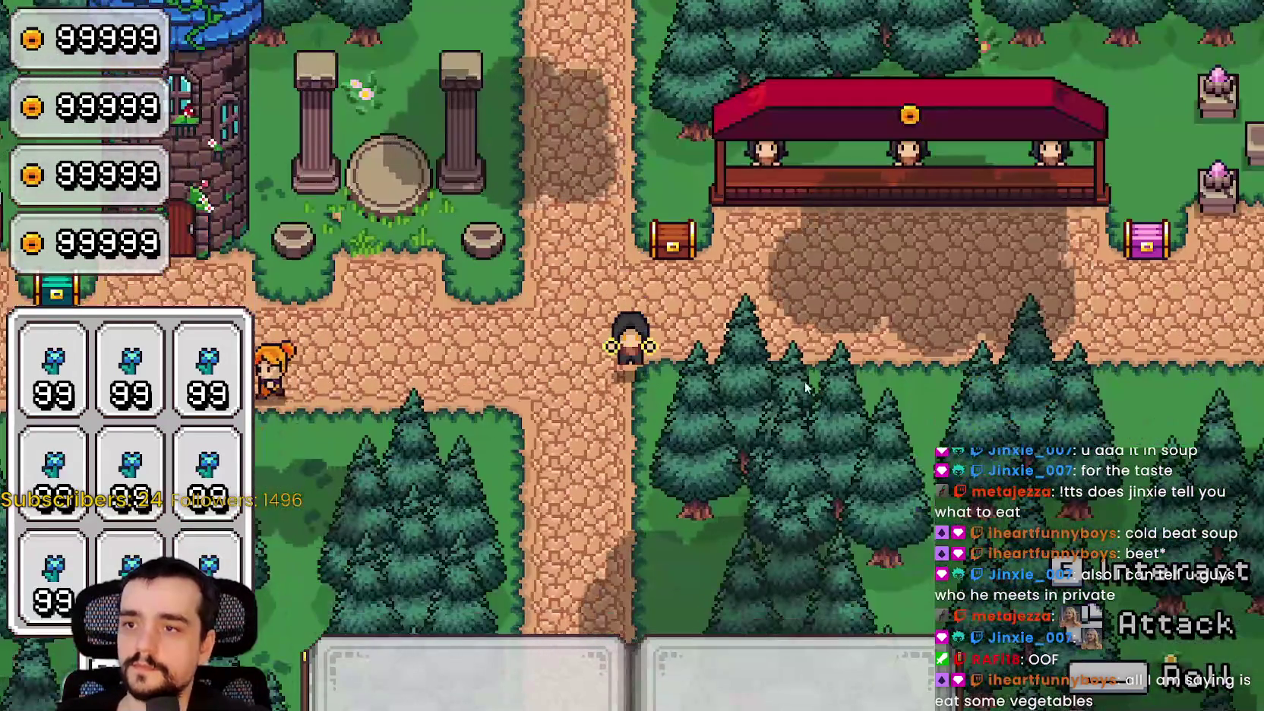
key("a")
key("w")
key("d")
key("d")
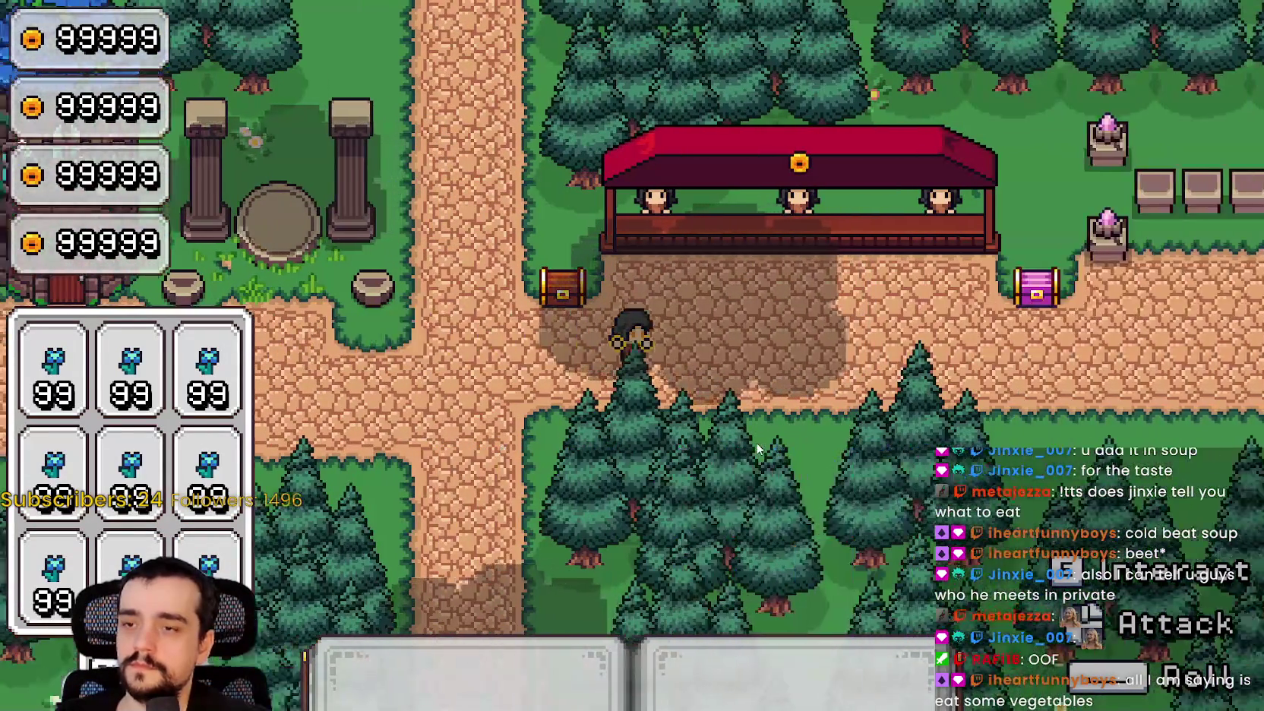
key("a")
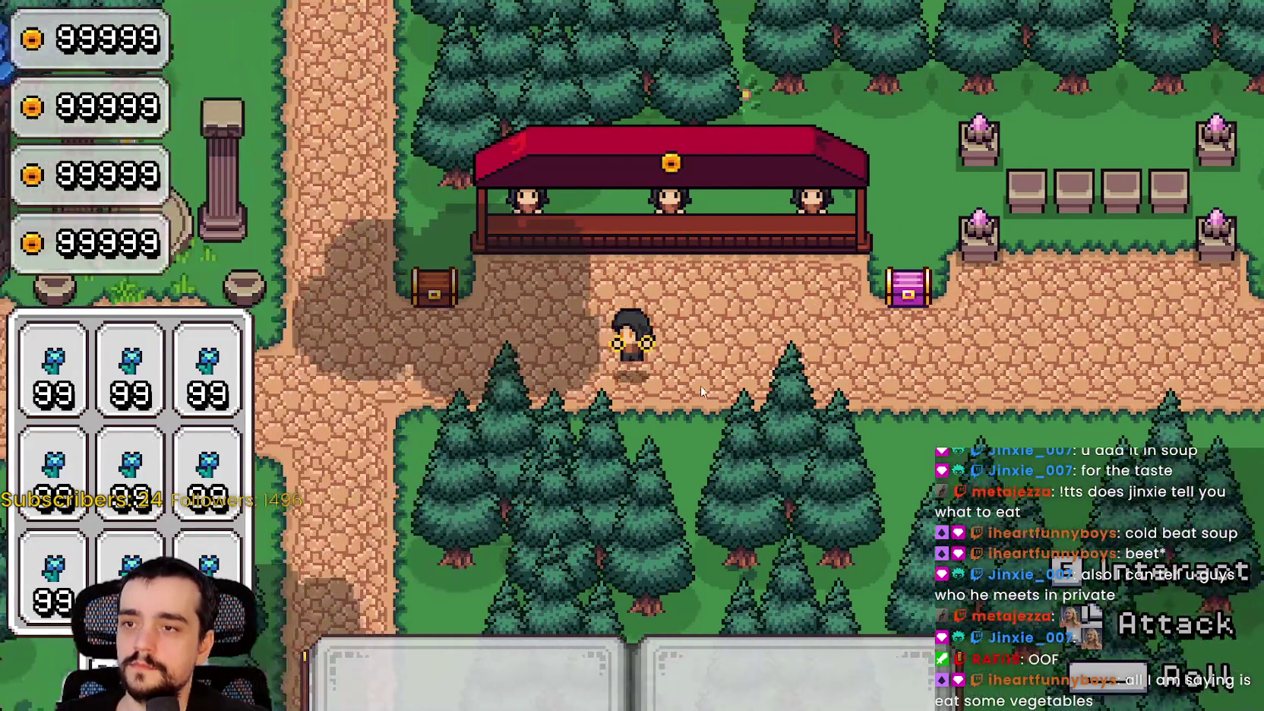
key("w")
key("d")
key("a")
key("s")
key("d")
key("d")
key("w")
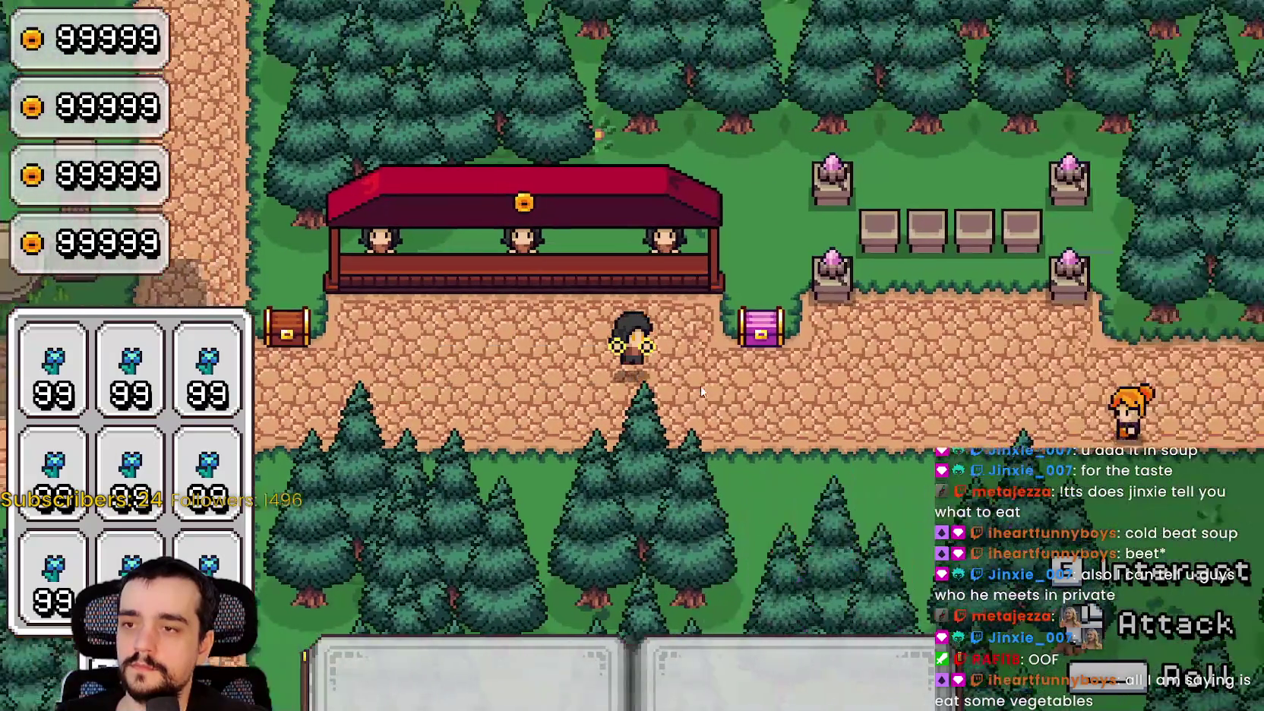
key("s")
key("a")
key("a")
key("w")
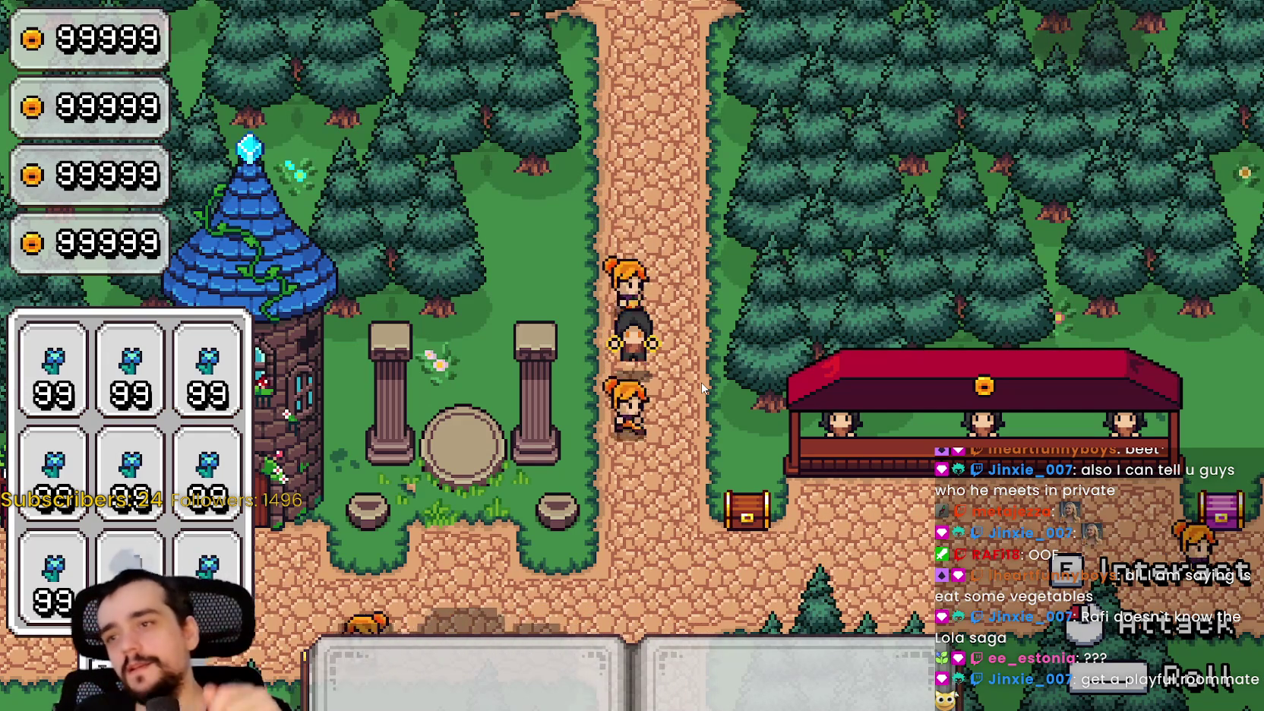
key("alt+Tab")
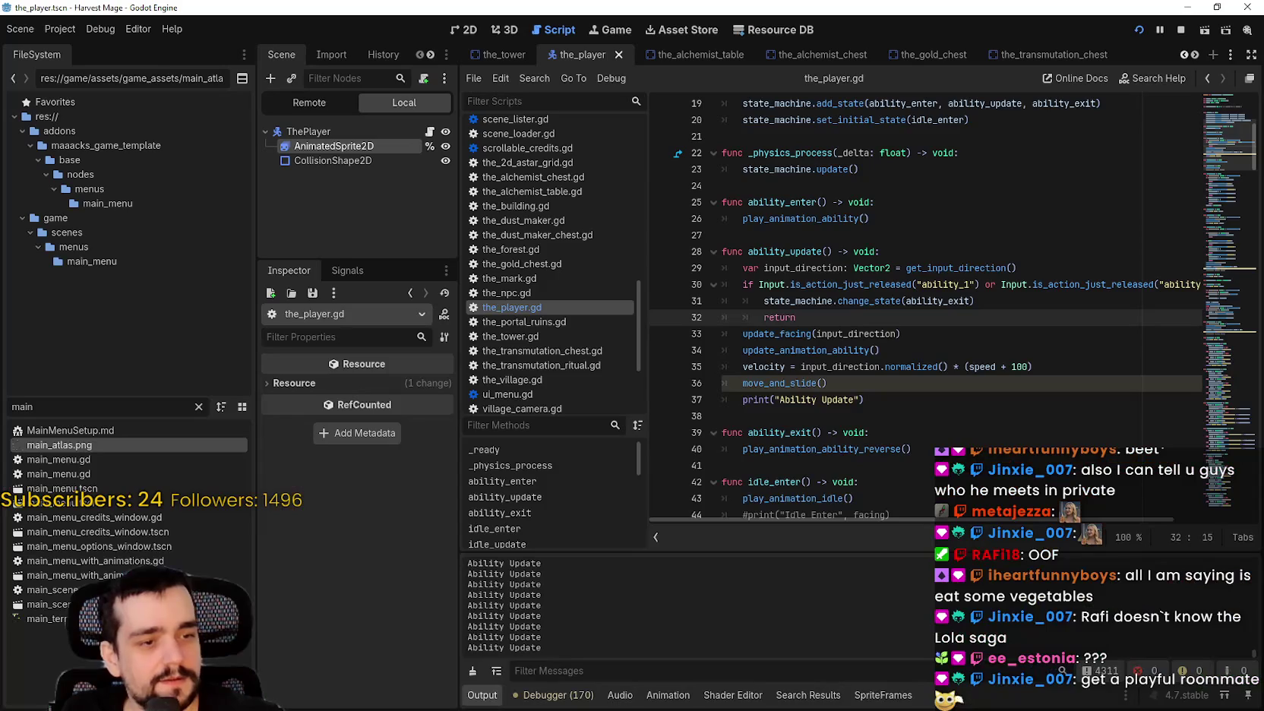
Locate the is_action_just_released condition in ability_update on line 30.
left_click(836, 290)
left_click(835, 304)
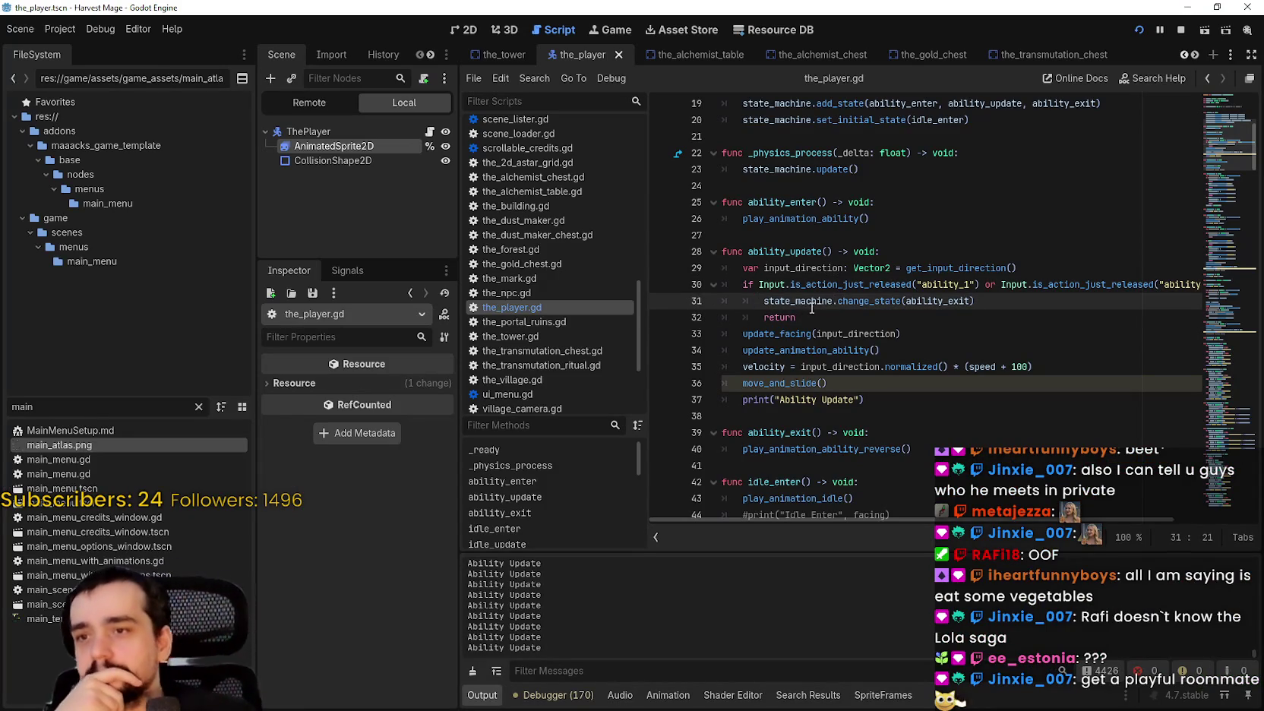
left_click(816, 317)
scroll(875, 338, "up", 2)
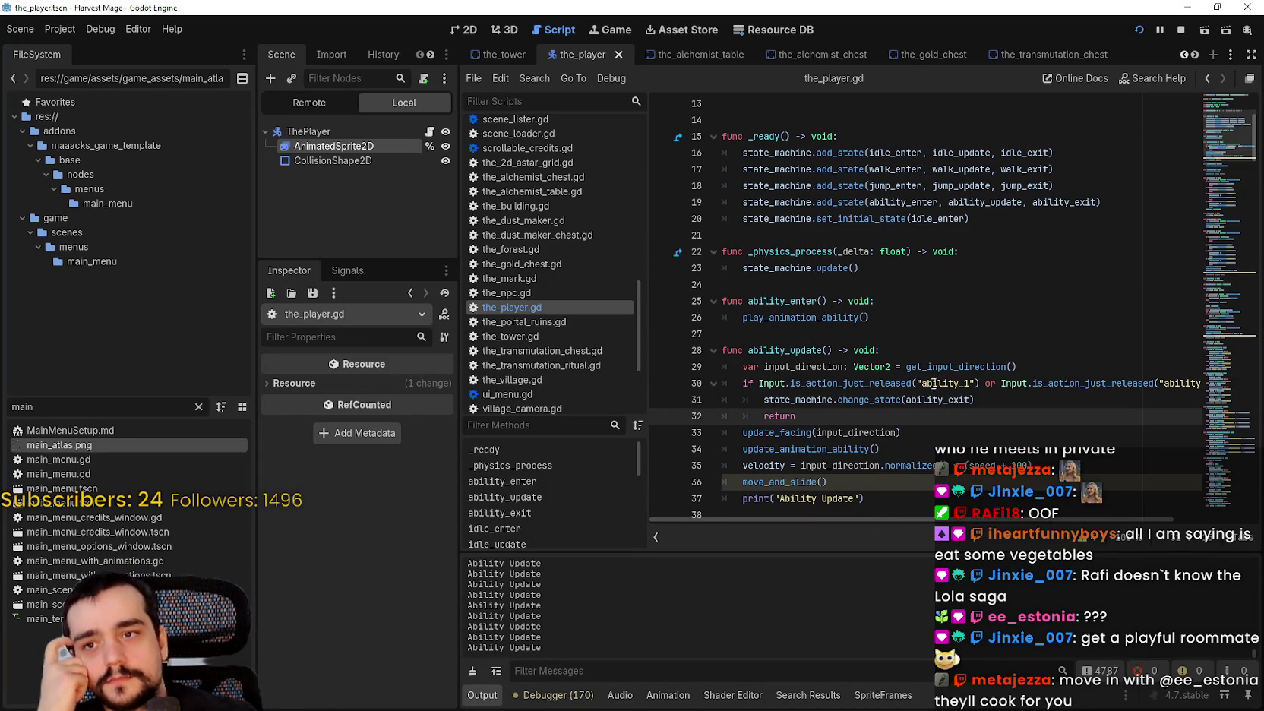
double_click(907, 383)
scroll(1063, 296, "down", 3)
left_click_drag(1227, 147, 1218, 173)
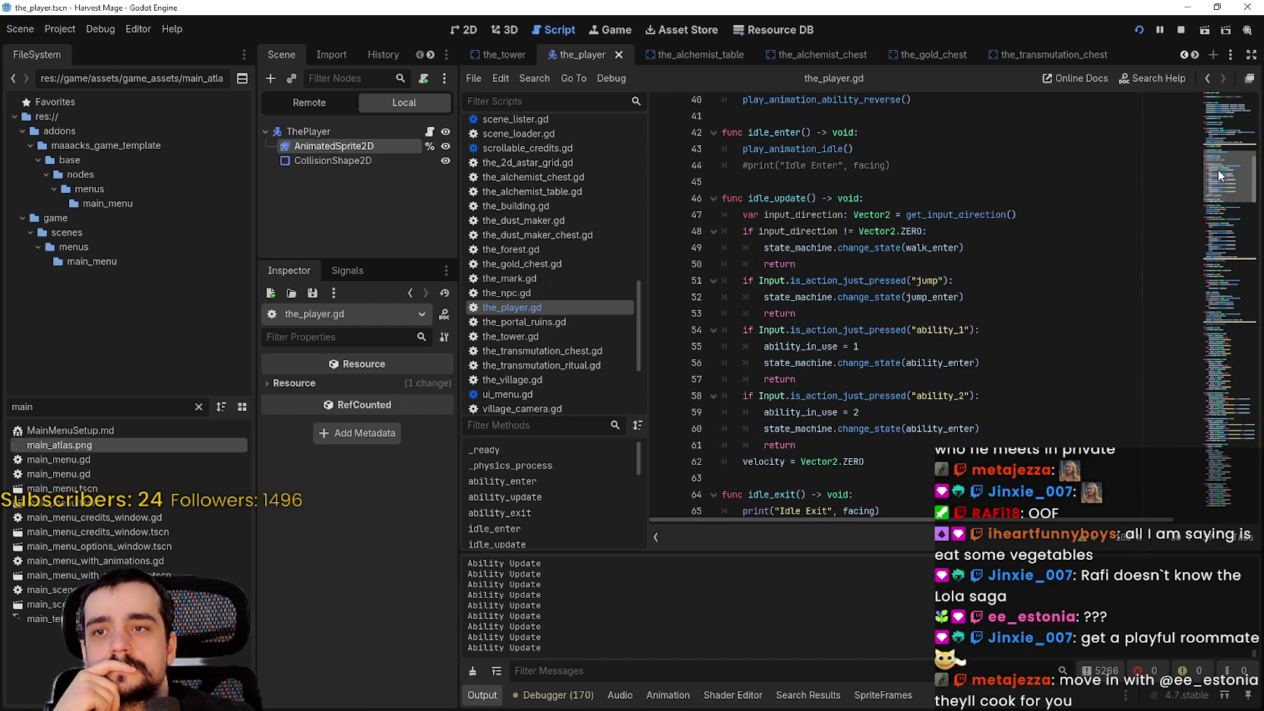
left_click_drag(1217, 170, 1218, 141)
Delete the 'or Input.is_action_just_released("ability_2")' condition from line 30.
left_click(820, 281)
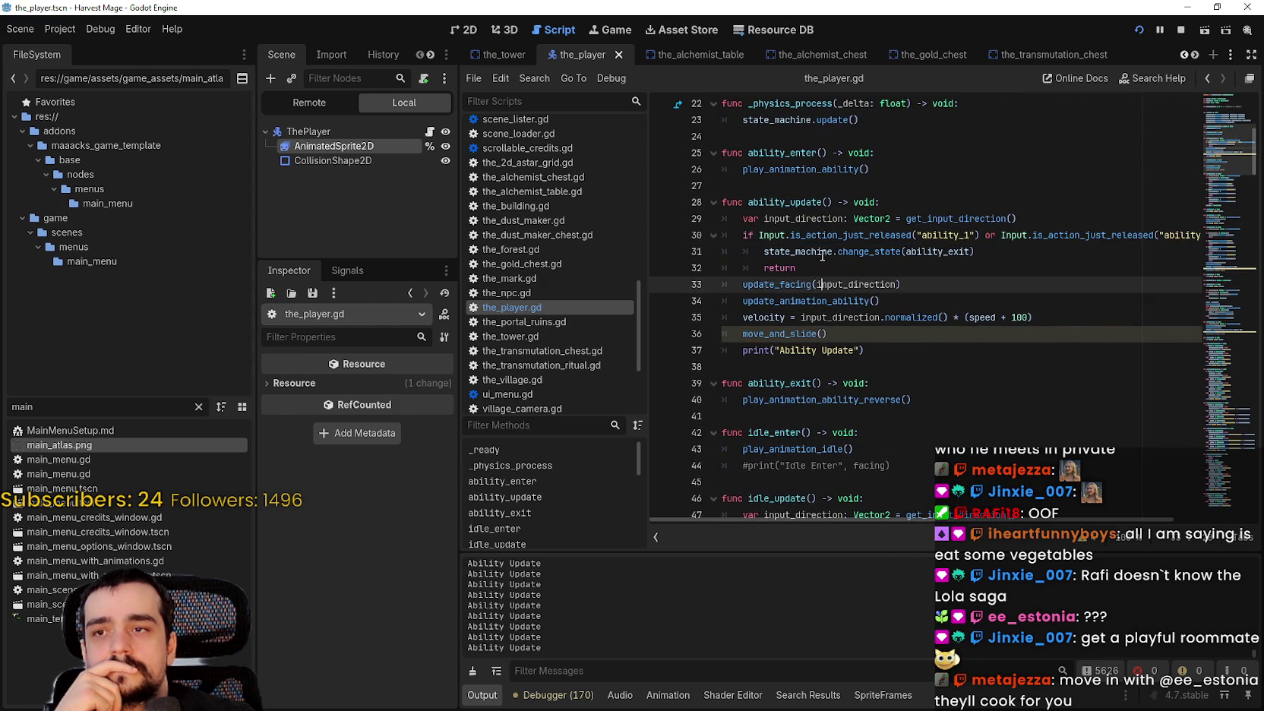
left_click(822, 253)
double_click(865, 234)
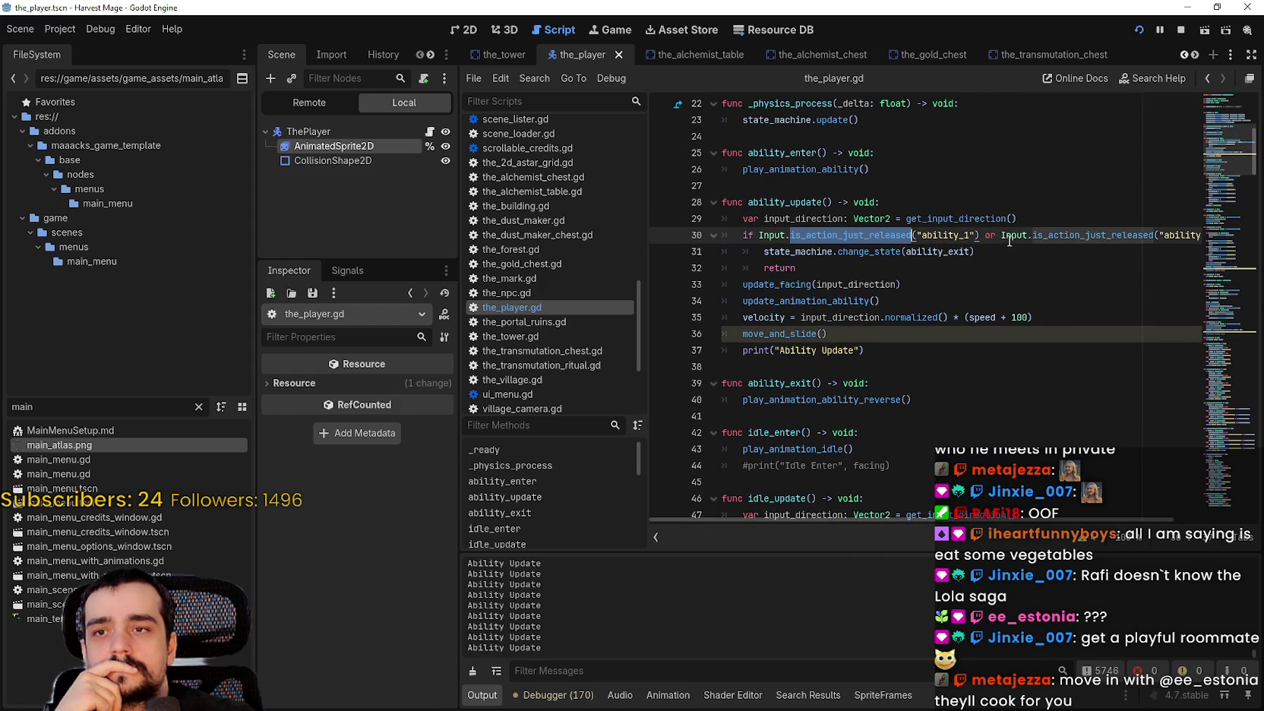
left_click(983, 235)
mouse_move(983, 234)
left_mouse_down()
mouse_move(1200, 235)
mouse_move(1173, 232)
left_mouse_up()
key("BackSpace")
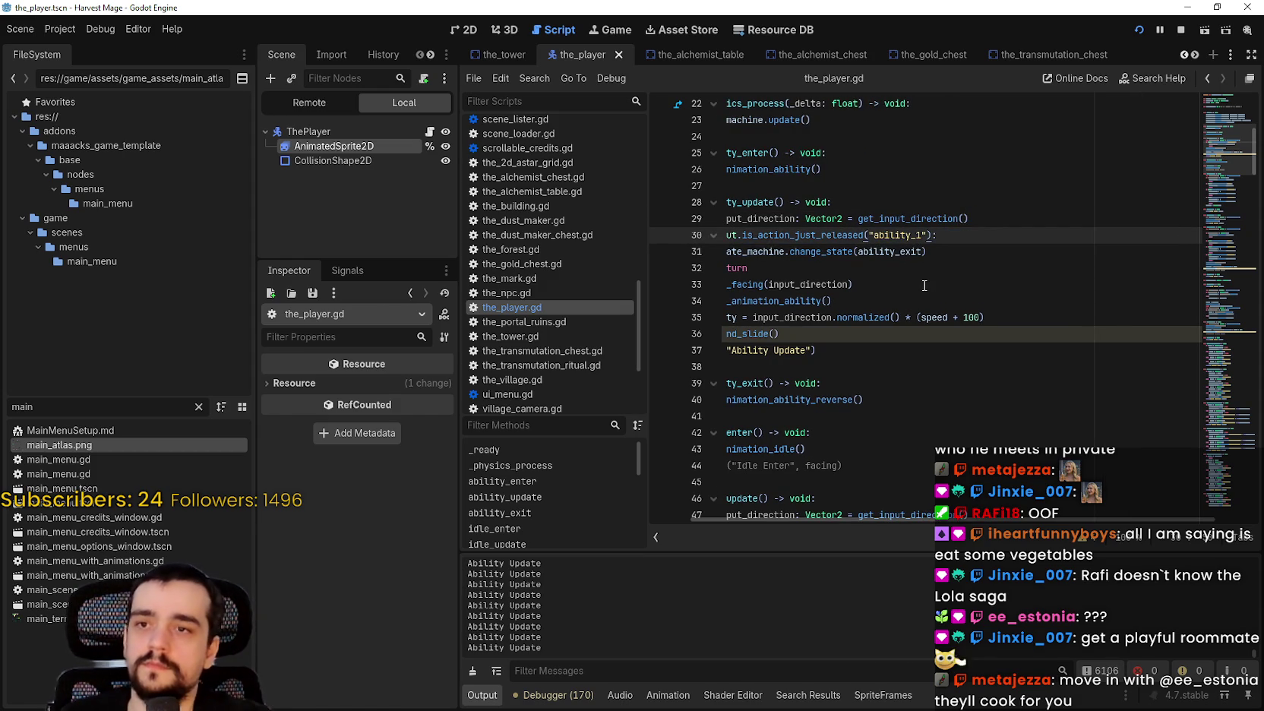
Save the_player.gd and run the game again.
left_click(924, 285)
left_click_drag(923, 267, 586, 214)
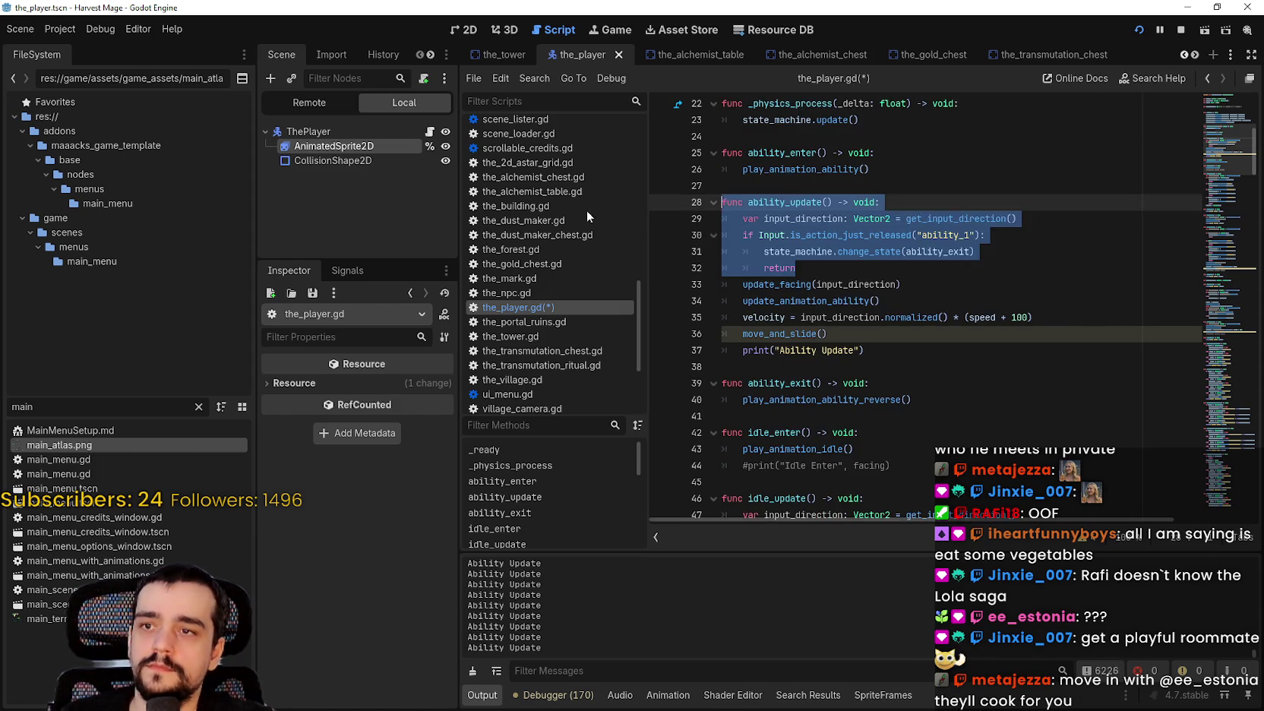
left_click(863, 284)
key("ctrl+s")
left_click(1141, 33)
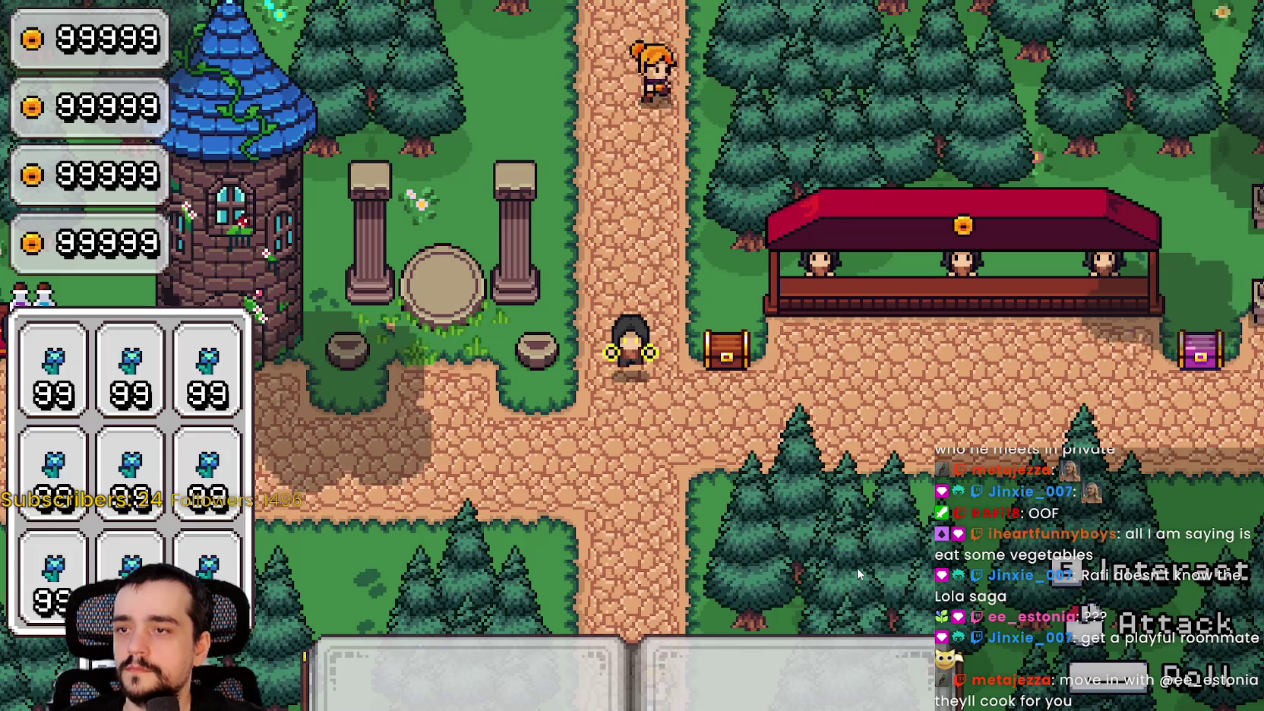
Stop the game and change the line-30 check to Input.is_action_pressed for ability_1.
key("alt+Tab")
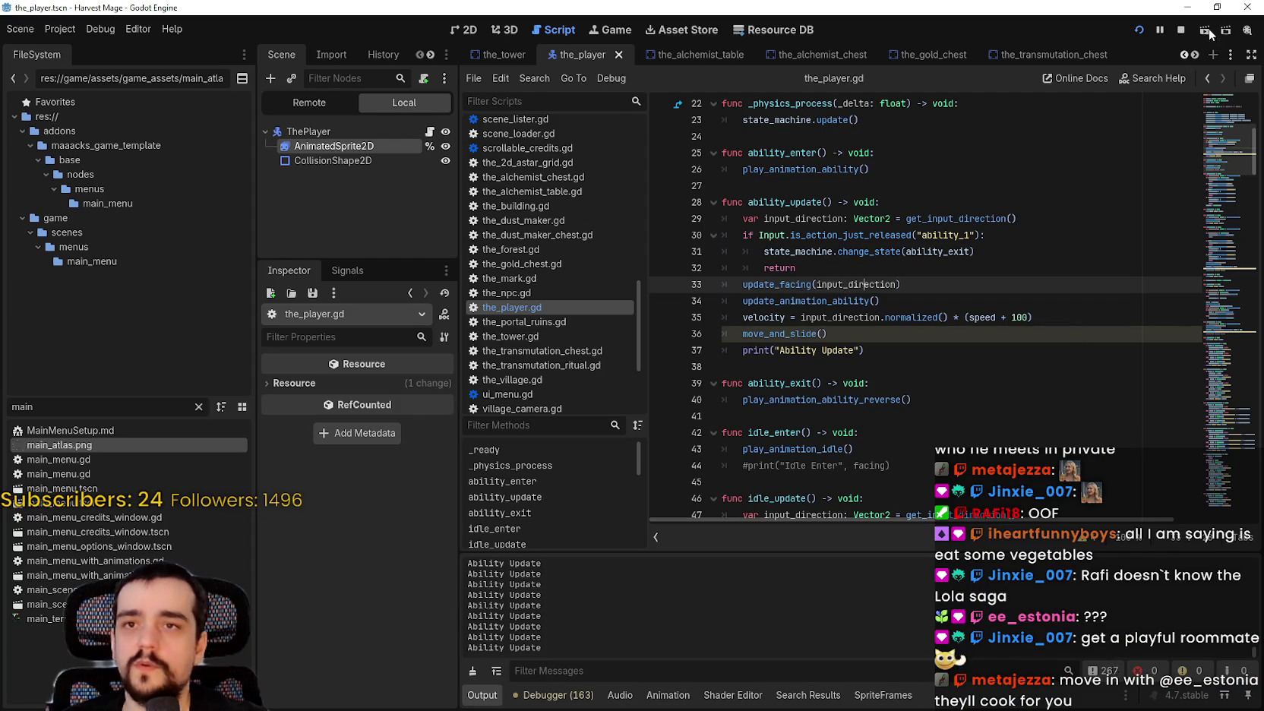
left_click(1180, 30)
left_click(946, 266)
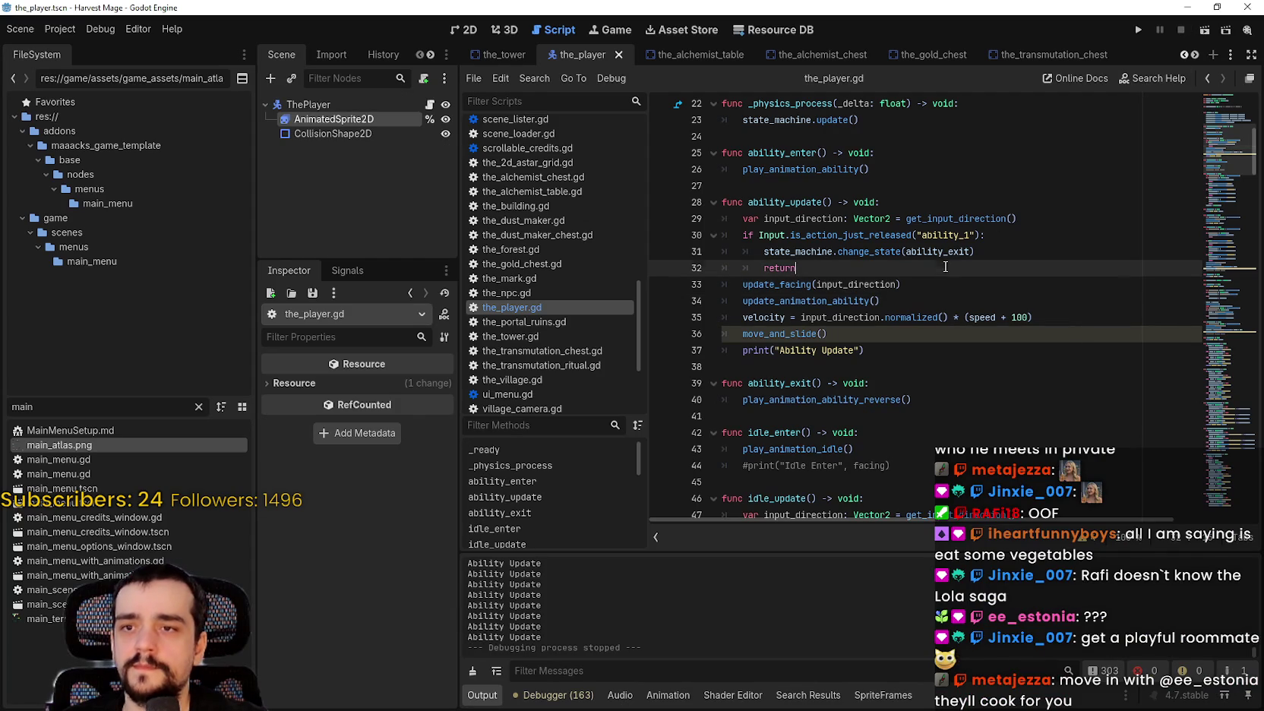
left_click(850, 235)
double_click(851, 235)
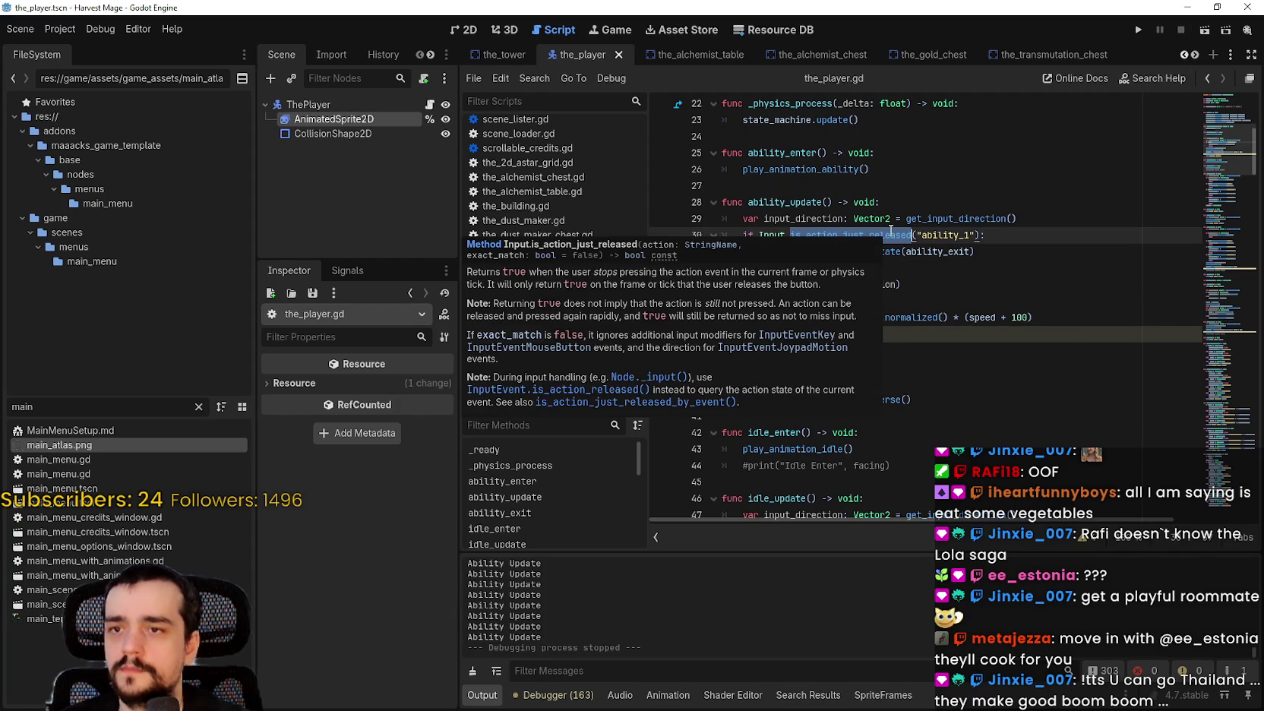
type("is")
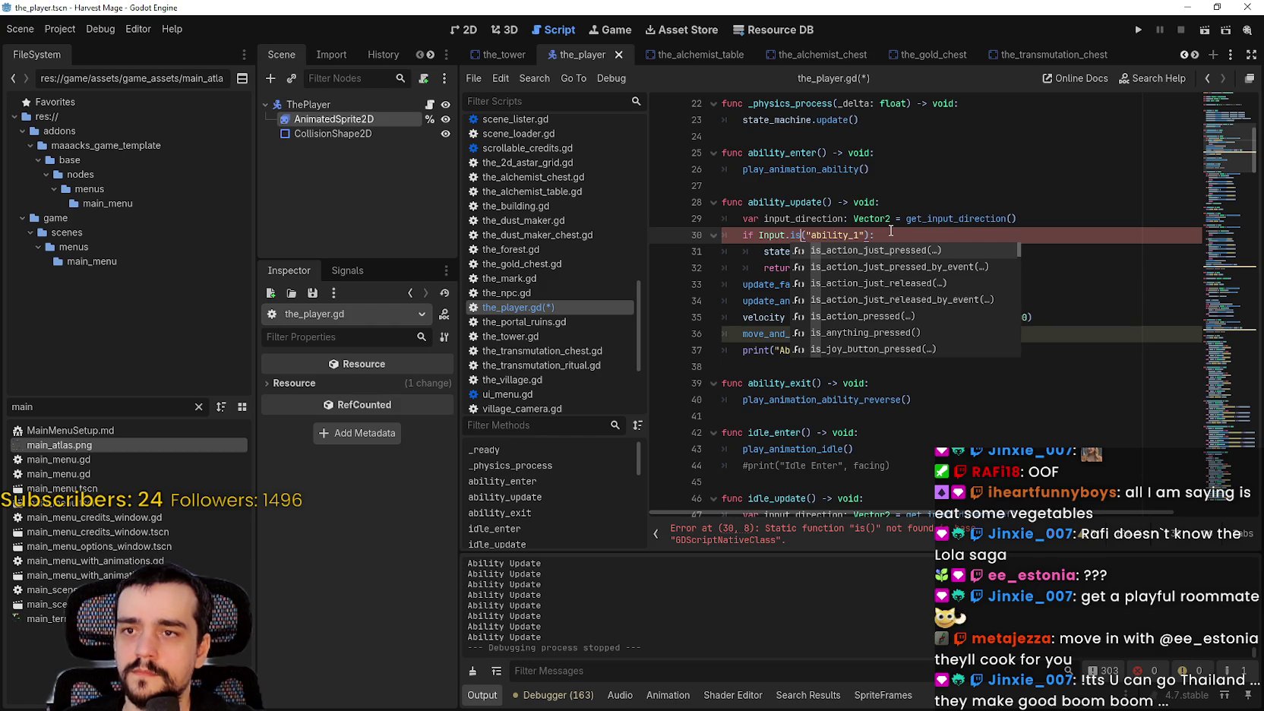
key("Down")
key("Down")
key("Down")
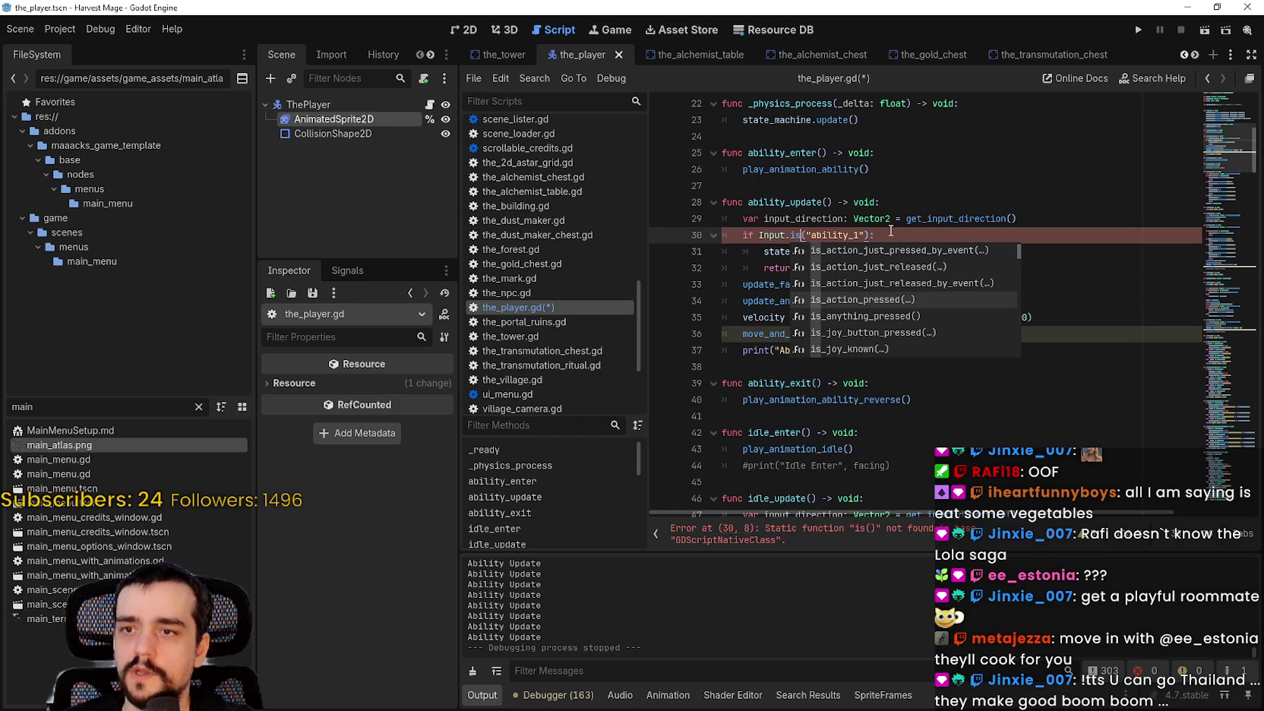
key("Return")
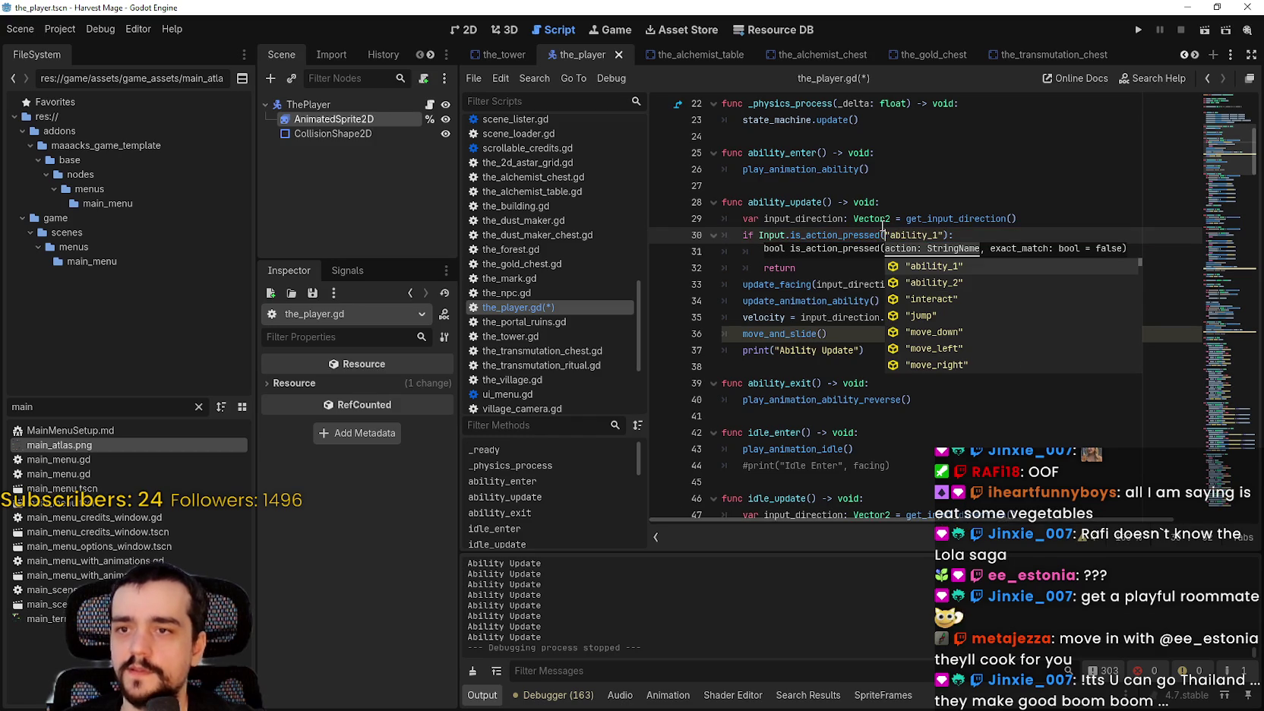
Negate the check with 'not' and run the game with F5.
left_click(757, 235)
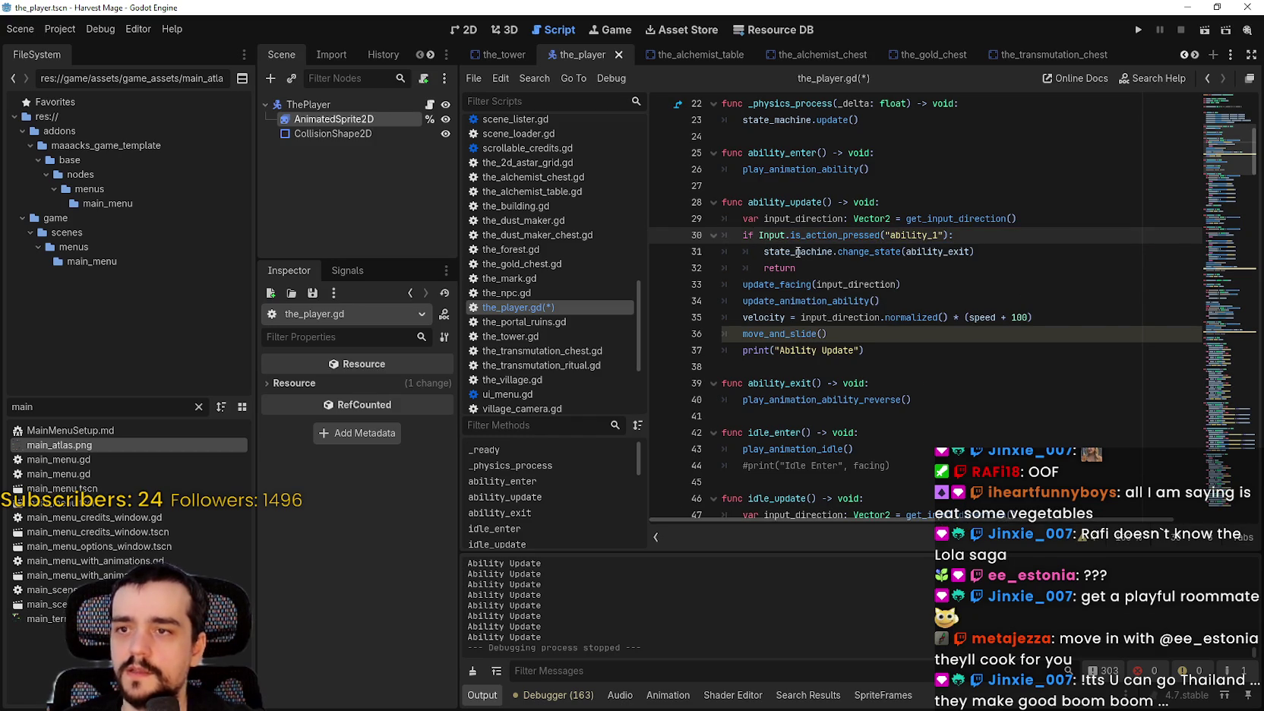
type("unot")
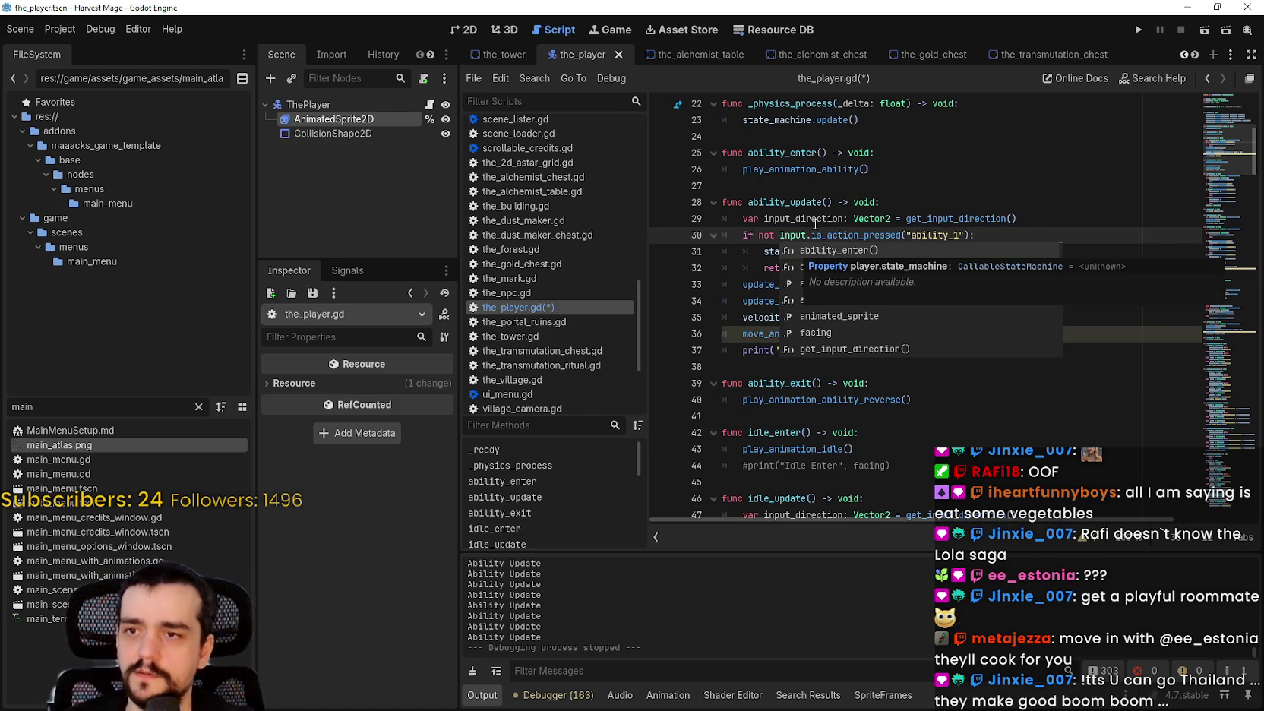
left_click(816, 219)
left_click_drag(796, 268, 713, 242)
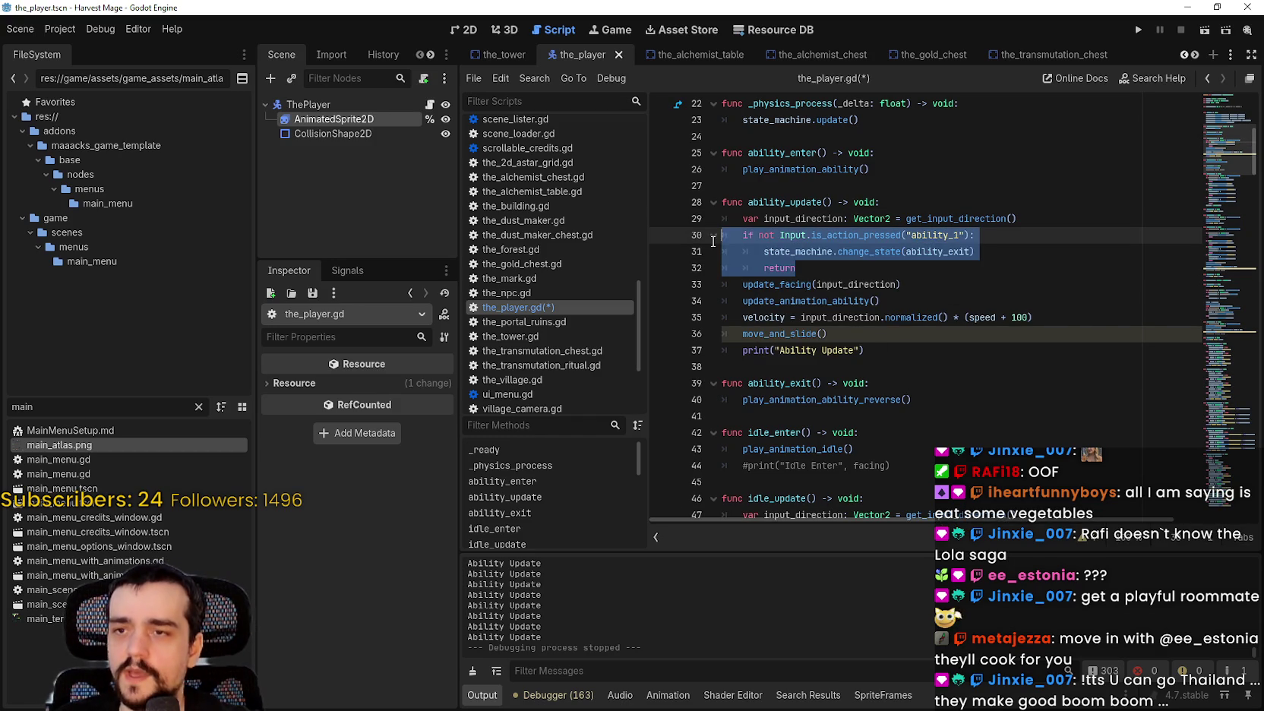
key("F5")
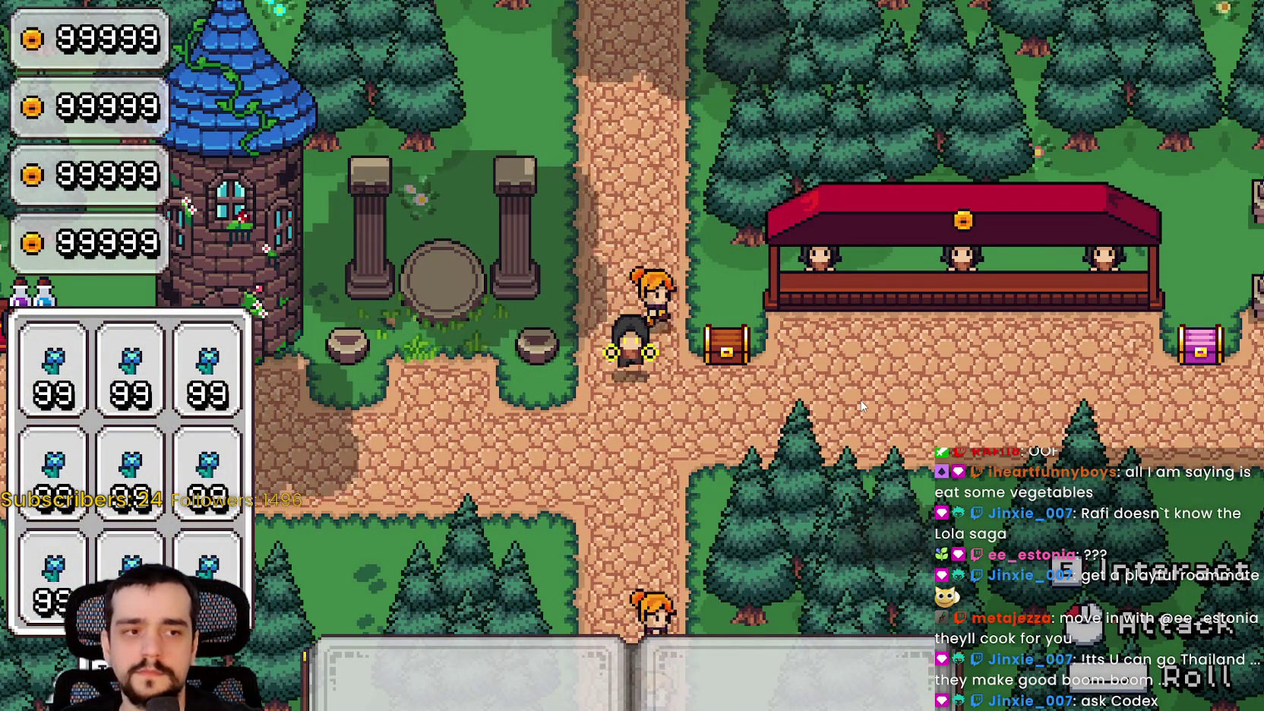
Close the game and set a breakpoint on the line-31 ability_exit state change.
key("F8")
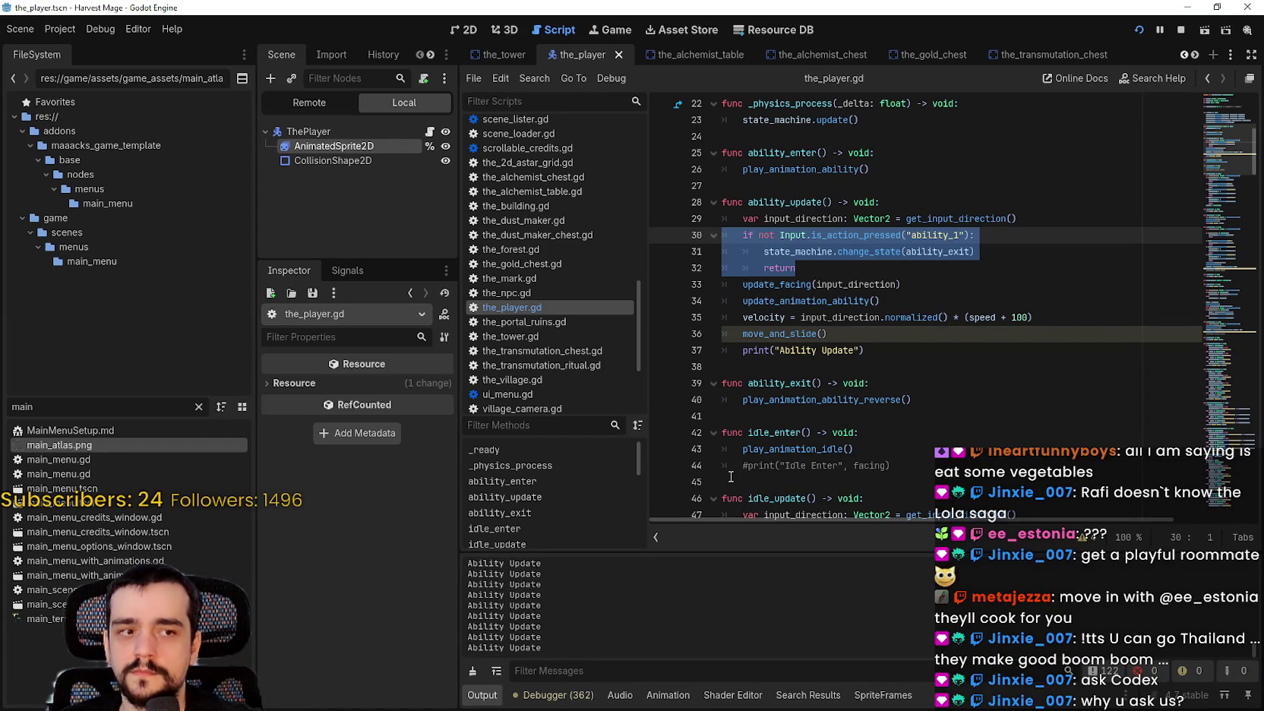
left_click(841, 368)
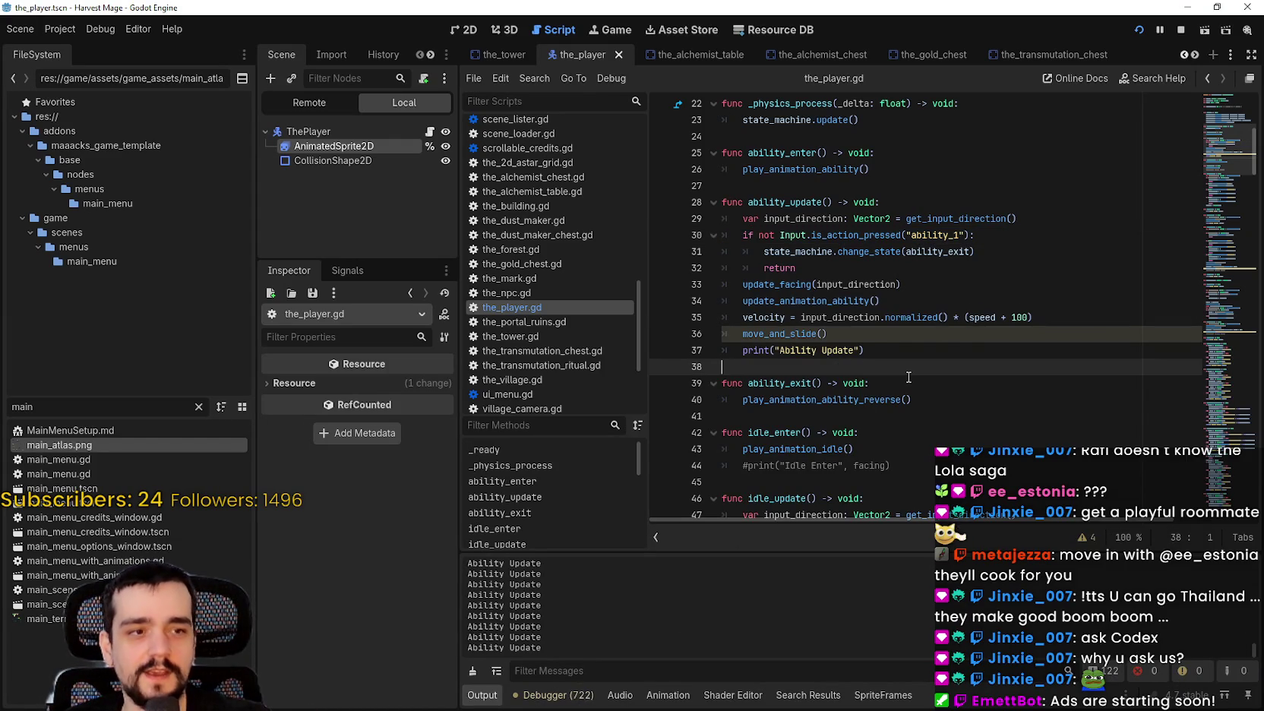
left_click(918, 335)
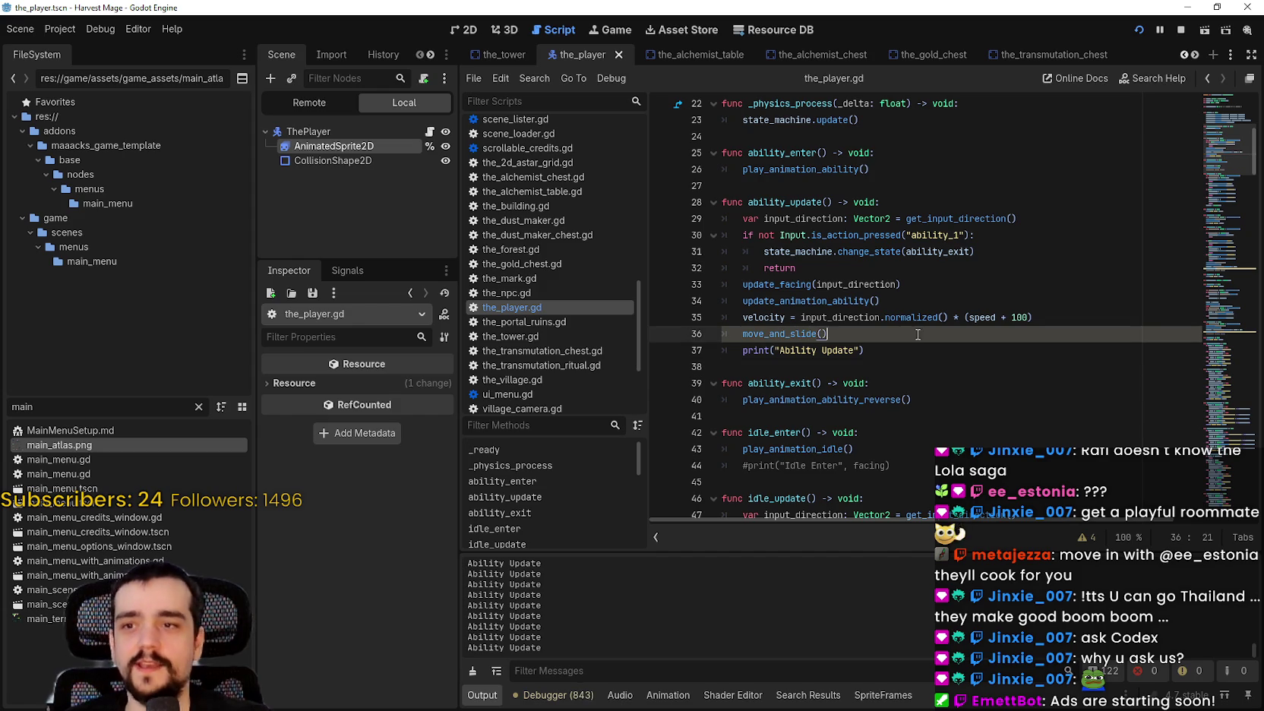
left_click(928, 351)
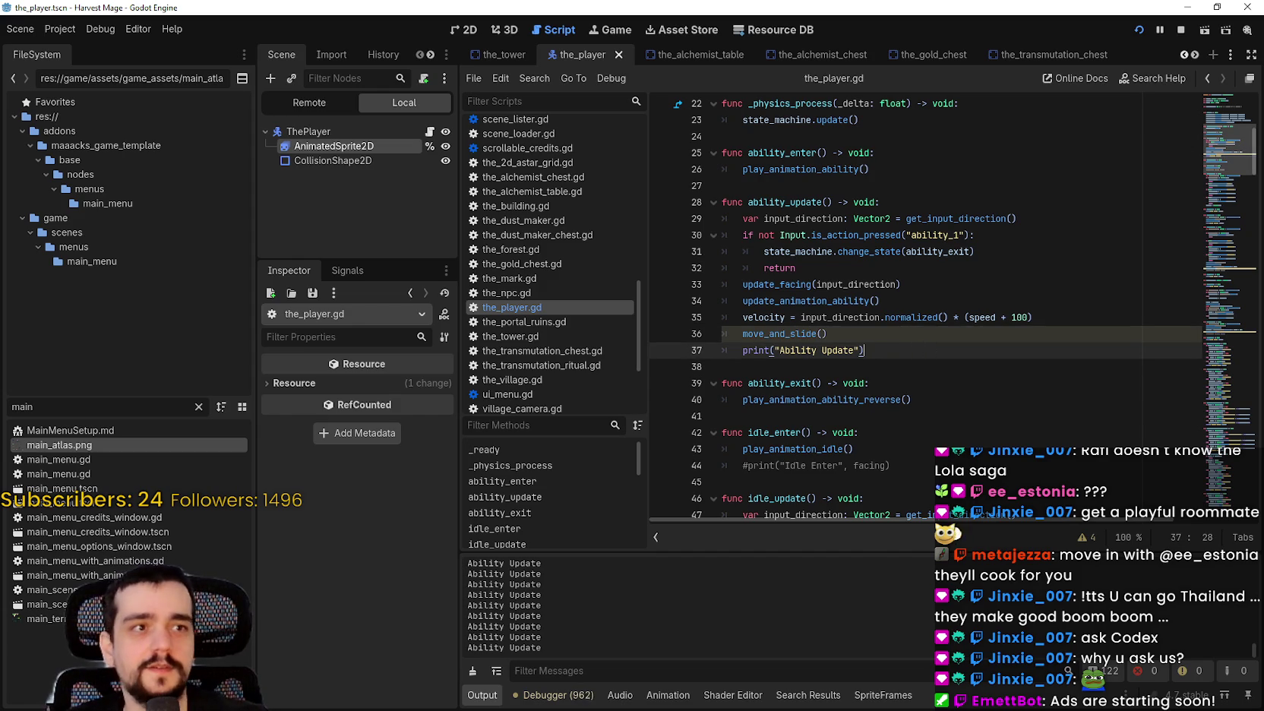
left_click(921, 279)
left_click(816, 261)
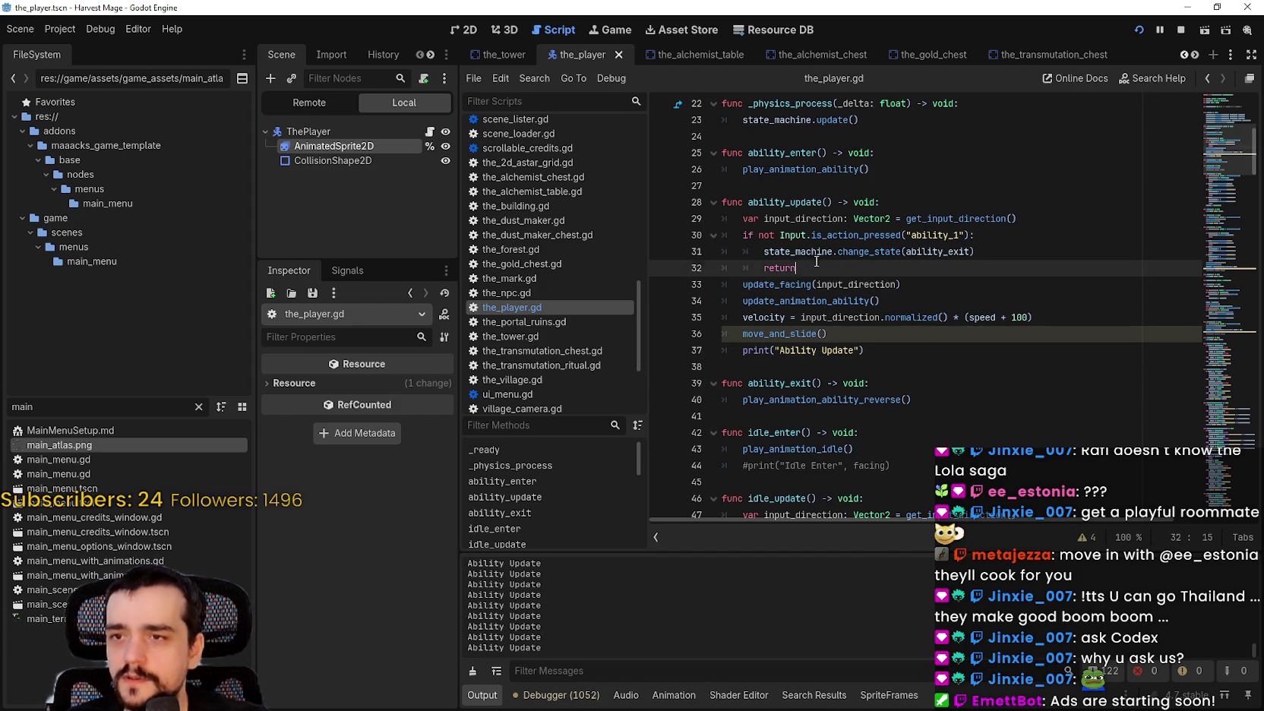
scroll(639, 254, "up", 5)
left_click(661, 251)
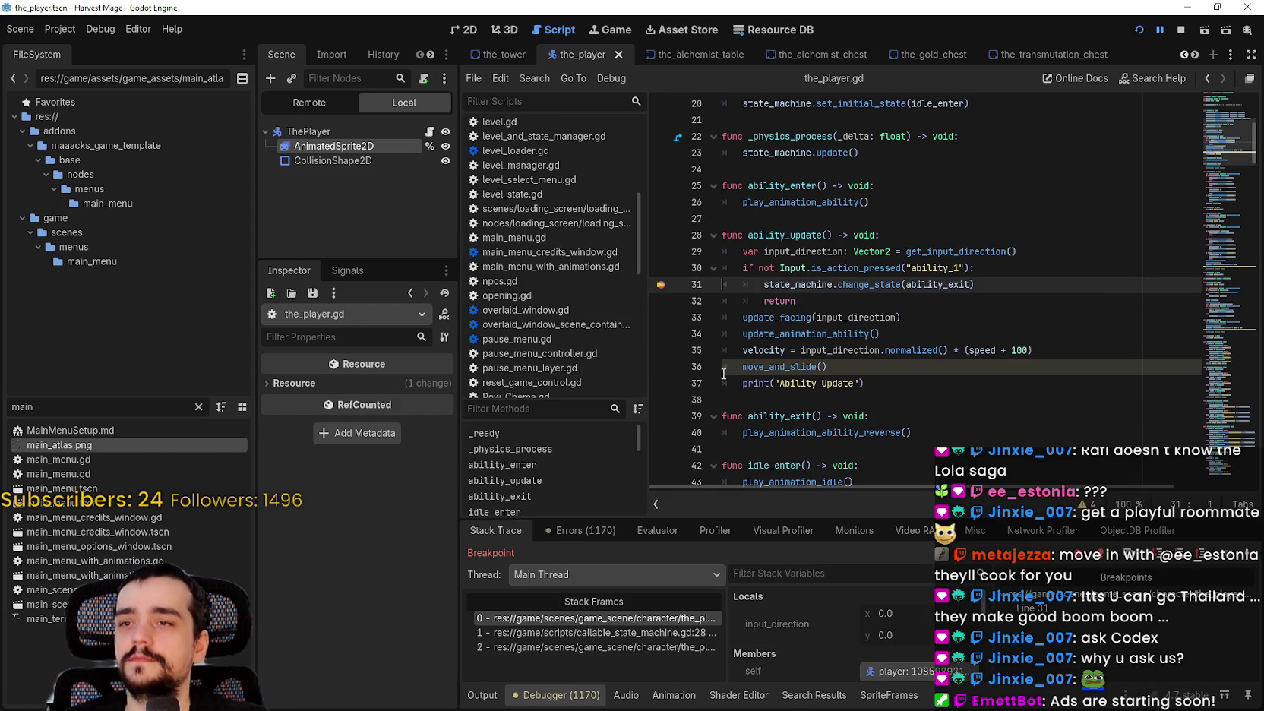
left_click(933, 294)
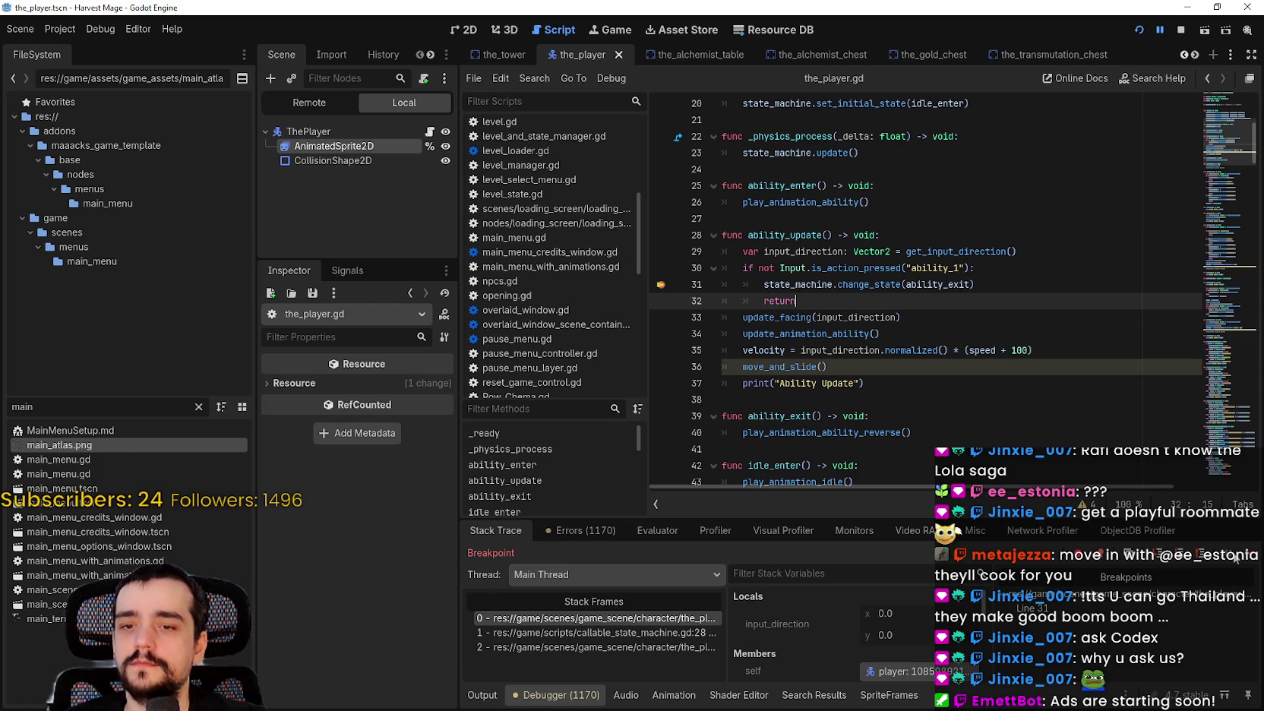
Resume execution past the breakpoint with F12 and bring the script editor back.
key("F12")
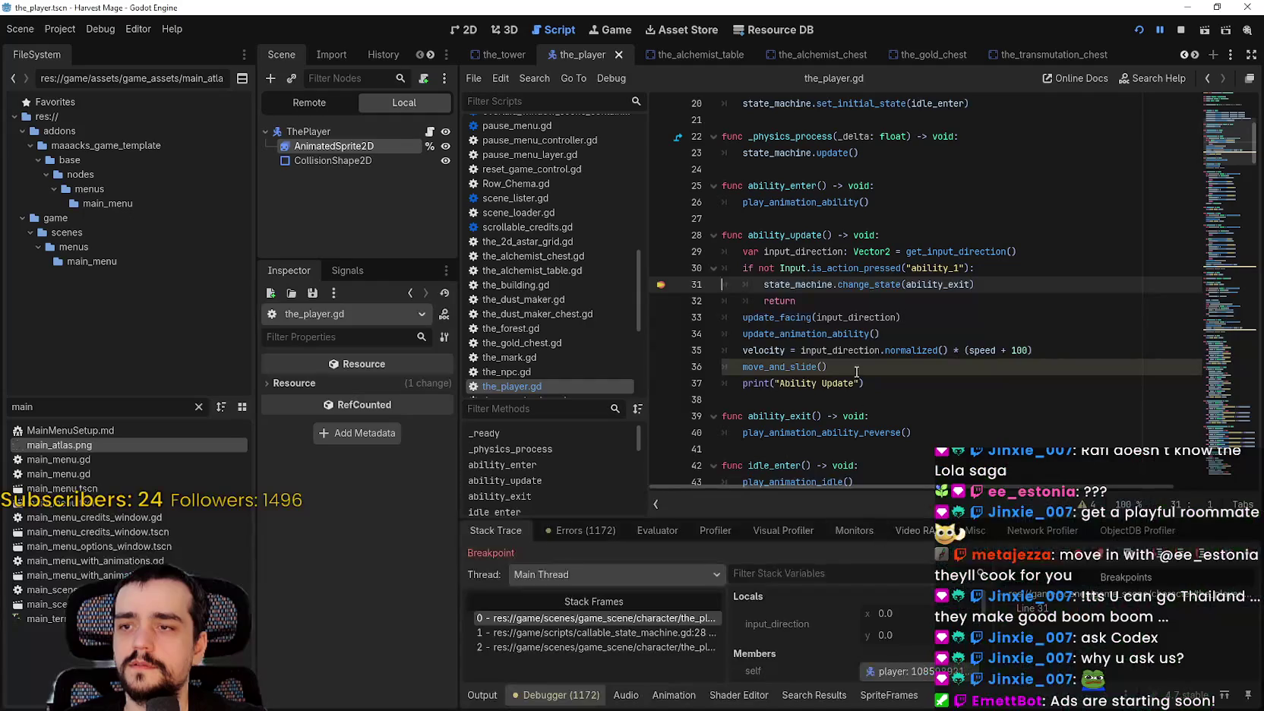
left_click(903, 268)
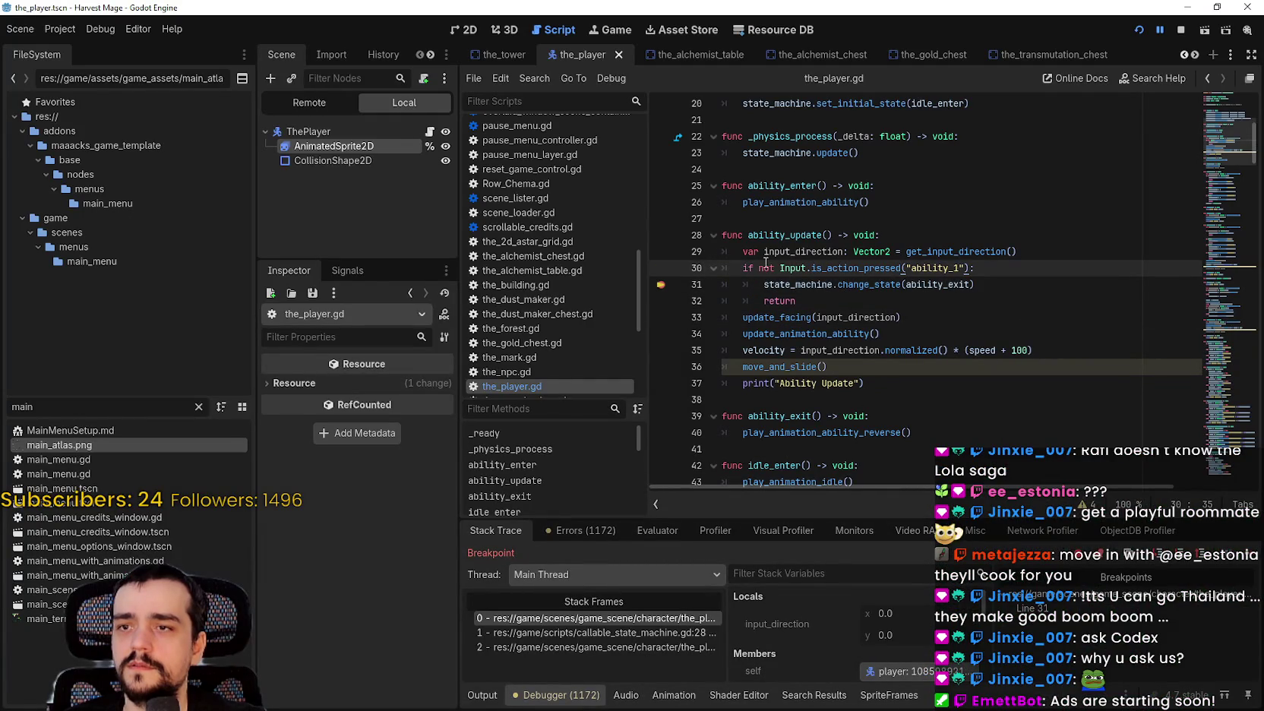
left_click_drag(743, 268, 1009, 268)
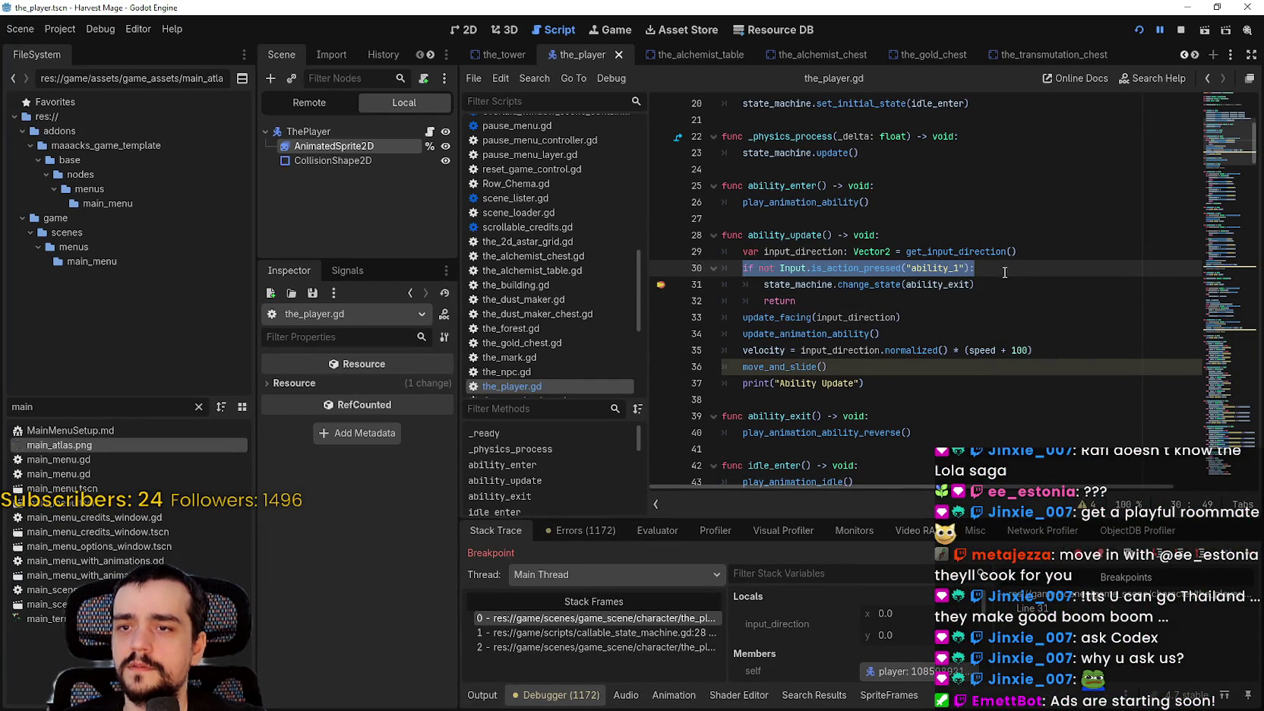
key("Down")
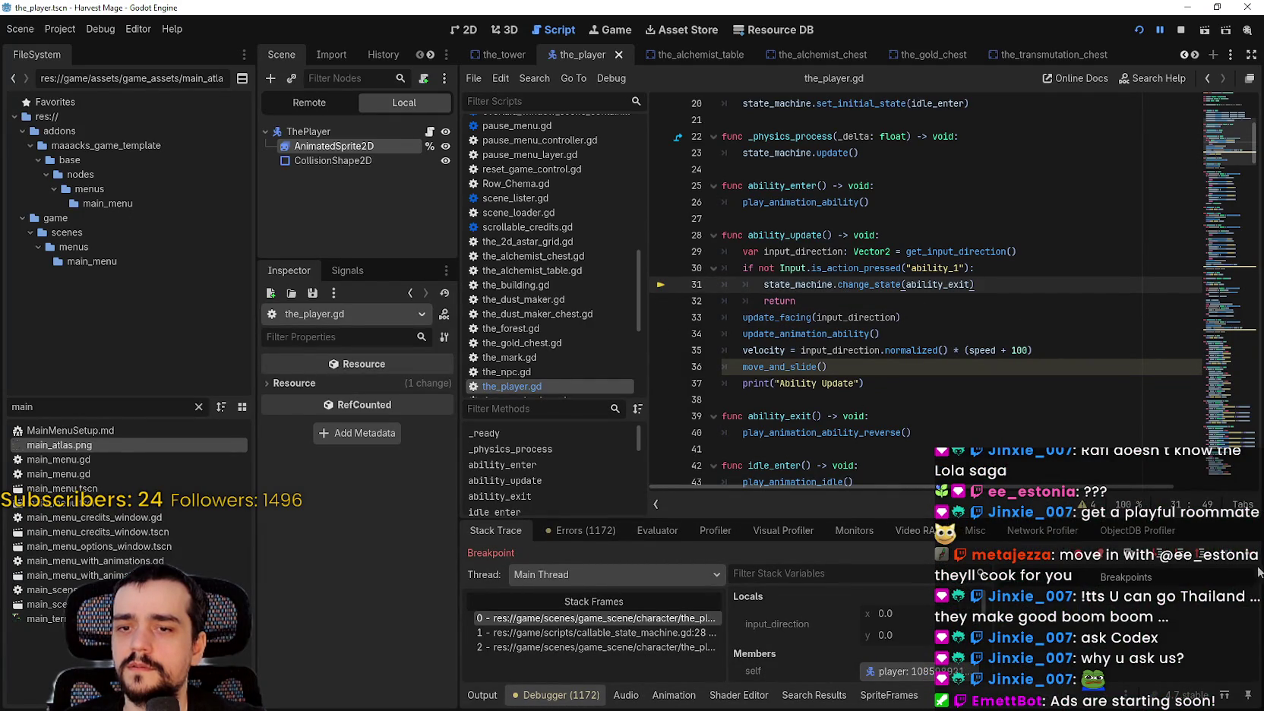
key("F12")
key("alt+Tab")
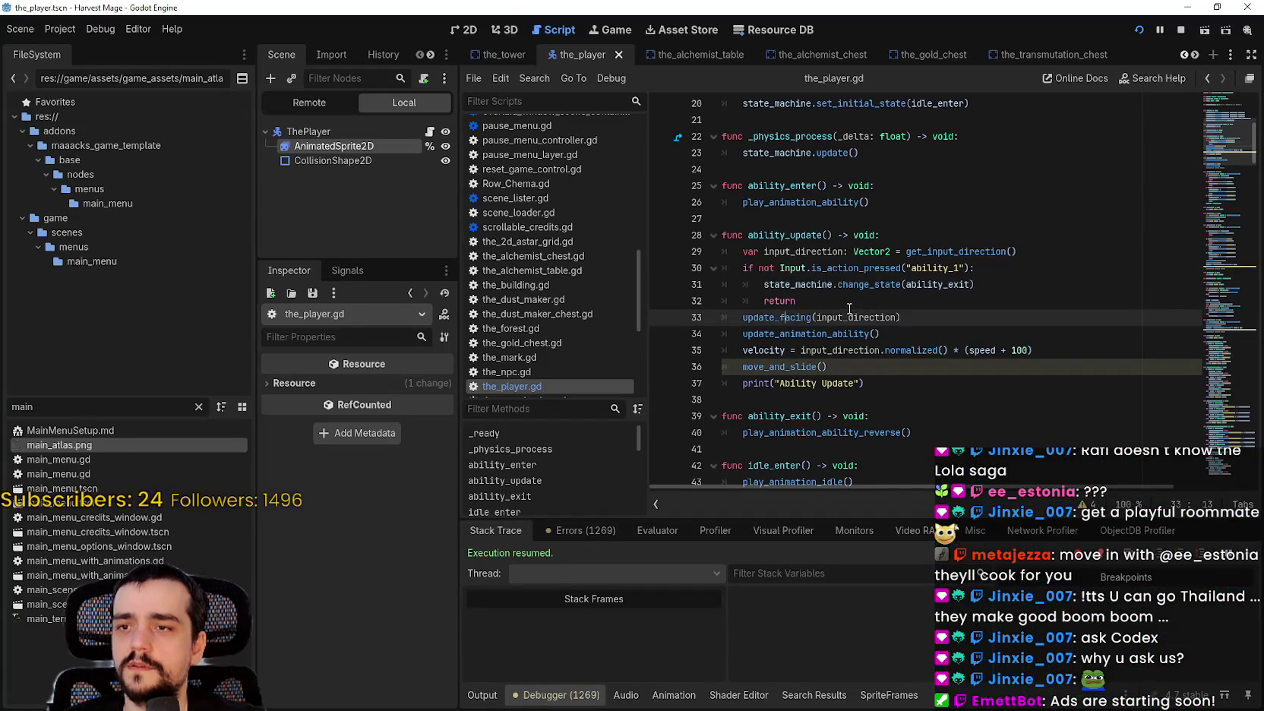
Inspect the play_animation_ability_reverse() call on line 40 of ability_update.
scroll(909, 300, "up", 3)
scroll(909, 301, "down", 4)
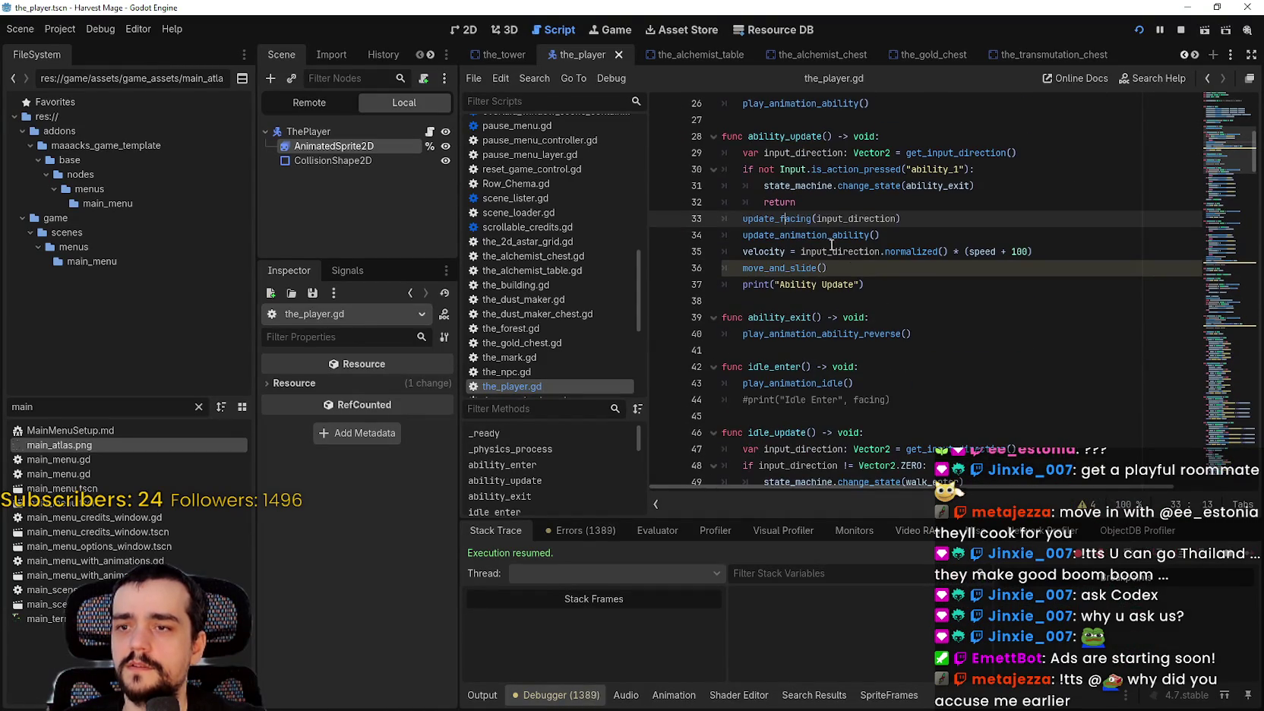
left_click_drag(914, 334, 735, 337)
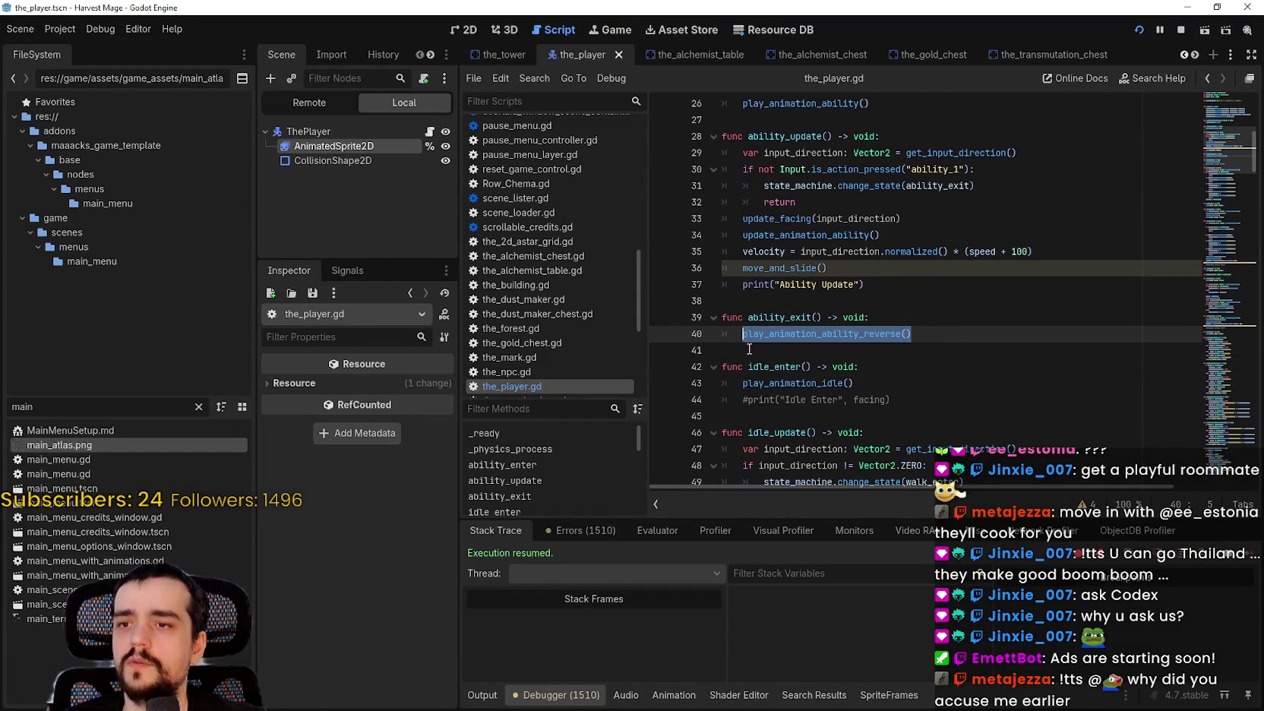
left_click(780, 354)
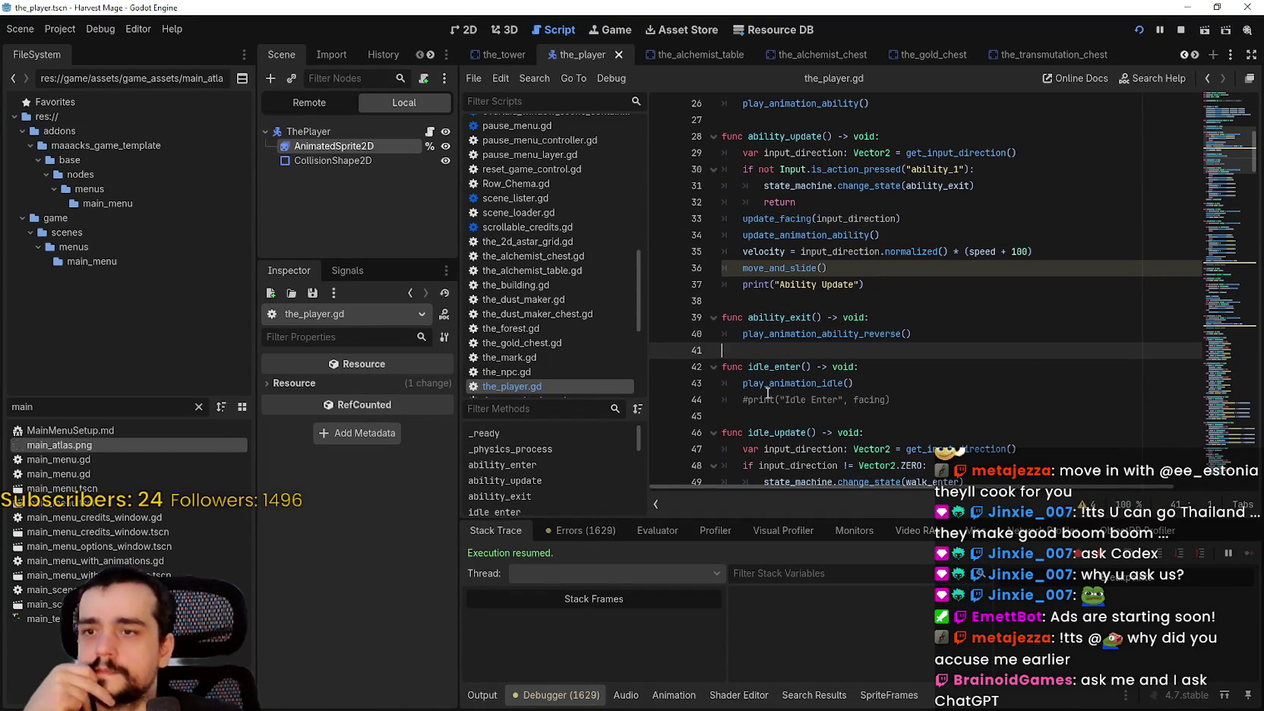
Review the Idle Exit print on line 65 and the Jump Exit print on line 130.
scroll(861, 428, "down", 4)
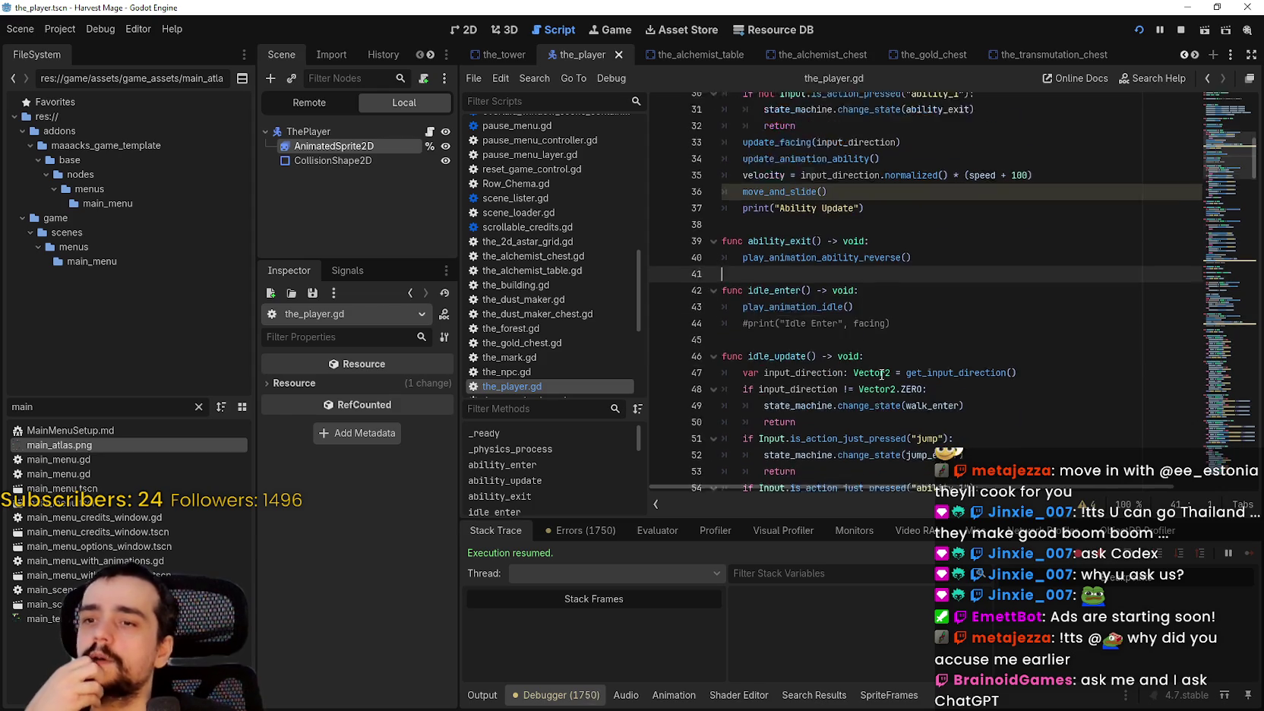
scroll(861, 428, "down", 3)
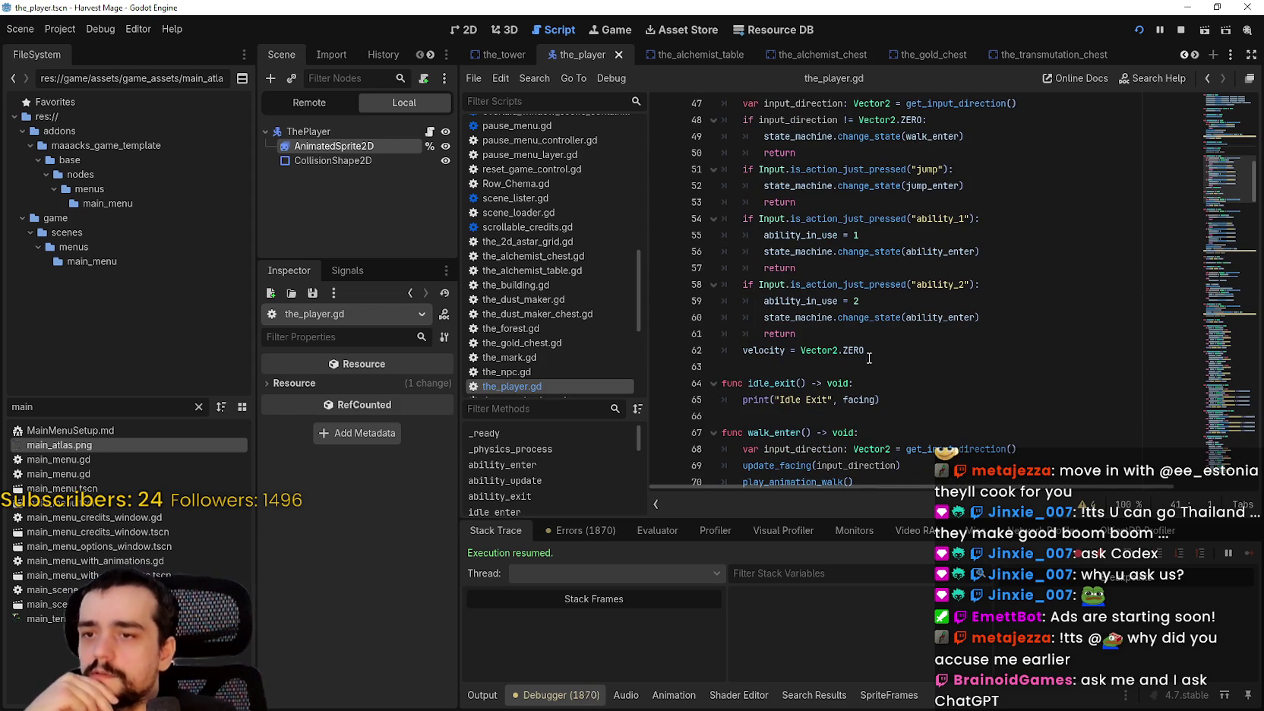
left_click_drag(881, 400, 741, 396)
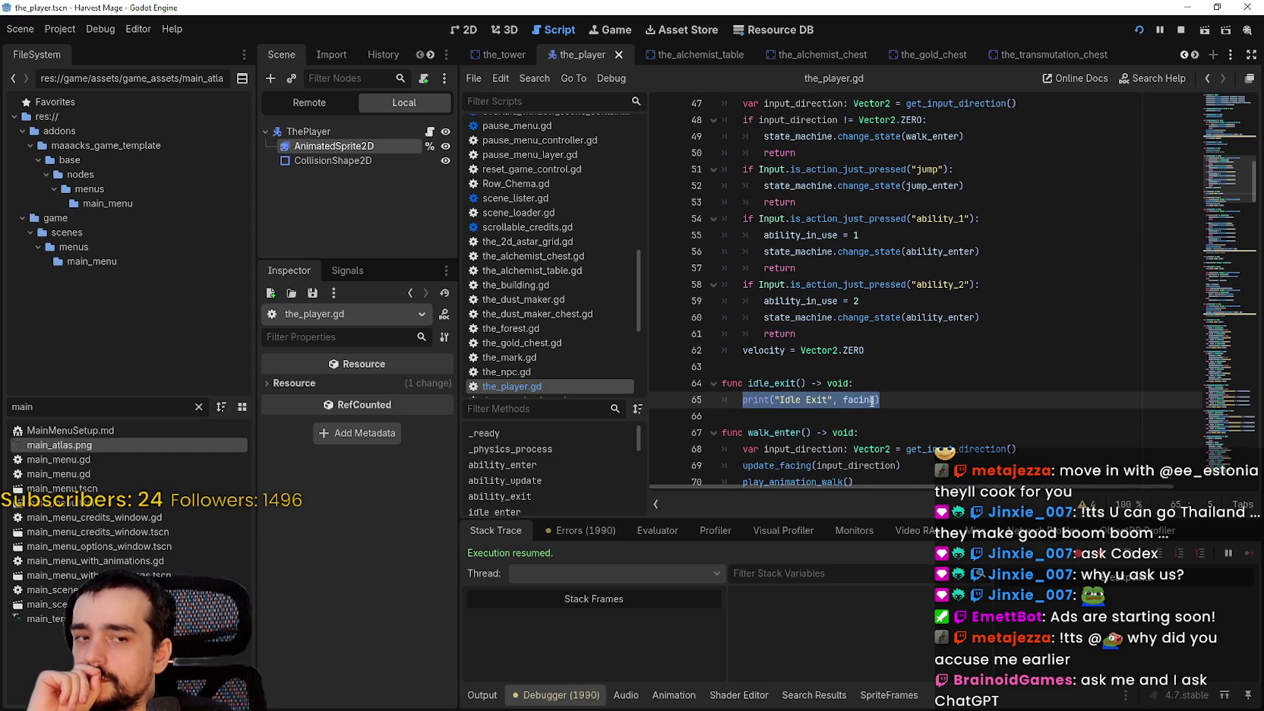
scroll(871, 401, "down", 2)
scroll(893, 374, "down", 4)
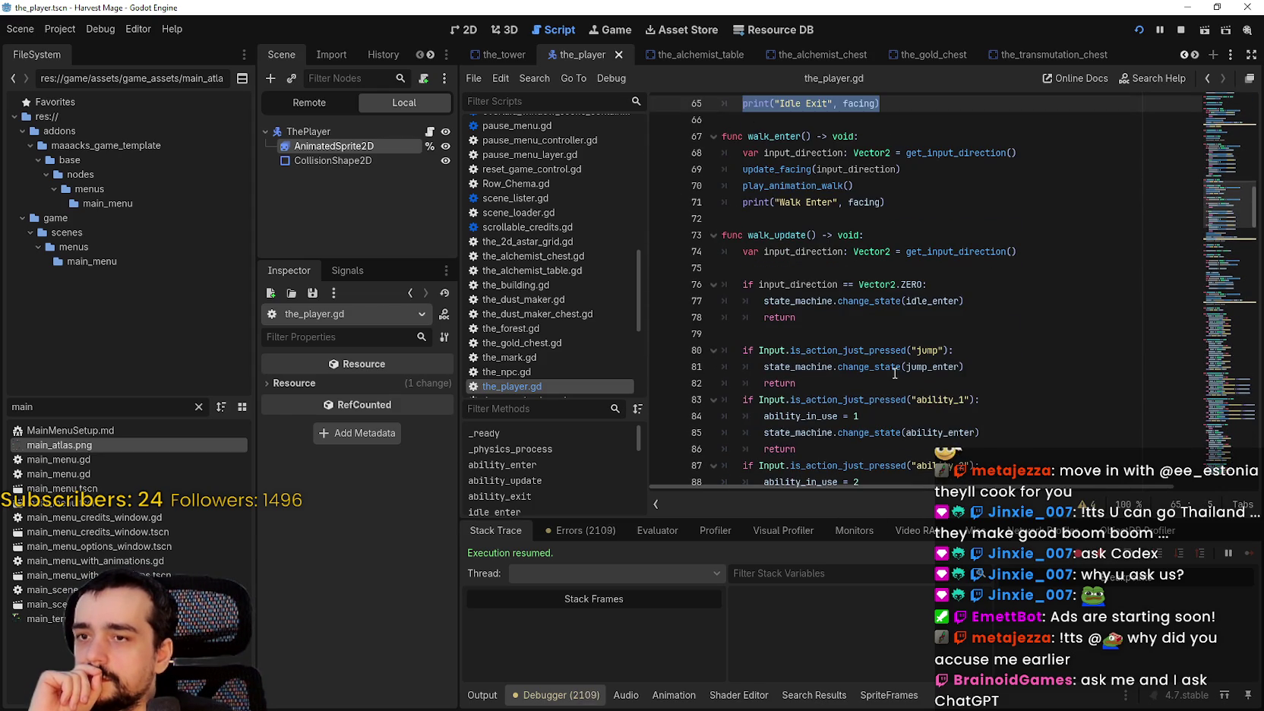
scroll(888, 370, "down", 4)
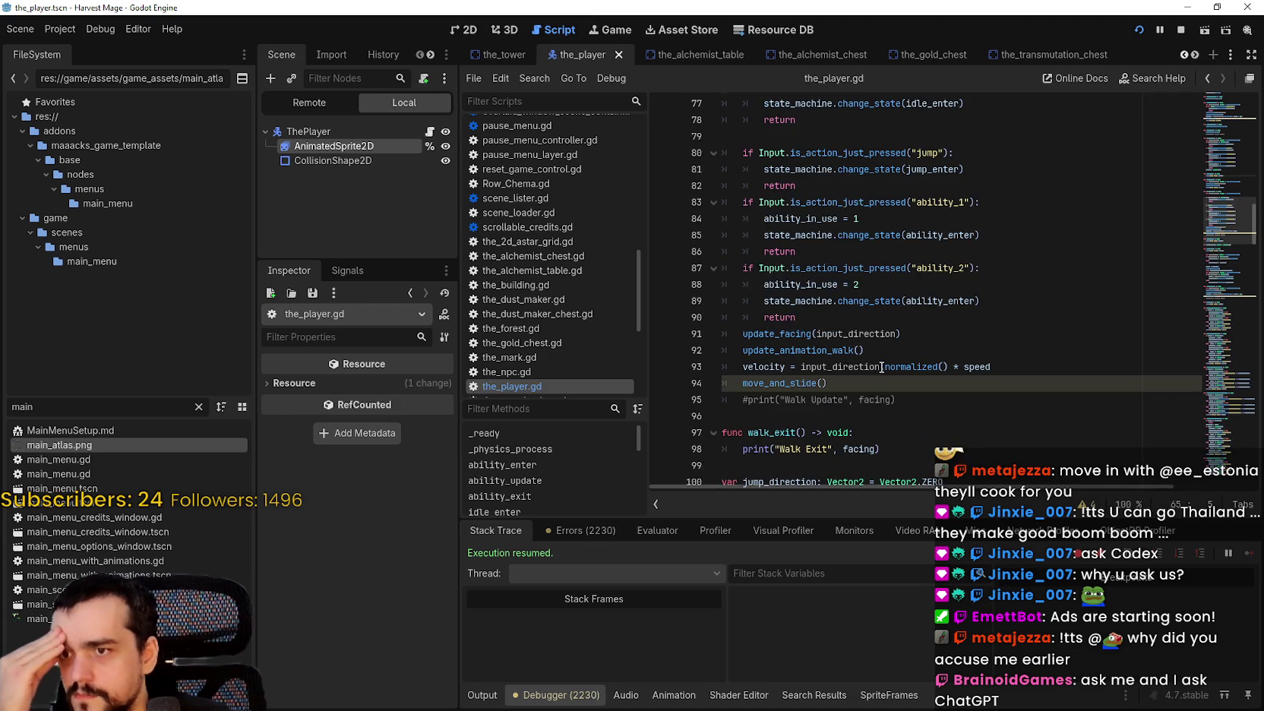
scroll(881, 367, "down", 4)
scroll(881, 367, "down", 7)
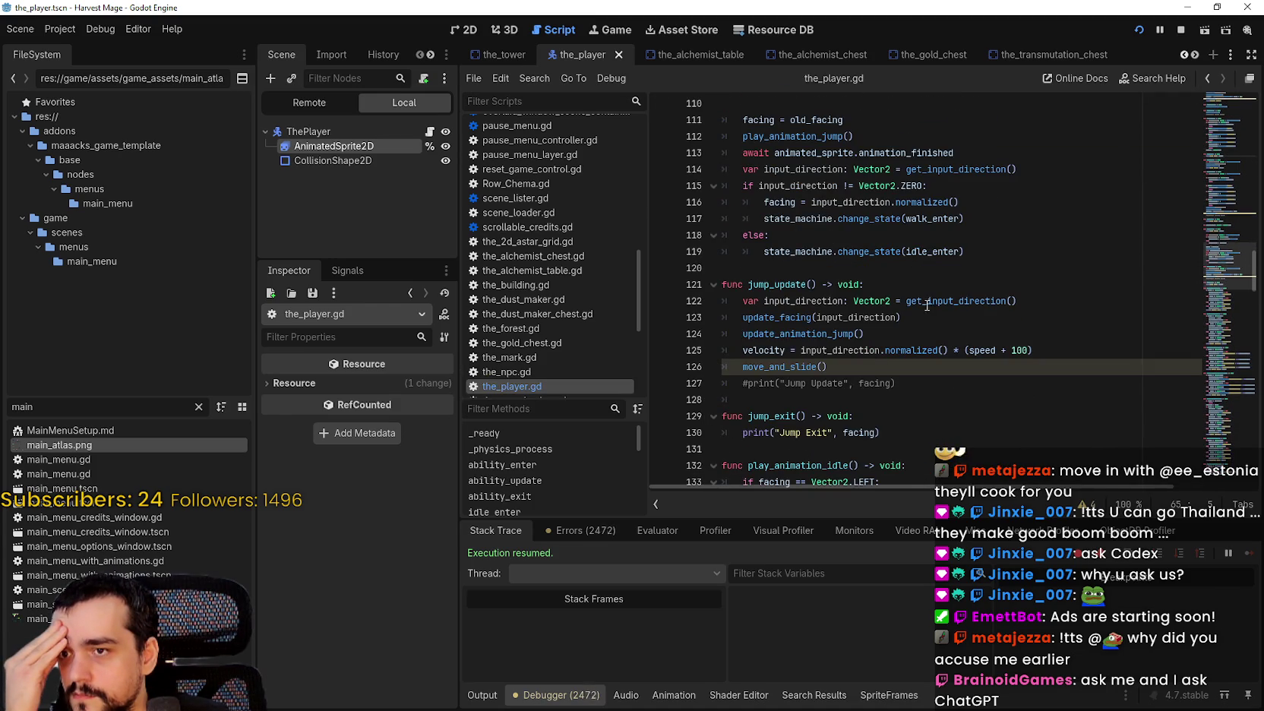
scroll(849, 354, "up", 3)
scroll(853, 363, "down", 3)
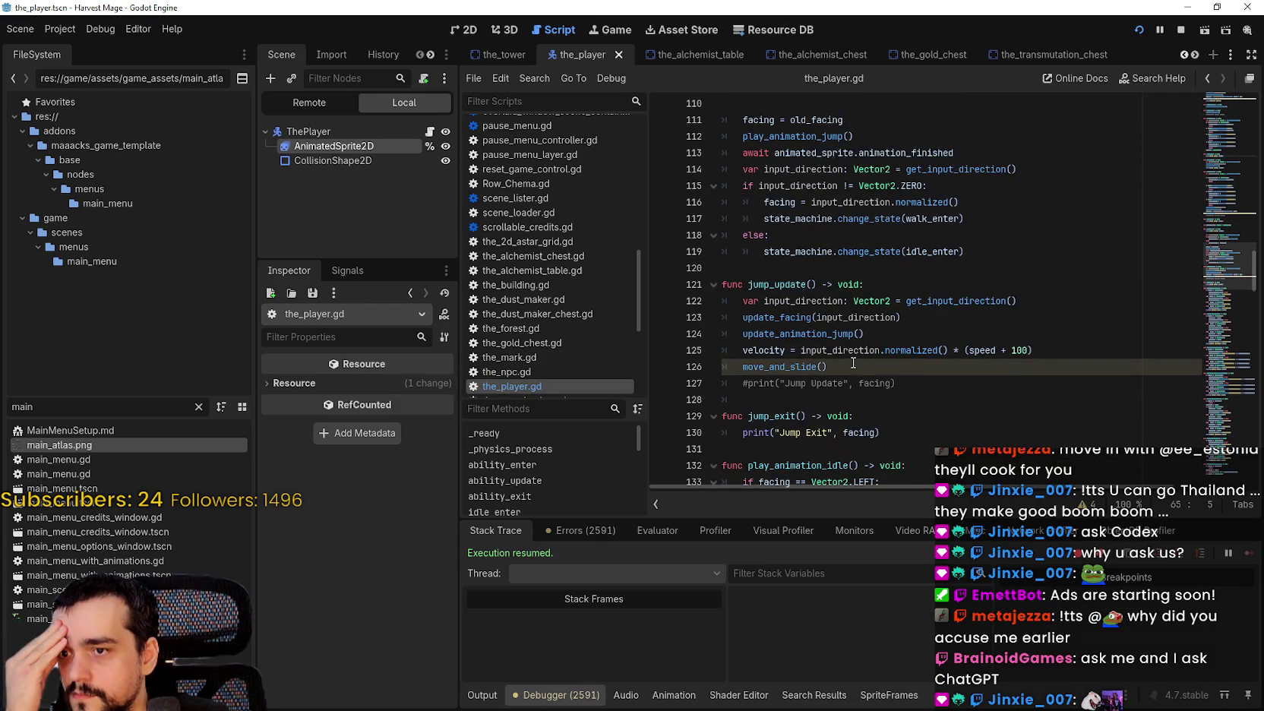
left_click_drag(890, 436, 747, 432)
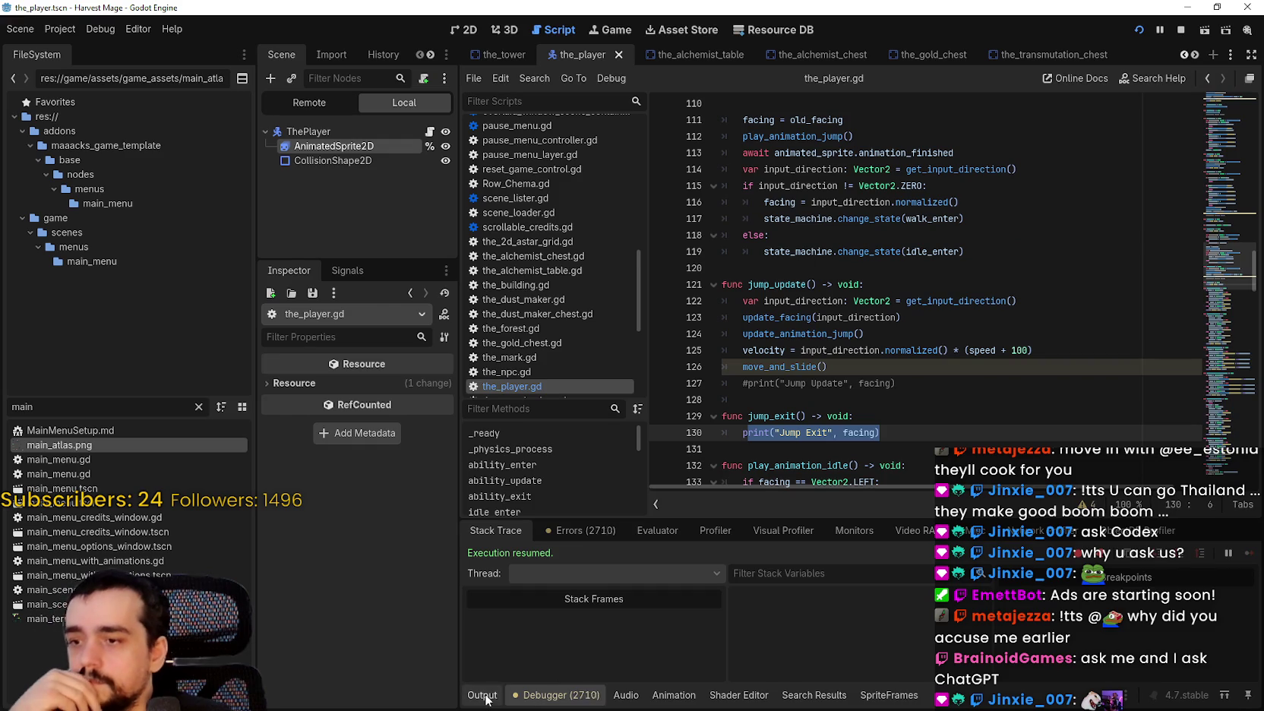
Show the running game's output log with Alt+O and scroll back through the script.
key("alt+o")
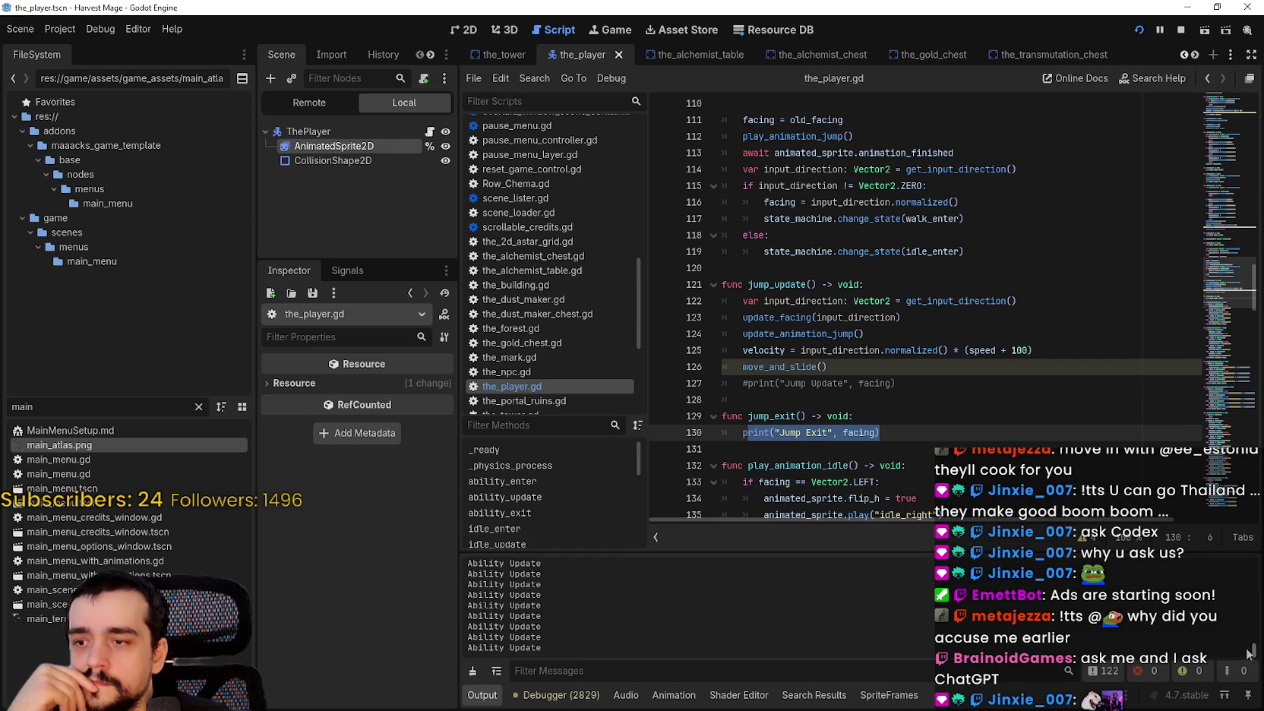
scroll(994, 305, "up", 4)
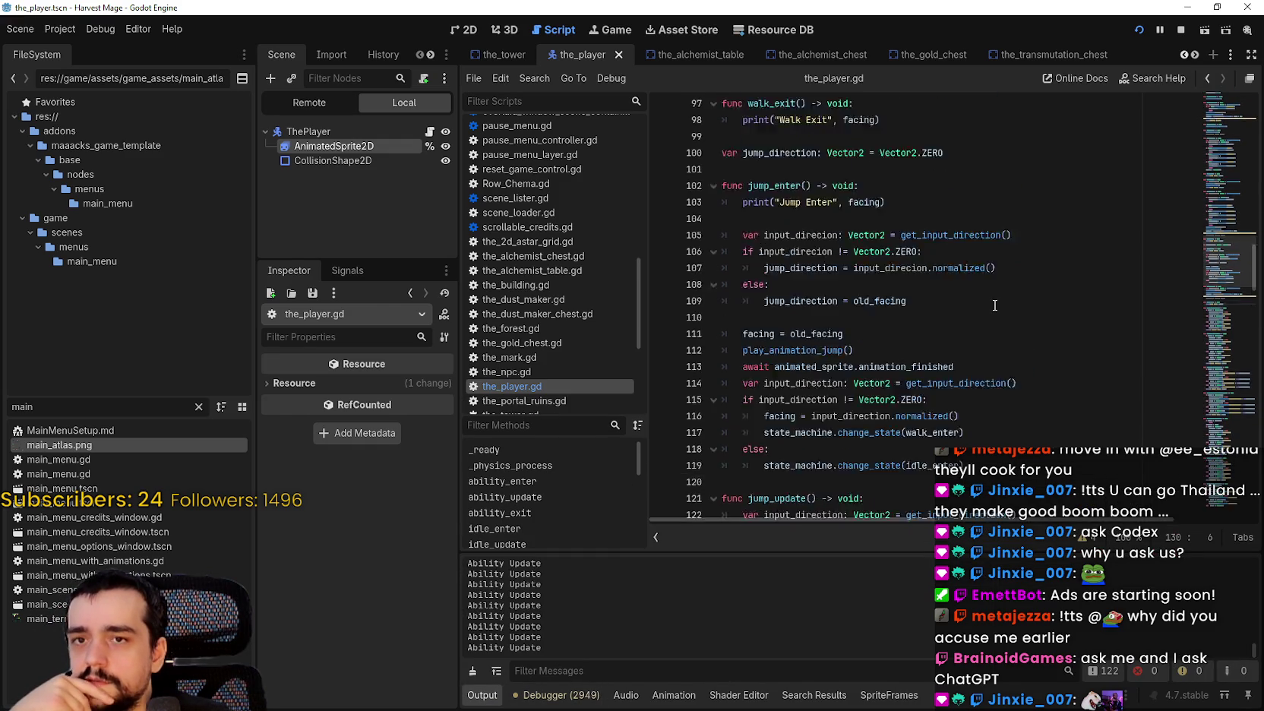
scroll(994, 305, "up", 13)
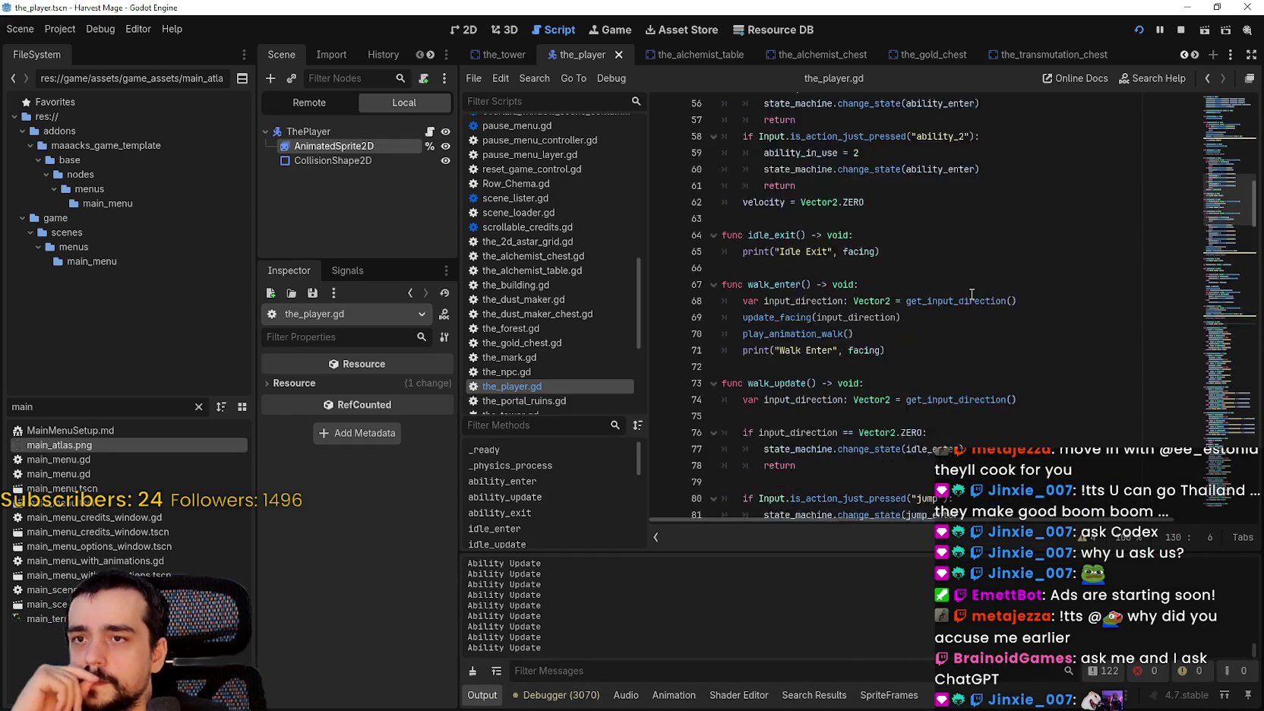
scroll(971, 294, "up", 3)
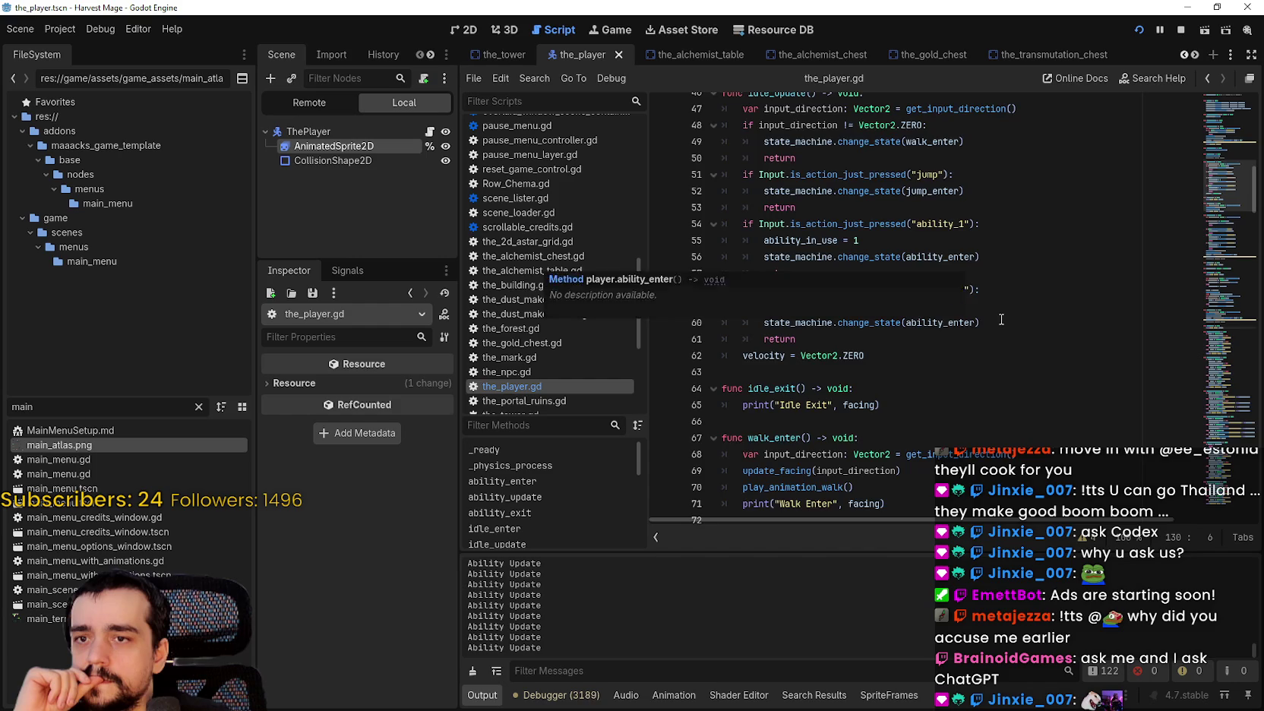
scroll(987, 303, "up", 5)
scroll(1002, 317, "down", 3)
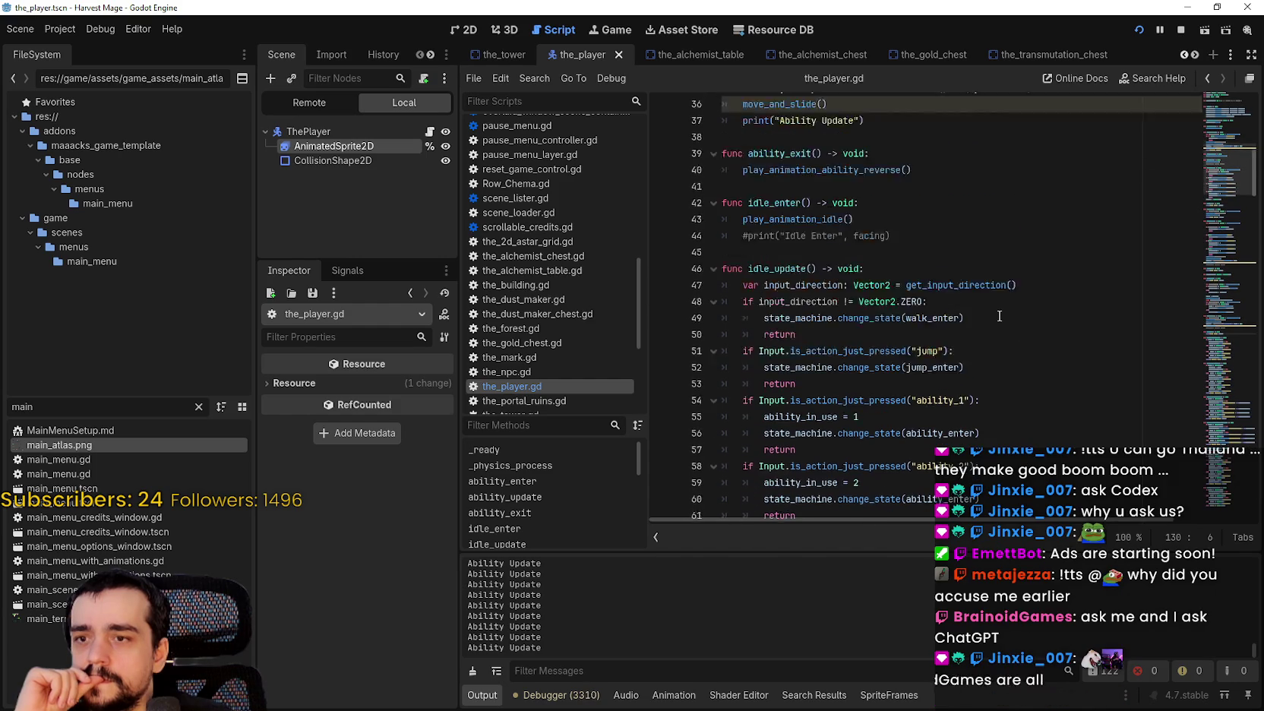
scroll(991, 318, "up", 6)
scroll(984, 319, "down", 5)
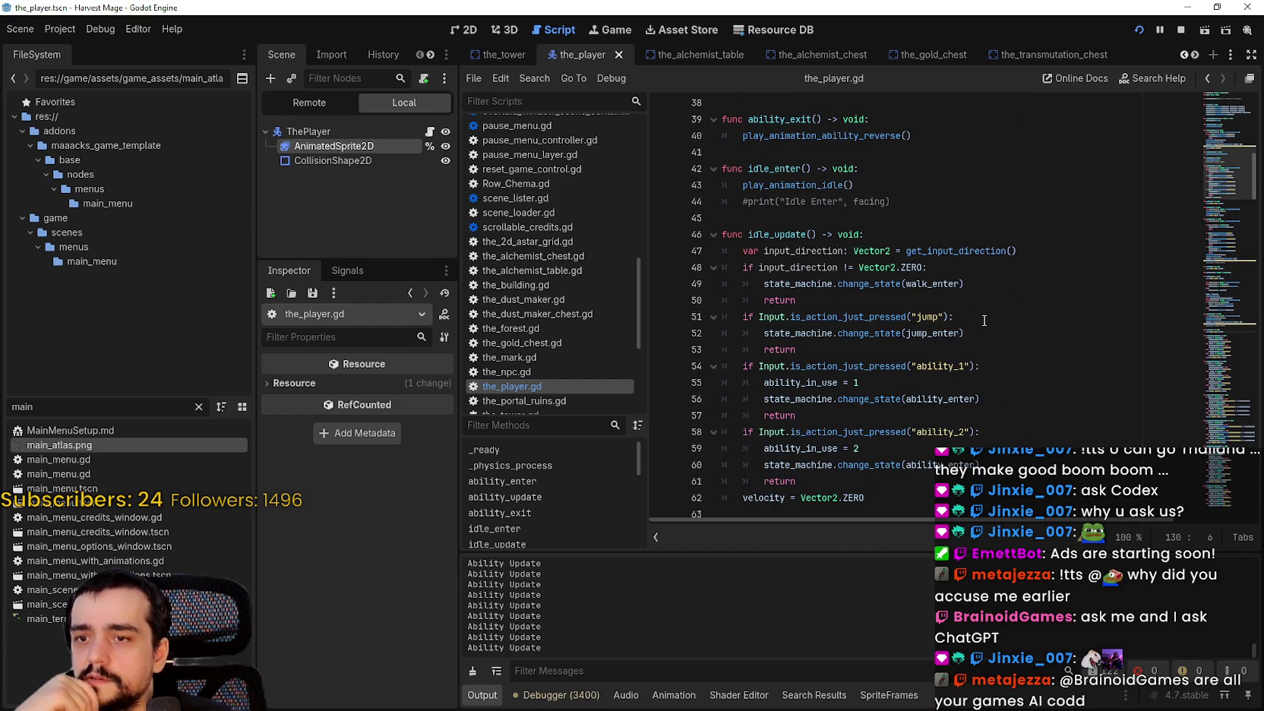
Examine the walk_enter state on line 49 and the ability_exit state-change call on line 31.
double_click(930, 284)
scroll(1028, 395, "up", 5)
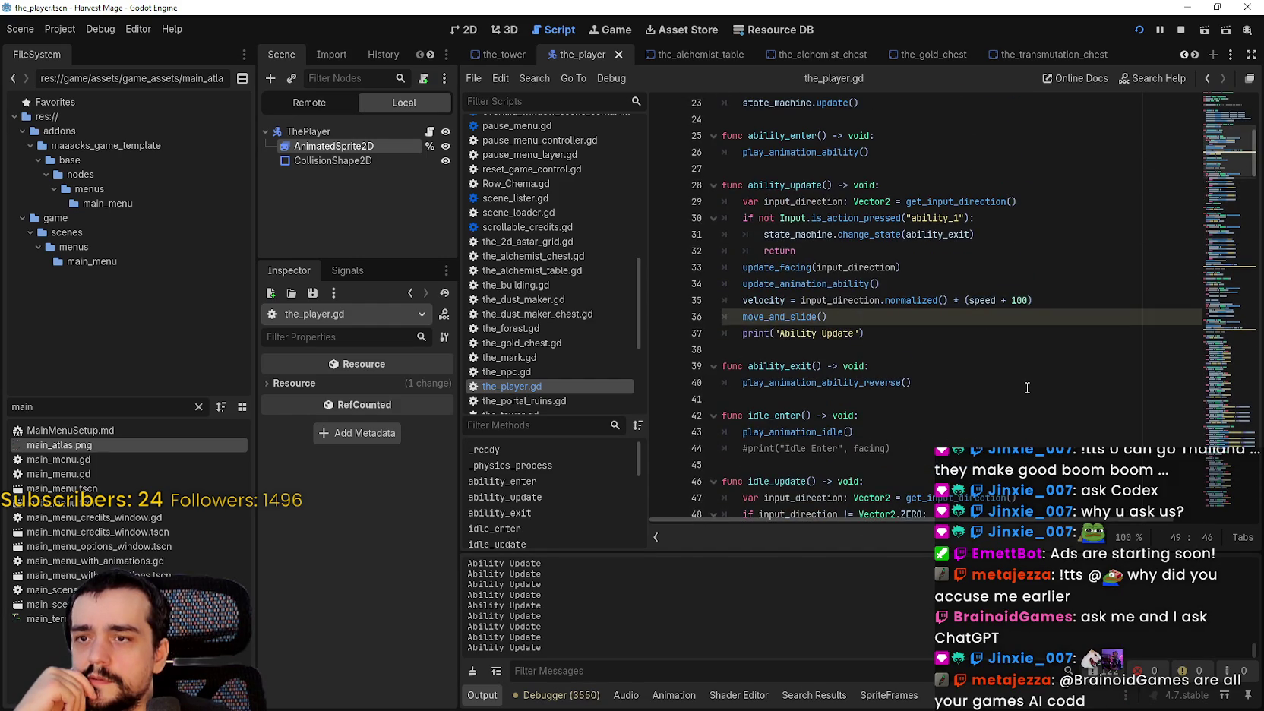
double_click(938, 234)
left_click_drag(755, 236, 1078, 239)
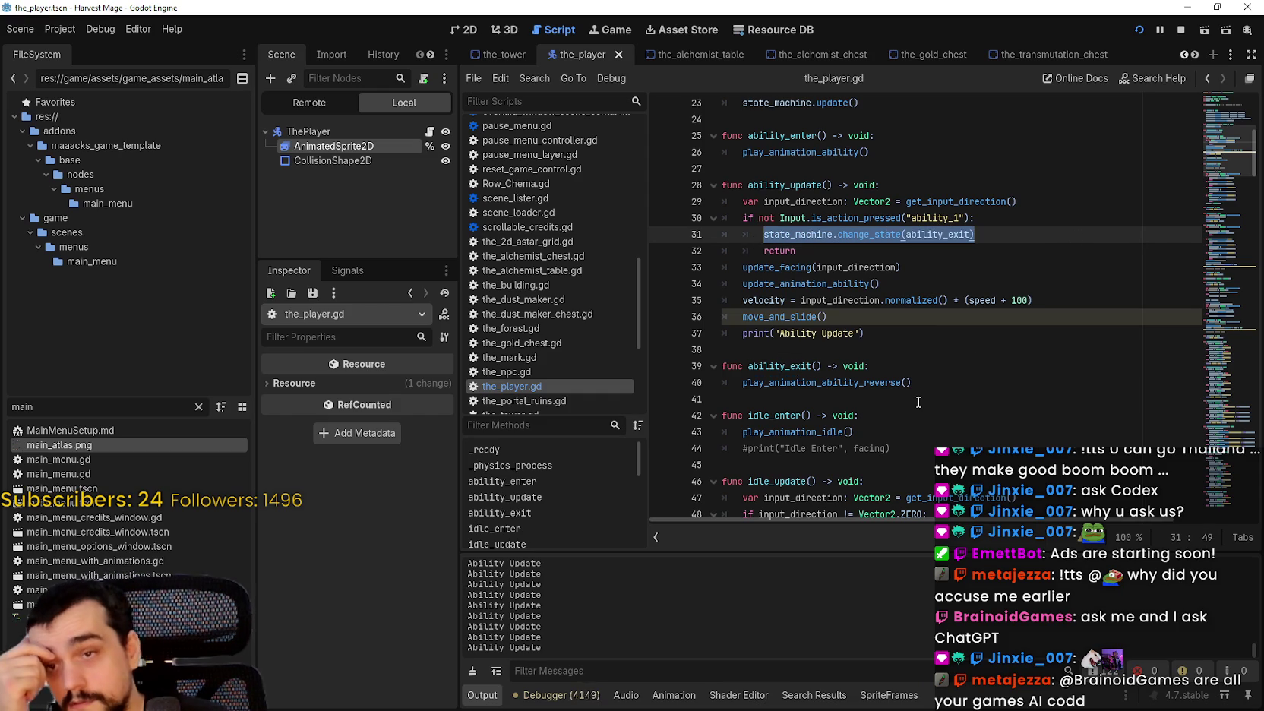
Use Lookup Symbol on play_animation_ability_reverse to reach its definition at line 175.
scroll(840, 312, "up", 3)
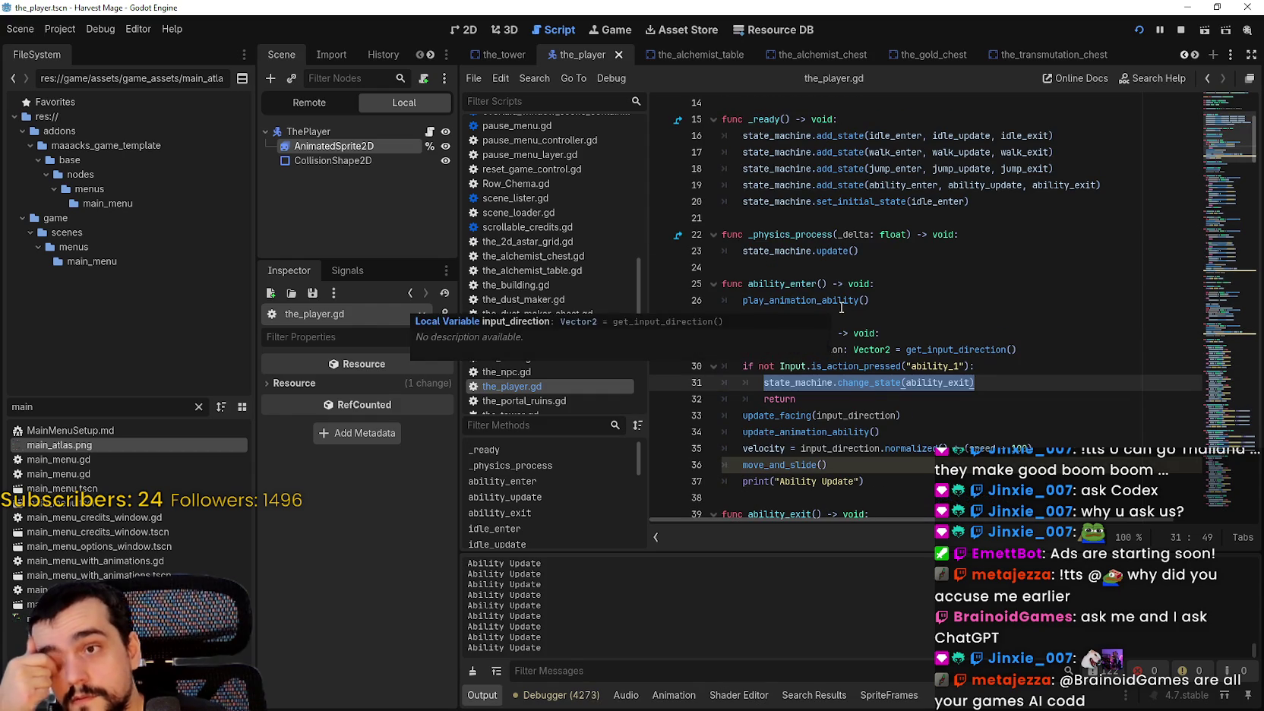
left_click(884, 301)
scroll(767, 486, "down", 4)
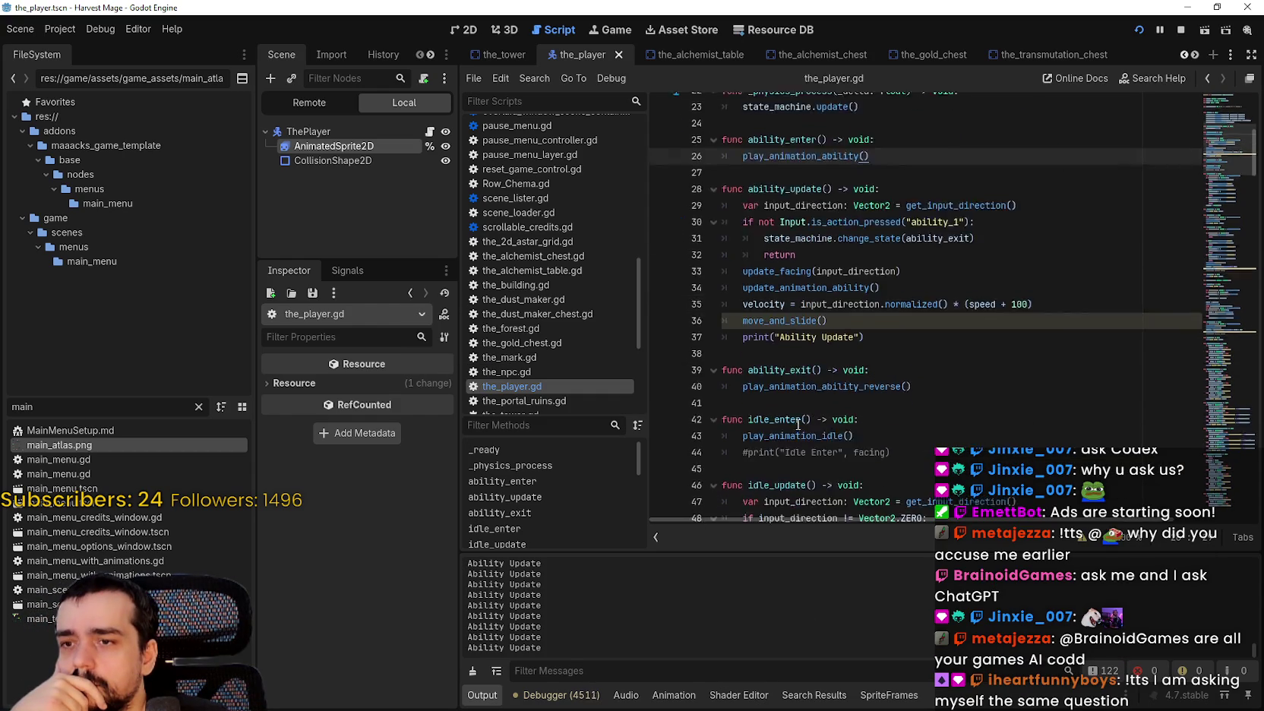
right_click(825, 338)
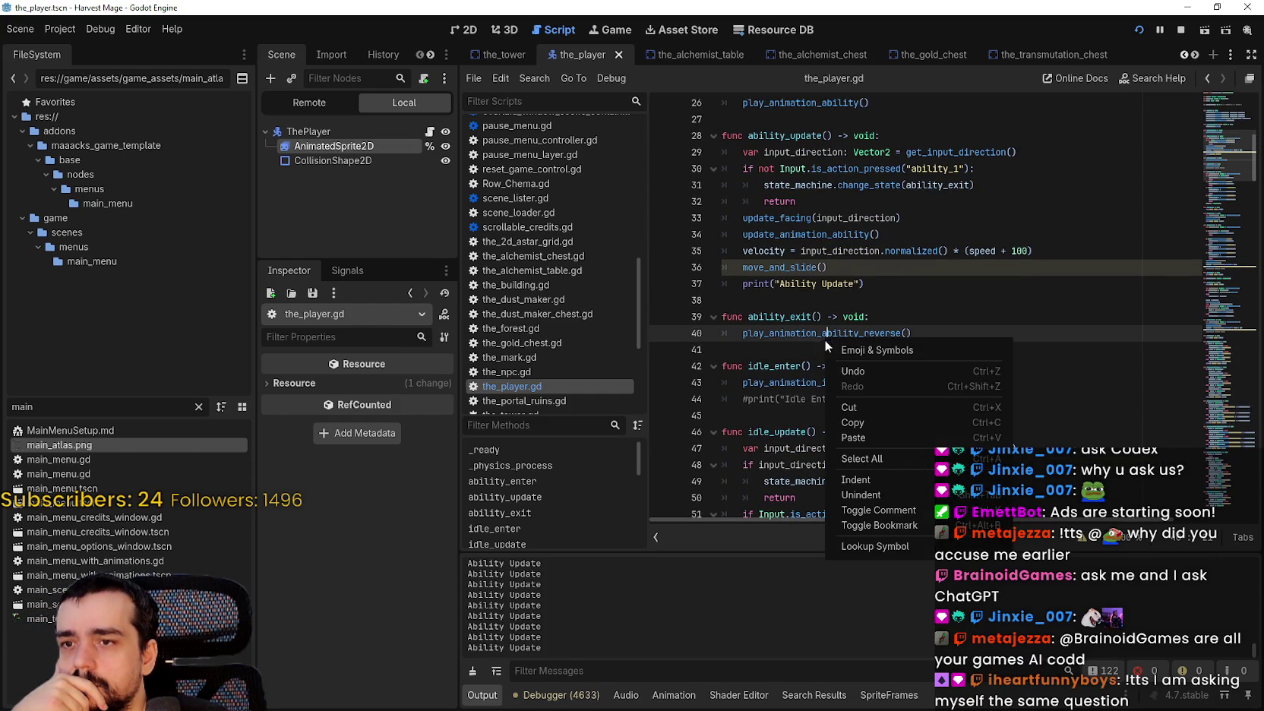
left_click(862, 555)
scroll(871, 415, "down", 1)
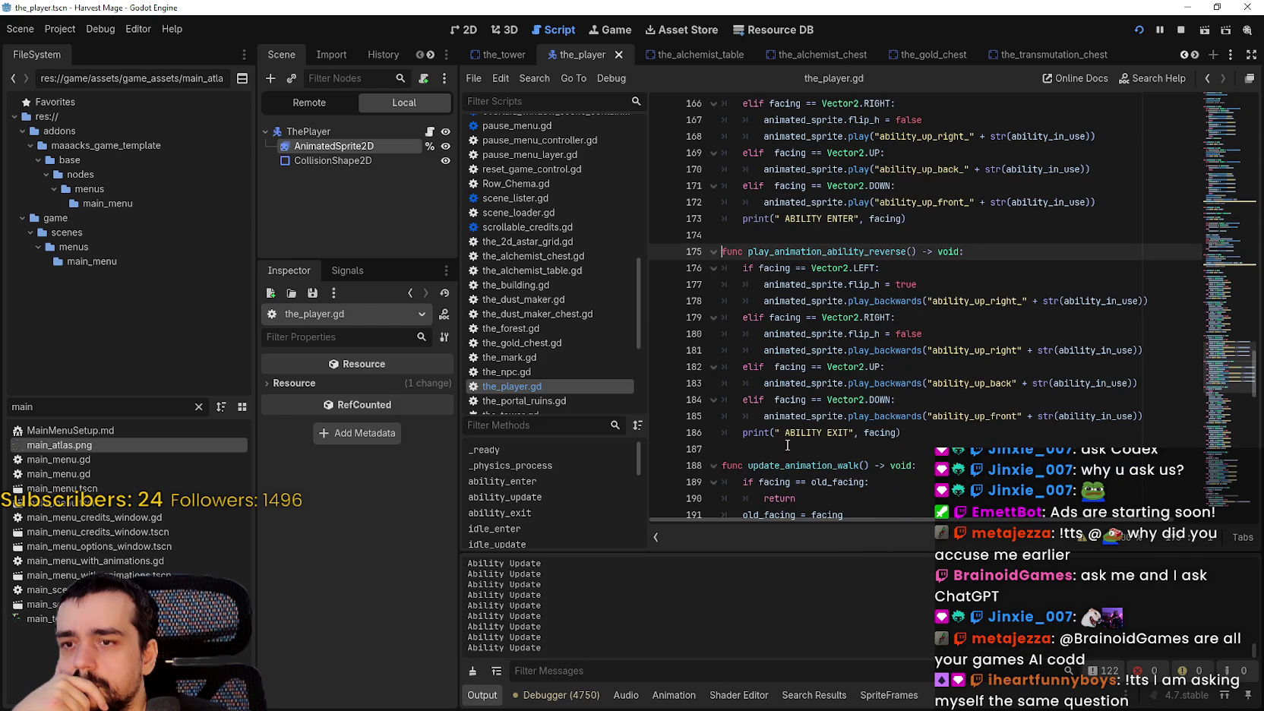
type("Ability")
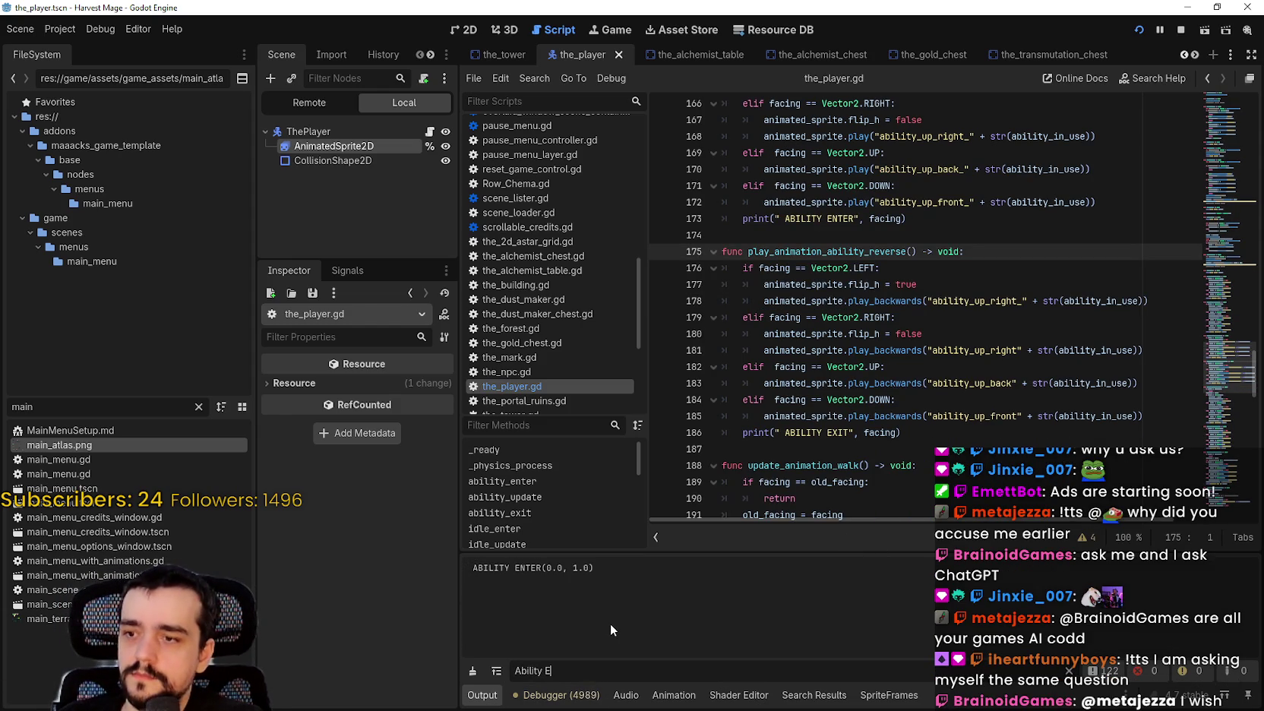
key("ctrl+a")
key("BackSpace")
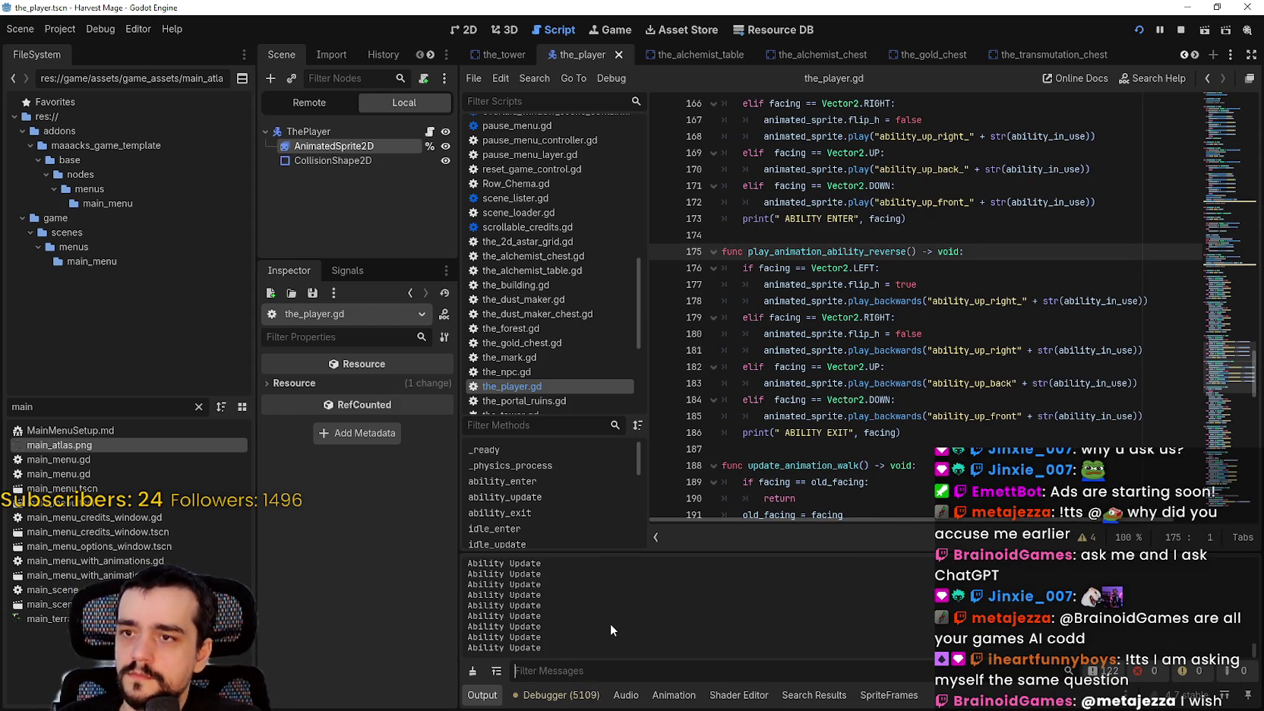
scroll(936, 263, "up", 20)
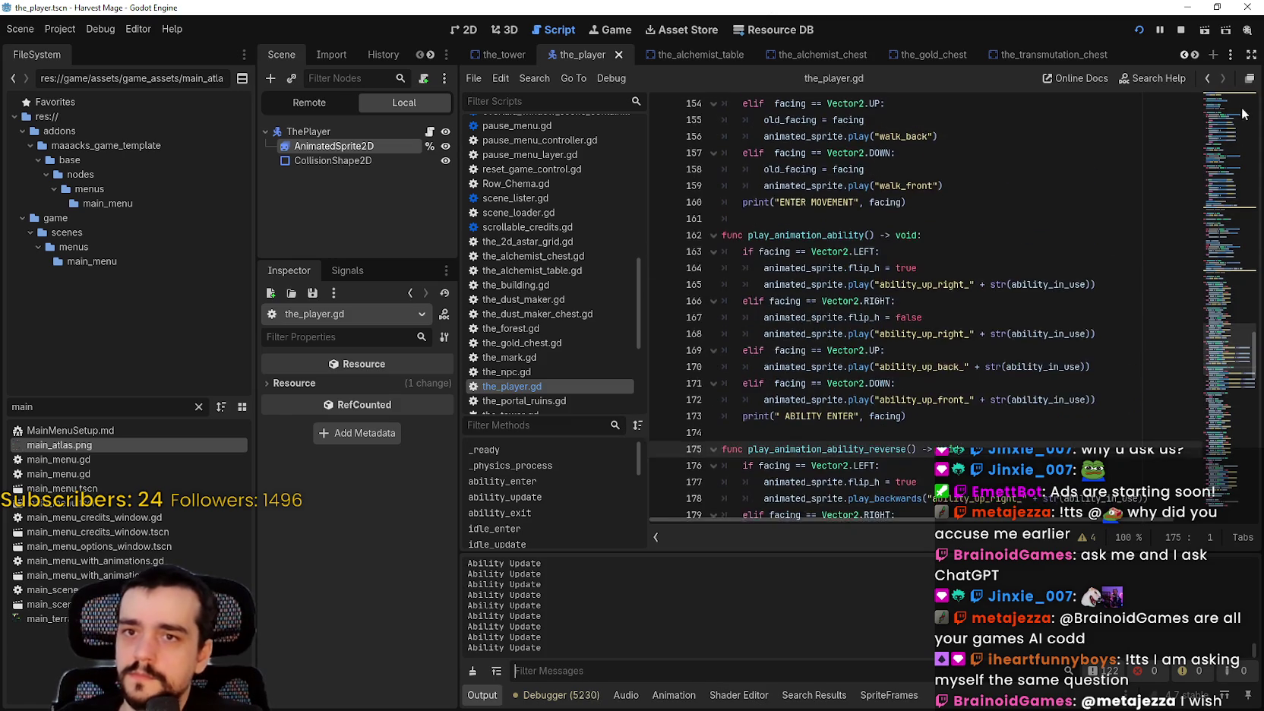
scroll(942, 304, "up", 3)
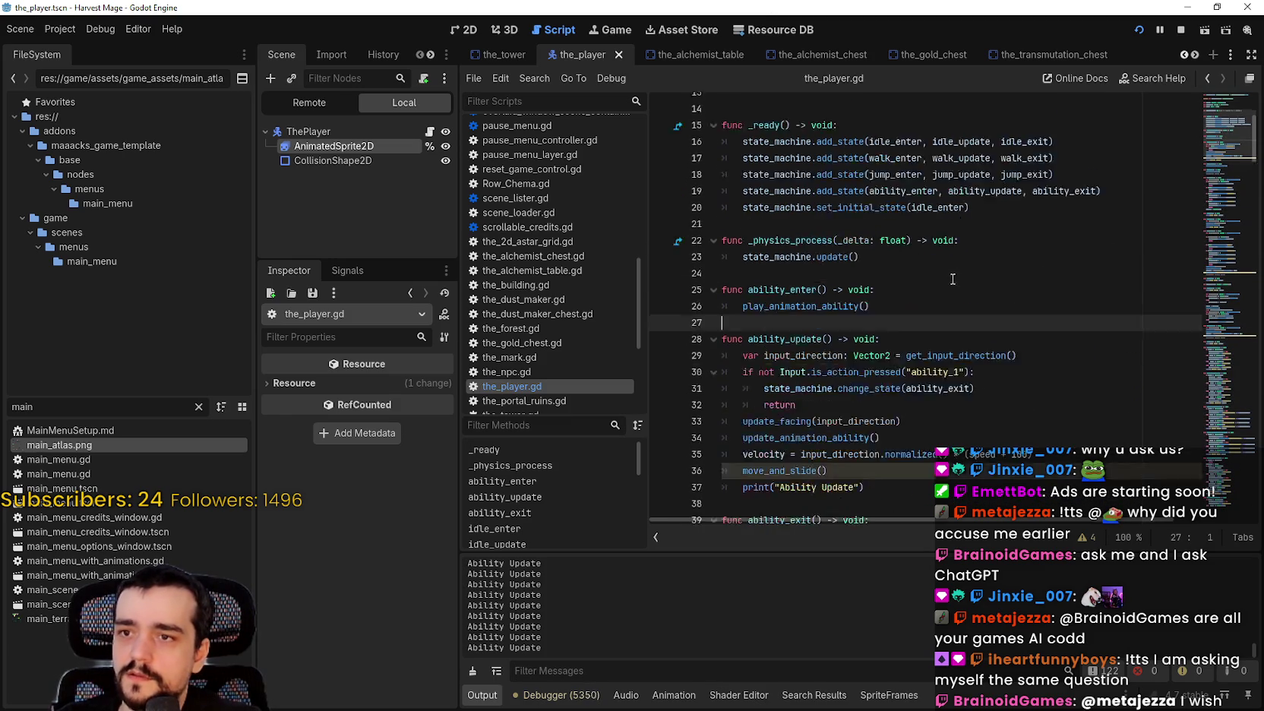
double_click(782, 339)
scroll(895, 349, "down", 3)
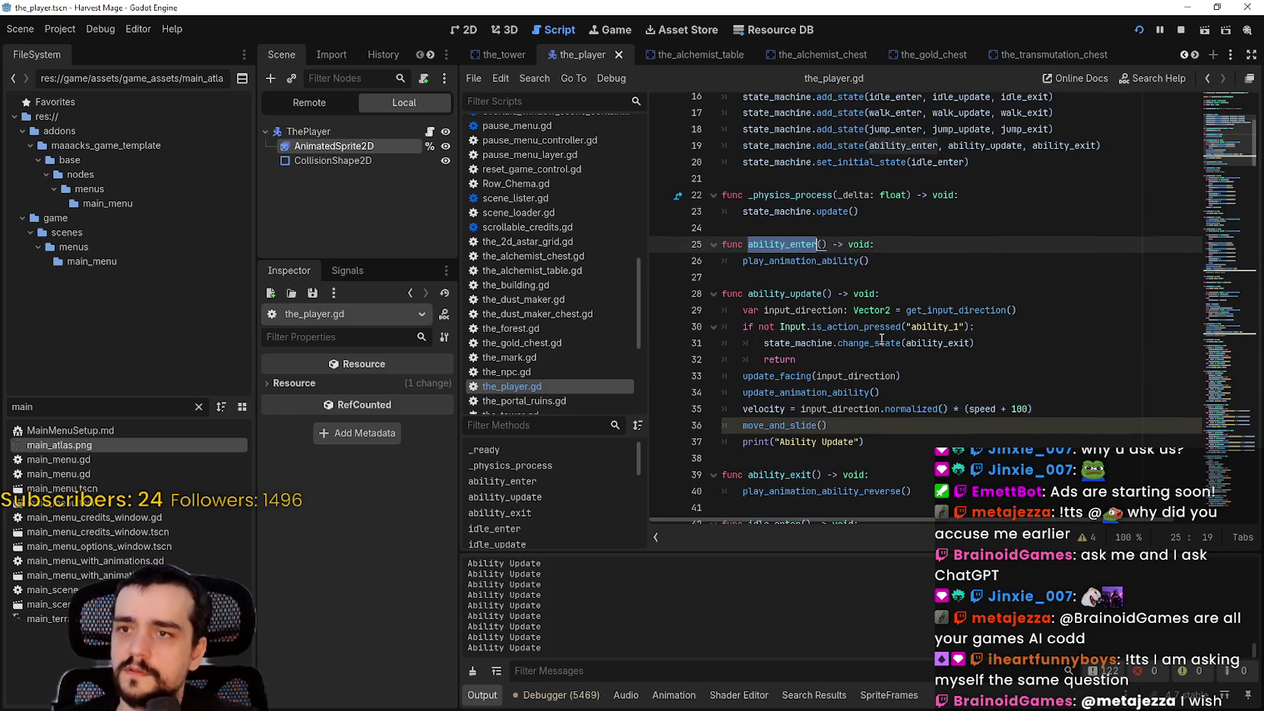
double_click(984, 145)
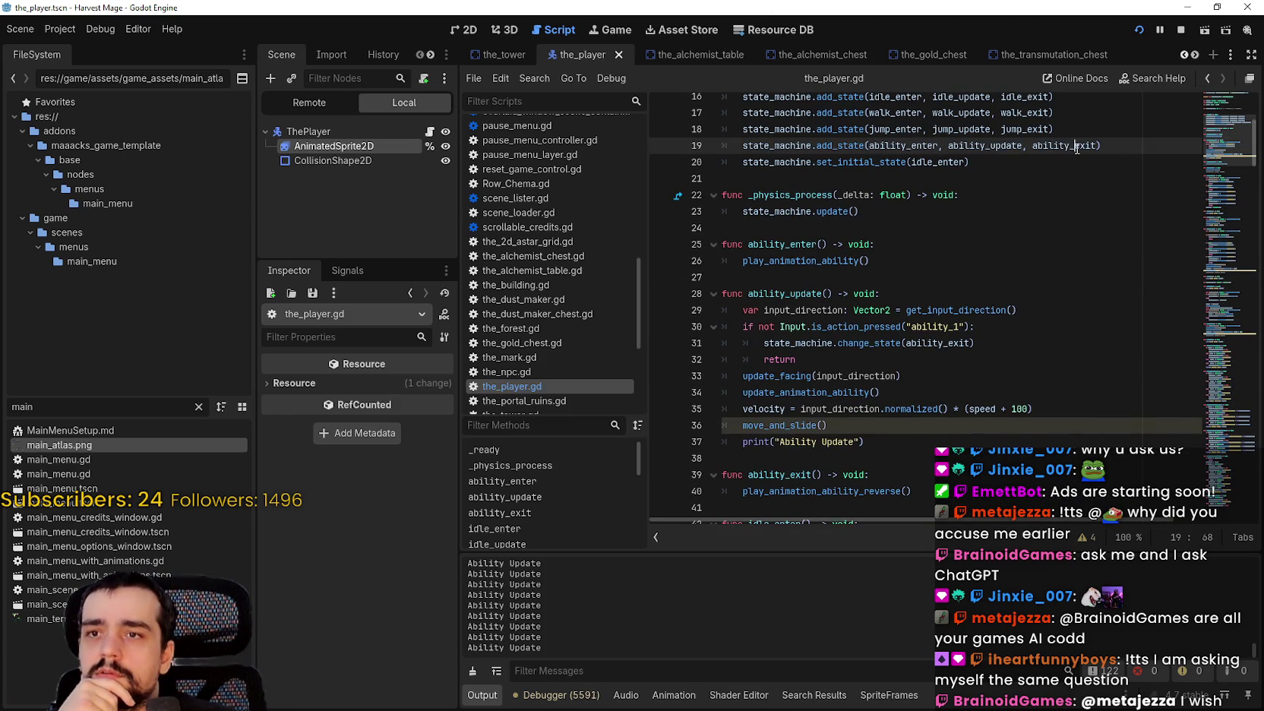
double_click(1063, 145)
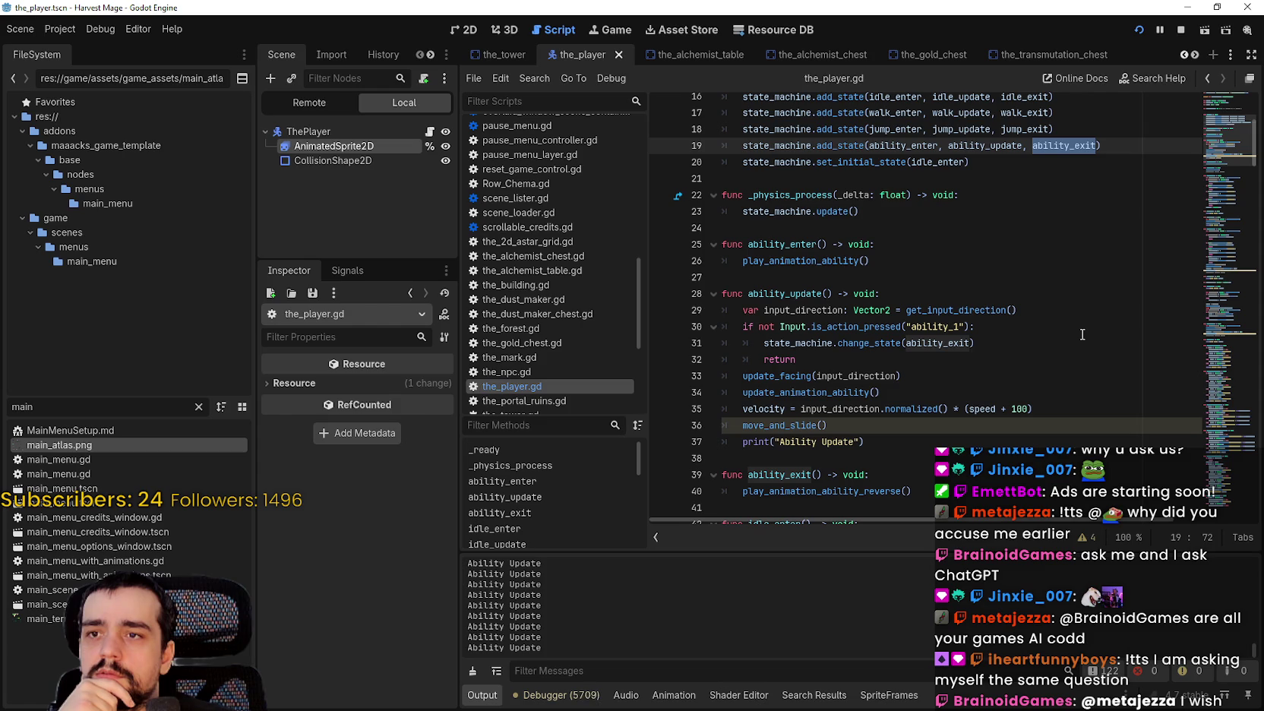
scroll(1082, 334, "up", 2)
scroll(1052, 303, "down", 7)
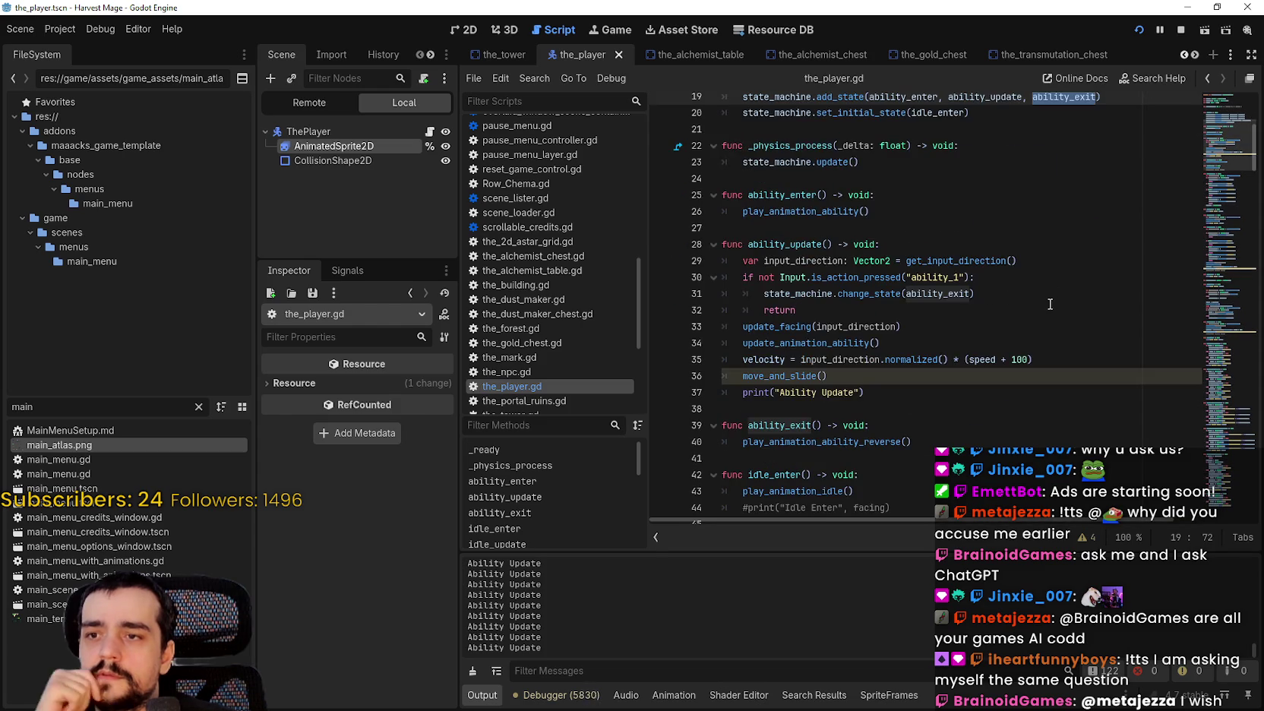
left_click(911, 261)
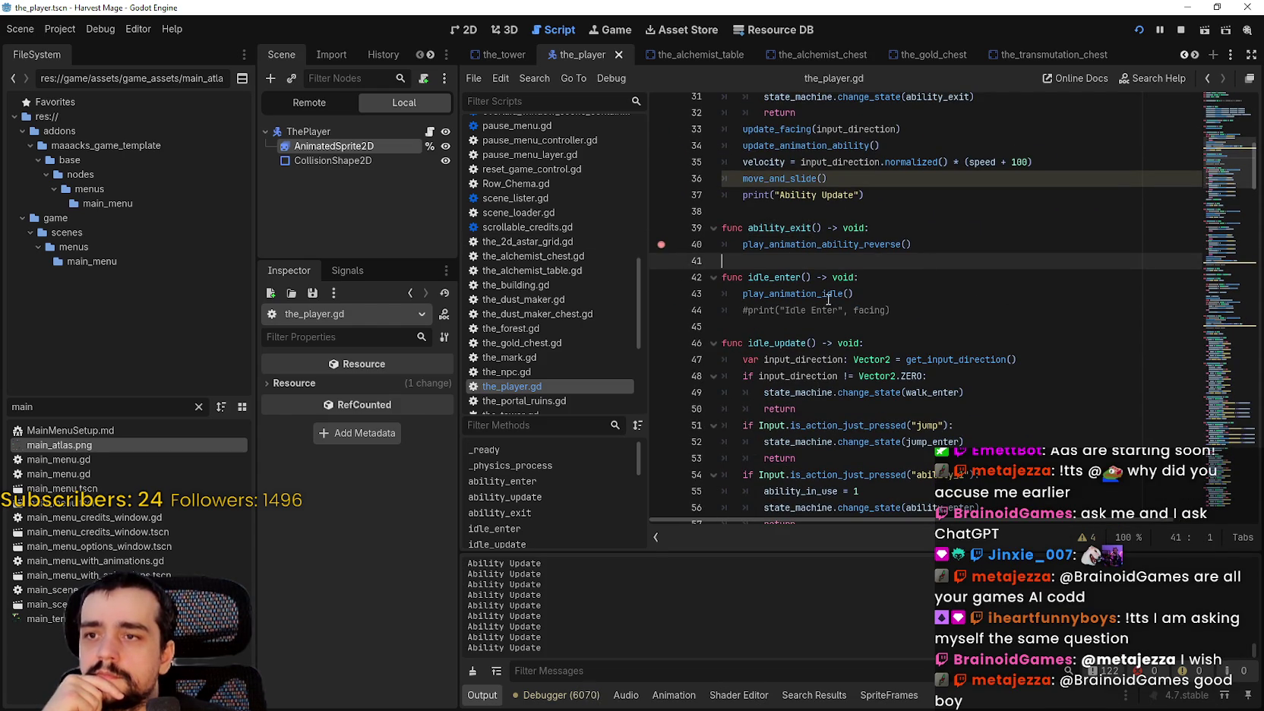
scroll(827, 300, "down", 13)
scroll(792, 279, "up", 5)
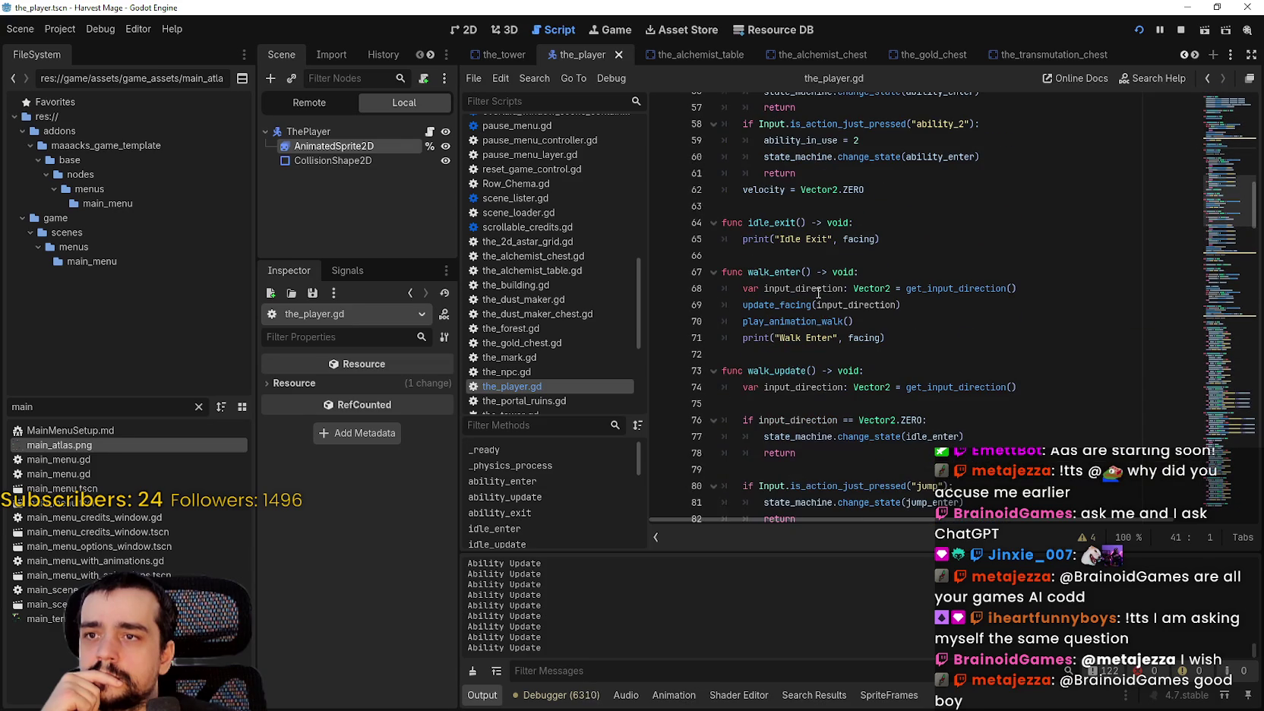
scroll(919, 337, "up", 4)
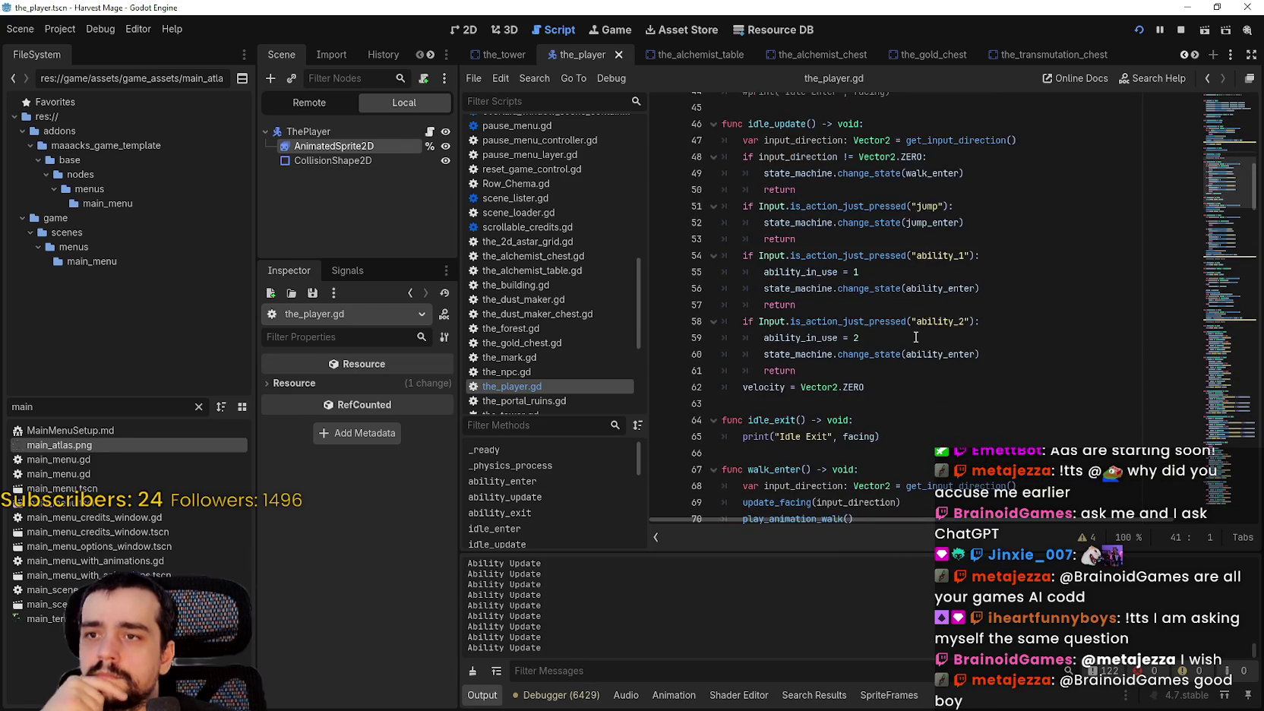
scroll(915, 336, "up", 4)
scroll(913, 332, "down", 3)
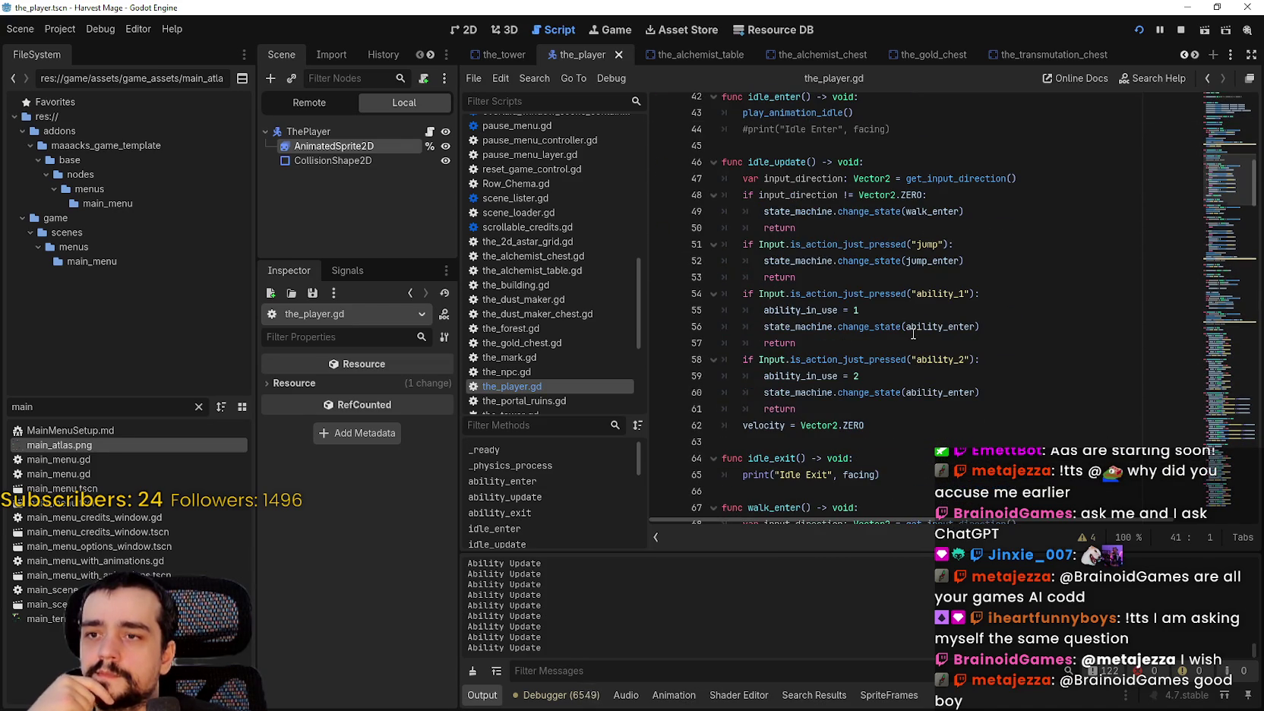
left_click(818, 234)
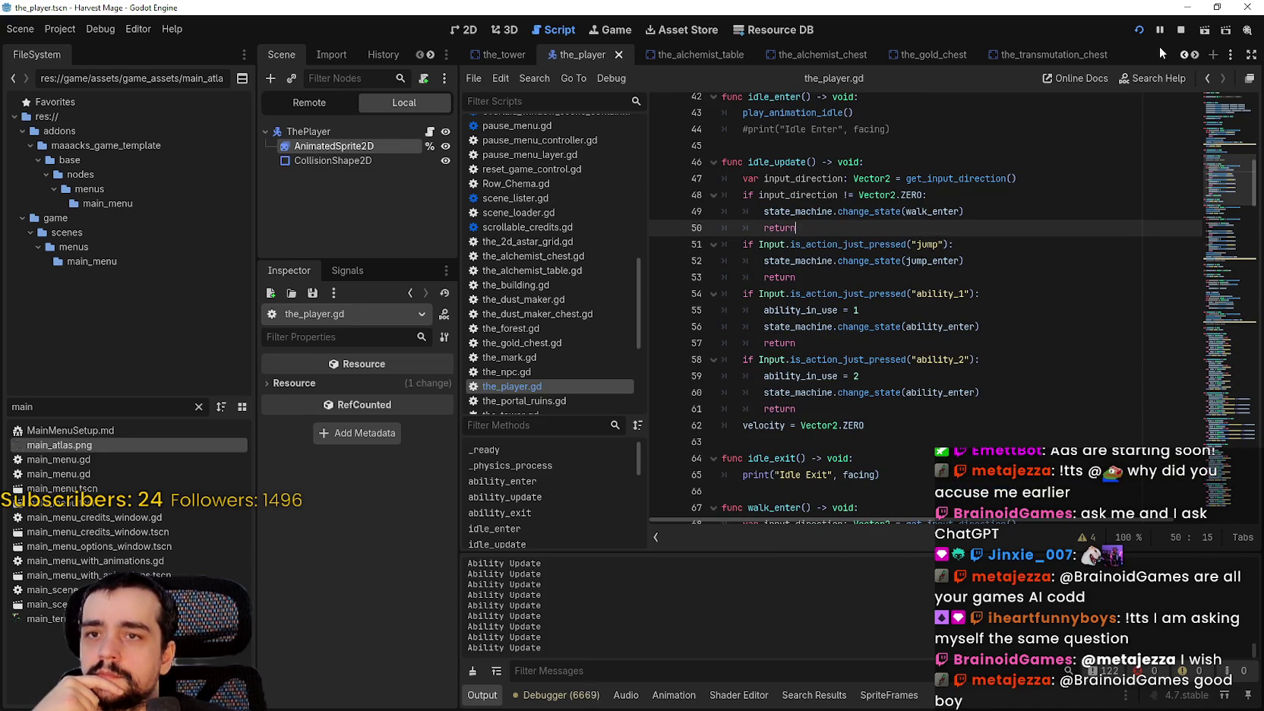
scroll(884, 379, "down", 1)
scroll(884, 380, "down", 18)
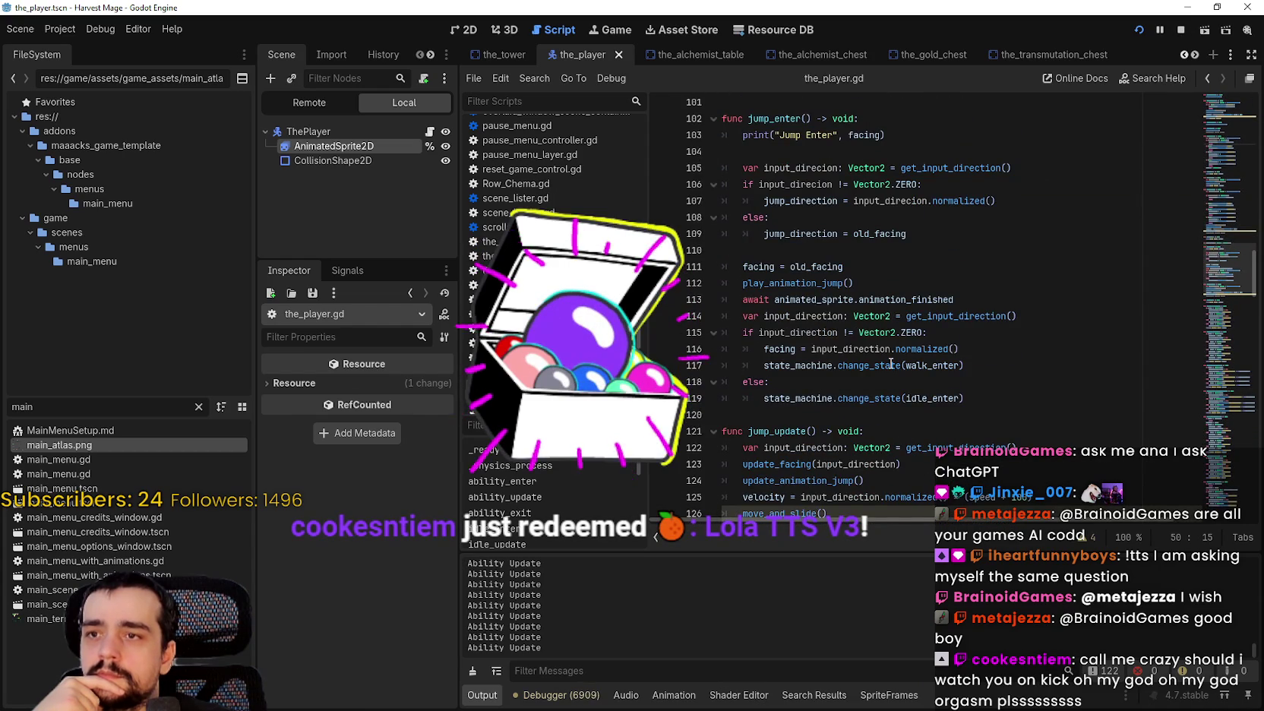
scroll(889, 367, "down", 11)
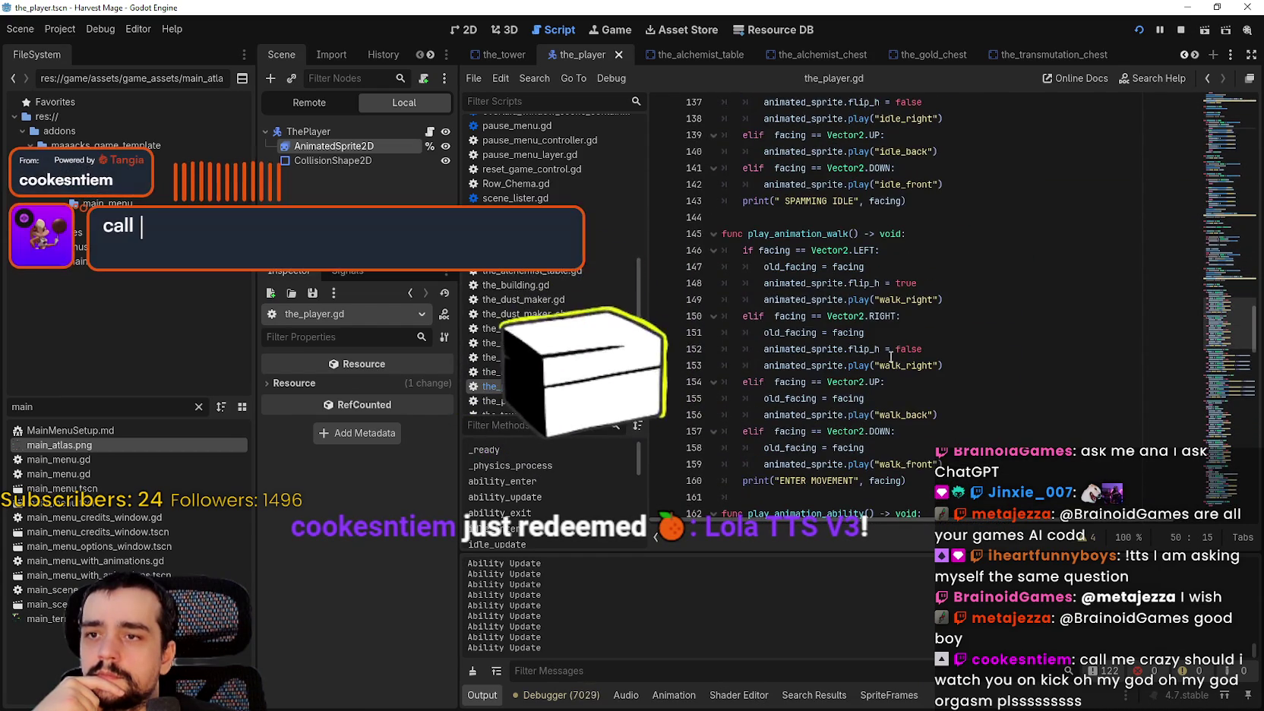
scroll(890, 357, "down", 7)
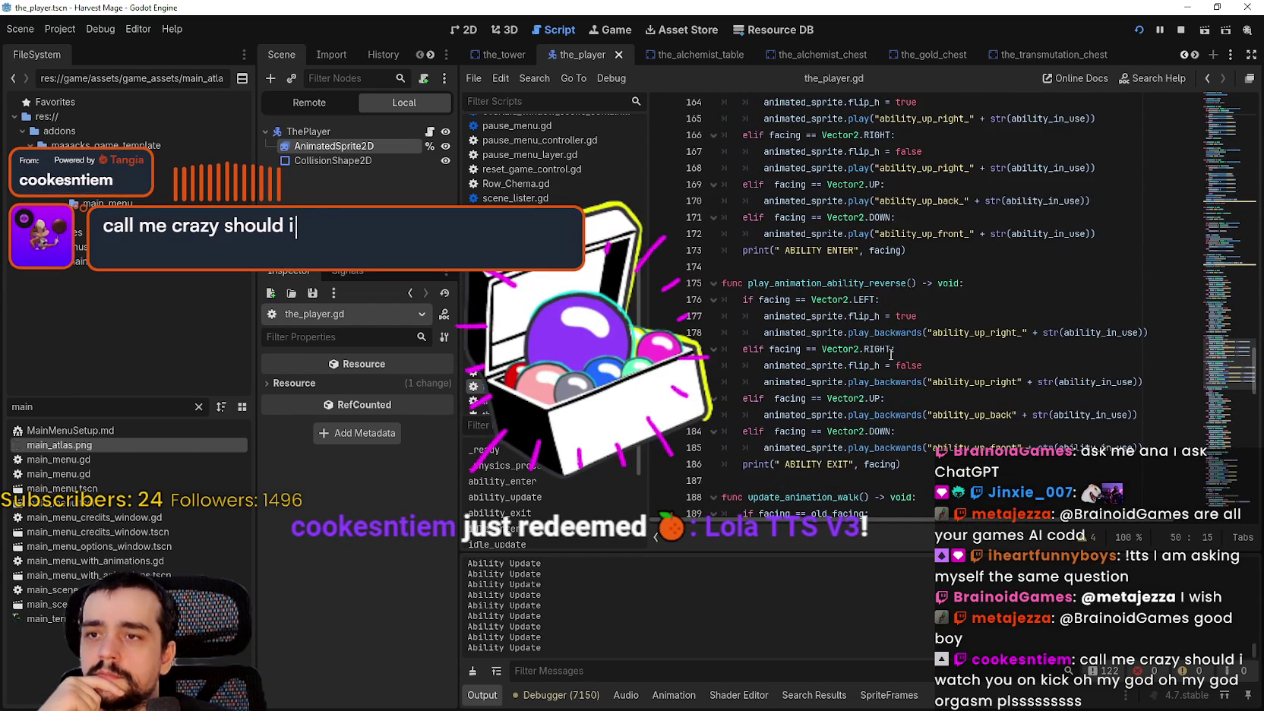
left_click(1213, 245)
mouse_move(1213, 245)
left_mouse_down()
mouse_move(1204, 284)
mouse_move(1231, 275)
left_mouse_up()
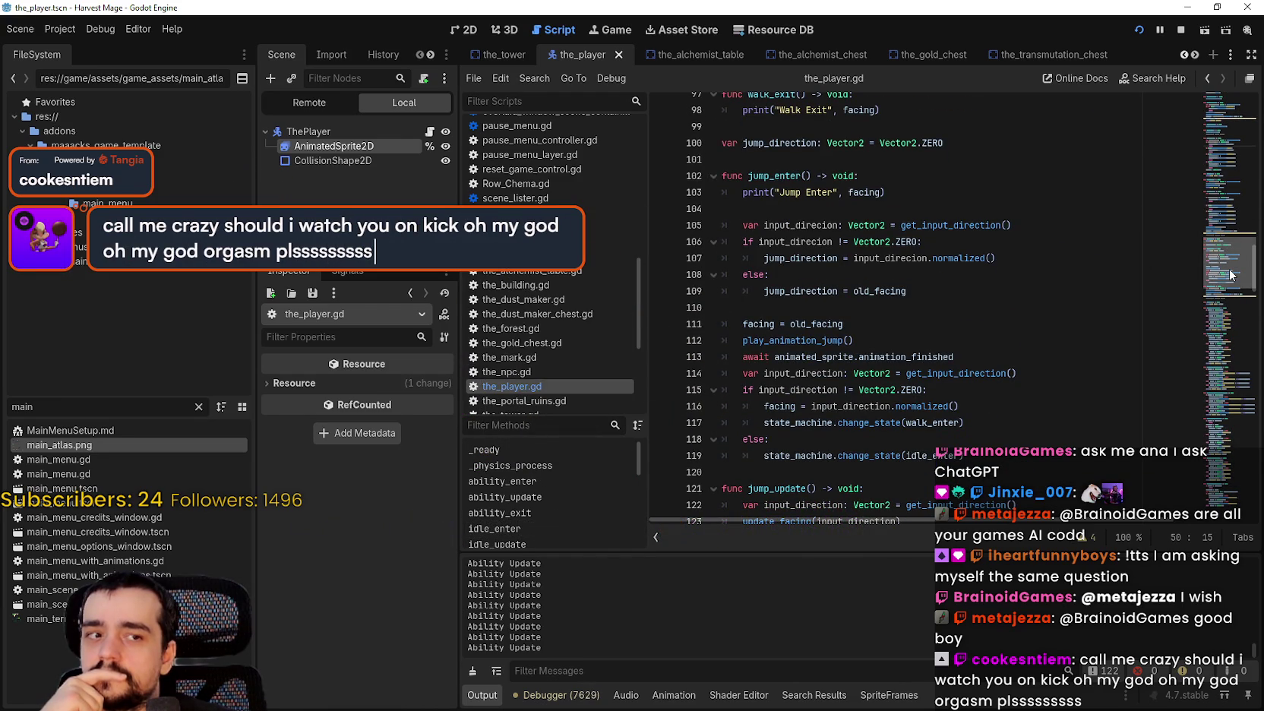
scroll(1223, 278, "down", 1)
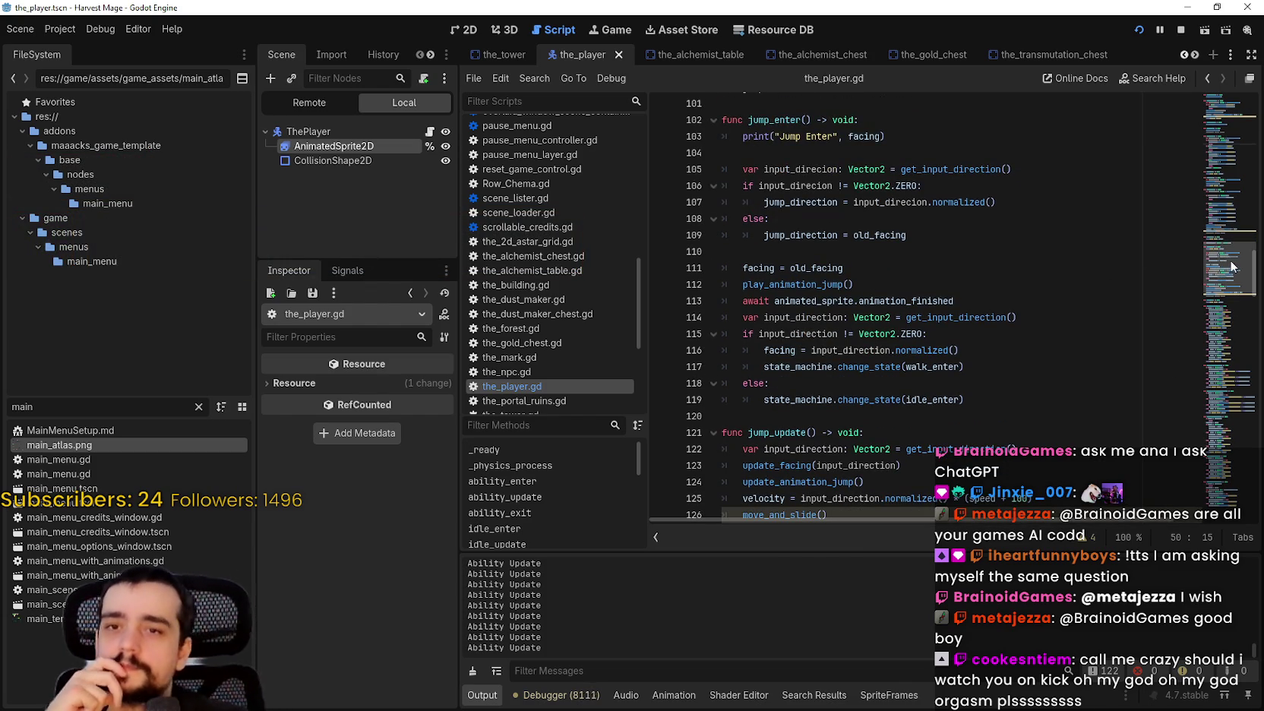
scroll(1230, 267, "down", 3)
scroll(1229, 270, "up", 2)
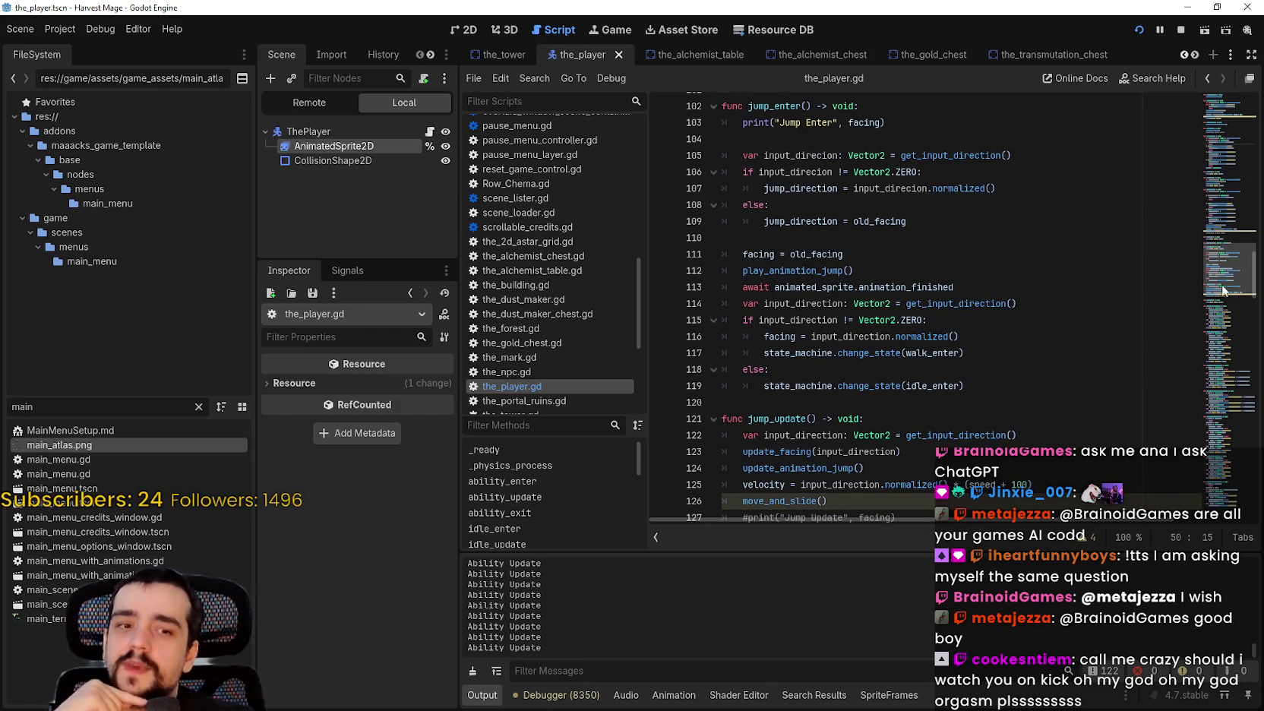
scroll(1225, 276, "down", 3)
left_click(1153, 317)
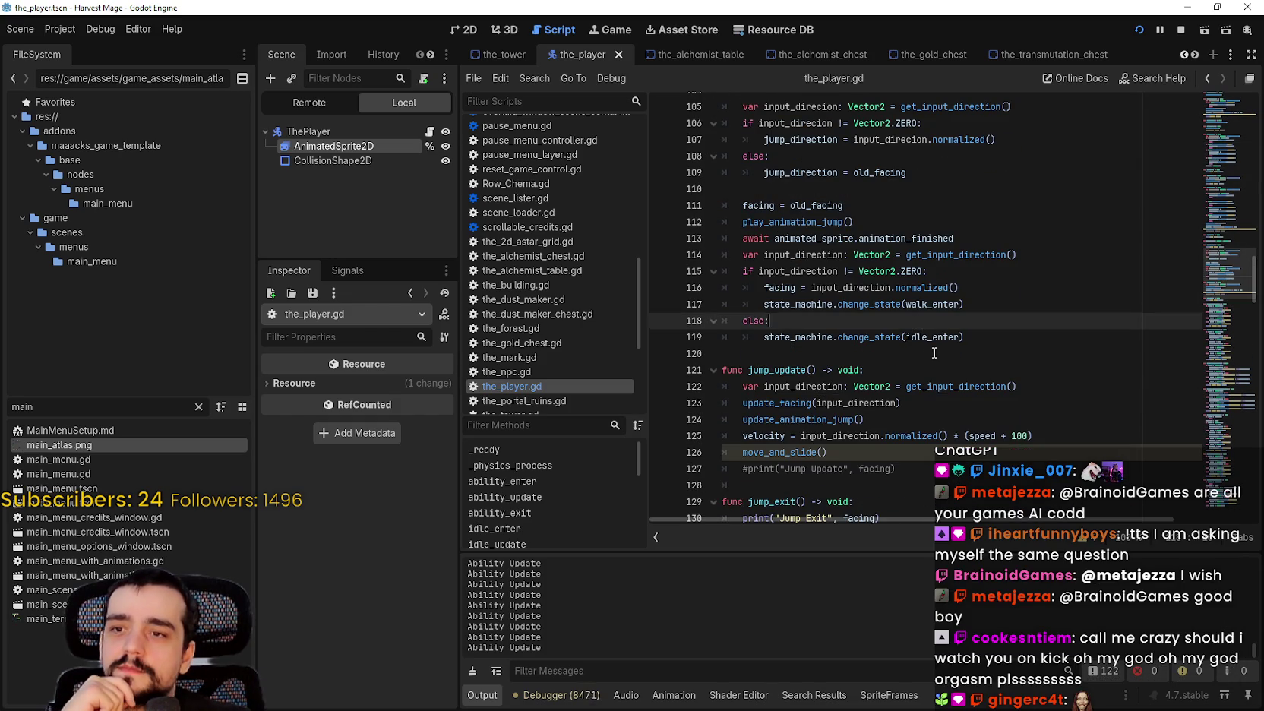
key("Down")
key("Down")
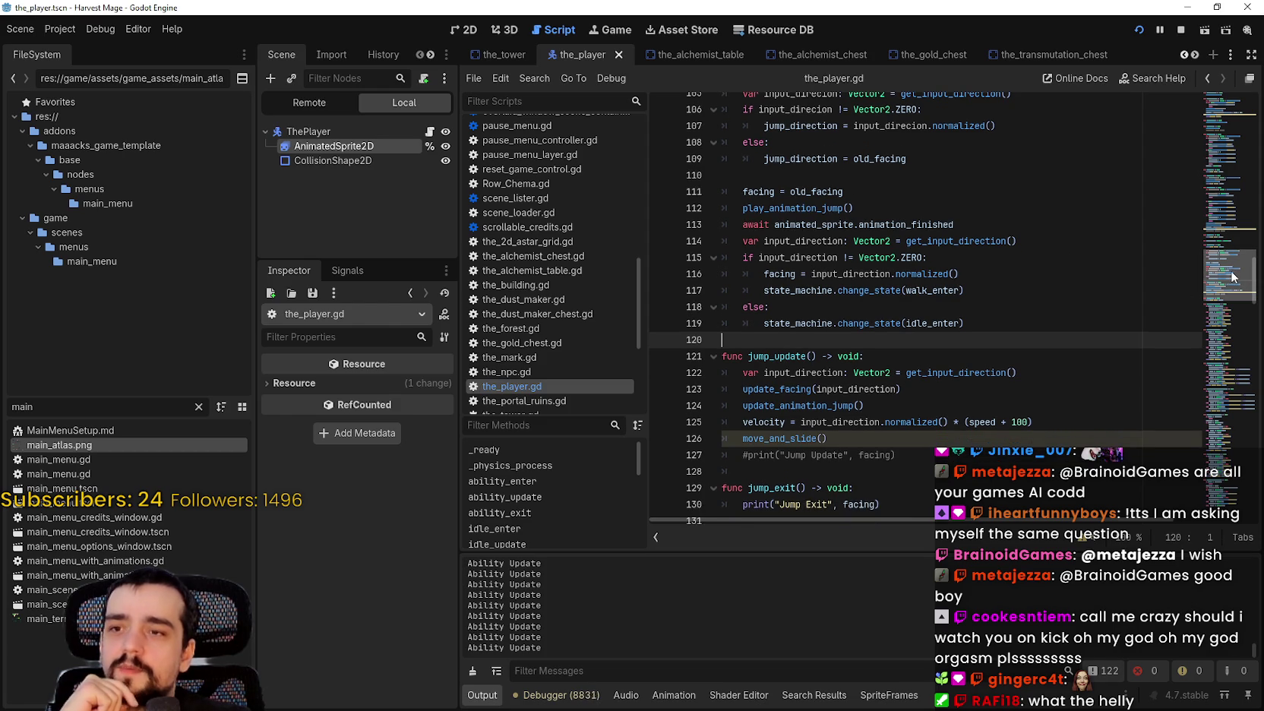
scroll(1234, 277, "down", 2)
scroll(1223, 275, "up", 3)
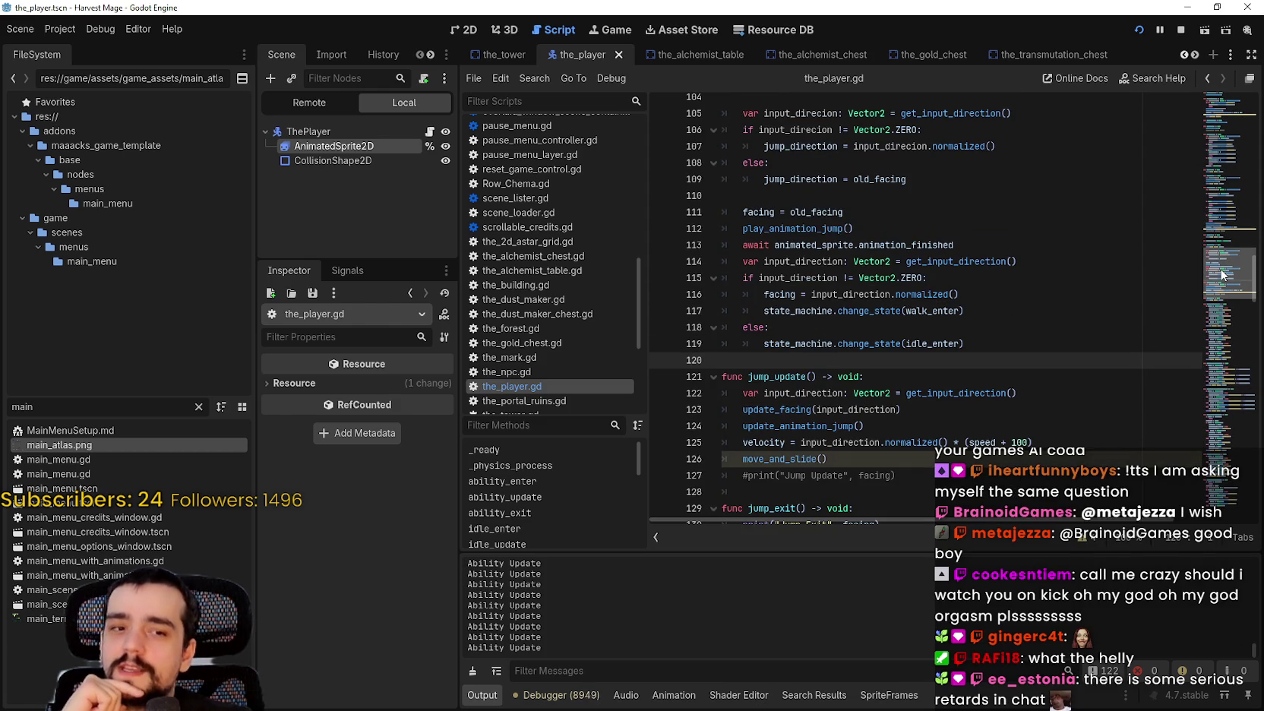
scroll(1223, 275, "up", 1)
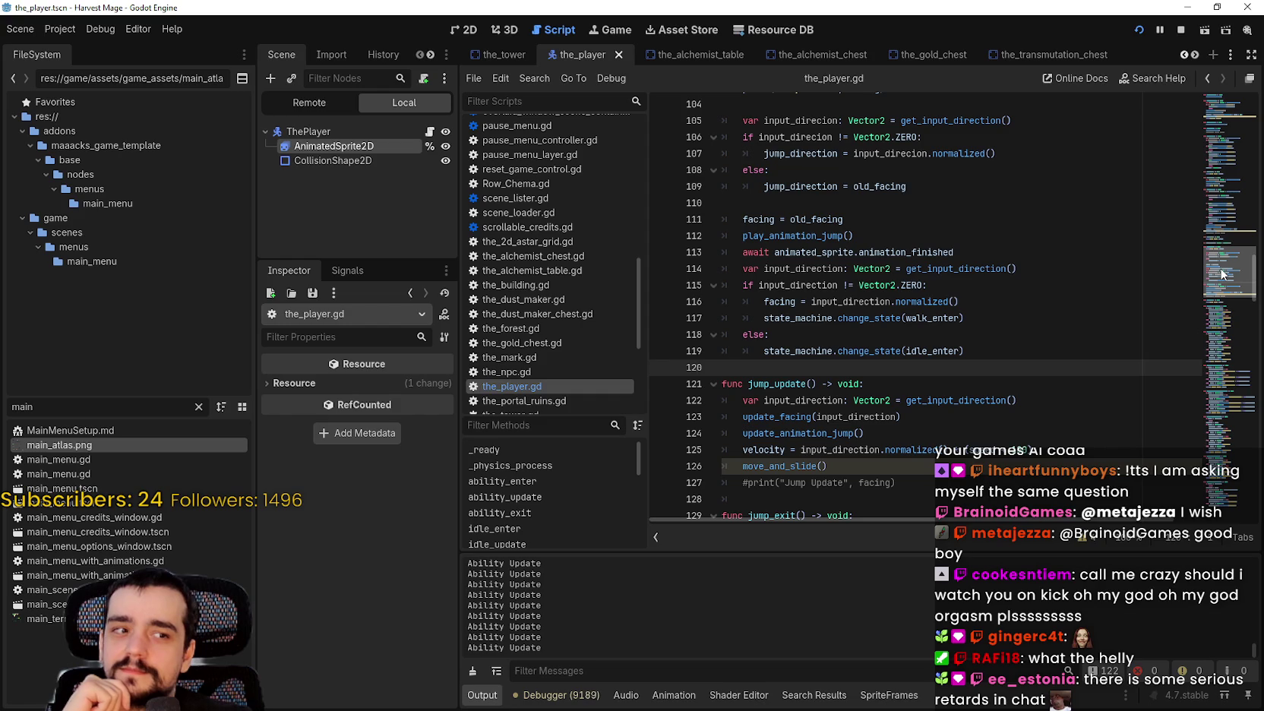
scroll(1222, 275, "up", 8)
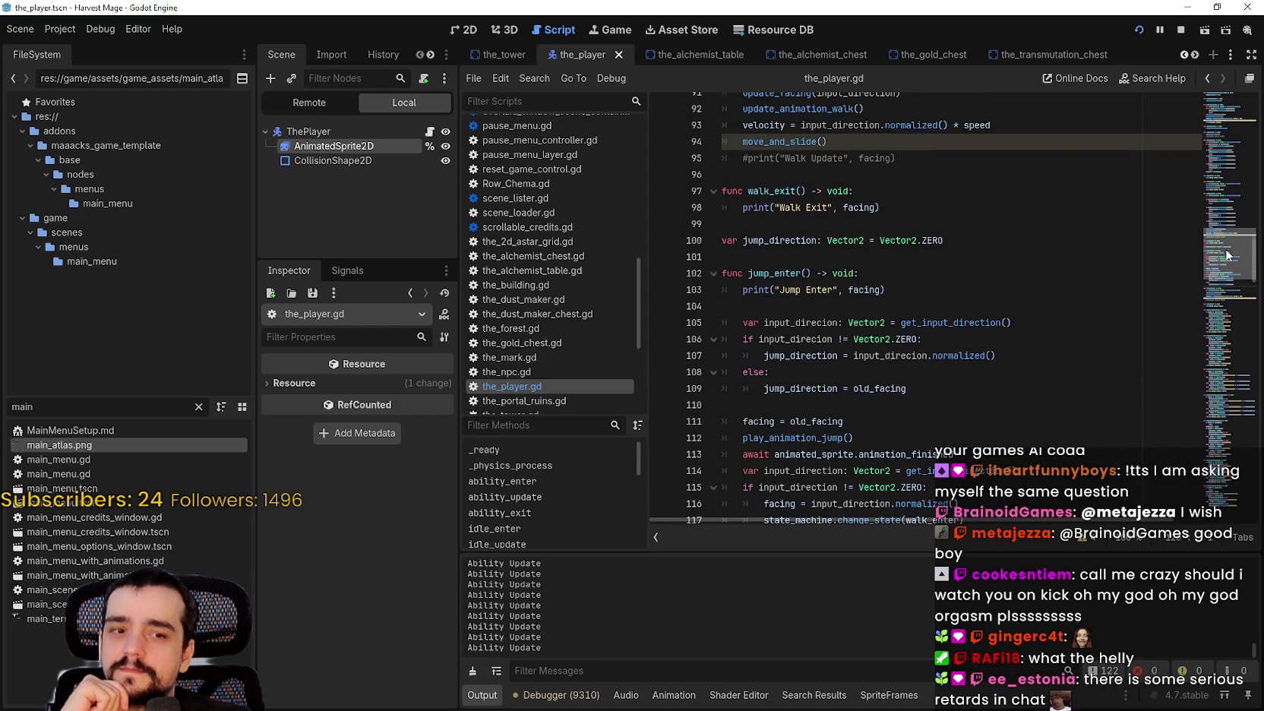
left_click(965, 380)
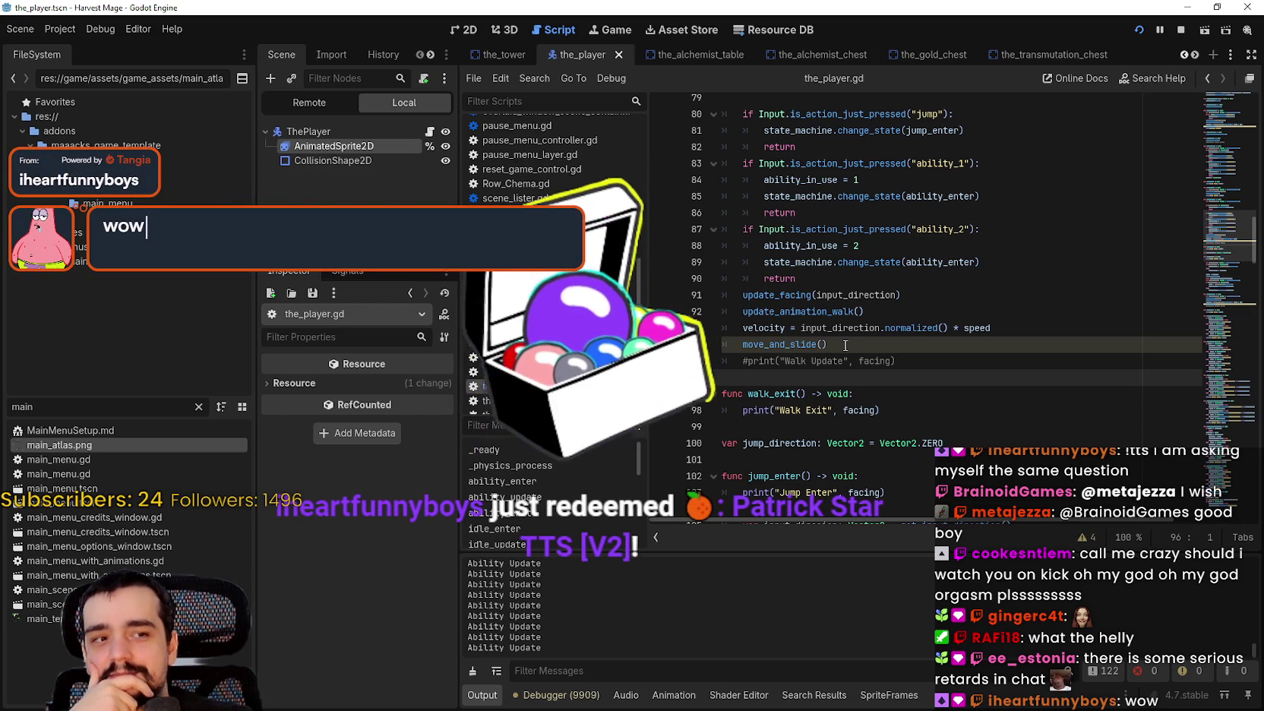
scroll(859, 368, "up", 1)
scroll(858, 371, "down", 1)
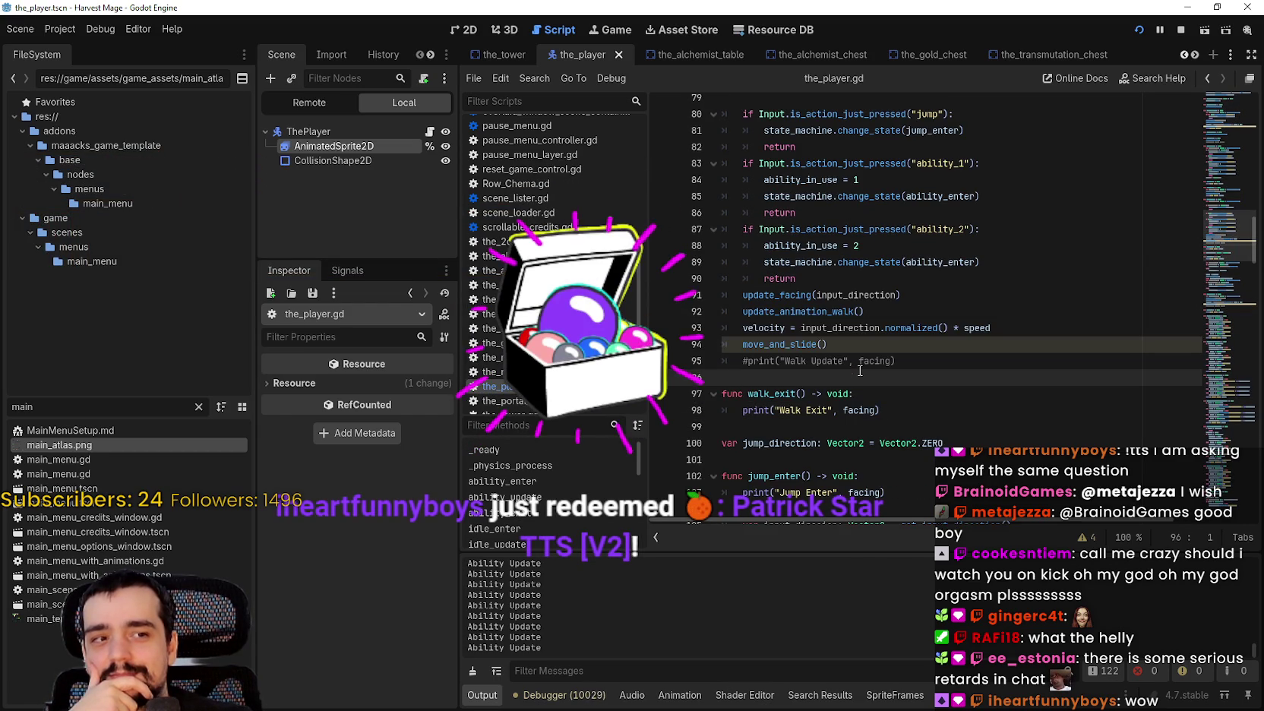
right_click(868, 327)
key("Escape")
left_click(851, 278)
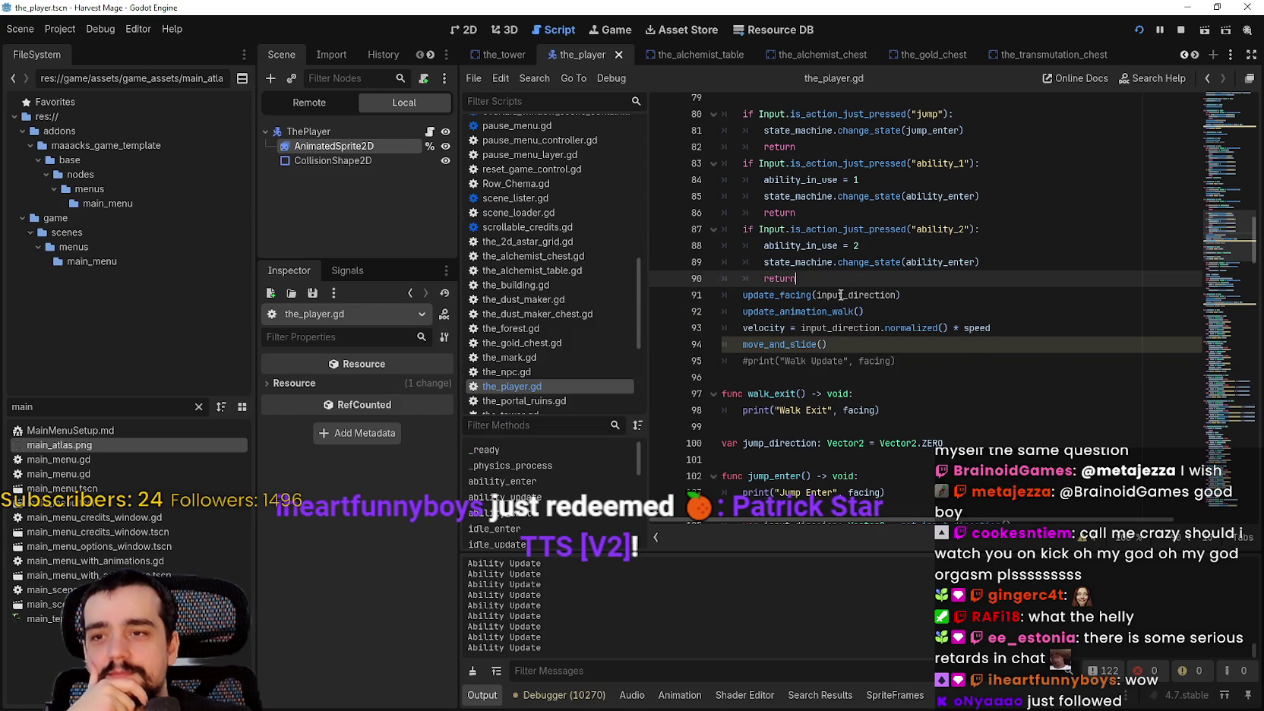
scroll(854, 339, "up", 2)
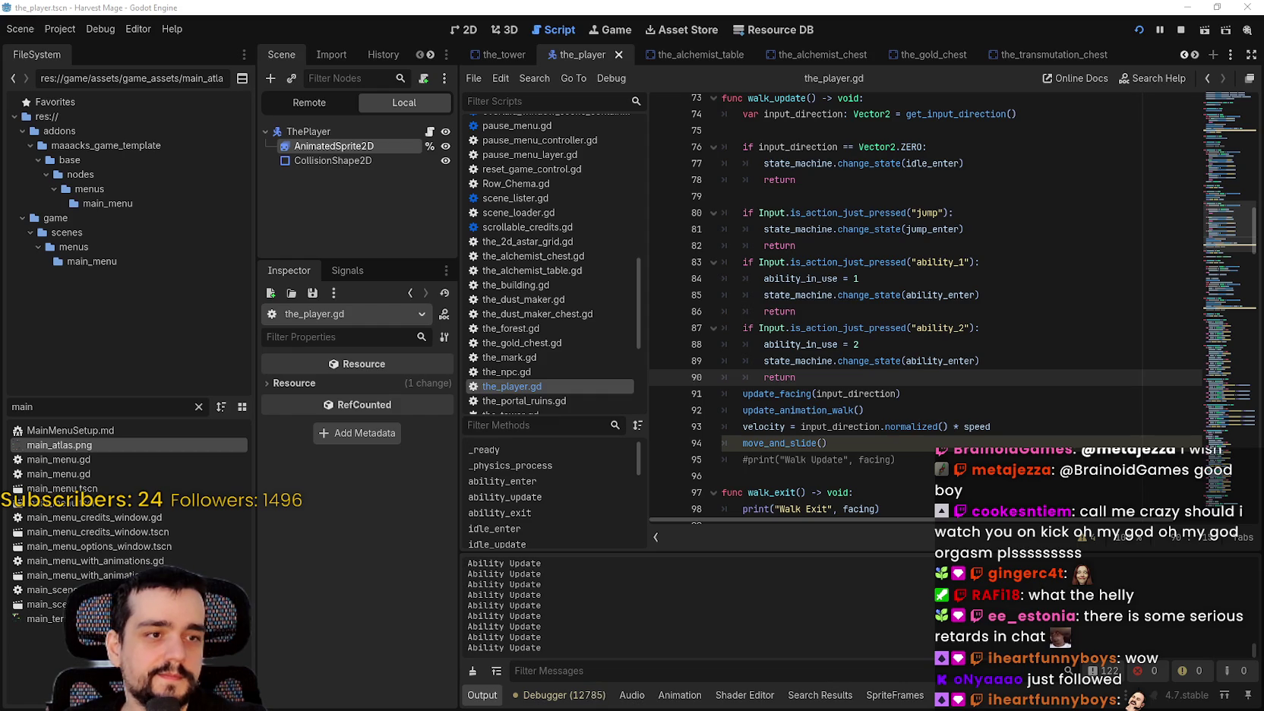
key("alt+Tab")
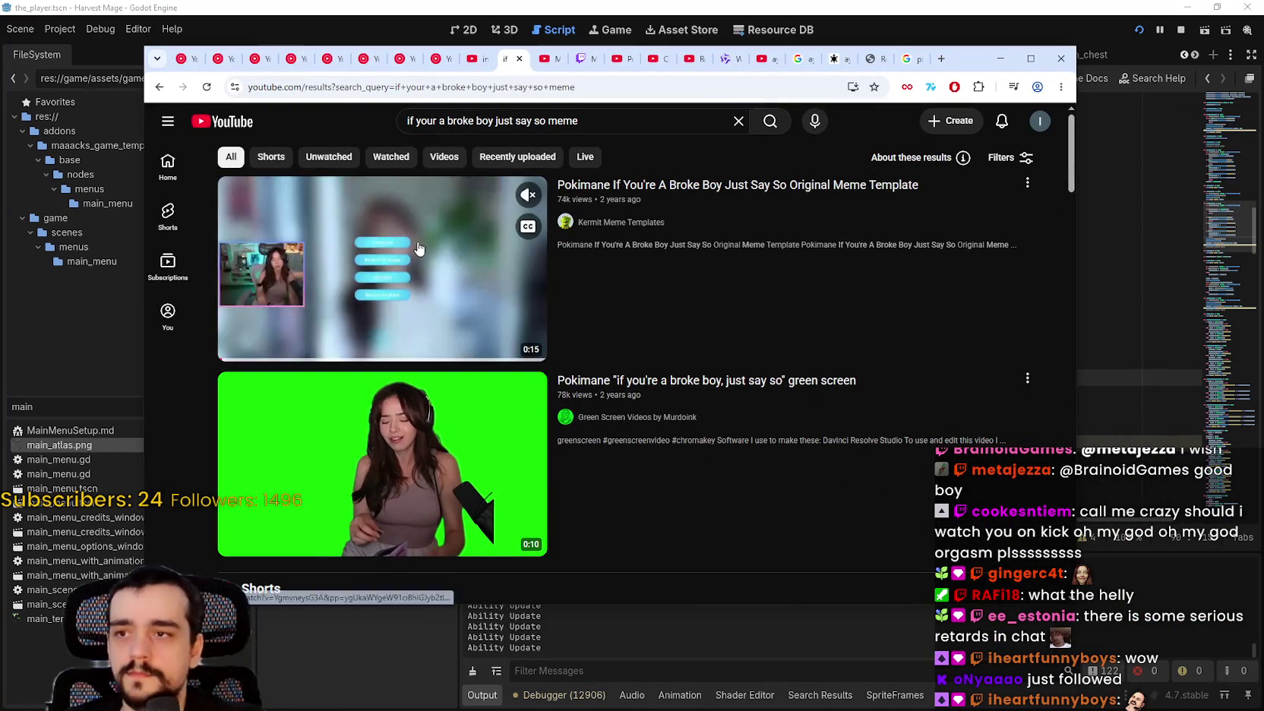
left_click(411, 243)
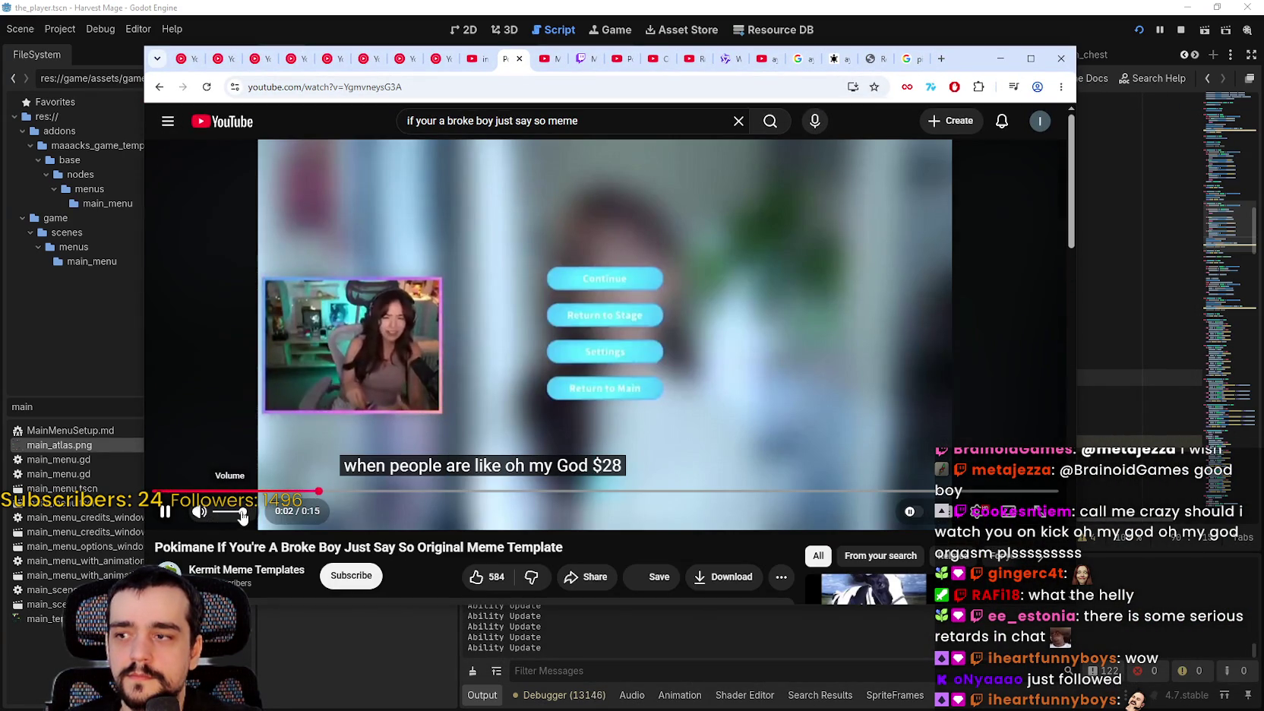
left_click(915, 241)
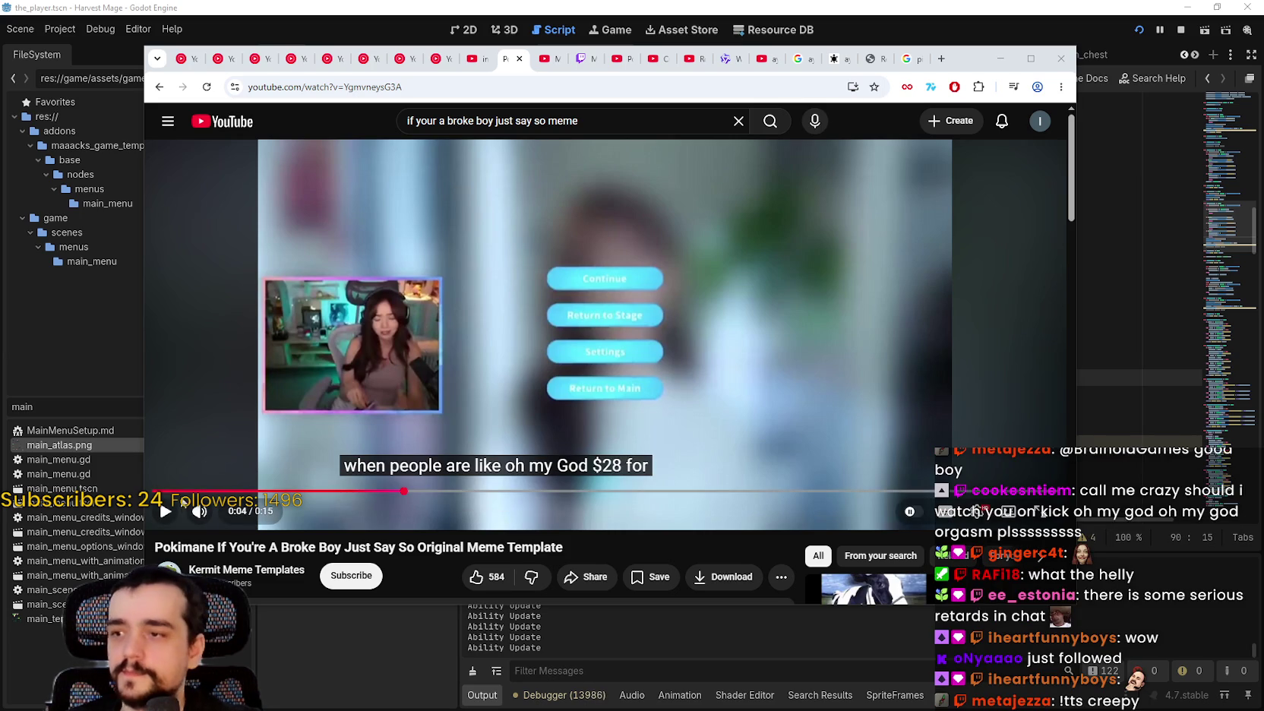
left_click(156, 491)
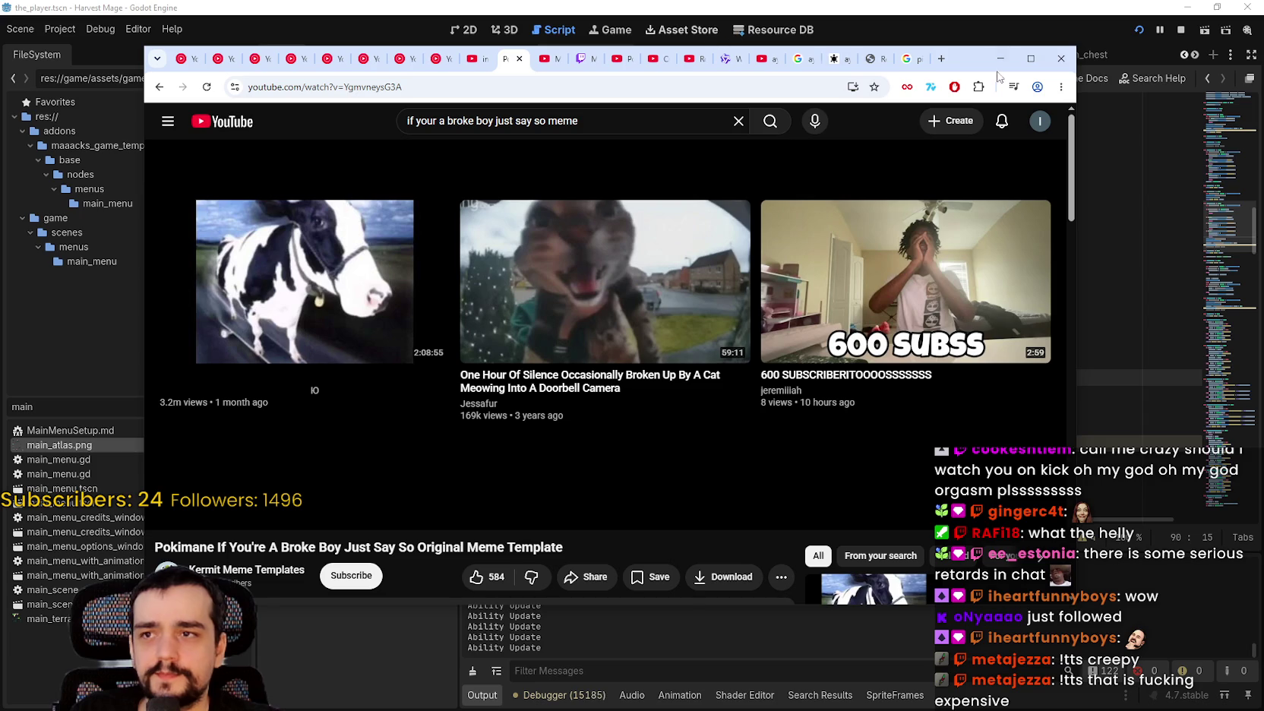
left_click(1000, 58)
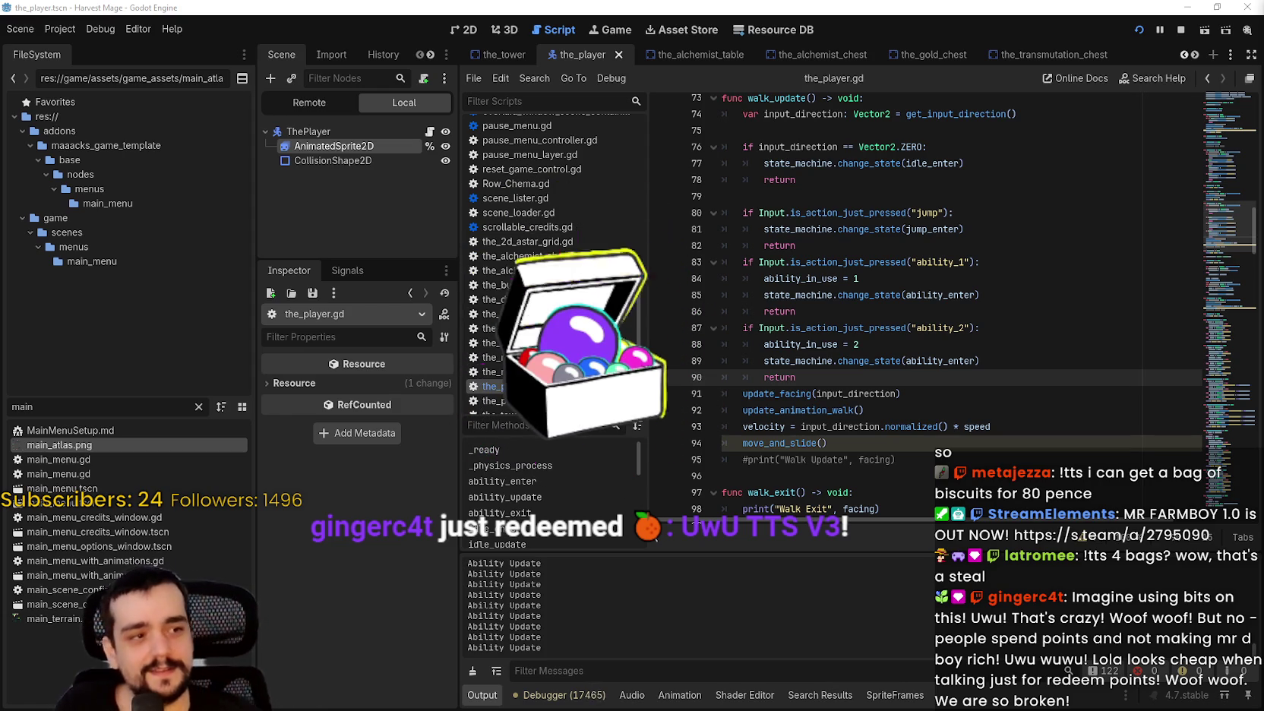
Check the running game window, then stop the Harvest Mage game from the editor toolbar.
left_click(979, 245)
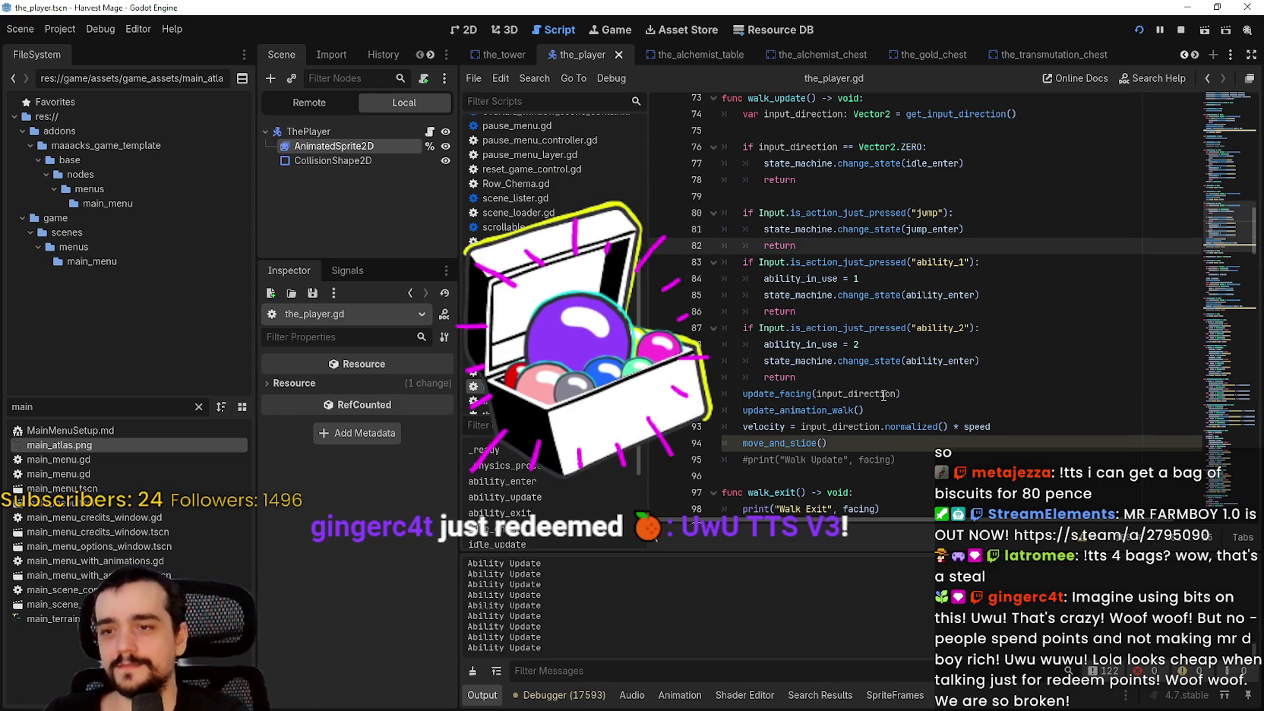
left_click(897, 378)
scroll(900, 357, "up", 2)
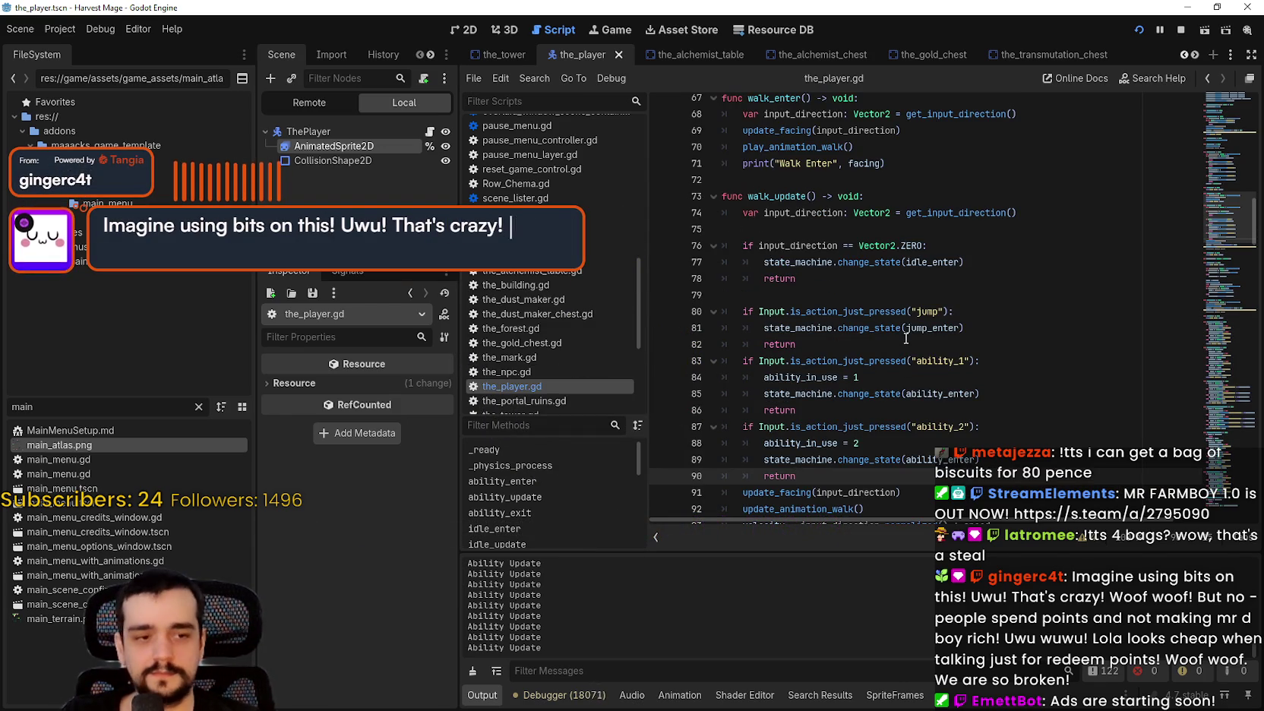
key("alt+Tab")
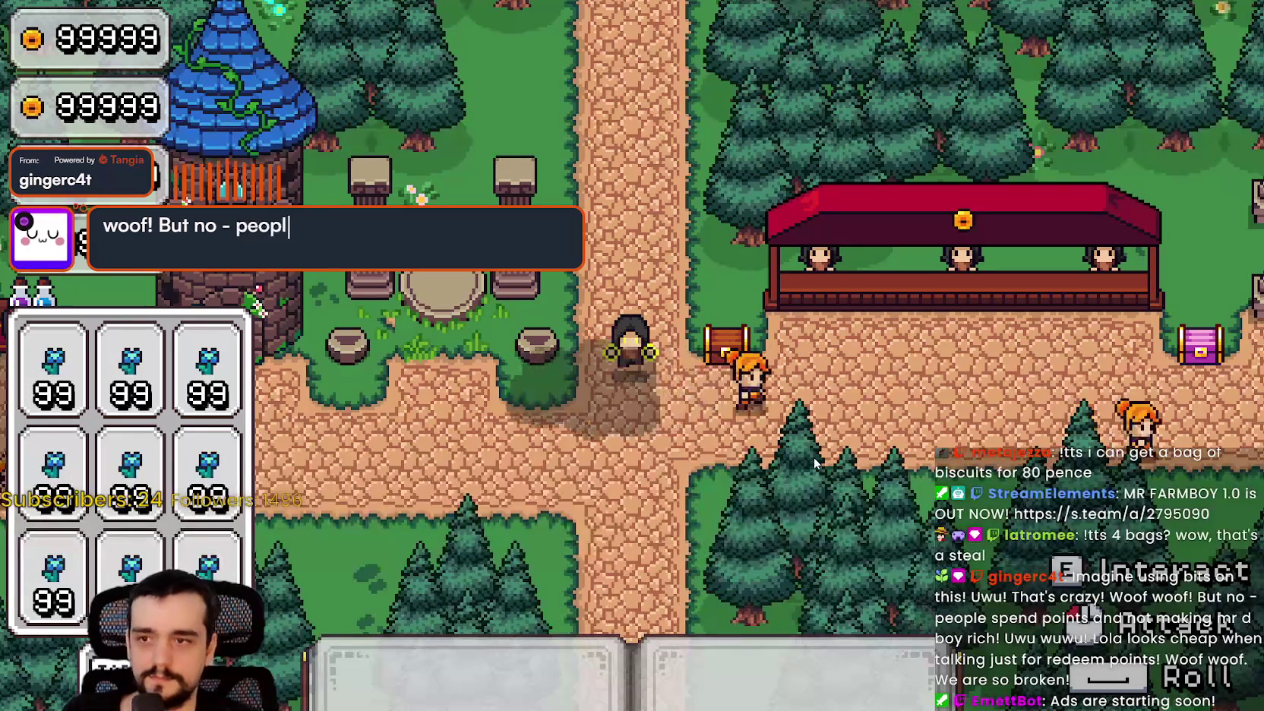
key("alt+Tab")
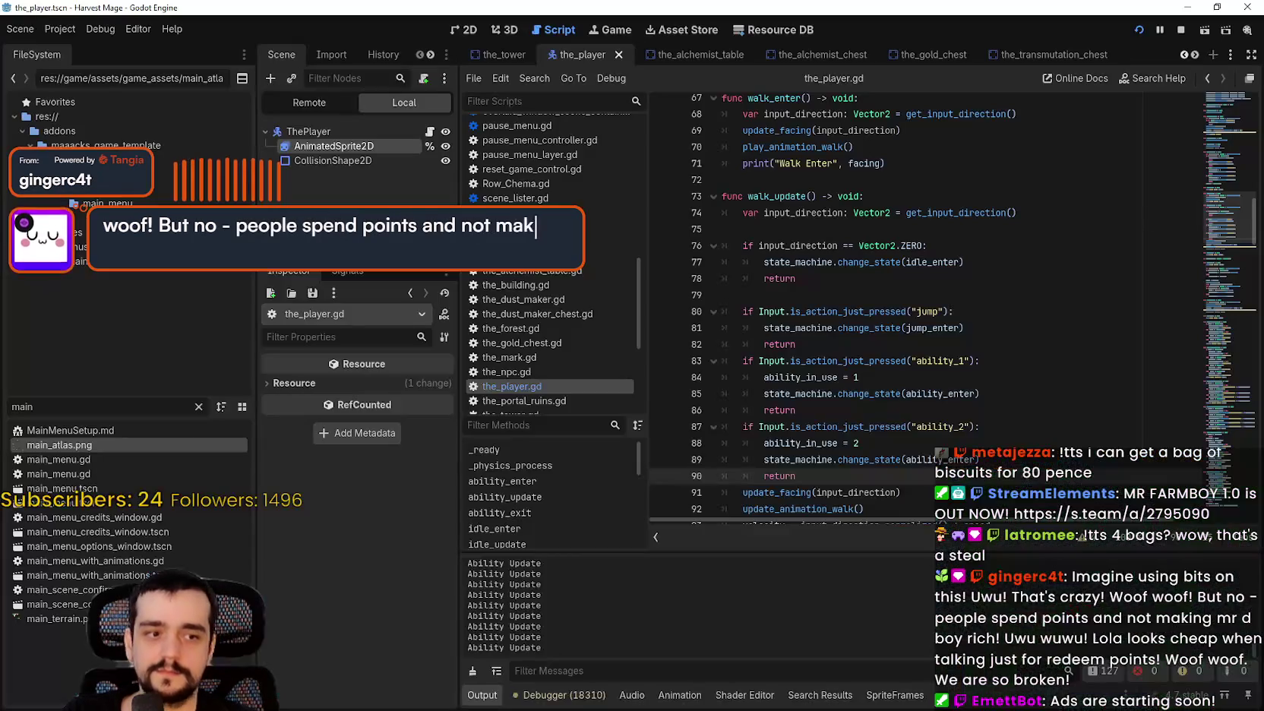
left_click(1177, 31)
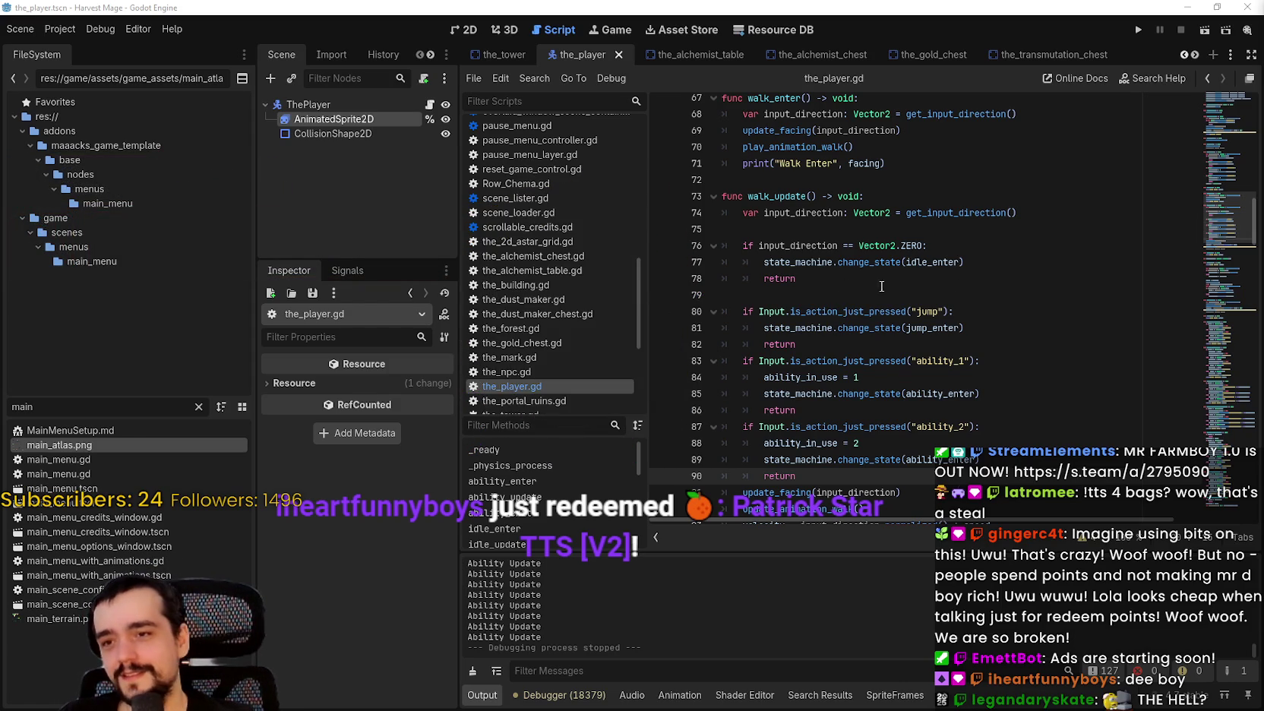
Save the_player with Ctrl+S, then put the caret after return in ability_update's exit check.
left_click(840, 294)
key("ctrl+s")
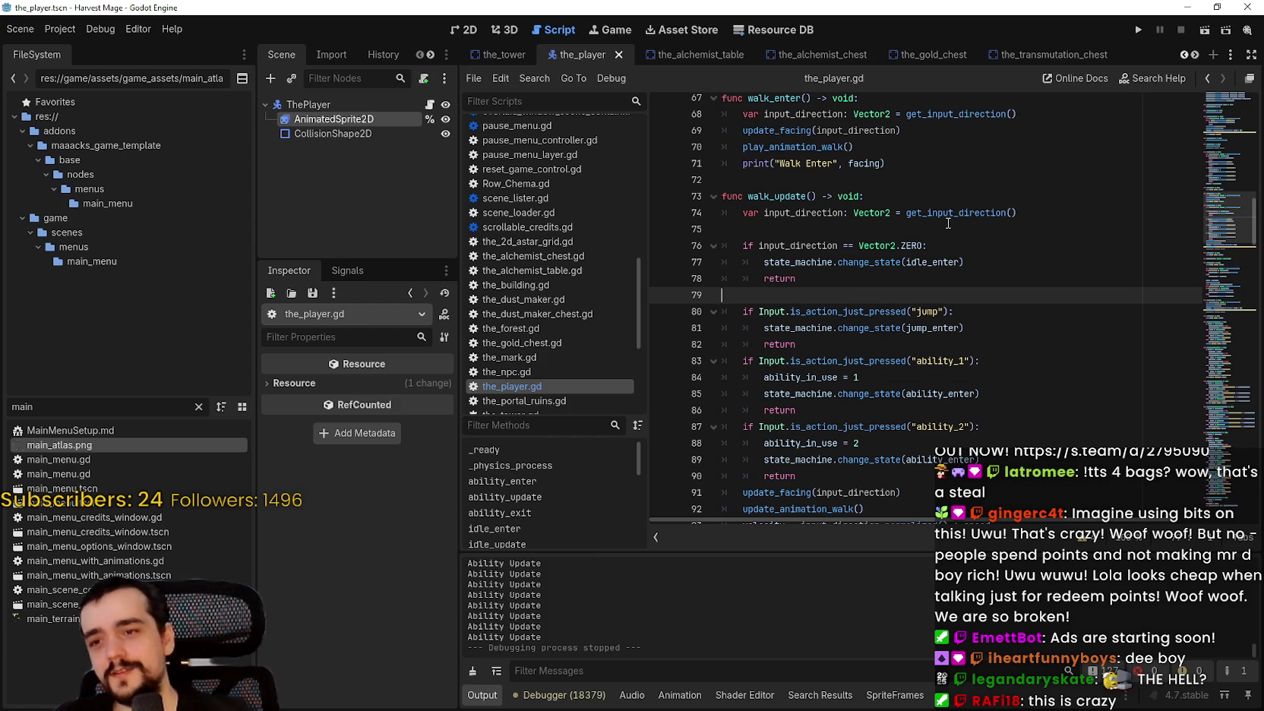
scroll(949, 236, "up", 3)
scroll(976, 298, "down", 3)
scroll(974, 295, "up", 4)
scroll(950, 303, "up", 2)
scroll(911, 319, "down", 2)
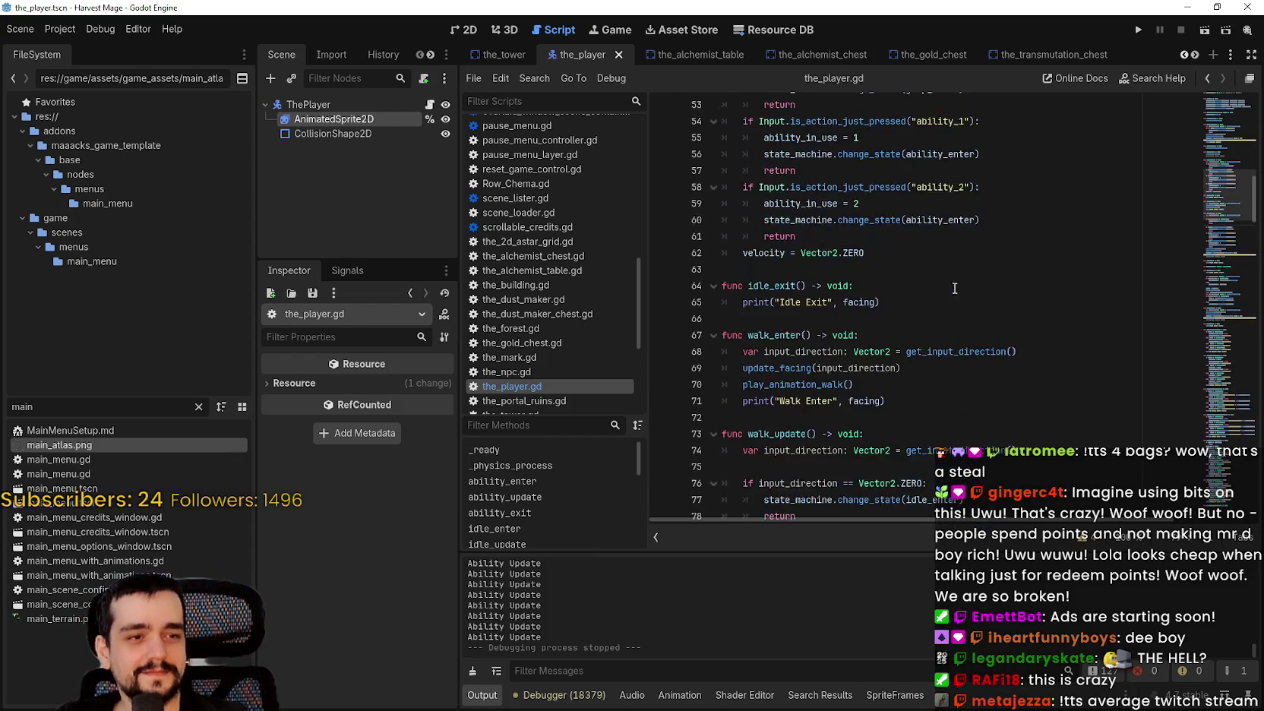
scroll(868, 338, "up", 3)
scroll(866, 335, "up", 3)
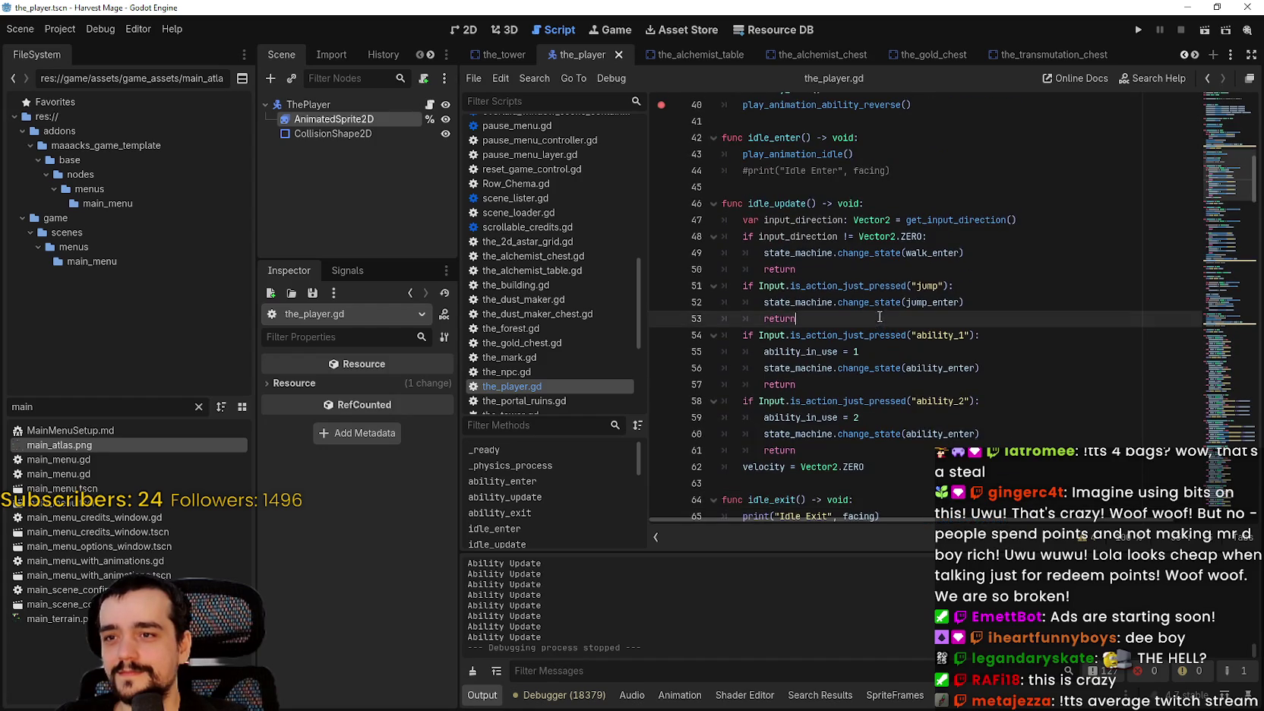
scroll(853, 279, "up", 3)
scroll(852, 279, "up", 3)
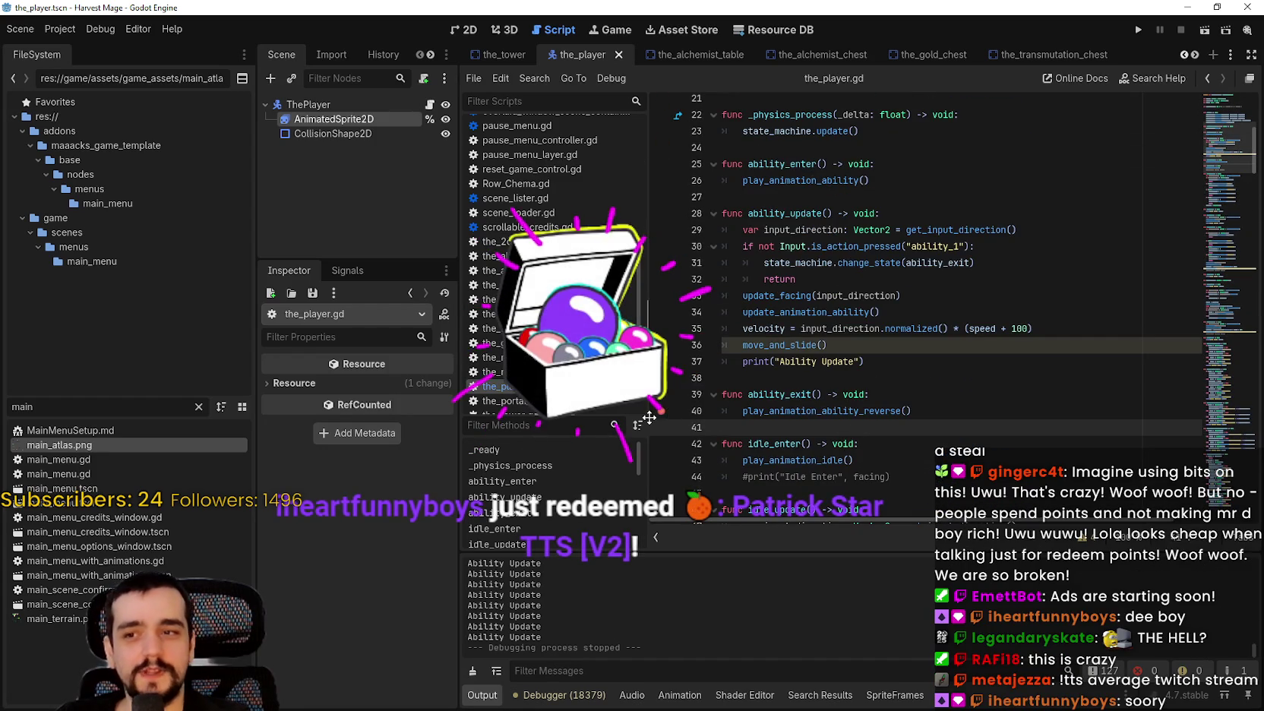
left_click(729, 378)
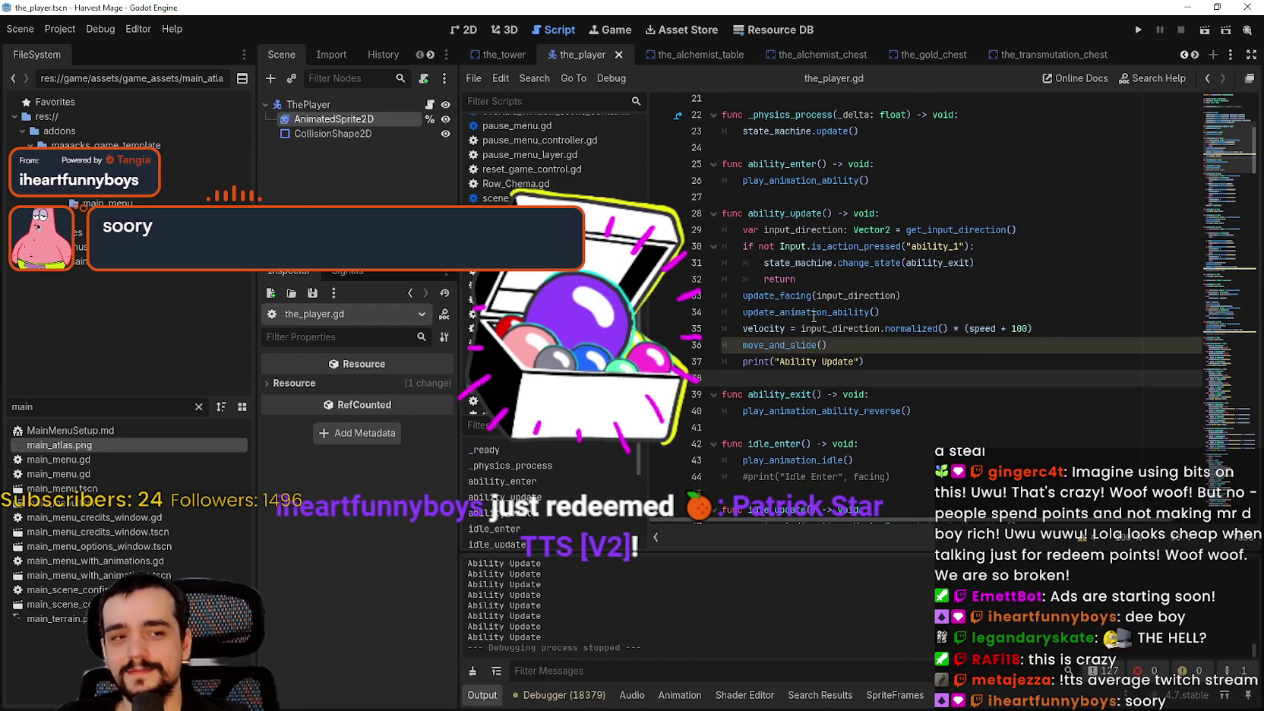
left_click(797, 278)
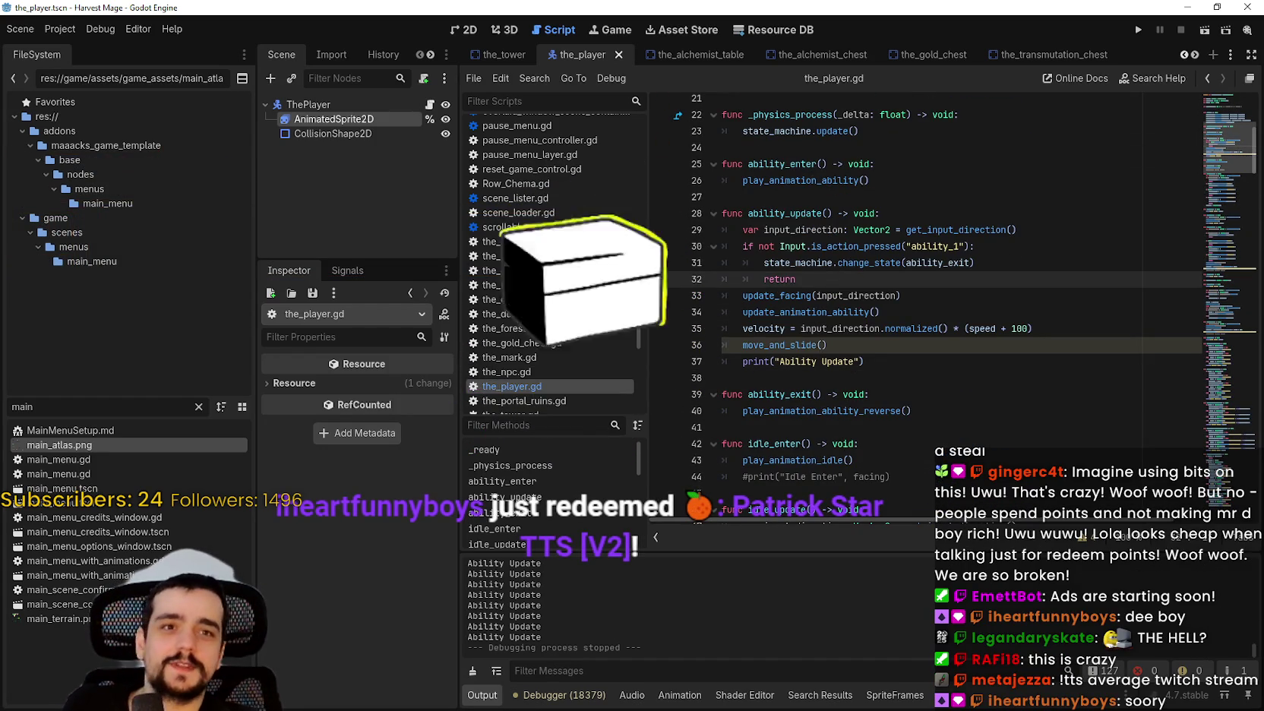
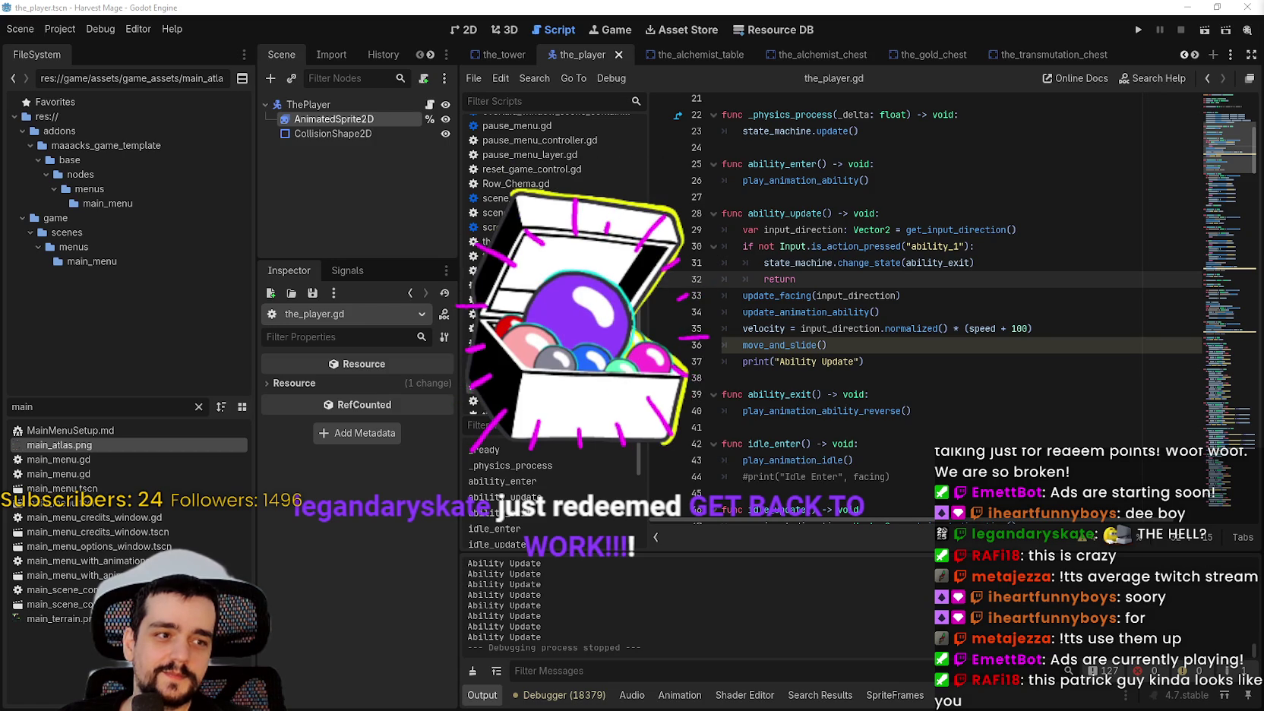
Switch from the Godot editor to the browser showing the Tangia dashboard's TTS queue.
key("alt+Tab")
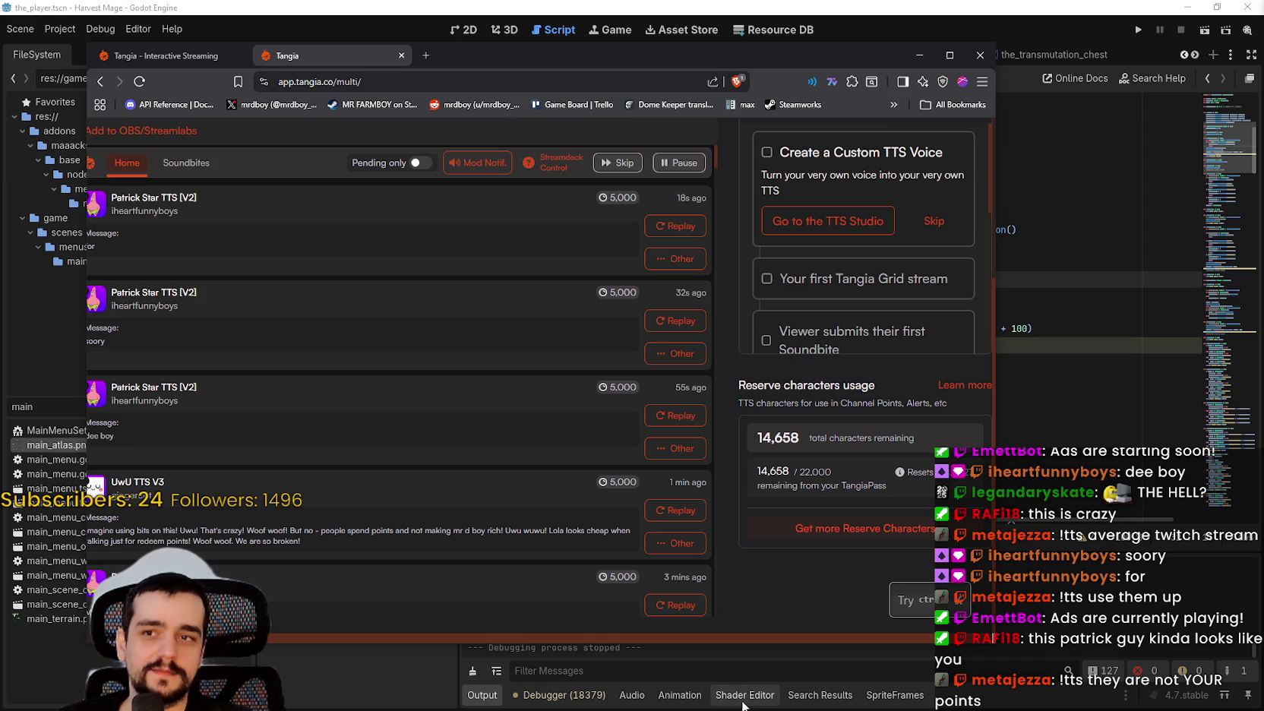
Drag the Tangia browser window aside so the_player.gd in Godot is visible.
left_click_drag(462, 62, 436, 48)
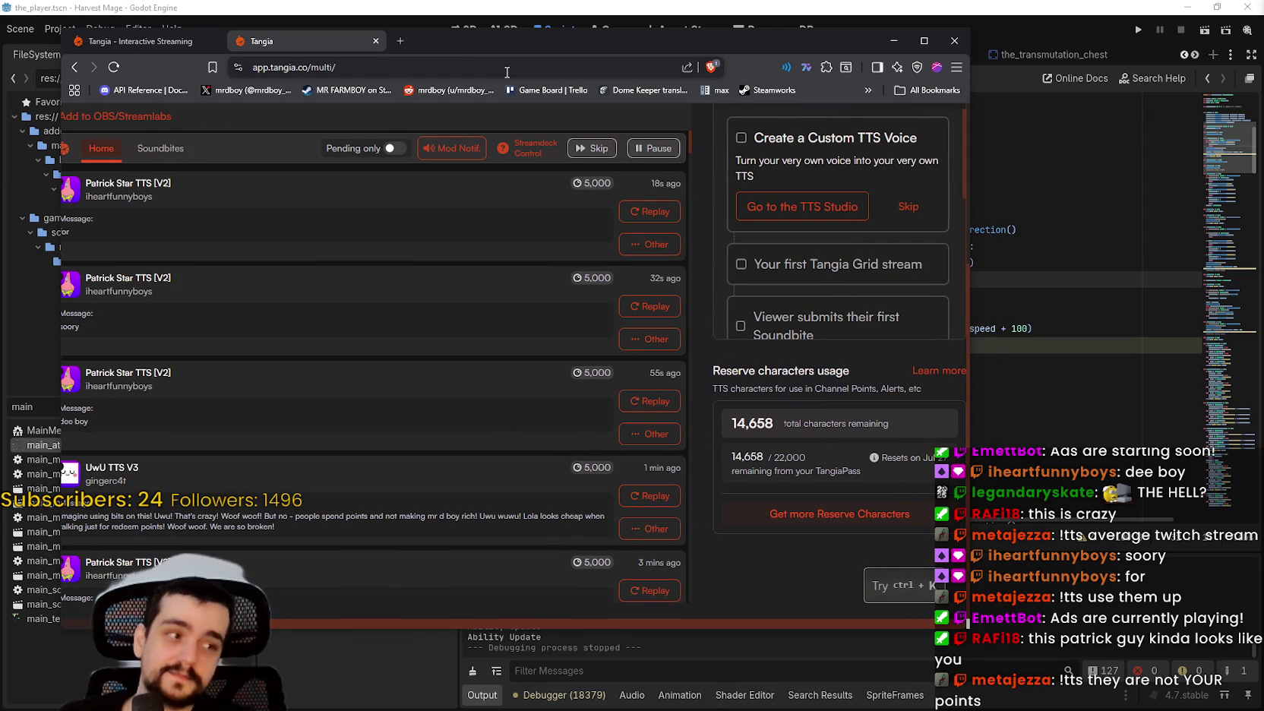
left_click_drag(575, 39, 1263, 31)
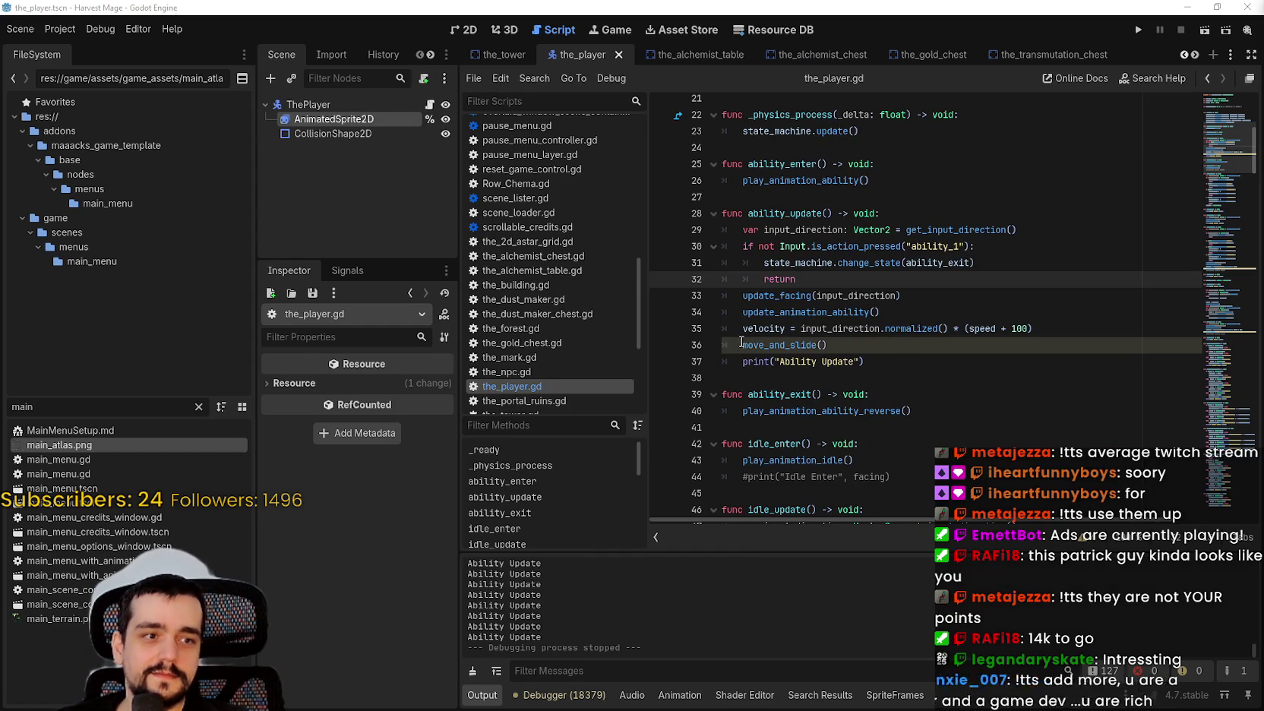
Step through the ability_1 check, ability_update and ability_exit code in the_player.gd.
key("Down")
key("Down")
key("Down")
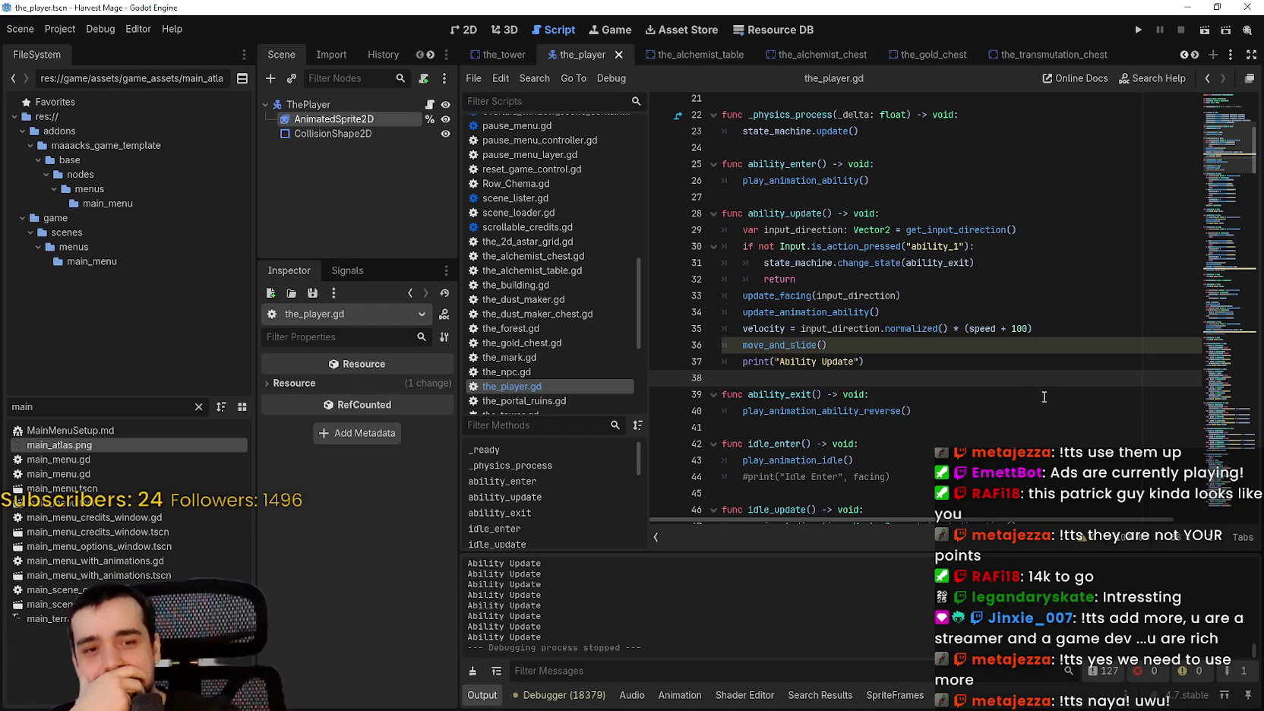
left_click(904, 248)
scroll(911, 309, "up", 2)
left_click(886, 279)
scroll(892, 300, "up", 2)
scroll(893, 307, "down", 2)
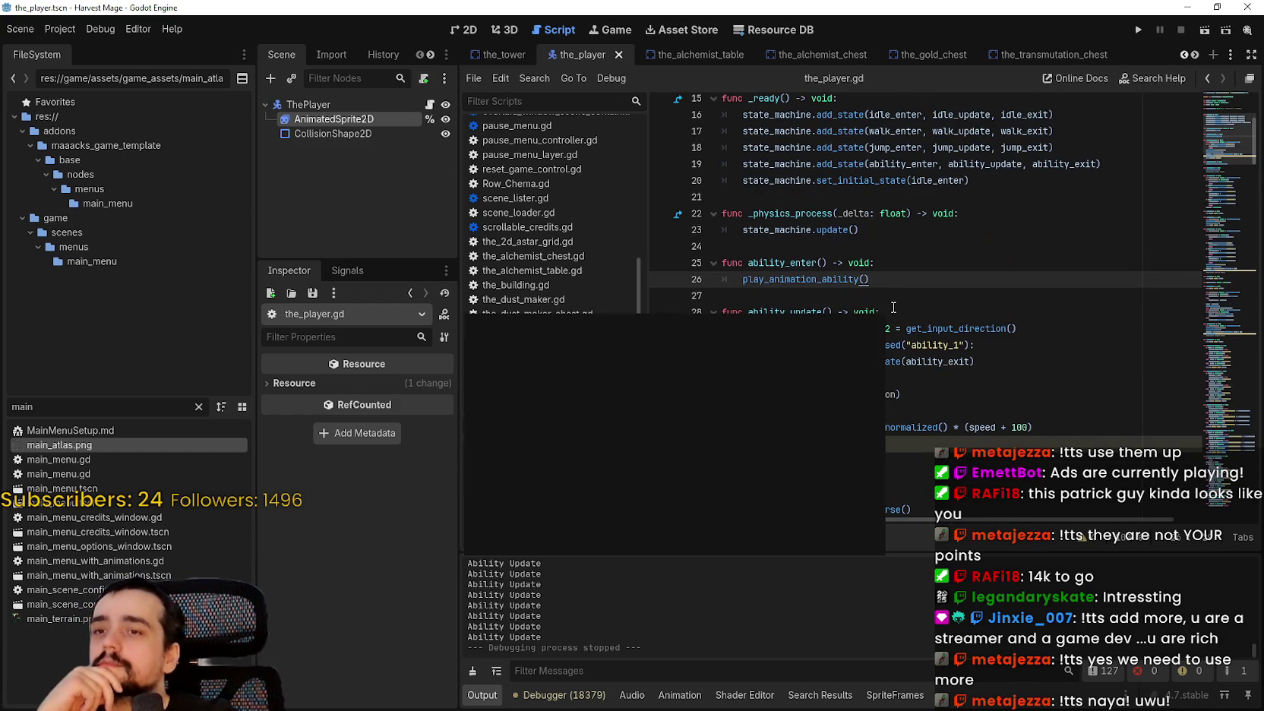
left_click(944, 307)
scroll(901, 314, "down", 2)
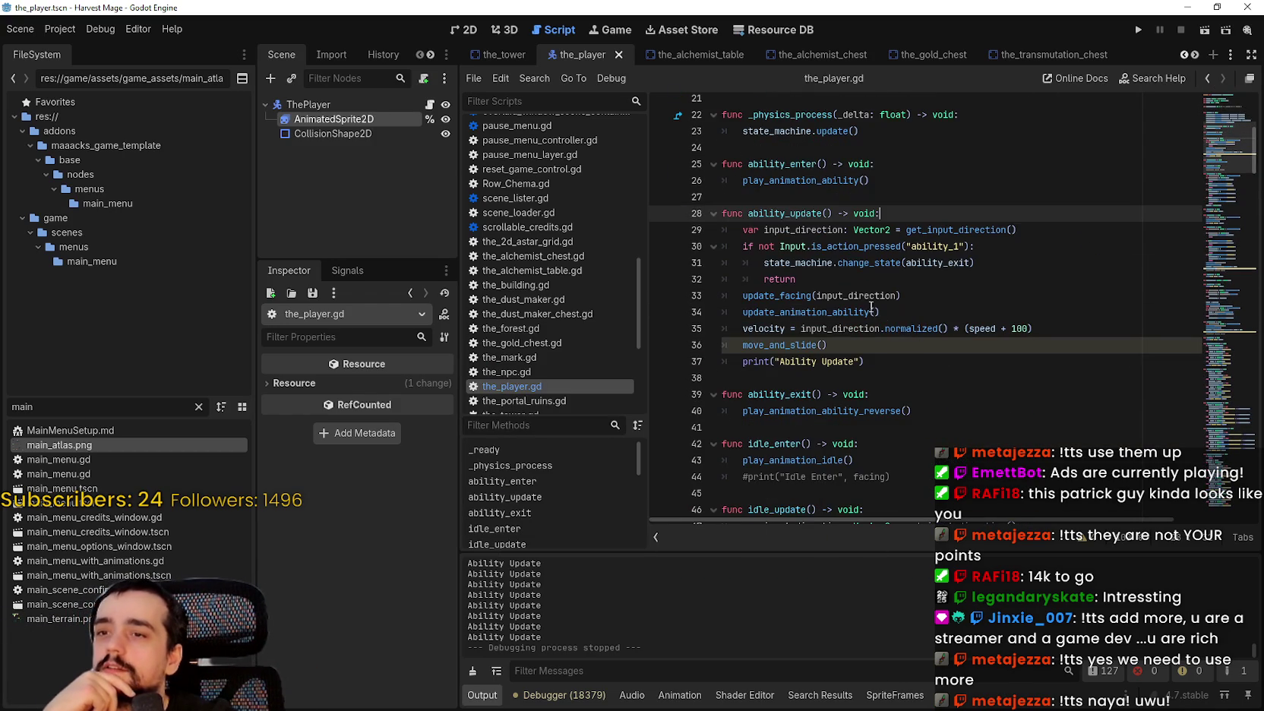
left_click(867, 285)
left_click(868, 379)
Check the play_animation_ability_reverse() call on line 40, then run the project.
left_click_drag(911, 411, 723, 410)
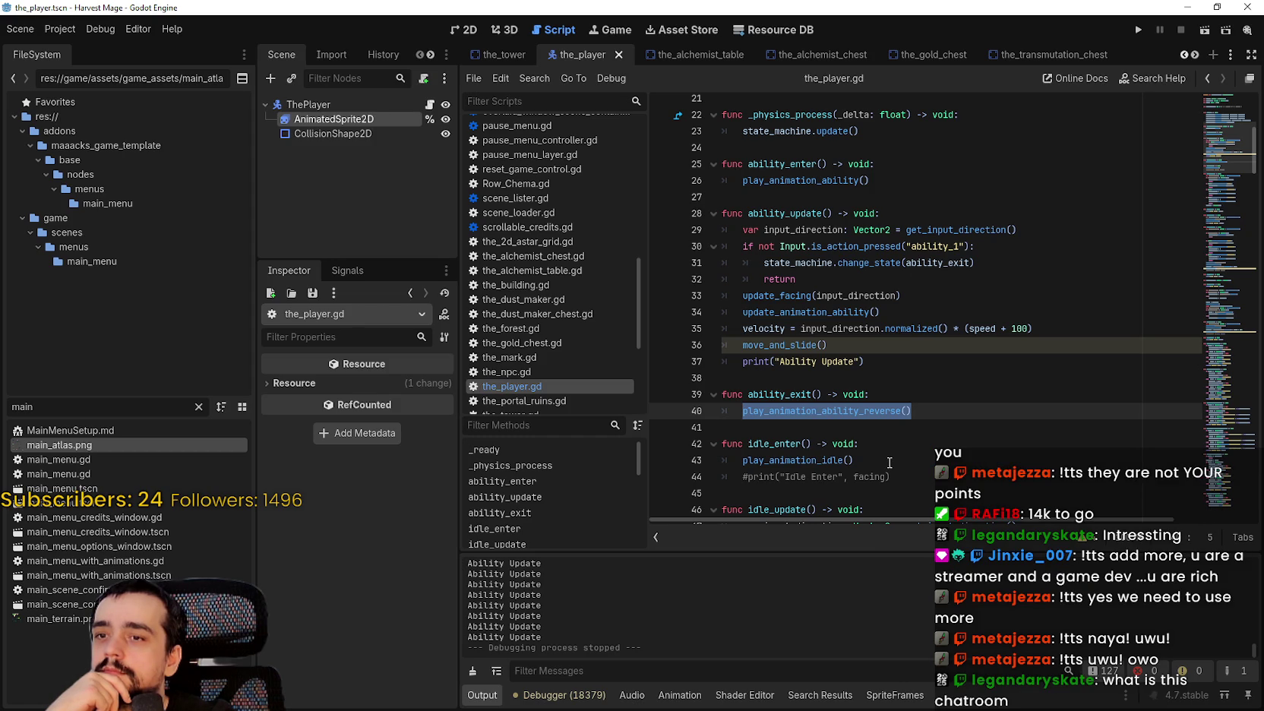
left_click(763, 411)
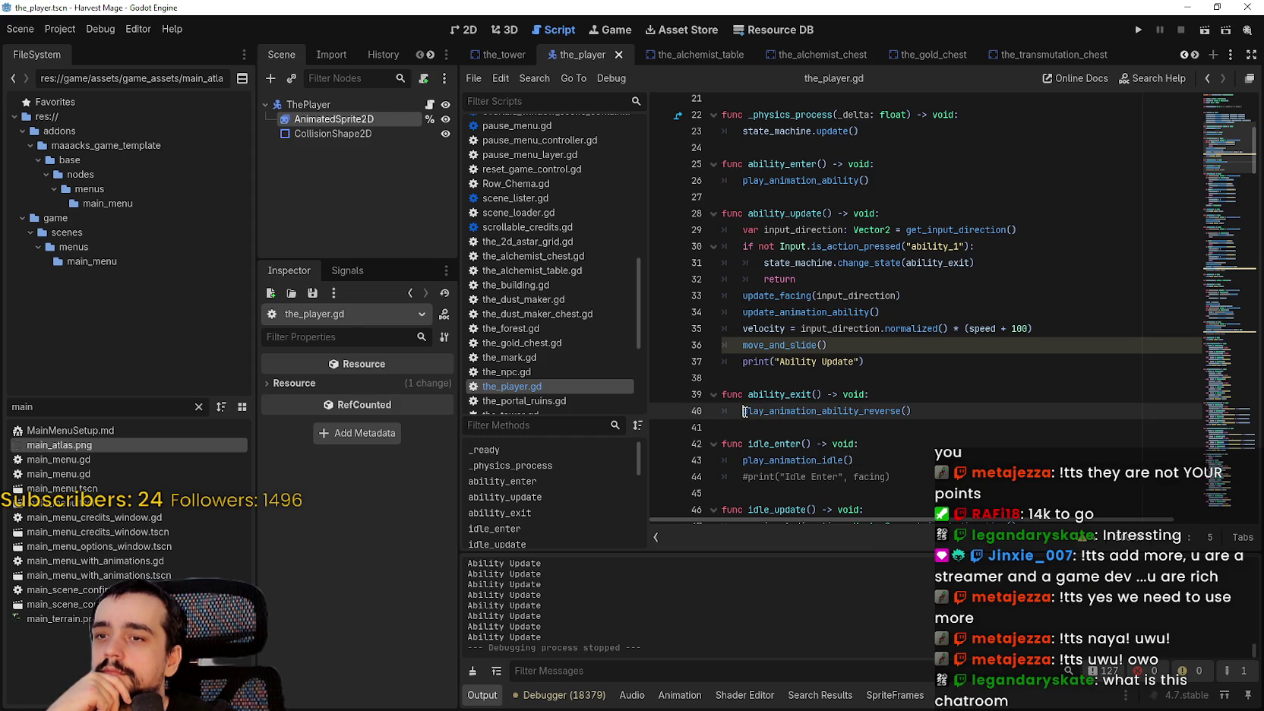
scroll(743, 411, "down", 1)
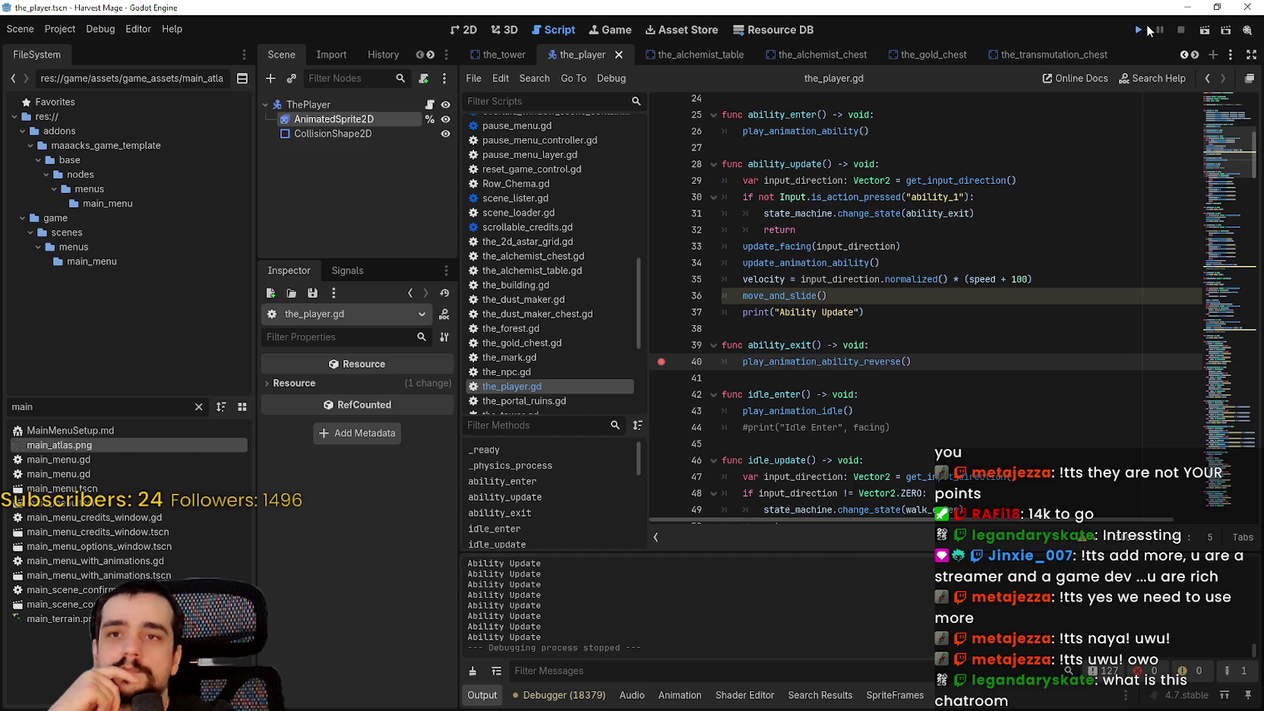
left_click(1142, 30)
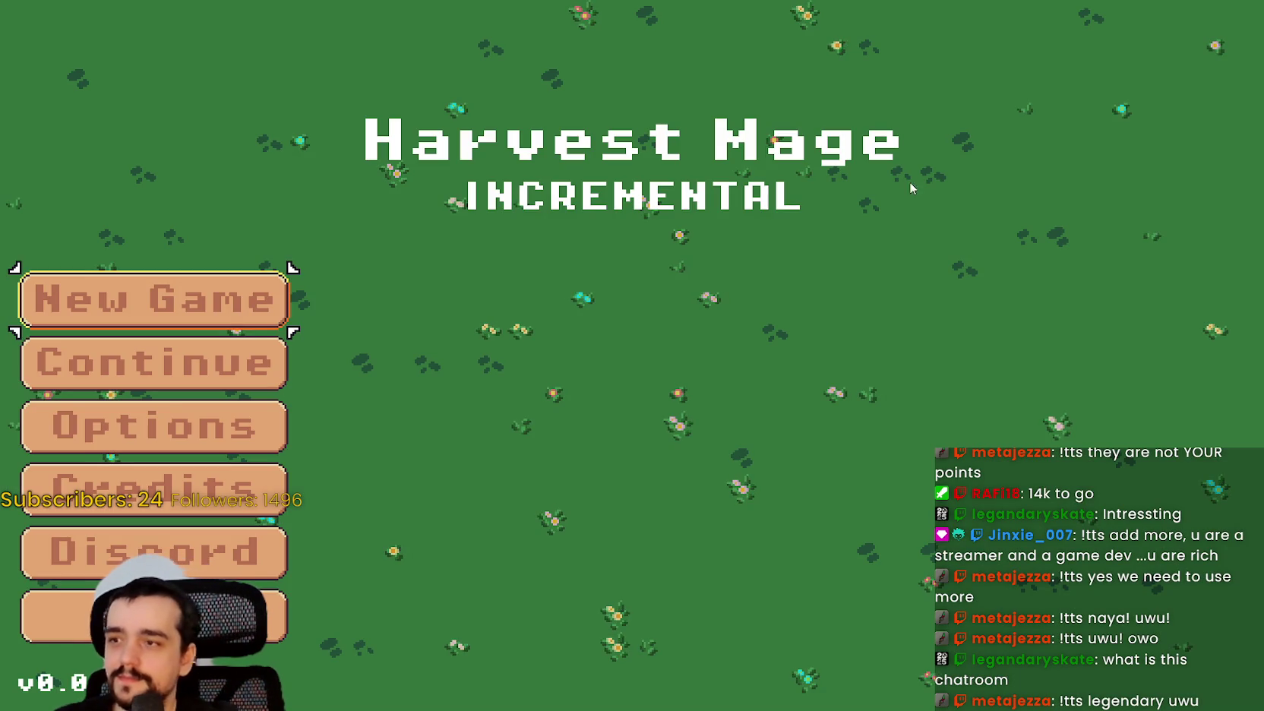
Continue the saved game, walk the mage with WASD, then close it and return to line 38.
left_click(166, 356)
key("d")
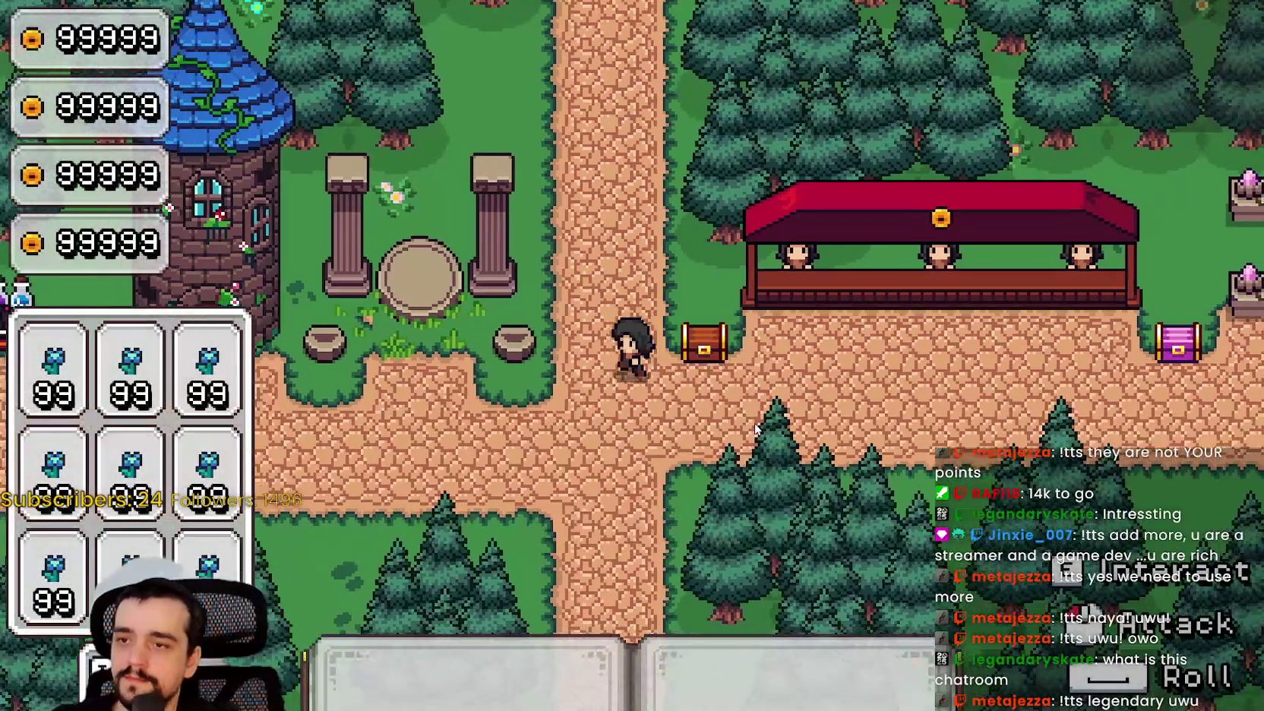
key("s")
key("a")
key("d")
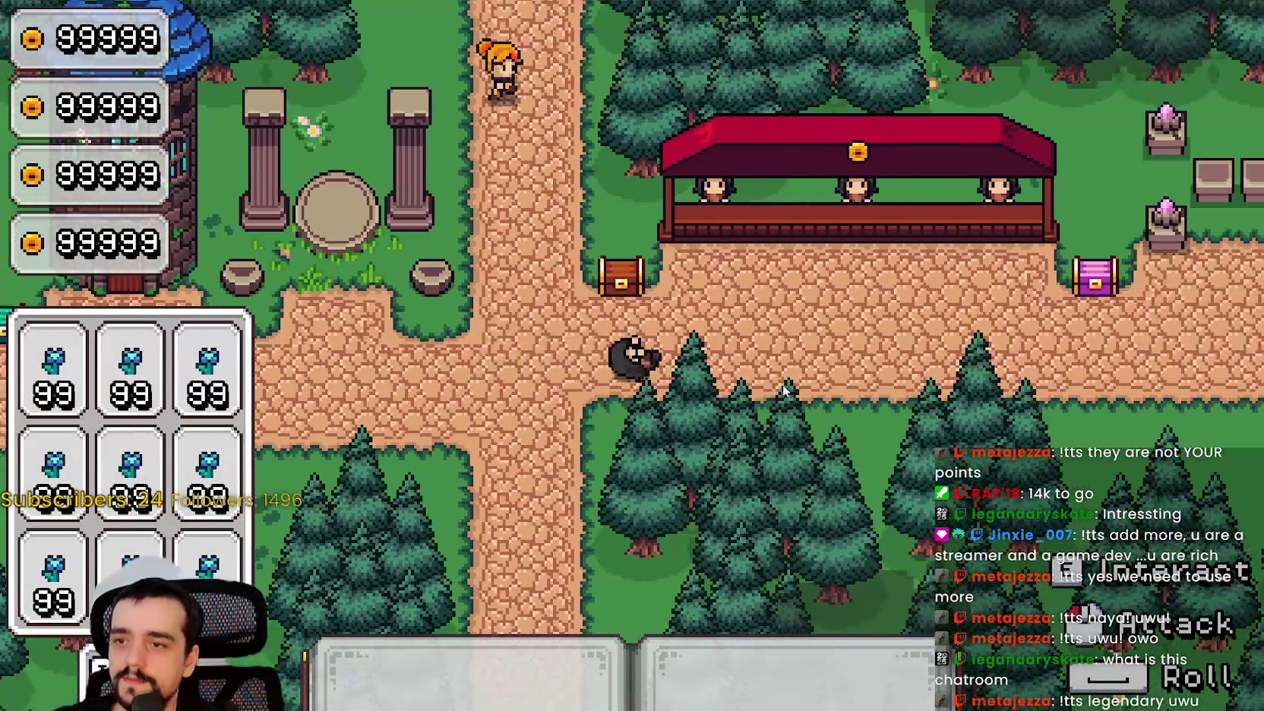
key("w")
key("a")
key("a")
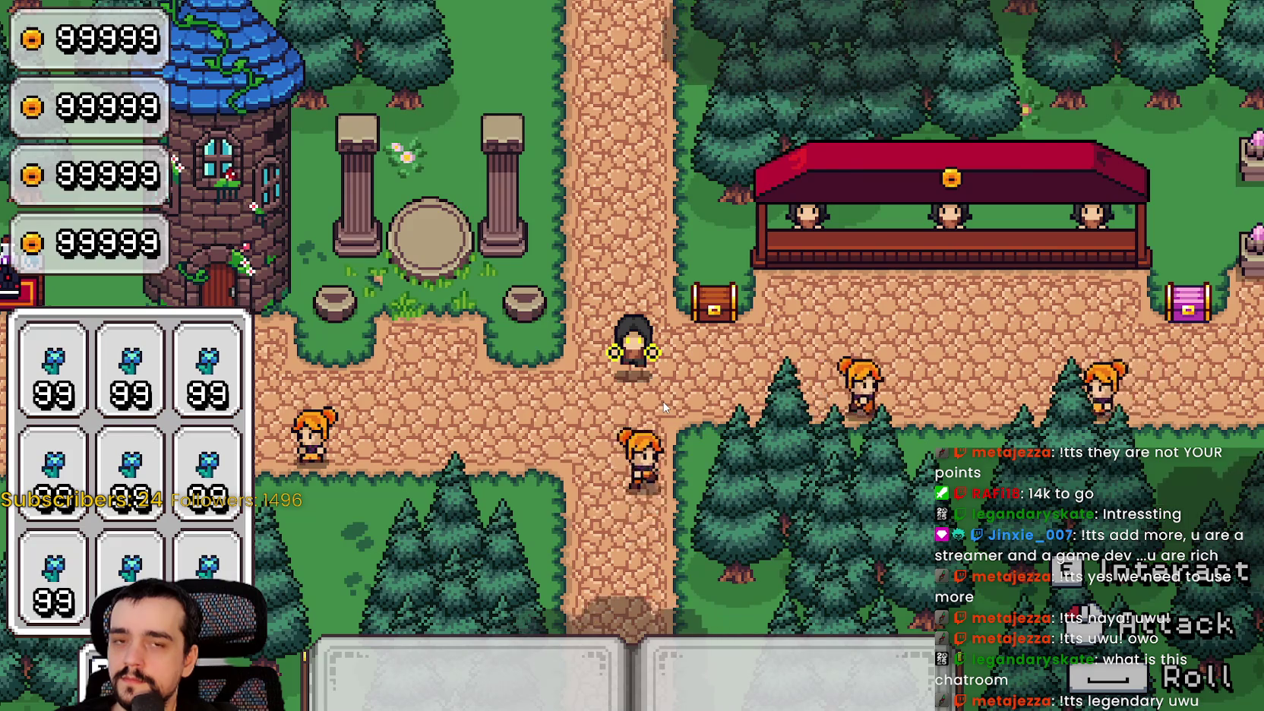
key("alt+F4")
left_click(806, 328)
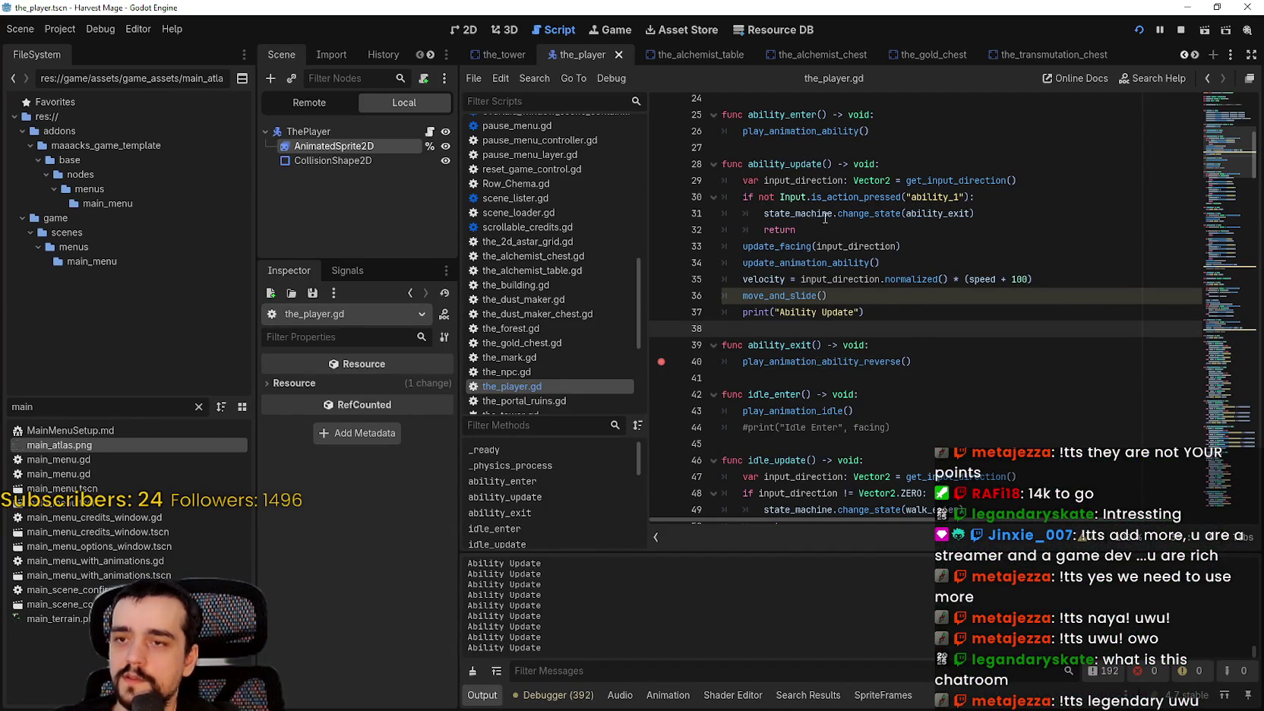
left_click_drag(980, 214, 751, 211)
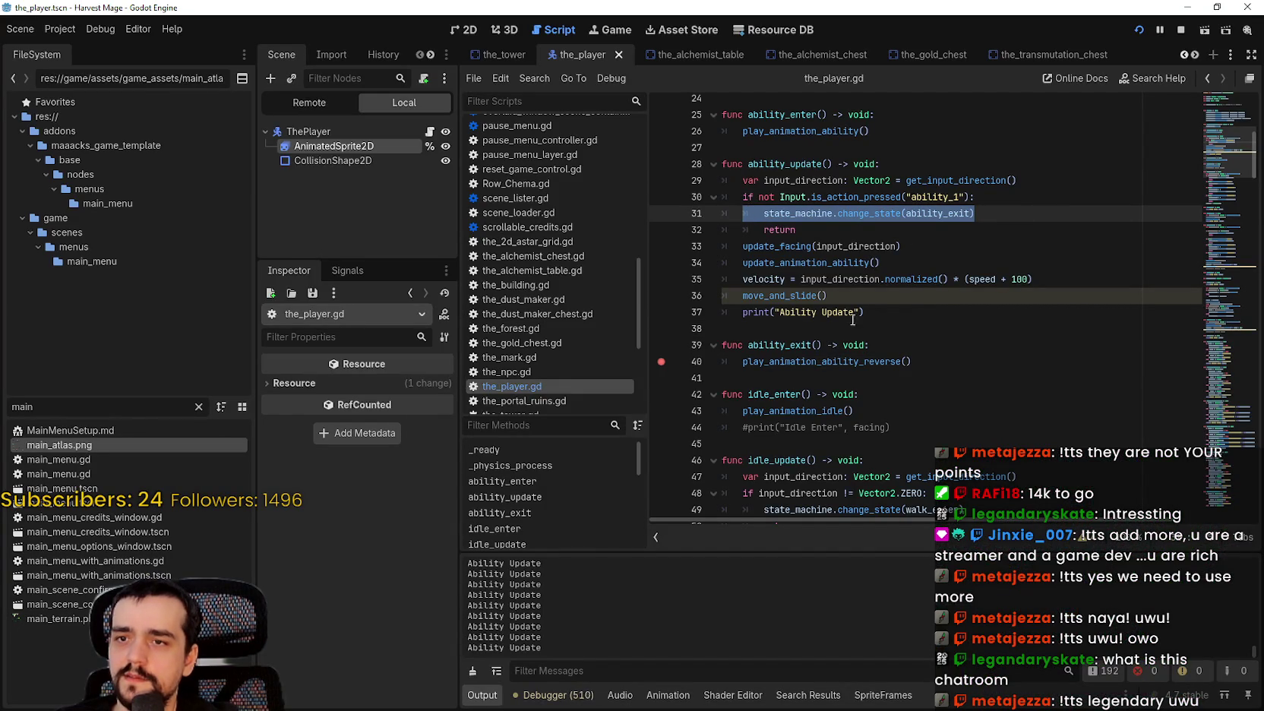
double_click(938, 214)
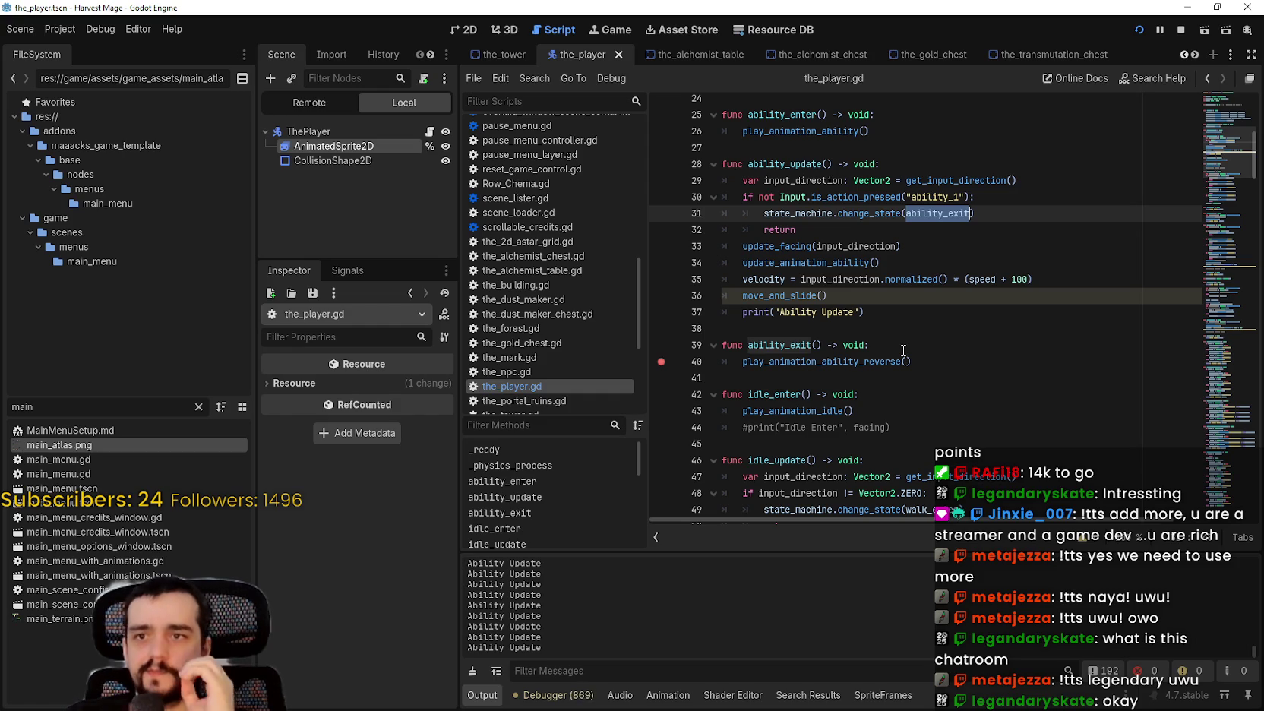
scroll(903, 350, "up", 1)
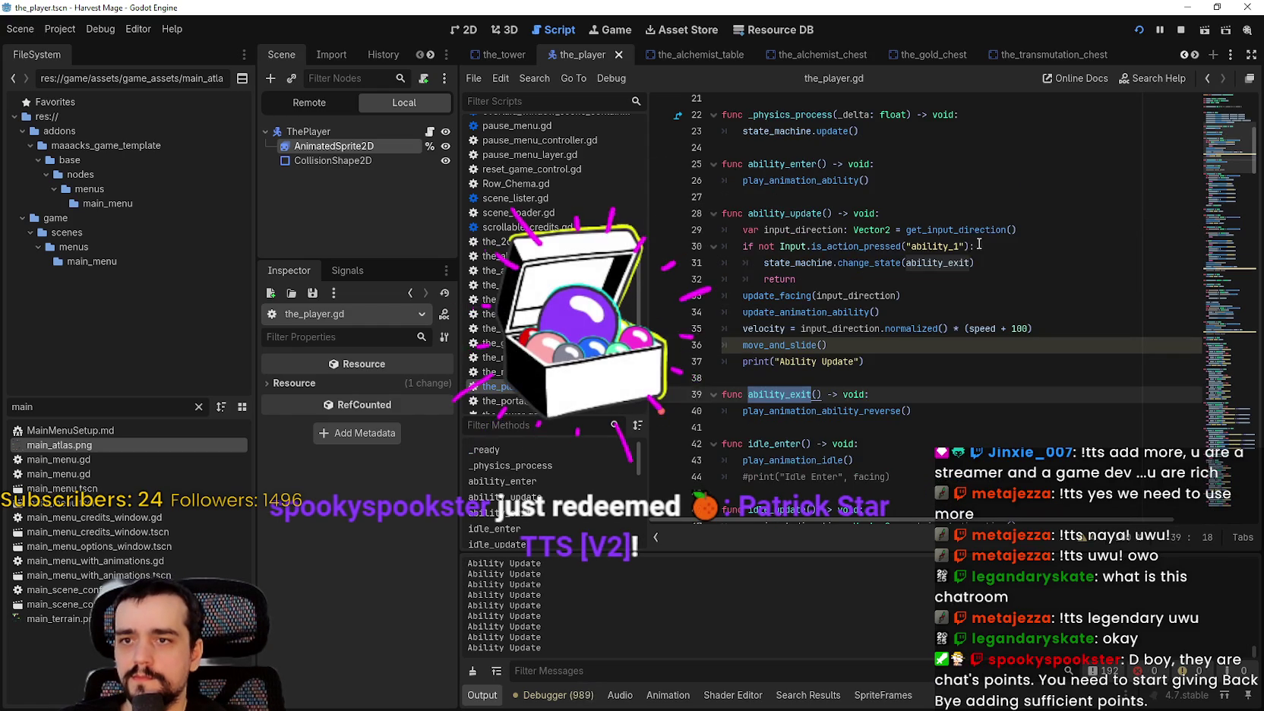
left_click(951, 263, "ctrl")
double_click(951, 263)
scroll(987, 285, "up", 1)
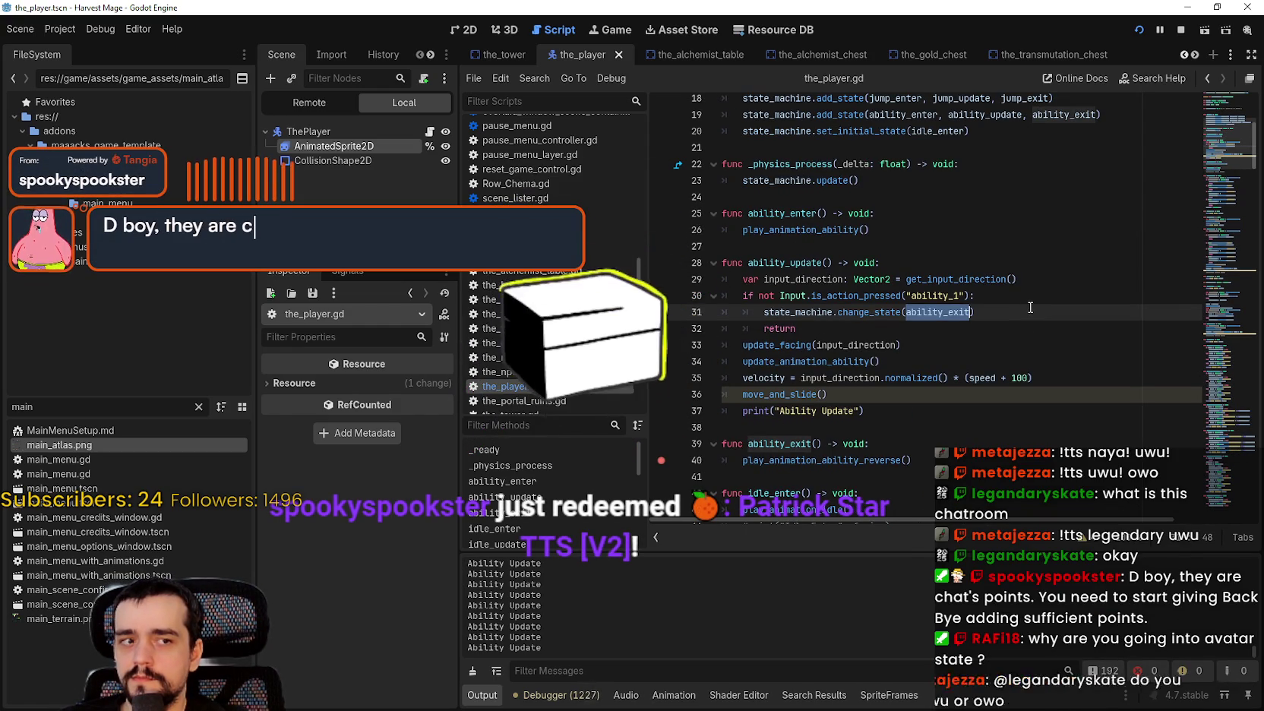
scroll(1025, 304, "up", 1)
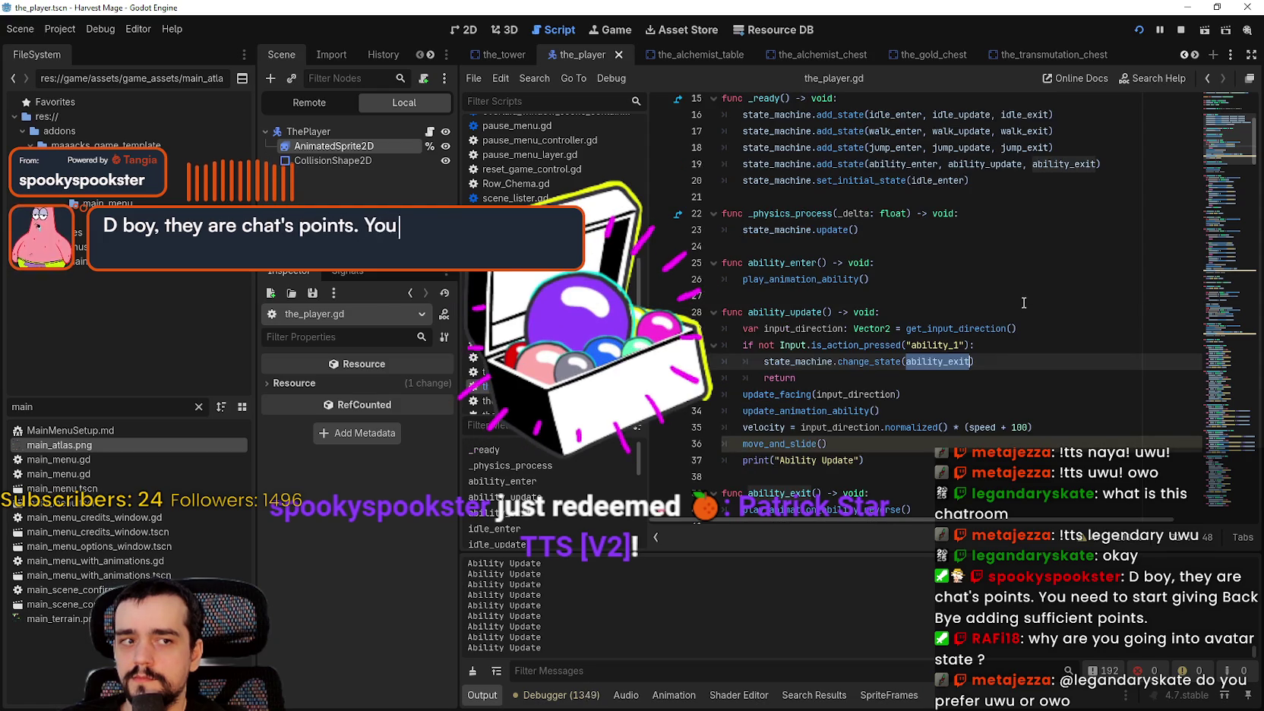
scroll(1021, 301, "up", 1)
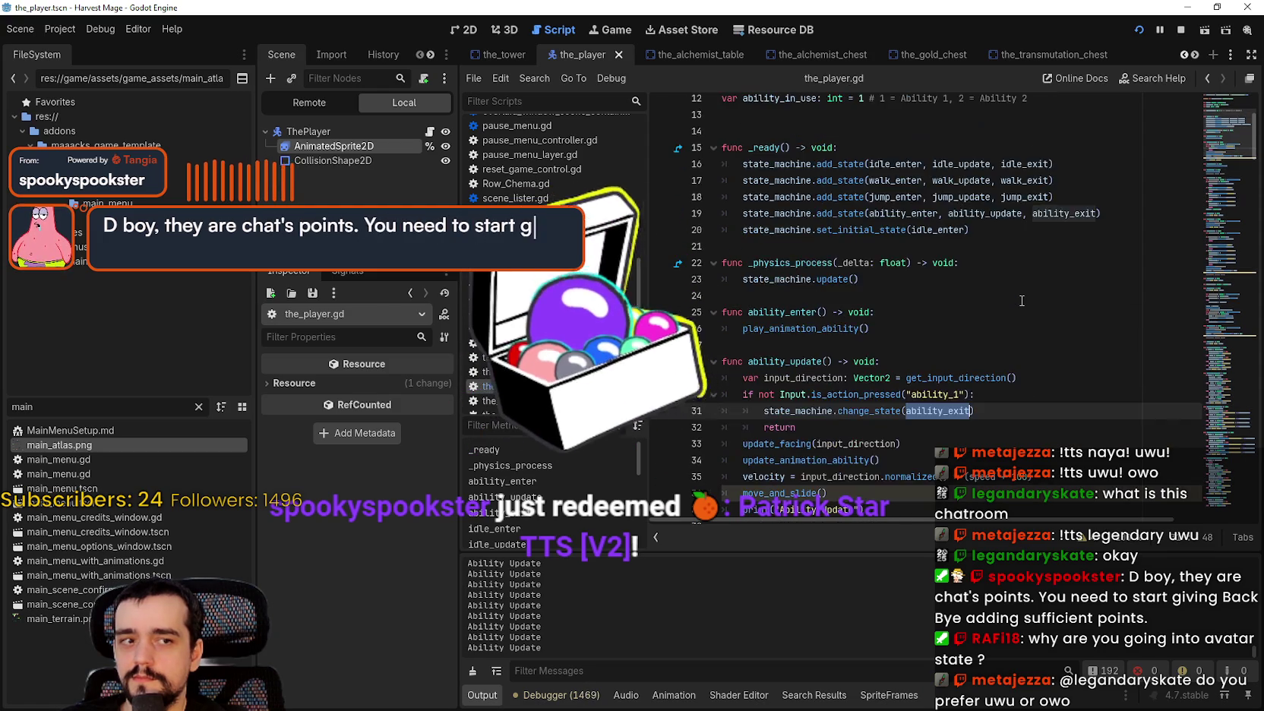
scroll(1019, 299, "down", 2)
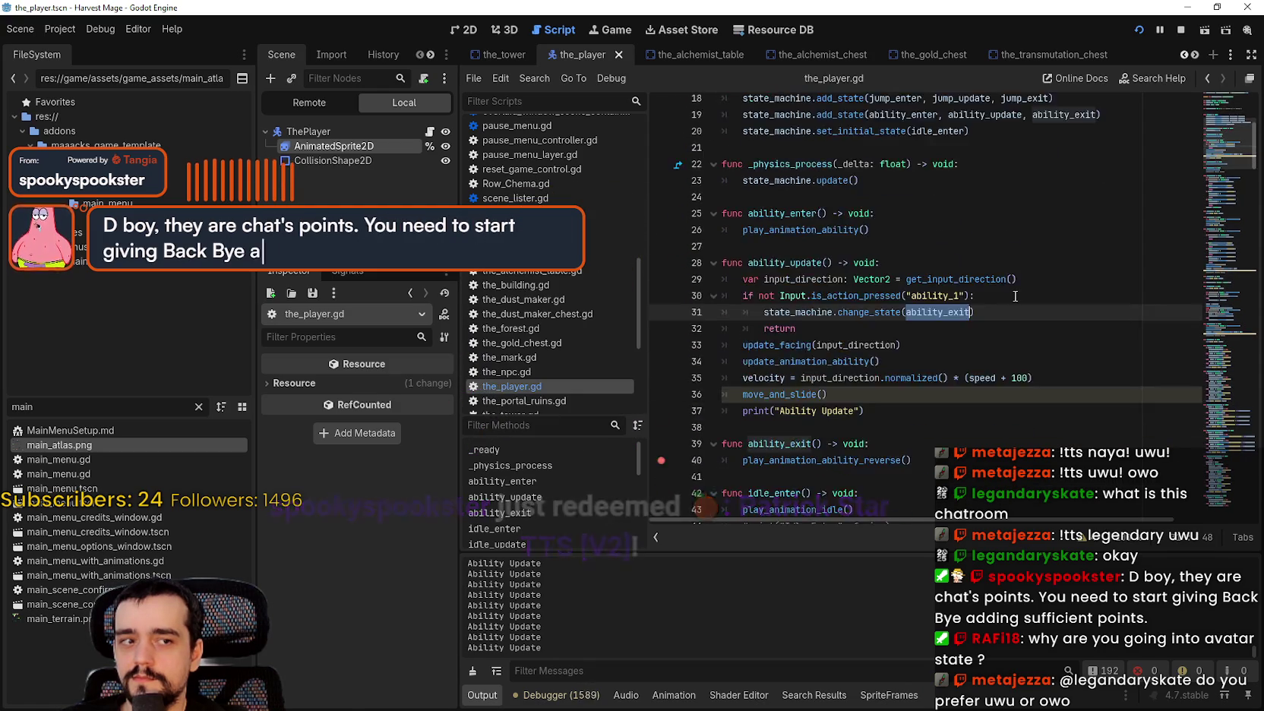
scroll(1018, 297, "down", 1)
scroll(1015, 296, "up", 3)
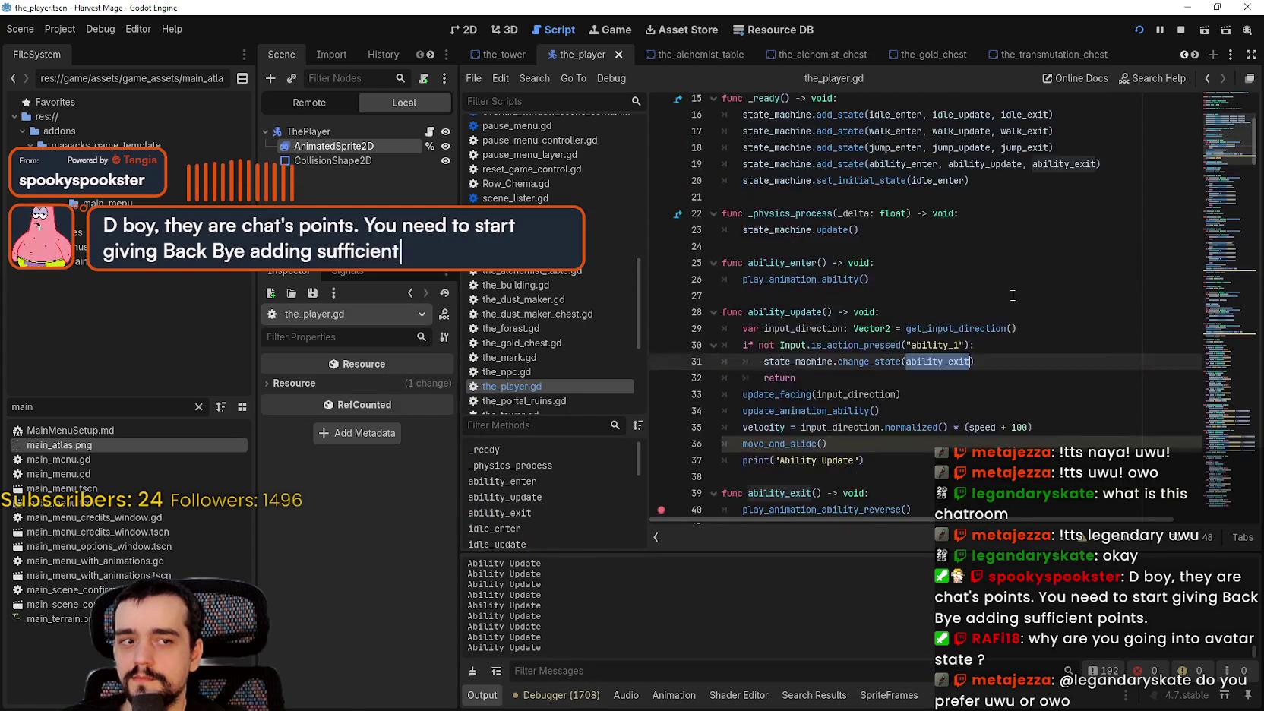
scroll(1012, 295, "down", 6)
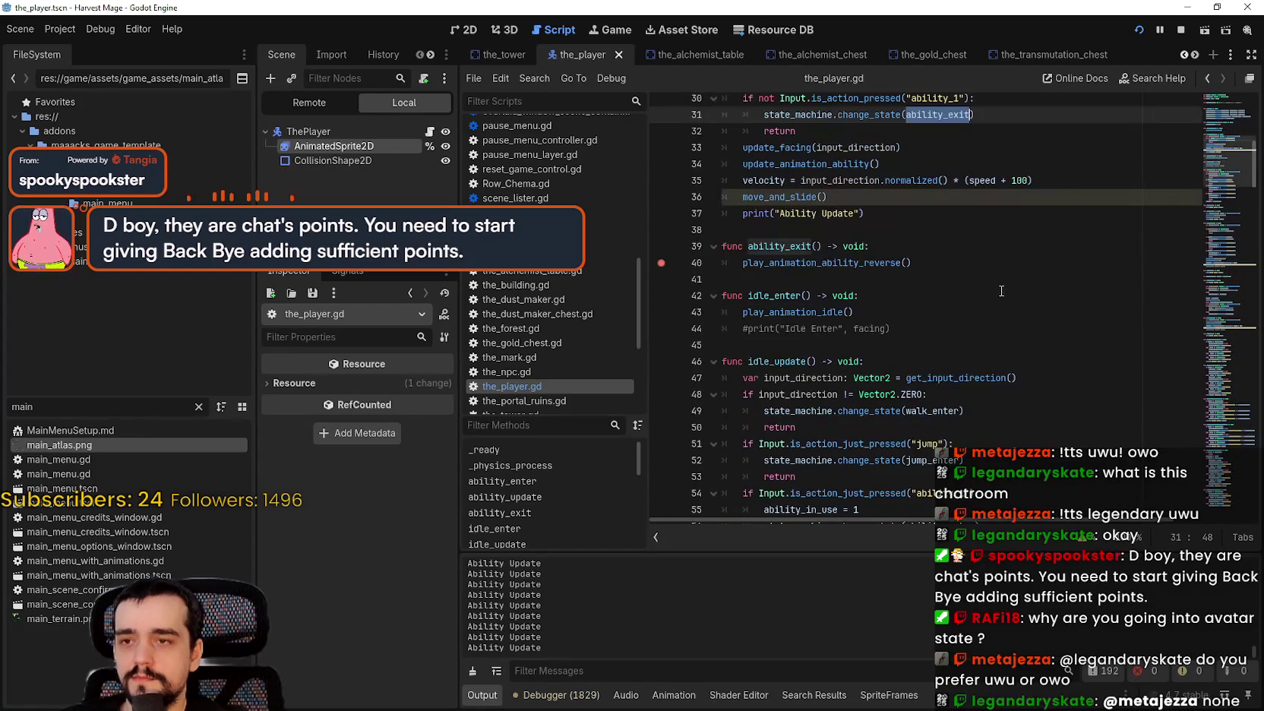
scroll(950, 262, "up", 3)
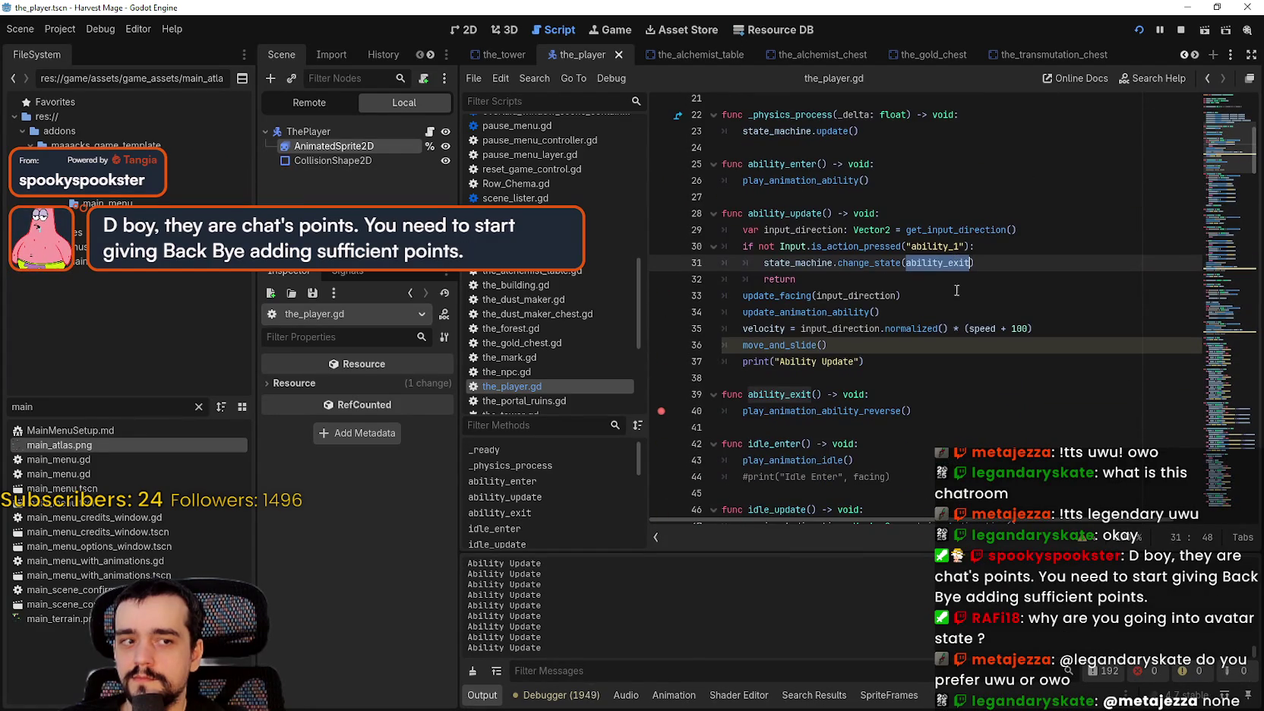
left_click(934, 307)
scroll(931, 281, "up", 3)
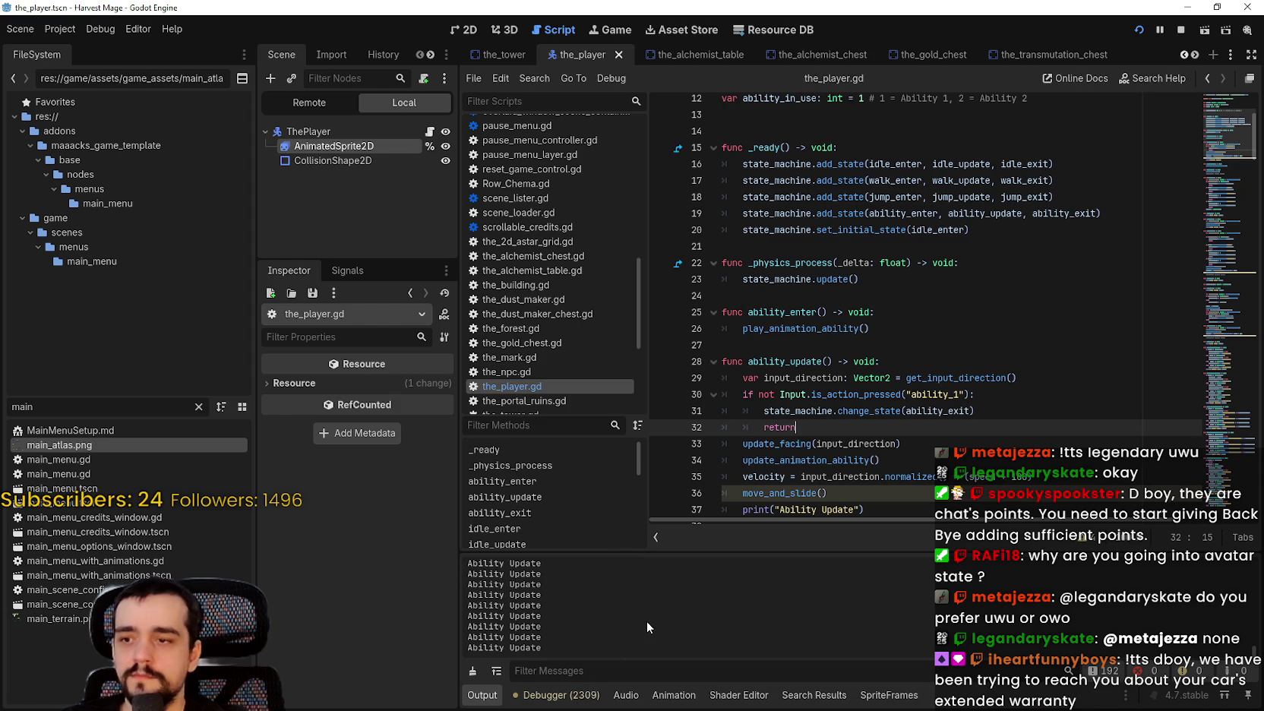
left_click(779, 394)
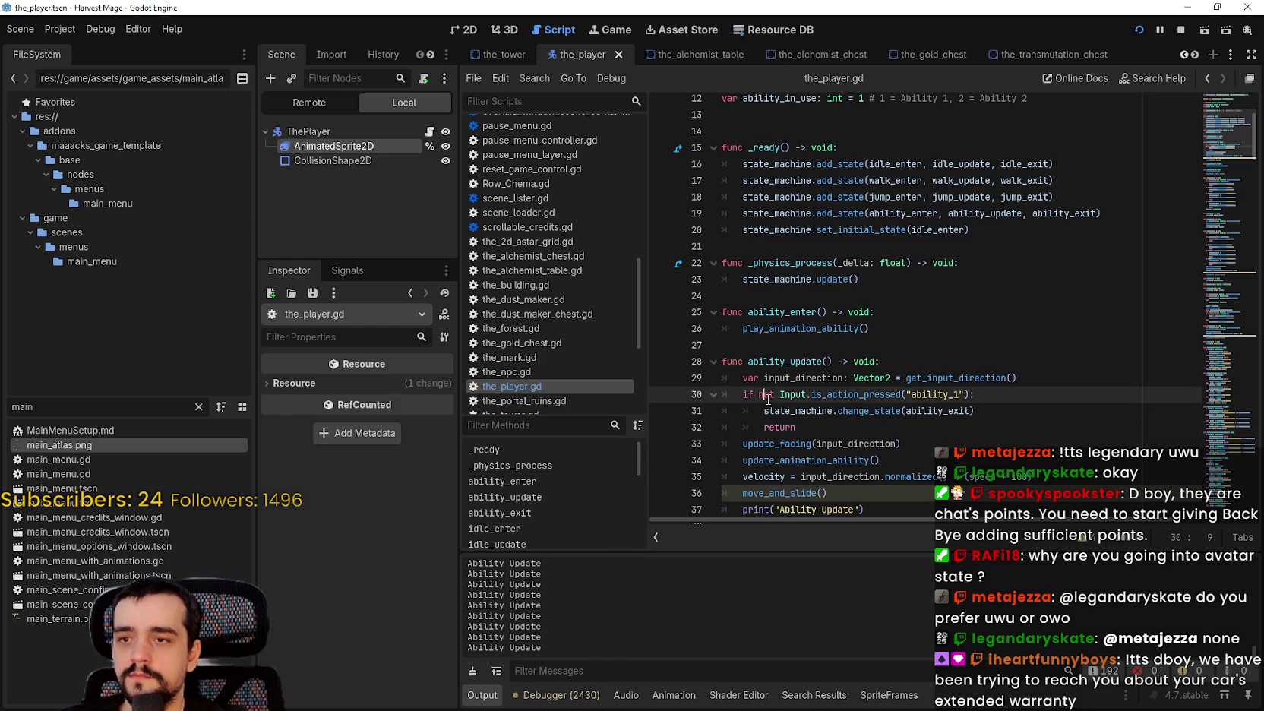
scroll(792, 404, "up", 3)
scroll(792, 404, "down", 4)
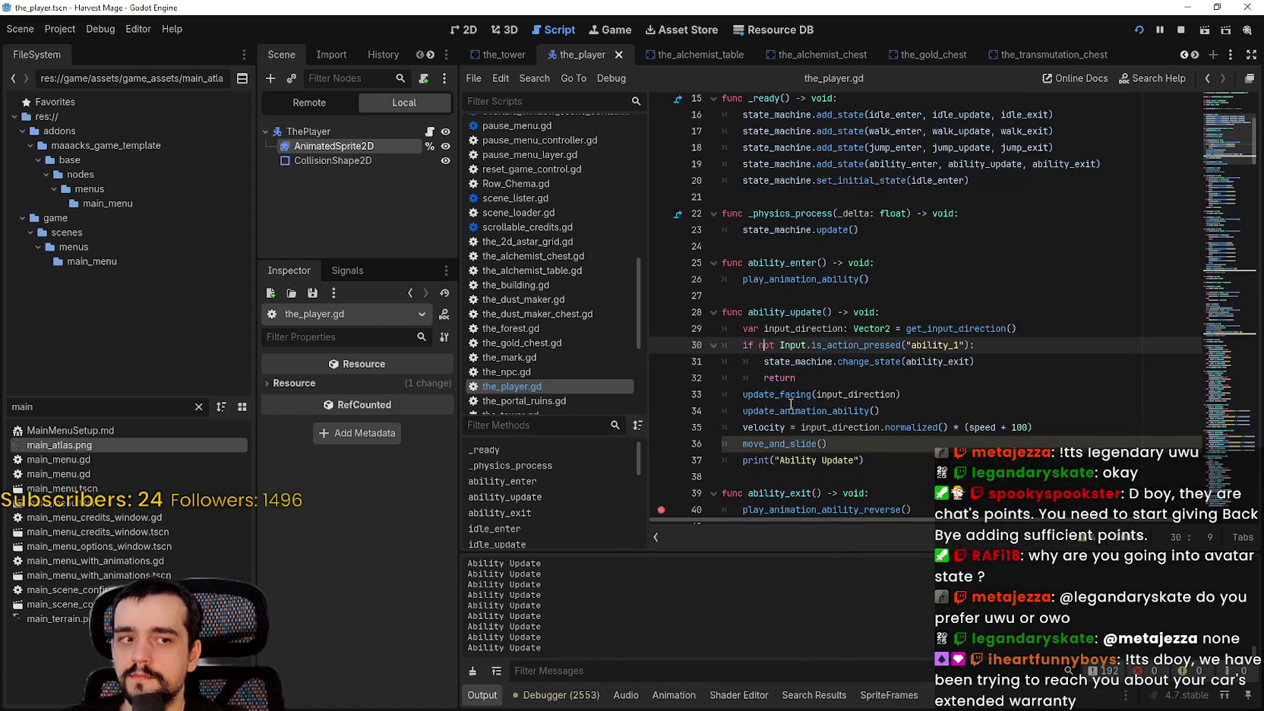
scroll(786, 391, "down", 1)
scroll(788, 380, "up", 1)
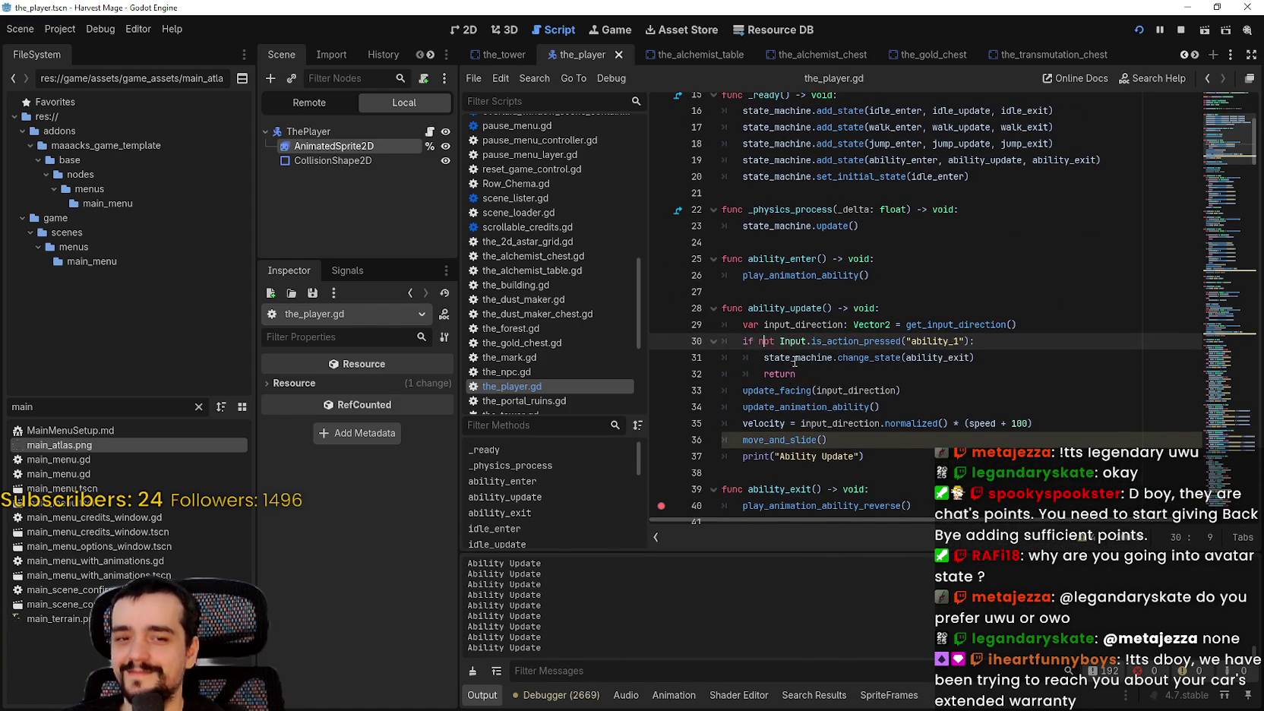
scroll(795, 361, "up", 2)
left_click(873, 390)
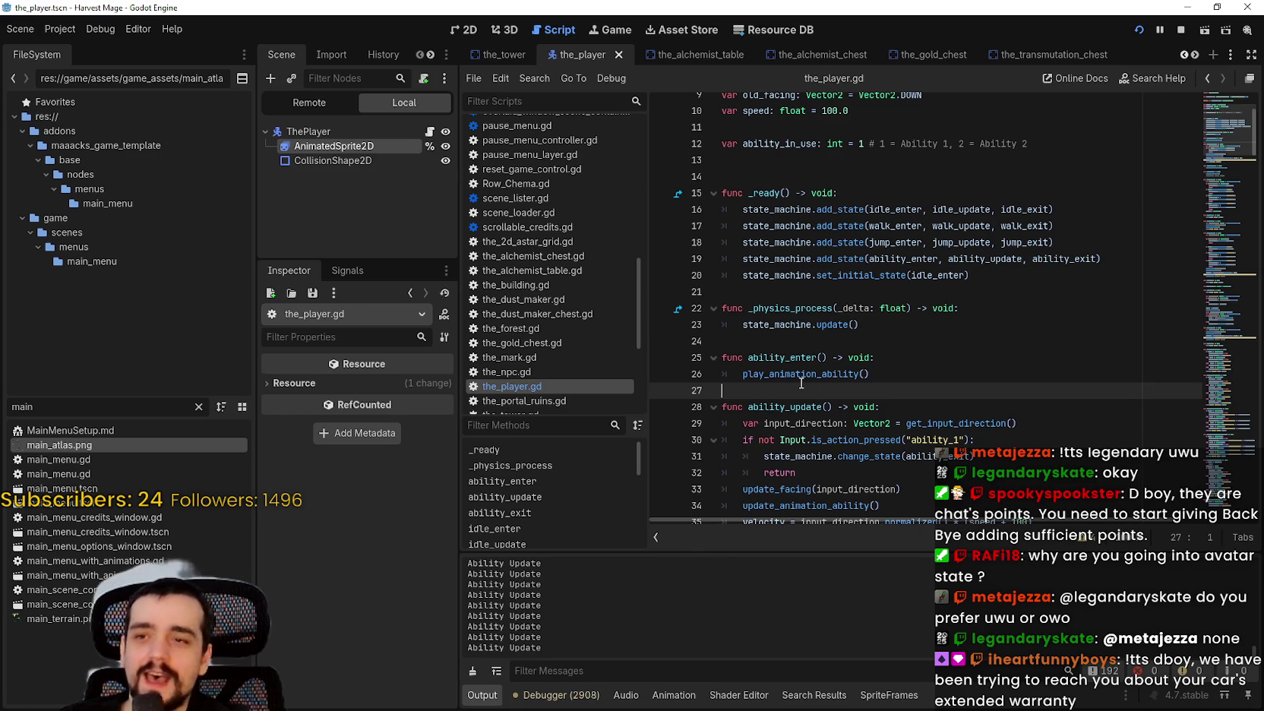
left_click(804, 348)
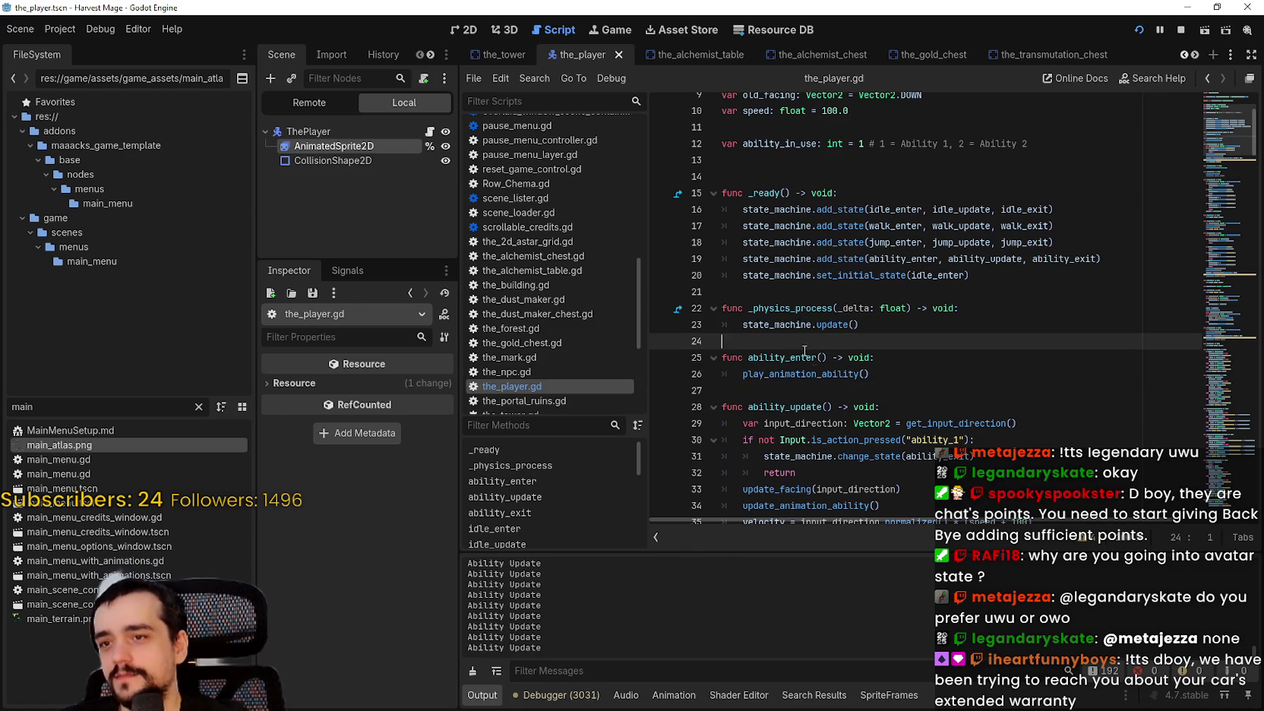
scroll(910, 399, "down", 1)
double_click(1069, 209)
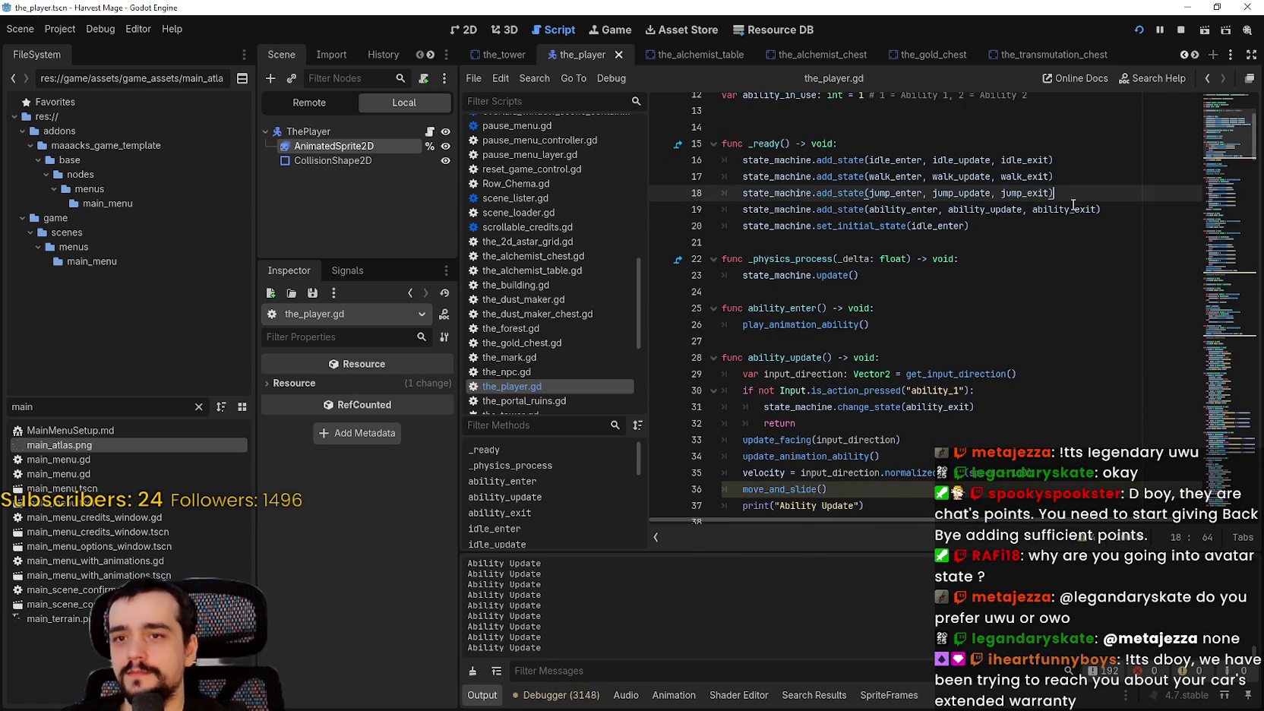
scroll(1033, 297, "down", 4)
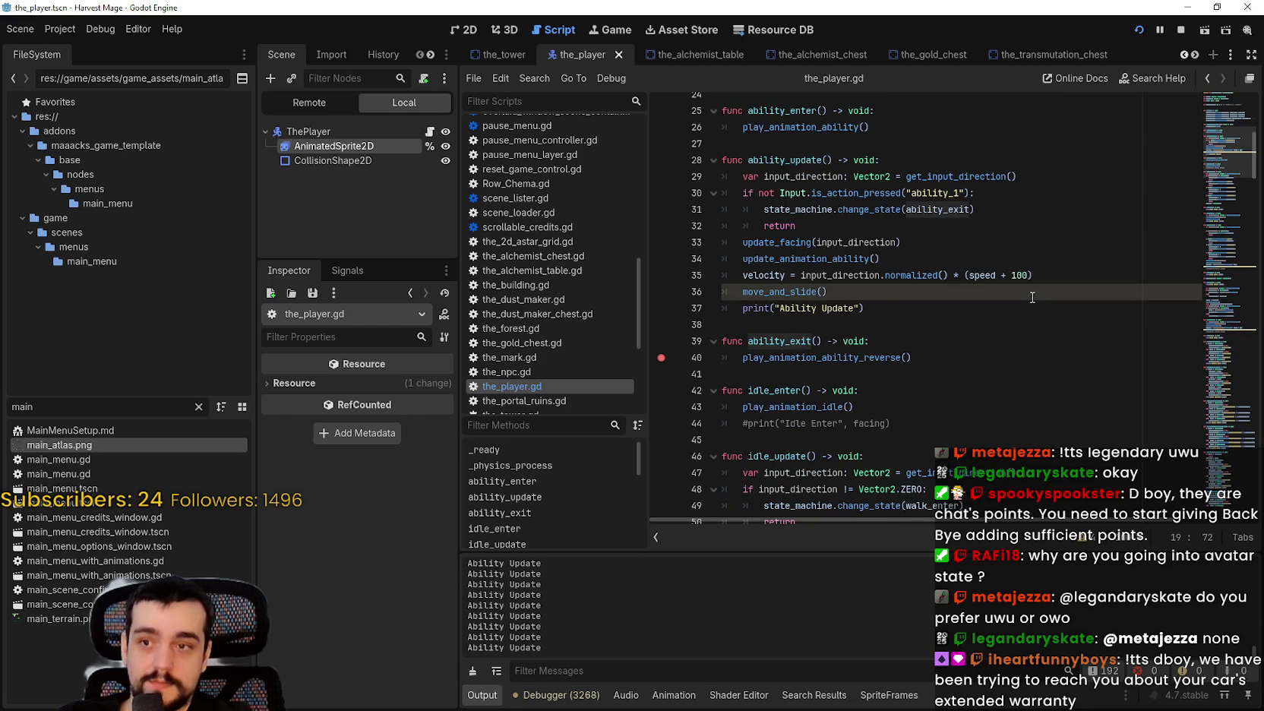
left_click(949, 370)
scroll(953, 332, "up", 1)
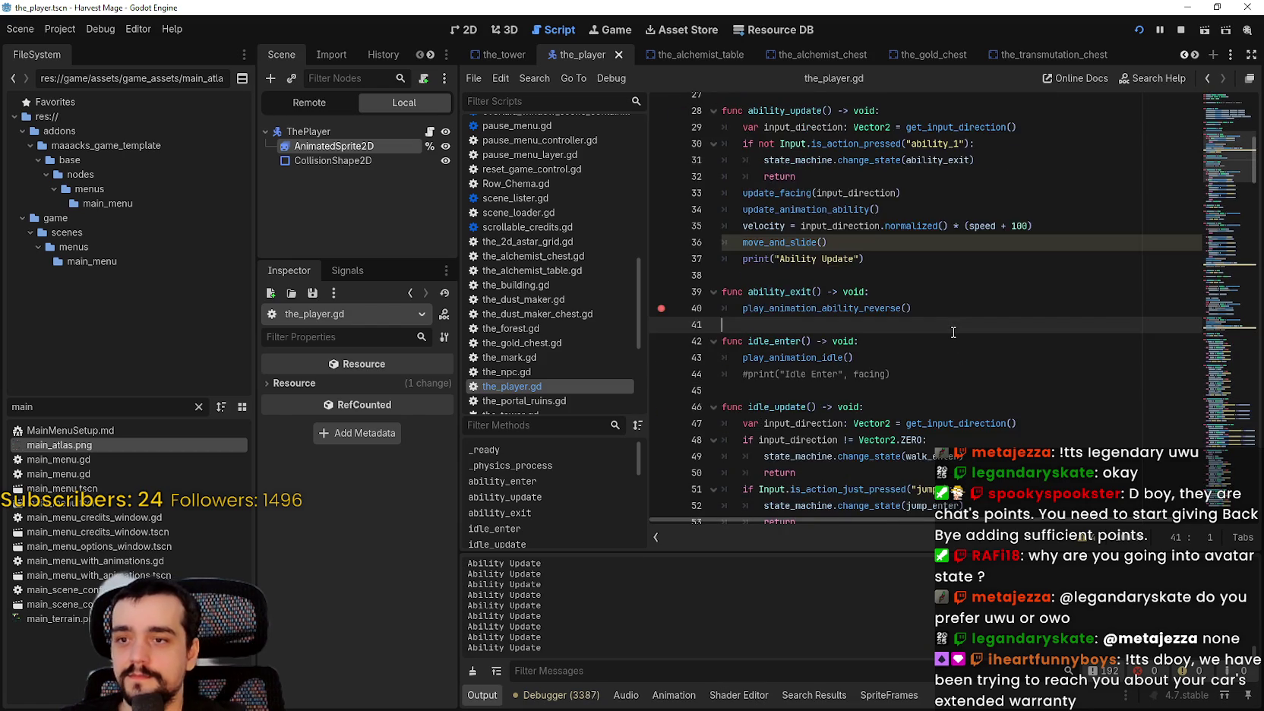
left_click(976, 260)
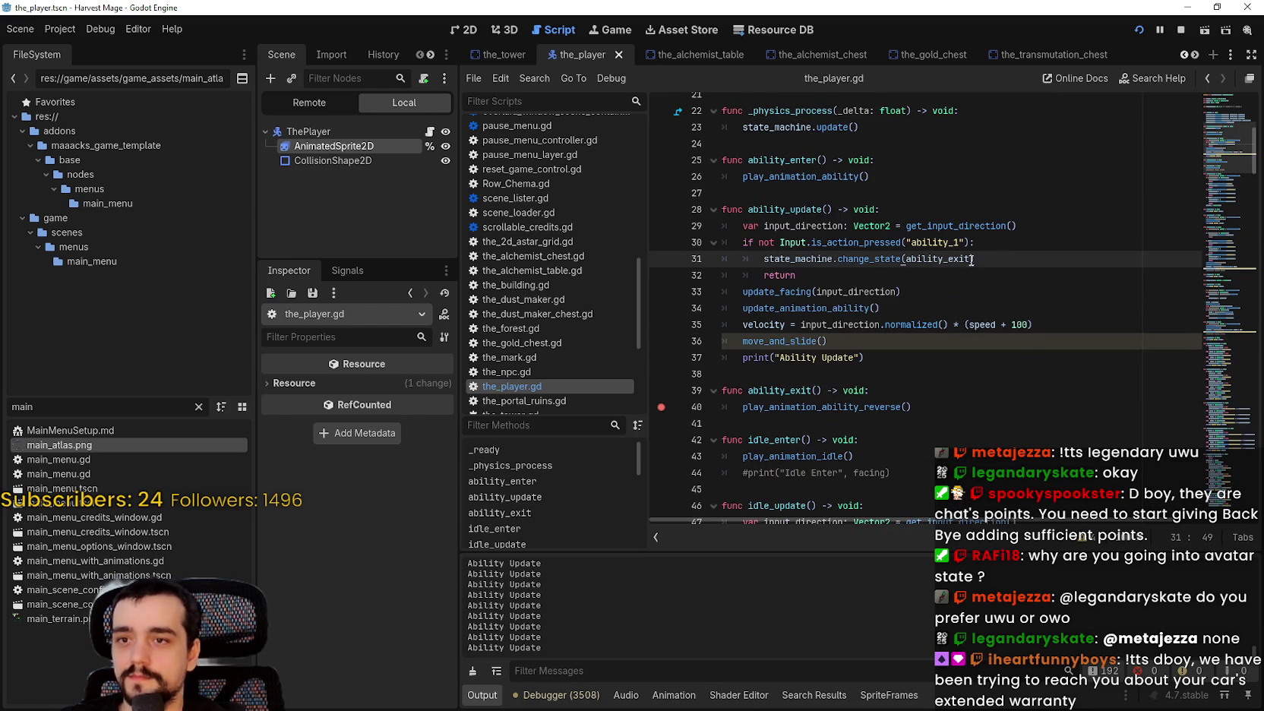
mouse_move(933, 258)
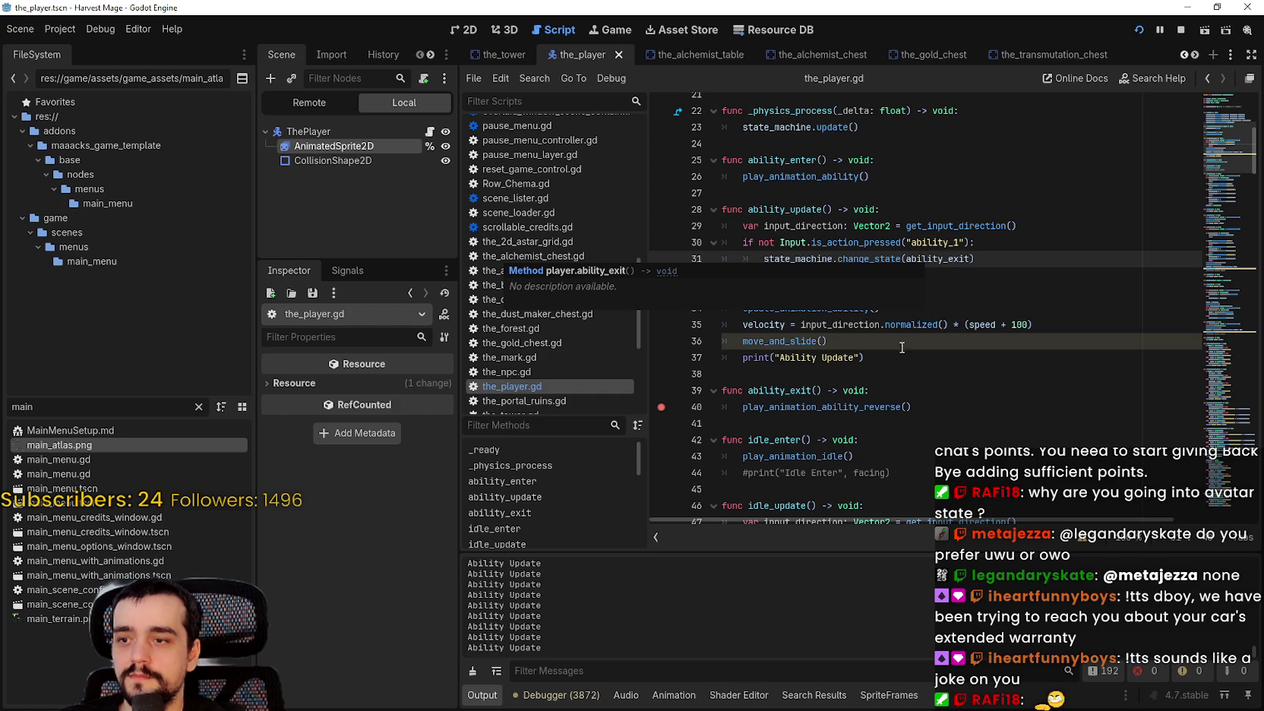
left_click(849, 407)
double_click(849, 406)
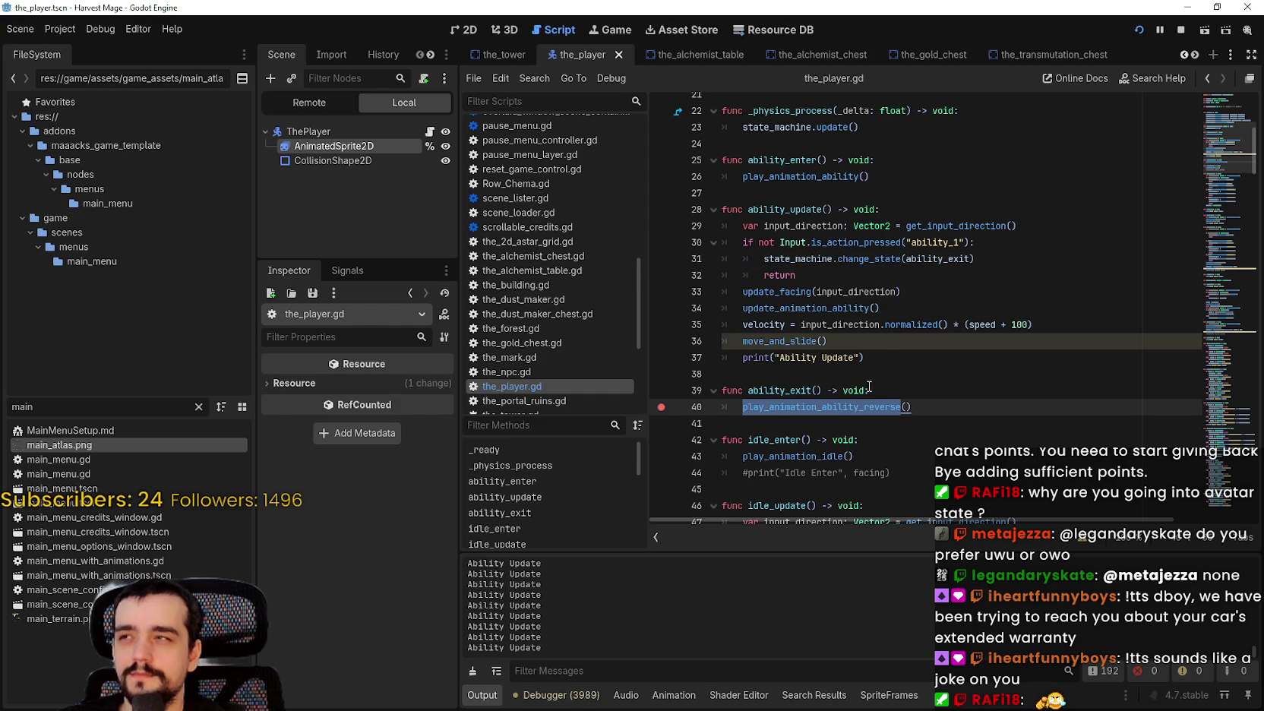
left_click(869, 388)
left_click_drag(907, 354, 735, 356)
key("ctrl+c")
left_click(936, 395)
Add print("Ability exit") to ability_exit by copying the Ability Update print, then save.
key("Return")
key("ctrl+v")
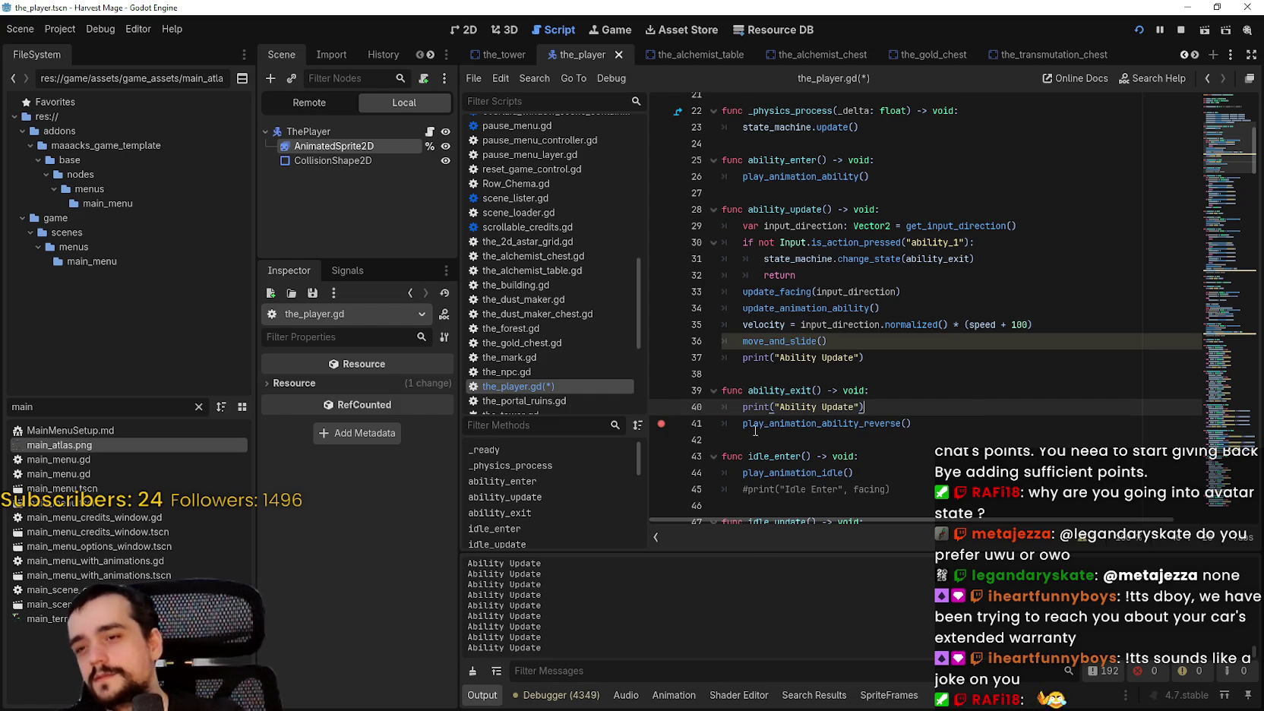
double_click(844, 407)
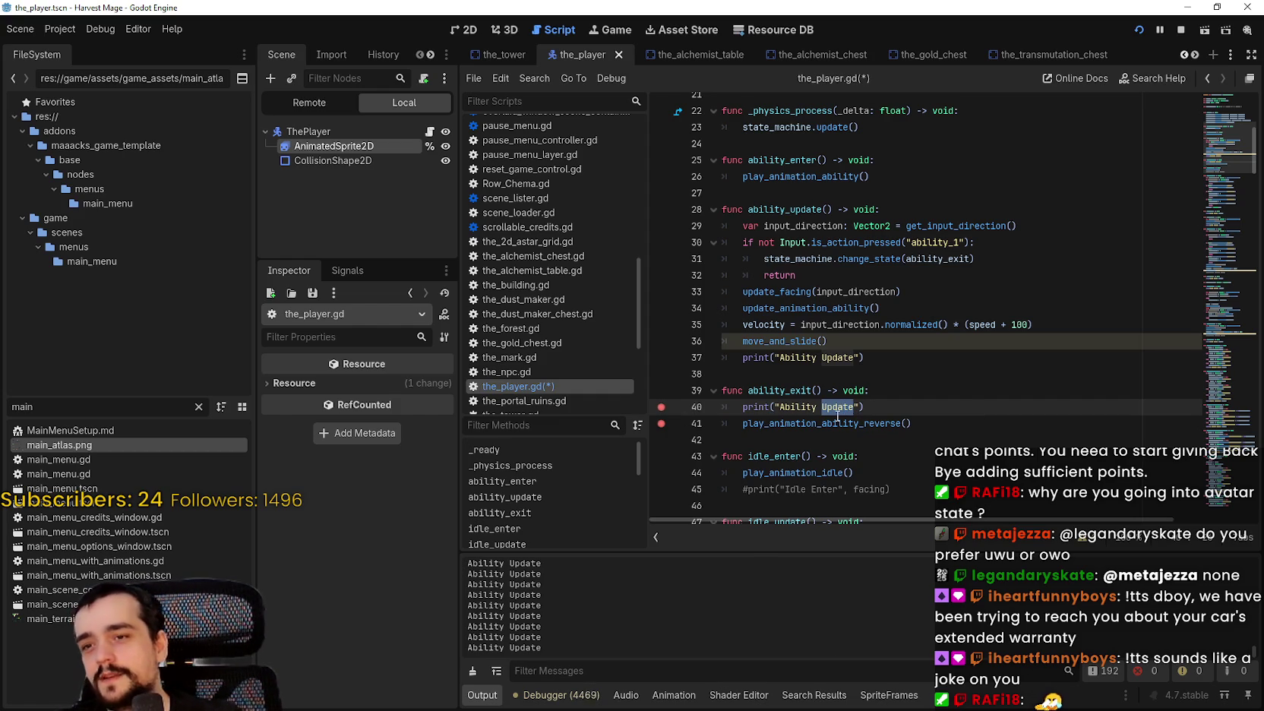
type("exit")
key("ctrl+s")
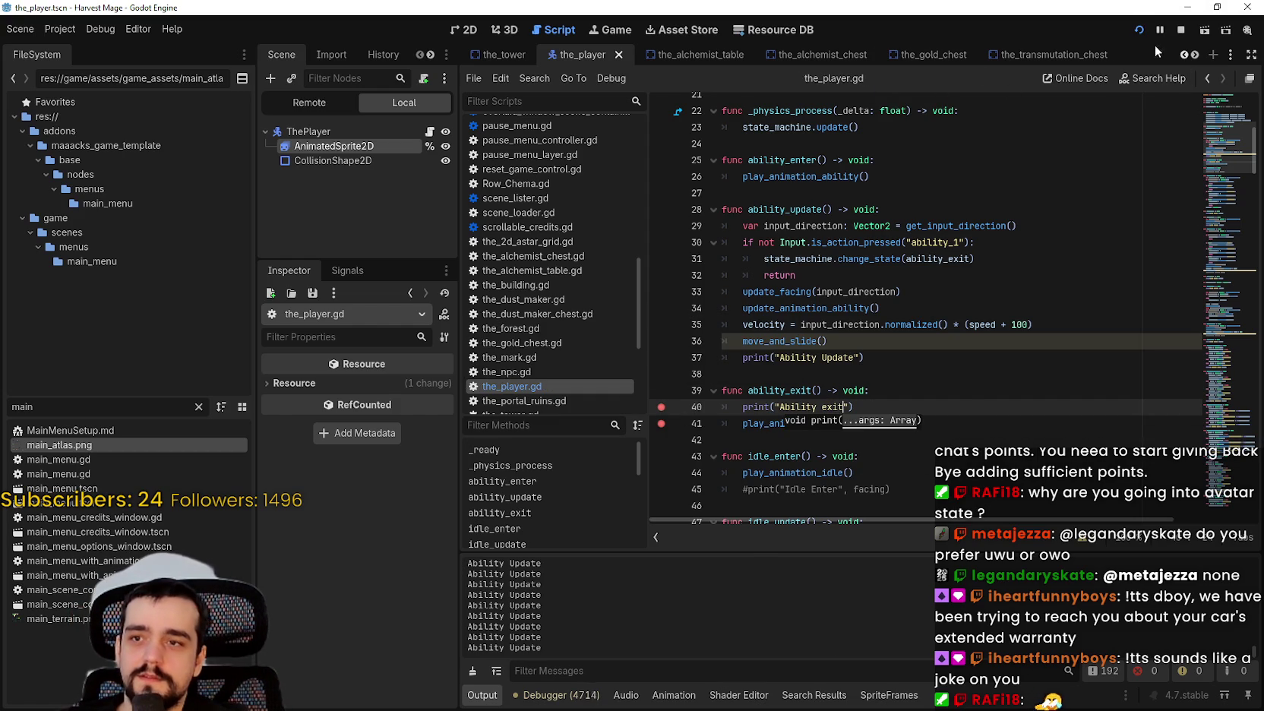
Restart the game, continue the saved game and walk the mage up, down, right and left.
left_click(1177, 32)
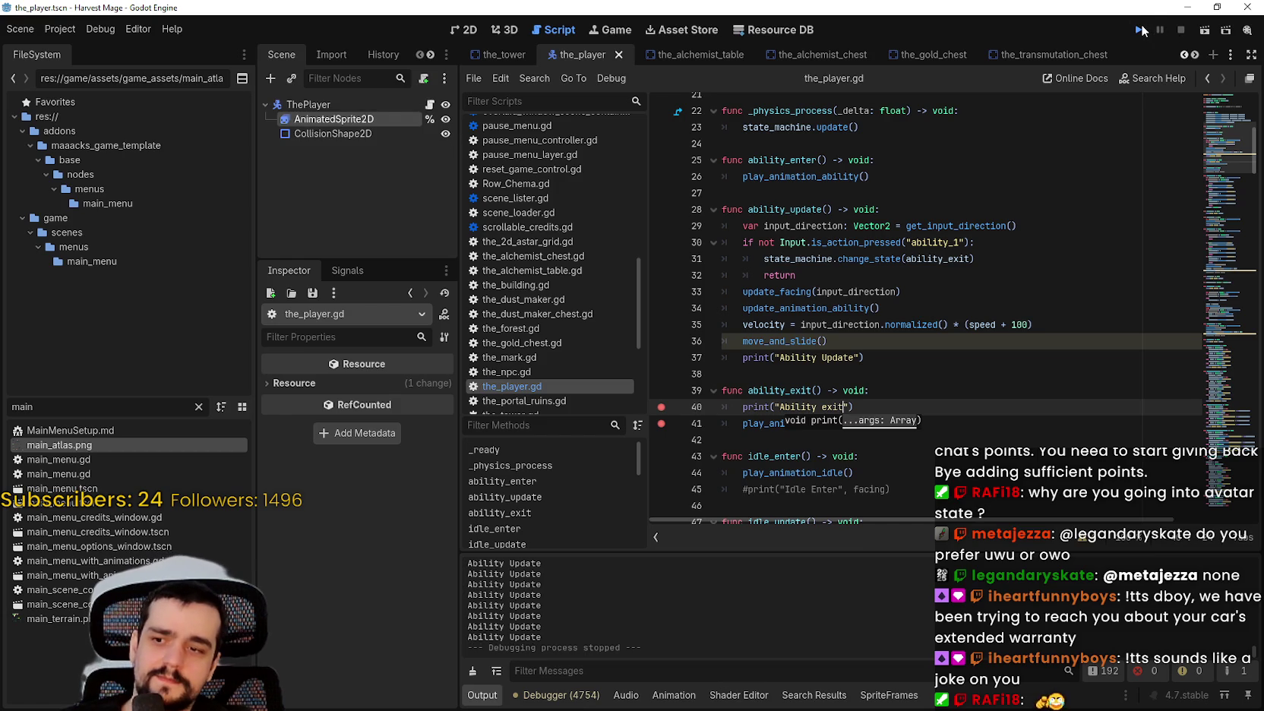
left_click(1141, 29)
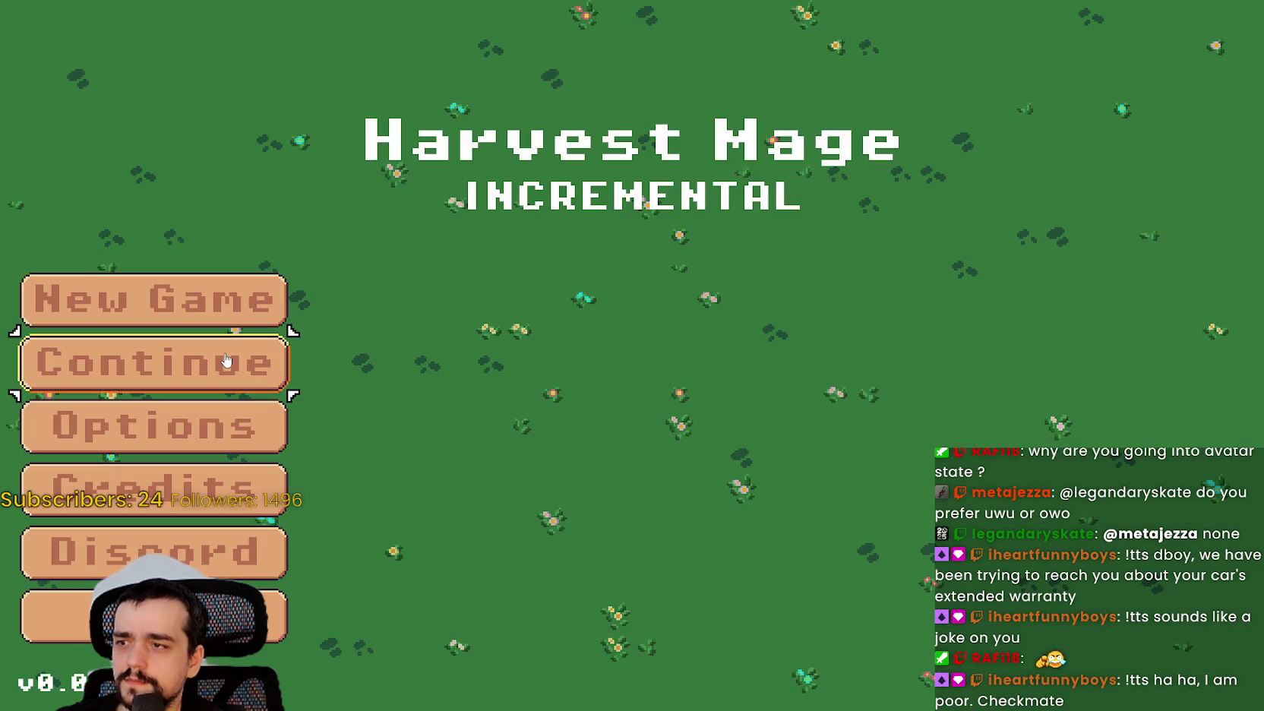
left_click(226, 360)
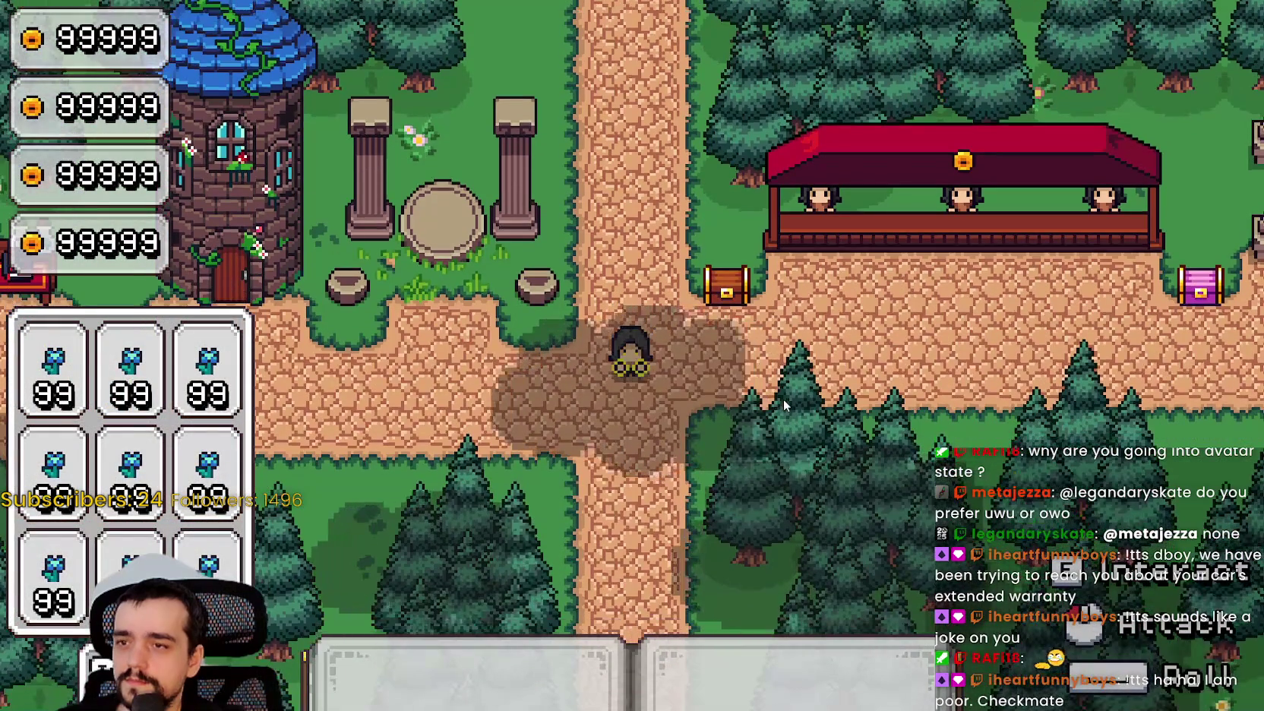
key("w")
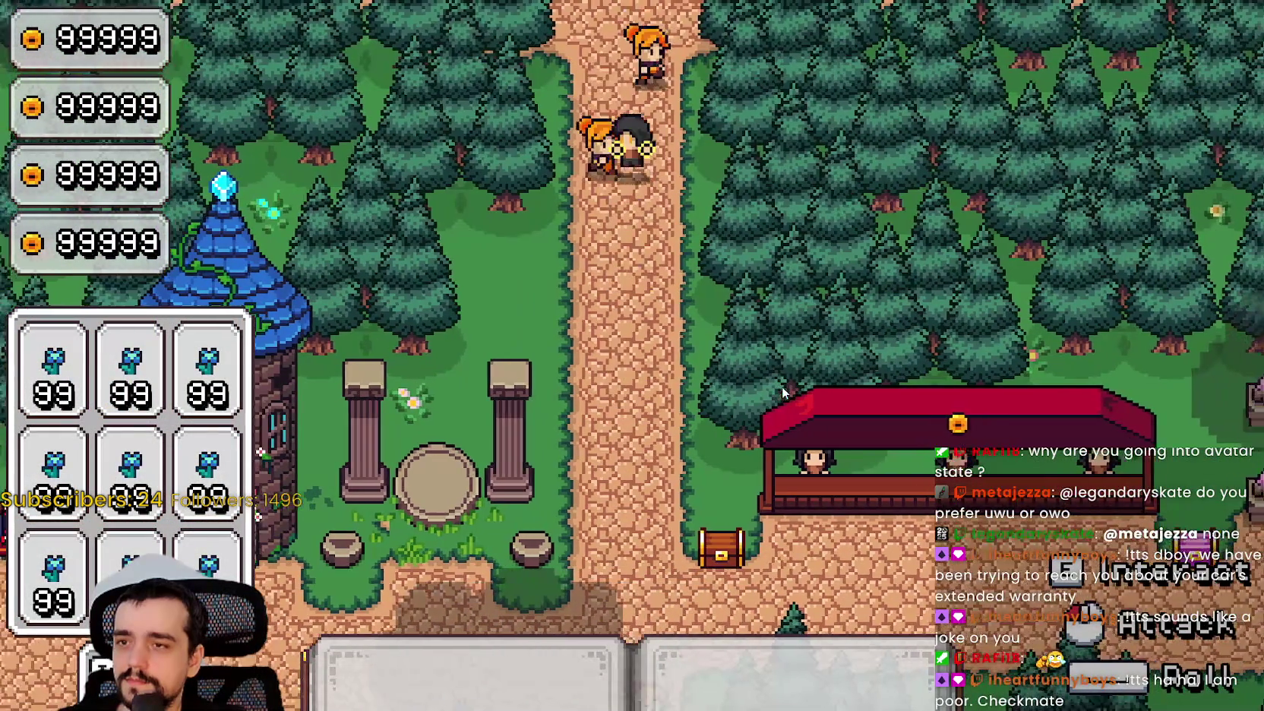
key("s")
key("d")
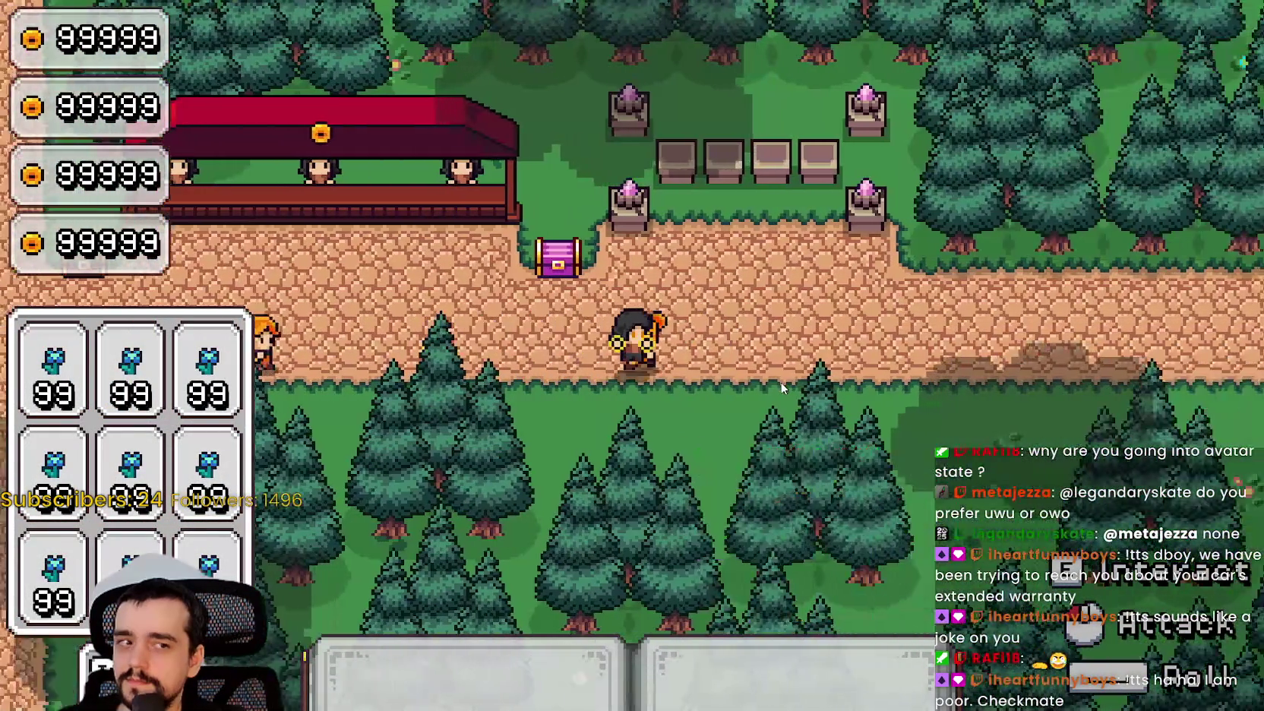
key("a")
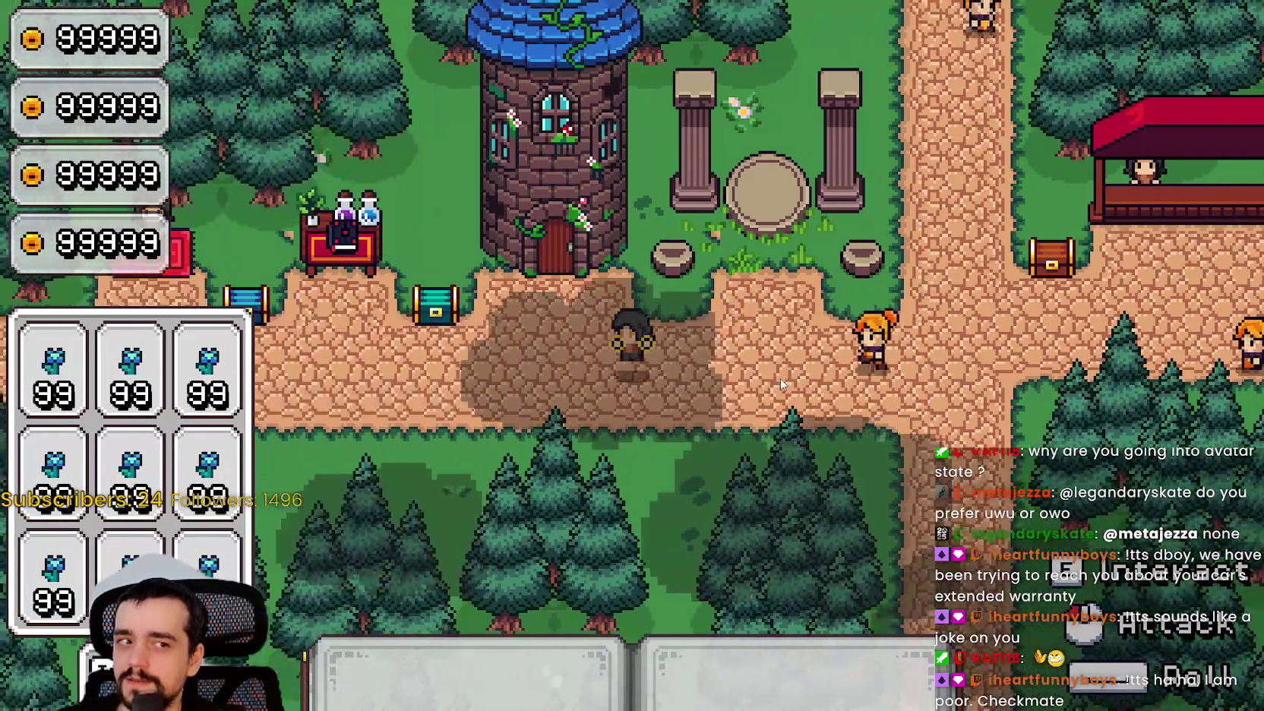
Walk the mage between the red booth and crystal pedestals, then stop the game.
key("d")
key("w")
key("d")
key("s")
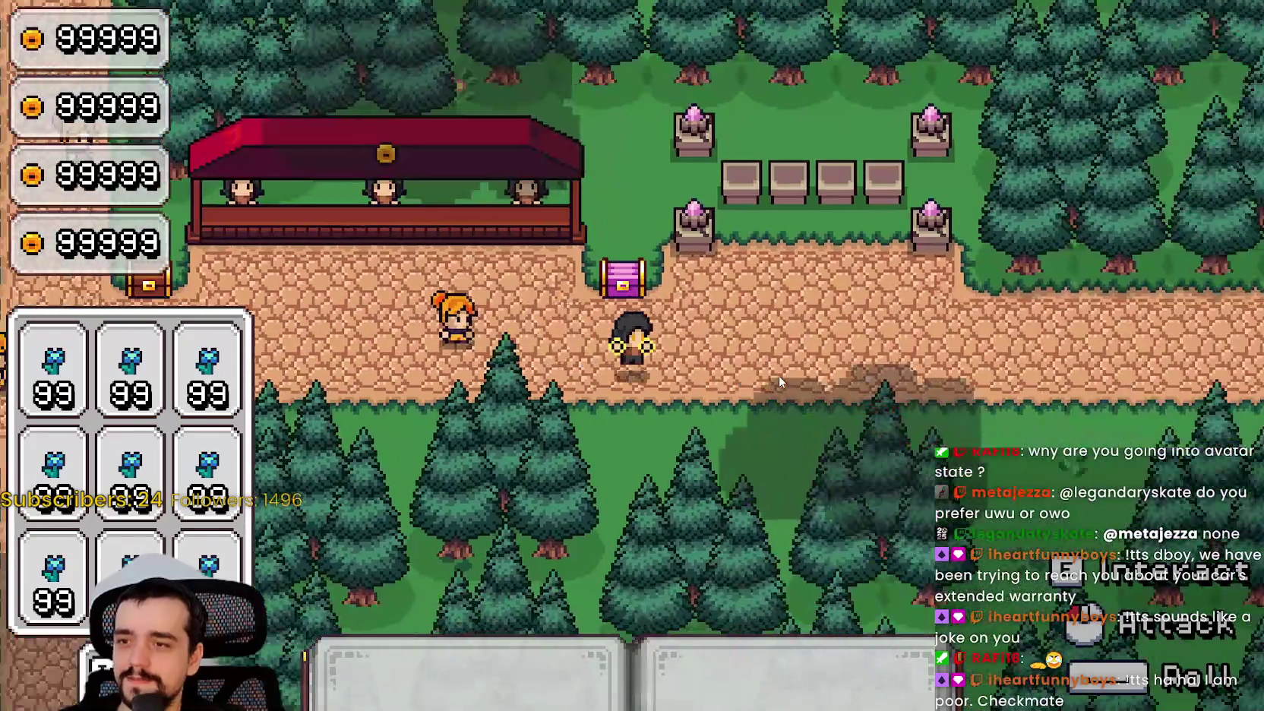
key("a")
key("a")
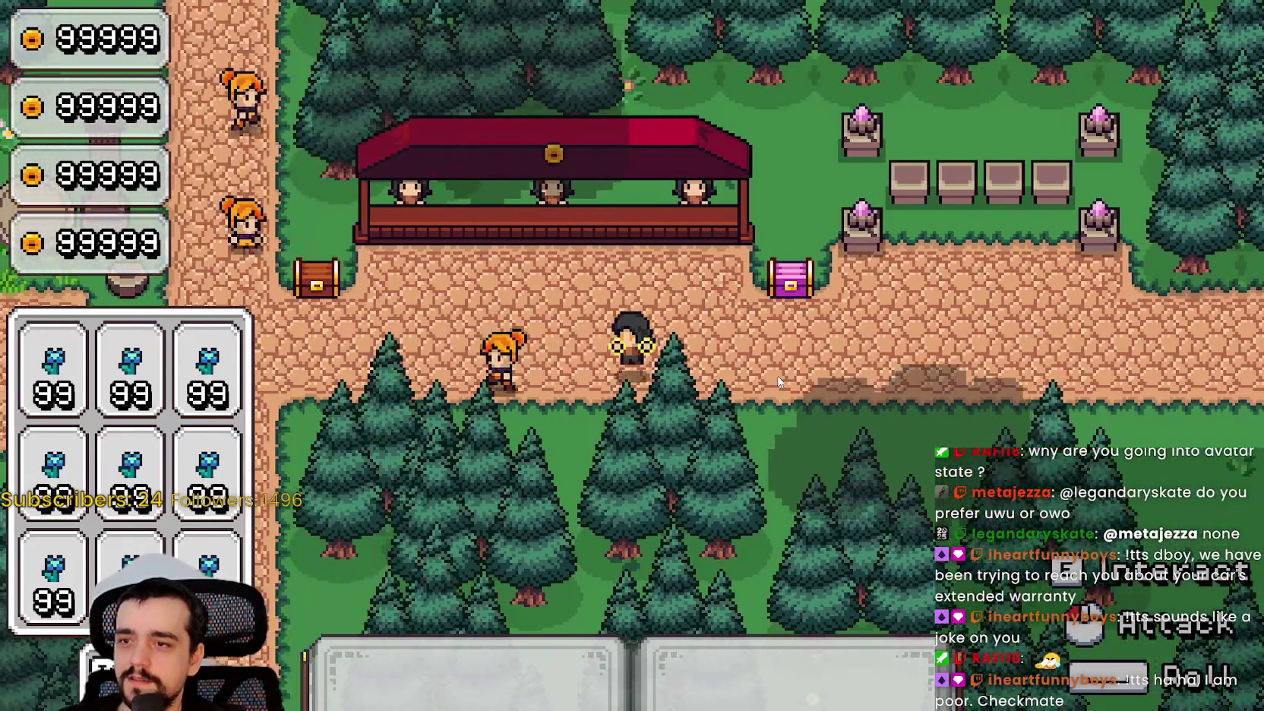
key("d")
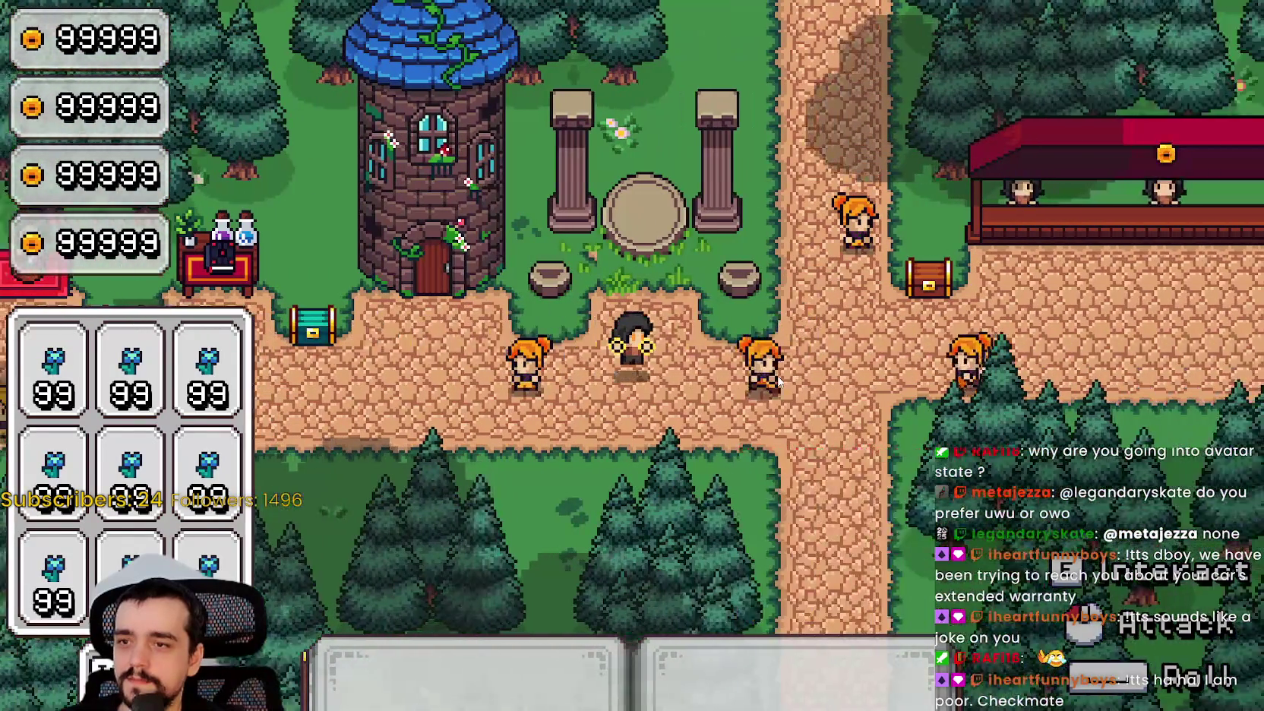
key("d")
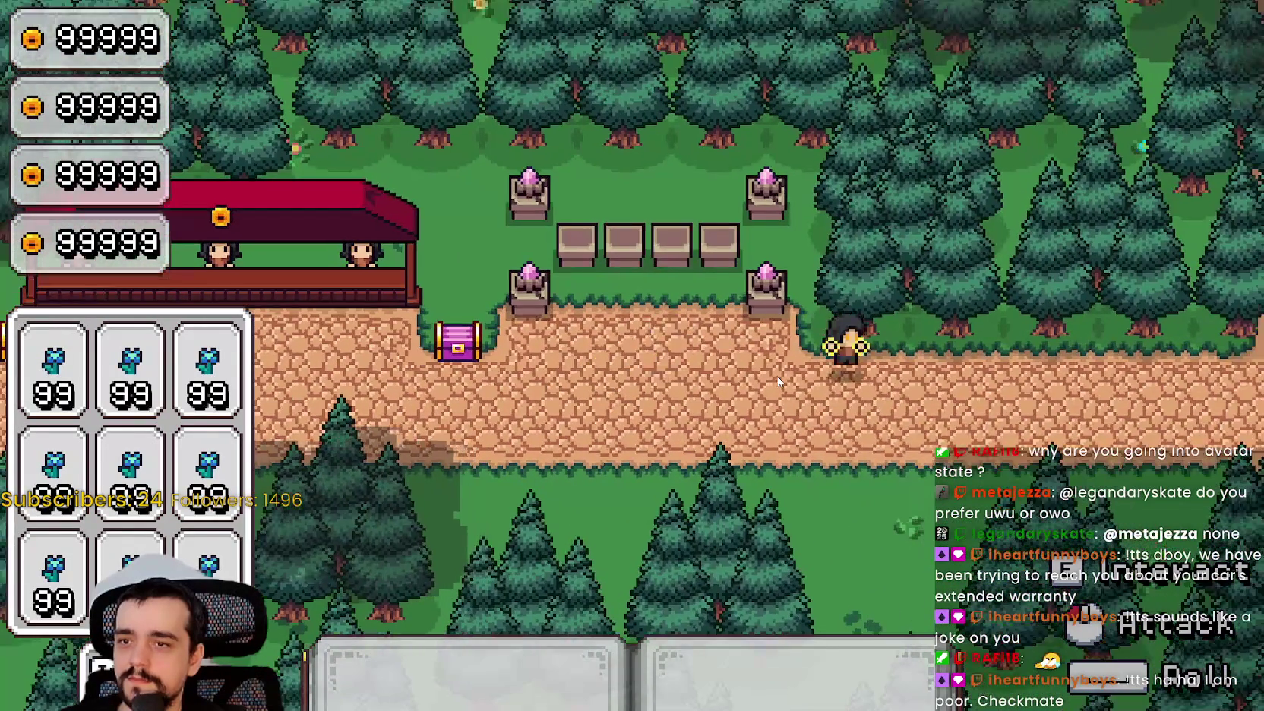
key("s")
key("a")
key("a")
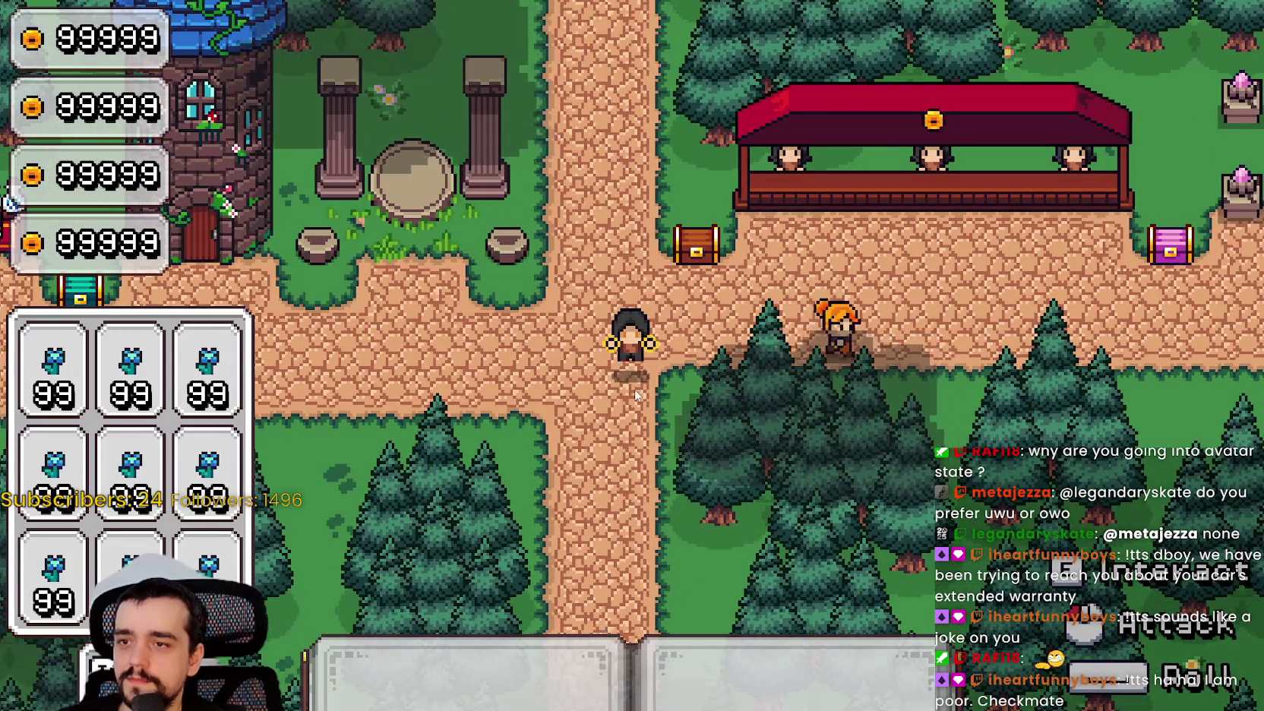
key("alt+Tab")
left_click(1183, 30)
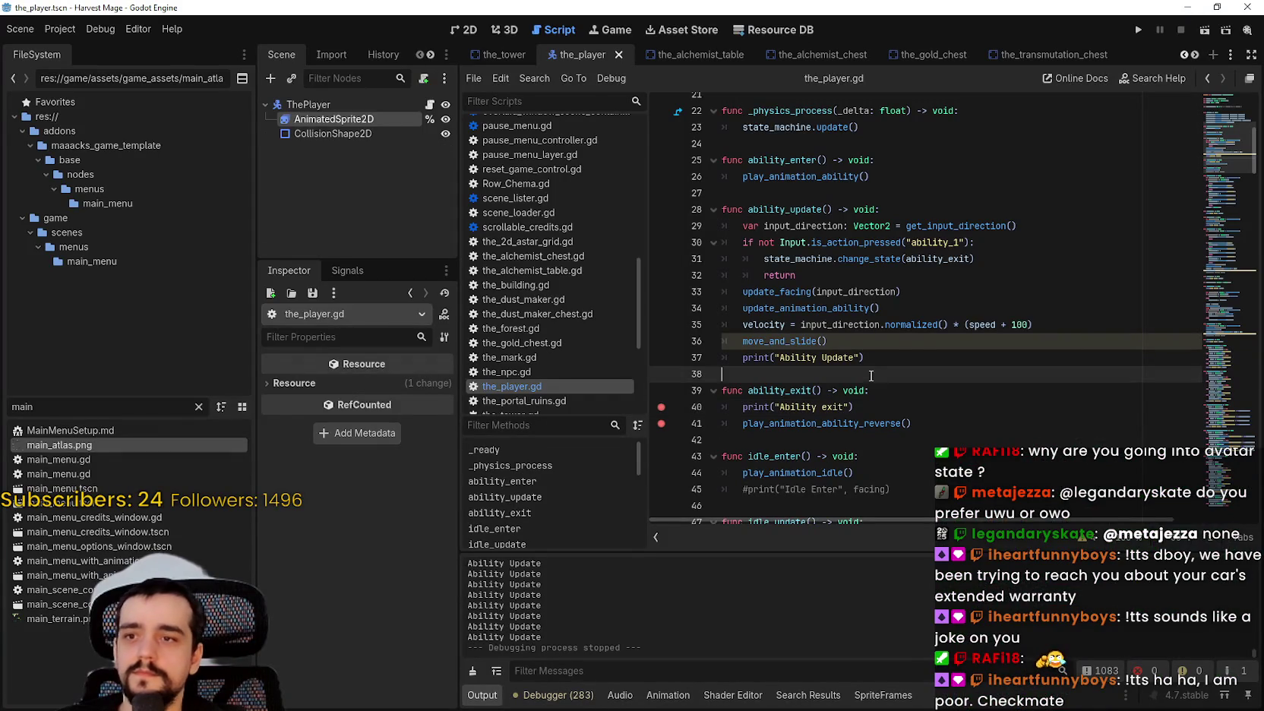
Change line 35's ability velocity from speed + 100 to speed * 0.5, save, and rerun the game.
left_click(1028, 309)
double_click(1020, 324)
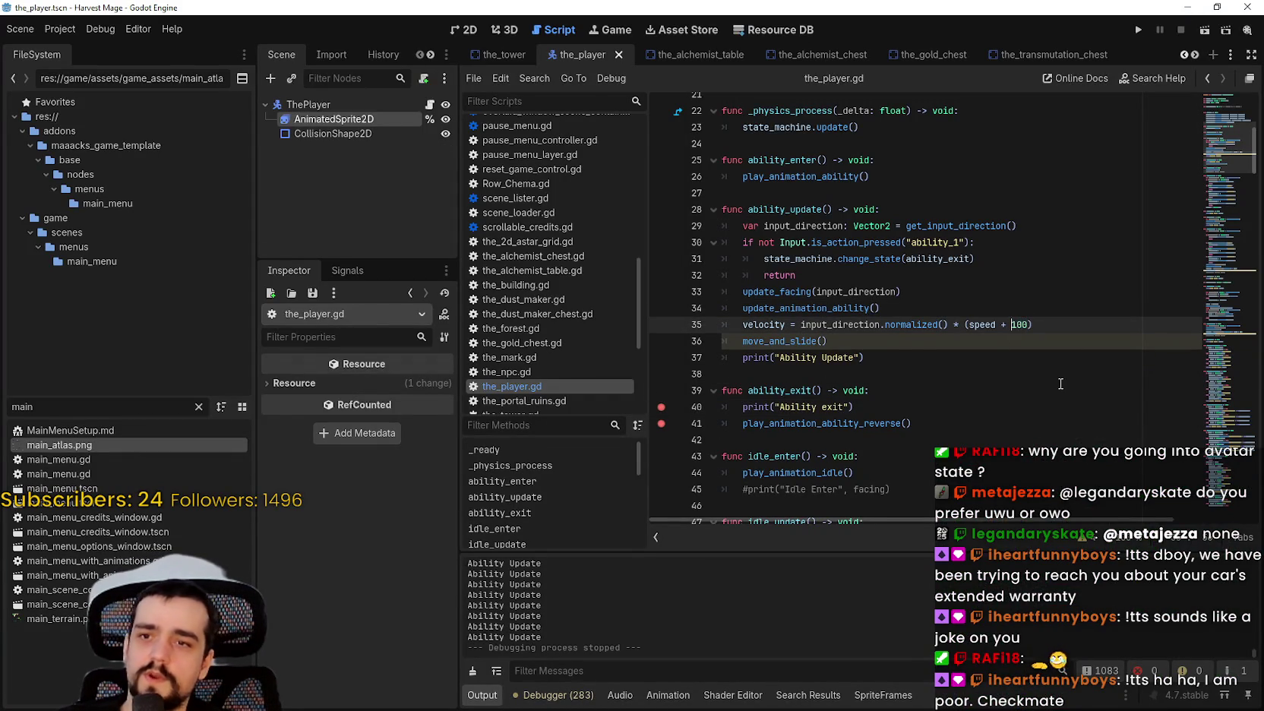
key("BackSpace")
type("2")
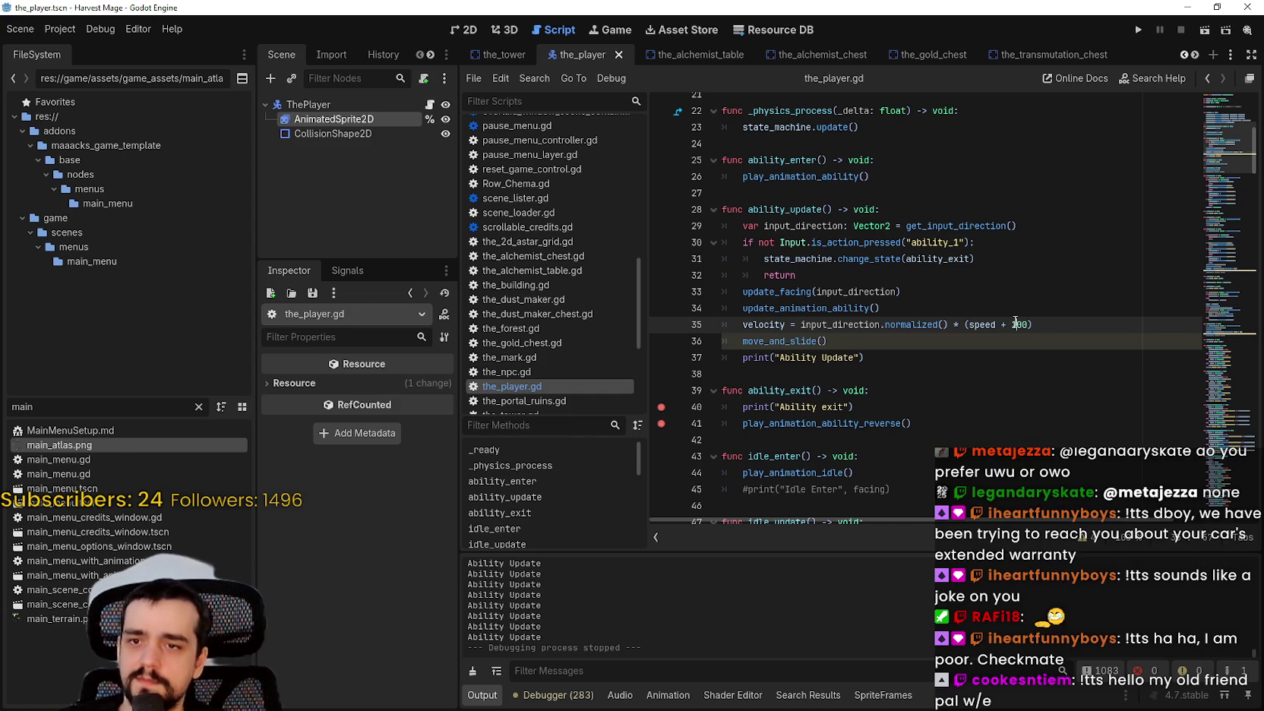
key("BackSpace")
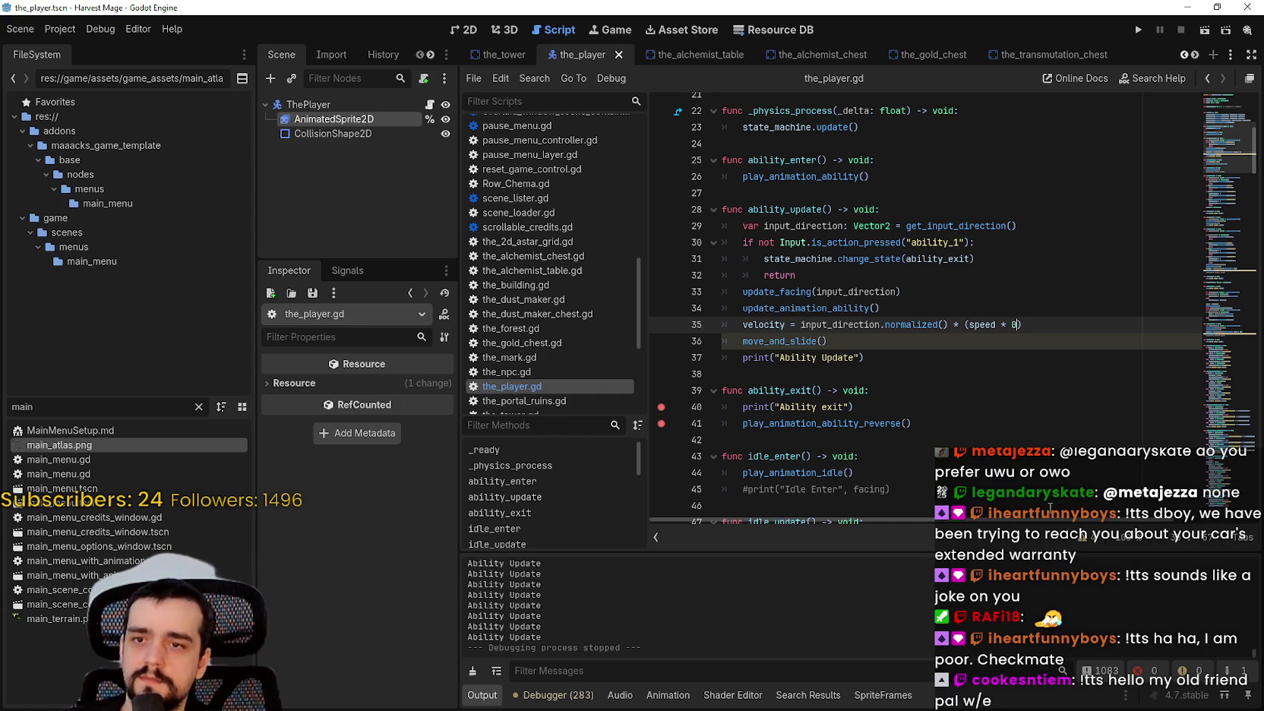
key("ctrl+s")
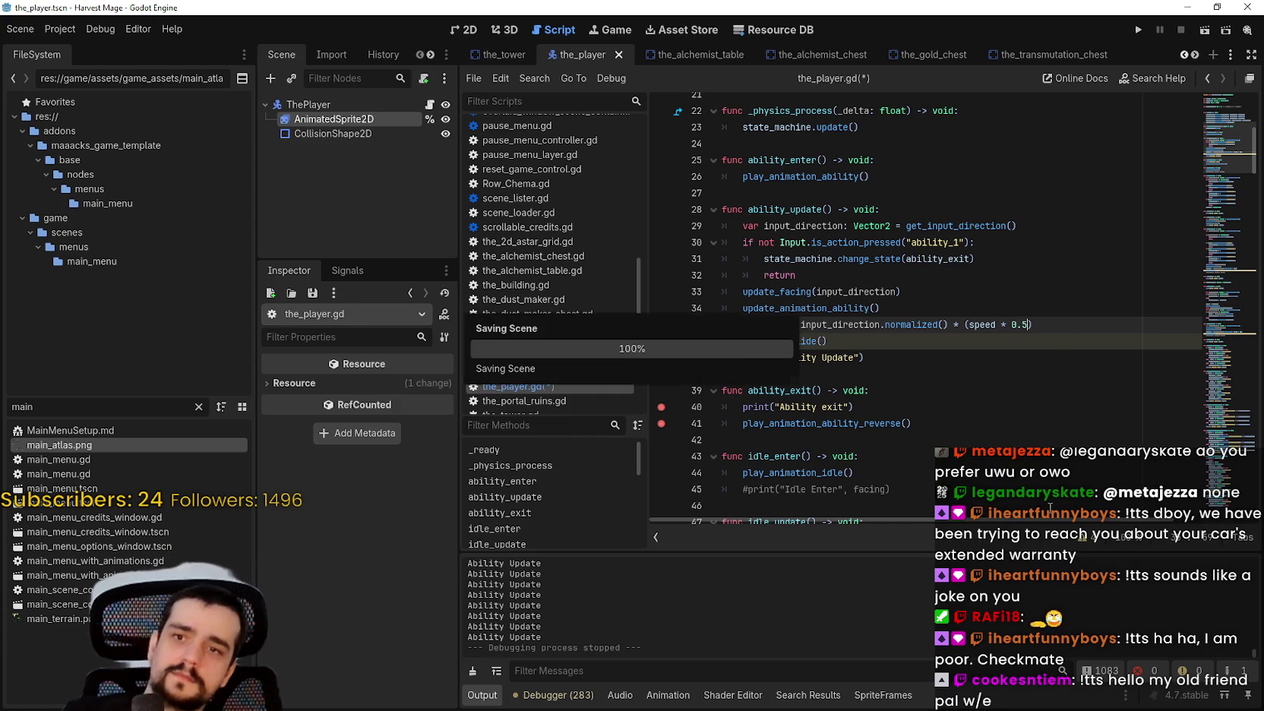
left_click(1140, 30)
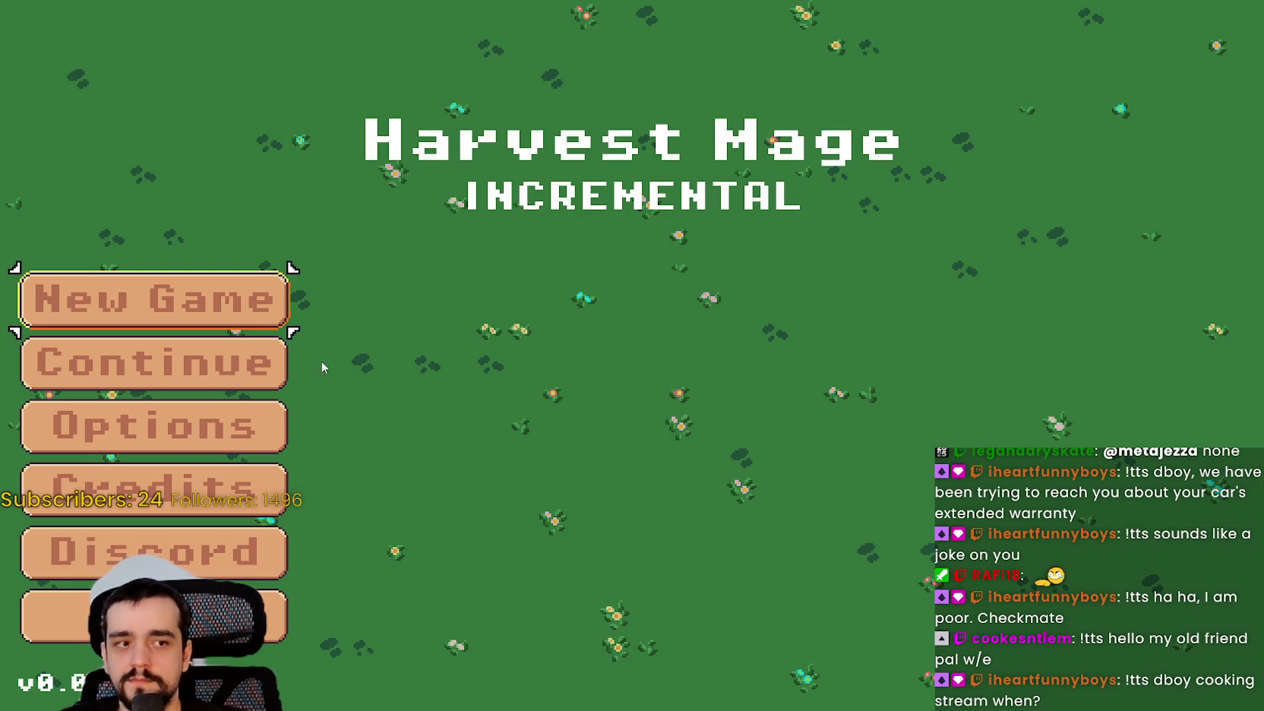
Continue into the village level and walk the mage to the pink chest and back.
left_click(97, 365)
key("d")
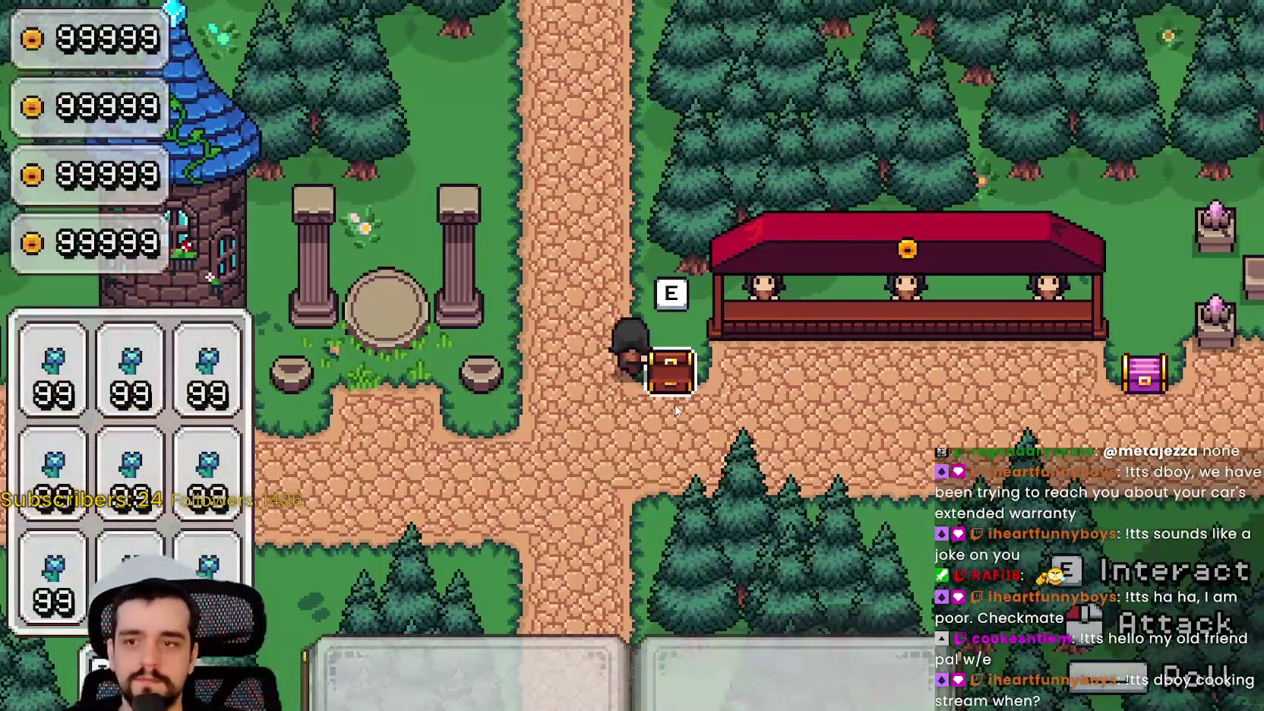
key("a")
key("d")
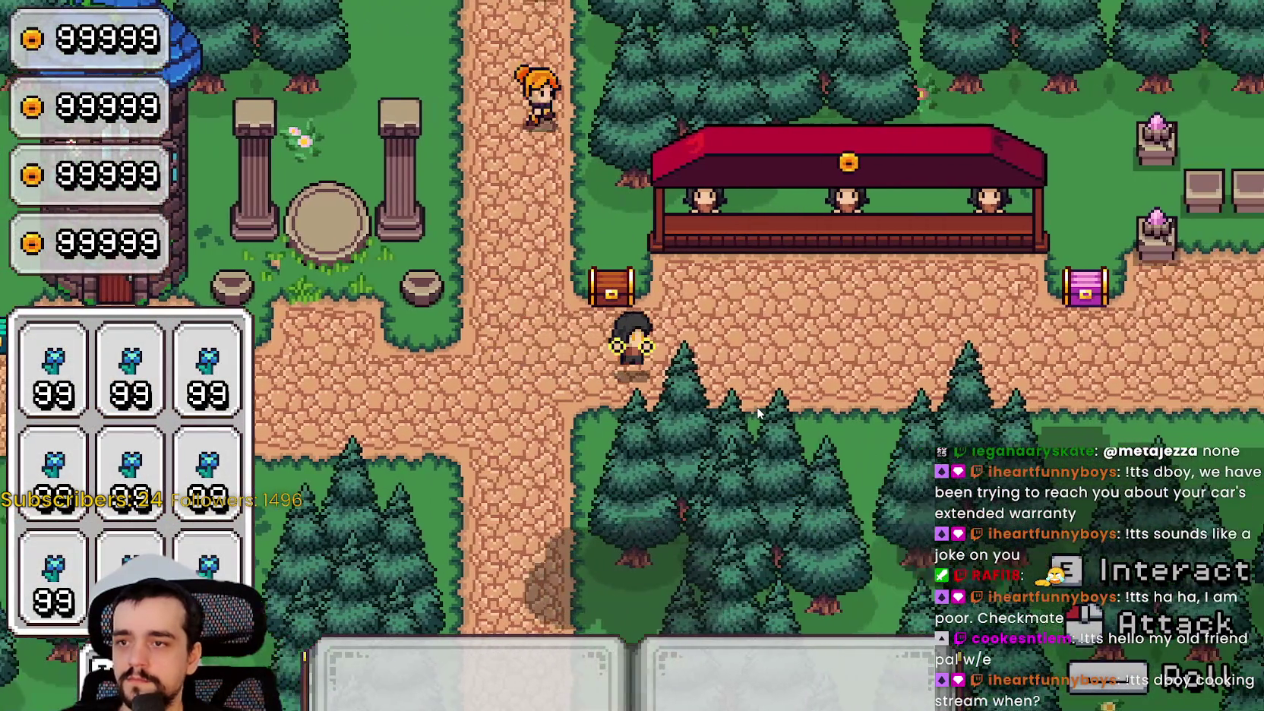
key("d")
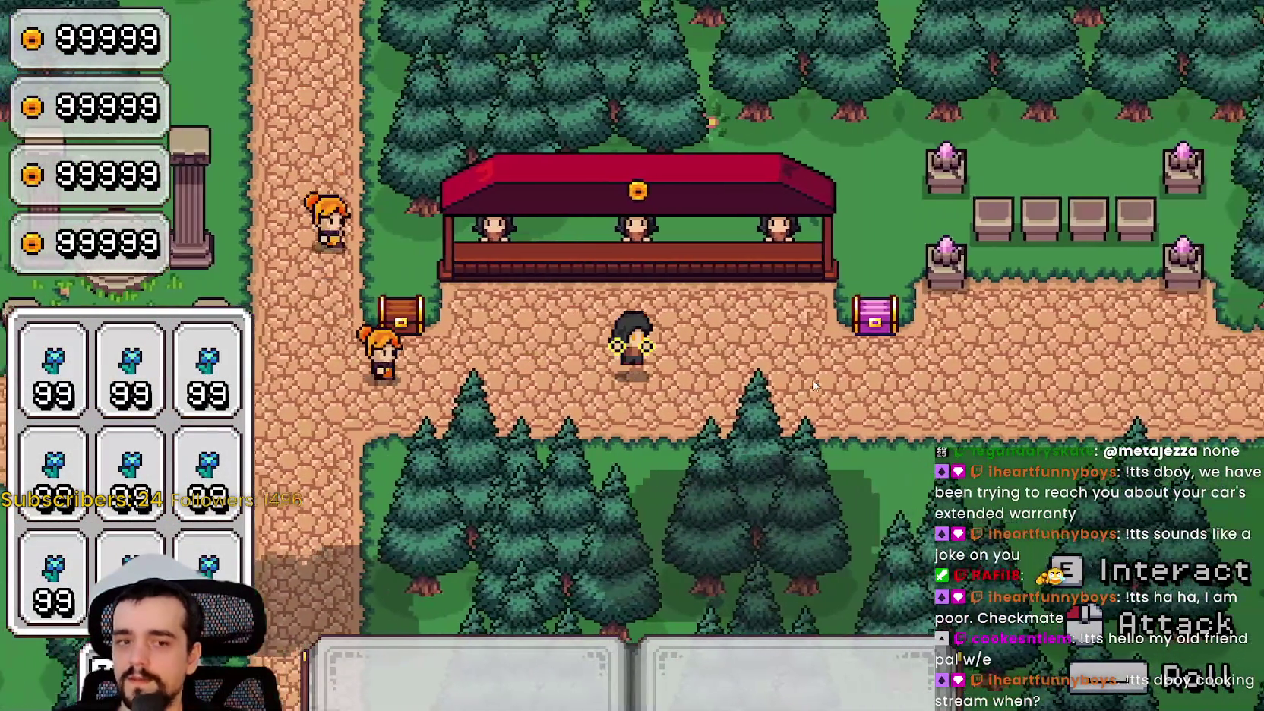
key("a")
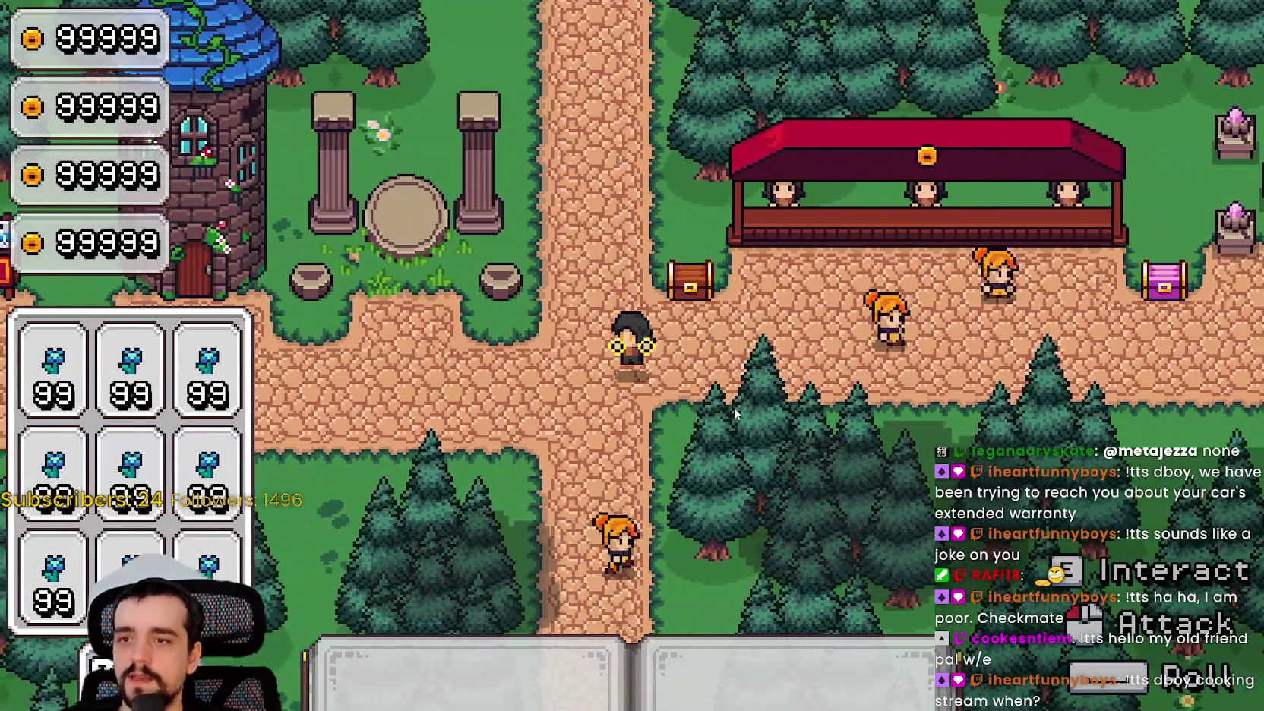
key("a")
key("w")
key("s")
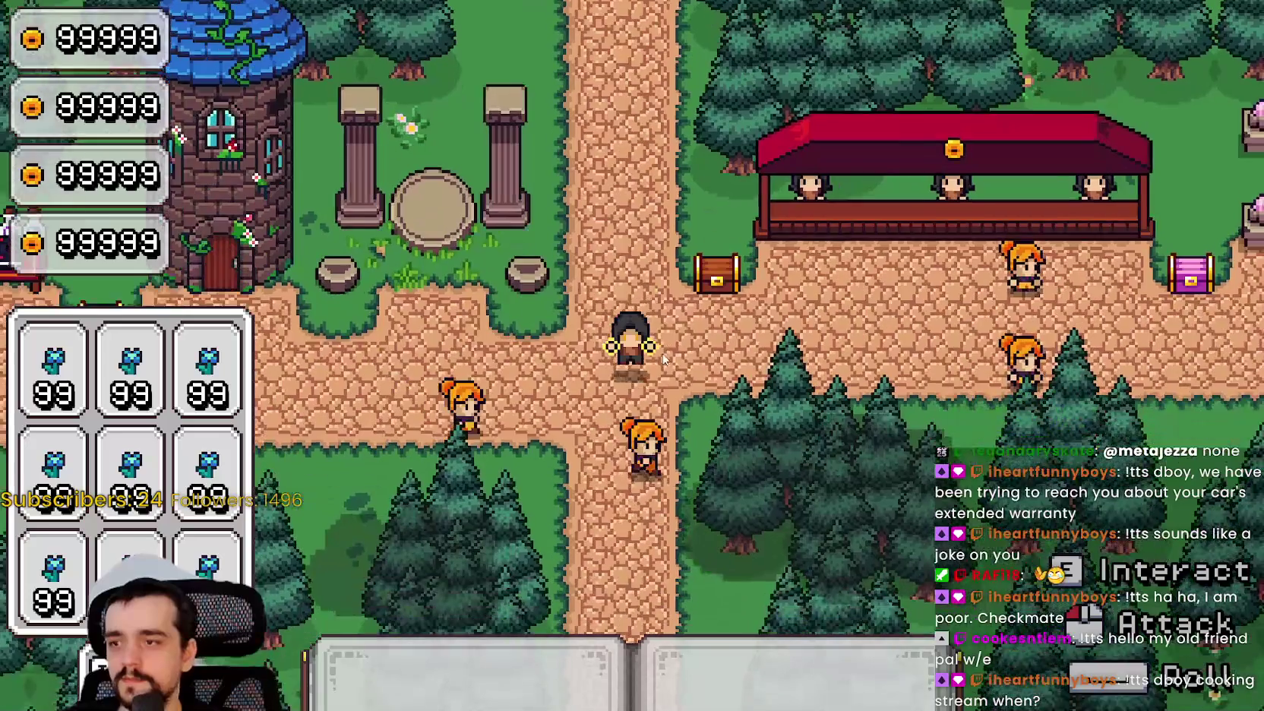
key("d")
key("d")
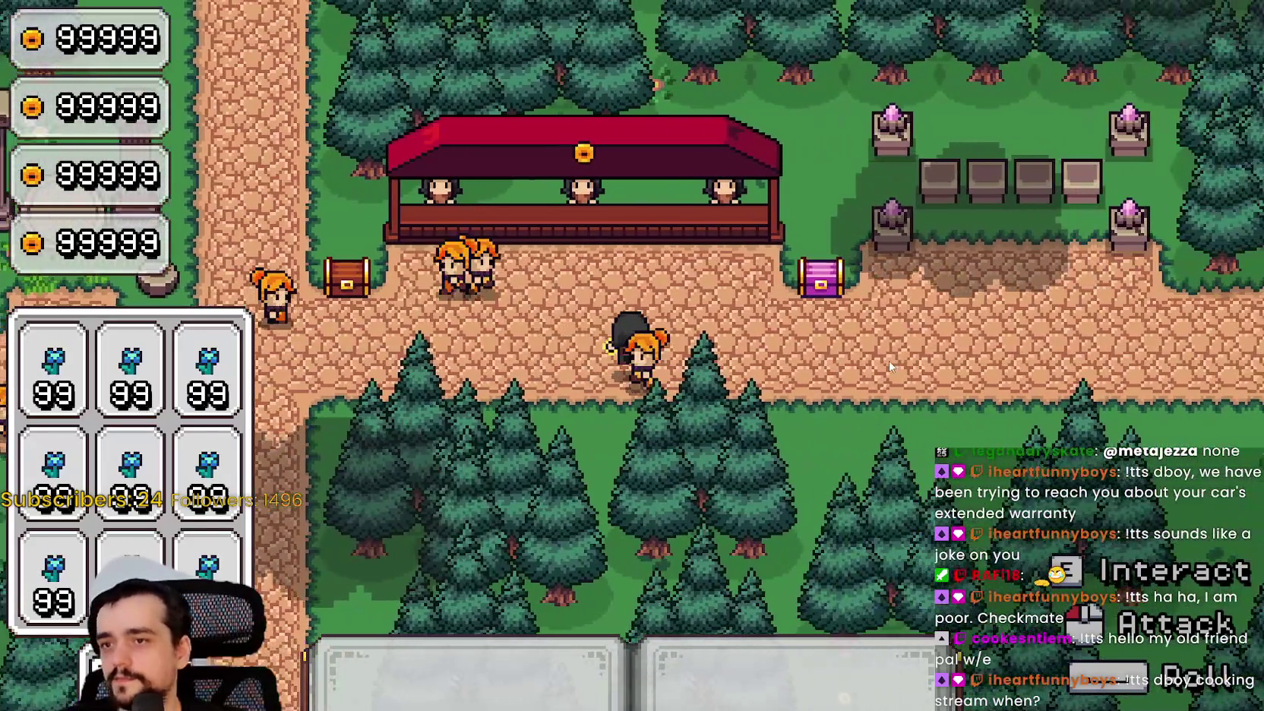
Walk the mage to the stone pedestals, back past the chest to the crossroads, then leave the game.
key("d")
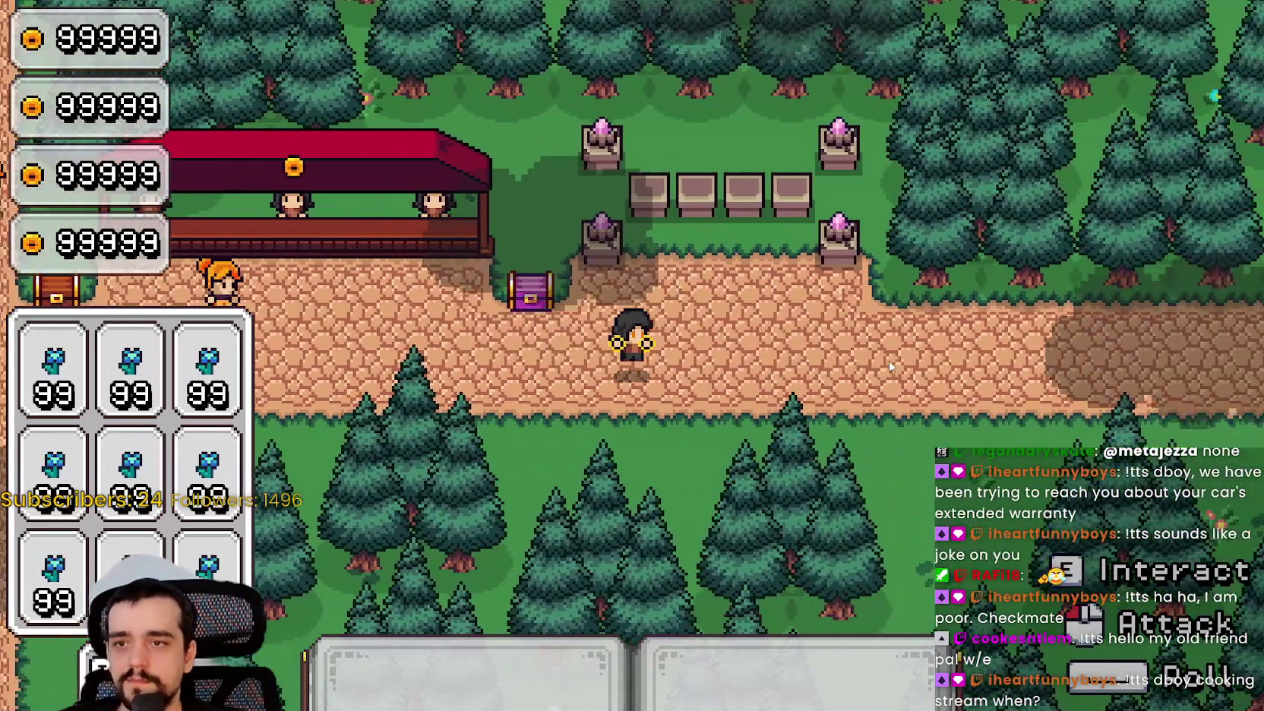
key("d")
key("s")
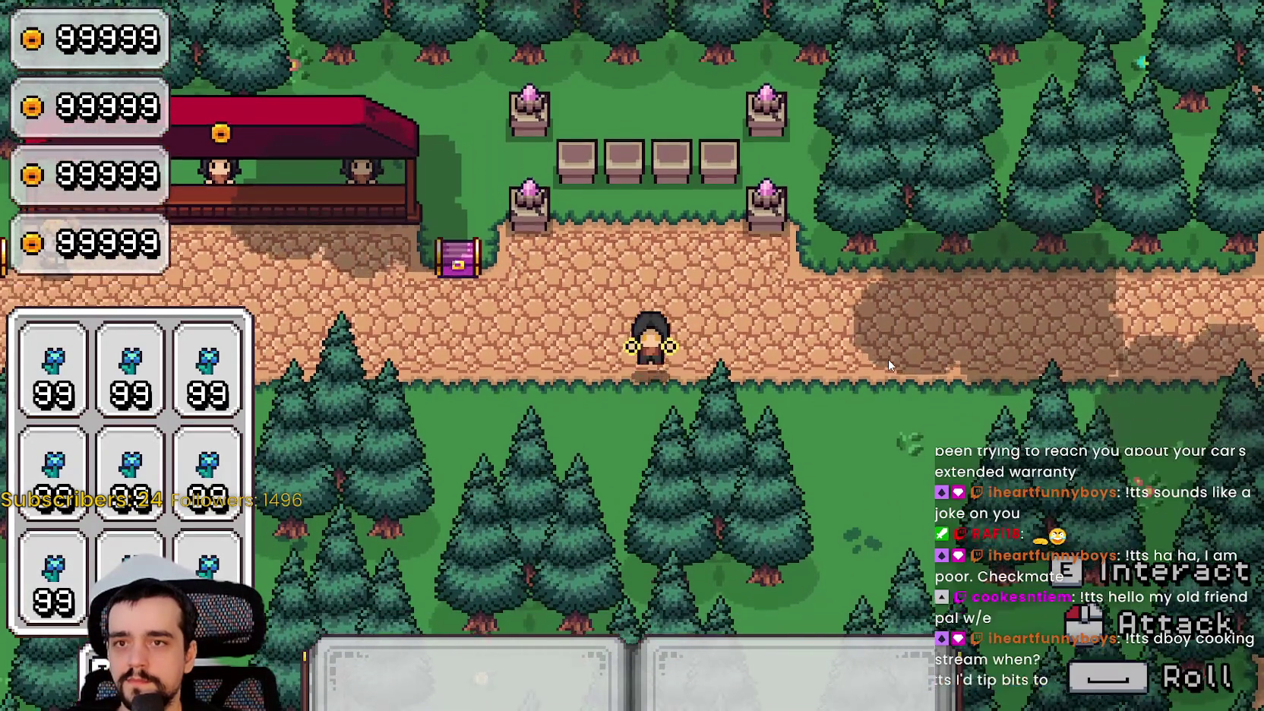
key("a")
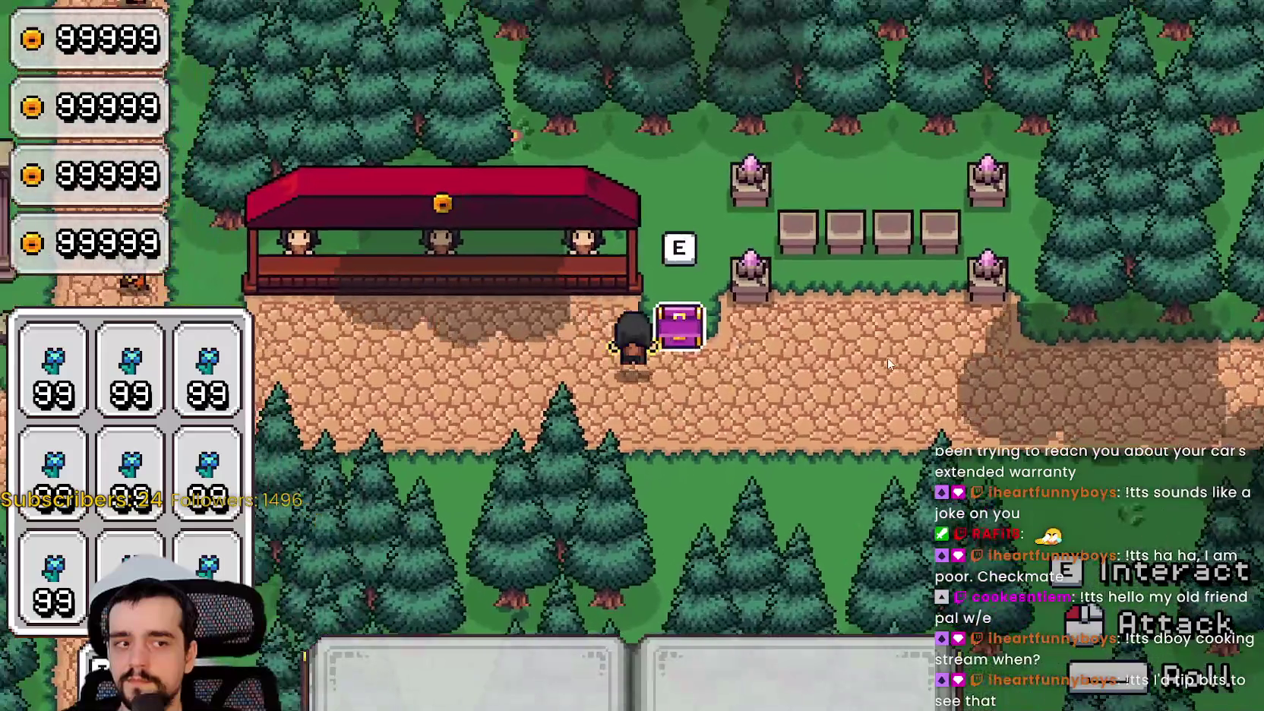
key("a")
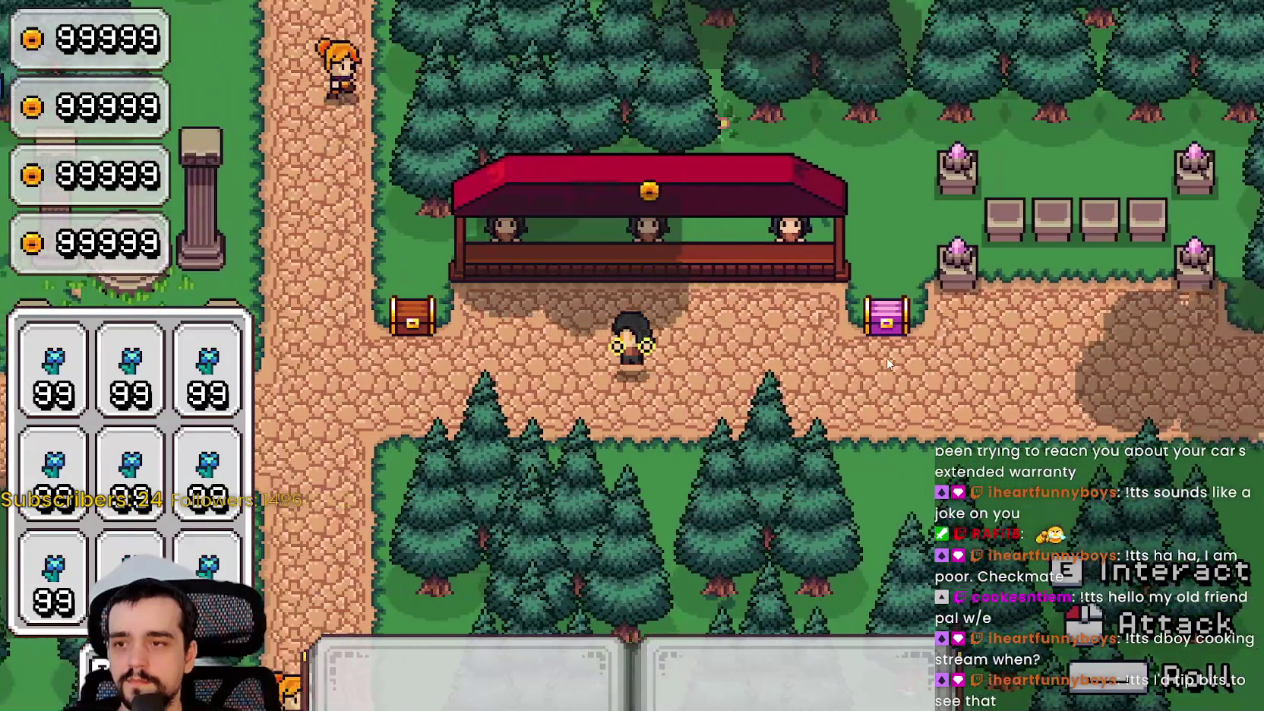
key("a")
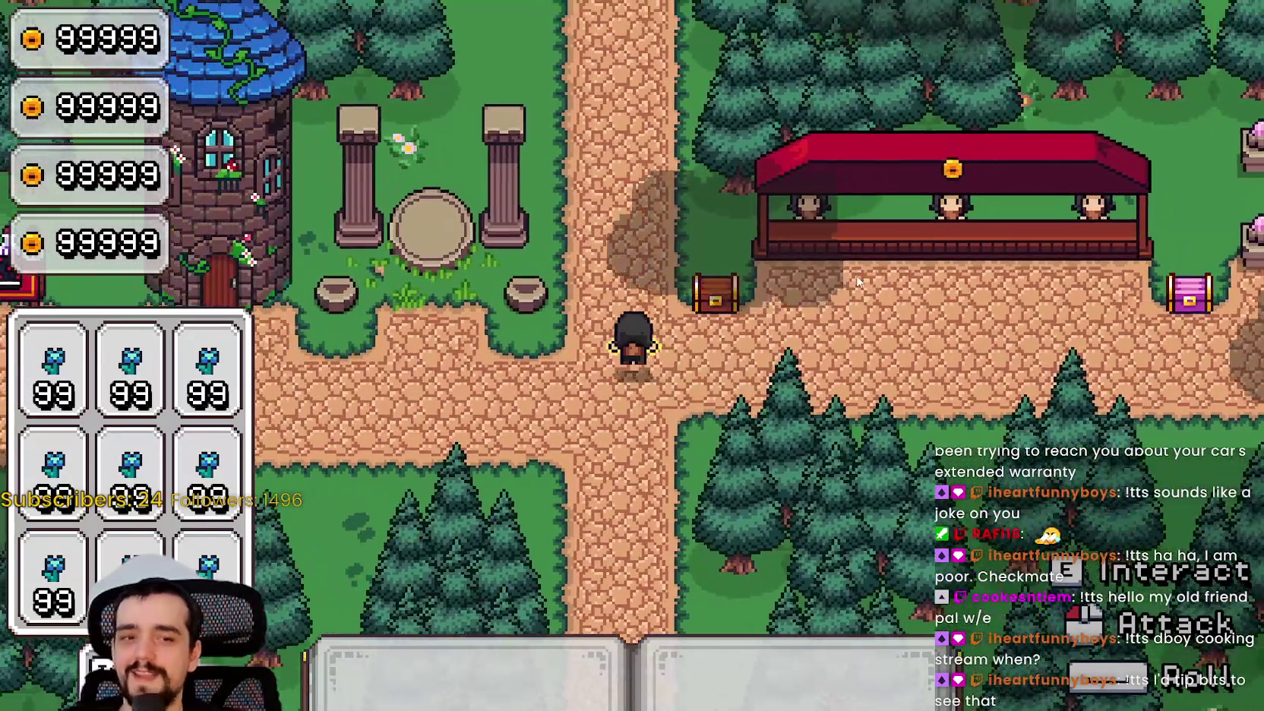
key("s")
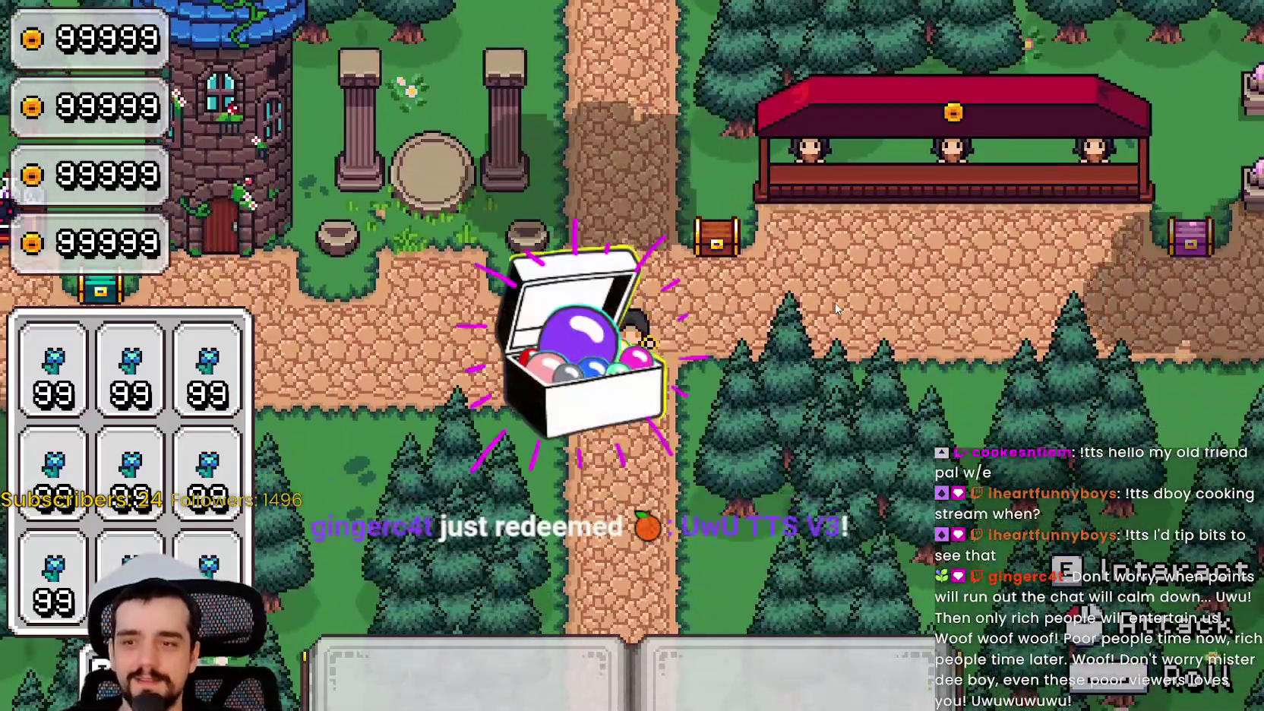
key("w")
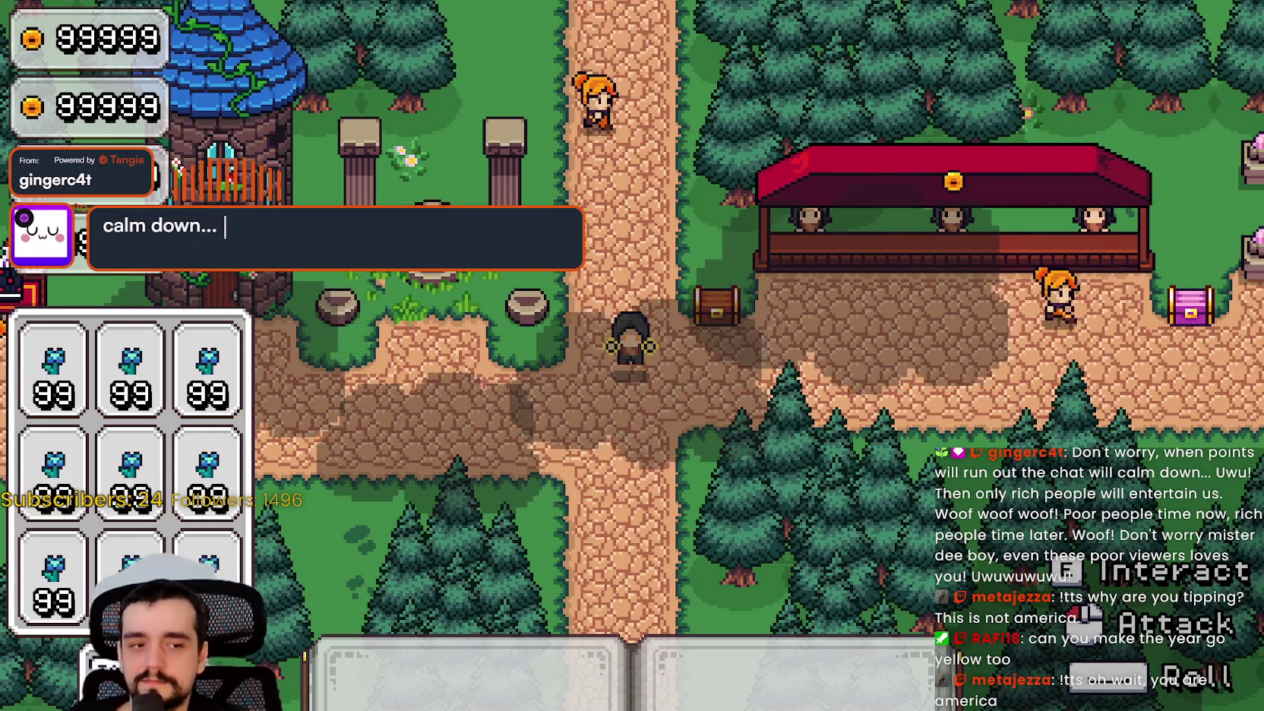
key("alt+Tab")
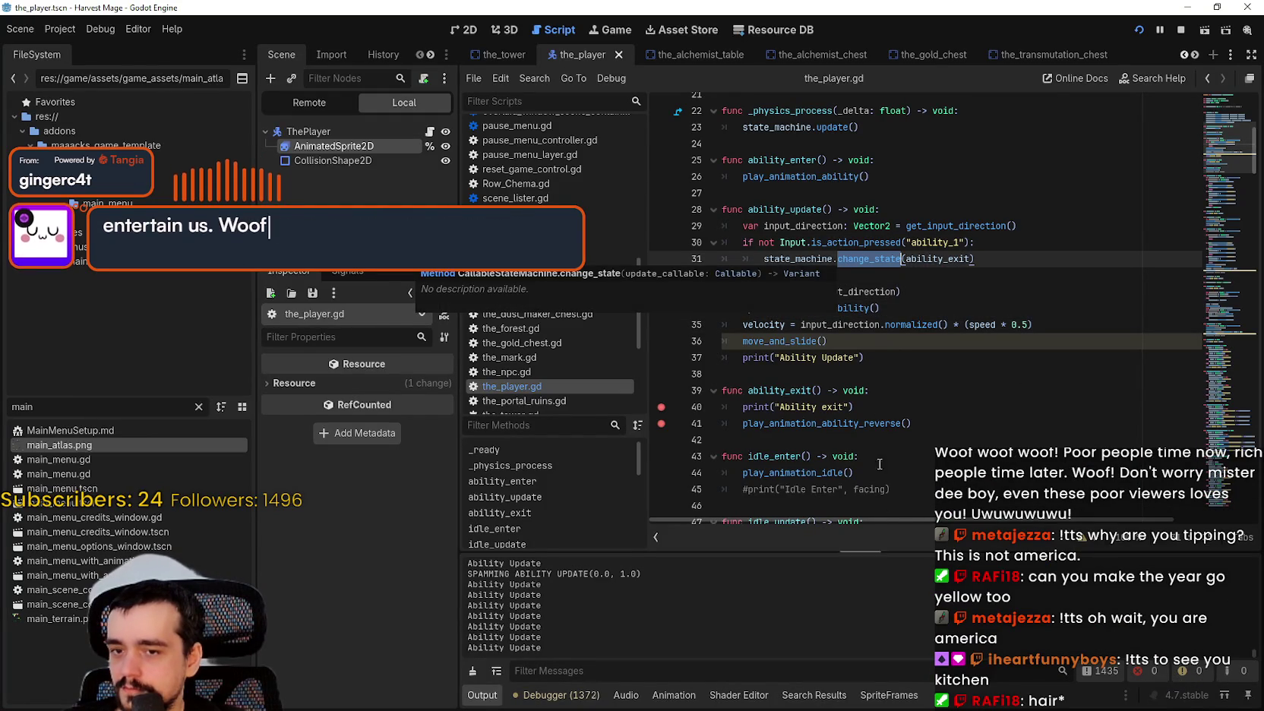
left_click(877, 286)
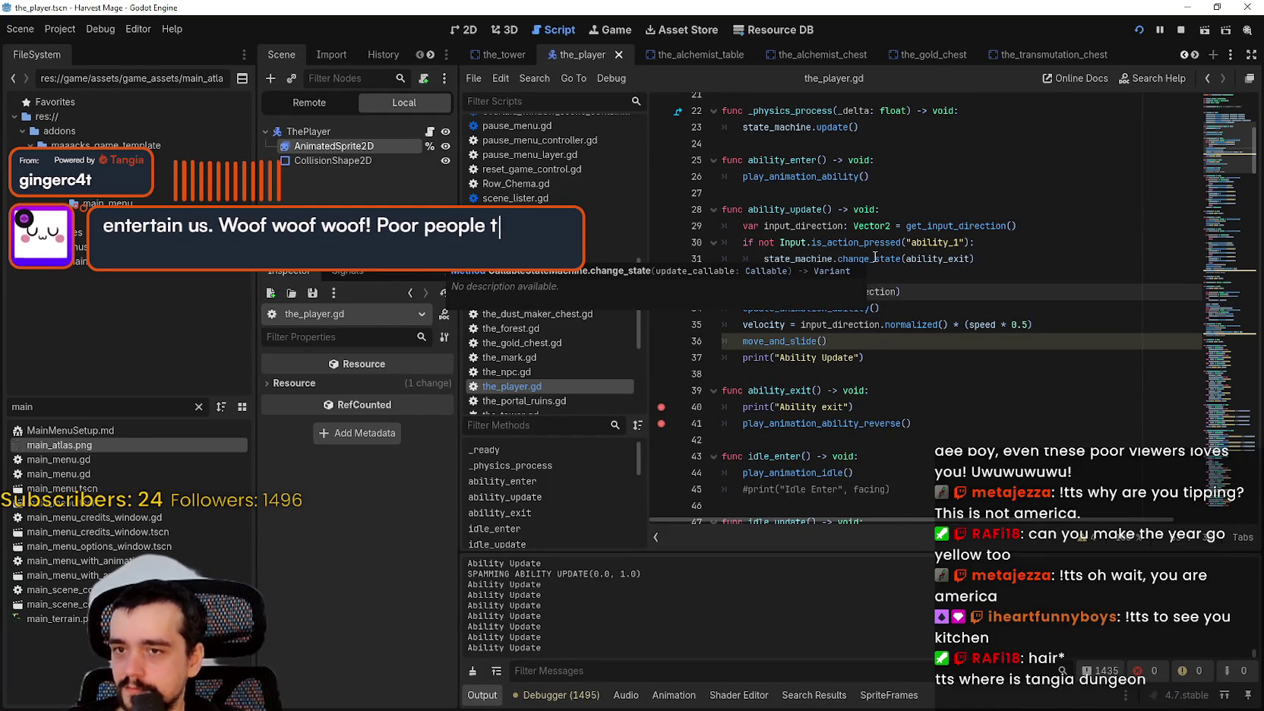
double_click(947, 242)
scroll(945, 258, "up", 3)
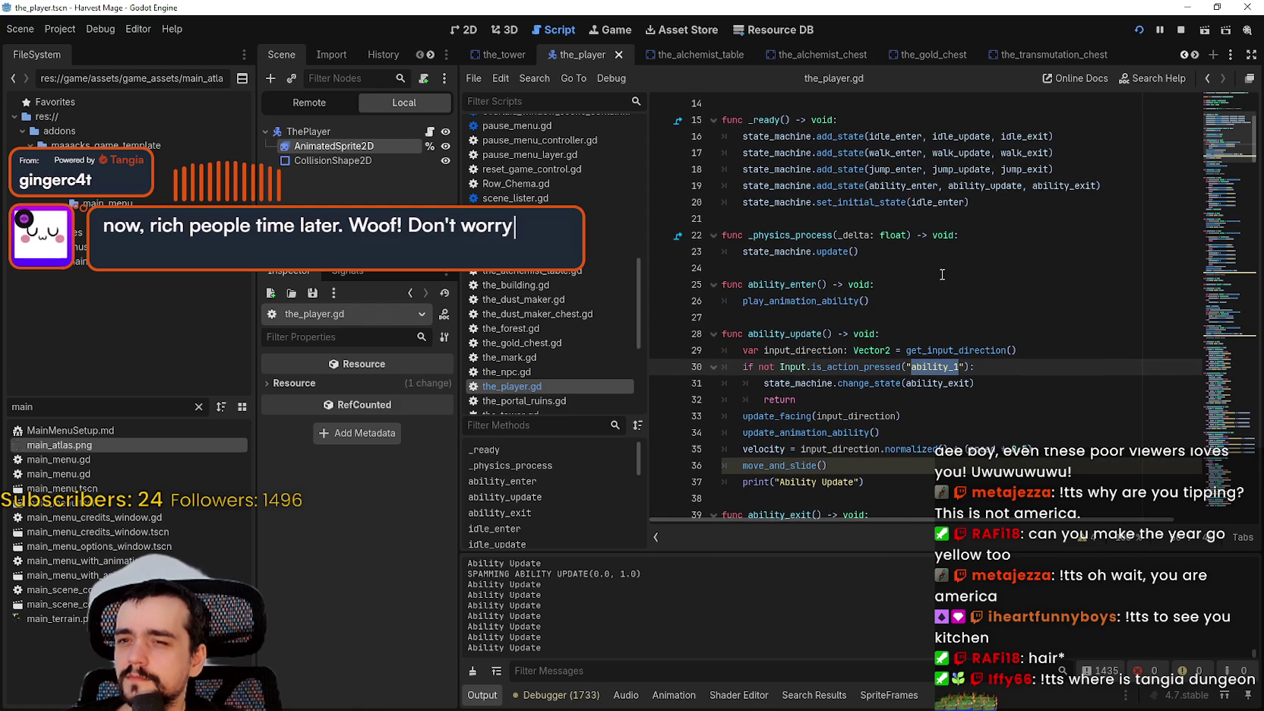
scroll(942, 274, "down", 2)
left_click(839, 284)
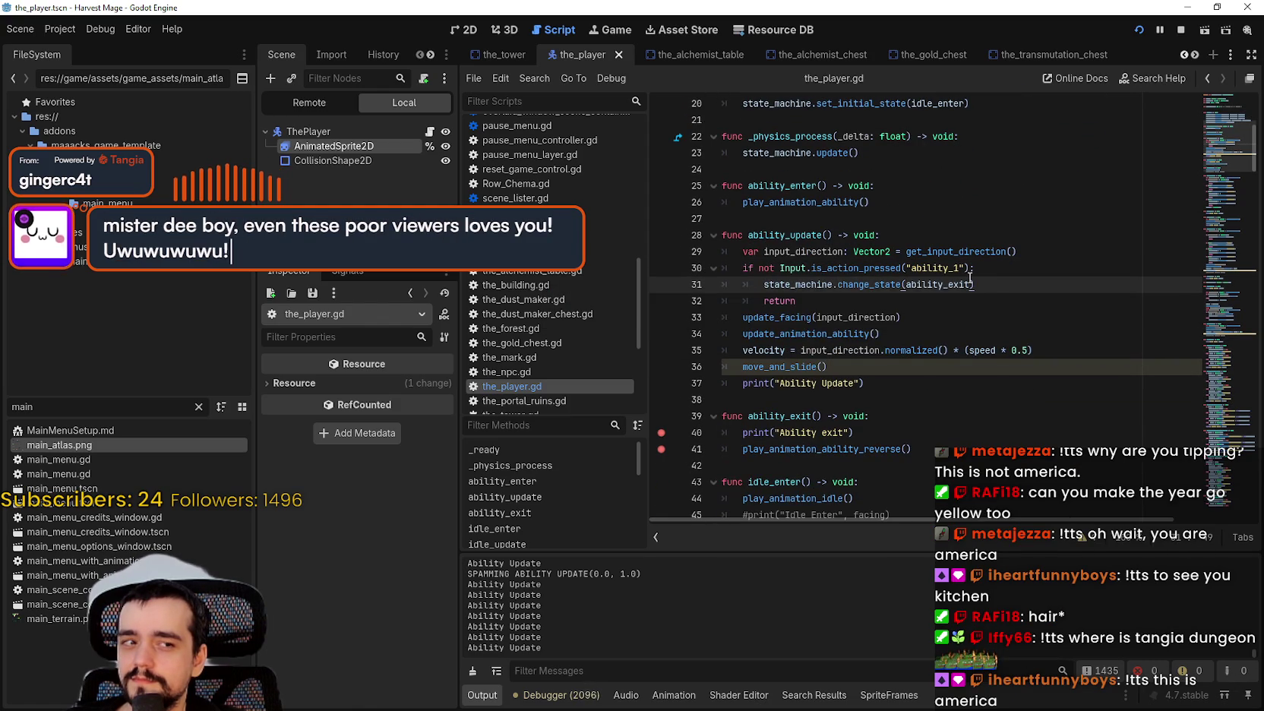
left_click(973, 283)
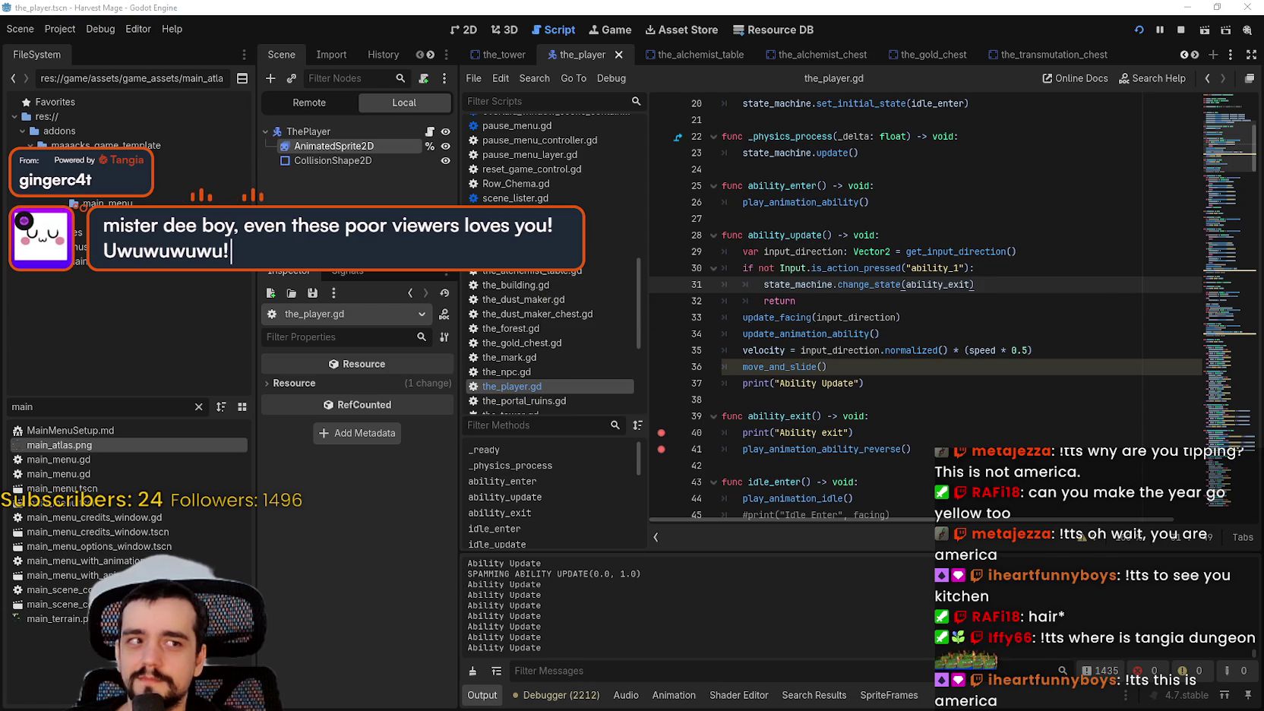
key("Down")
key("Down")
key("Down")
key("Up")
key("Up")
key("Up")
key("Down")
scroll(858, 374, "up", 1)
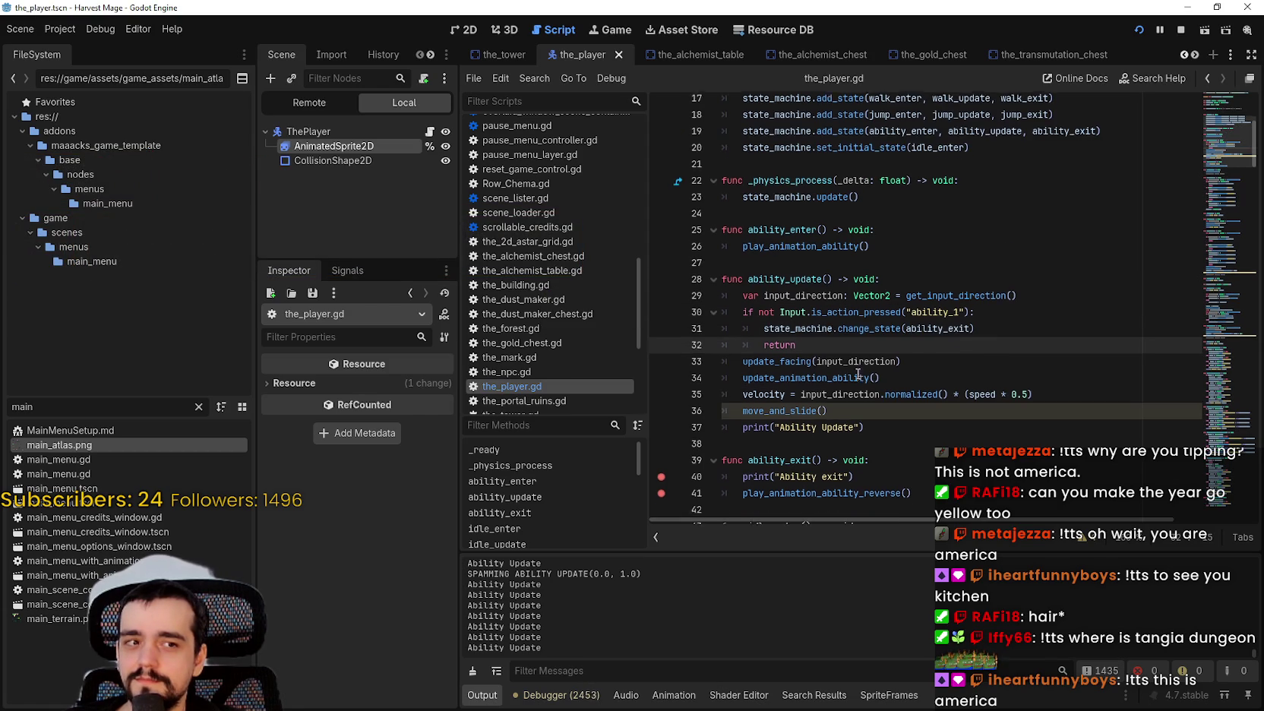
mouse_move(852, 372)
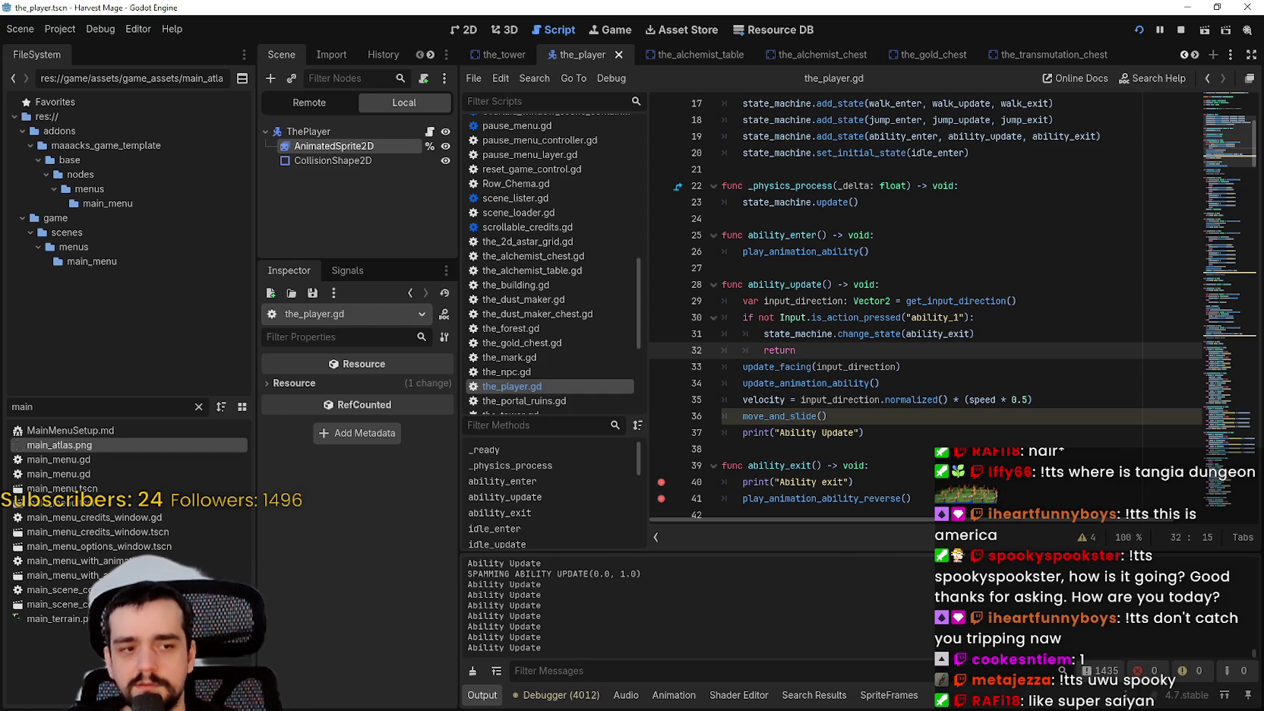
key("alt+Tab")
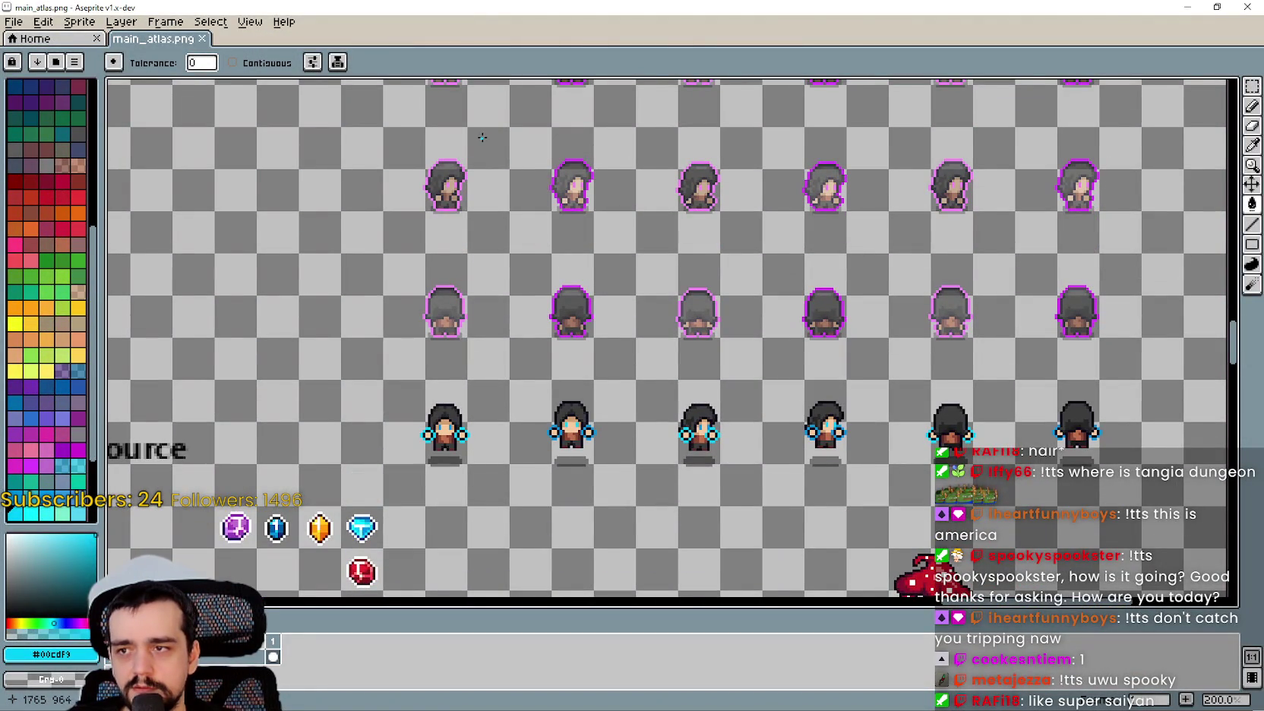
Pan and zoom main_atlas.png to the mage's glowing-hand ability frames, then minimize Aseprite.
left_click_drag(481, 138, 521, 344)
left_click_drag(553, 152, 531, 395)
mouse_move(486, 90)
left_mouse_down()
mouse_move(477, 284)
mouse_move(456, 175)
mouse_move(425, 365)
left_mouse_up()
scroll(398, 400, "up", 2)
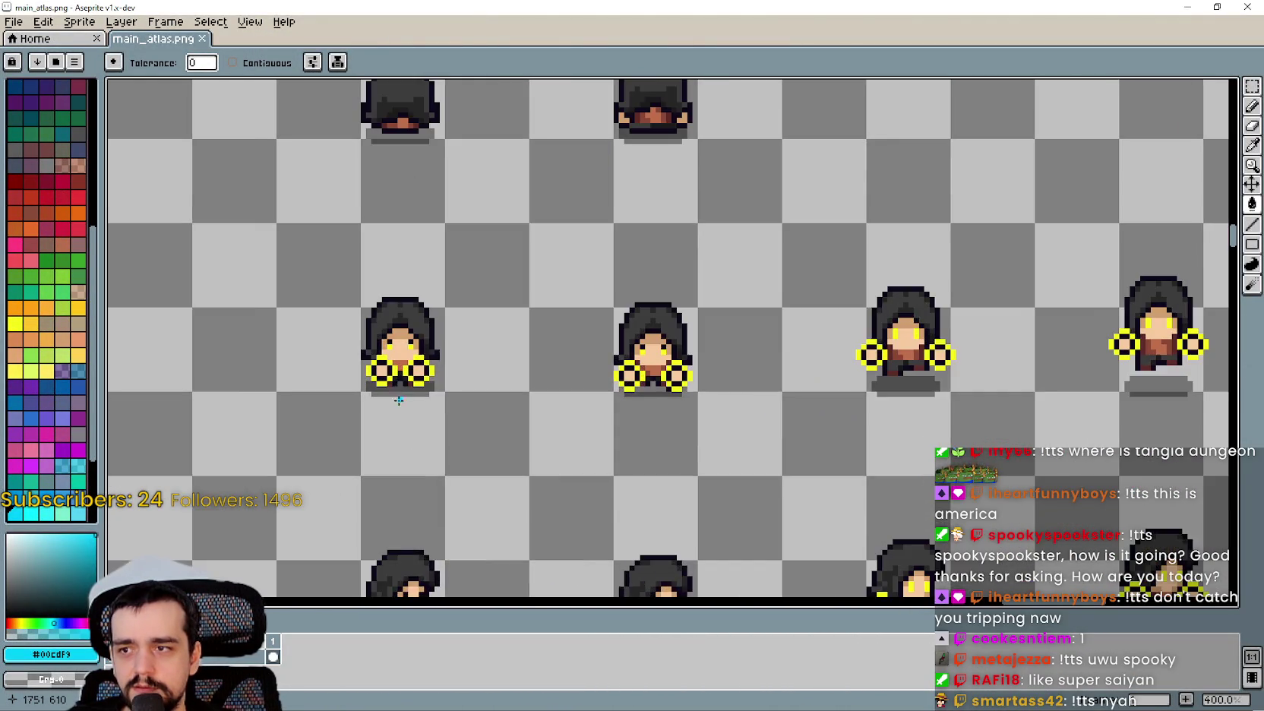
scroll(399, 401, "up", 3)
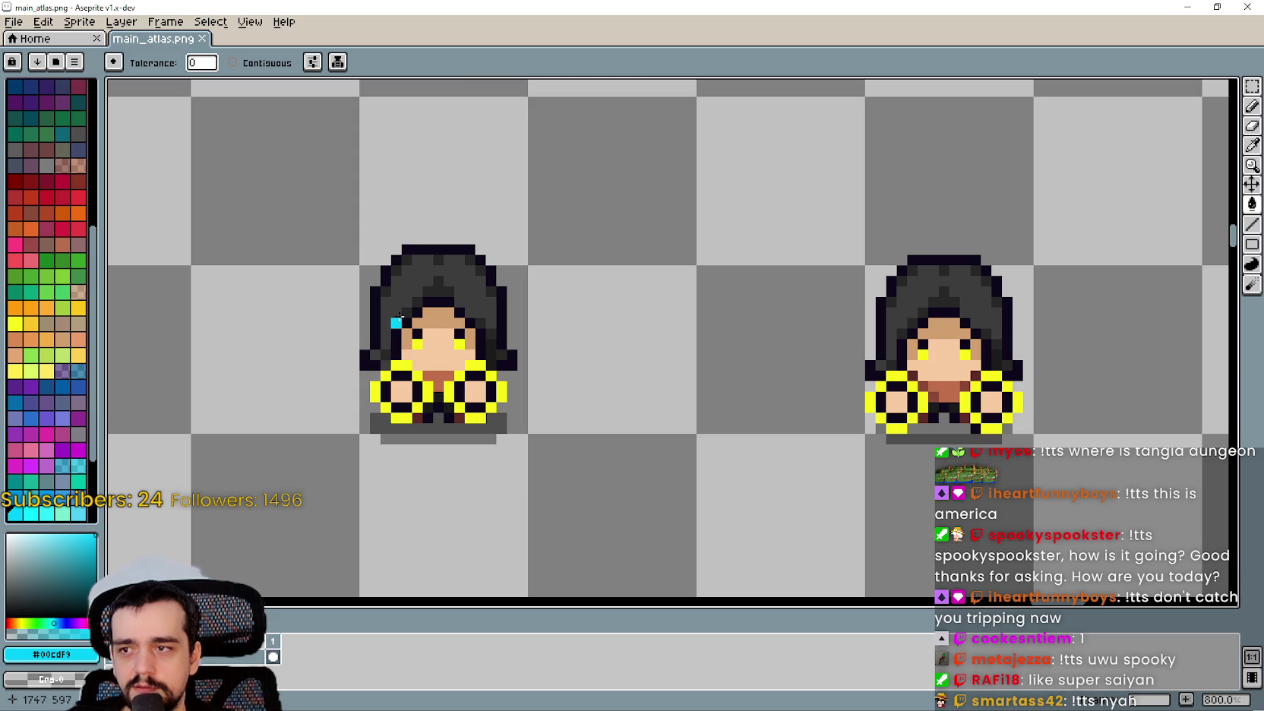
scroll(470, 261, "down", 3)
mouse_move(471, 300)
left_mouse_down()
mouse_move(567, 341)
mouse_move(406, 326)
mouse_move(774, 324)
mouse_move(801, 311)
mouse_move(1035, 319)
mouse_move(1020, 334)
mouse_move(789, 328)
left_mouse_up()
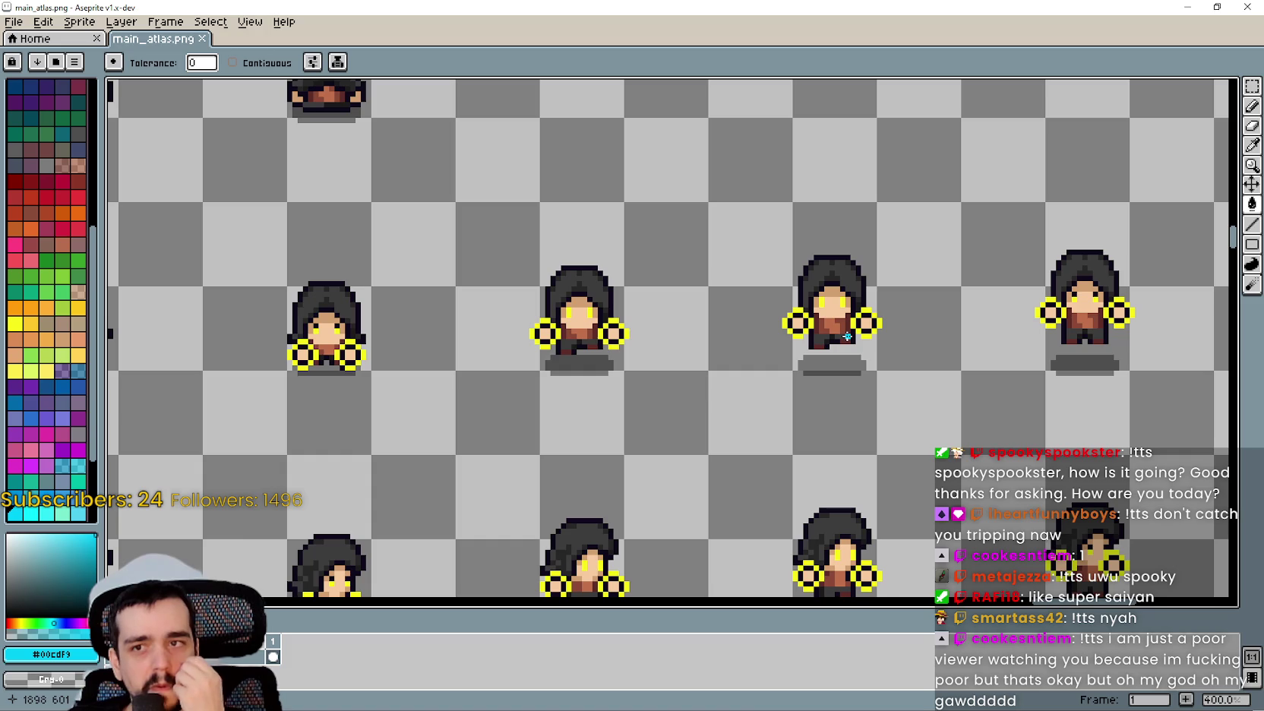
left_click(1182, 9)
scroll(860, 319, "down", 2)
Read the is_action_pressed documentation in ability_update, then bring up the Mages in RPG image search.
scroll(860, 319, "up", 2)
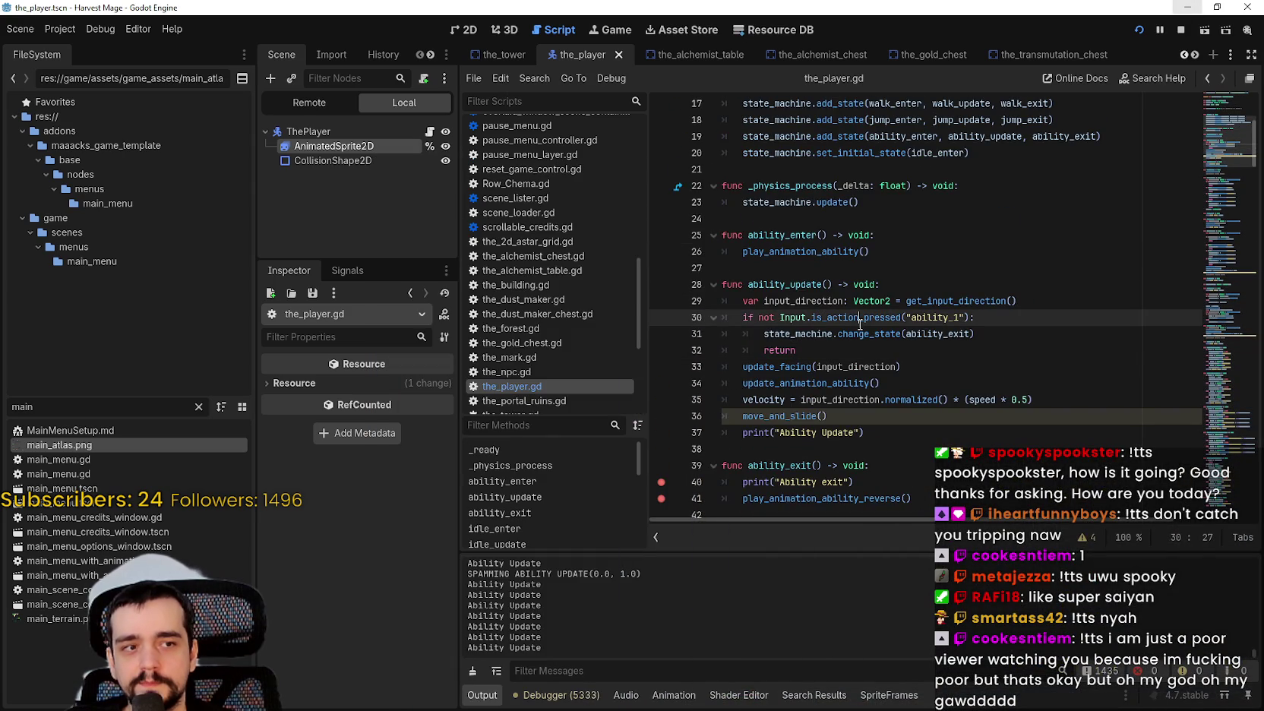
mouse_move(859, 319)
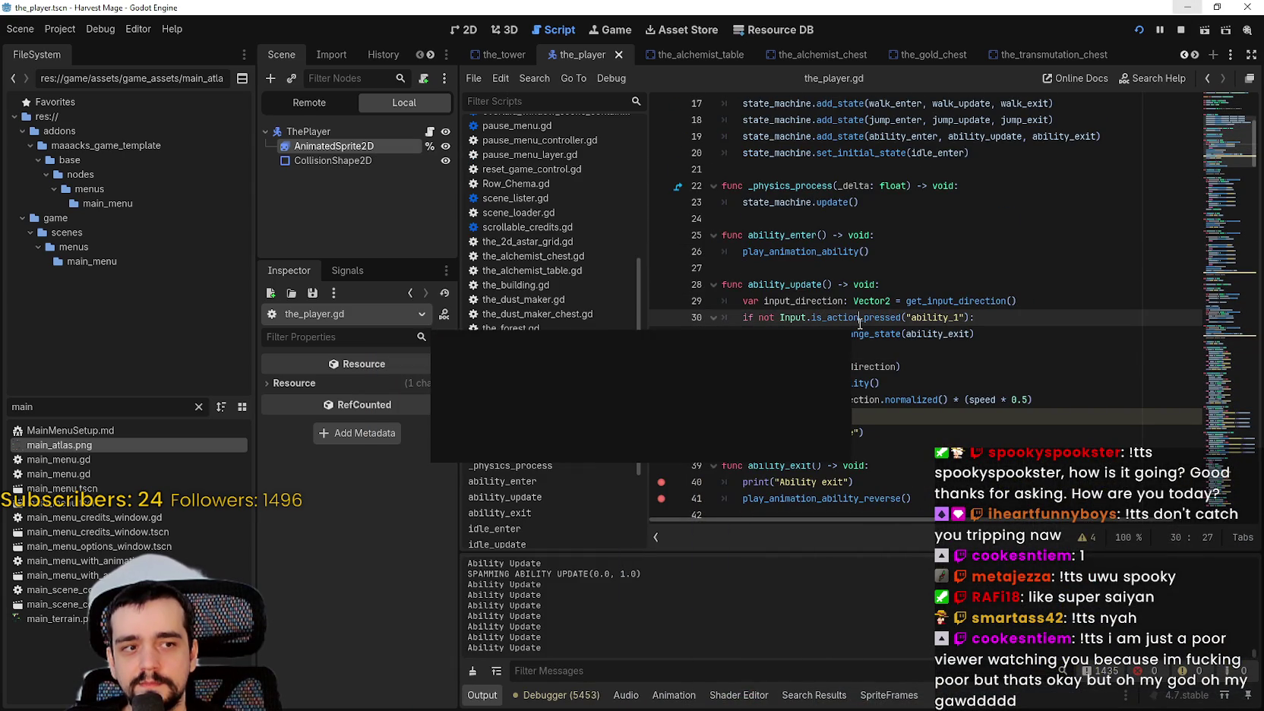
left_click(922, 272)
scroll(913, 295, "up", 1)
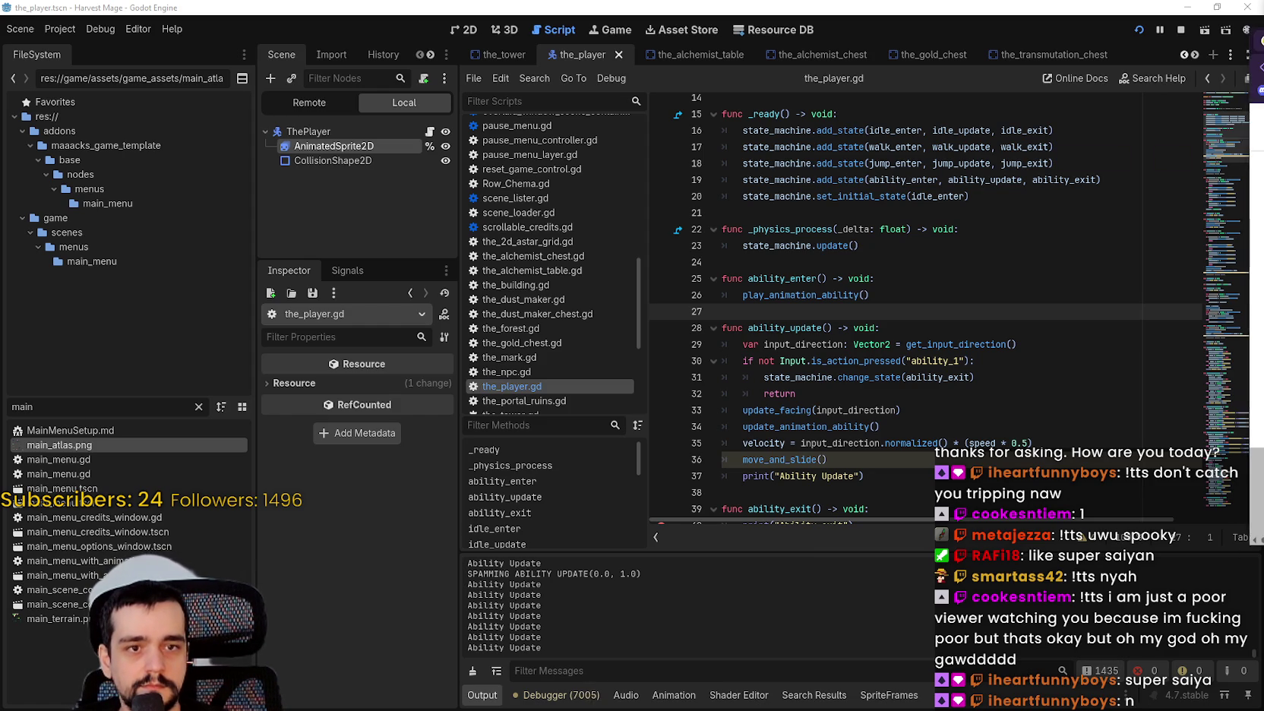
key("alt+Tab")
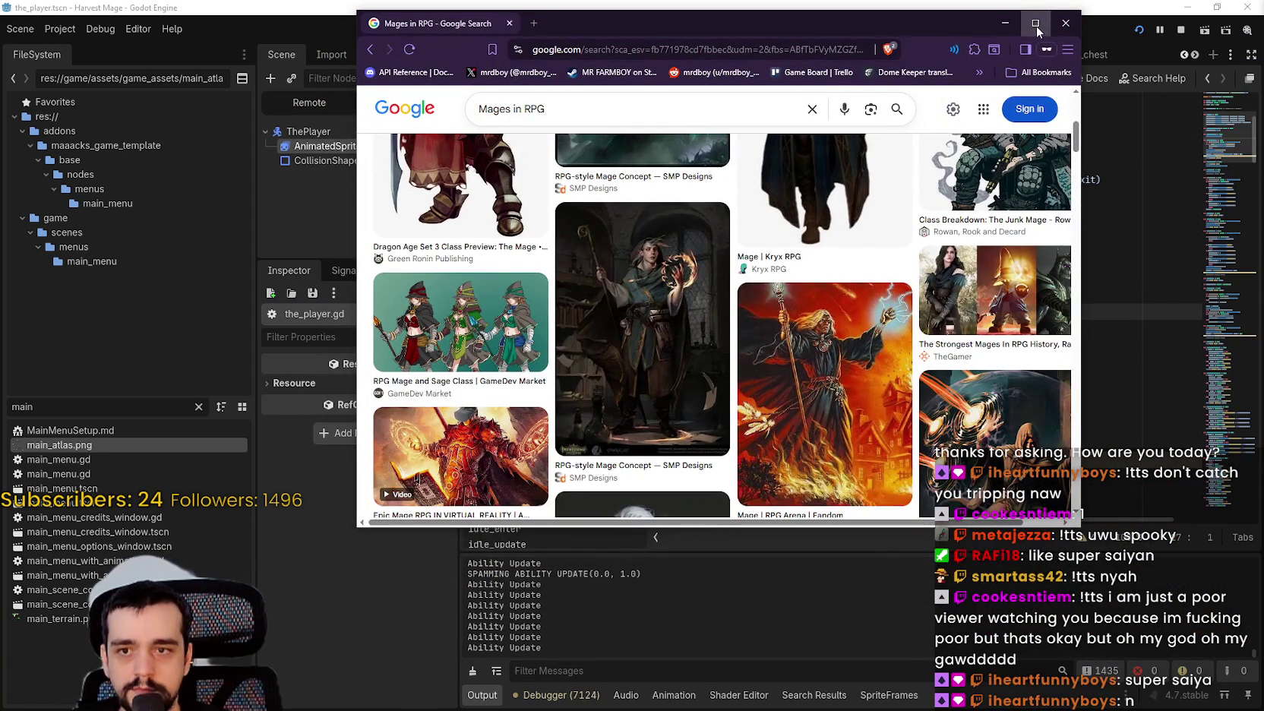
Maximize the browser and preview the Human Mage, Dark Renaissance Mage, RPG Arena fire mage and 7 Mages images.
left_click(1035, 24)
scroll(658, 438, "down", 3)
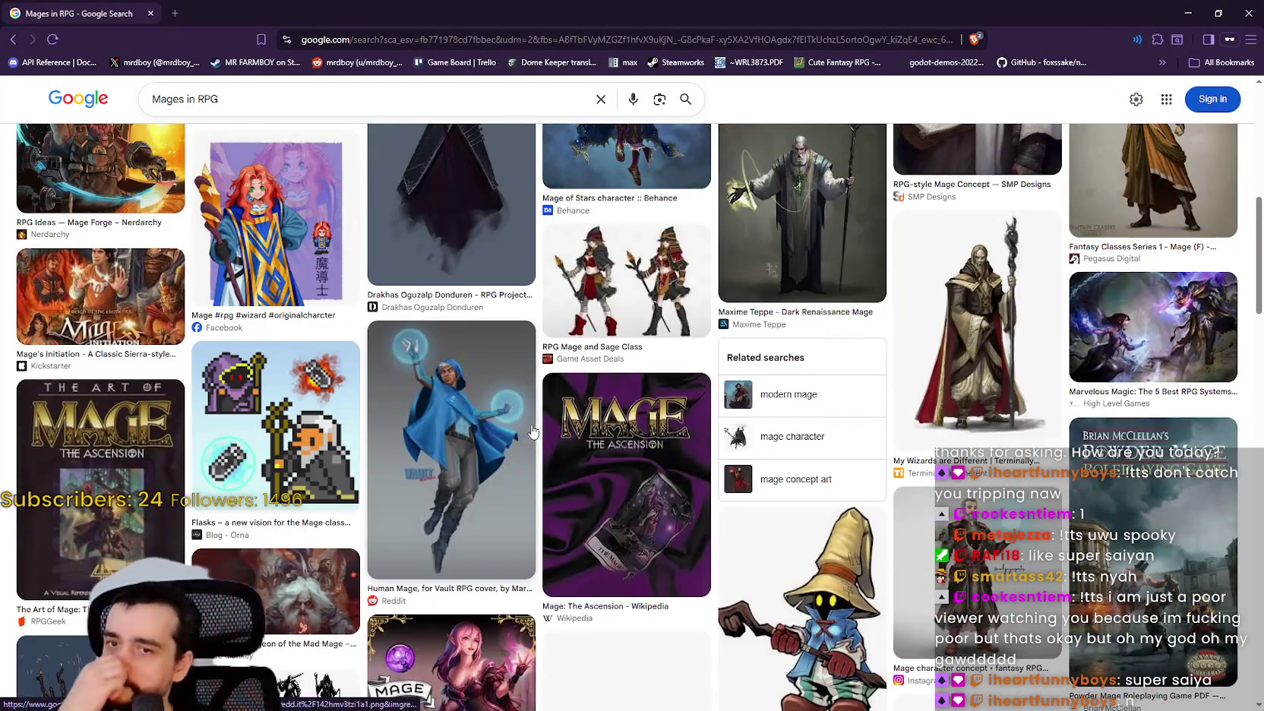
scroll(520, 400, "down", 3)
scroll(520, 400, "up", 2)
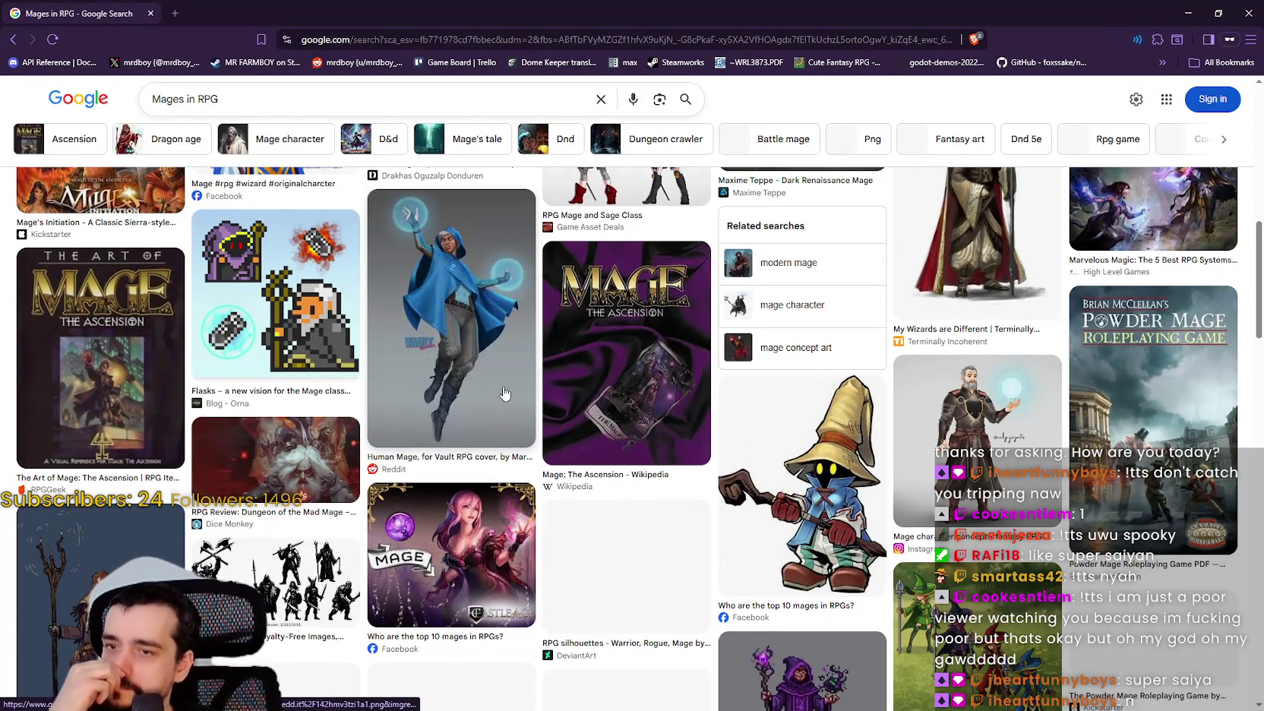
left_click(487, 322)
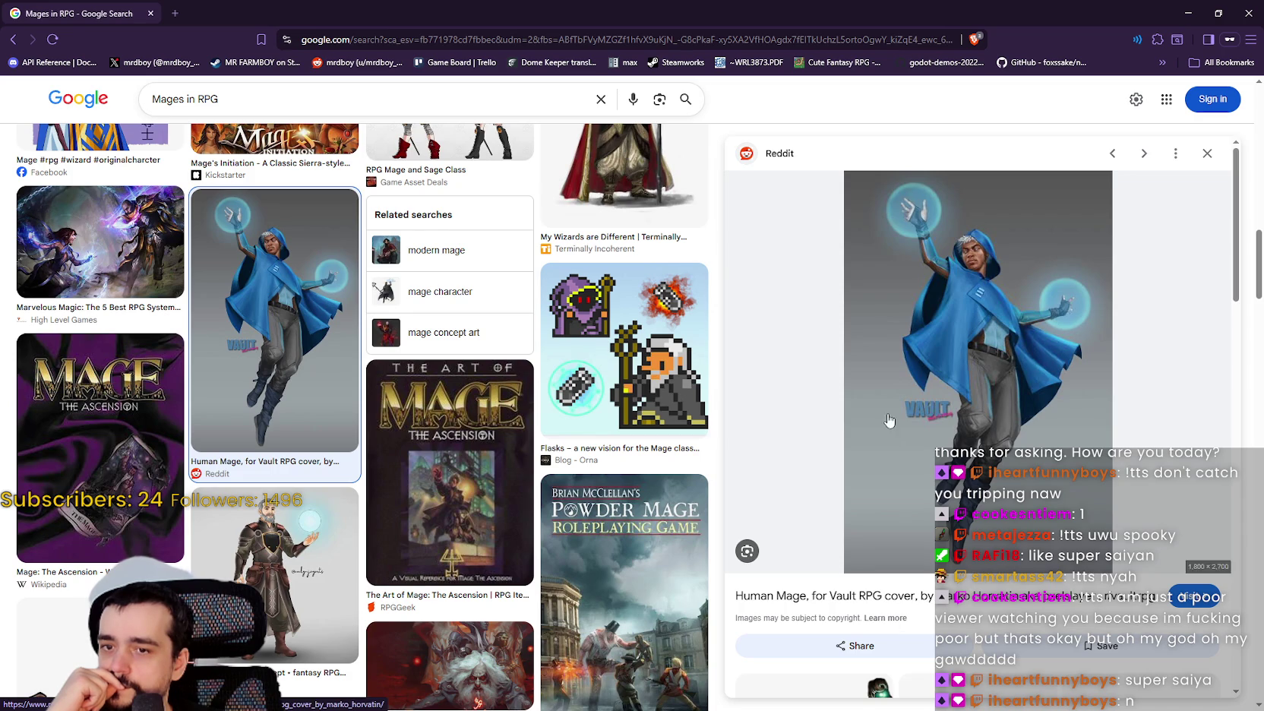
scroll(438, 344, "up", 6)
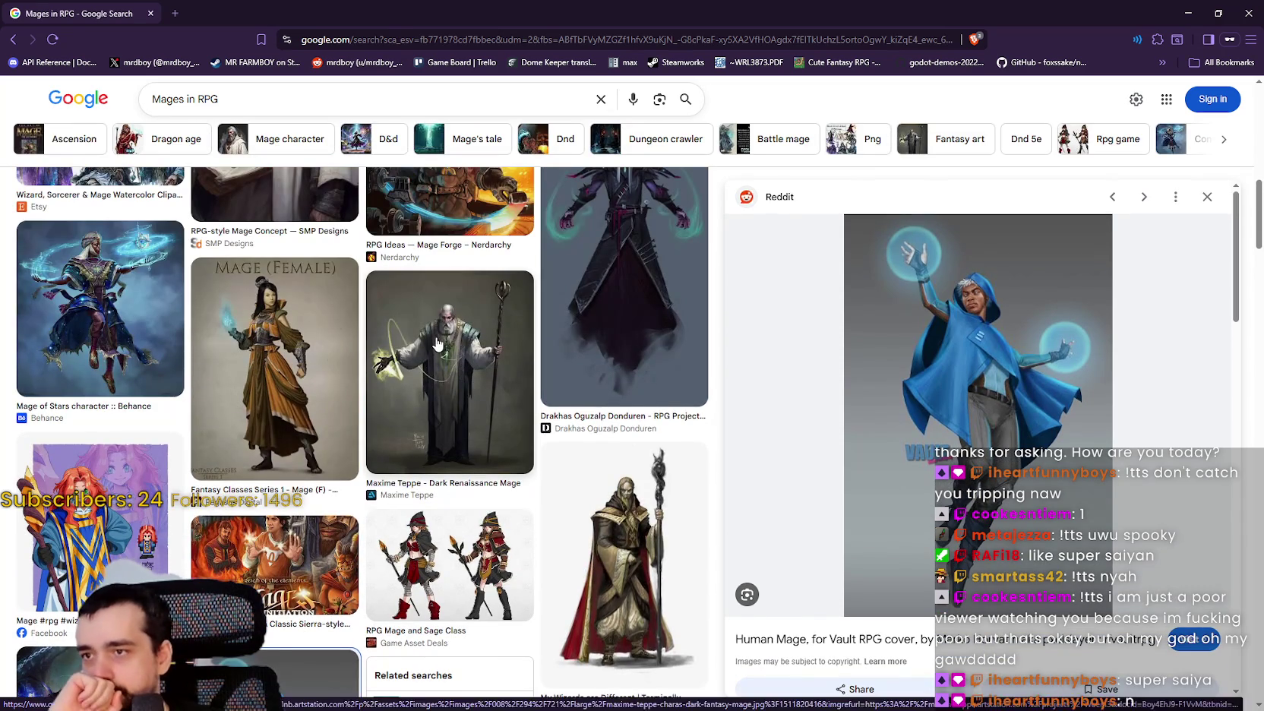
left_click(437, 345)
scroll(236, 441, "up", 3)
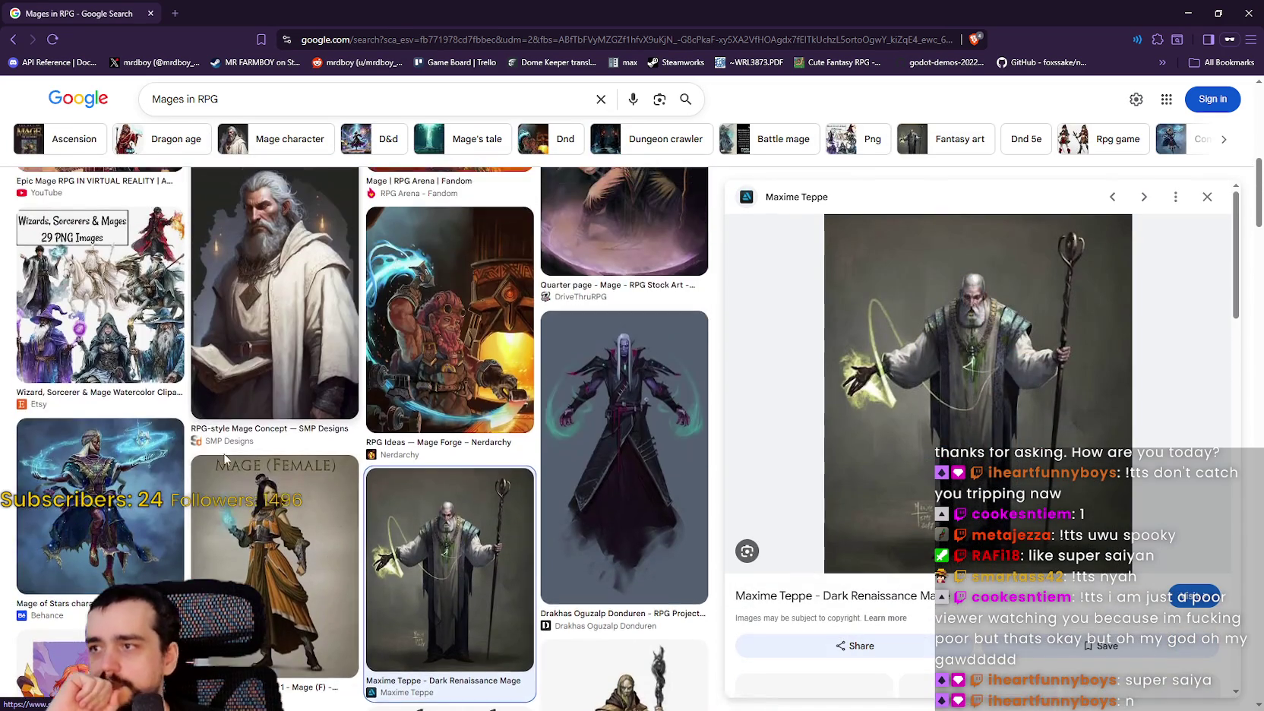
scroll(225, 458, "up", 3)
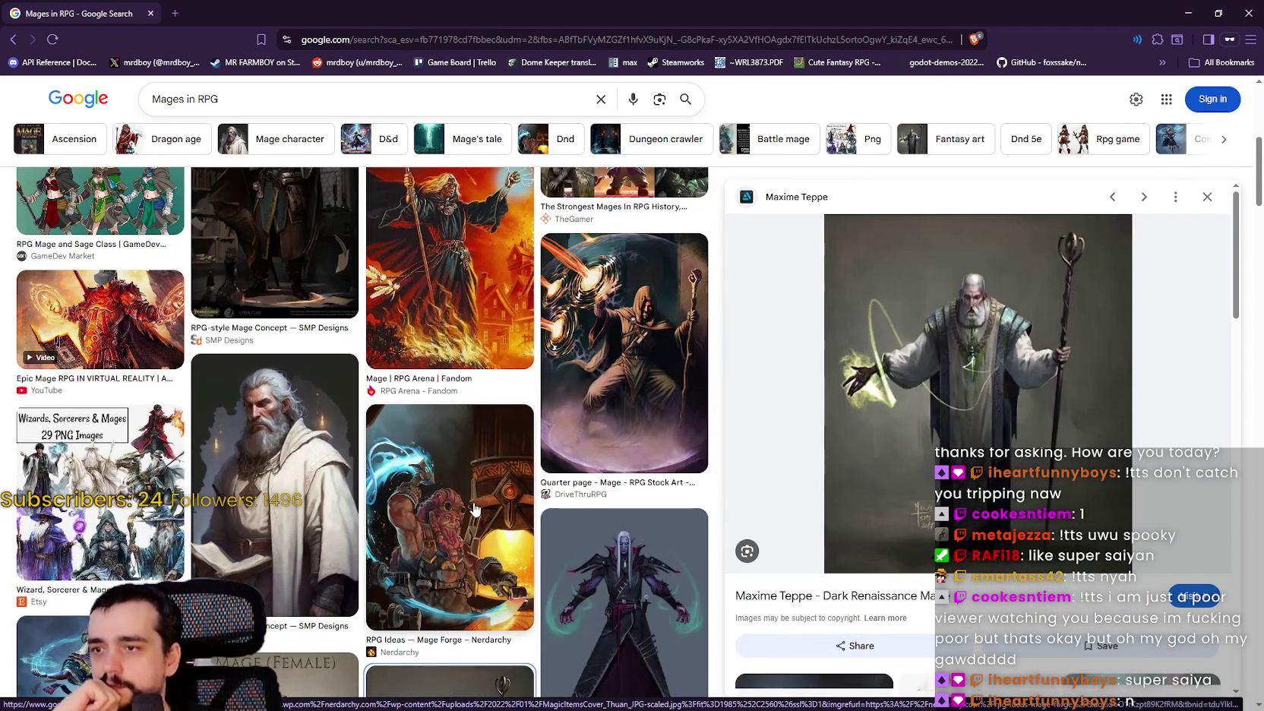
scroll(478, 456, "up", 2)
left_click(493, 362)
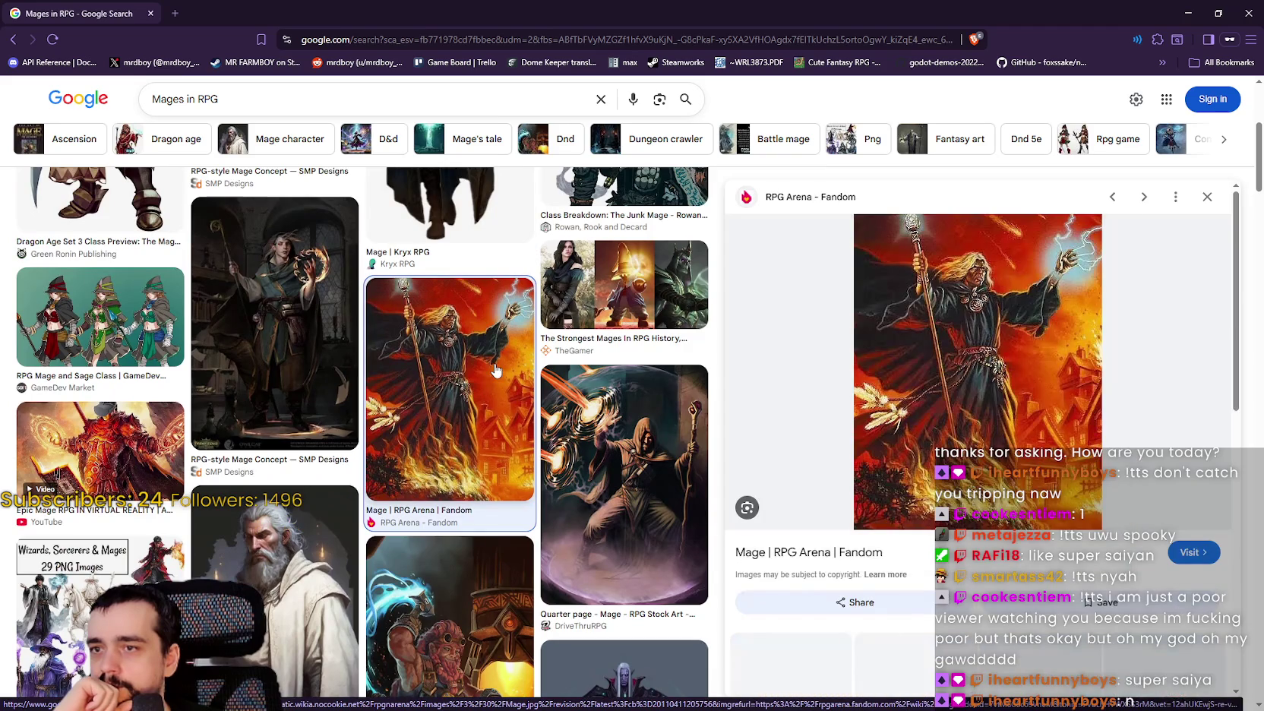
scroll(490, 368, "up", 4)
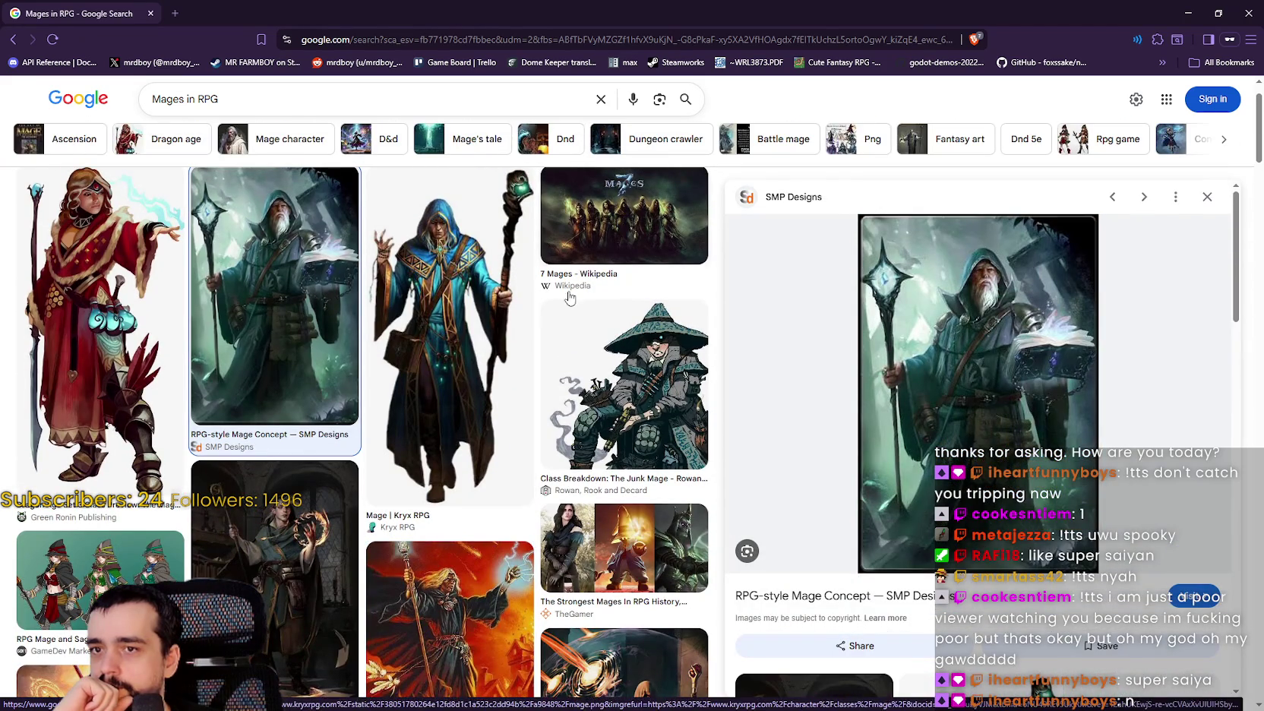
left_click(570, 287)
Preview the Dragon Age mage, SMP Designs concept, the artist's dark mage and Pinterest's hooded dark mage.
left_click(141, 326)
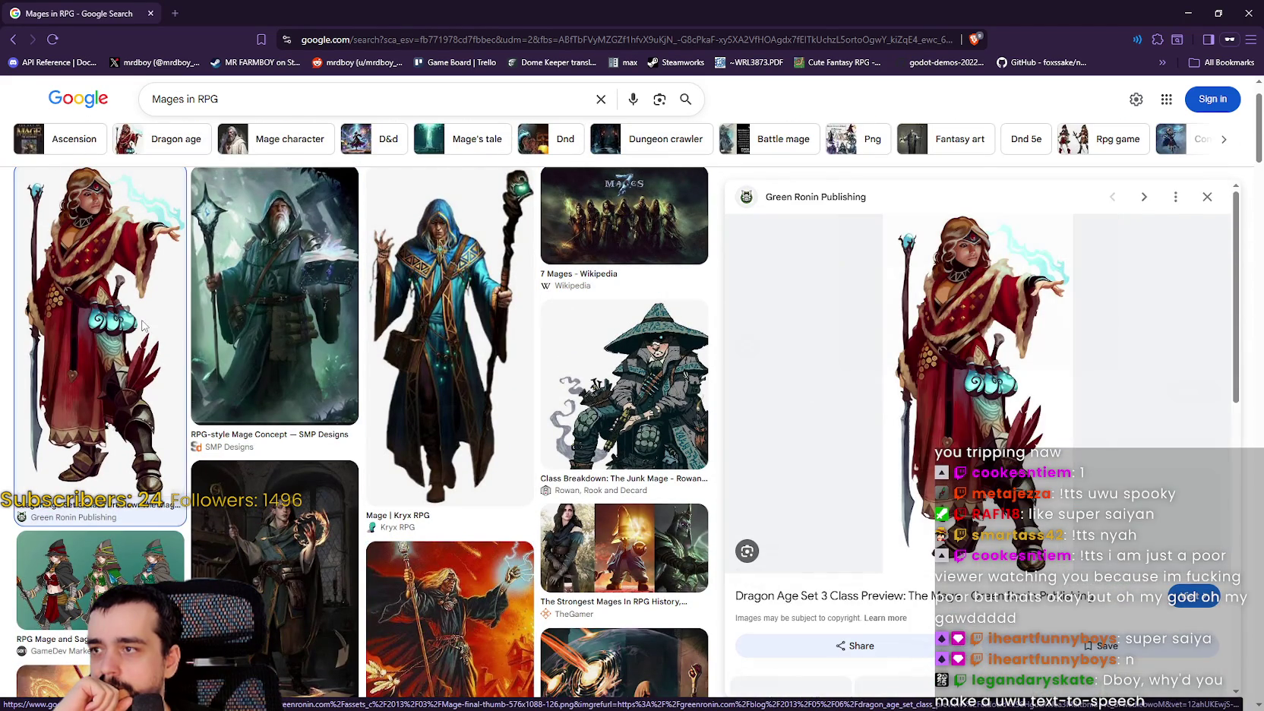
left_click(310, 367)
scroll(320, 403, "down", 1)
scroll(320, 403, "down", 5)
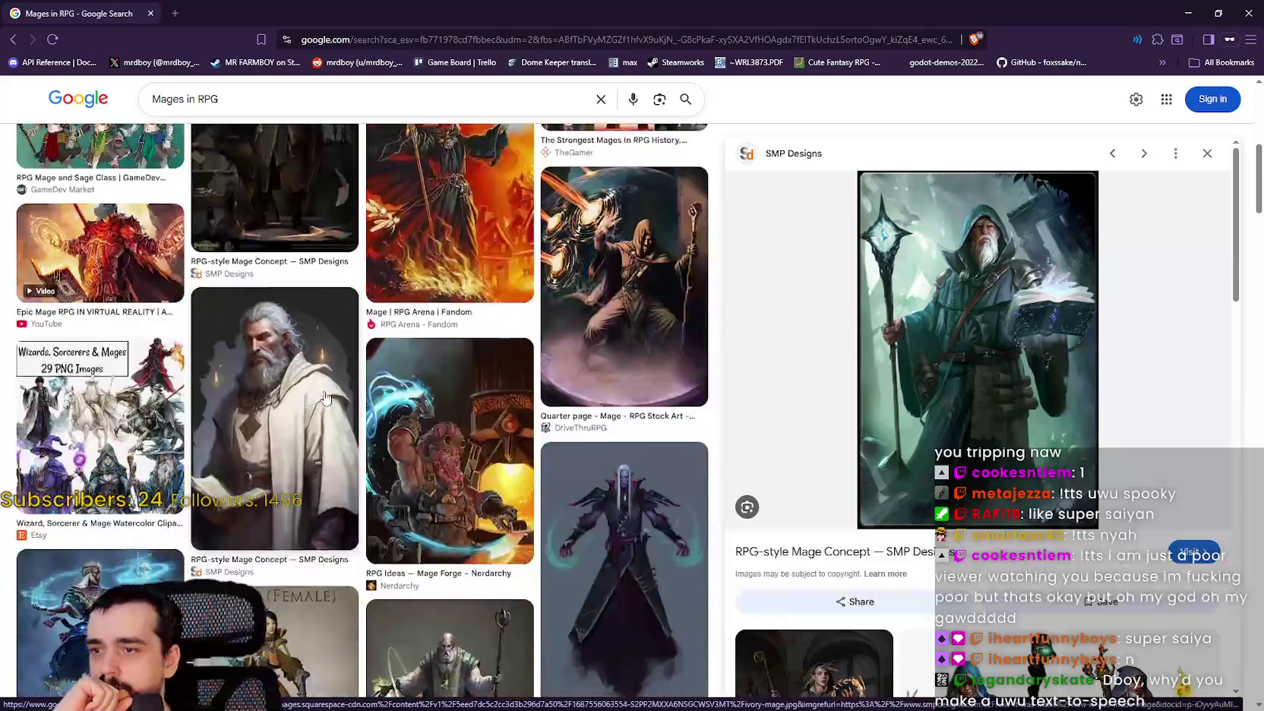
scroll(573, 366, "up", 2)
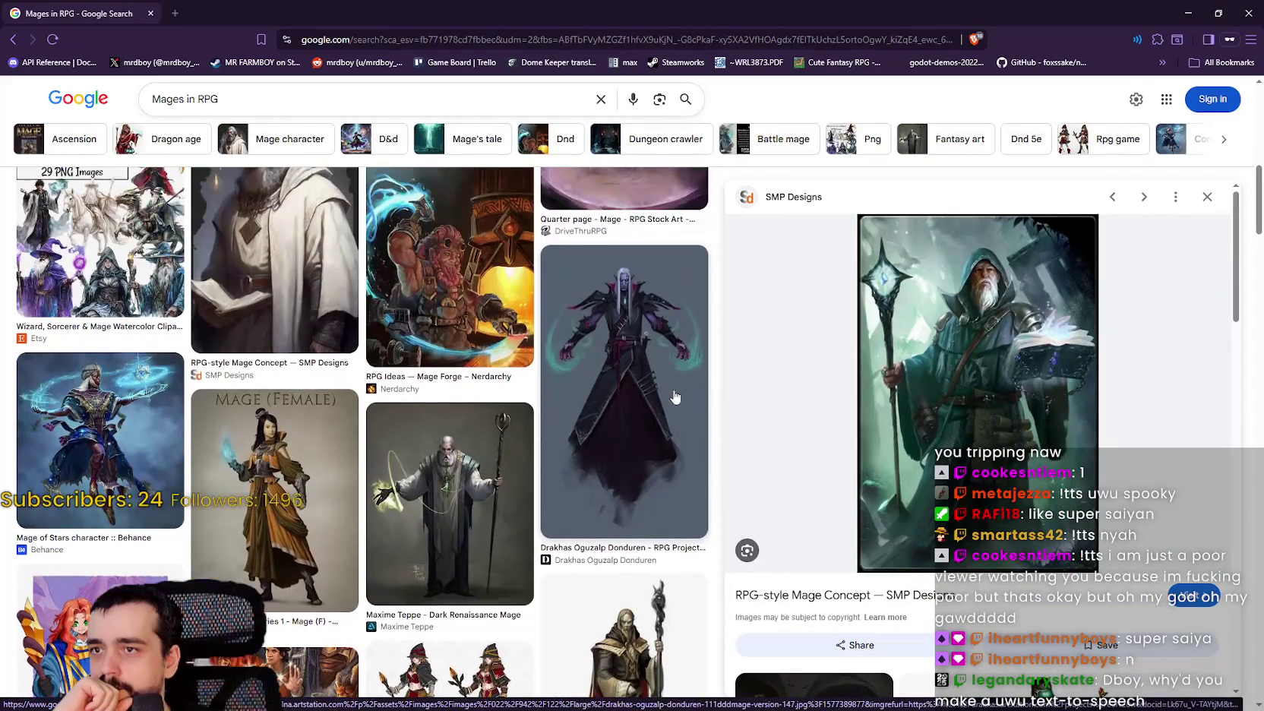
left_click(636, 373)
scroll(619, 375, "down", 12)
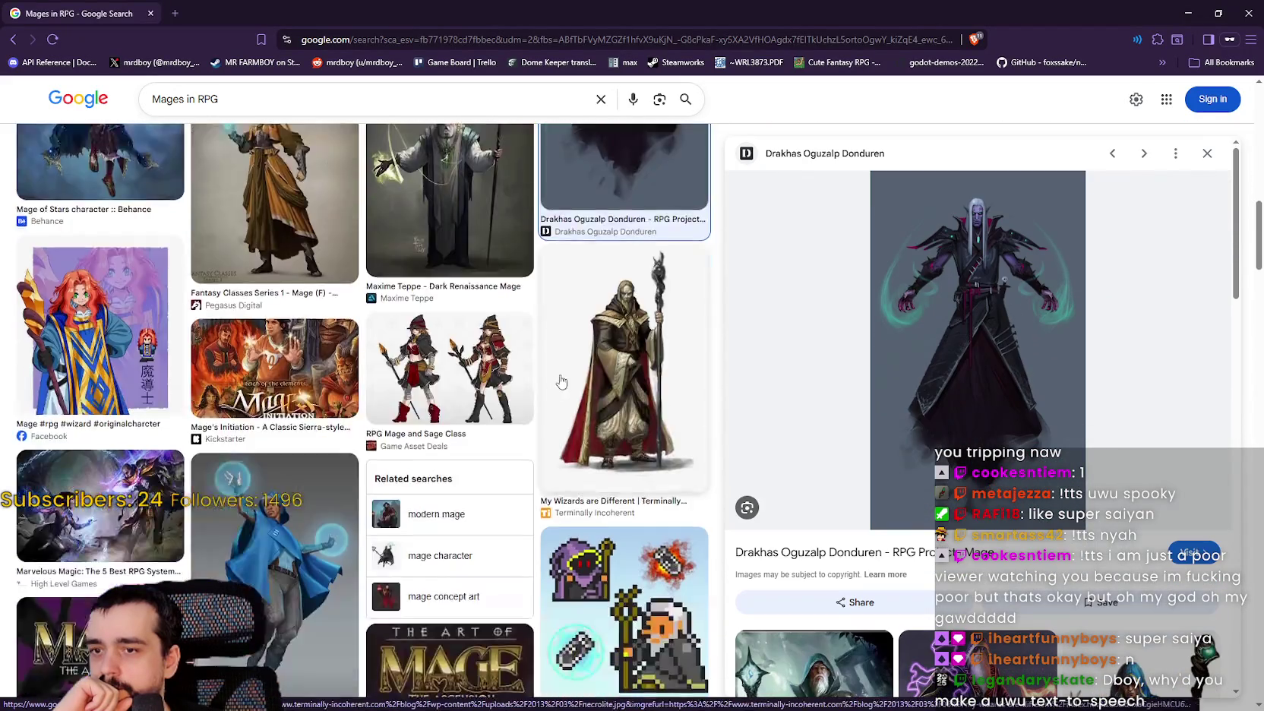
scroll(544, 387, "down", 10)
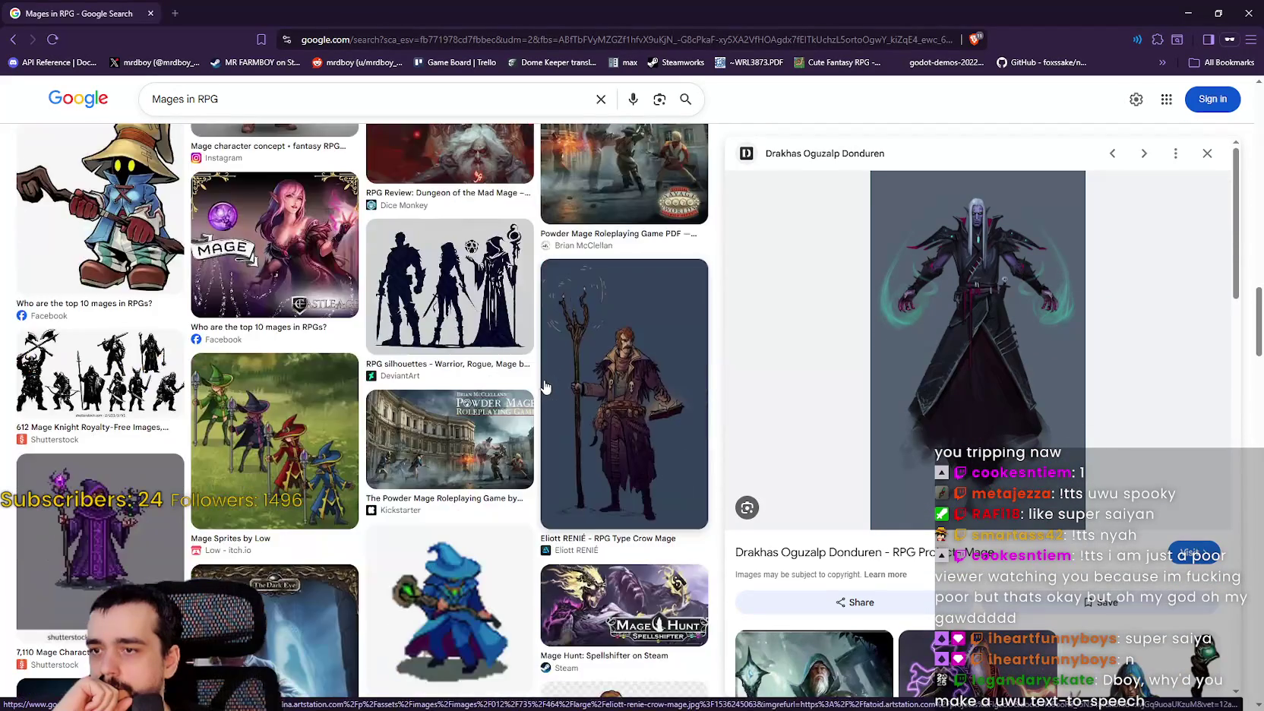
scroll(547, 386, "down", 7)
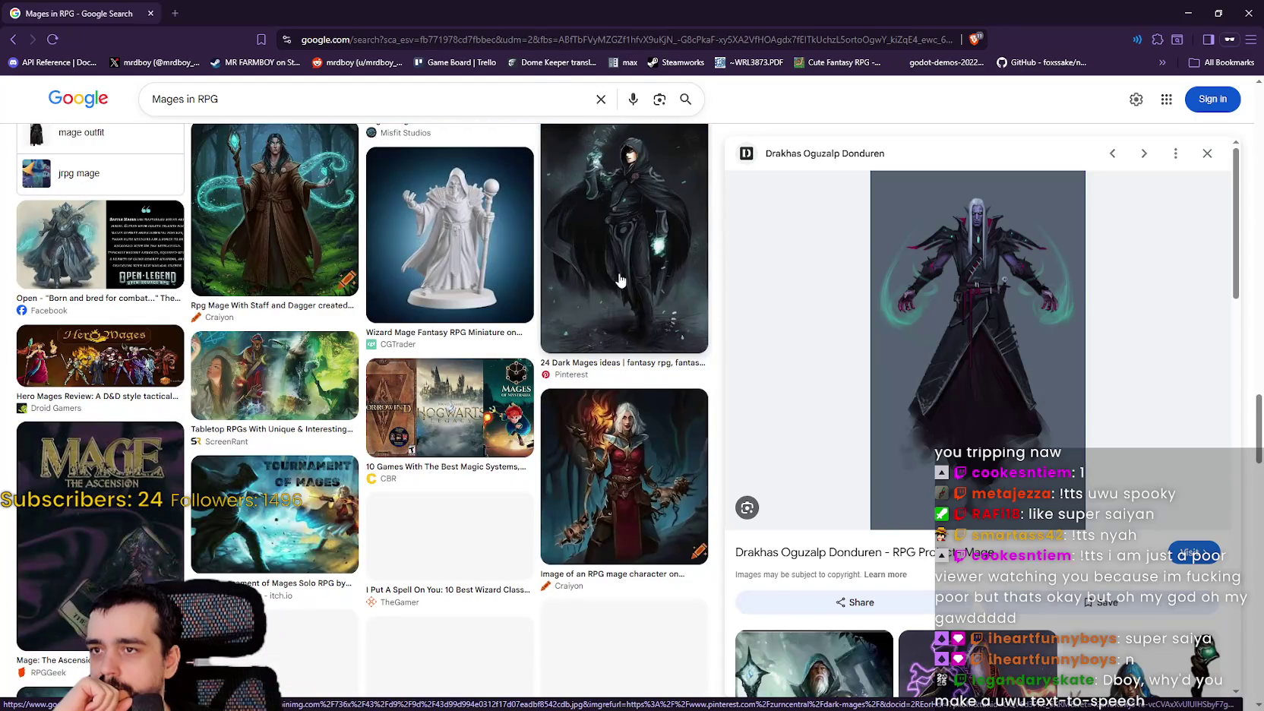
left_click(619, 281)
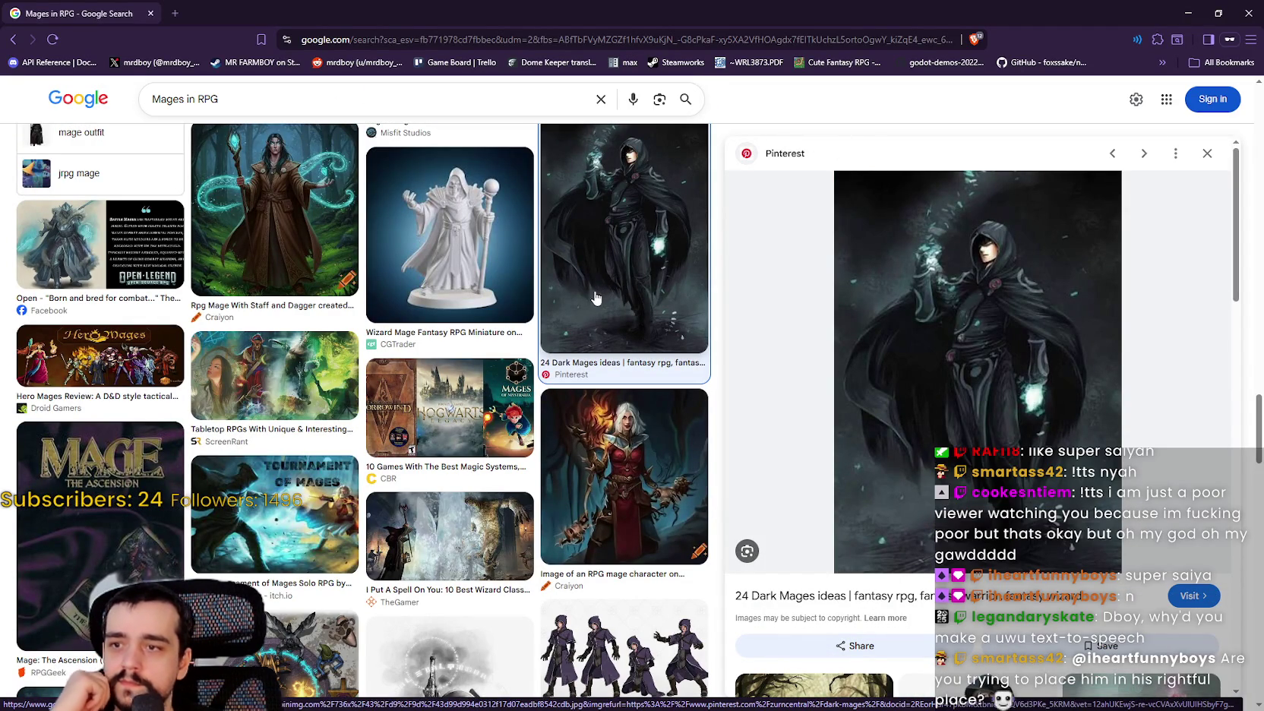
Scroll far down the Mages in RPG image results, then return to the Godot player script.
scroll(480, 480, "down", 1)
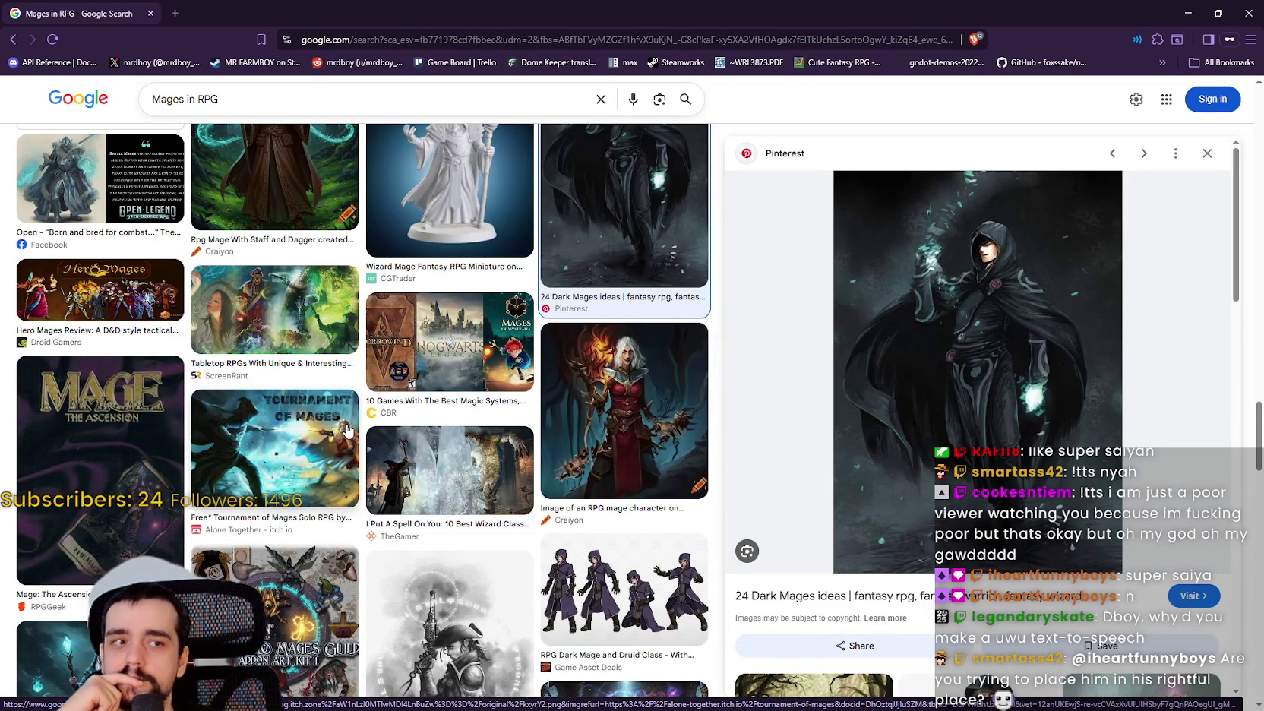
scroll(349, 429, "down", 1)
scroll(365, 426, "down", 3)
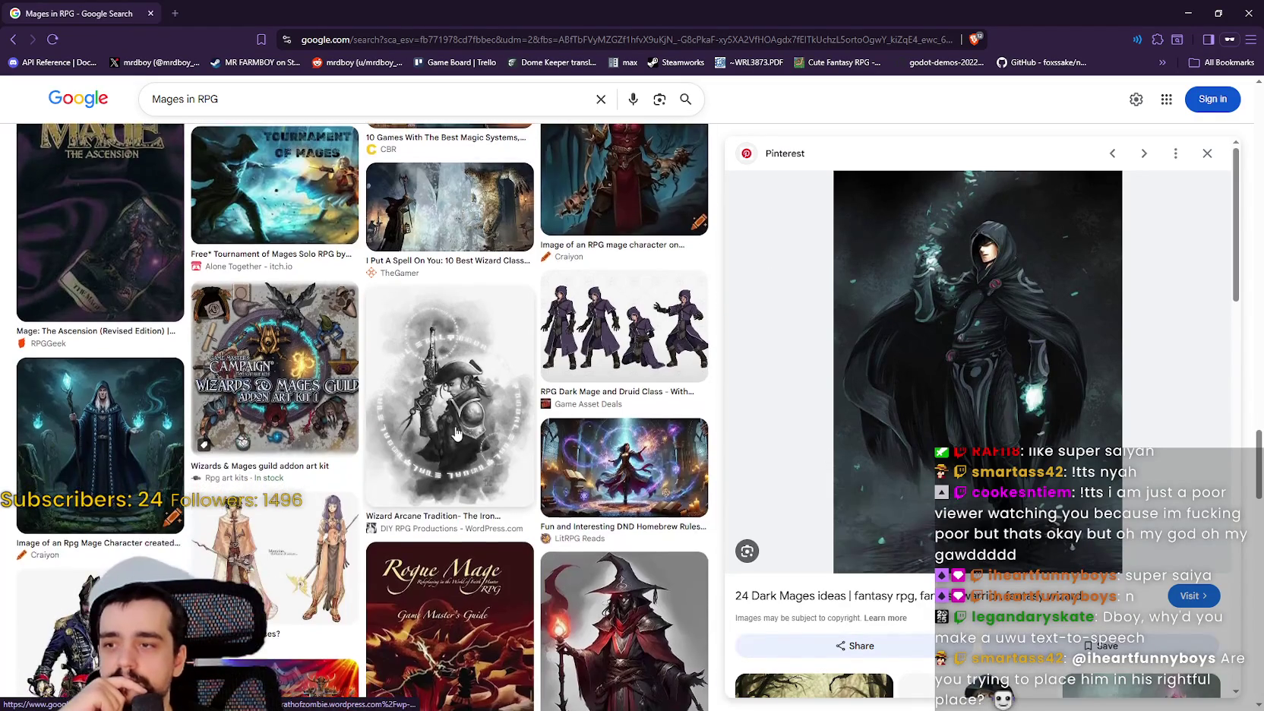
scroll(456, 434, "down", 4)
scroll(479, 430, "down", 2)
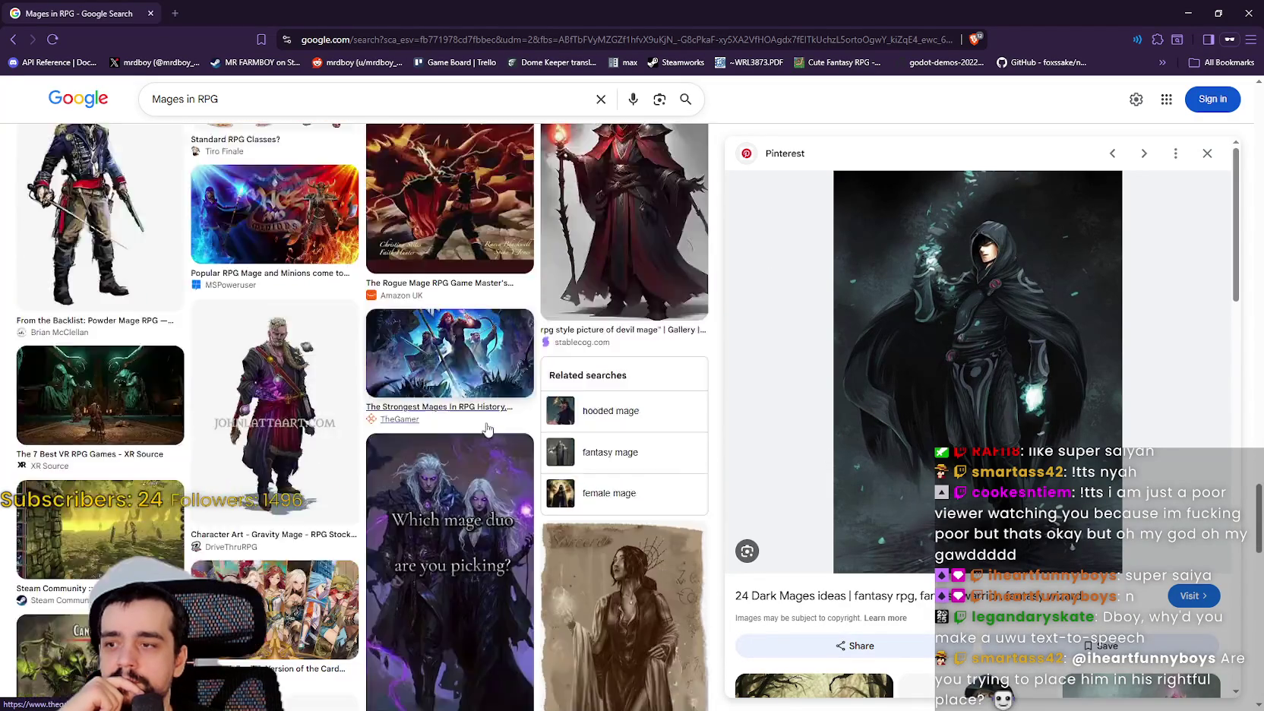
scroll(486, 430, "down", 3)
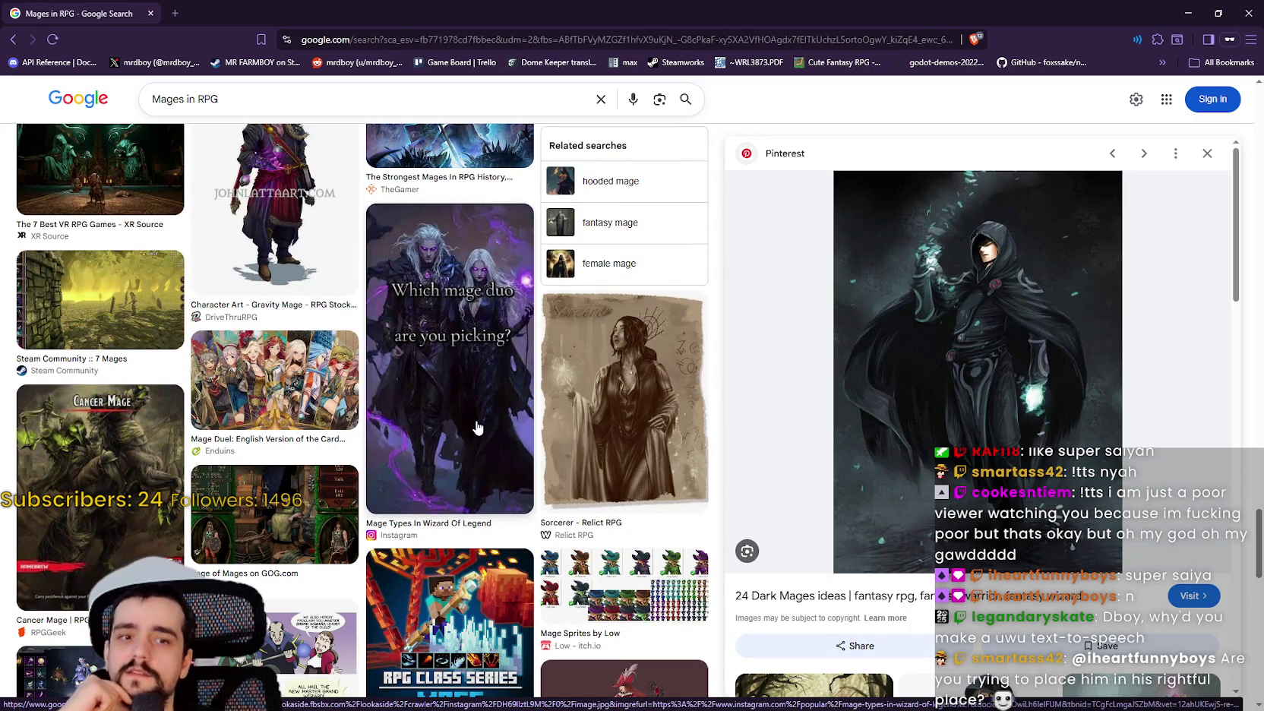
scroll(477, 430, "down", 10)
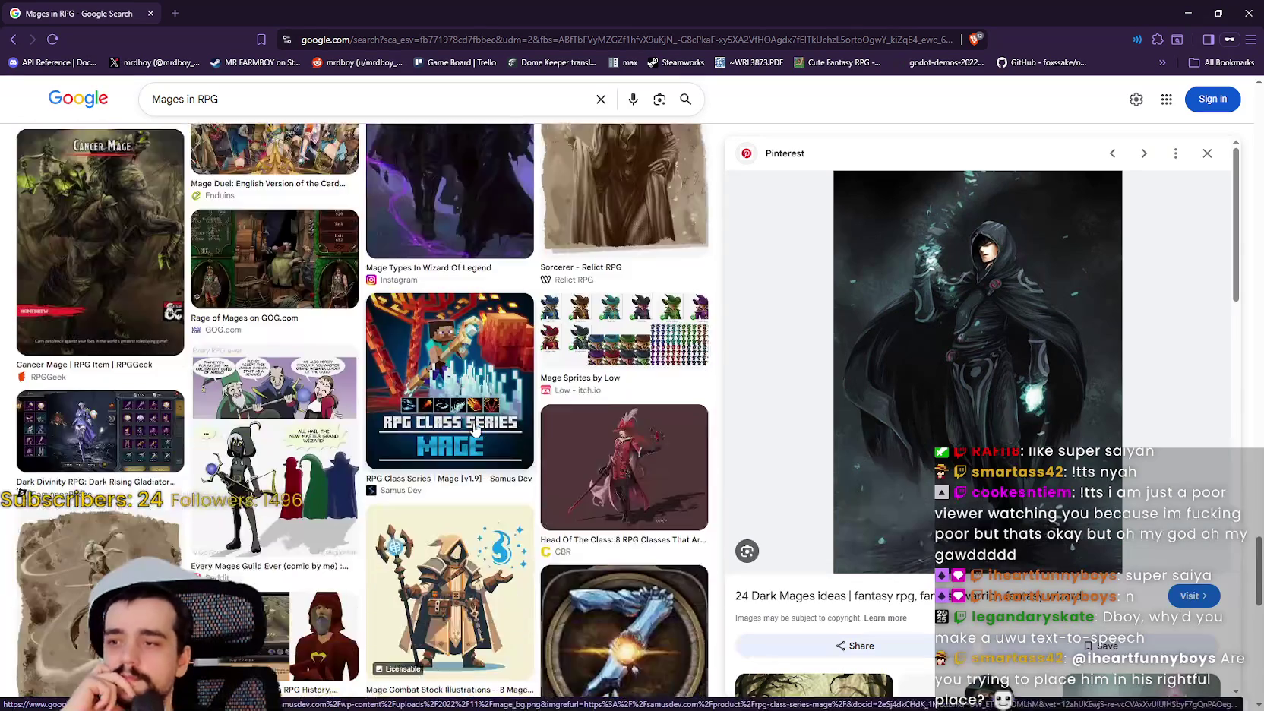
scroll(471, 432, "down", 4)
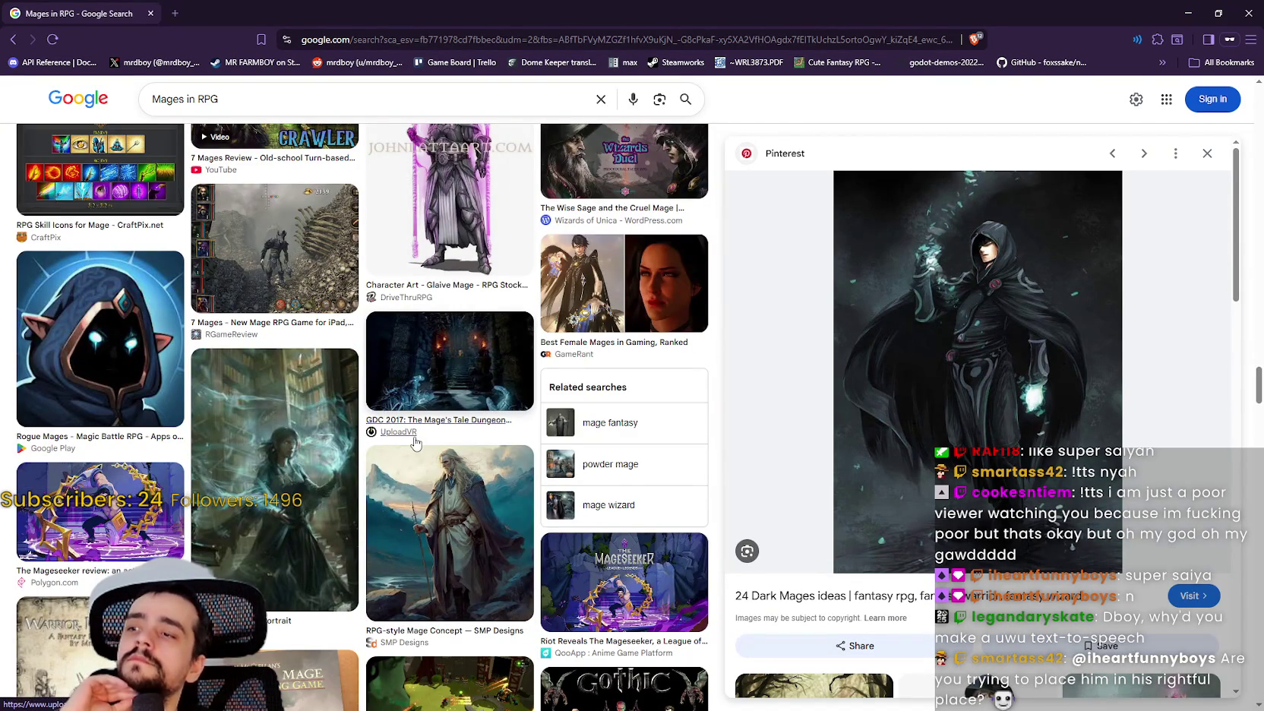
scroll(415, 442, "down", 6)
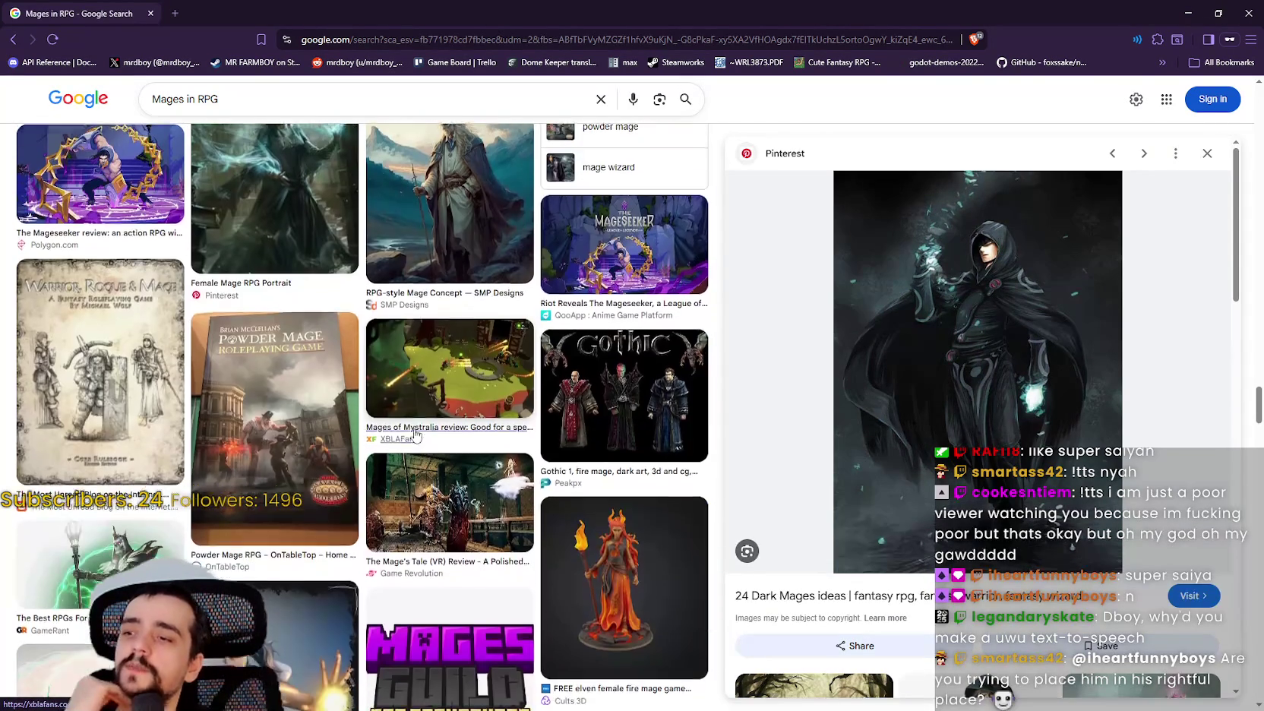
scroll(415, 434, "down", 4)
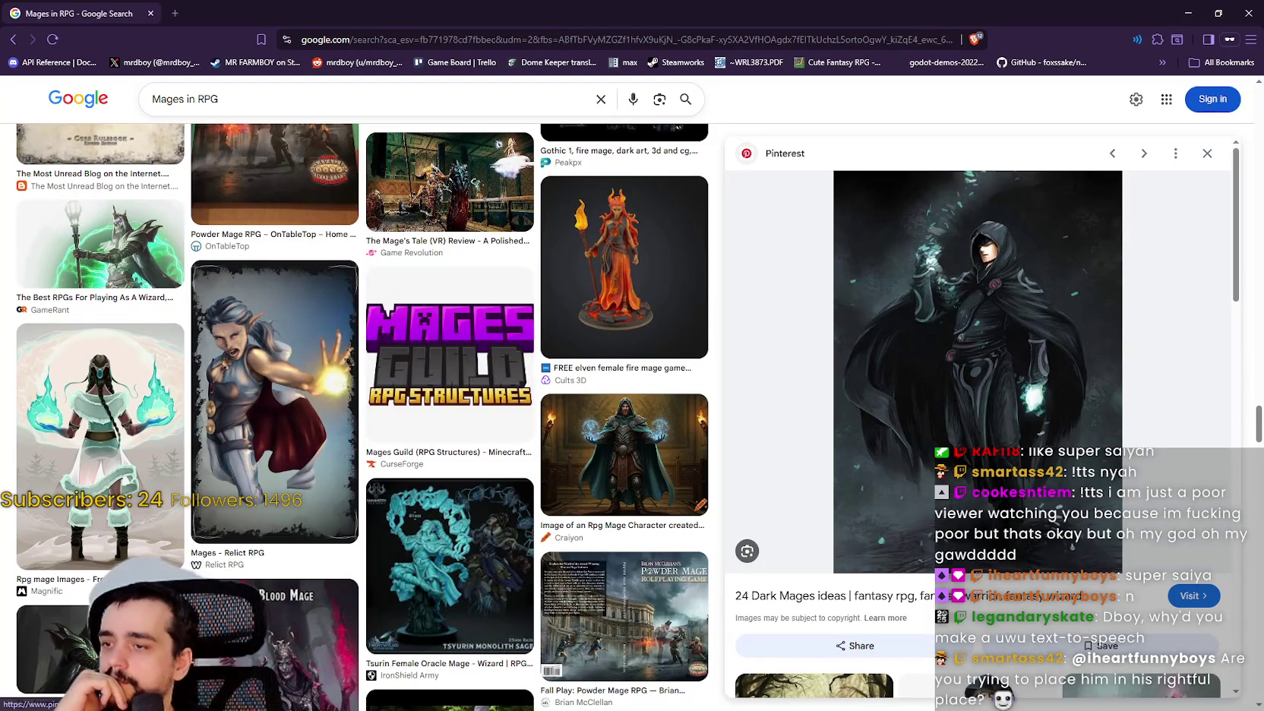
scroll(494, 351, "down", 4)
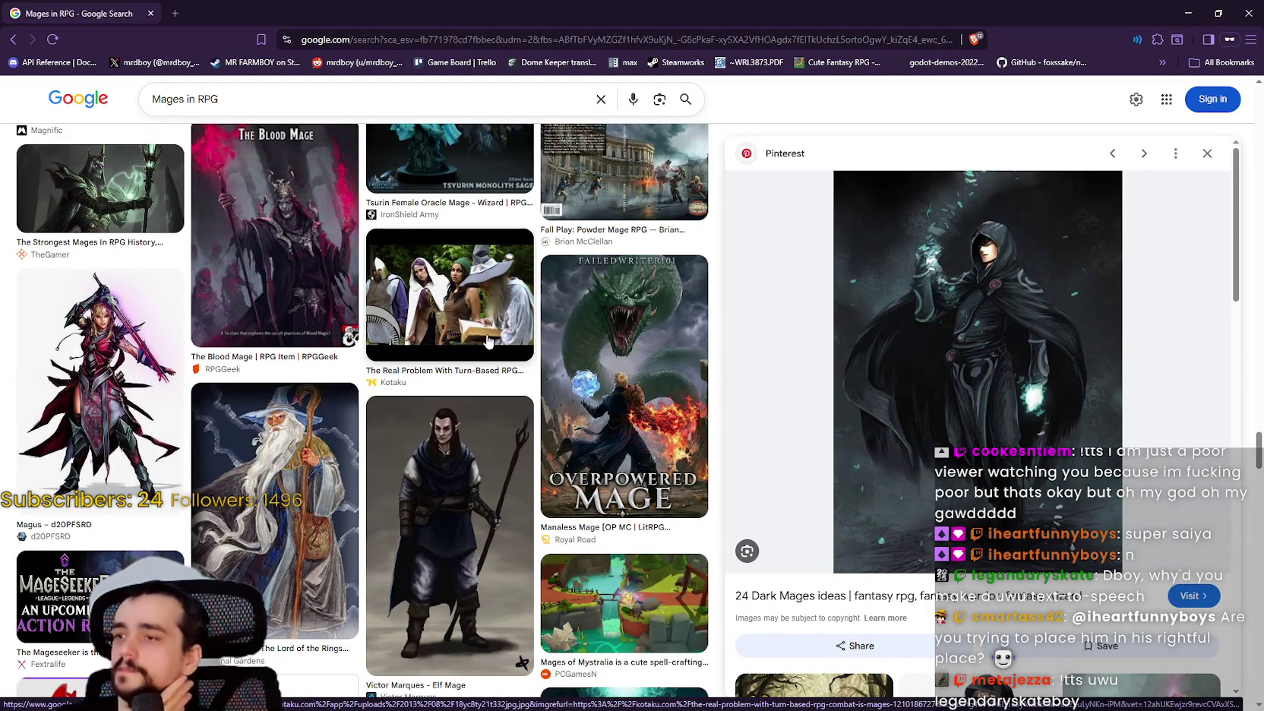
scroll(468, 359, "down", 3)
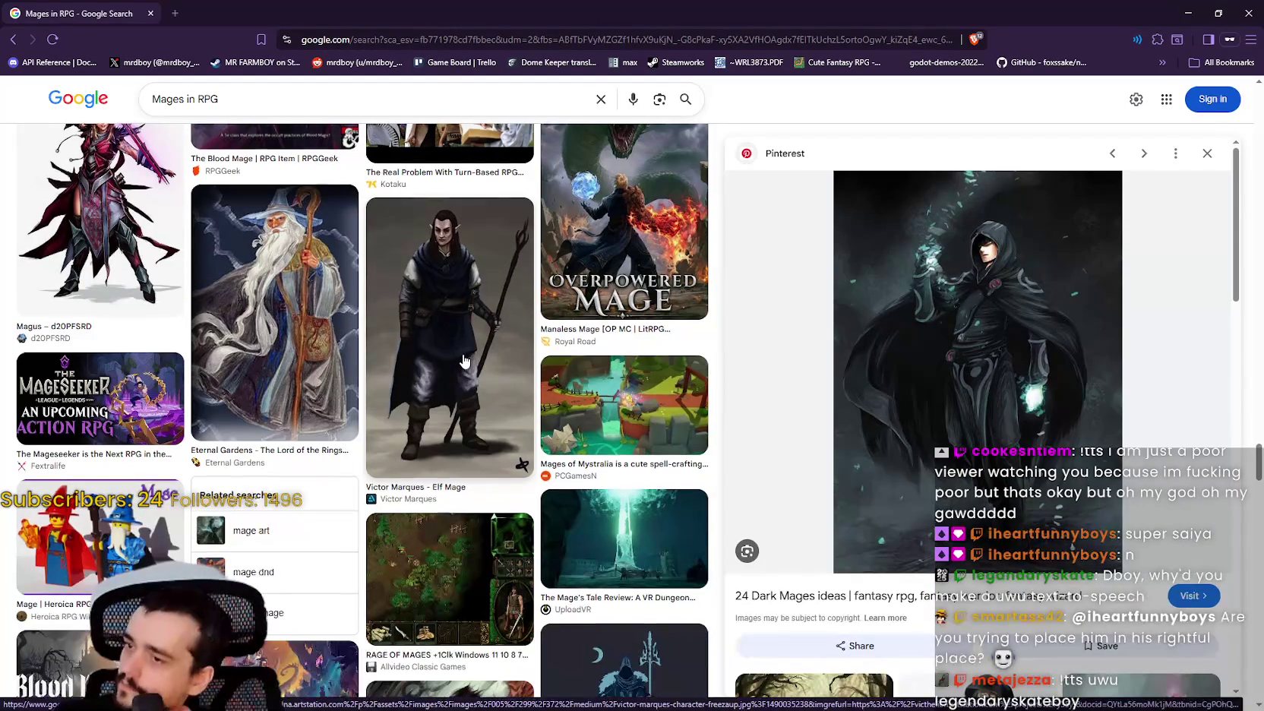
scroll(465, 360, "down", 3)
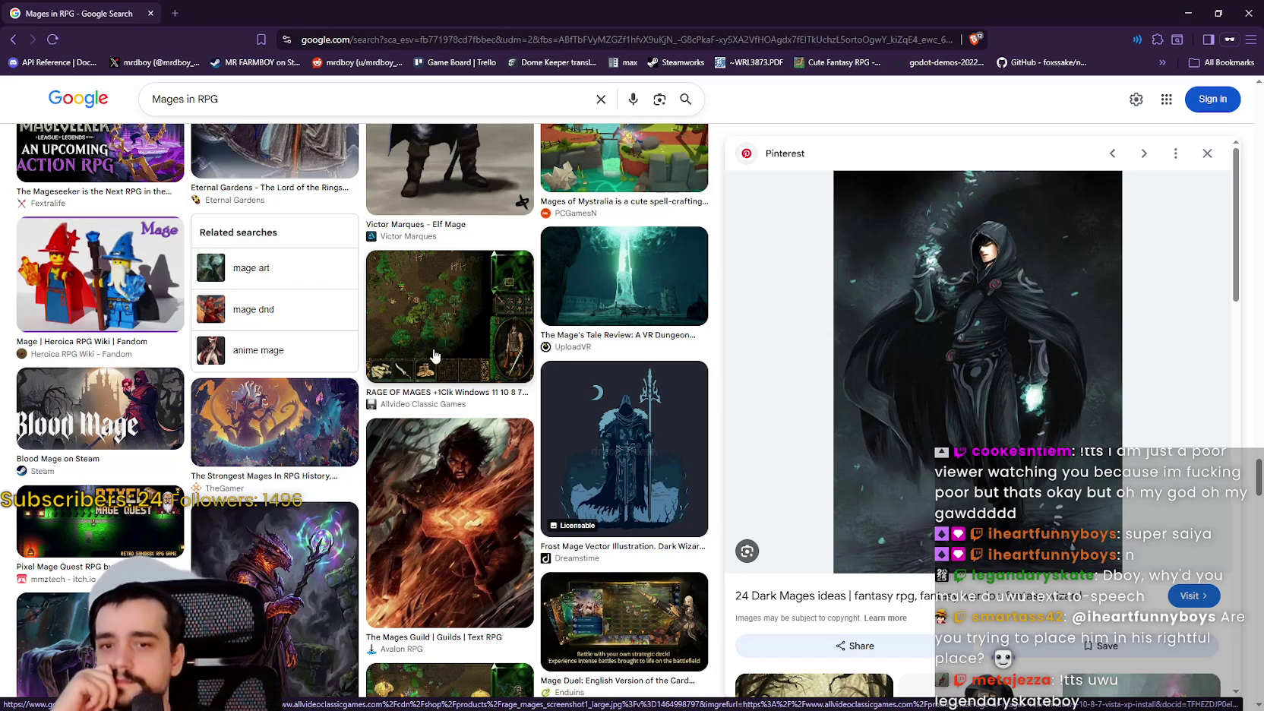
scroll(434, 355, "down", 4)
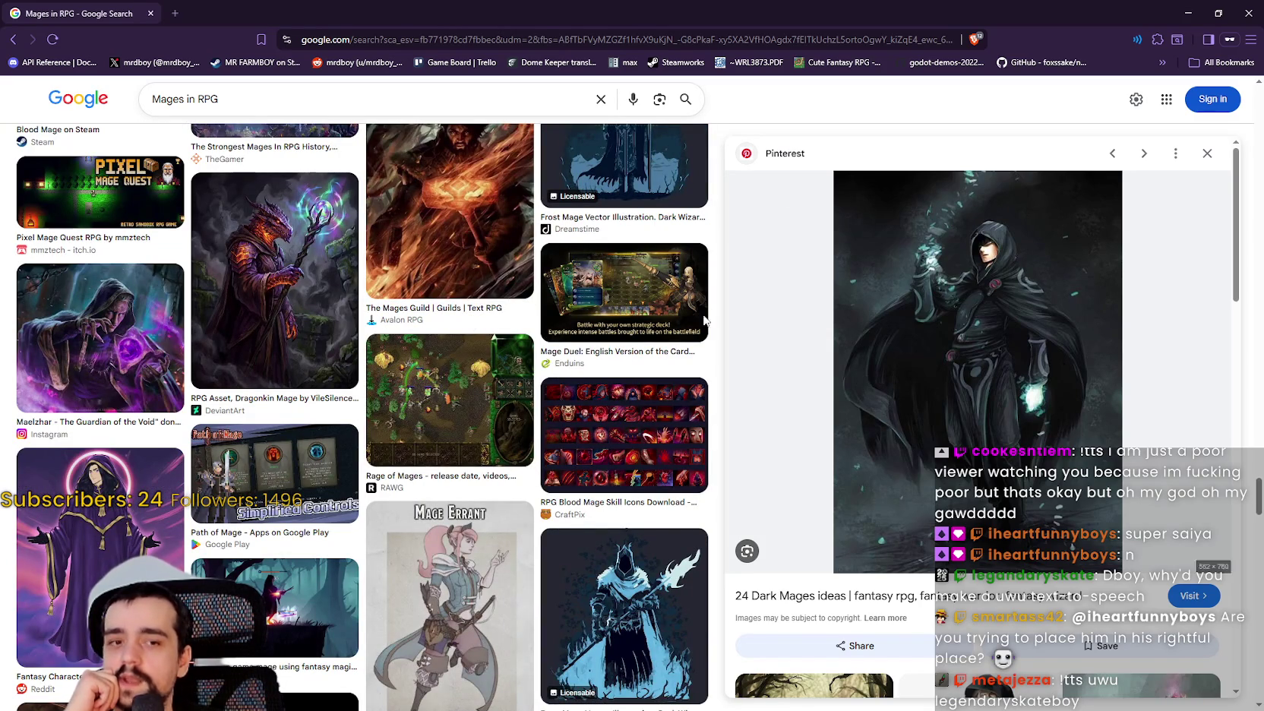
scroll(173, 494, "down", 3)
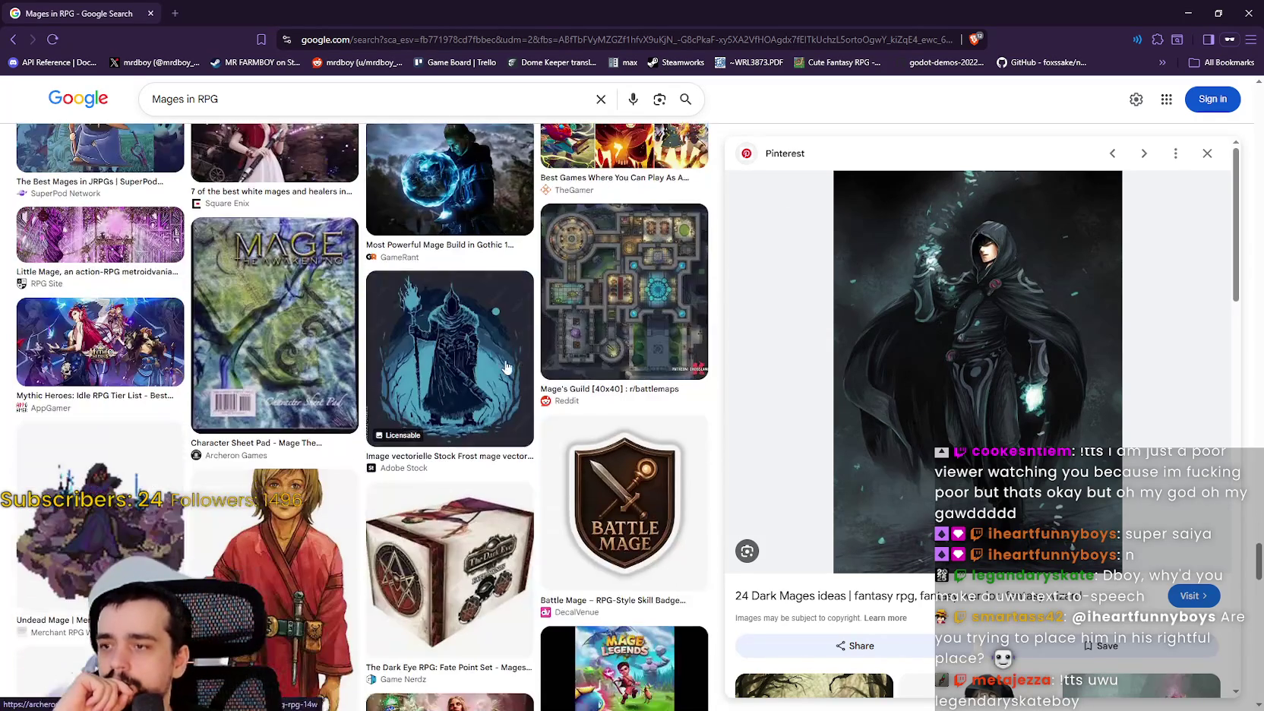
scroll(511, 351, "down", 6)
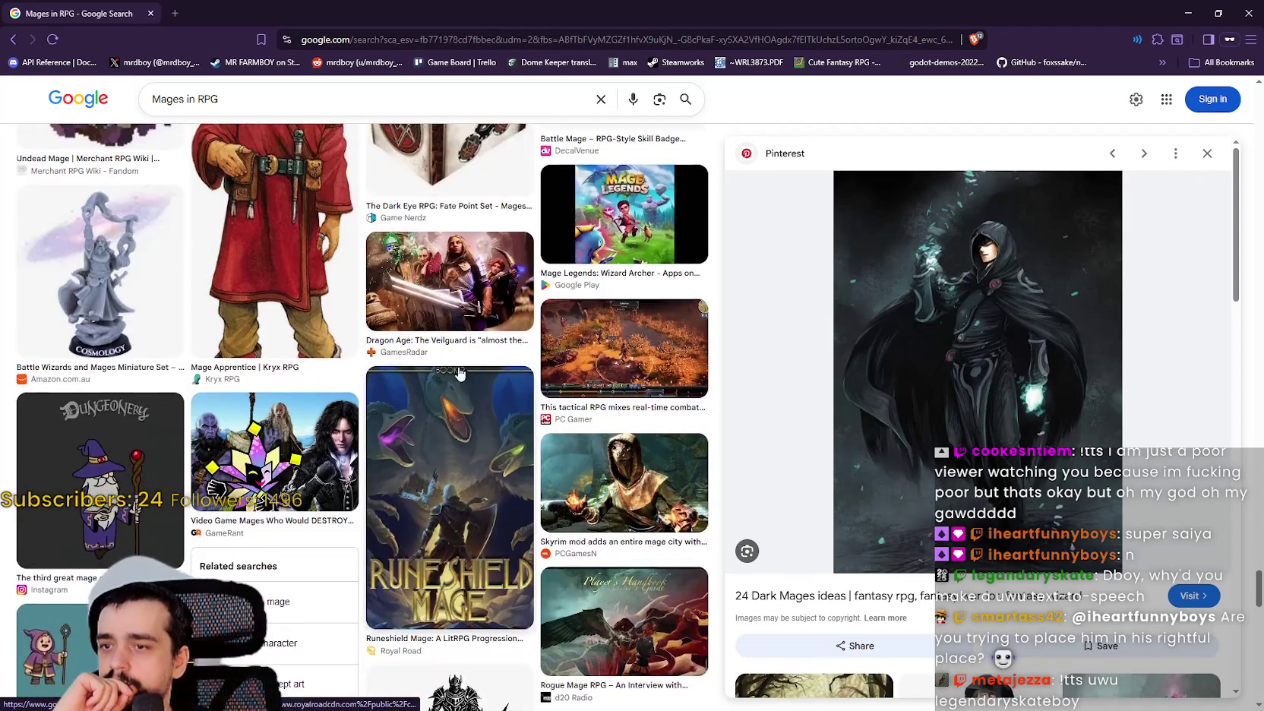
scroll(464, 363, "down", 7)
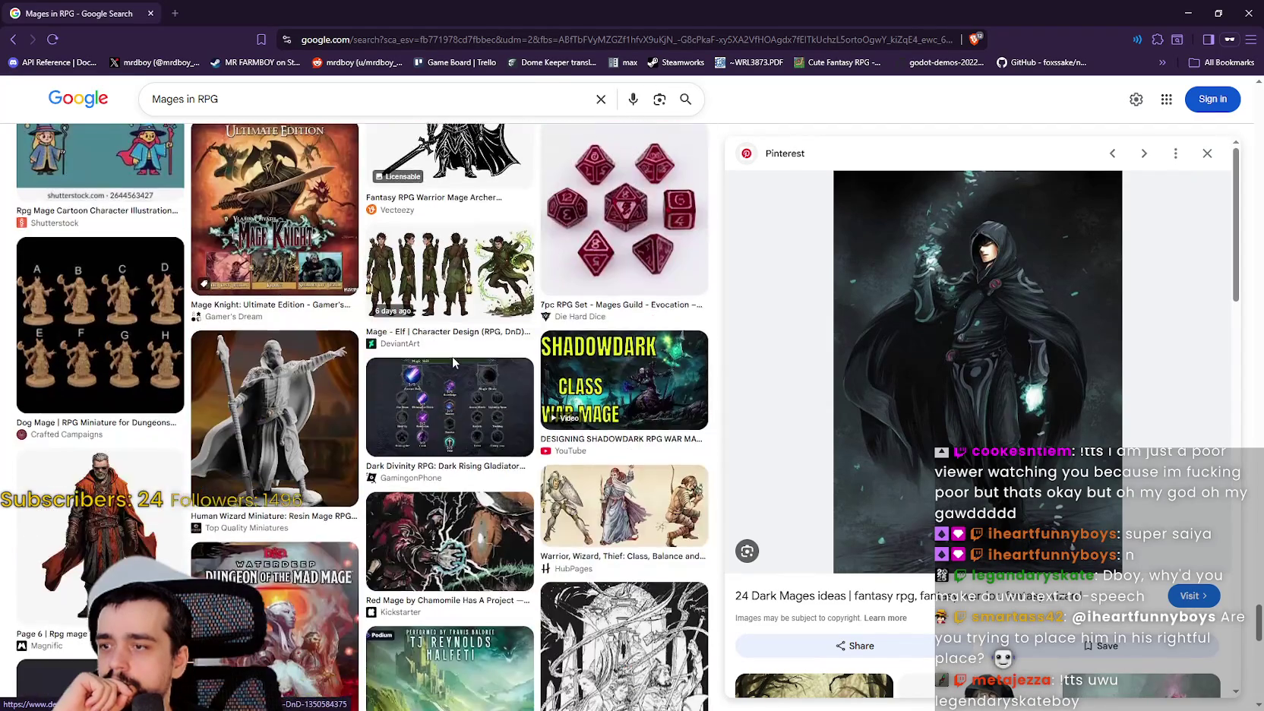
scroll(454, 363, "down", 7)
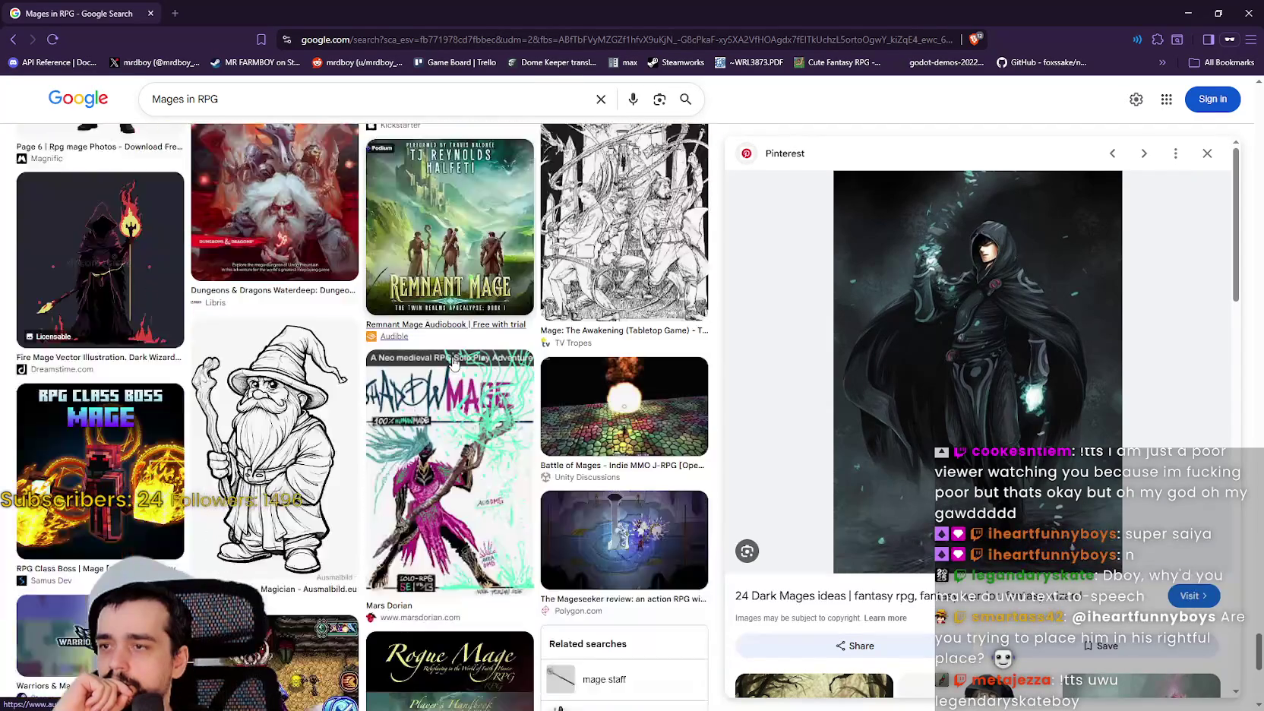
scroll(453, 363, "down", 7)
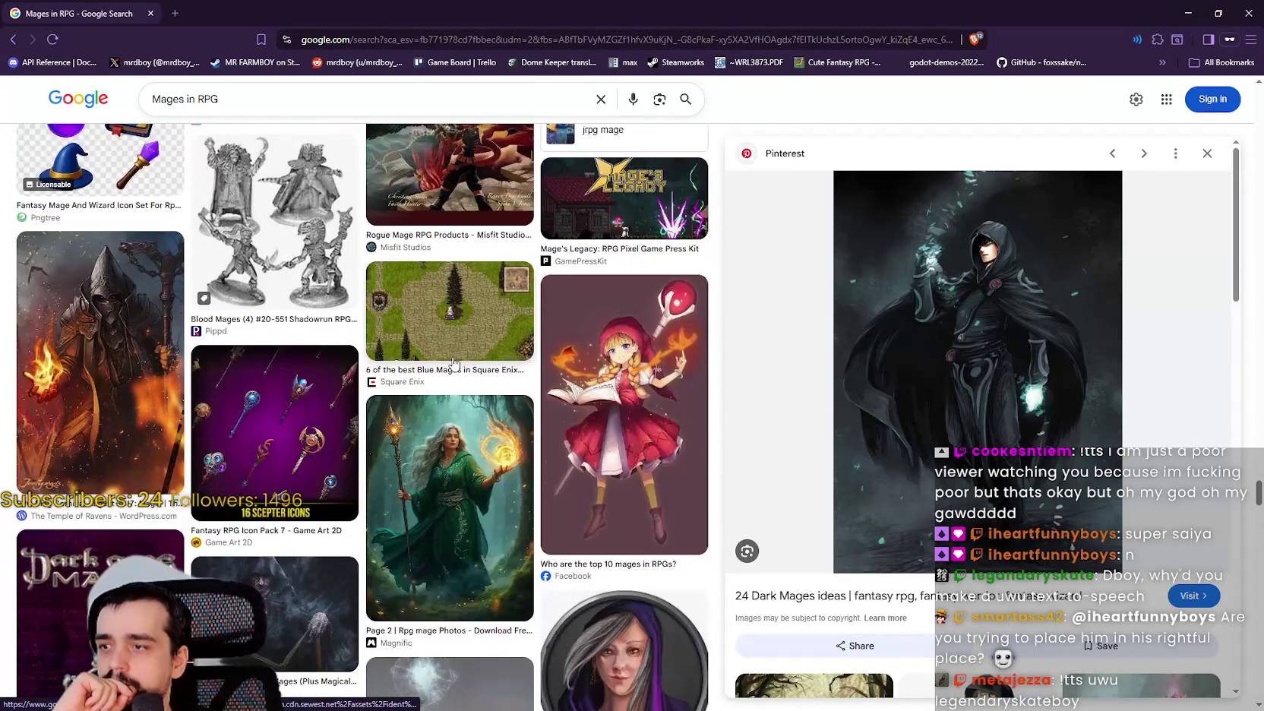
scroll(453, 362, "down", 7)
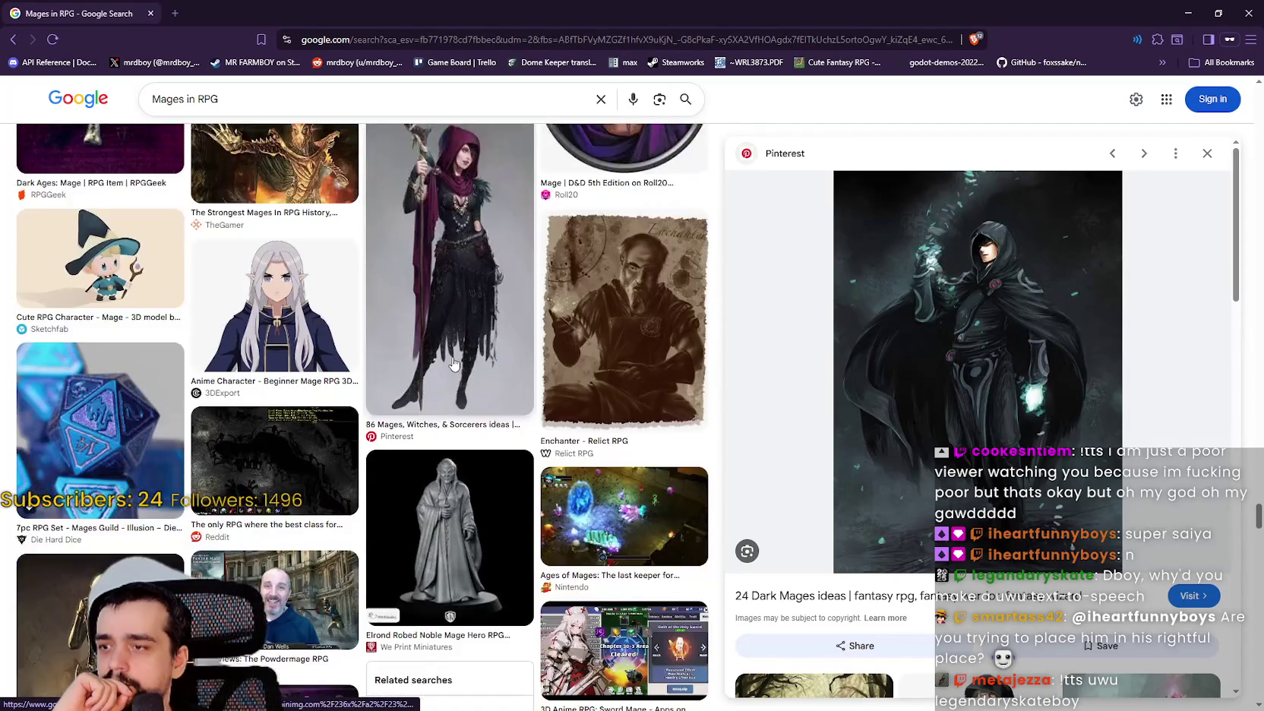
scroll(454, 363, "down", 6)
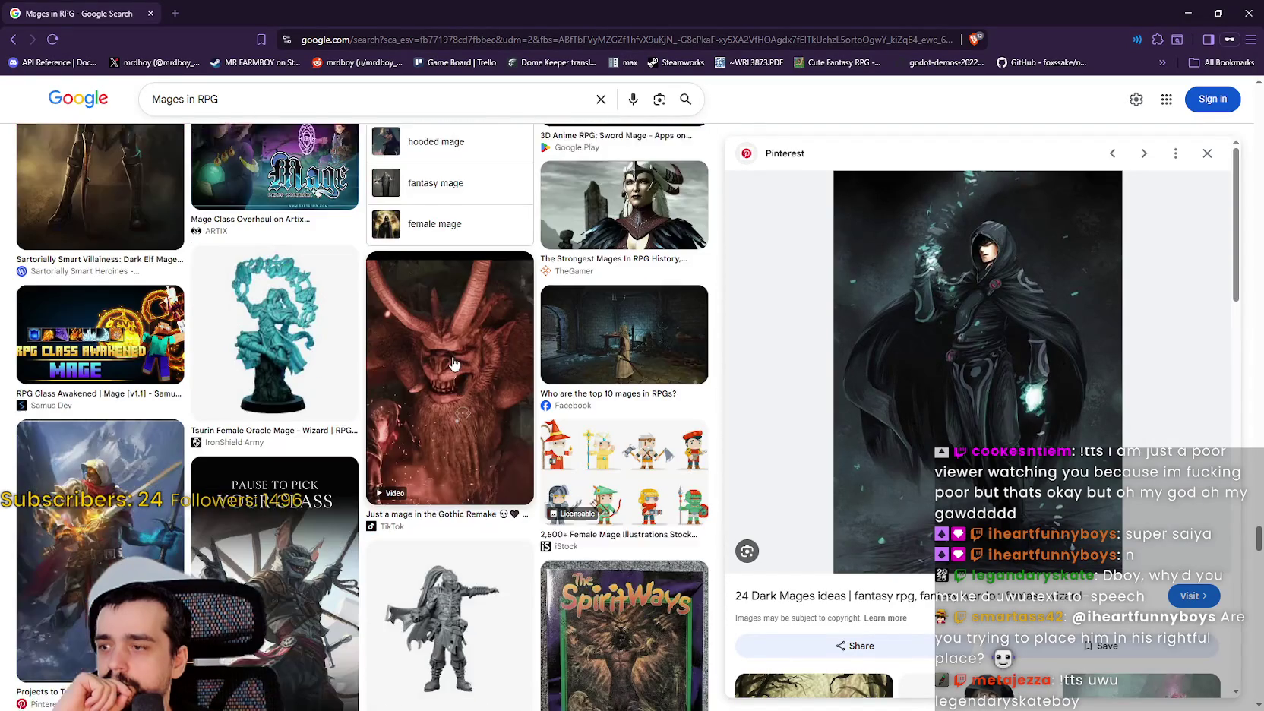
scroll(453, 363, "down", 3)
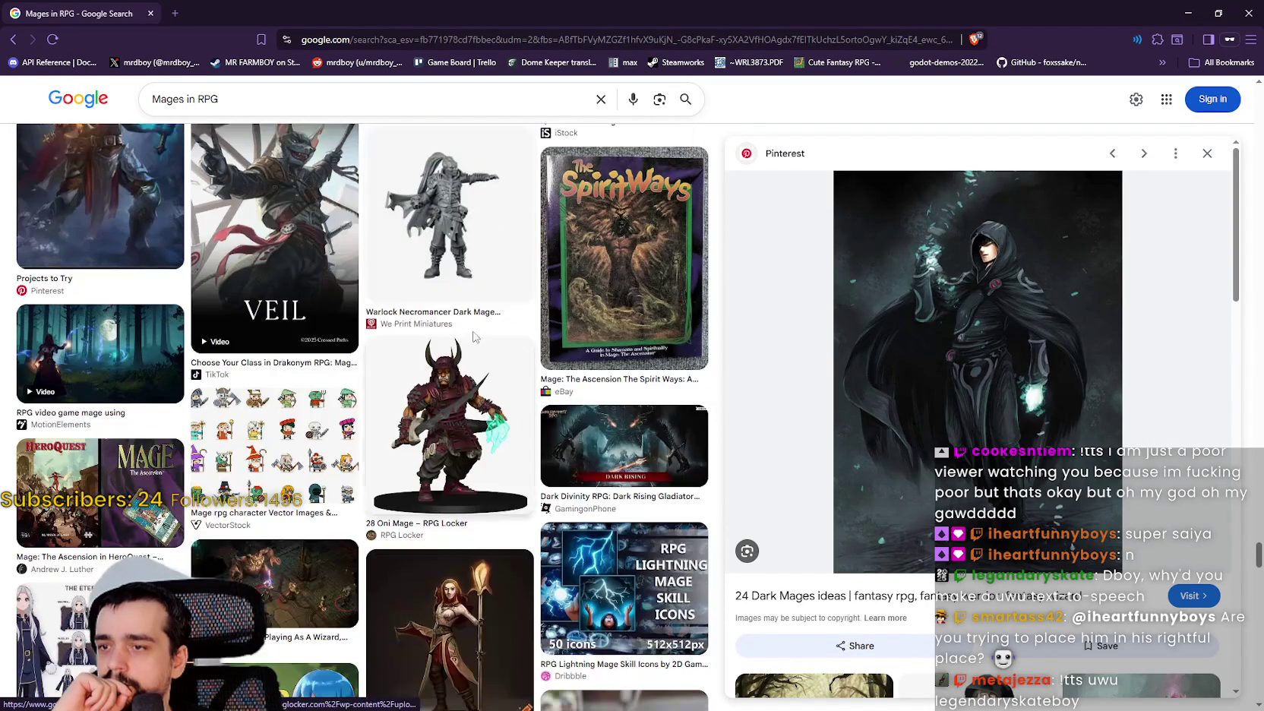
left_click(1249, 13)
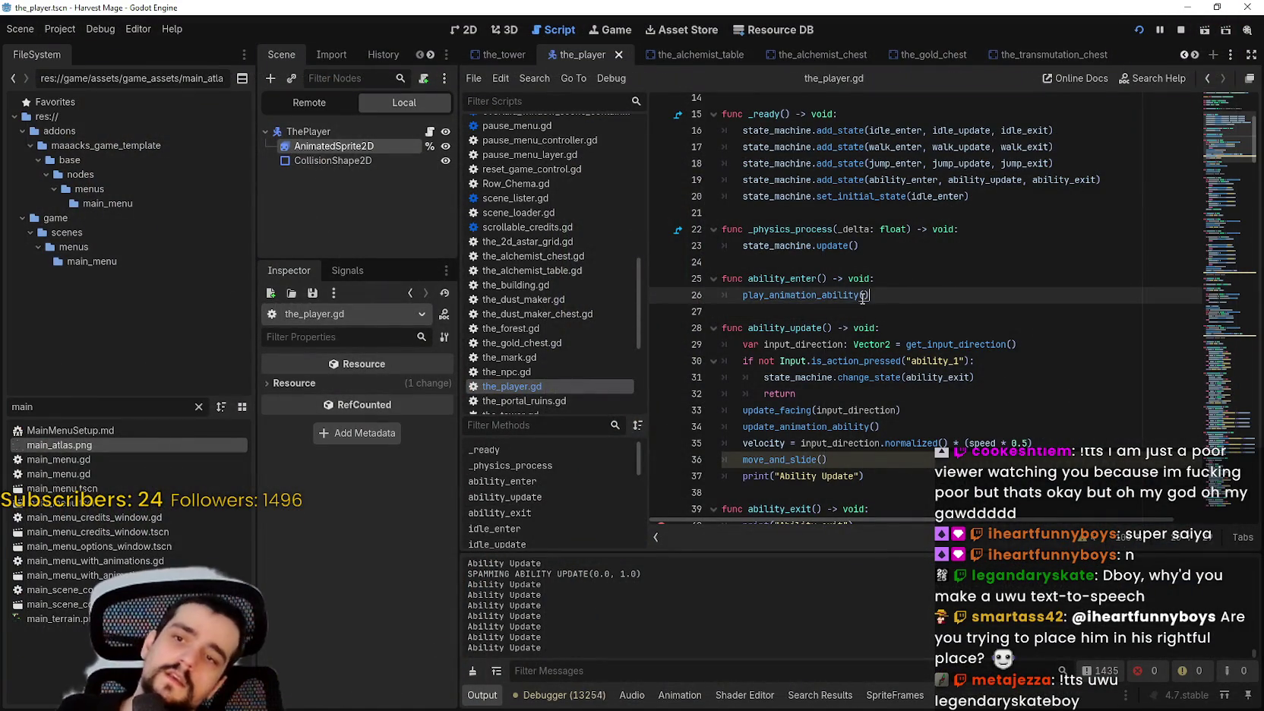
scroll(785, 321, "down", 3)
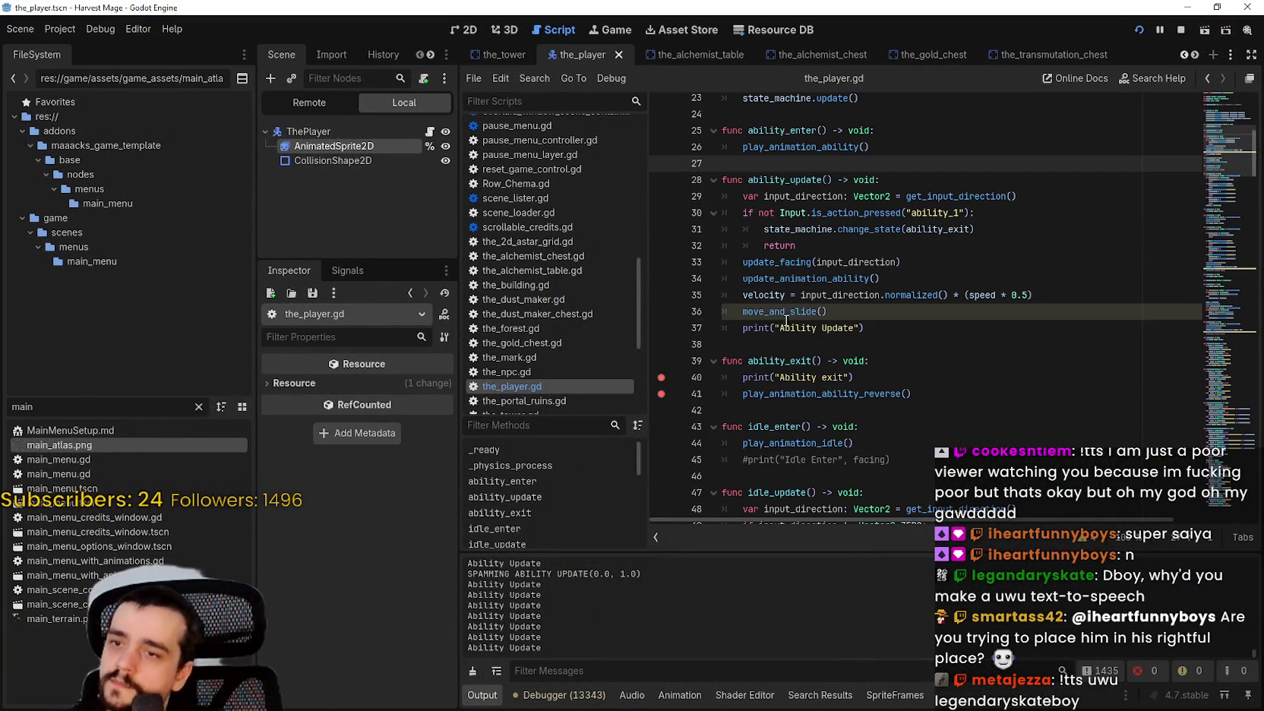
double_click(820, 234)
left_click_drag(820, 234, 1004, 224)
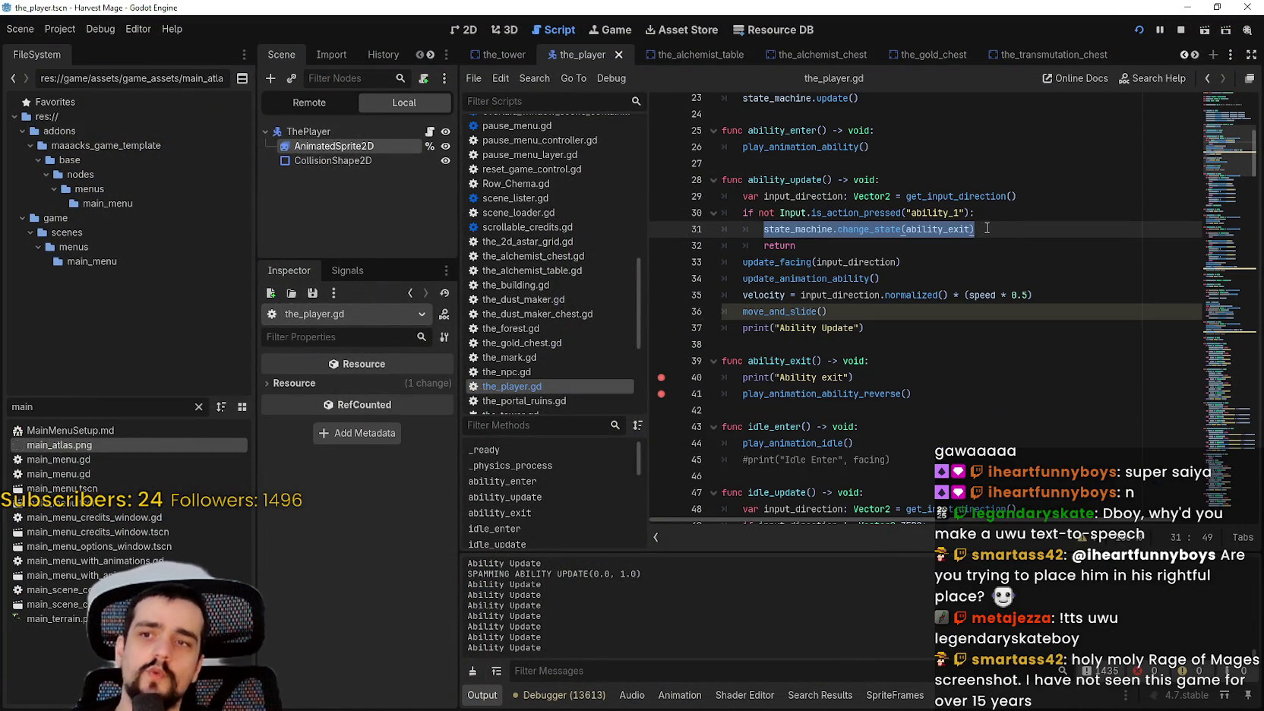
left_click_drag(972, 229, 763, 229)
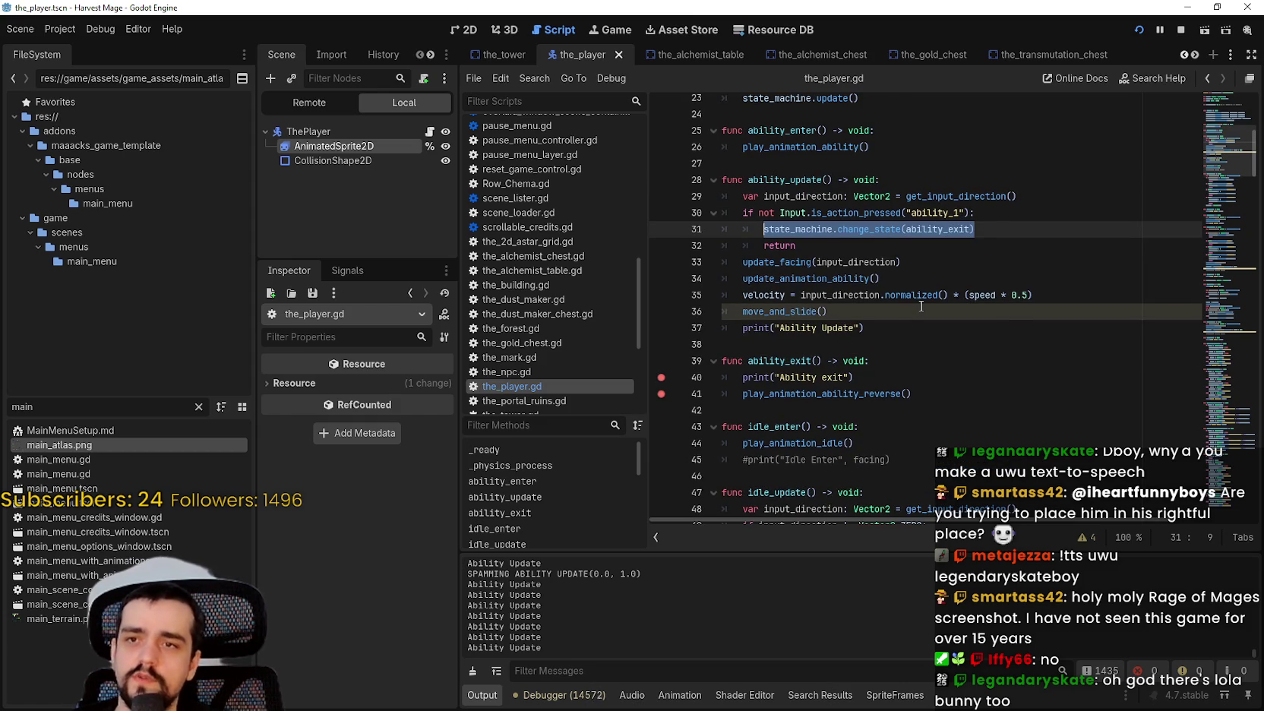
left_click(813, 240)
mouse_move(795, 245)
left_mouse_down()
mouse_move(818, 228)
mouse_move(747, 228)
mouse_move(713, 210)
left_mouse_up()
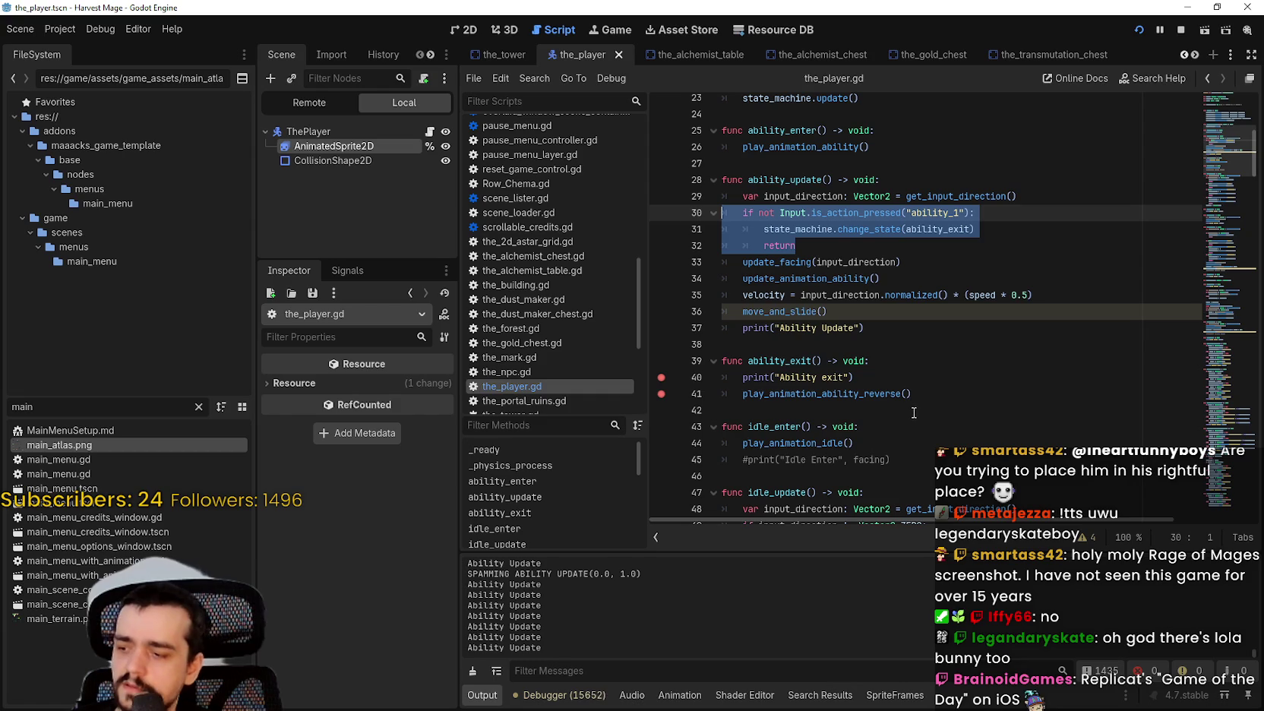
left_click(890, 409)
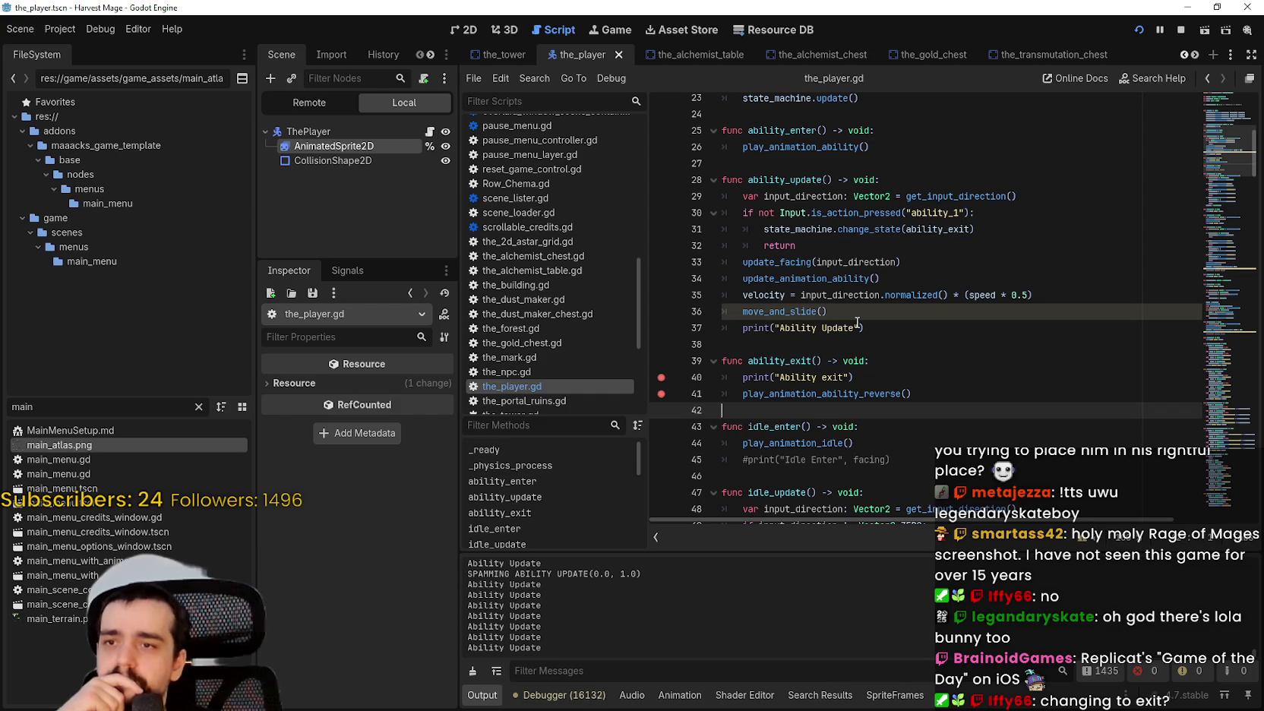
scroll(855, 322, "up", 2)
left_click_drag(799, 345, 721, 312)
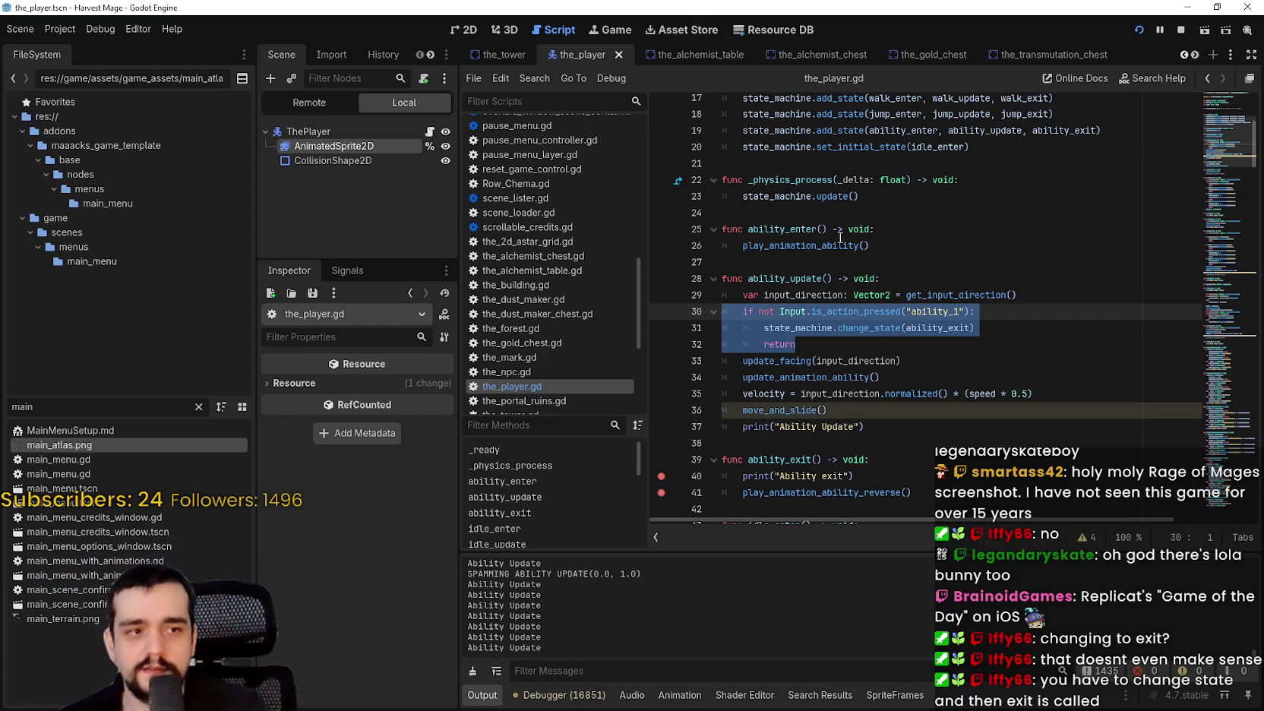
double_click(938, 328)
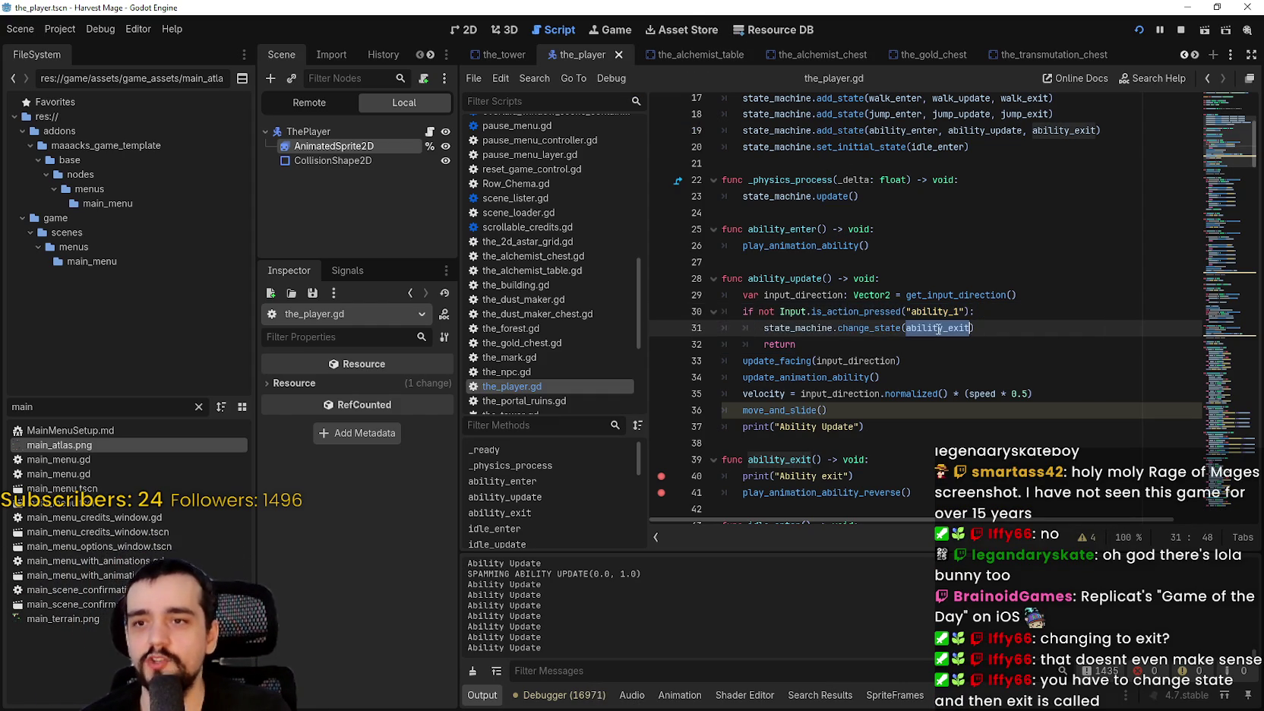
Switch line 31 to idle_enter, save, restart the project and clear the reverse-animation breakpoint.
type("idle")
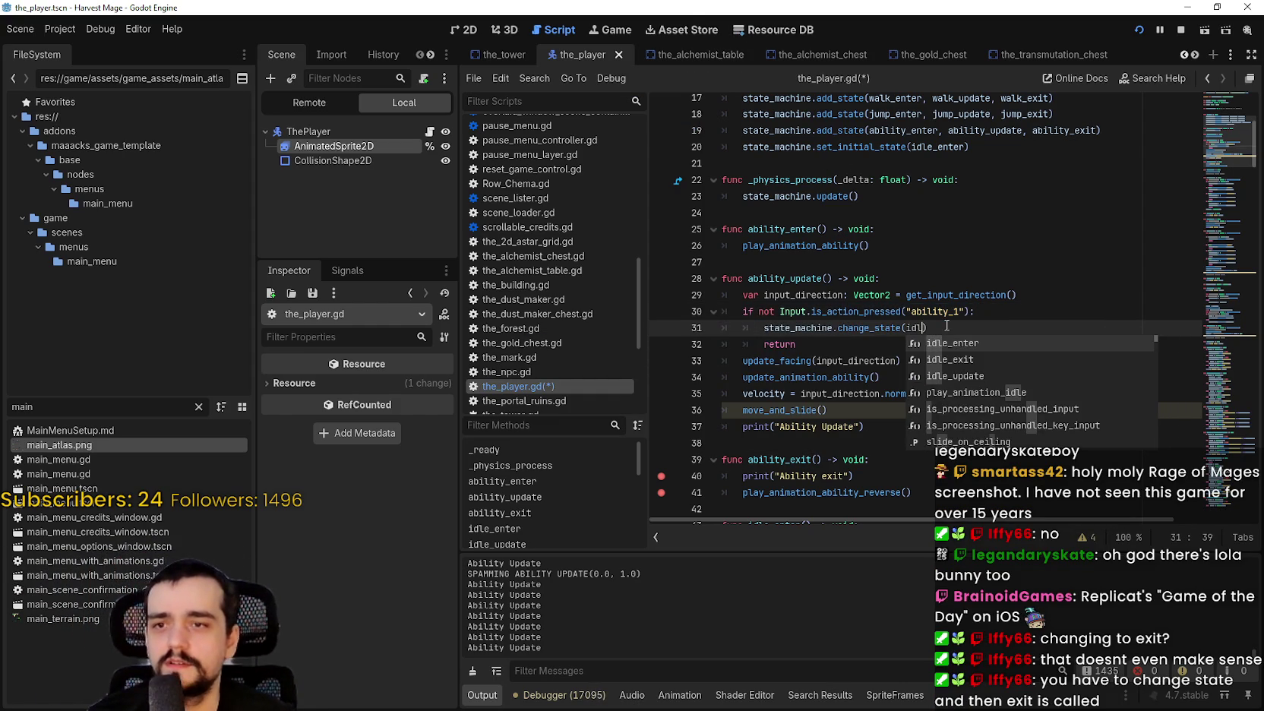
key("Return")
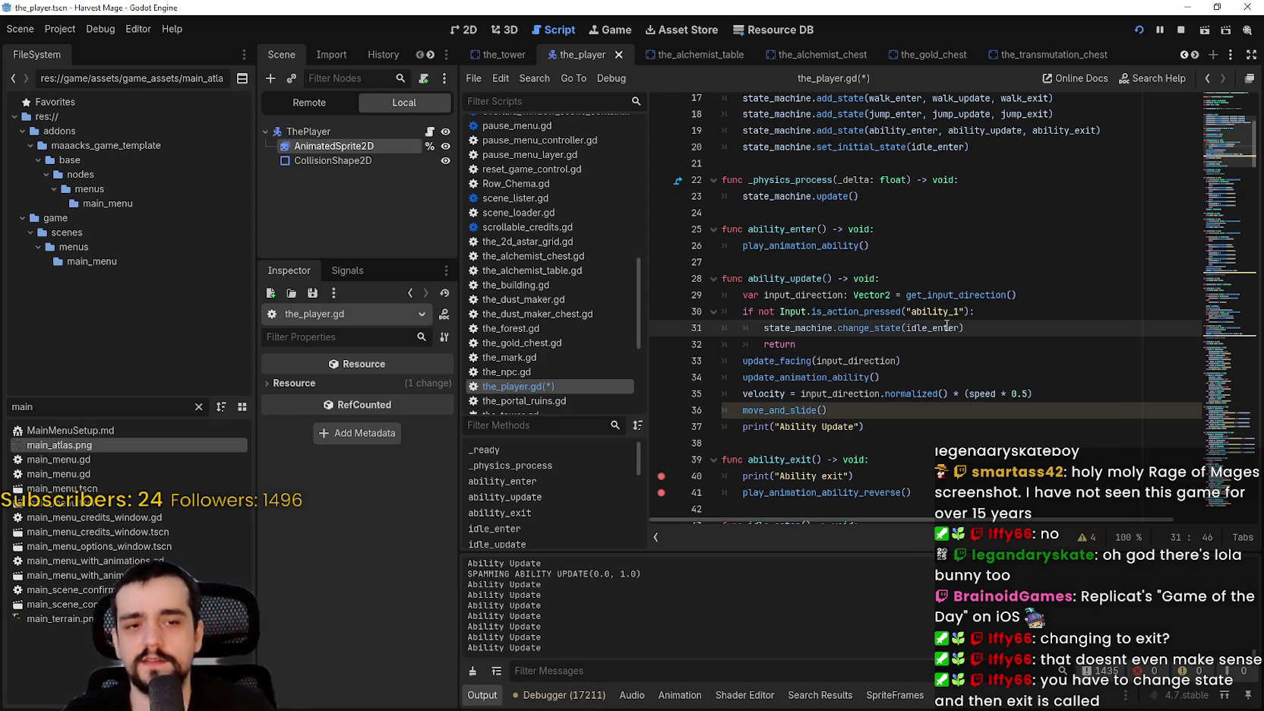
key("ctrl+s")
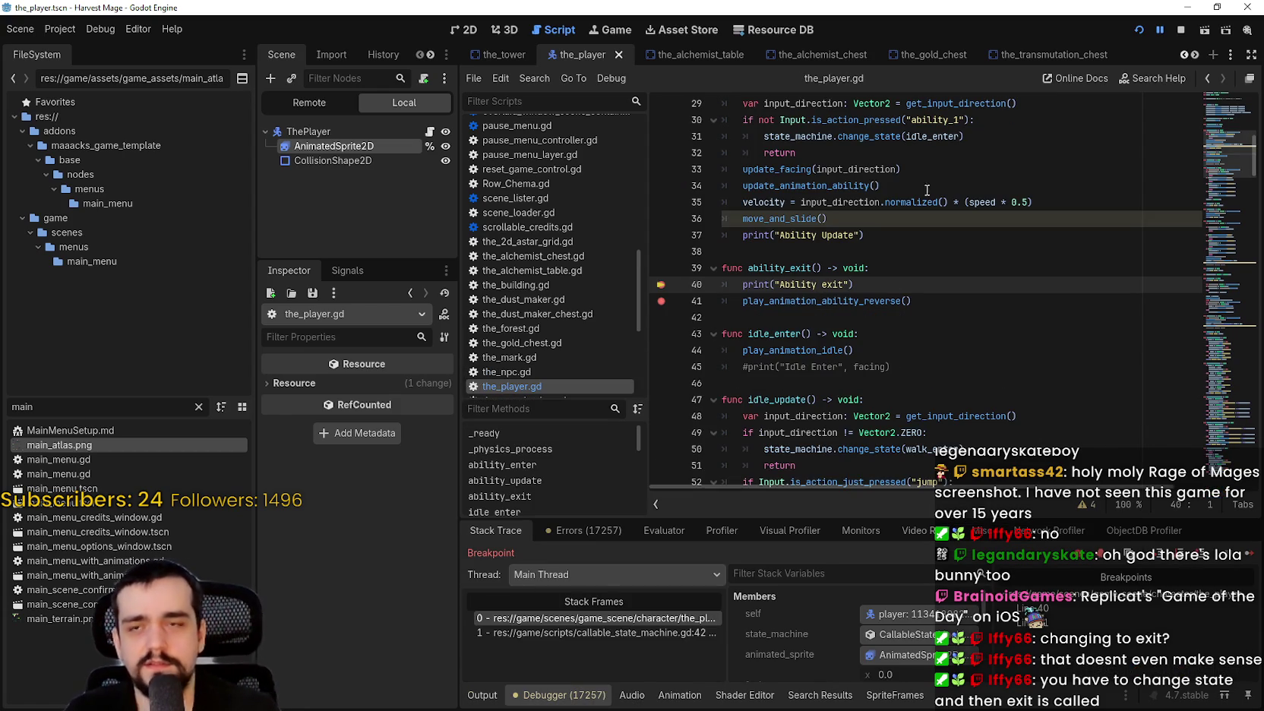
left_click(1140, 31)
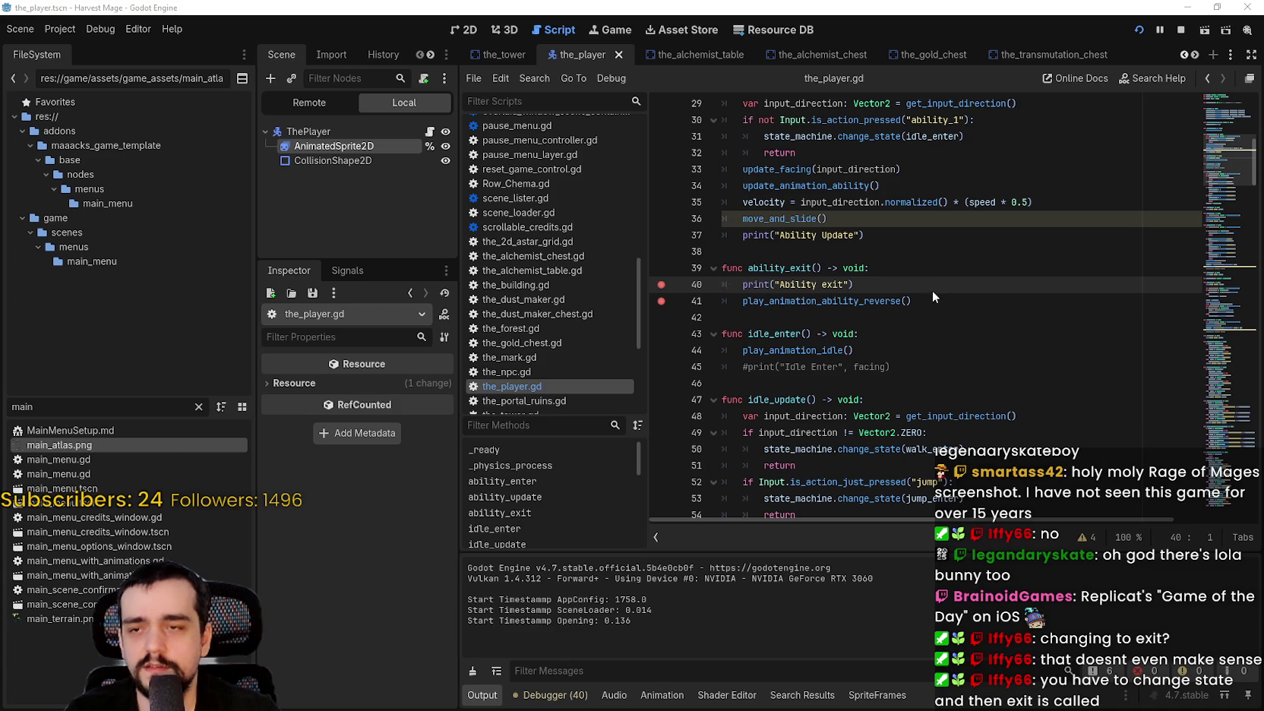
left_click(660, 303)
Resume past the breakpoint, stop the debug session, and relaunch the game into the level.
key("F12")
key("F8")
key("F5")
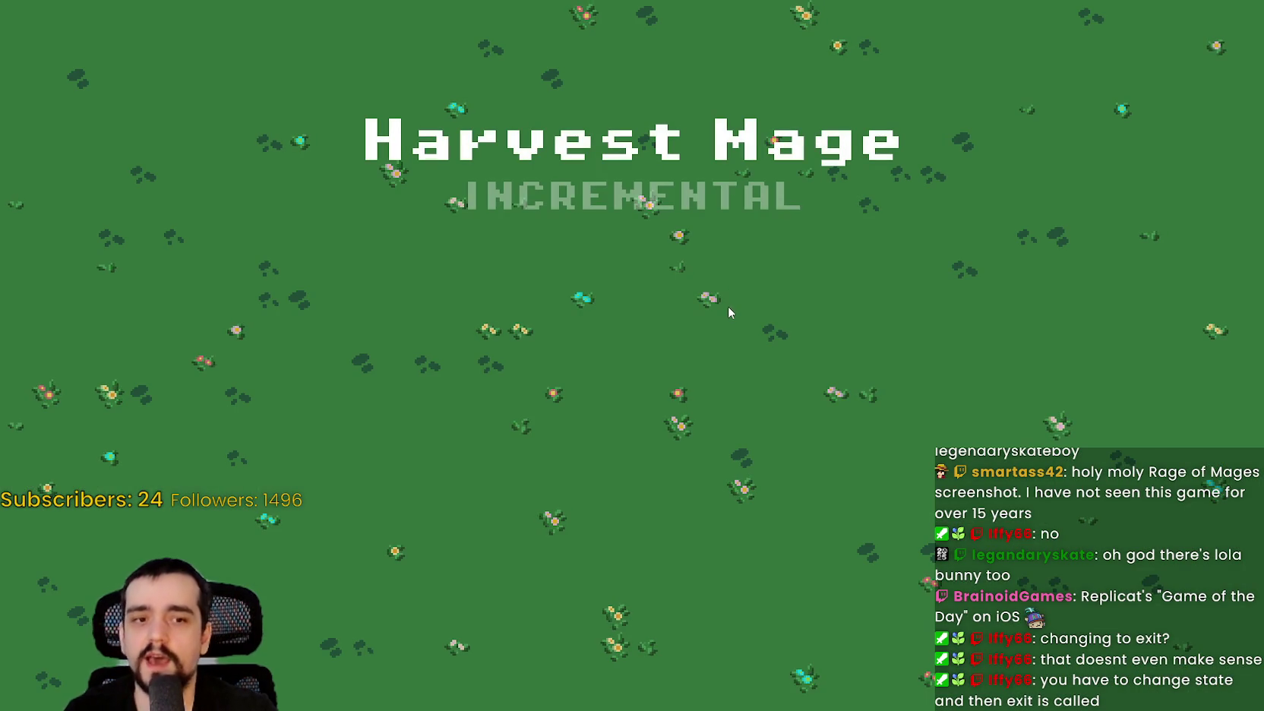
key("Return")
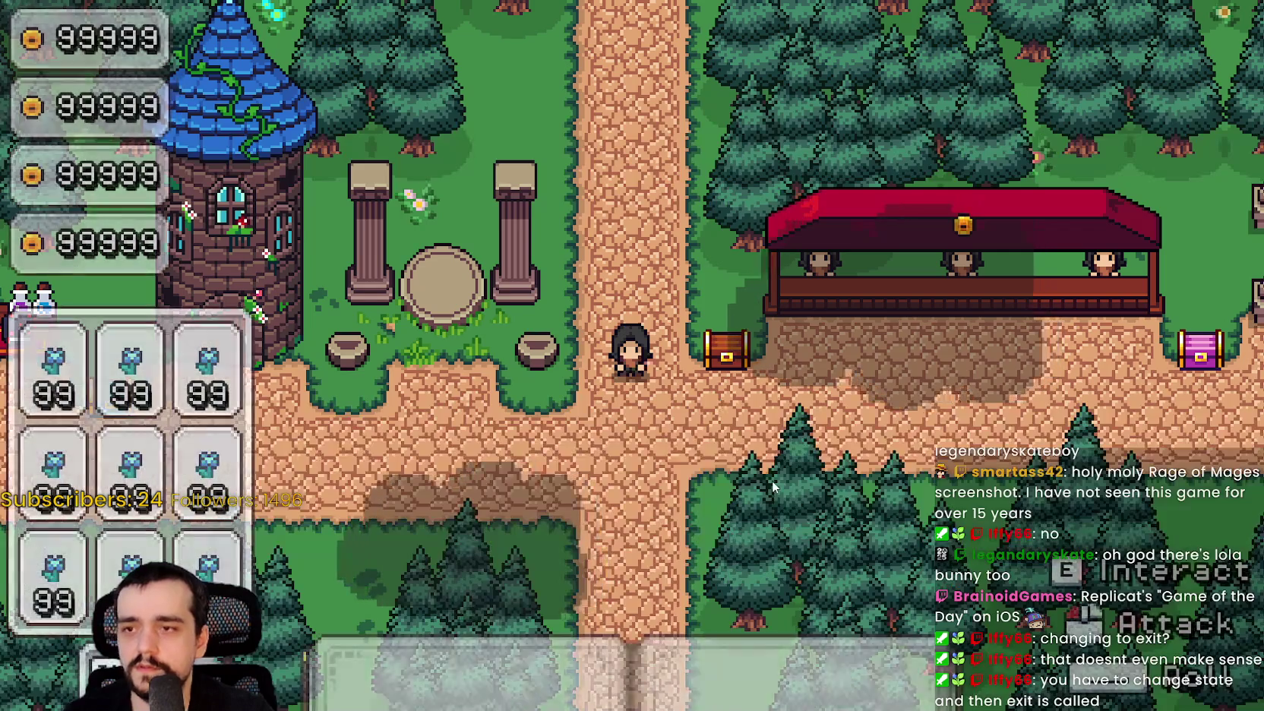
Walk the mage around the village path to test the ability, then close the game.
key("s")
key("w")
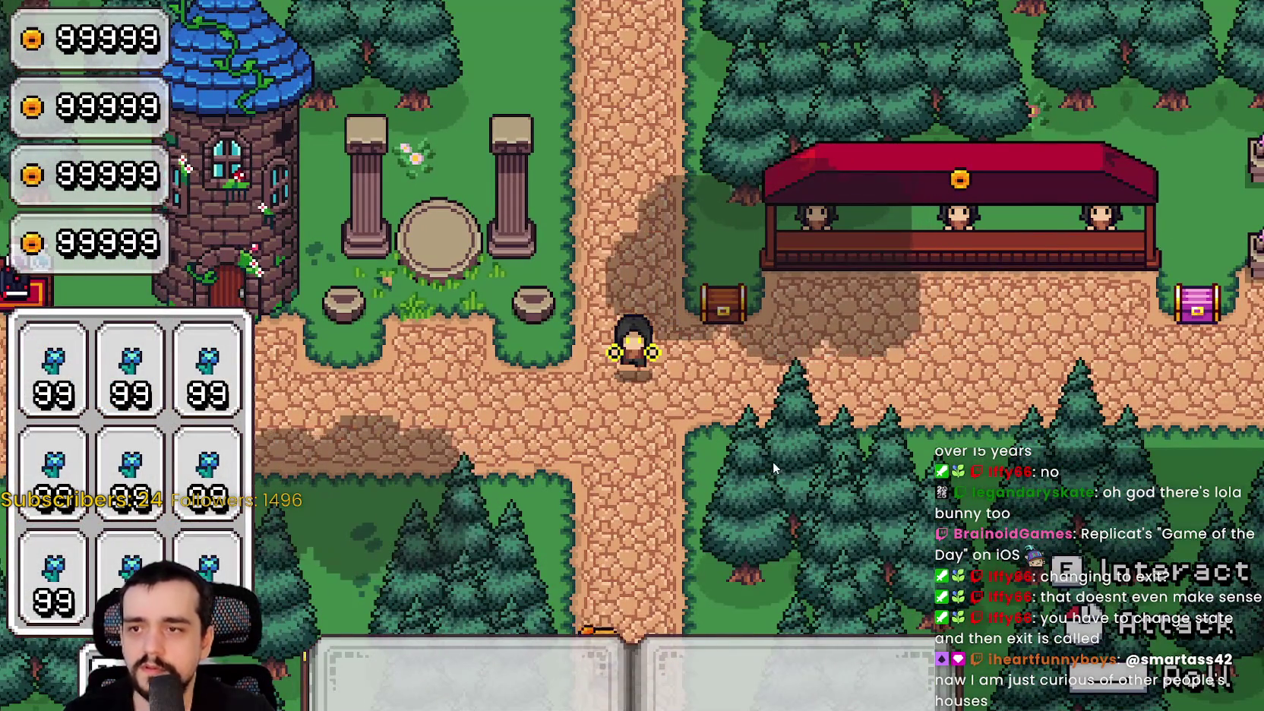
key("d")
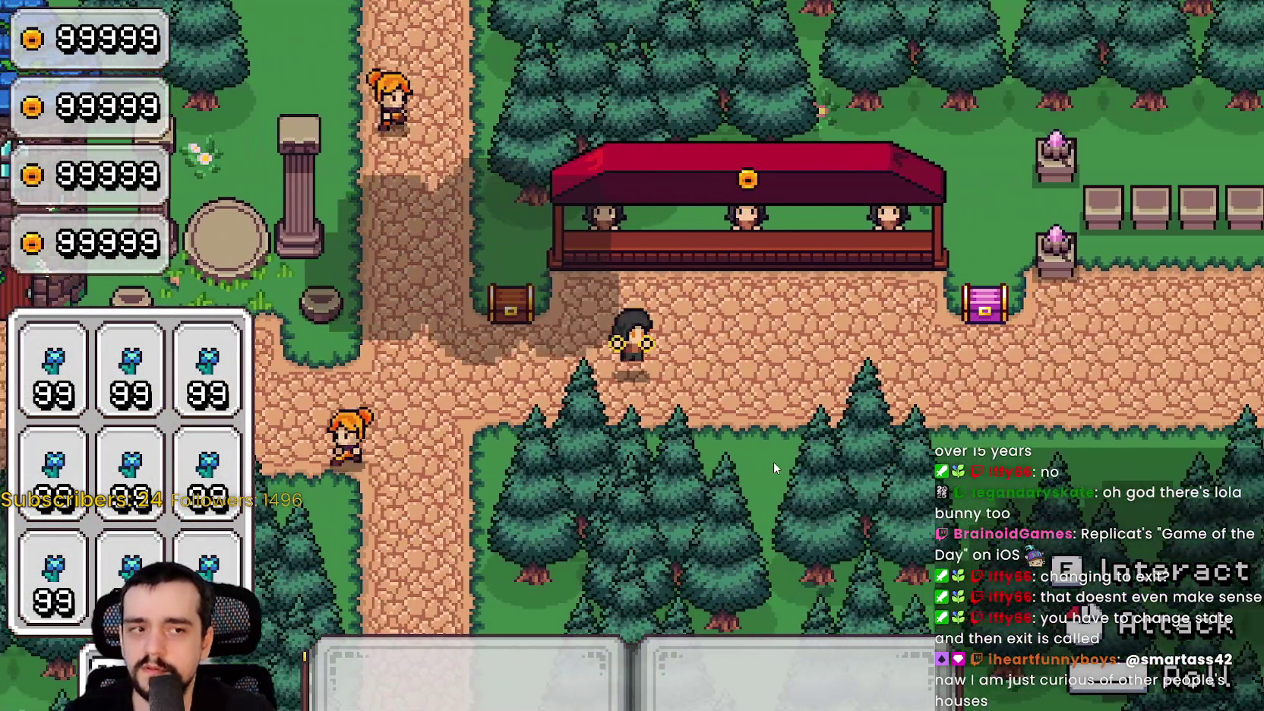
key("d")
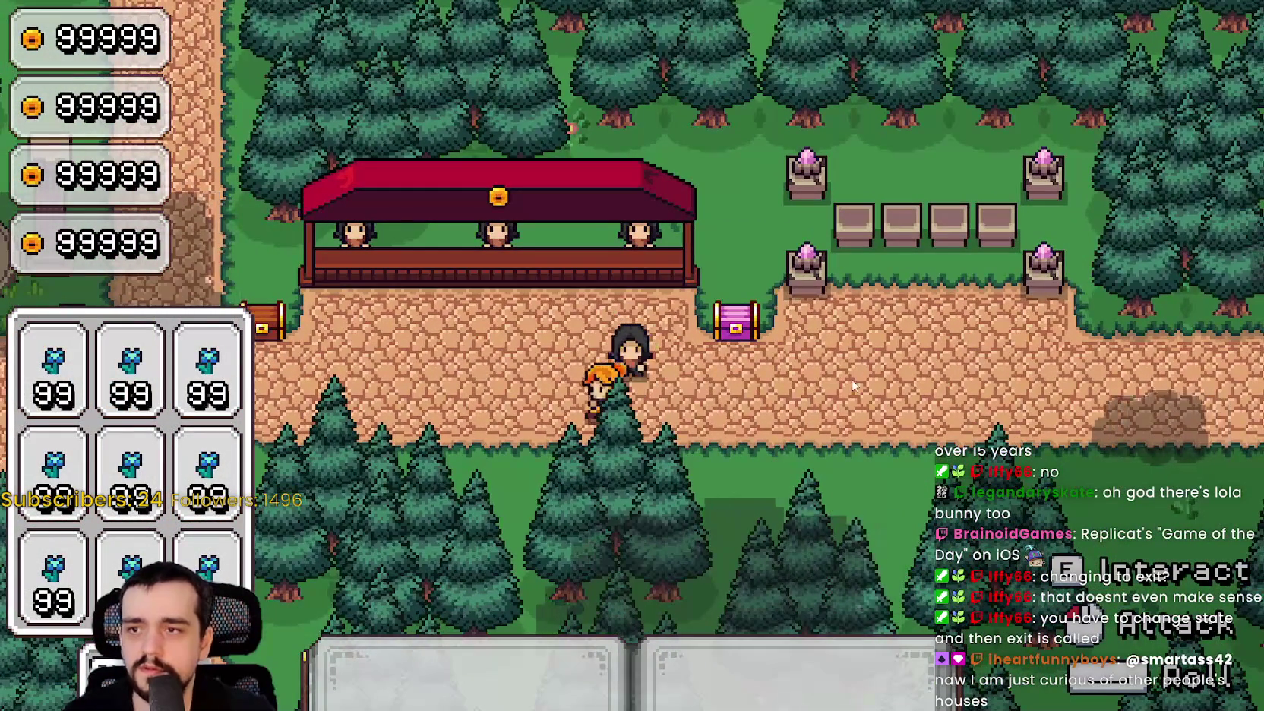
key("a")
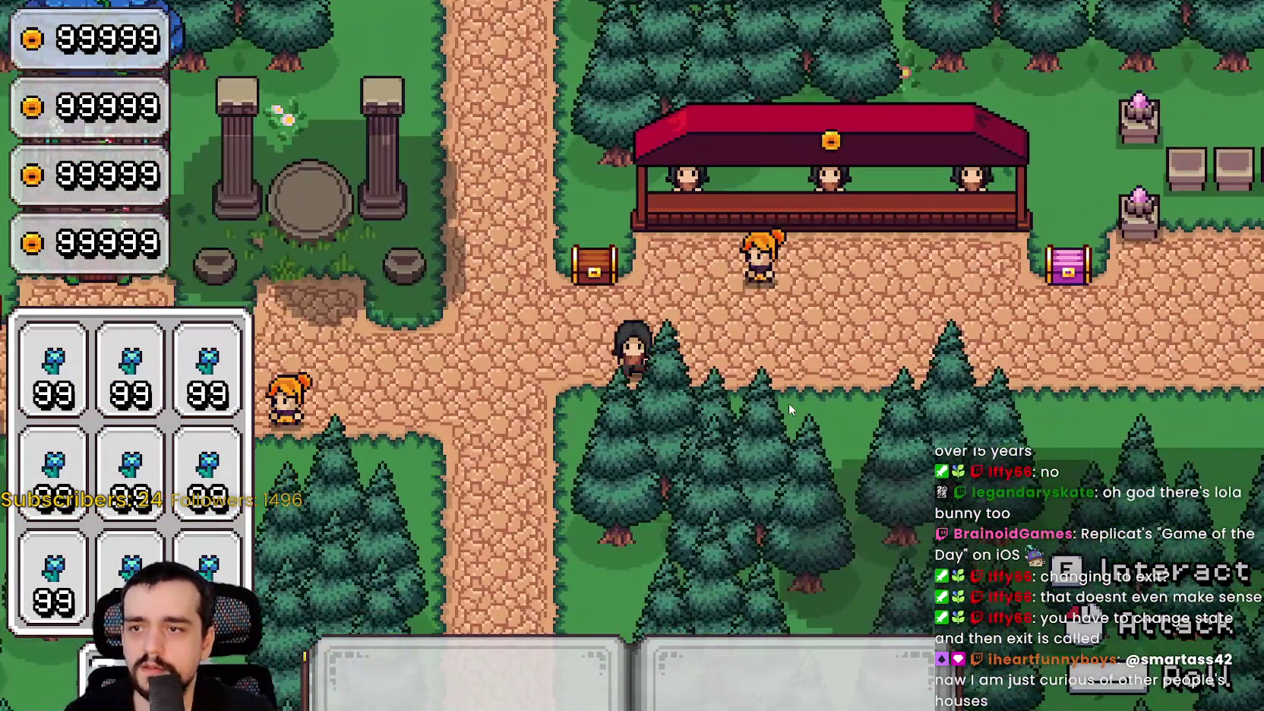
key("a")
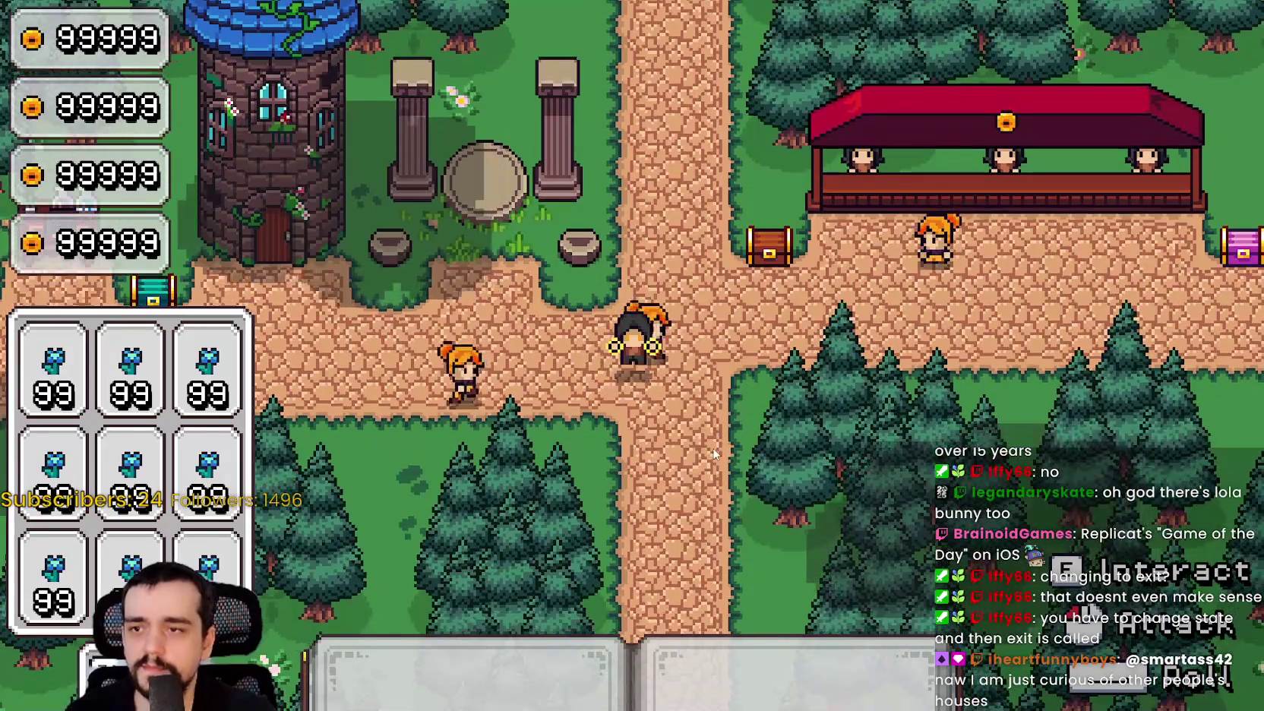
key("d")
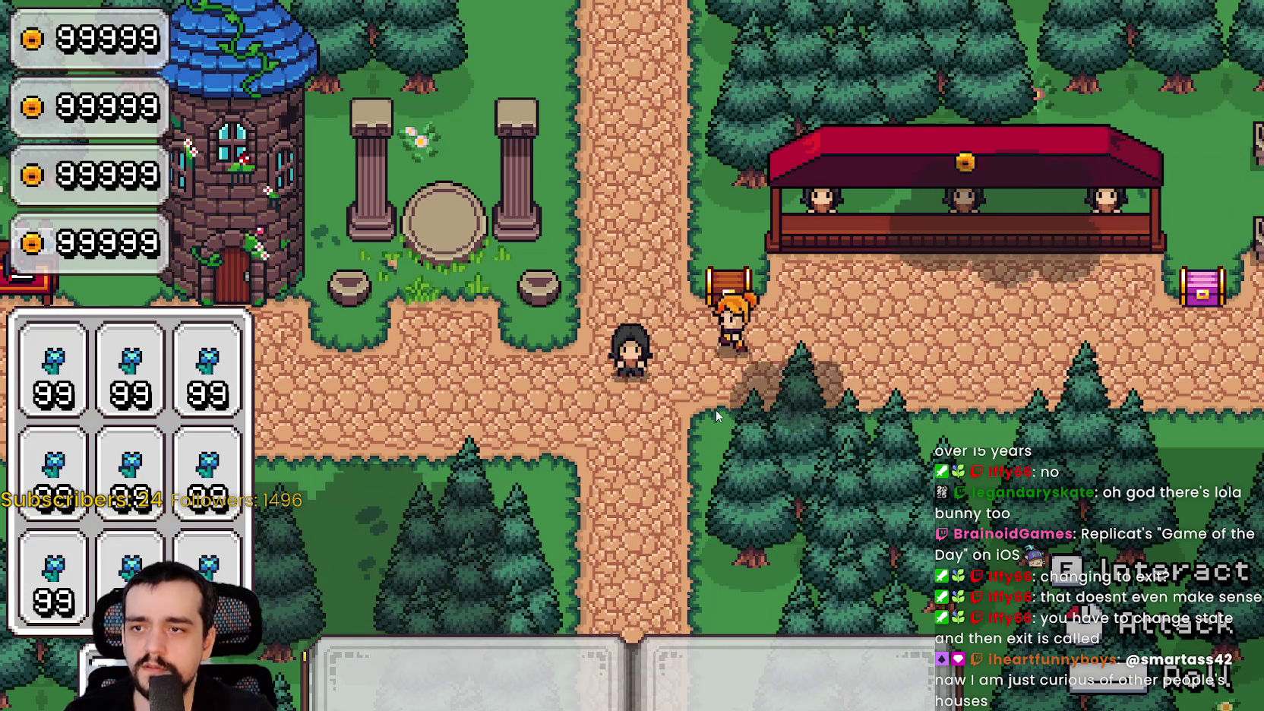
key("w")
key("s")
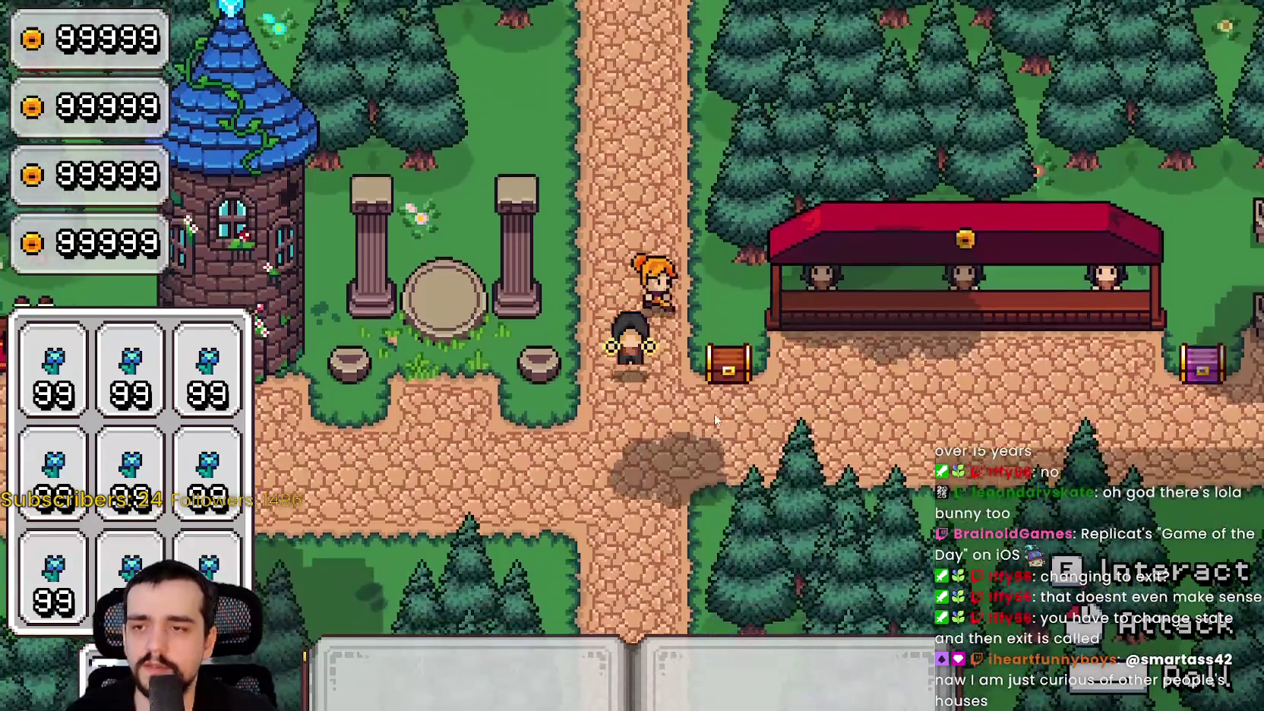
key("d")
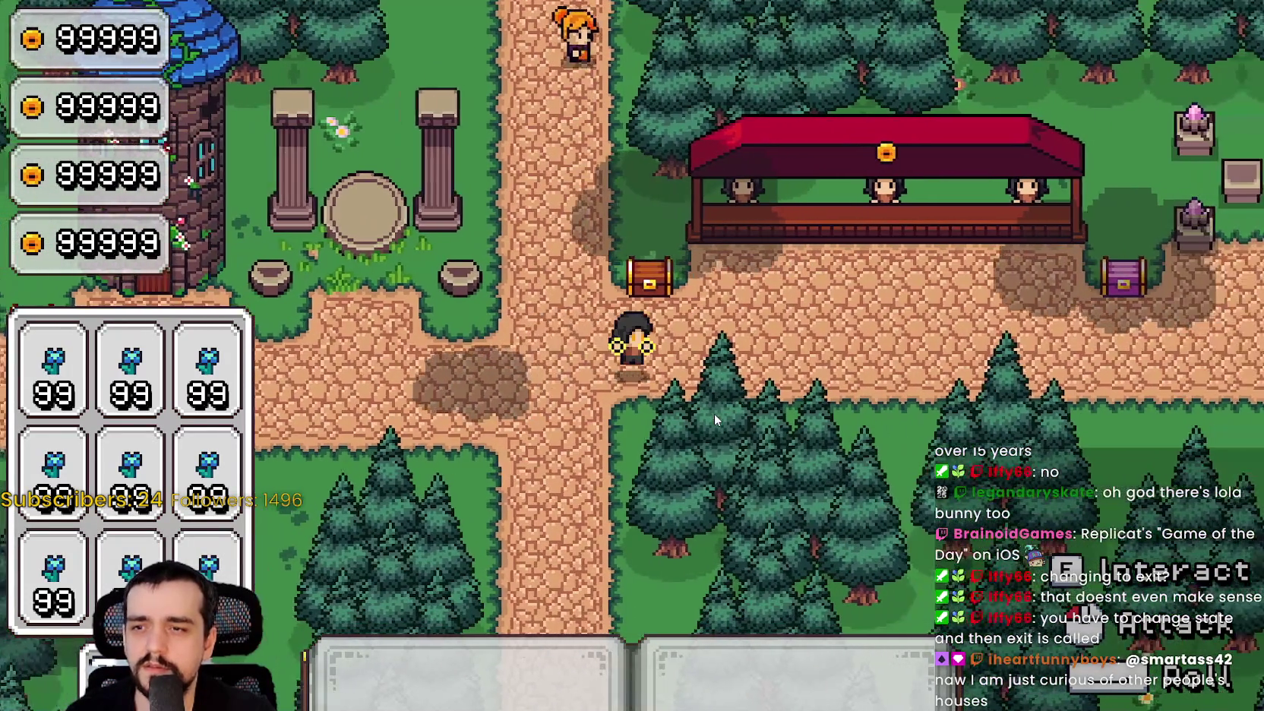
key("w")
key("d")
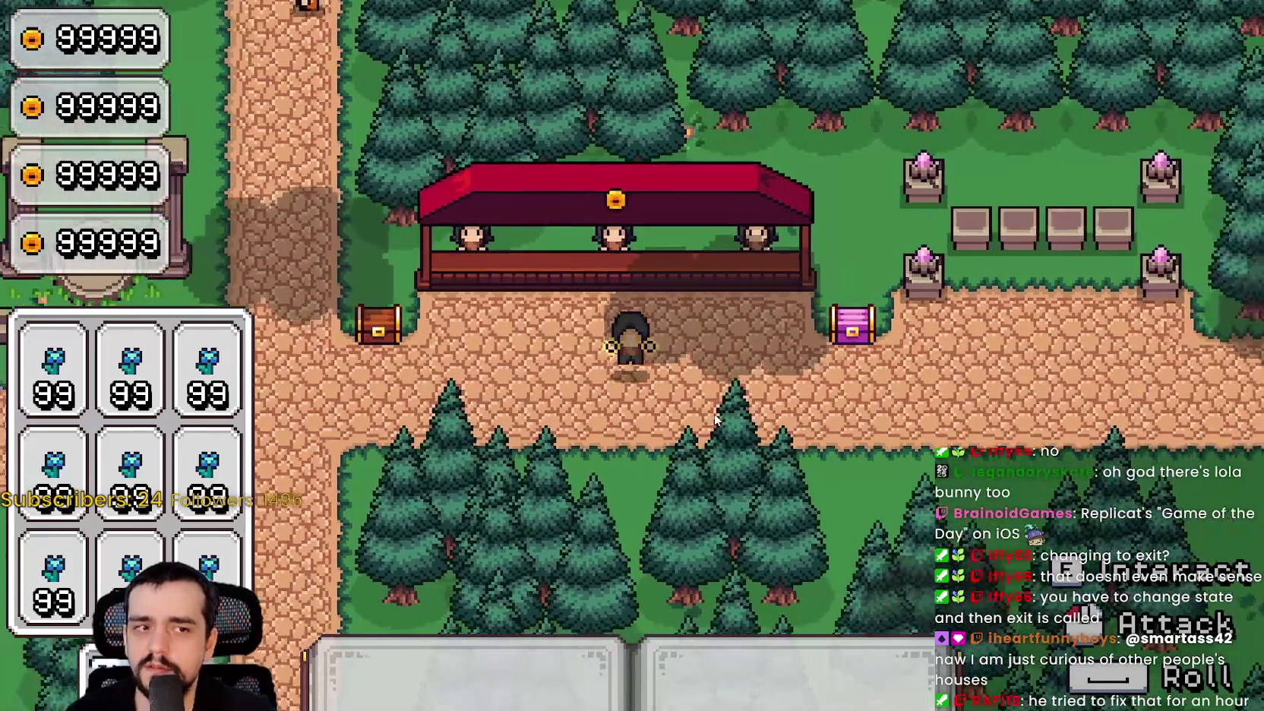
key("F8")
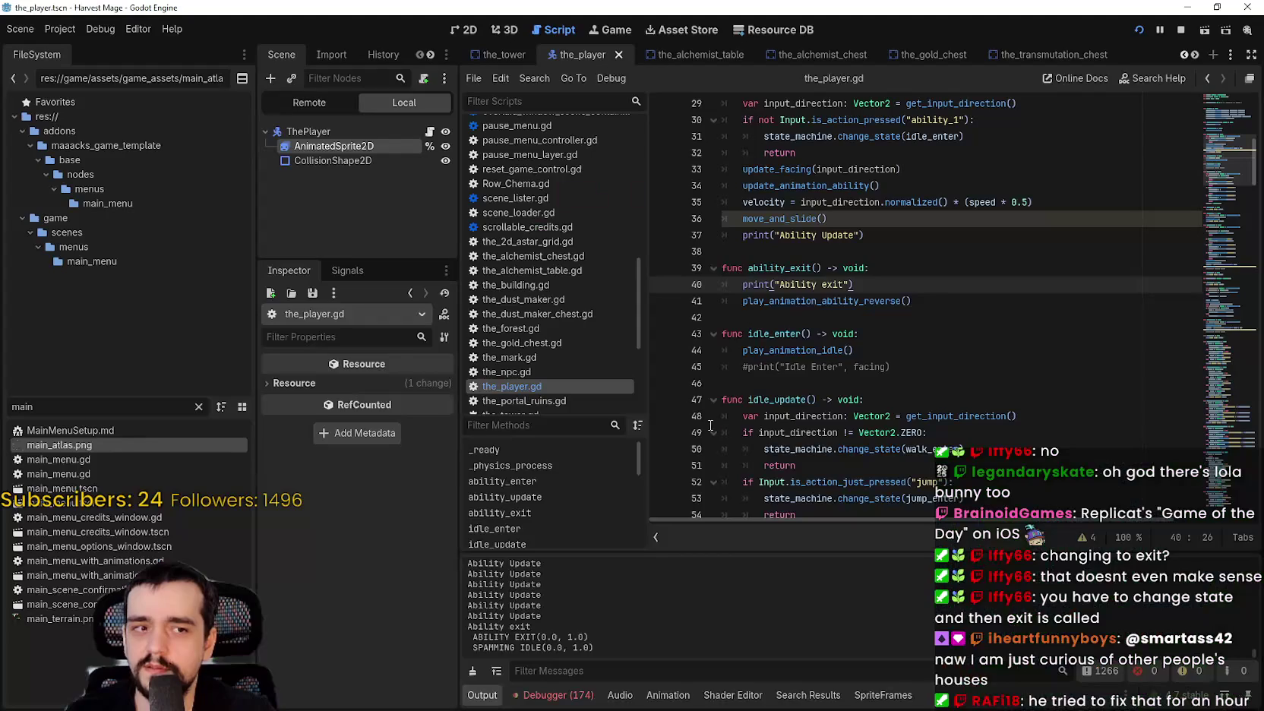
left_click_drag(851, 284, 743, 284)
left_click_drag(910, 301, 743, 300)
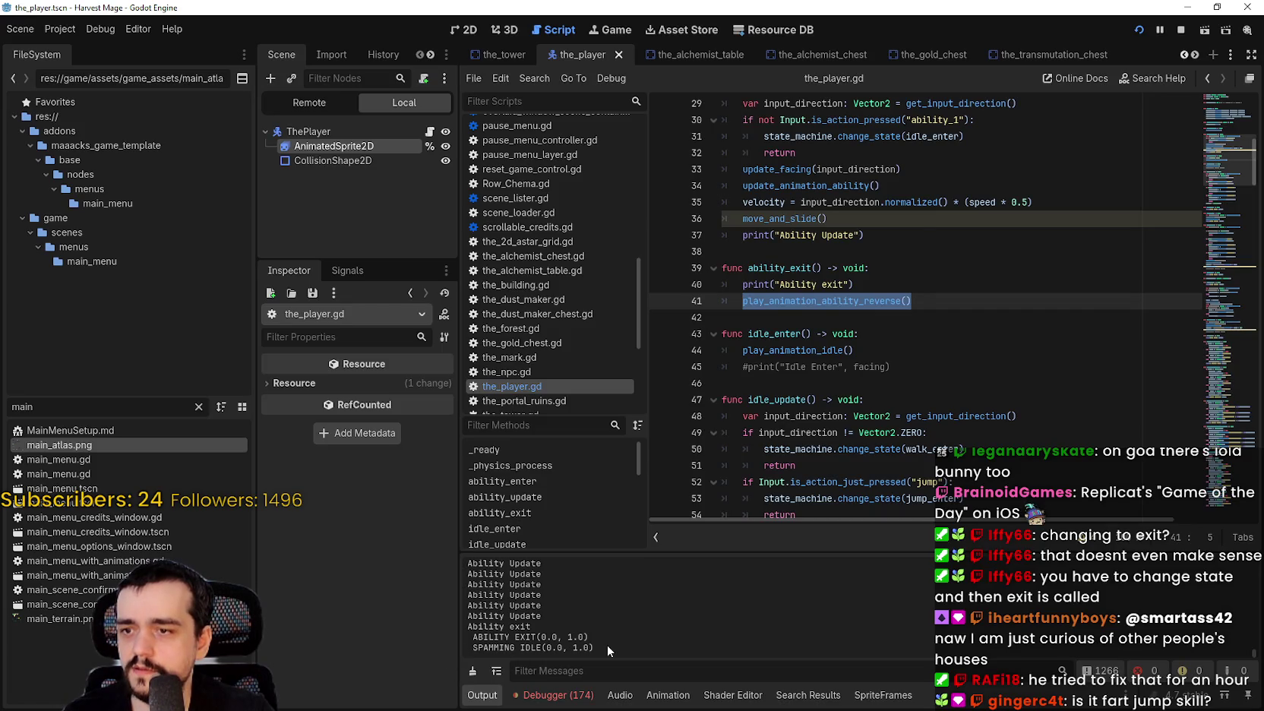
left_click(911, 286)
scroll(929, 340, "up", 4)
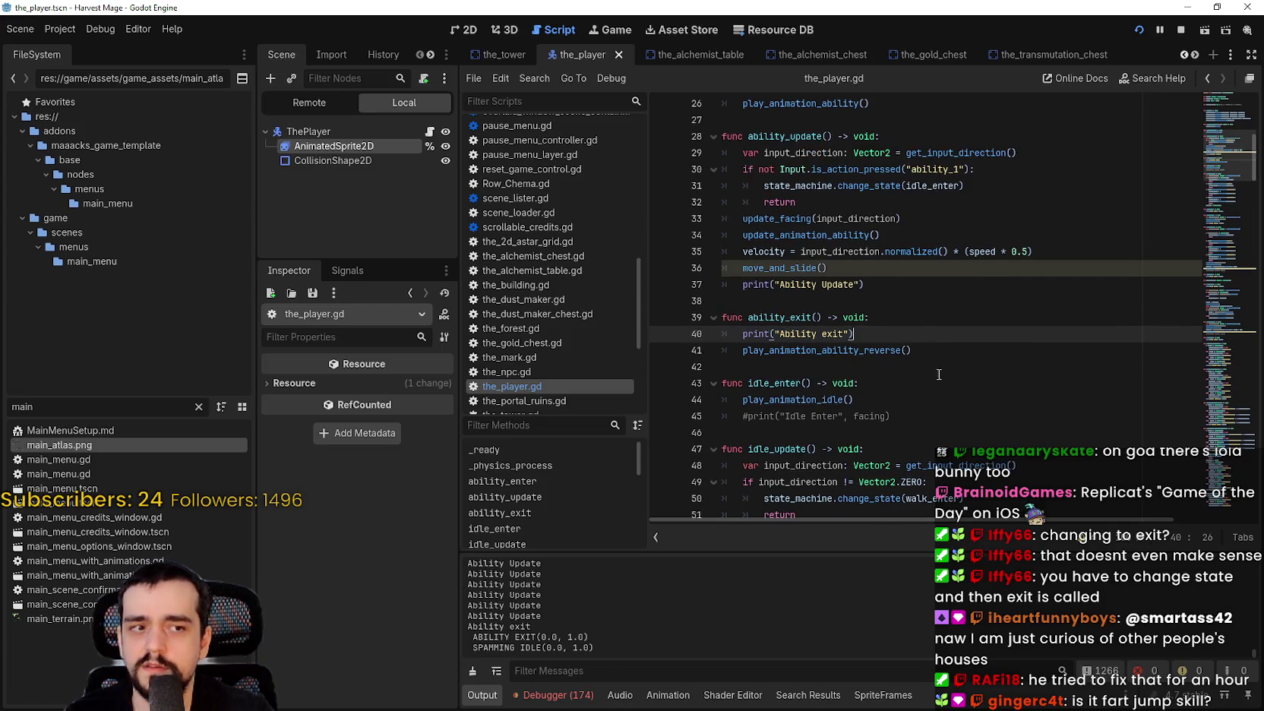
scroll(929, 386, "down", 2)
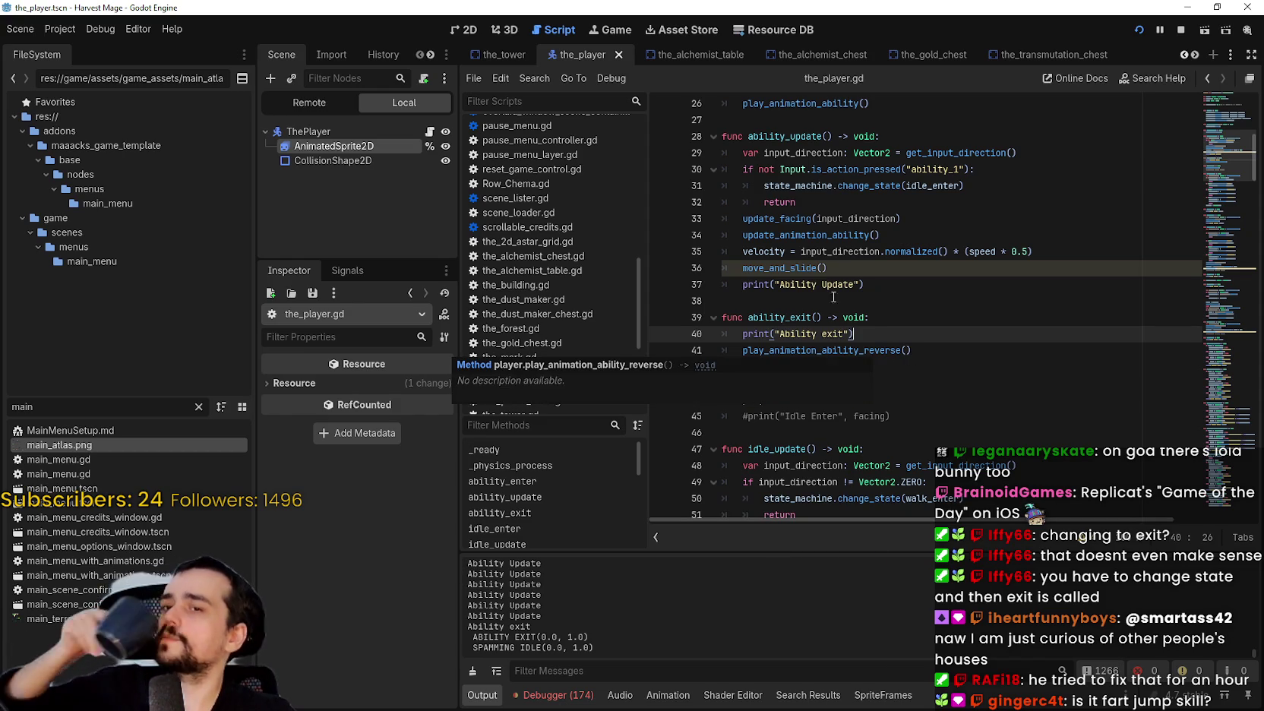
left_click(827, 362)
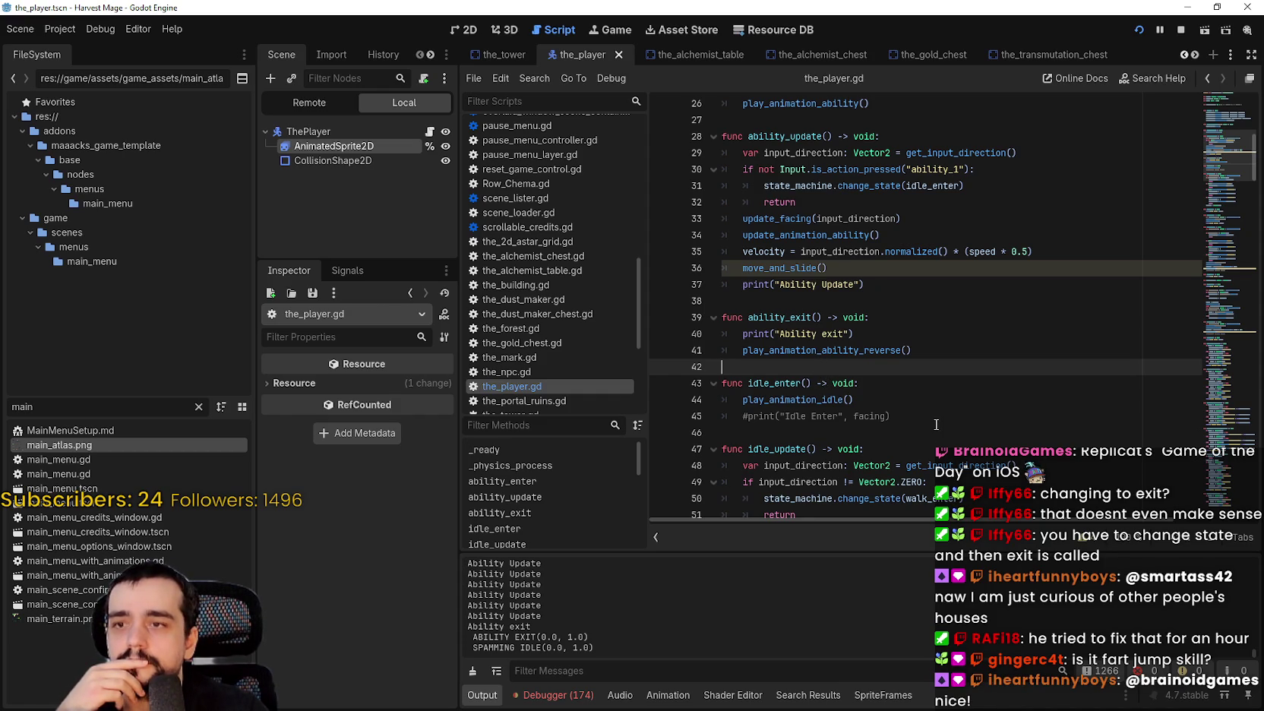
left_click(926, 354)
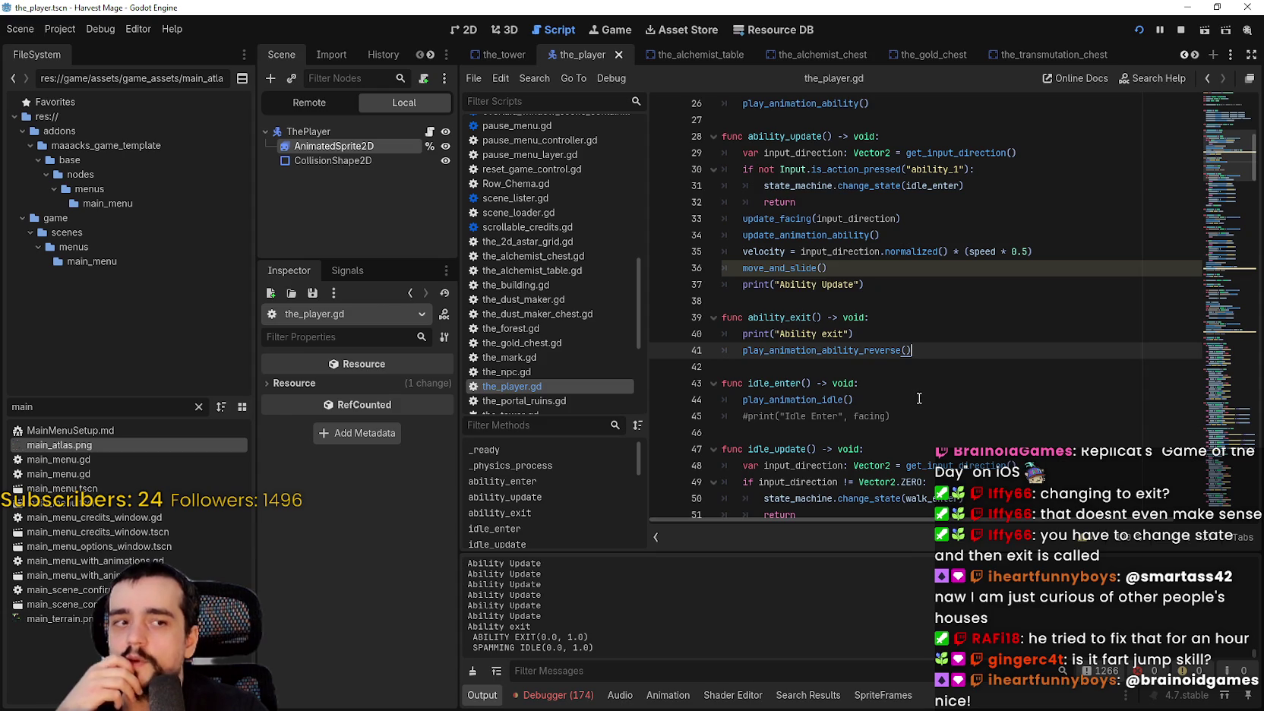
key("Return")
Add 'await animated_sprite.animation' on line 42 under the reverse animation call and save.
type("aw")
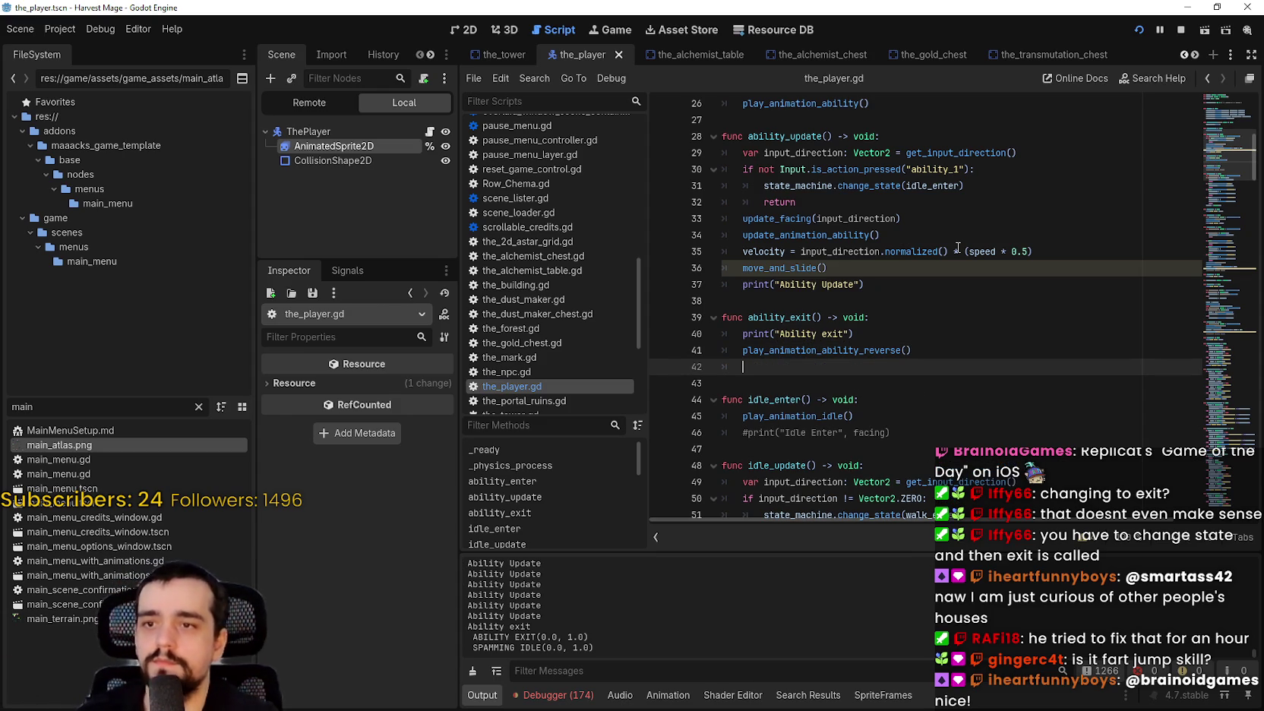
type("ait ")
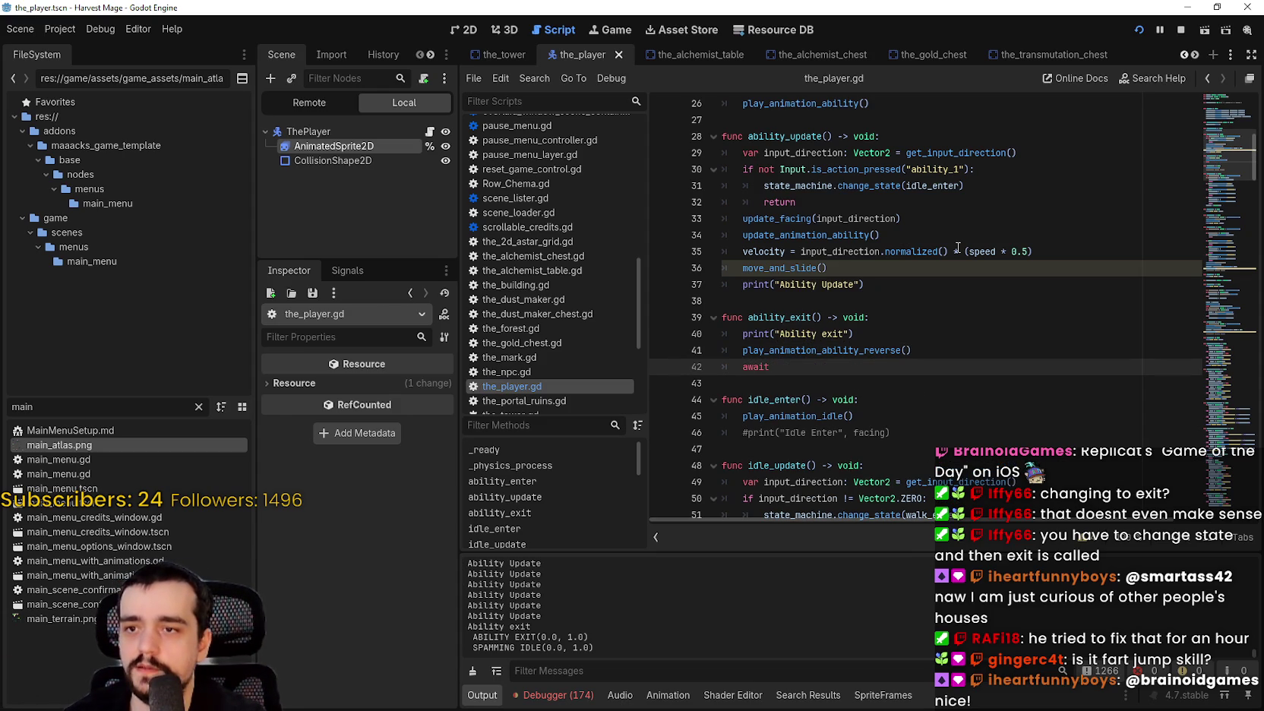
type("p")
key("BackSpace")
type("animationed_sprite.")
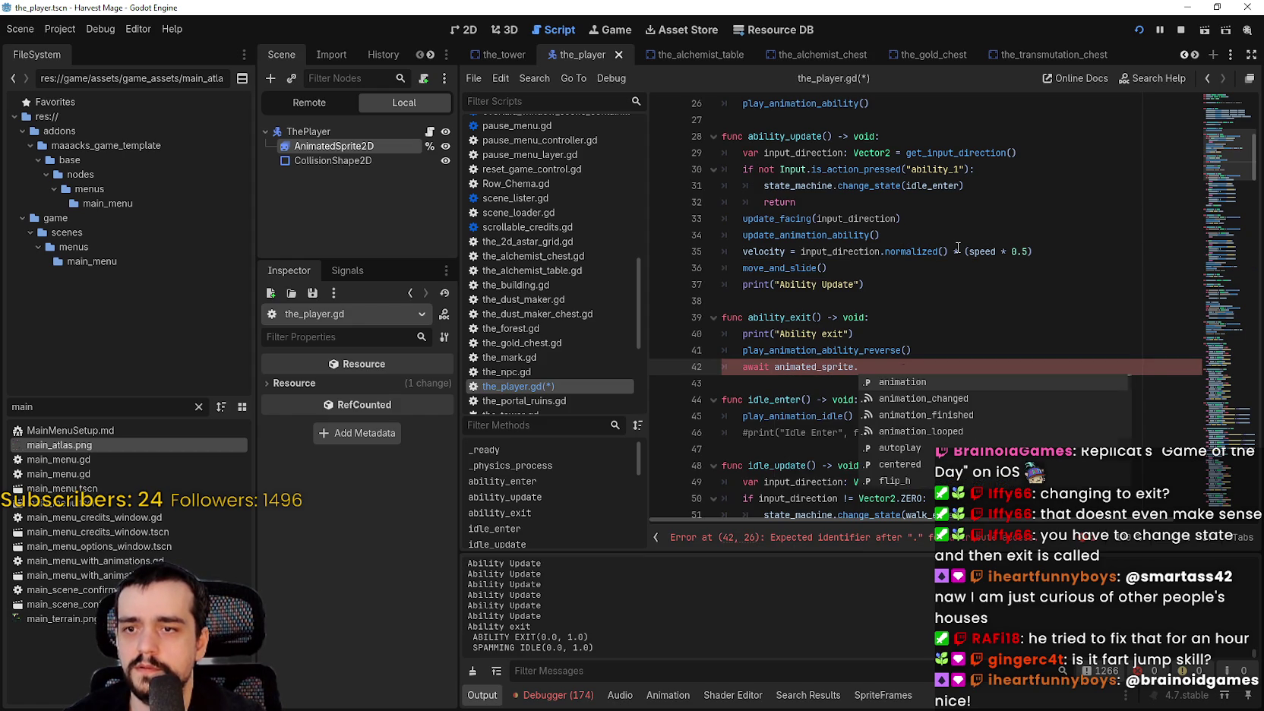
key("Return")
key("ctrl+s")
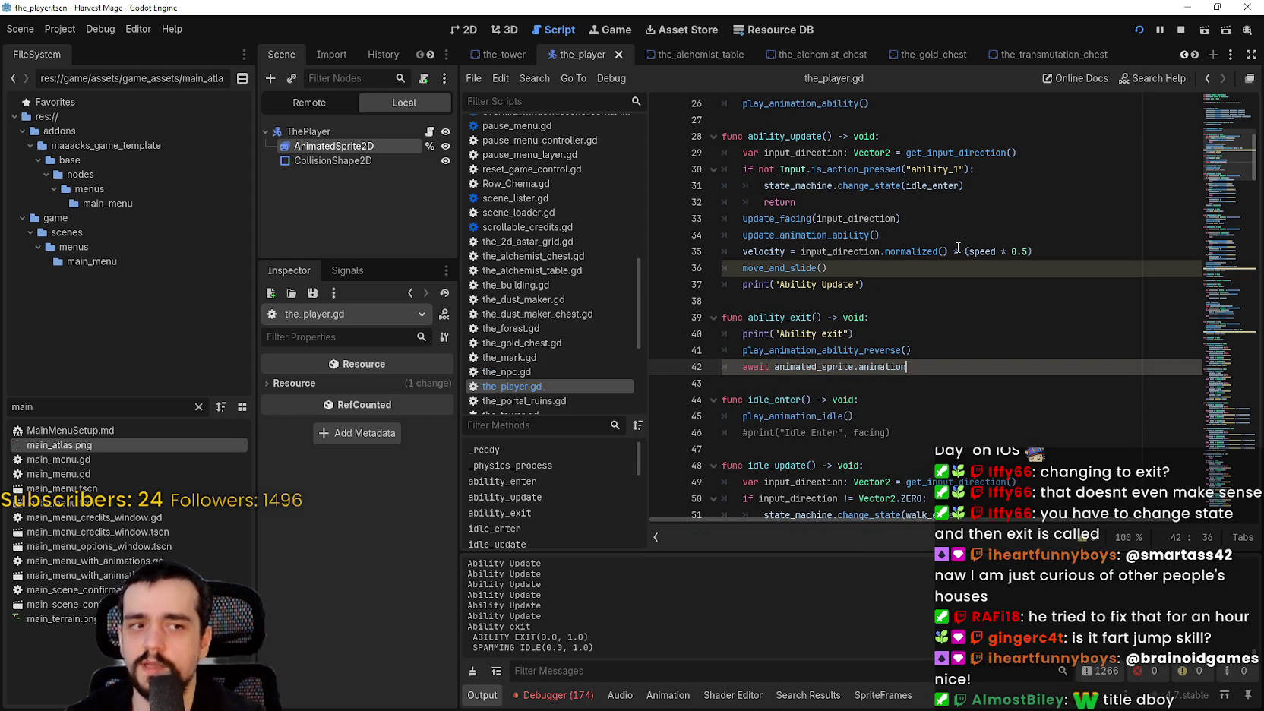
Test the ability in the running game, close it, and select 'animation' on line 42.
left_click(858, 285)
left_click(898, 385)
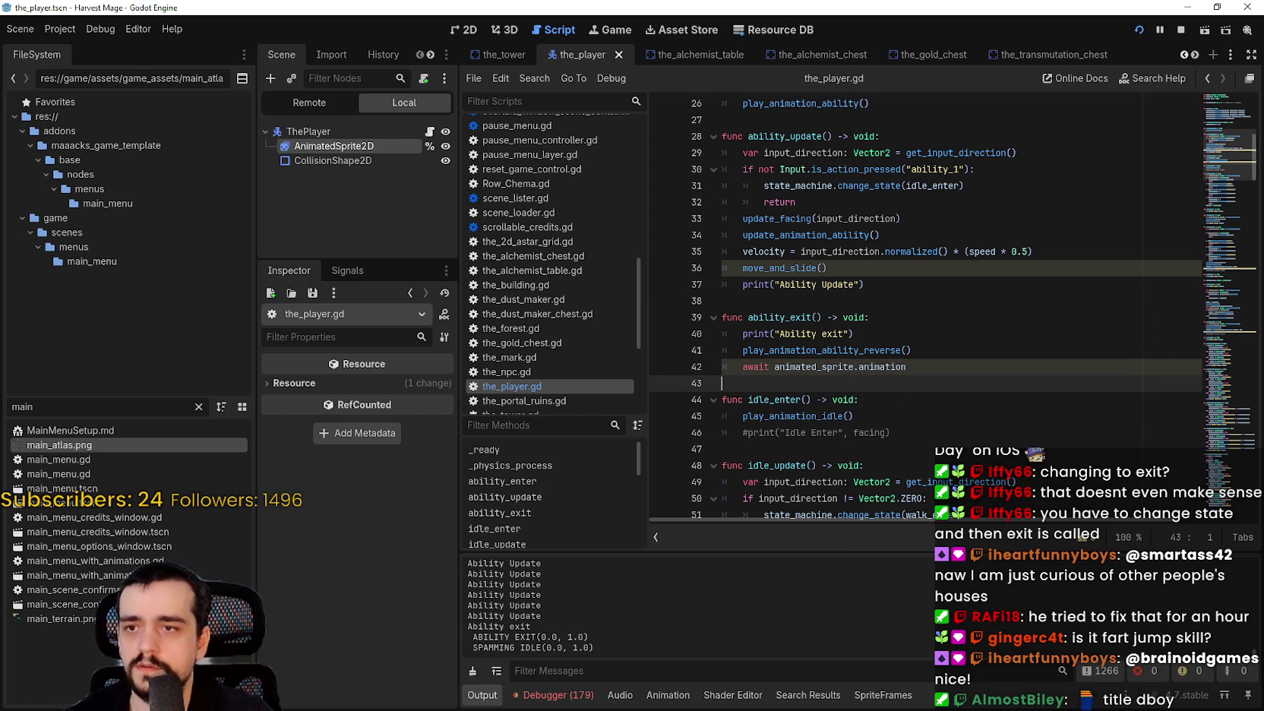
key("q")
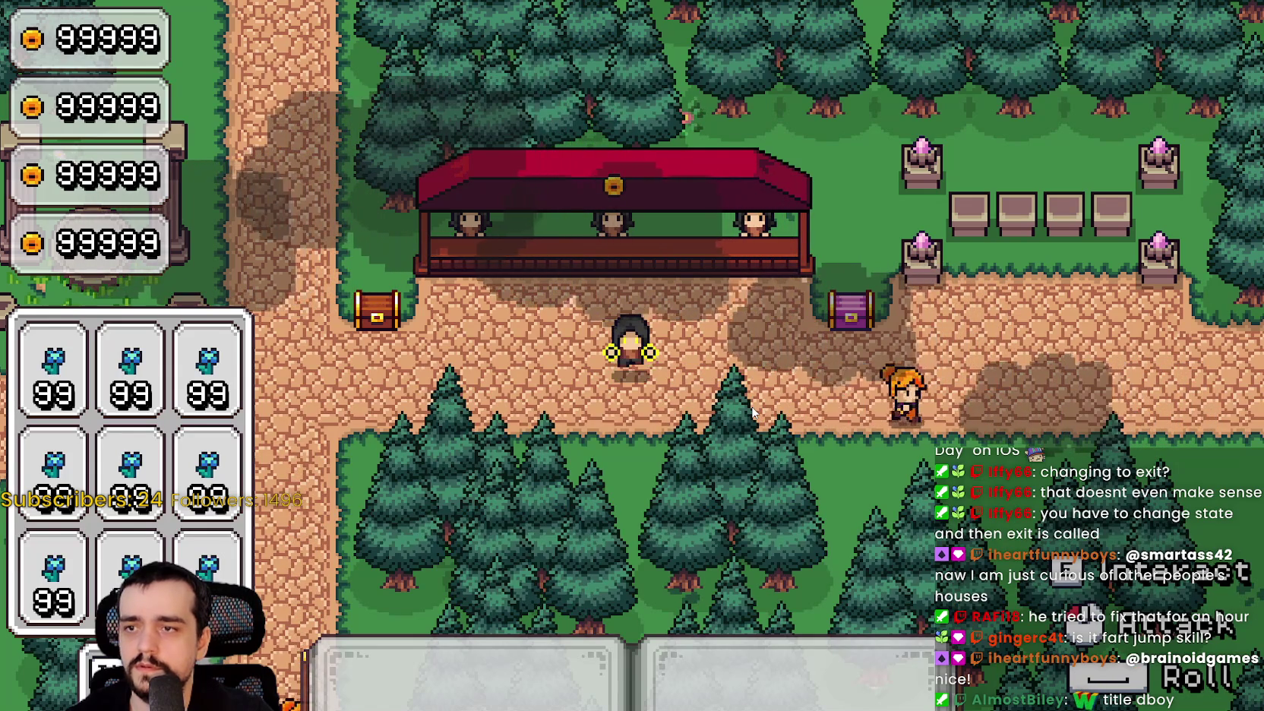
key("F8")
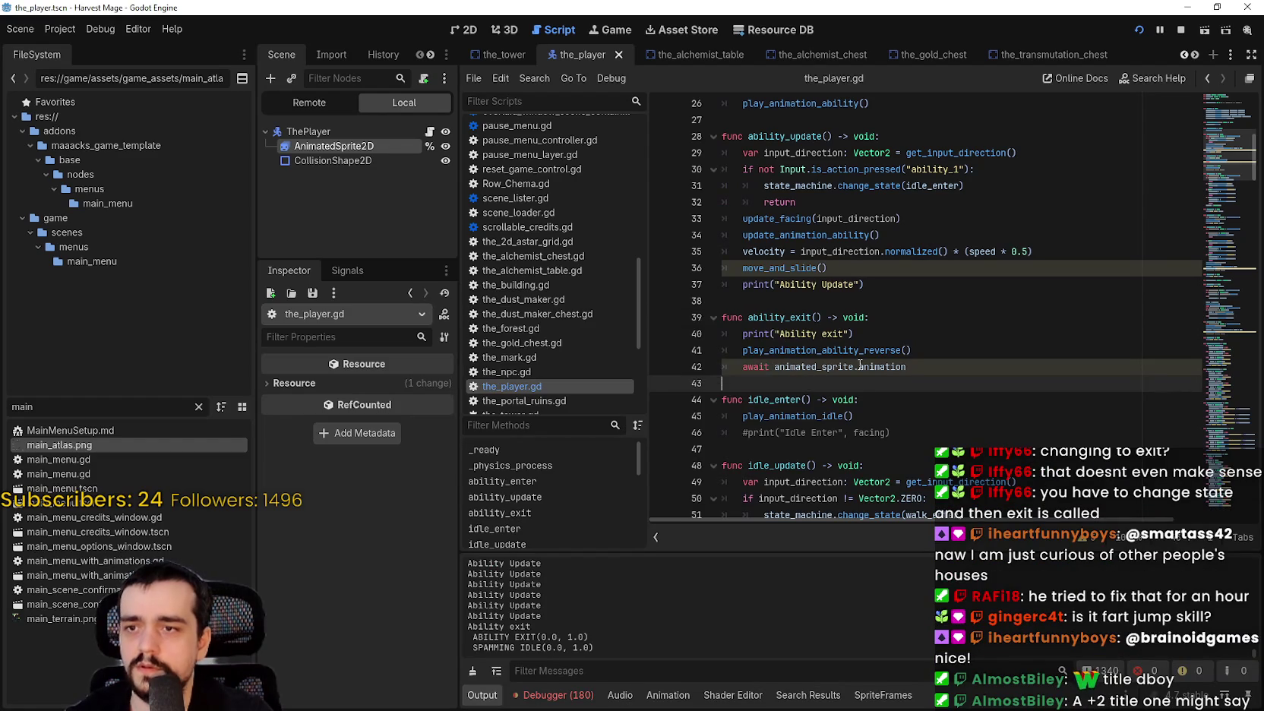
left_click(954, 366)
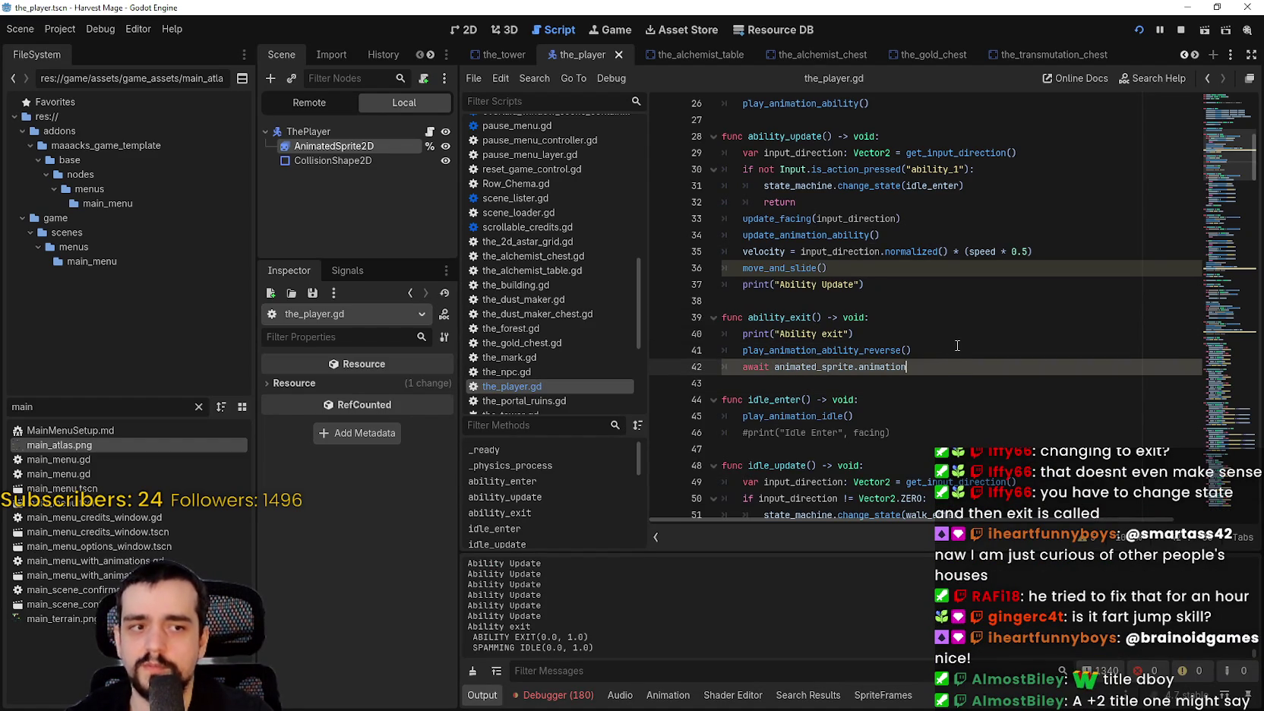
left_click(893, 383)
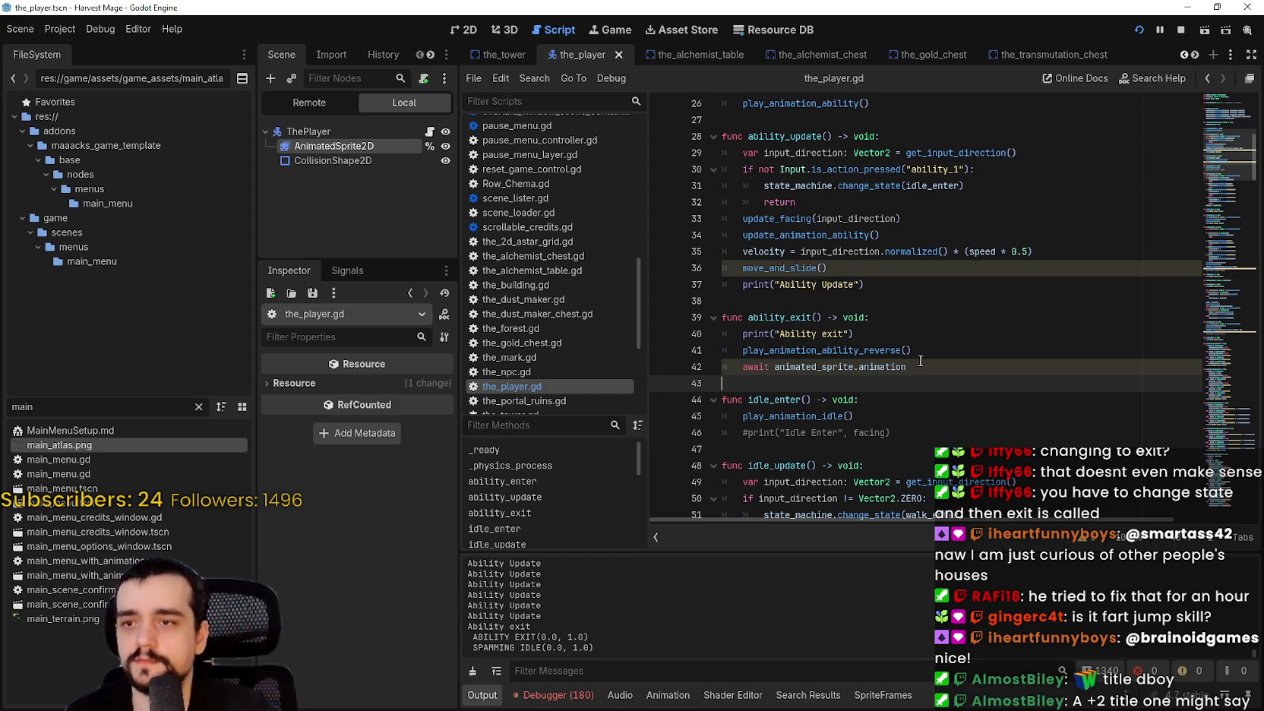
double_click(859, 367)
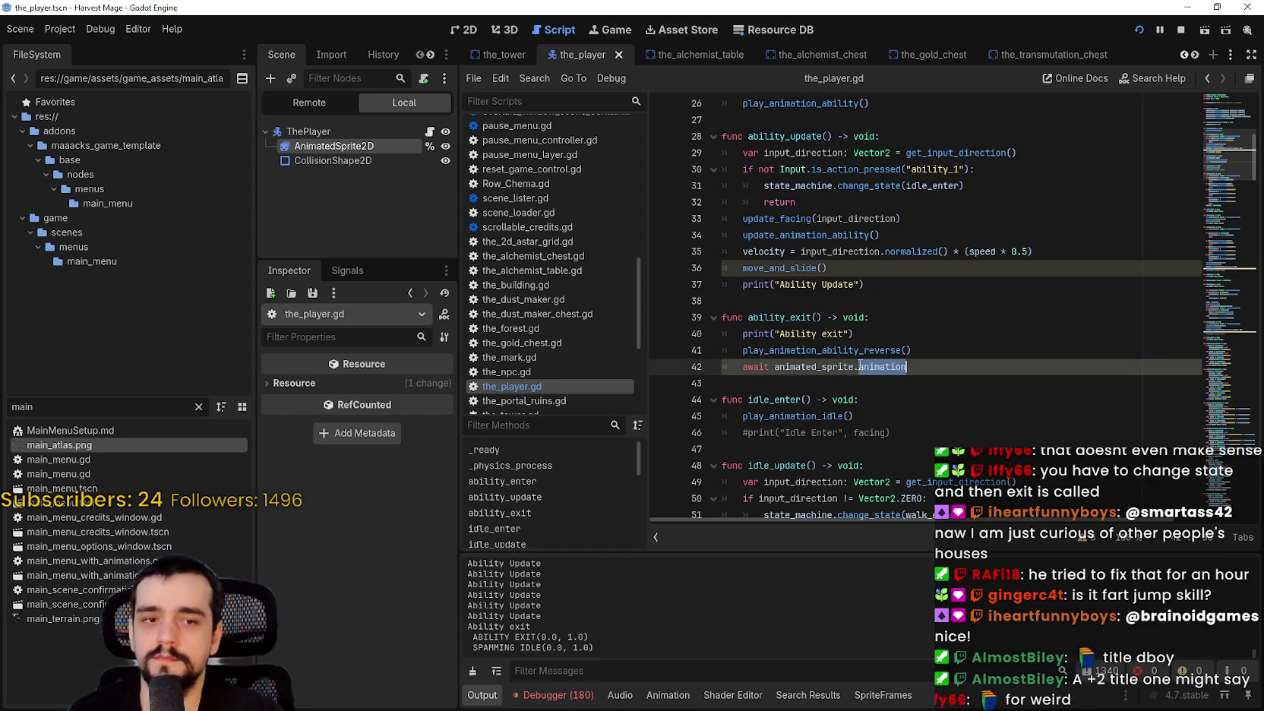
Delete the await line from ability_exit.
key("ctrl+shift+Left")
key("ctrl+shift+Left")
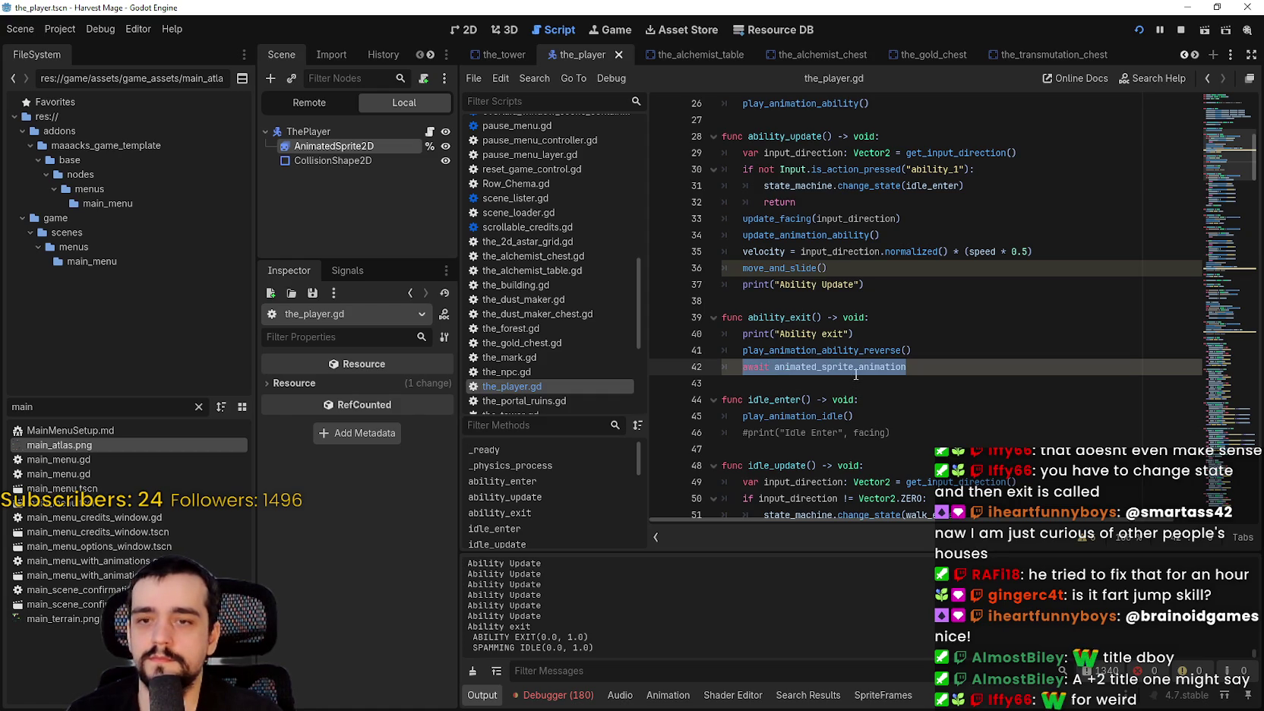
scroll(856, 374, "down", 1)
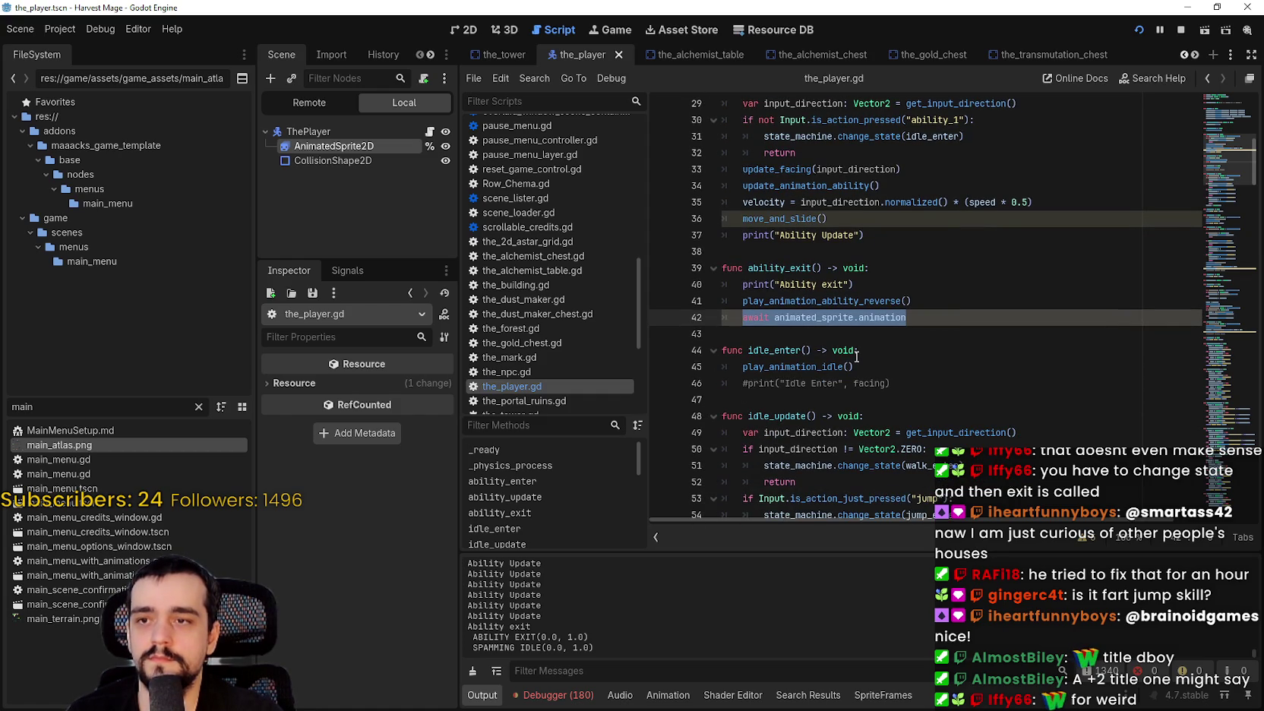
key("BackSpace")
key("BackSpace")
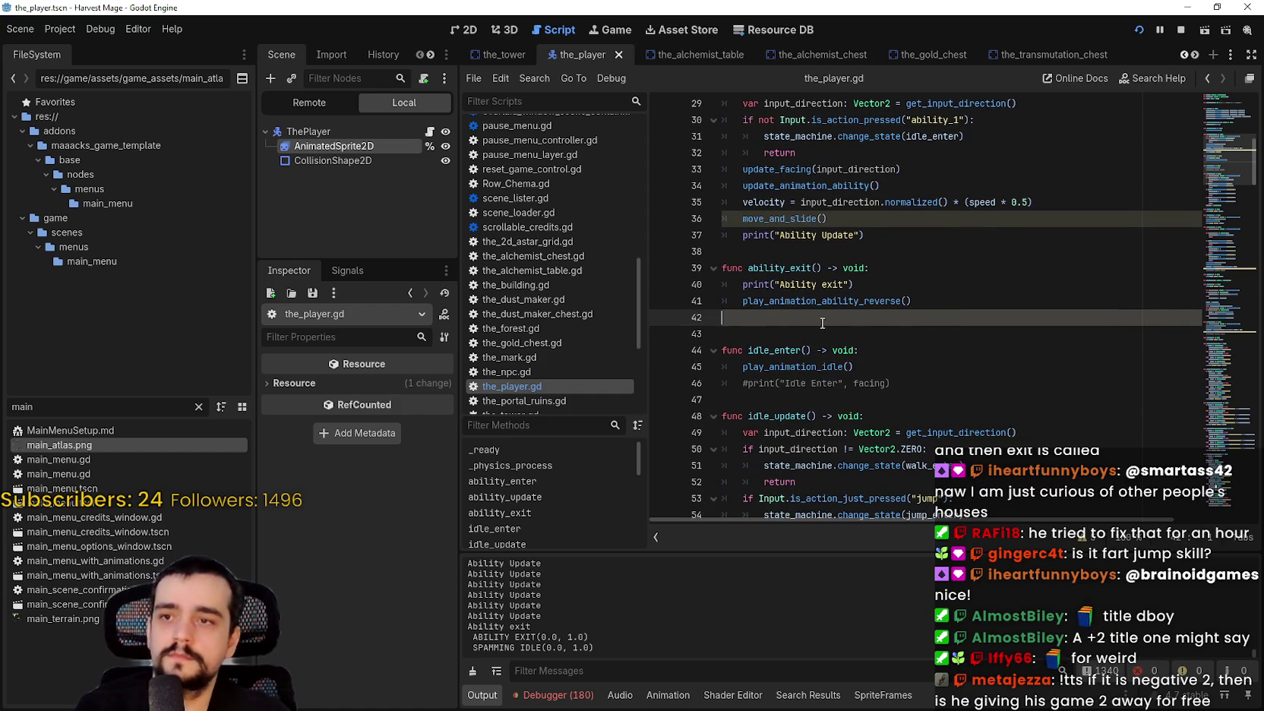
In play_animation_ability_reverse's definition, add 'await animated_sprite.animation' after line 186.
right_click(816, 300)
left_click(879, 507)
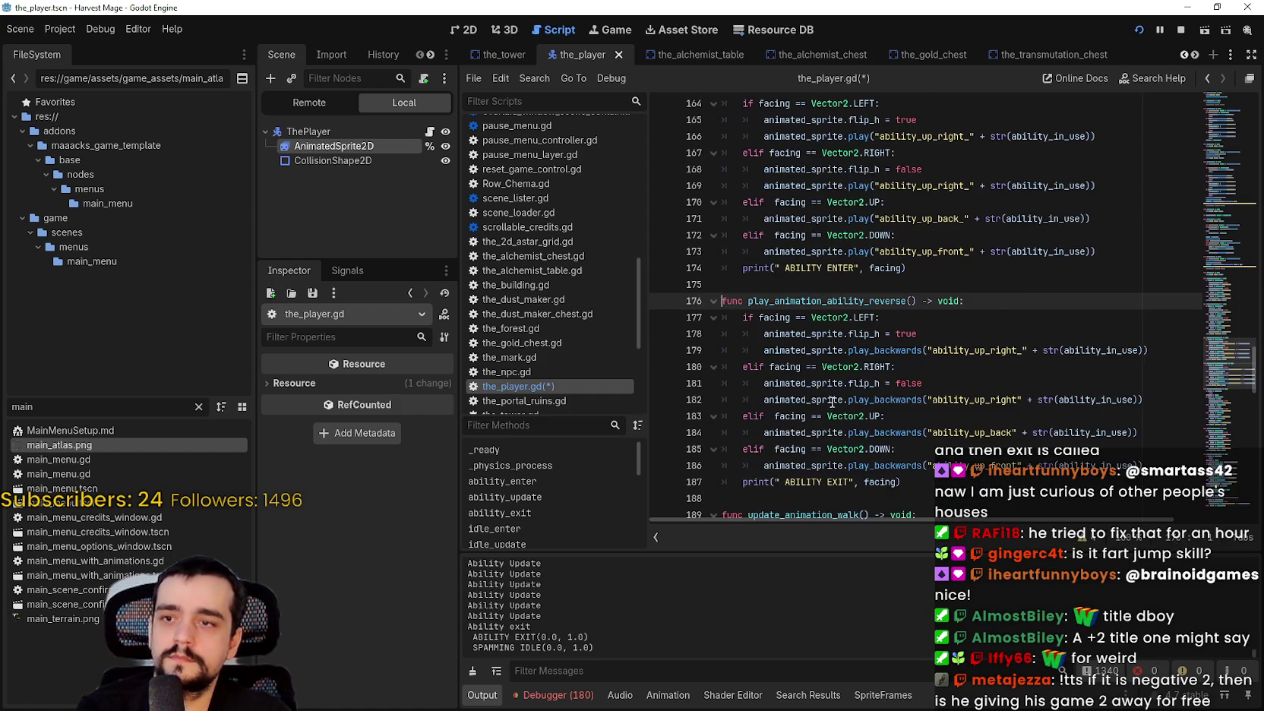
scroll(832, 402, "down", 2)
left_click(1192, 367)
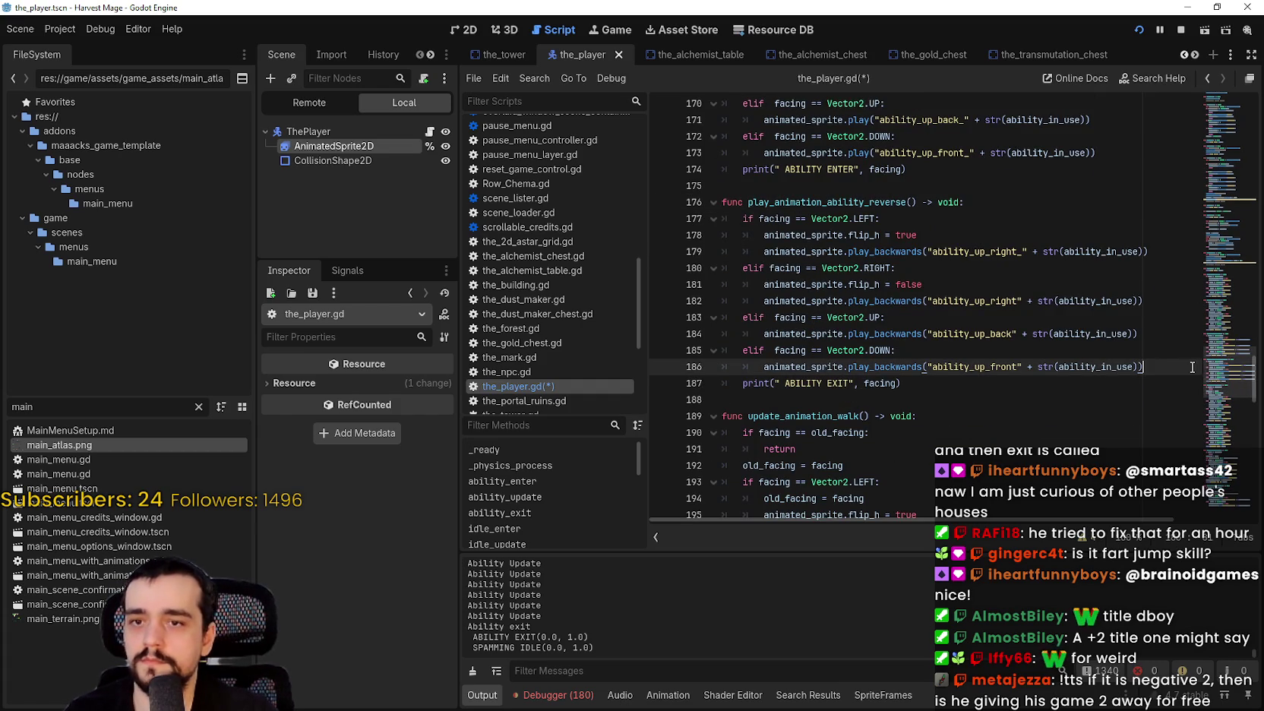
key("Return")
type("await animated_sprite.animation")
Complete line 187 as 'await animated_sprite.animation_finished' and launch the game with F5.
double_click(786, 334)
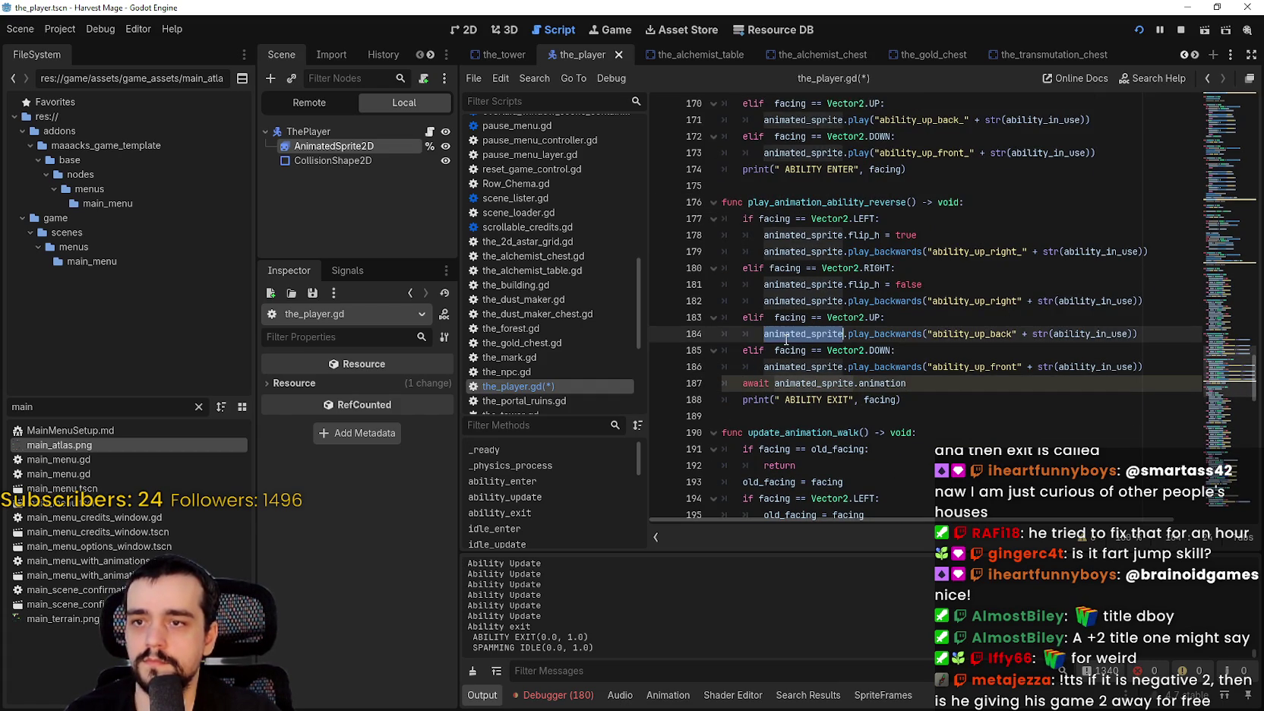
left_click(911, 383)
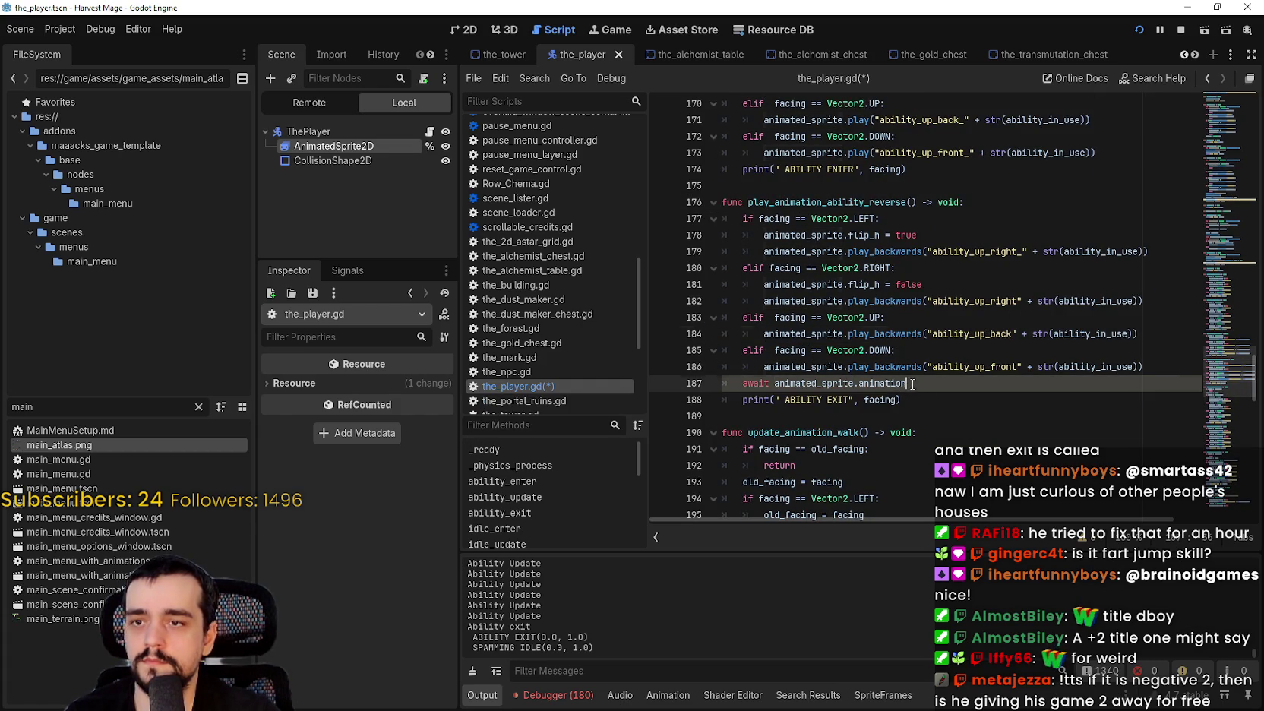
type(".e")
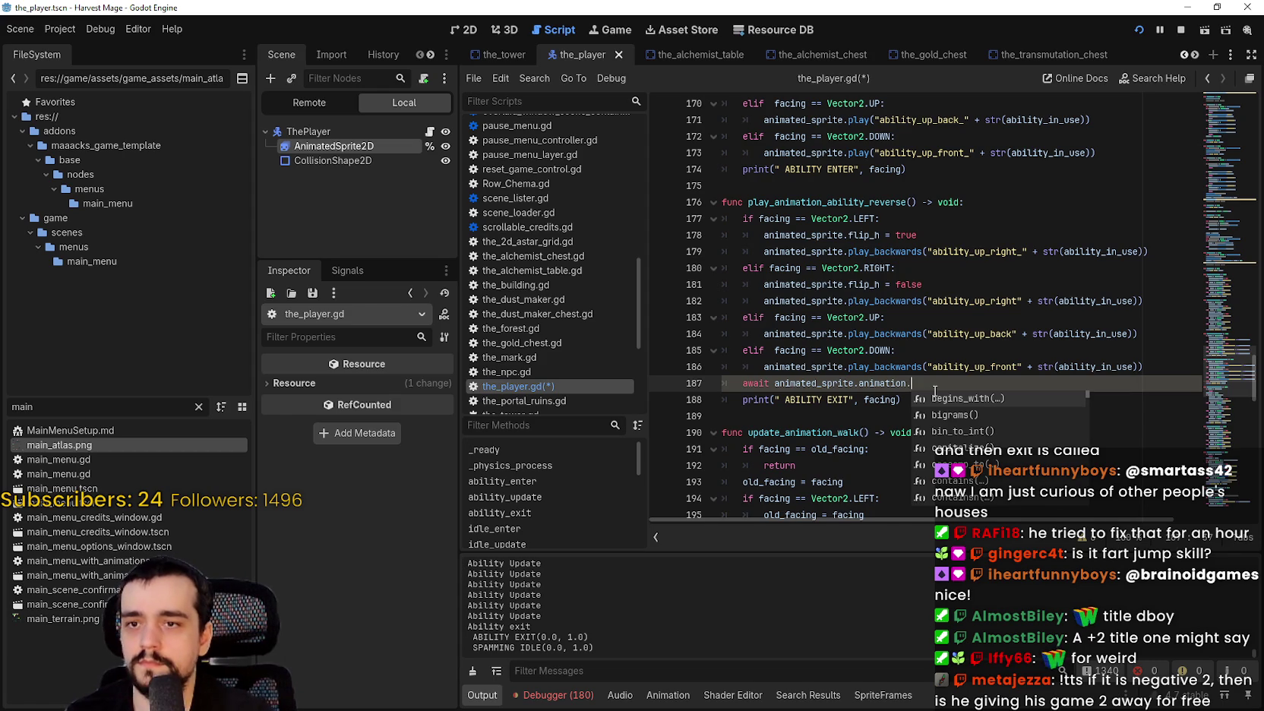
key("BackSpace")
key("BackSpace")
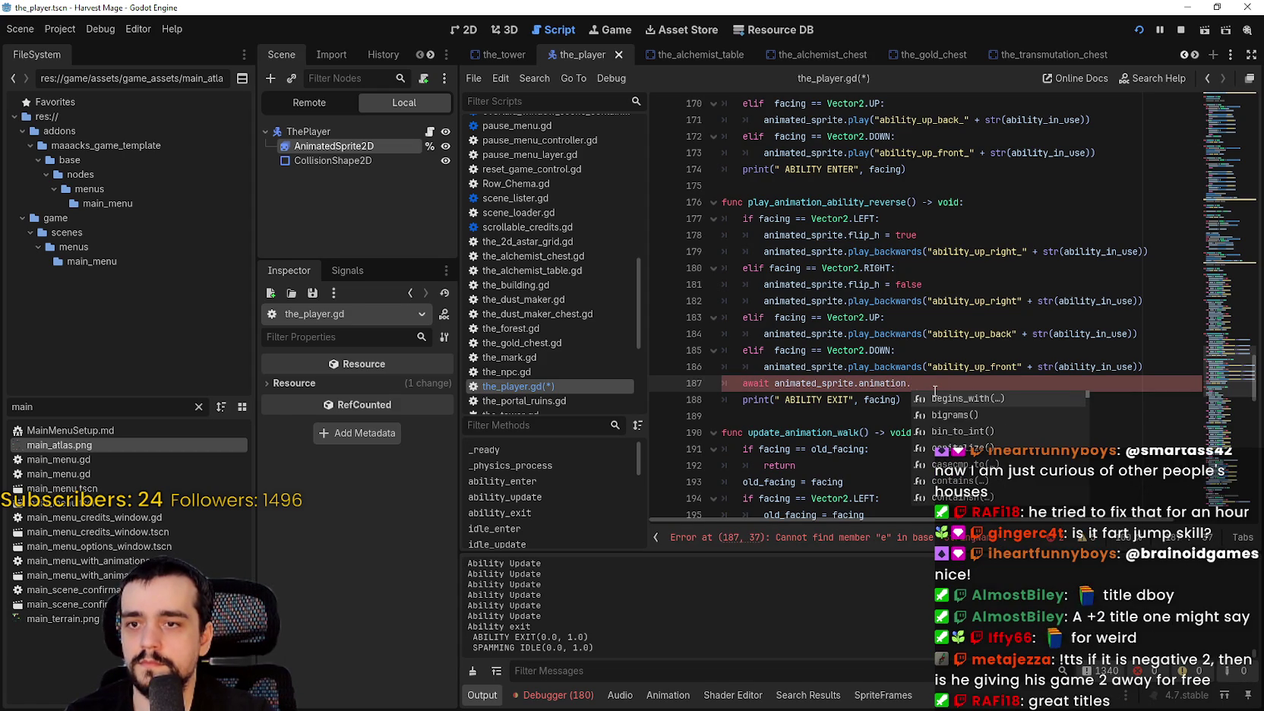
key("BackSpace")
key("BackSpace")
key("BackSpace")
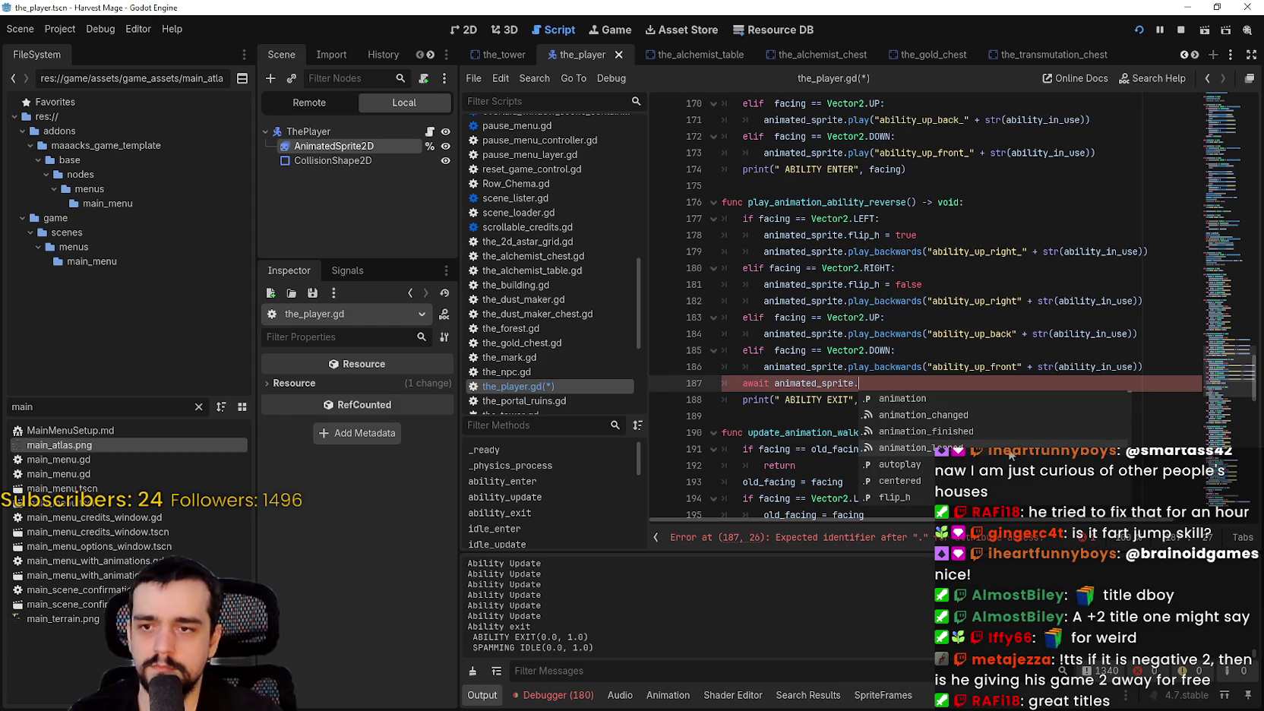
left_click(975, 430)
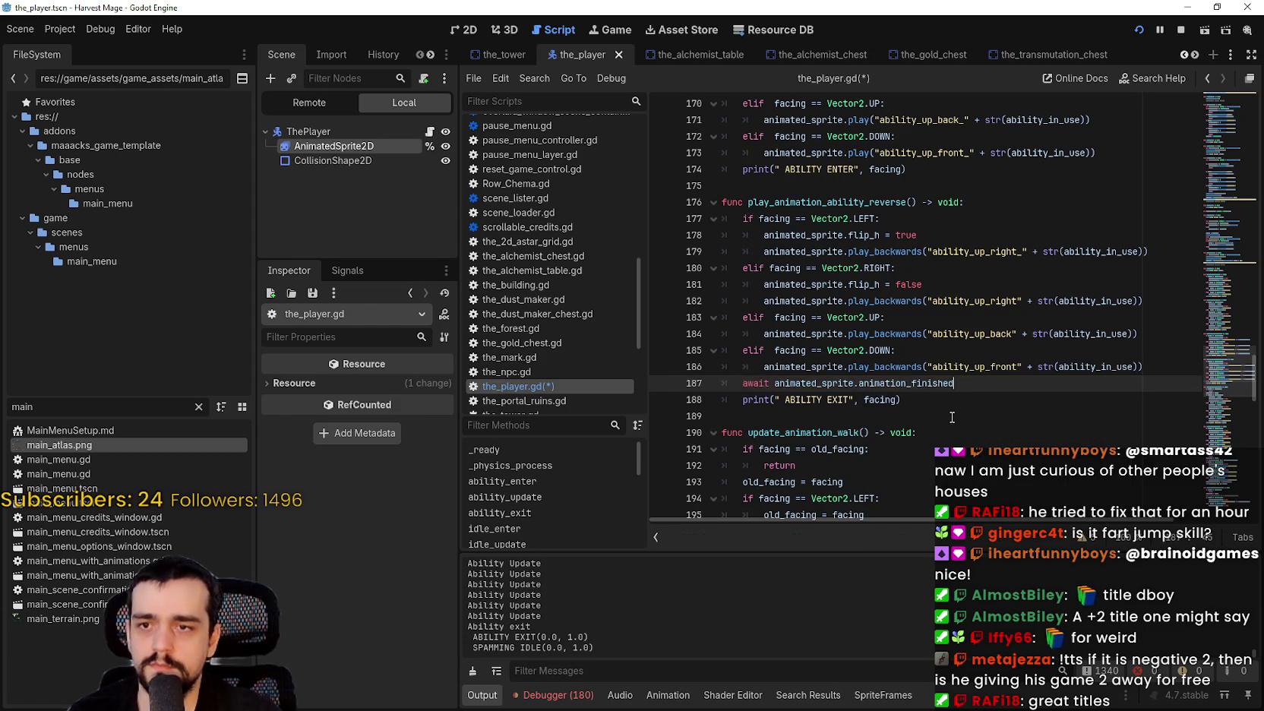
left_click(951, 417)
key("F5")
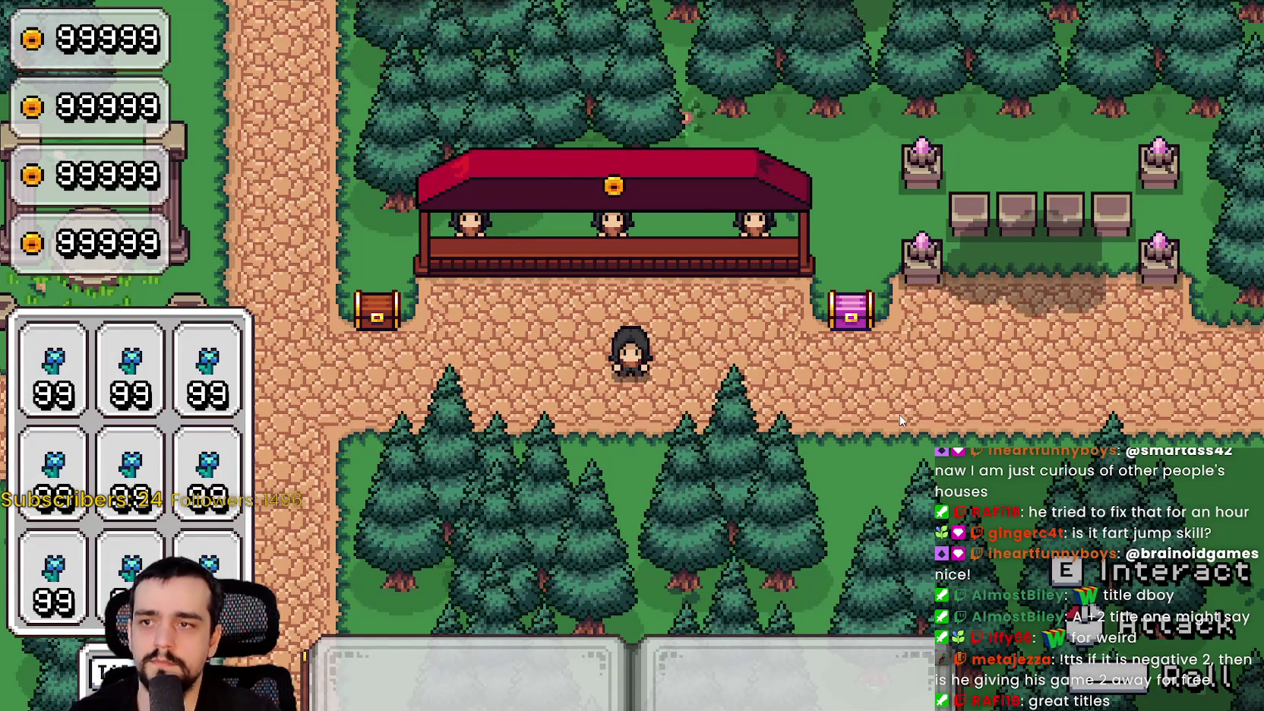
Trigger the ability in the game, switch back to the editor, and select the await on line 187.
left_click(791, 404)
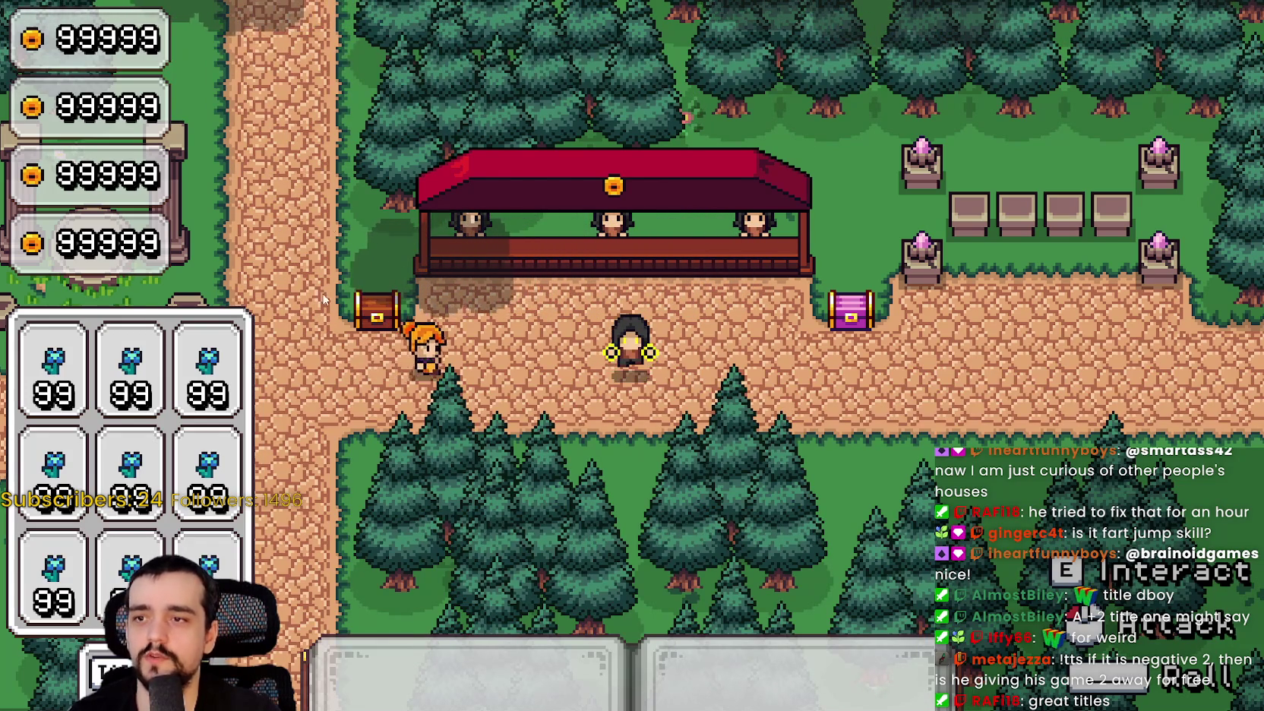
key("alt+Tab")
mouse_move(954, 382)
left_mouse_down()
mouse_move(744, 383)
mouse_move(1000, 378)
left_mouse_up()
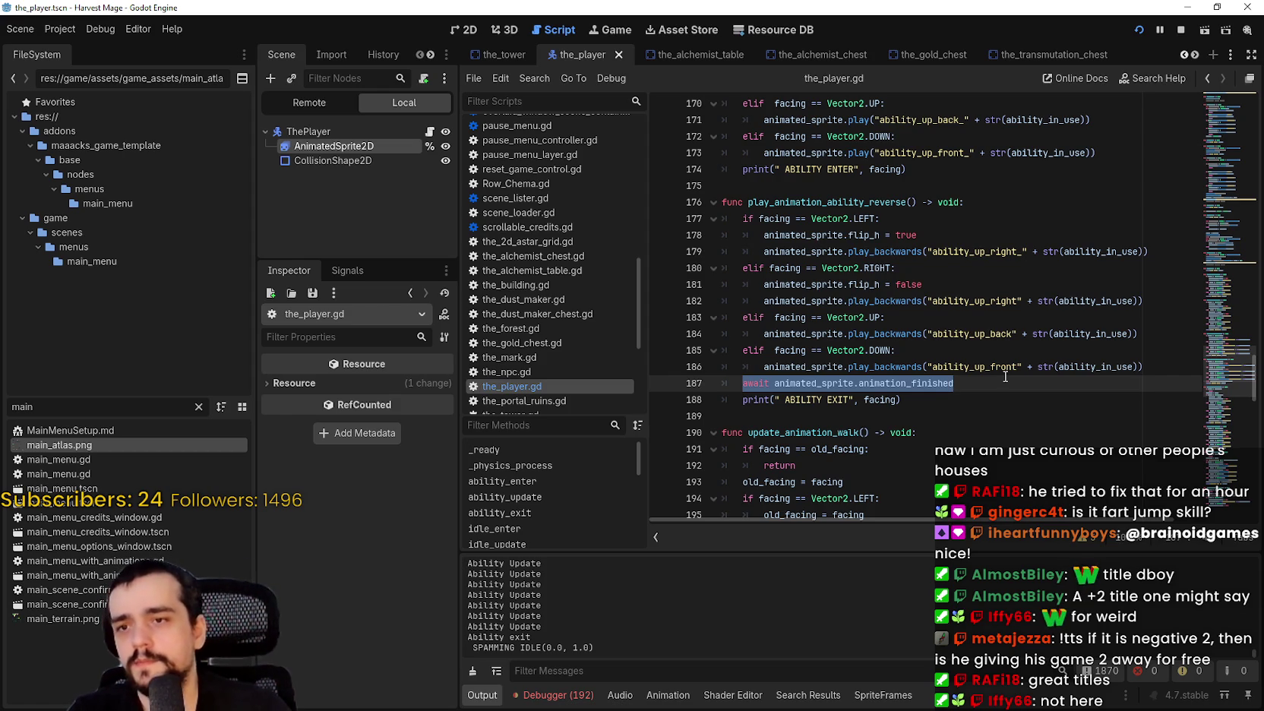
Delete the await line from play_animation_ability_reverse and scroll up to the ability state functions.
key("BackSpace")
key("BackSpace")
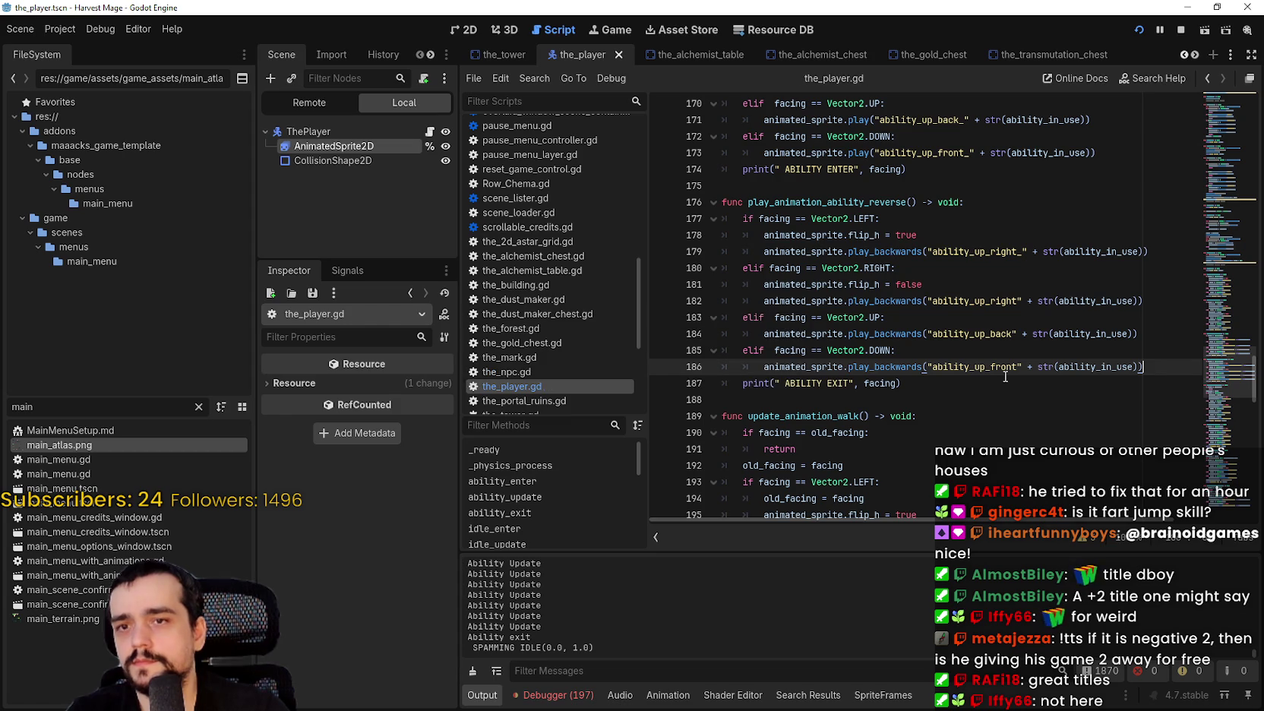
key("Down")
key("Down")
left_click(982, 370)
scroll(927, 353, "up", 5)
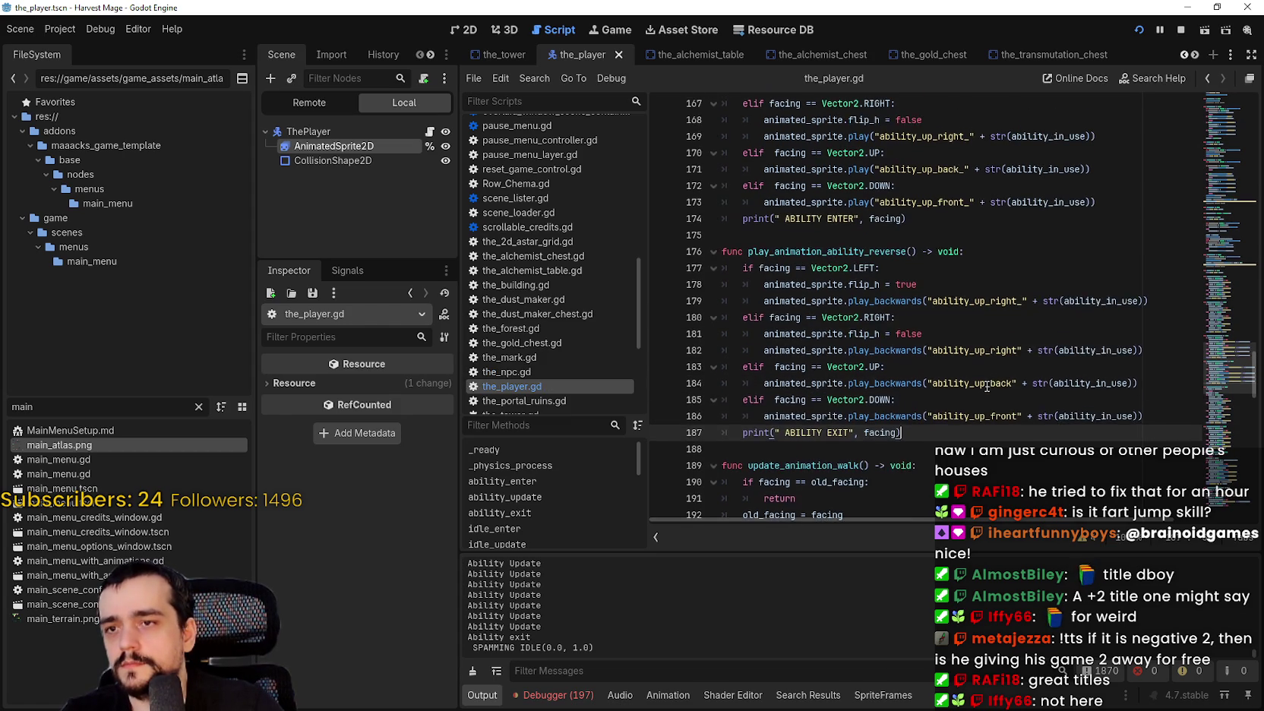
scroll(991, 285, "up", 6)
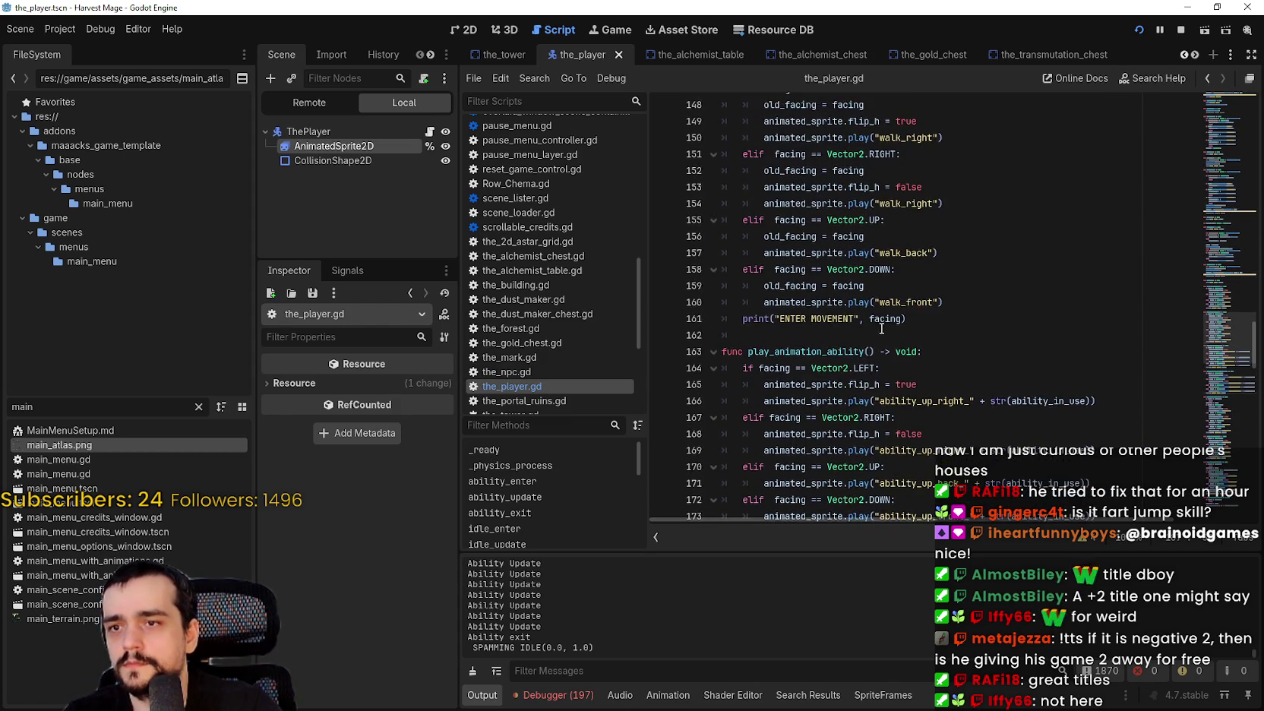
left_click(1224, 178)
scroll(988, 304, "up", 2)
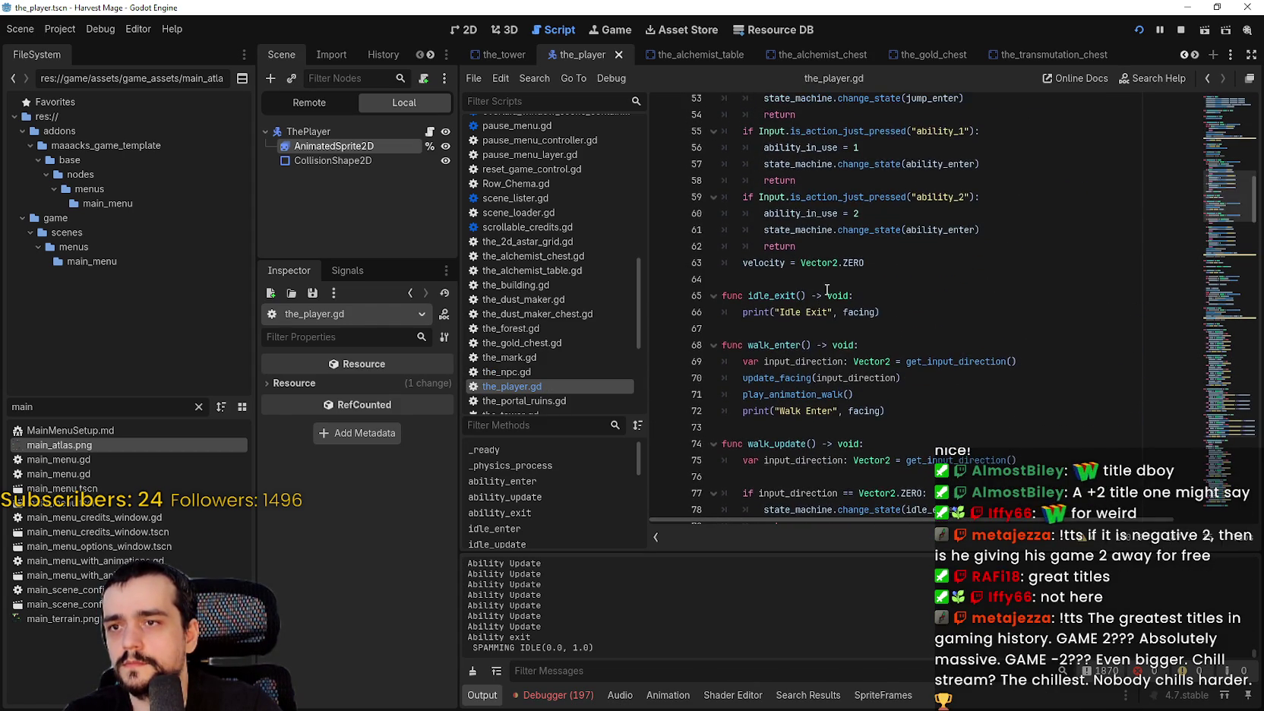
scroll(813, 309, "up", 2)
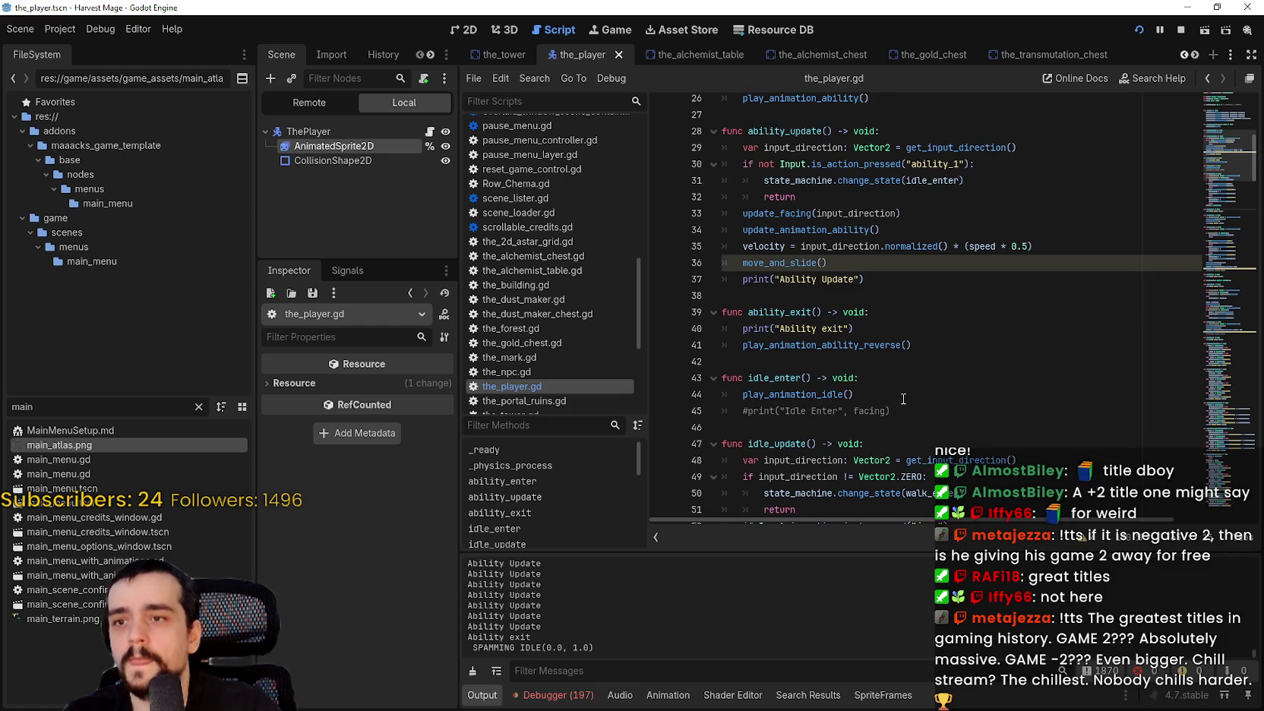
Add 'await animated_sprite.animation_finished' after the reverse call on line 42 and save.
left_click(938, 327)
key("Return")
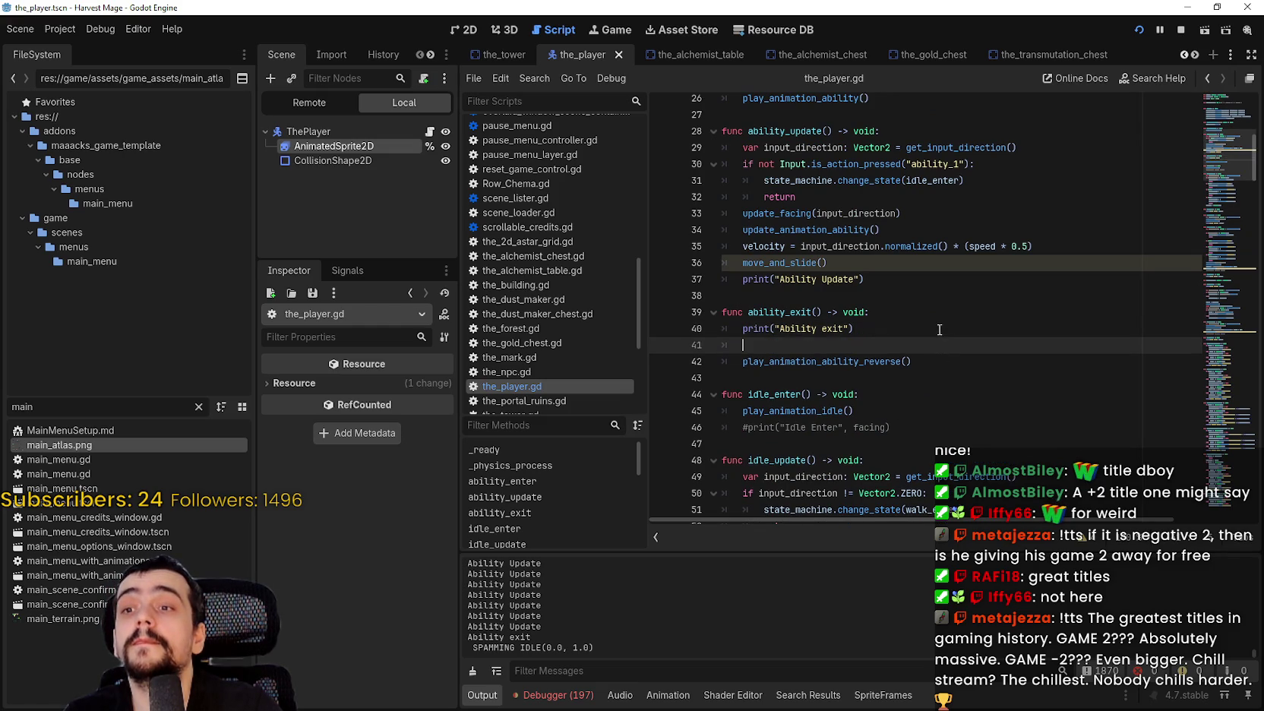
key("BackSpace")
left_click(950, 349)
key("Return")
type("await animated_sprite.animation_finished")
key("ctrl+s")
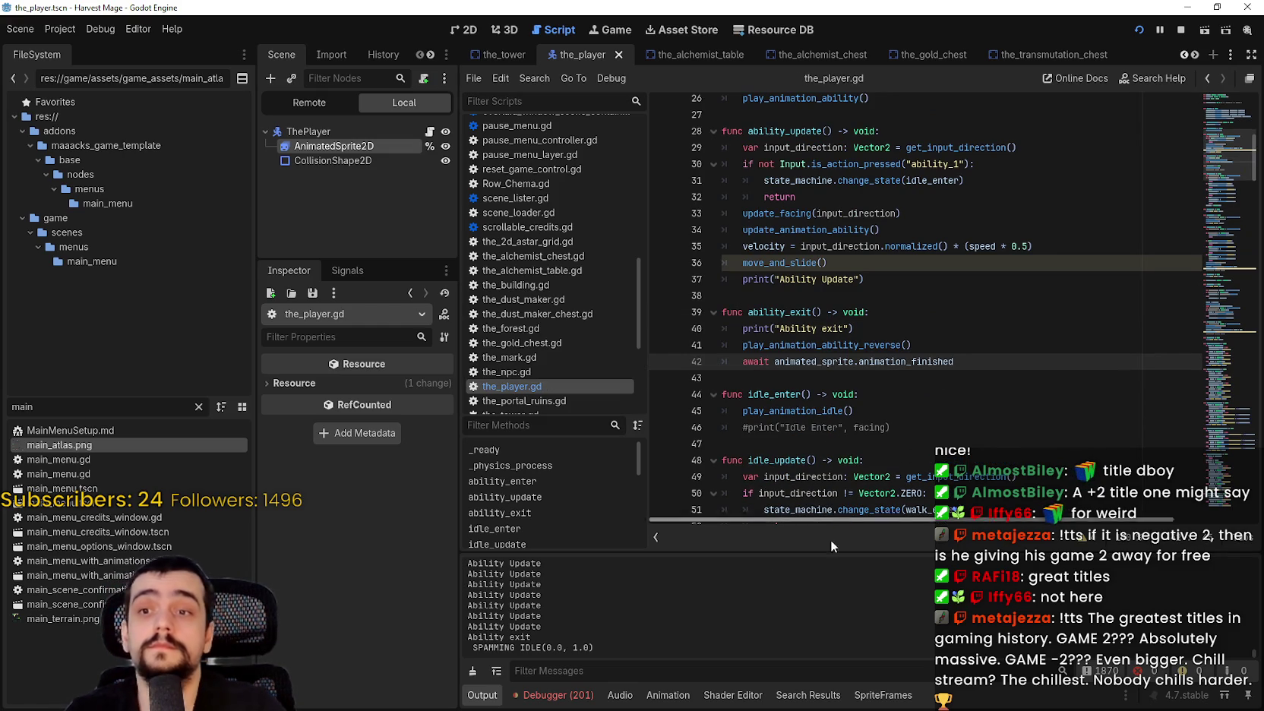
left_click(892, 377)
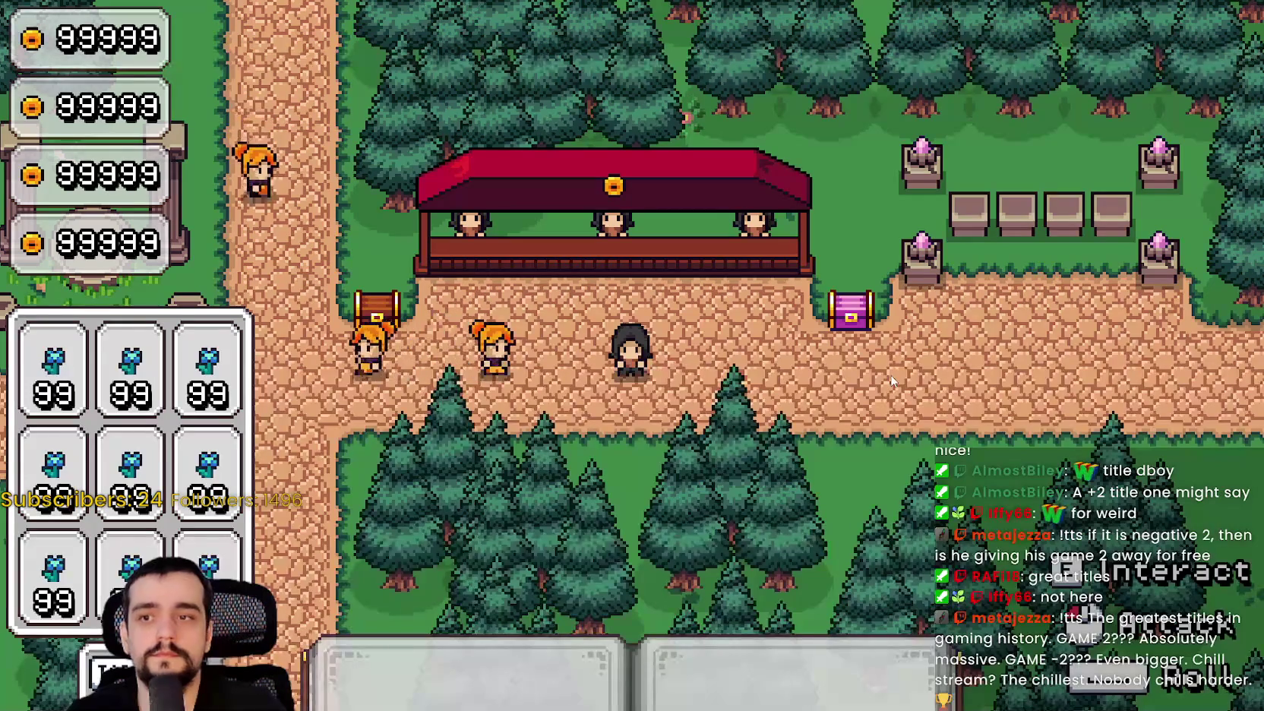
key("F5")
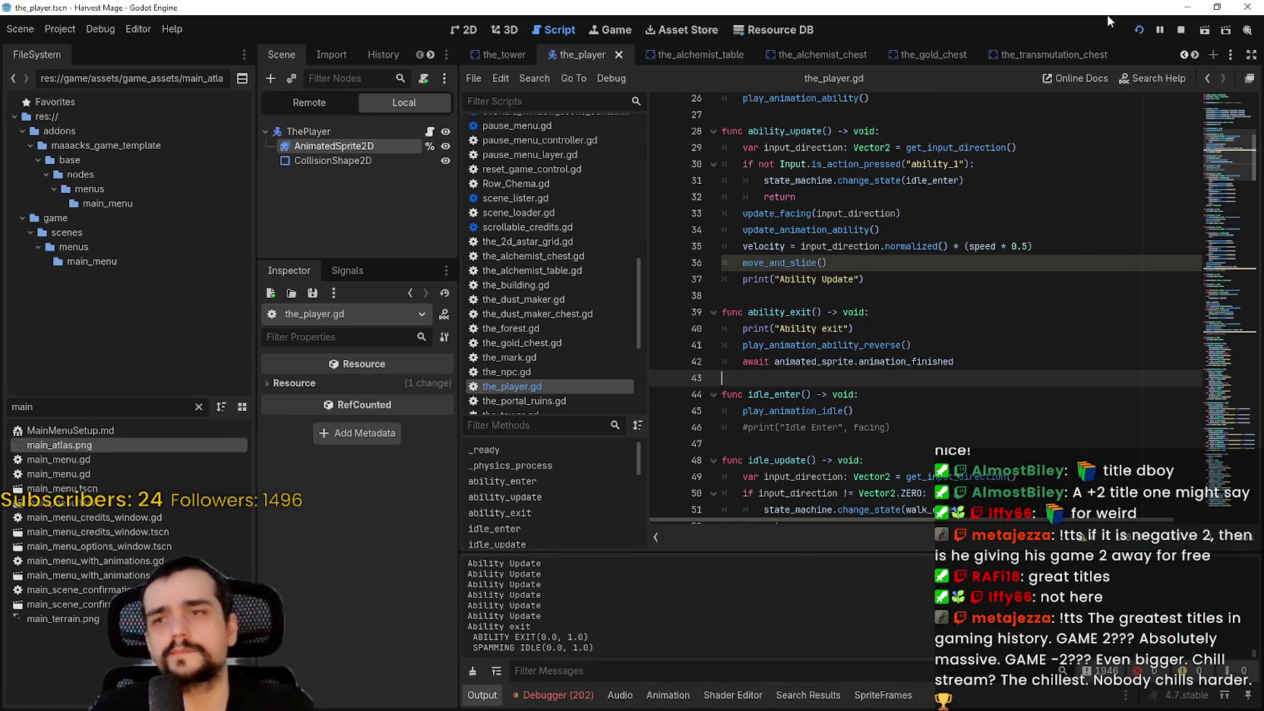
scroll(812, 327, "up", 4)
scroll(813, 327, "down", 3)
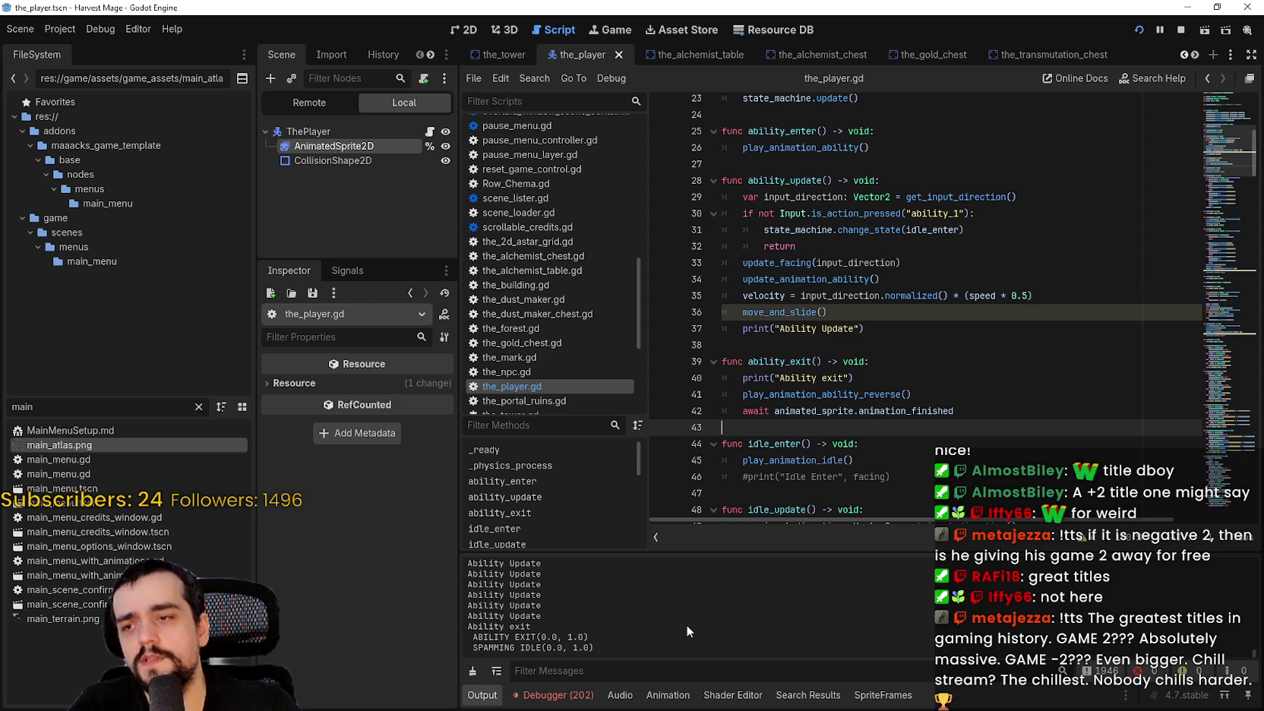
left_click(844, 346)
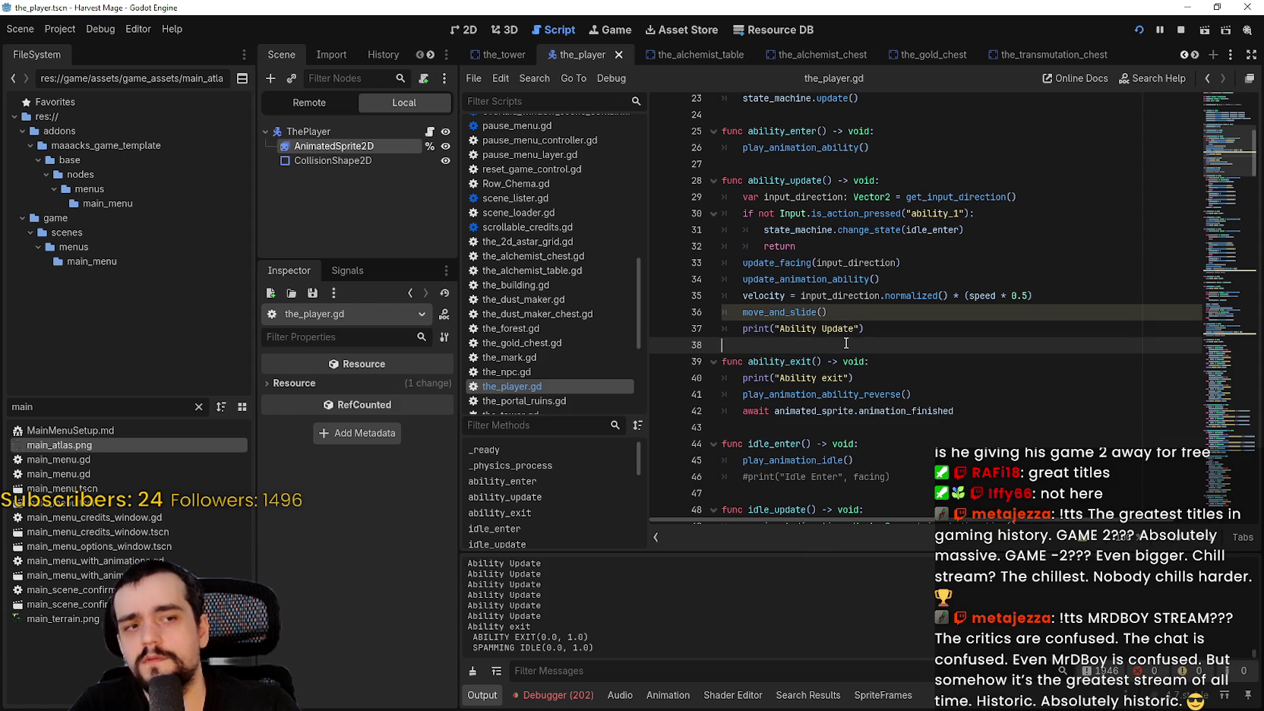
scroll(847, 344, "down", 2)
scroll(846, 343, "down", 13)
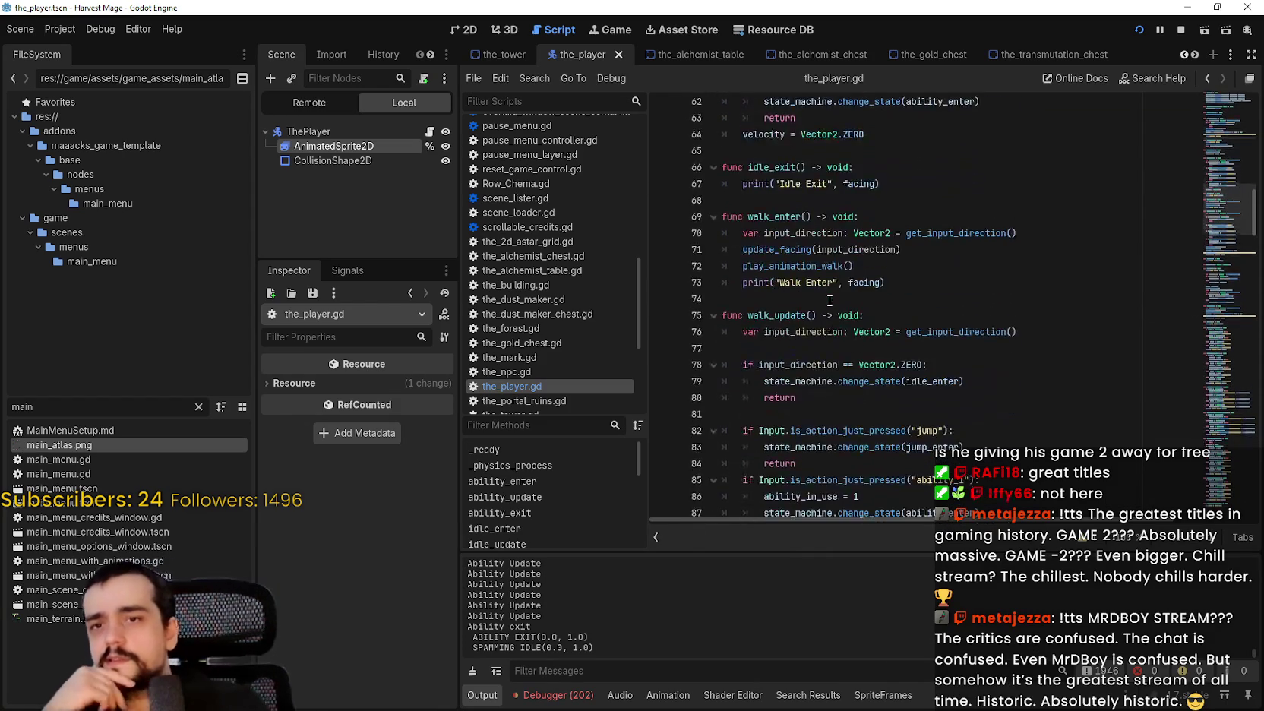
scroll(831, 299, "down", 7)
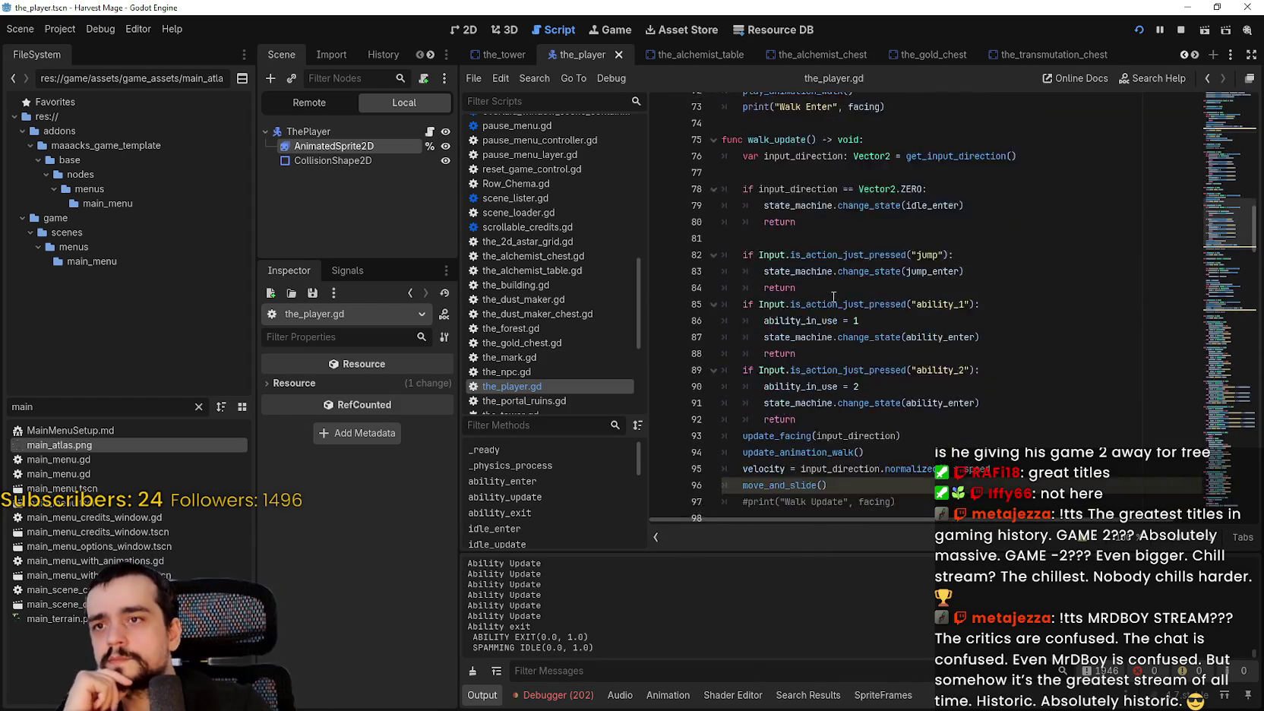
scroll(1030, 347, "down", 5)
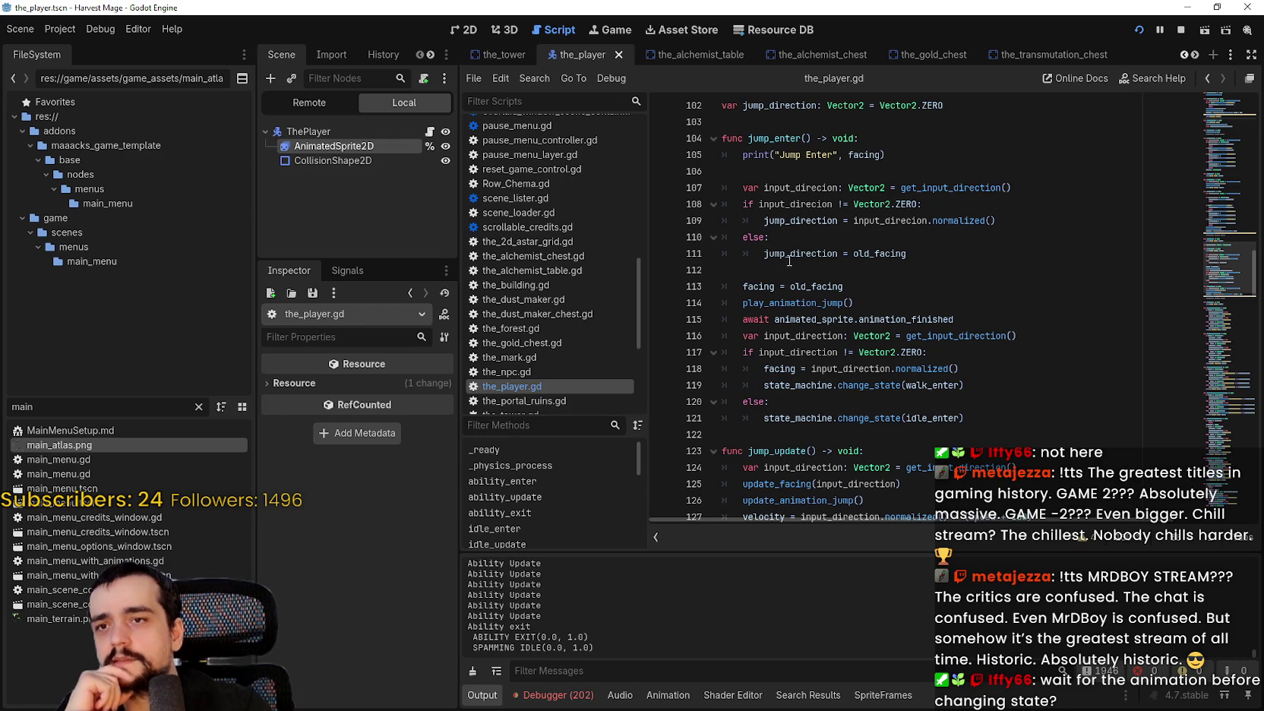
left_click_drag(951, 320, 745, 320)
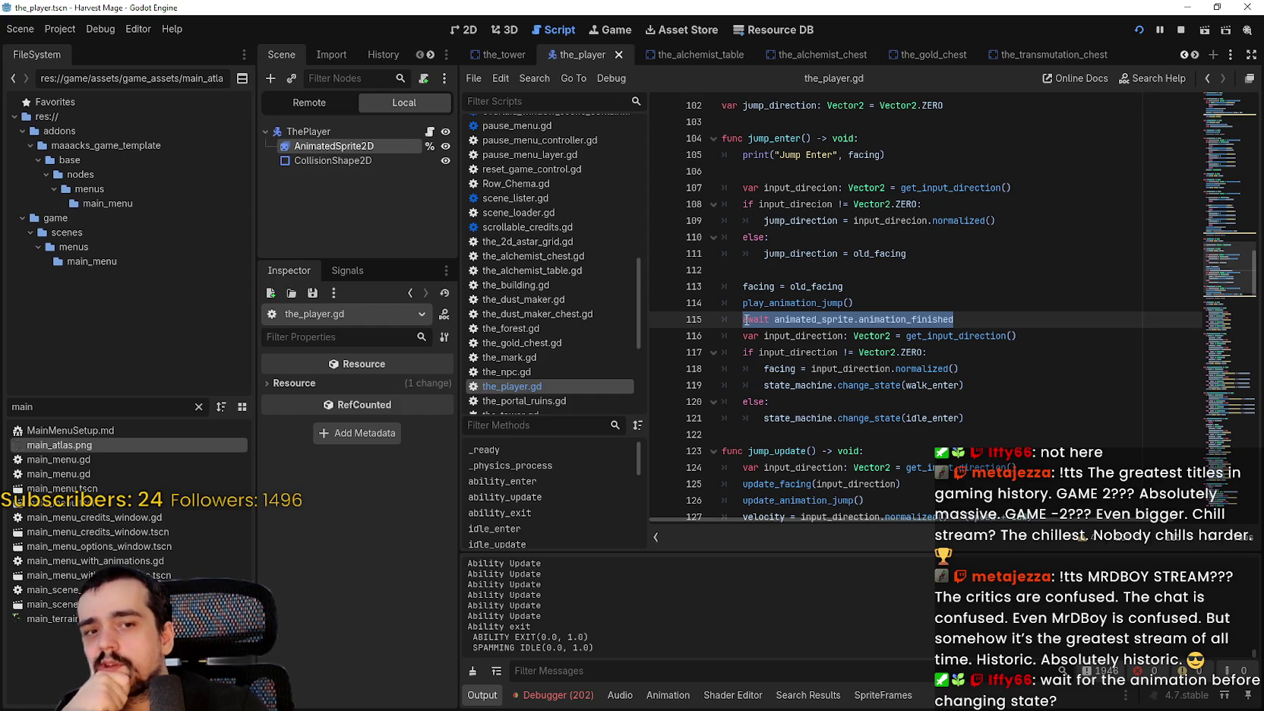
scroll(745, 319, "up", 9)
scroll(938, 393, "up", 4)
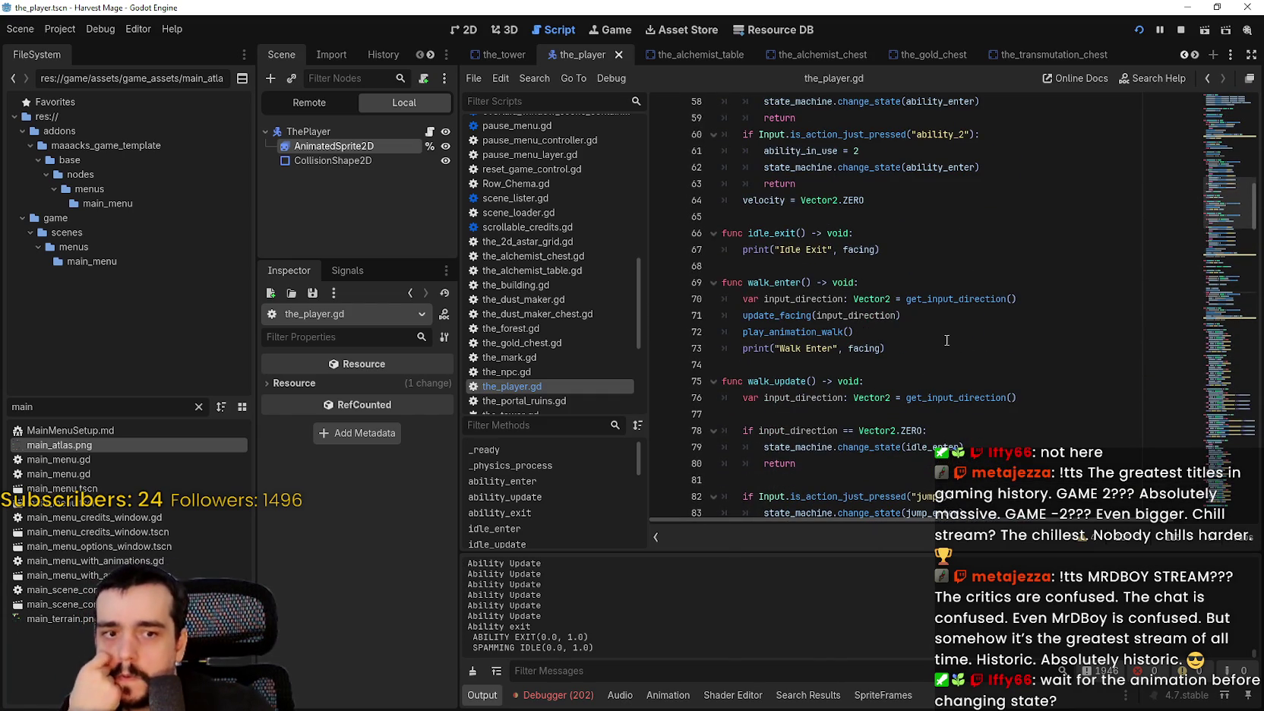
scroll(937, 318, "up", 3)
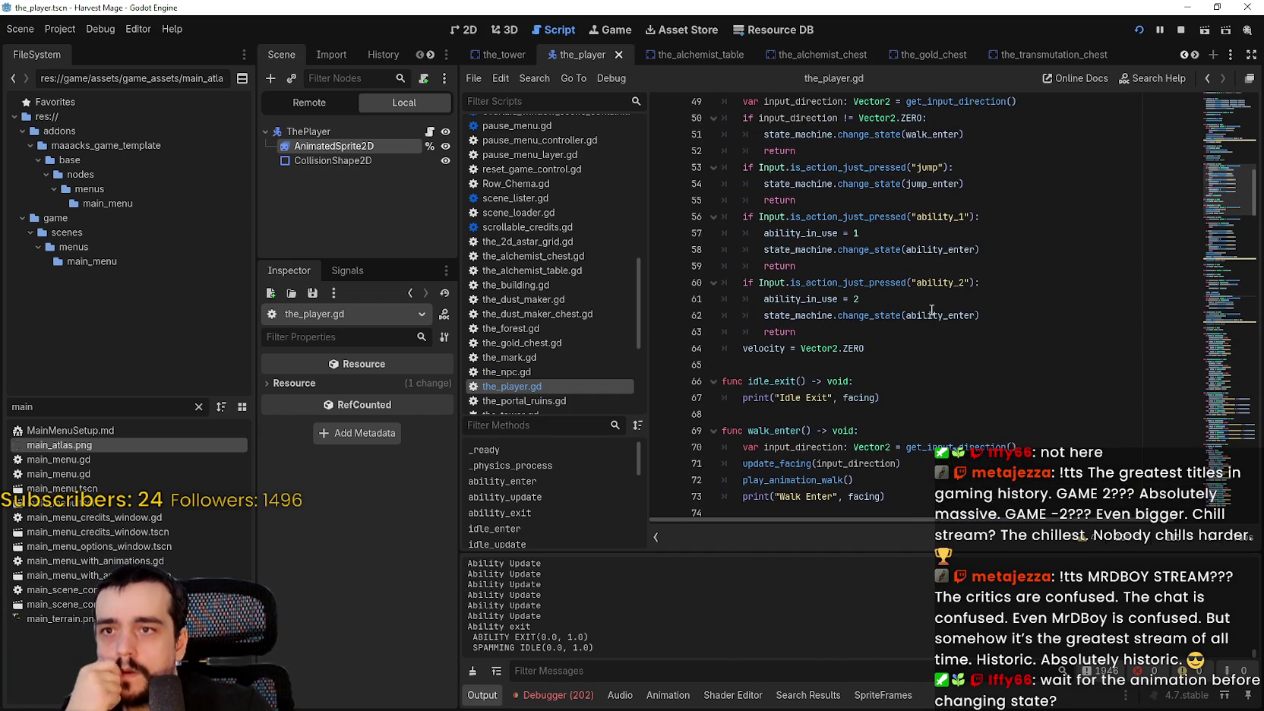
scroll(931, 312, "down", 5)
scroll(791, 319, "down", 2)
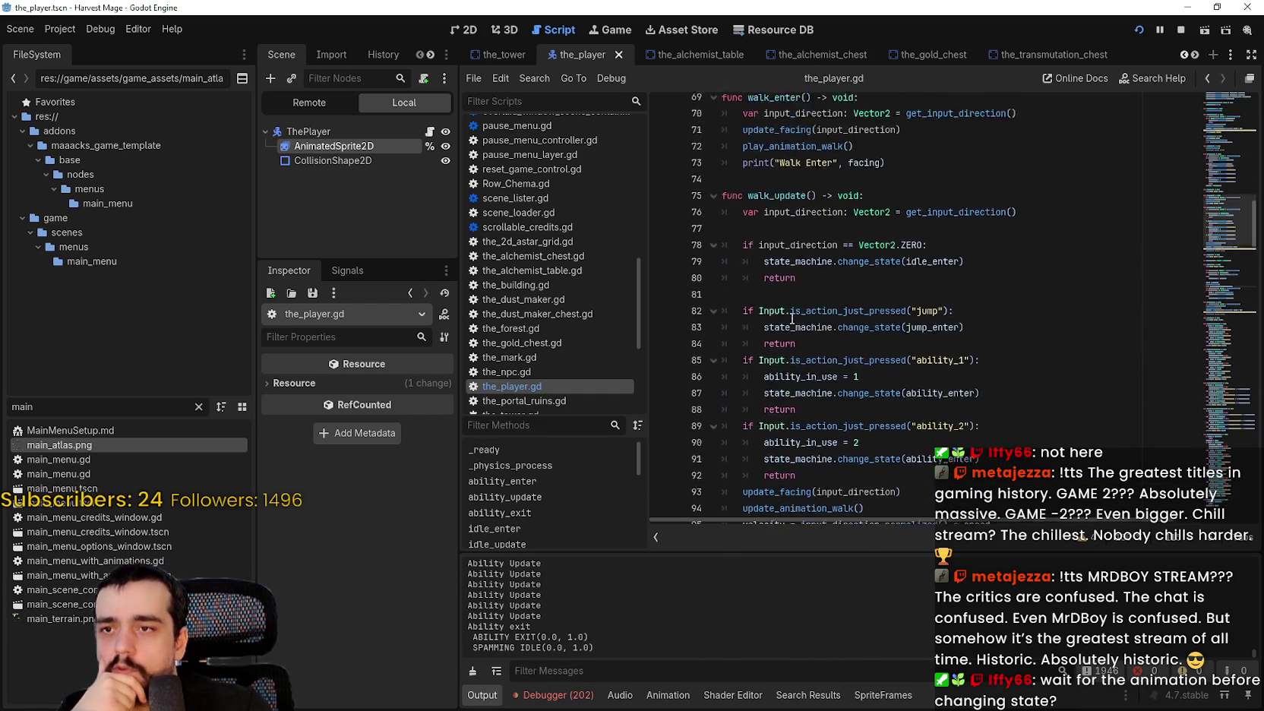
scroll(791, 319, "up", 10)
mouse_move(860, 386)
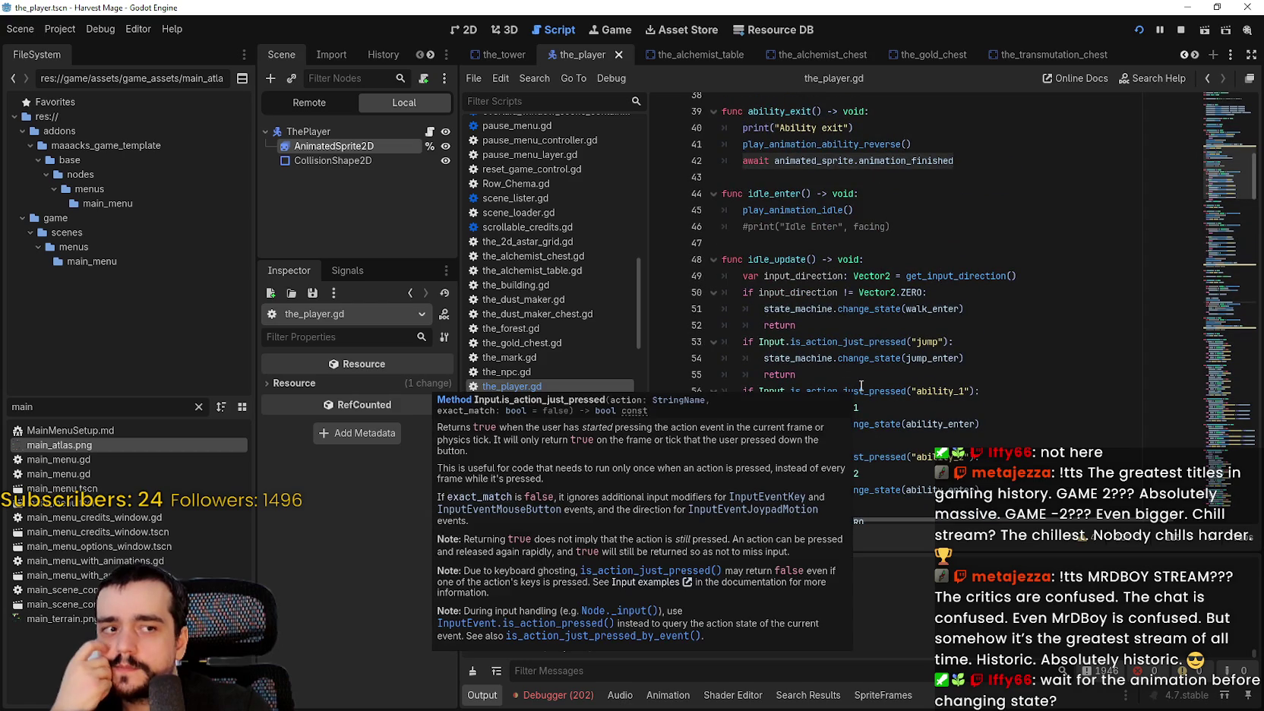
scroll(934, 339, "up", 3)
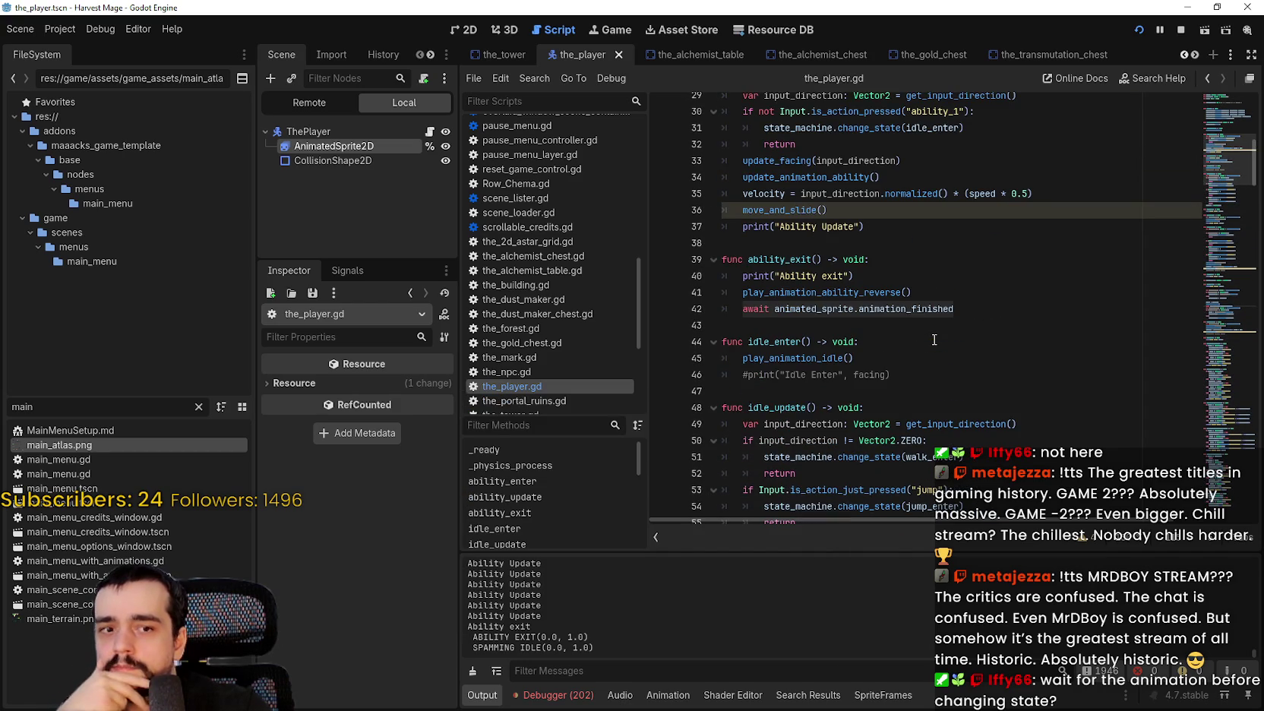
scroll(934, 339, "up", 3)
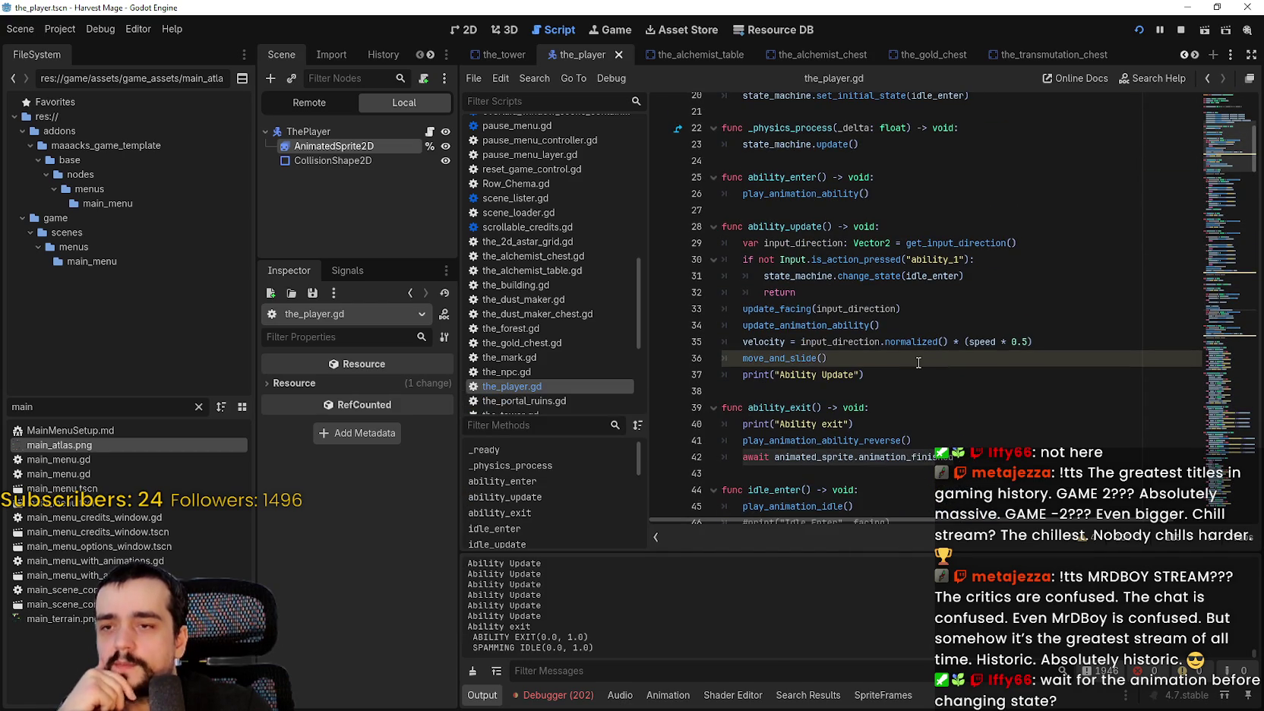
left_click_drag(743, 440, 912, 440)
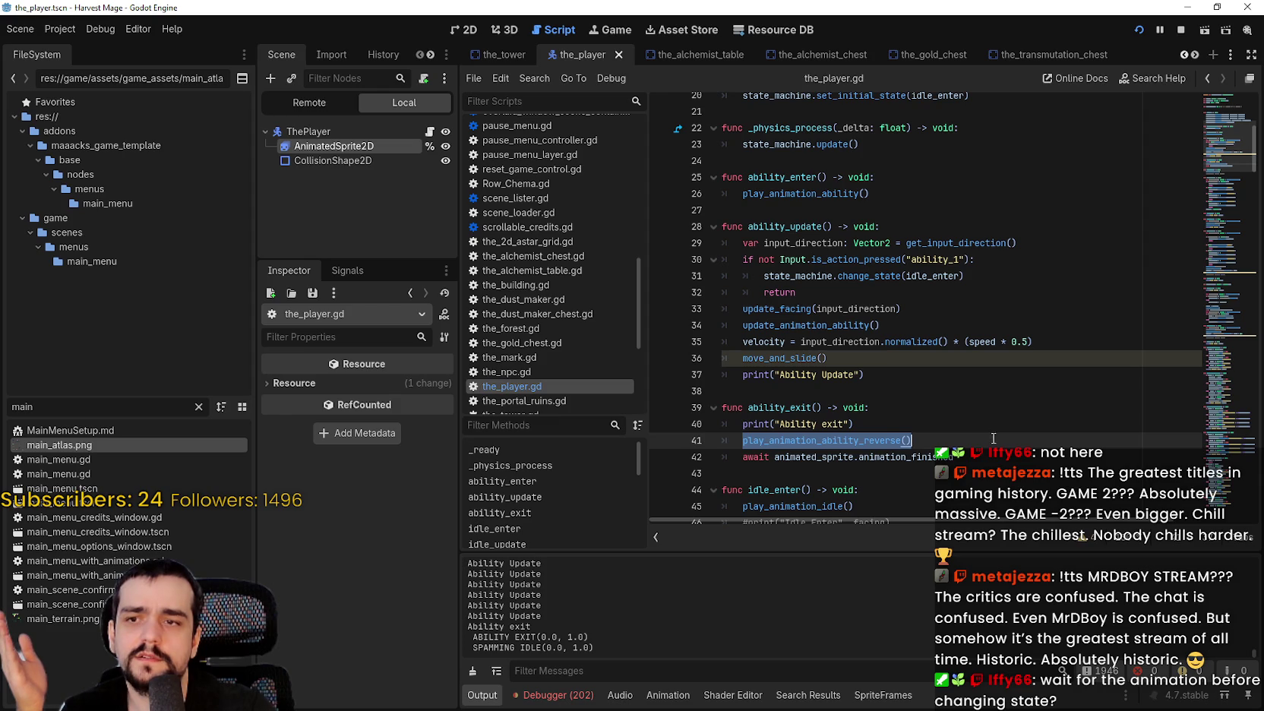
left_click_drag(998, 463, 655, 413)
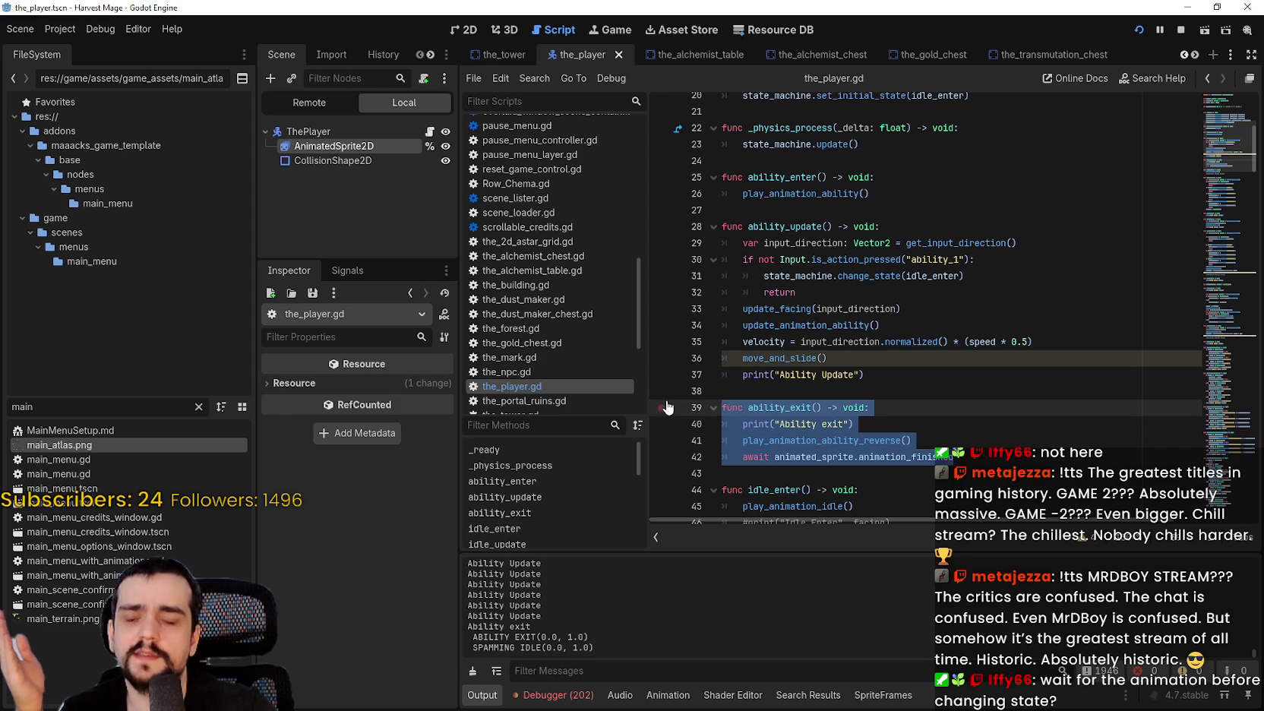
left_click_drag(1035, 275, 752, 279)
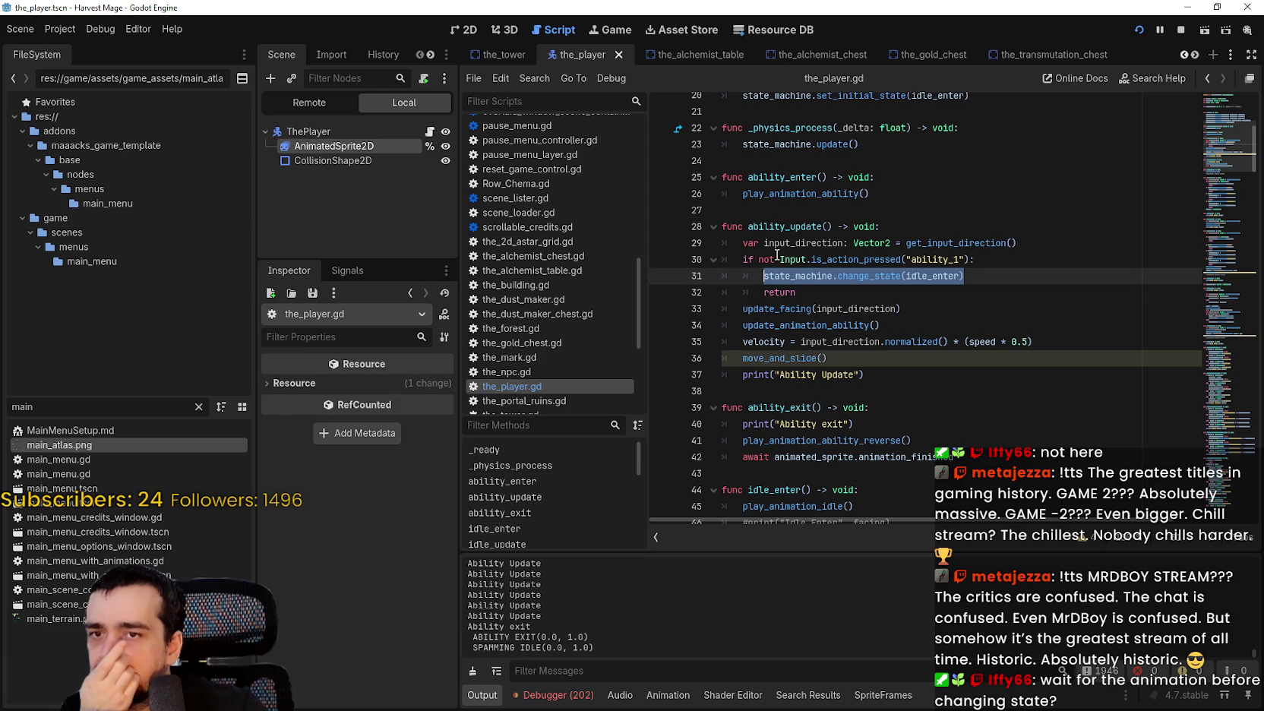
mouse_move(980, 457)
left_mouse_down()
mouse_move(729, 426)
mouse_move(691, 402)
left_mouse_up()
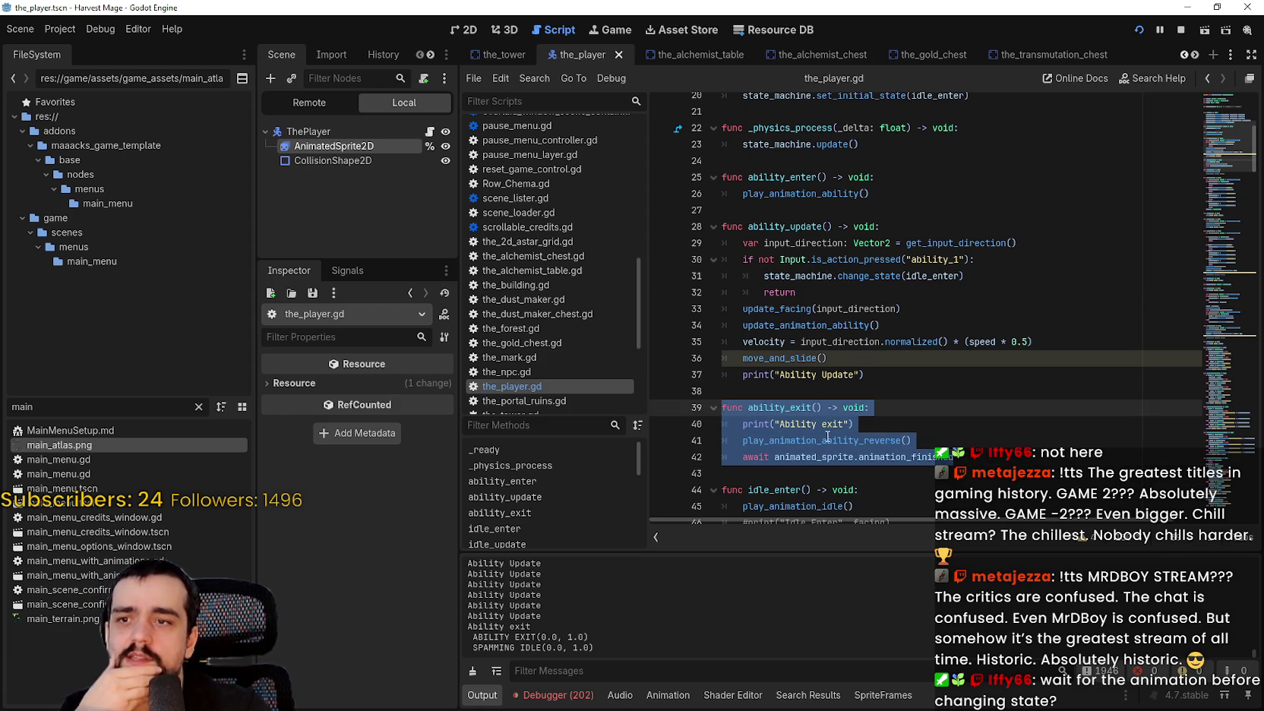
scroll(805, 448, "down", 2)
left_click(776, 391)
Comment out the reverse animation call and its await in ability_exit.
left_click(722, 344)
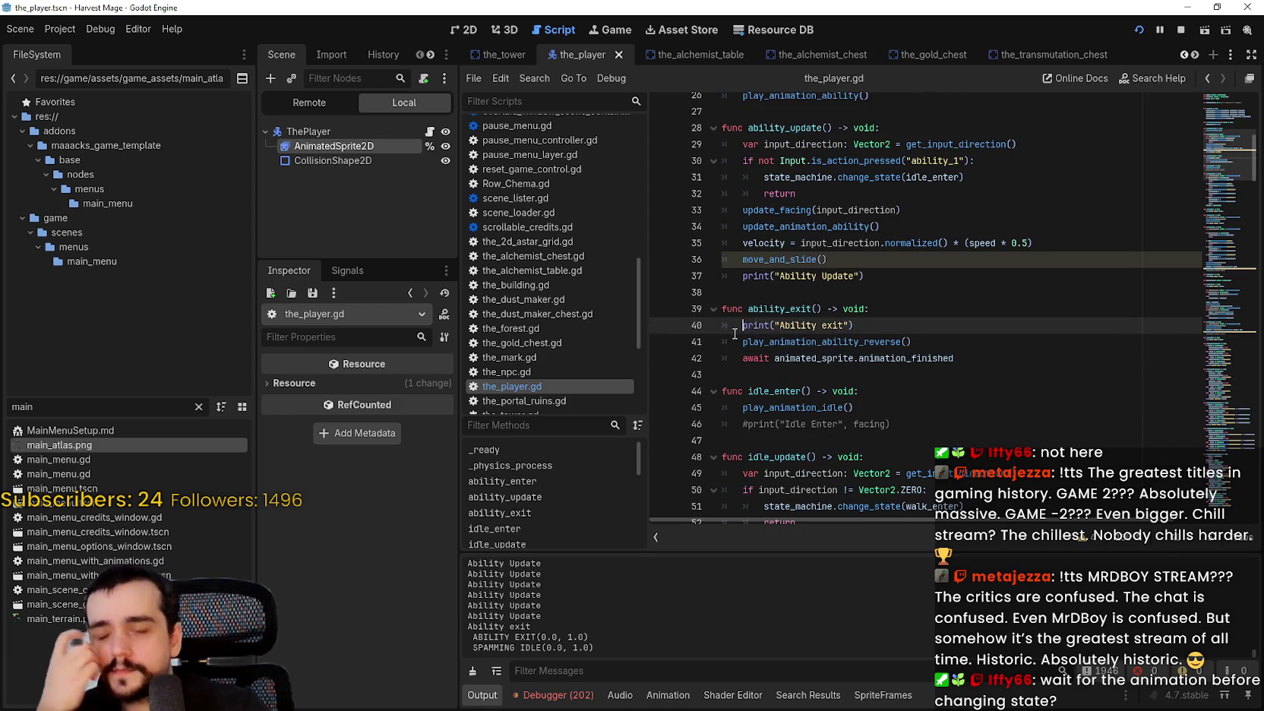
mouse_move(987, 355)
left_mouse_down()
mouse_move(740, 357)
mouse_move(702, 346)
left_mouse_up()
key("ctrl+c")
left_click(747, 342)
type("#")
left_click(737, 361)
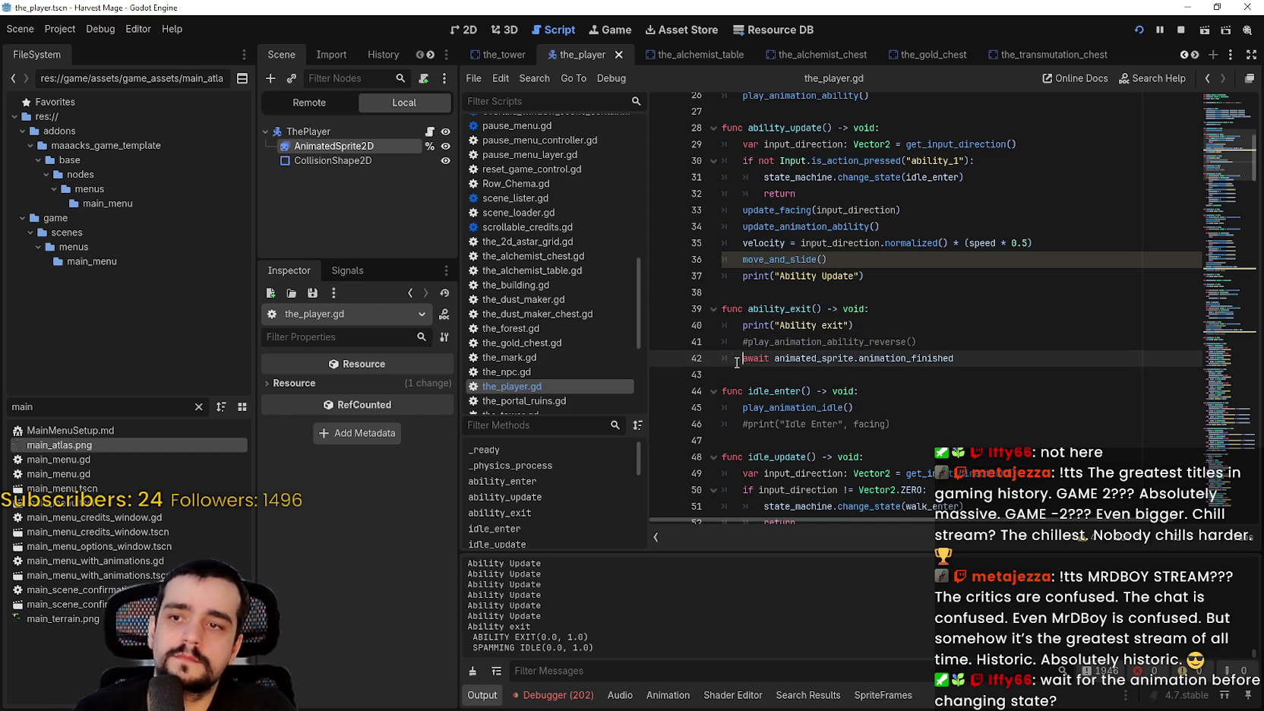
Paste the reverse call and await under ability_update's ability_1 check, indent them, and save.
scroll(913, 307, "up", 2)
left_click(1022, 259)
key("Return")
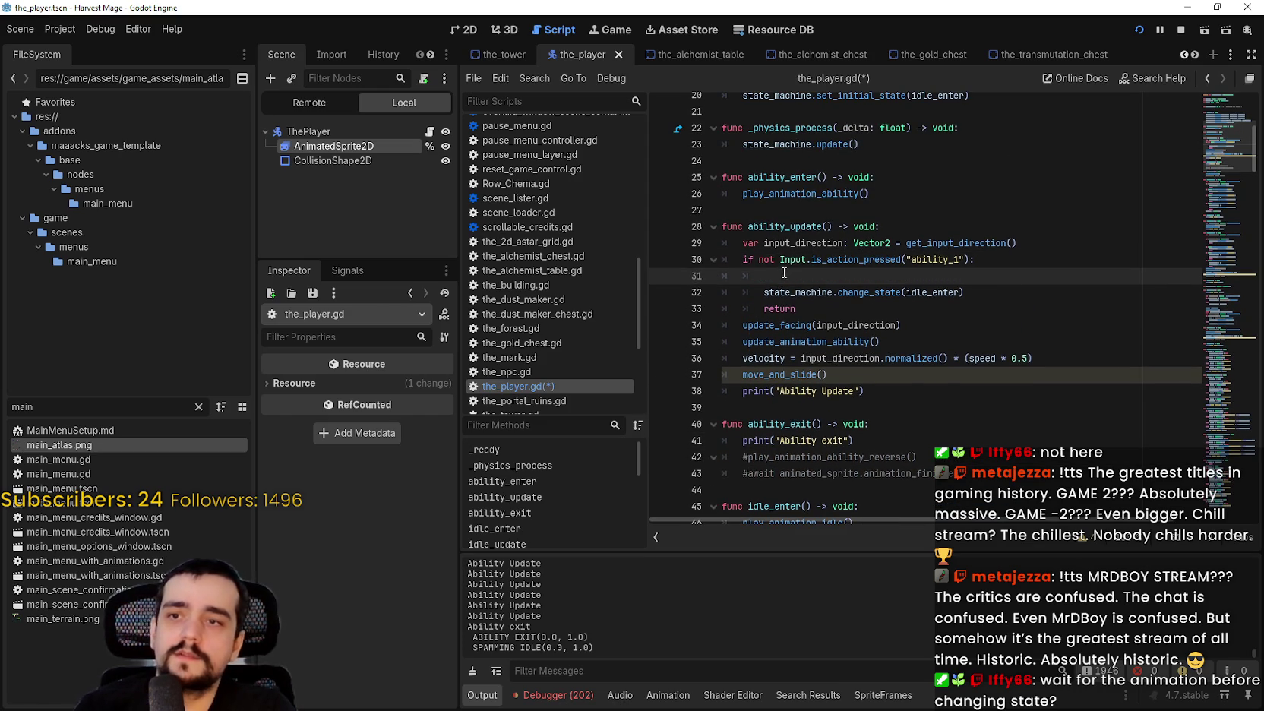
key("ctrl+v")
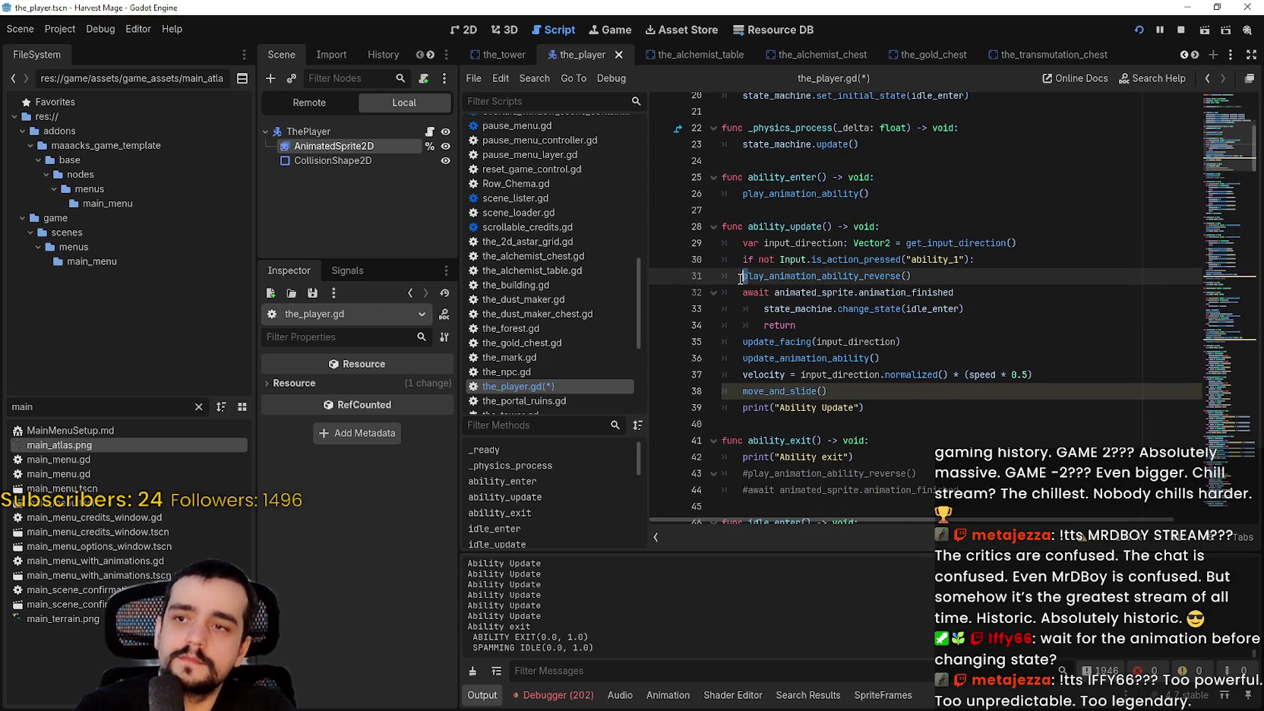
left_click(759, 293, "shift")
key("Tab")
key("ctrl+s")
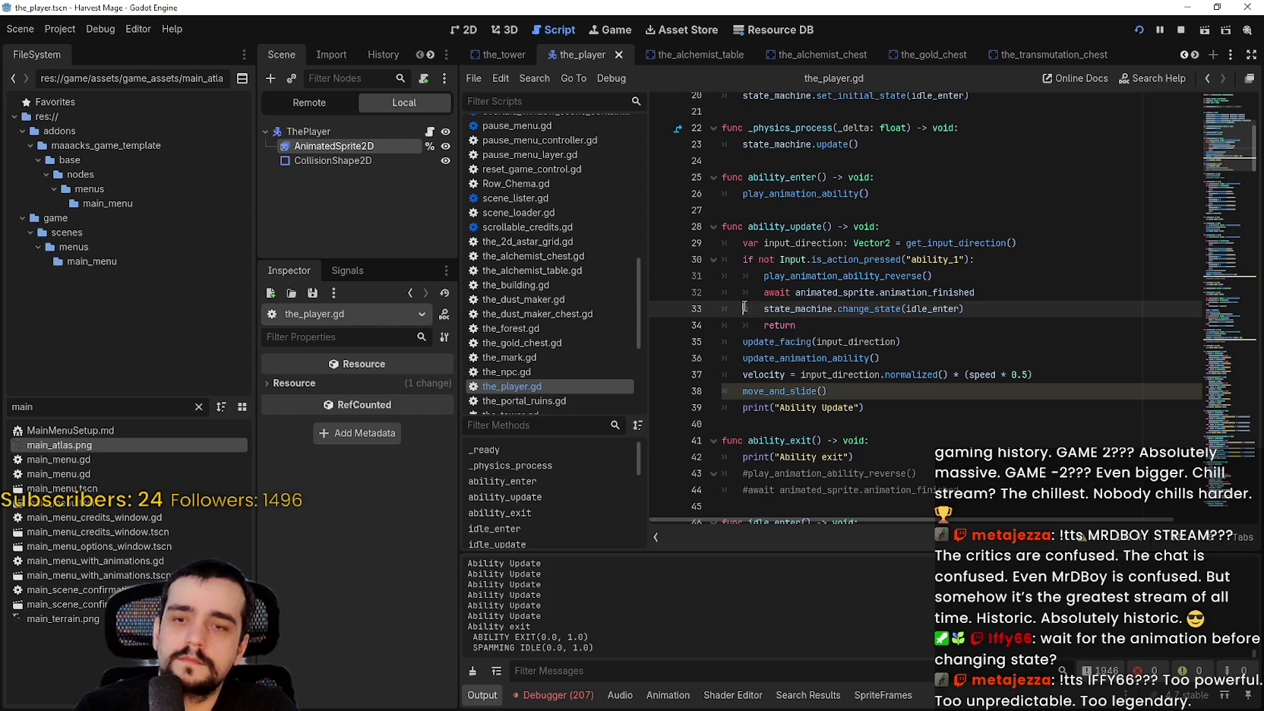
left_click(906, 326)
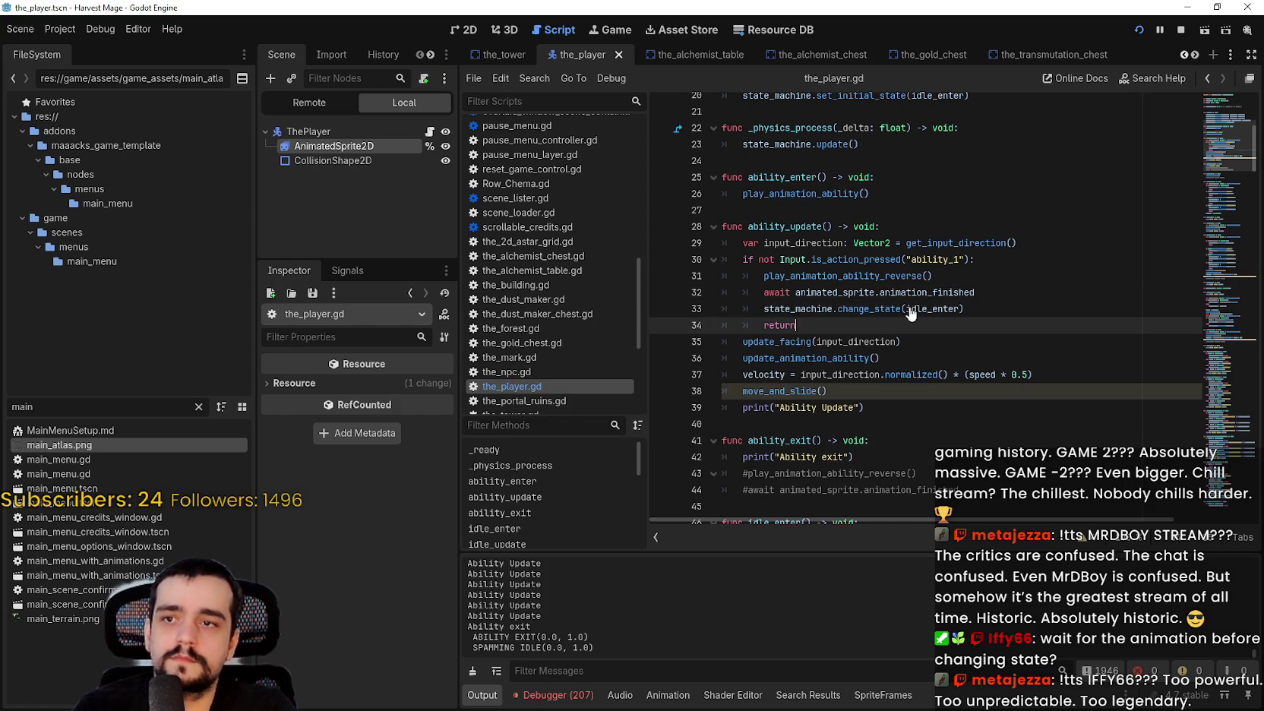
scroll(921, 309, "down", 1)
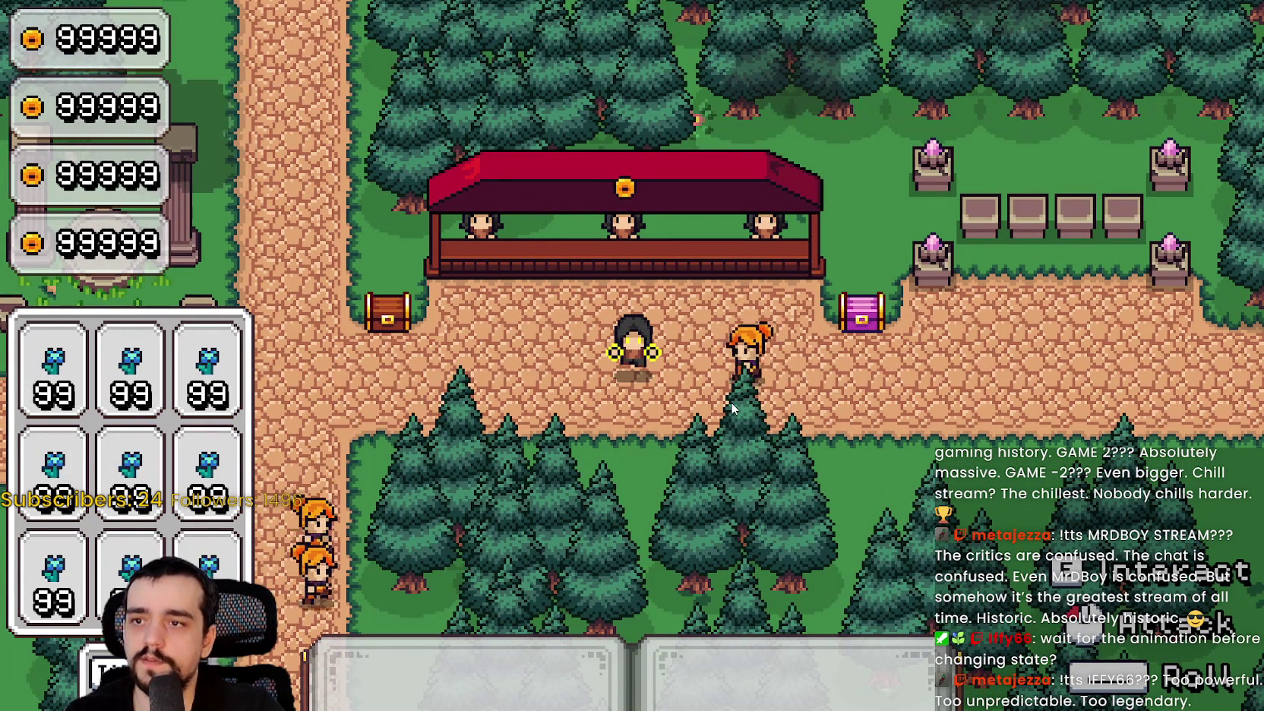
Return from the running game to the Godot script editor after using ability 1.
key("alt+Tab")
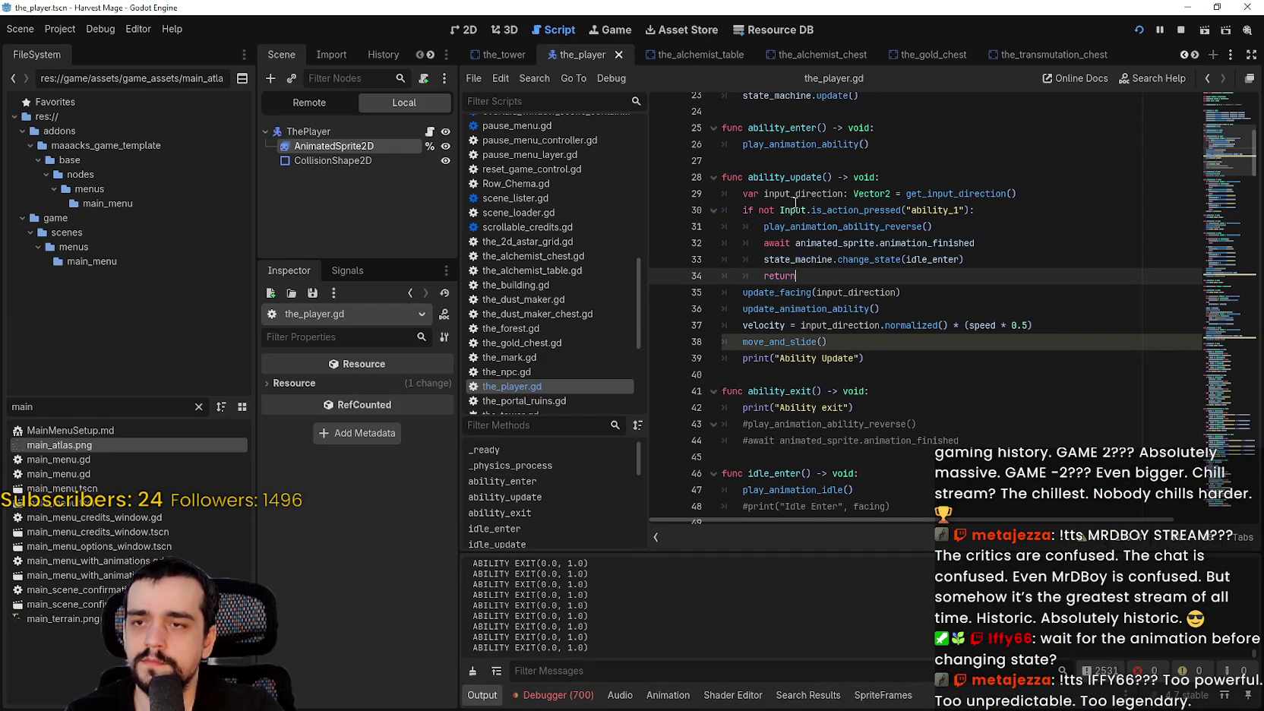
Select the ability_1 release block on lines 30–33 and show the Debugger panel.
left_click_drag(739, 212, 1169, 268)
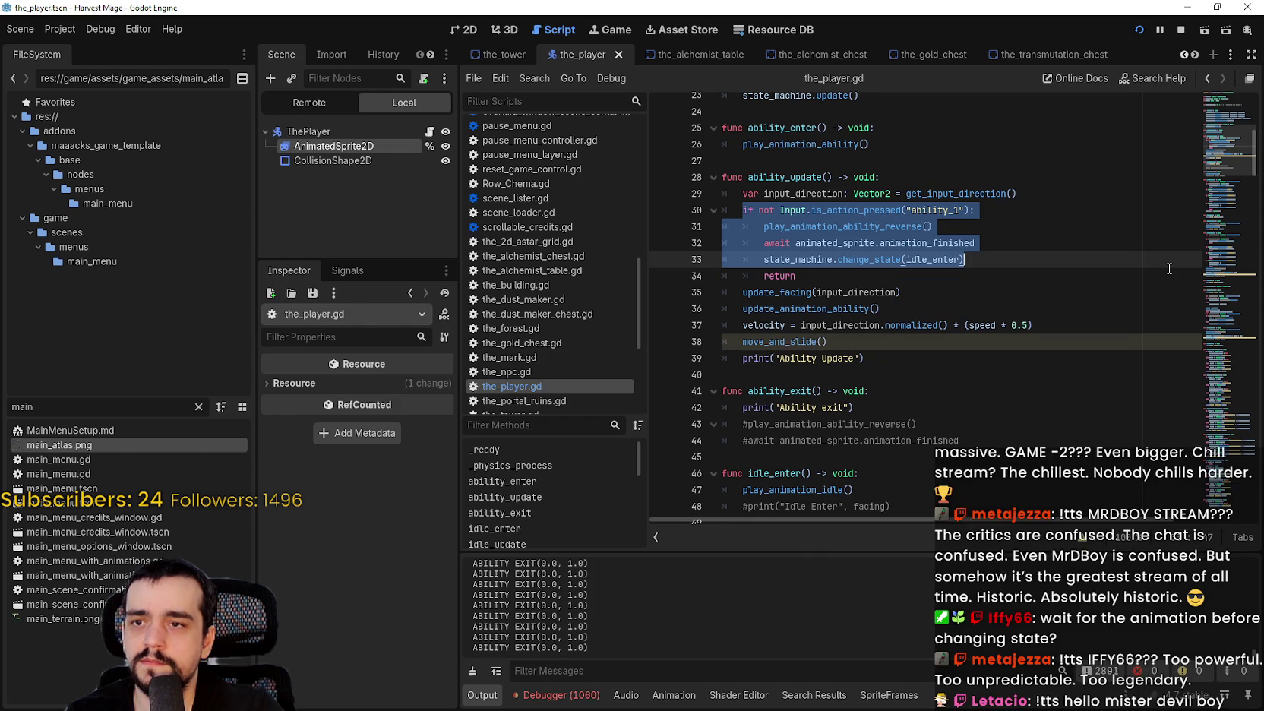
left_click(562, 702)
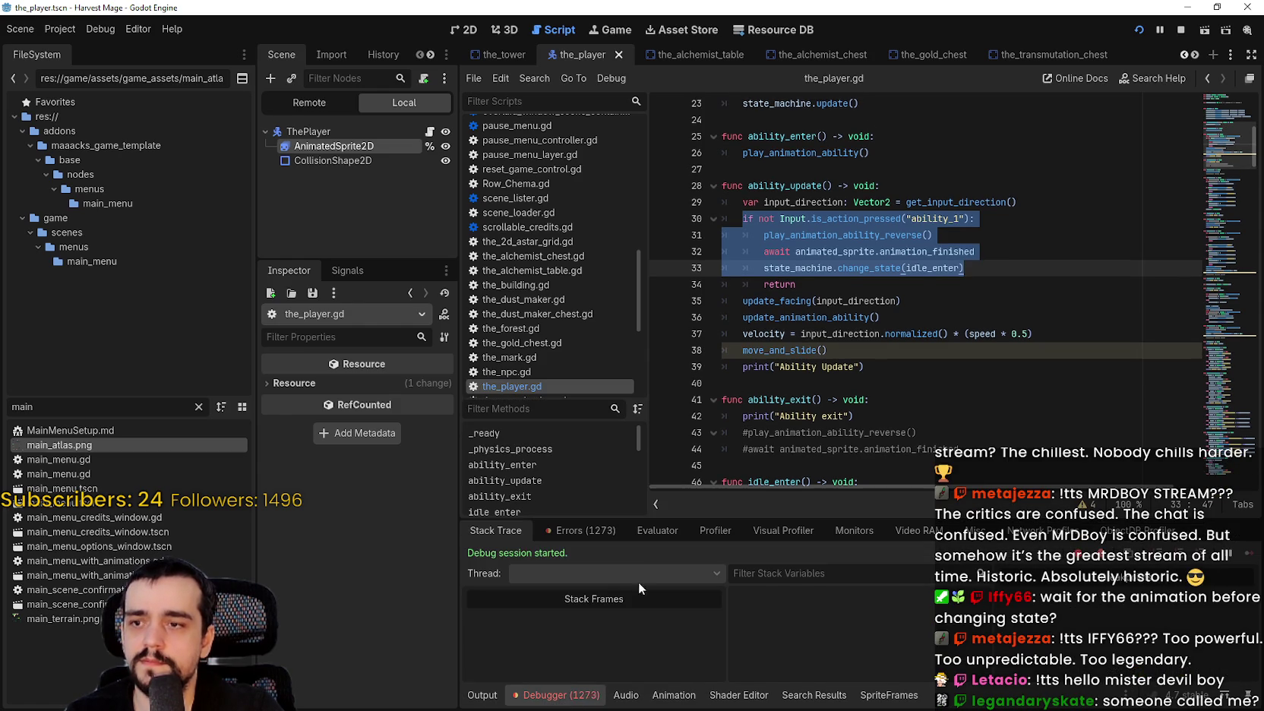
Check the runtime errors in the Errors list, then stop the running game.
left_click(581, 531)
left_click_drag(1259, 616, 1259, 695)
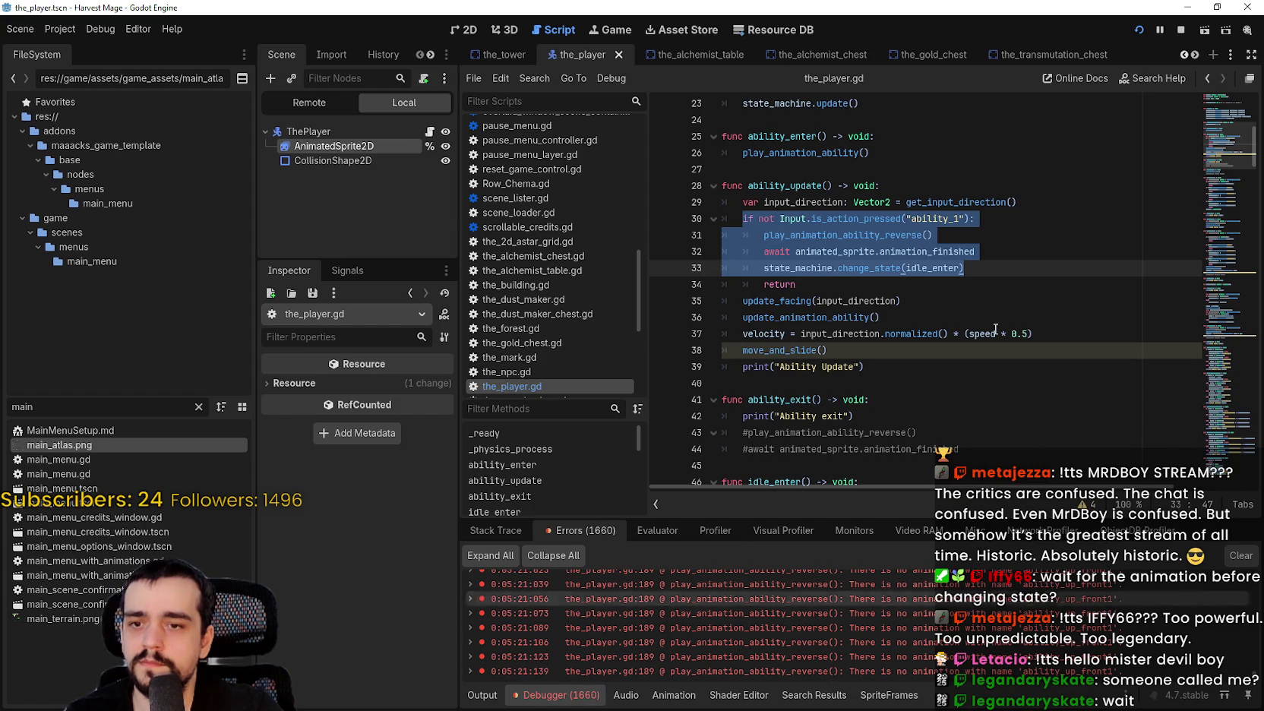
left_click(1180, 29)
In play_animation_ability_reverse, add trailing underscores to ability_up_right, ability_up_back and ability_up_front, save, and rerun.
left_click(870, 235)
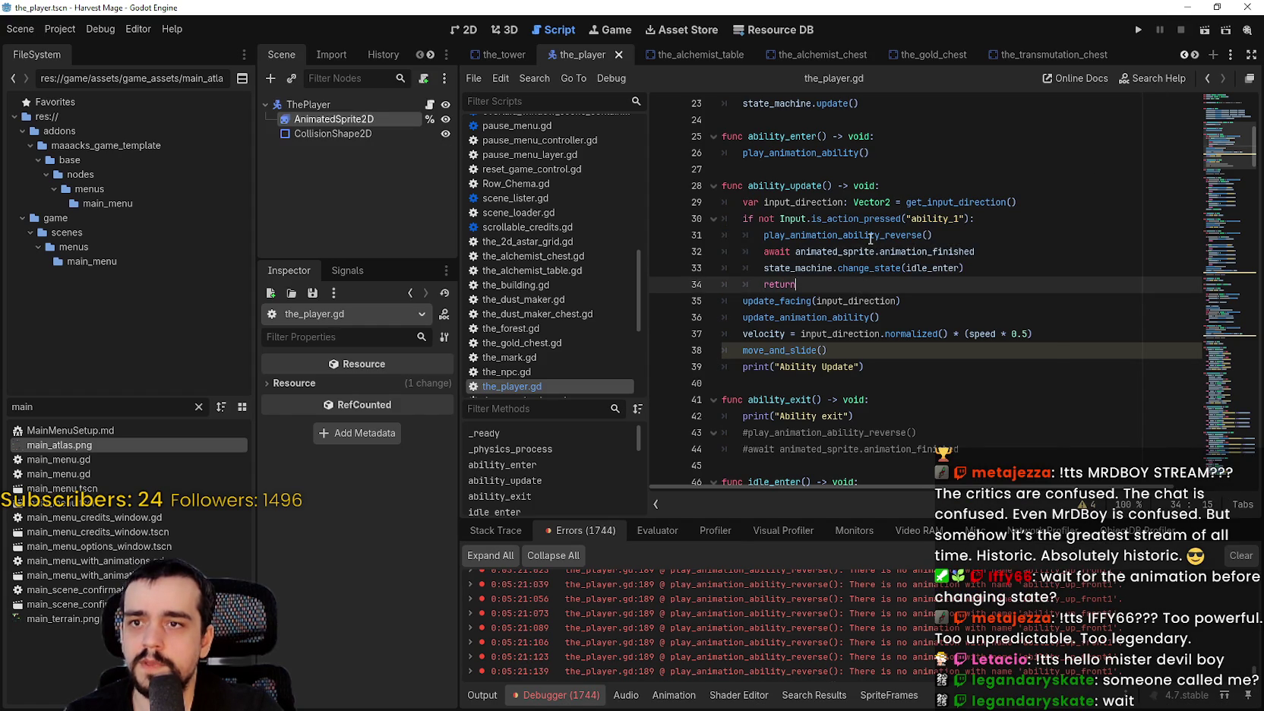
right_click(871, 235)
left_click(899, 448)
left_click(954, 307)
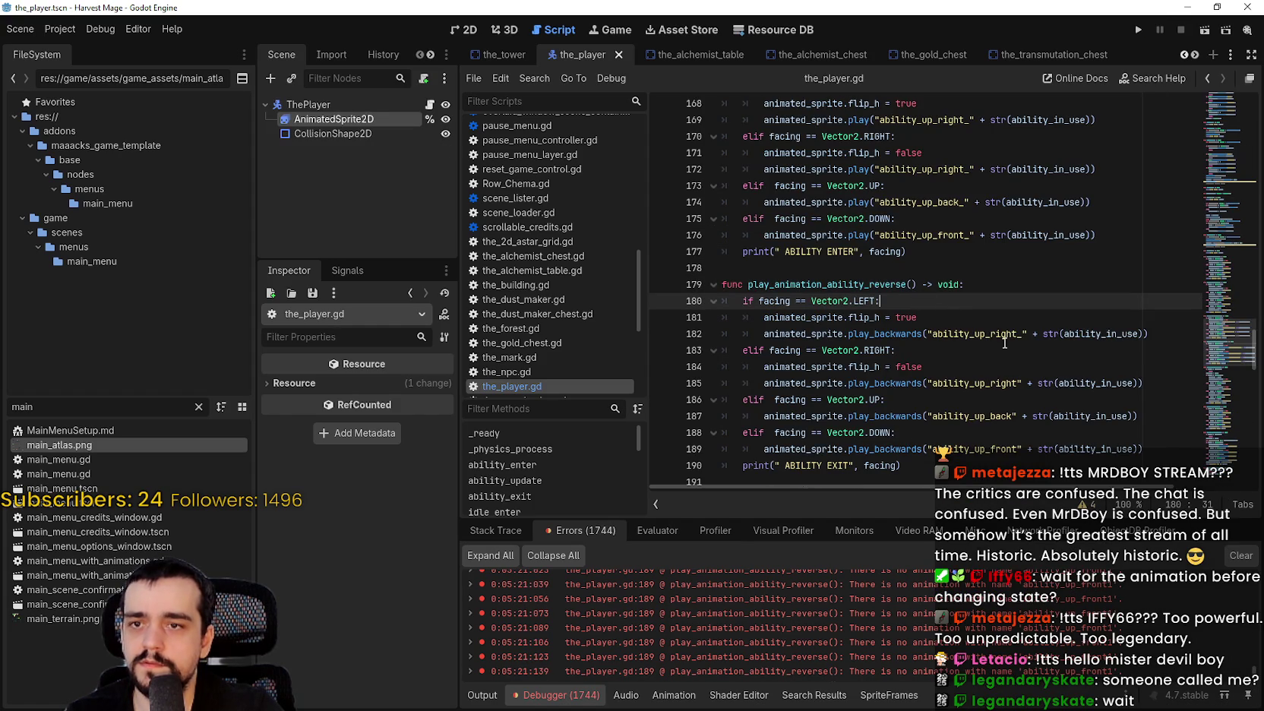
left_click(1015, 386)
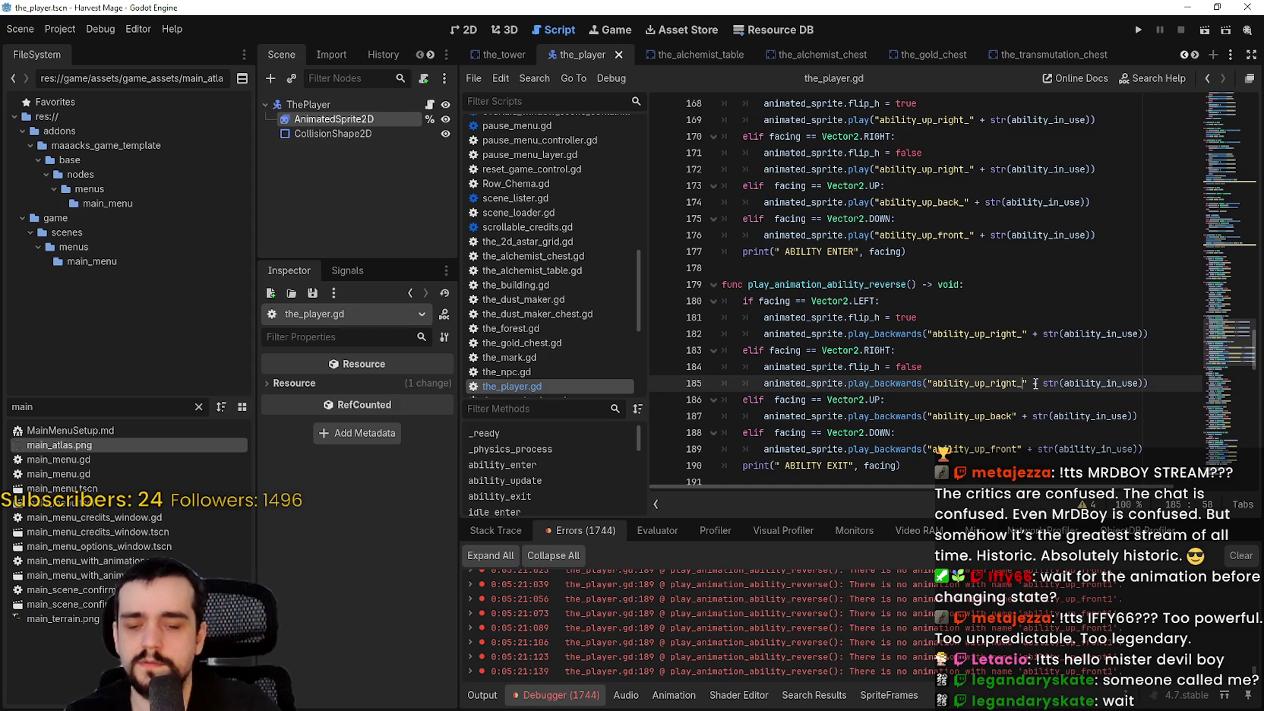
key("Down")
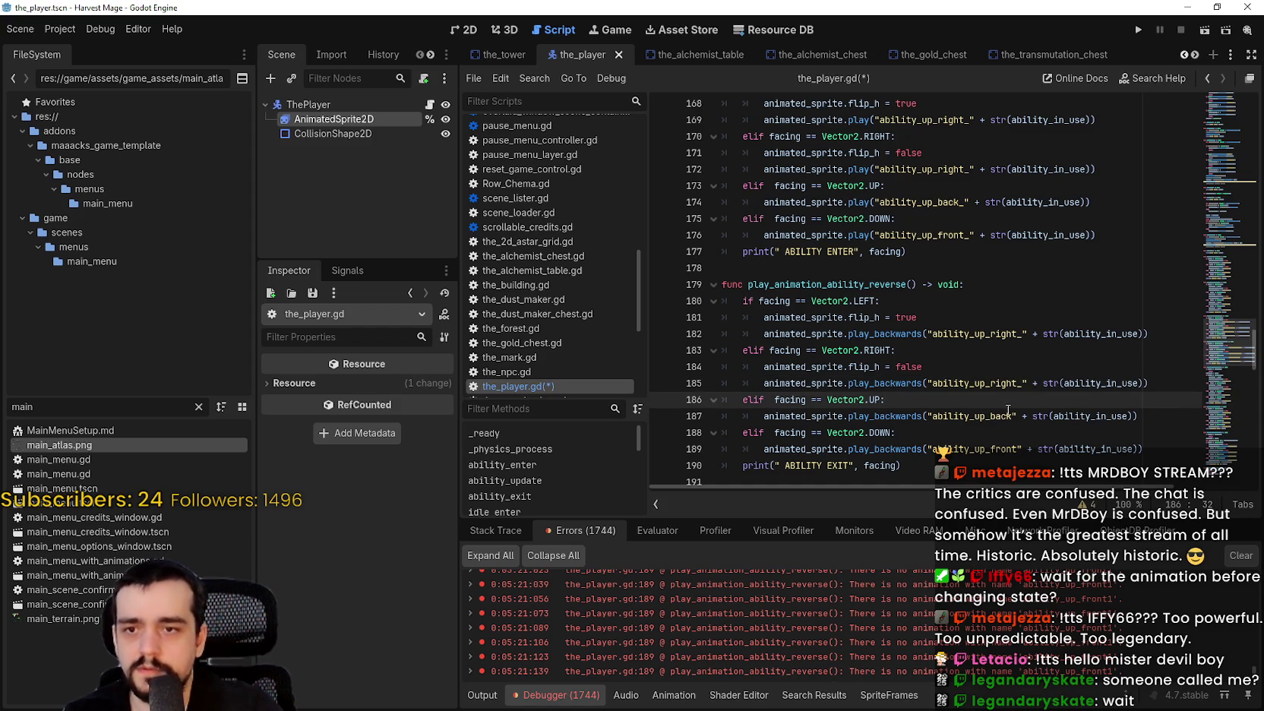
type("_")
left_click(1014, 415)
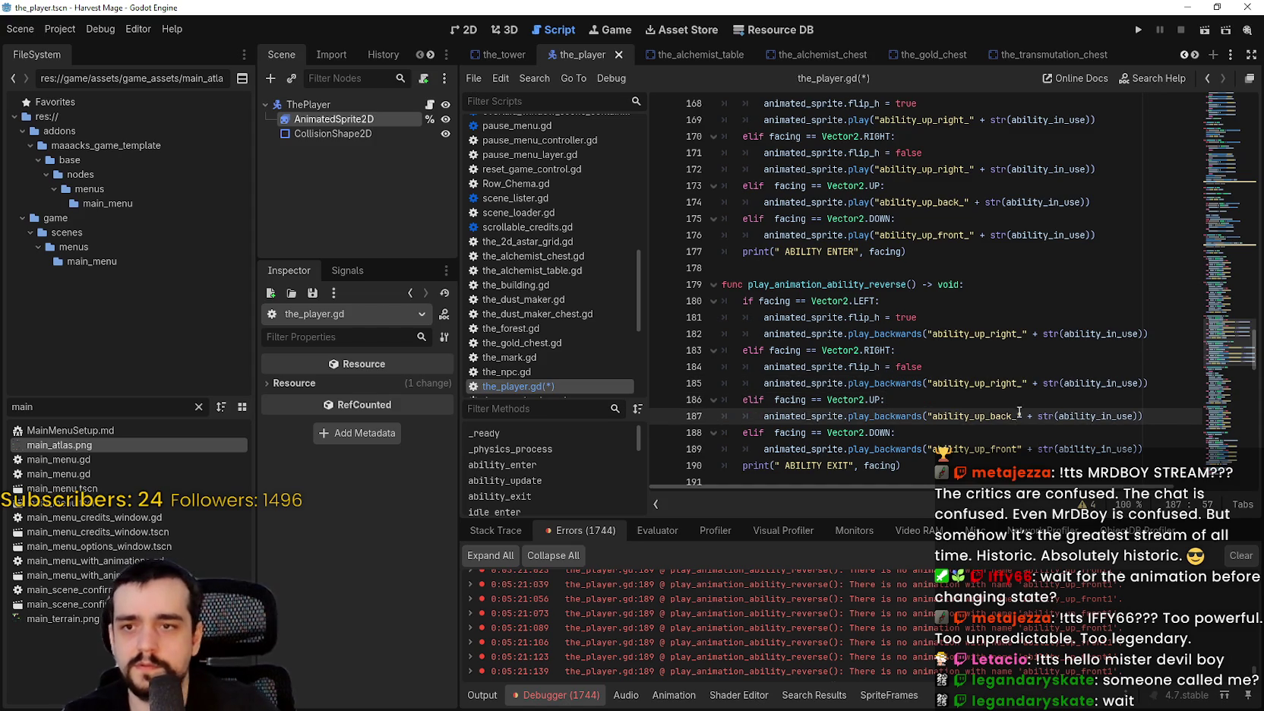
left_click(1016, 449)
key("ctrl+s")
left_click(1139, 29)
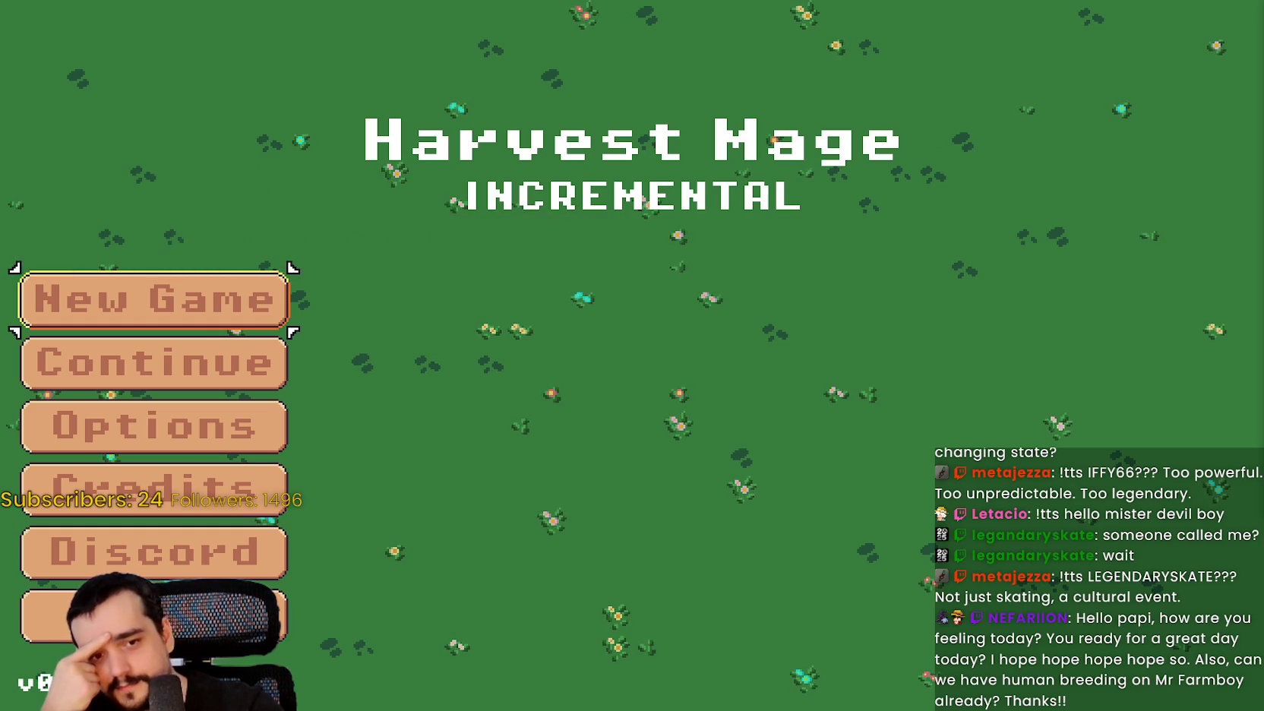
Choose Continue in the main menu to load the saved game.
key("Down")
key("Return")
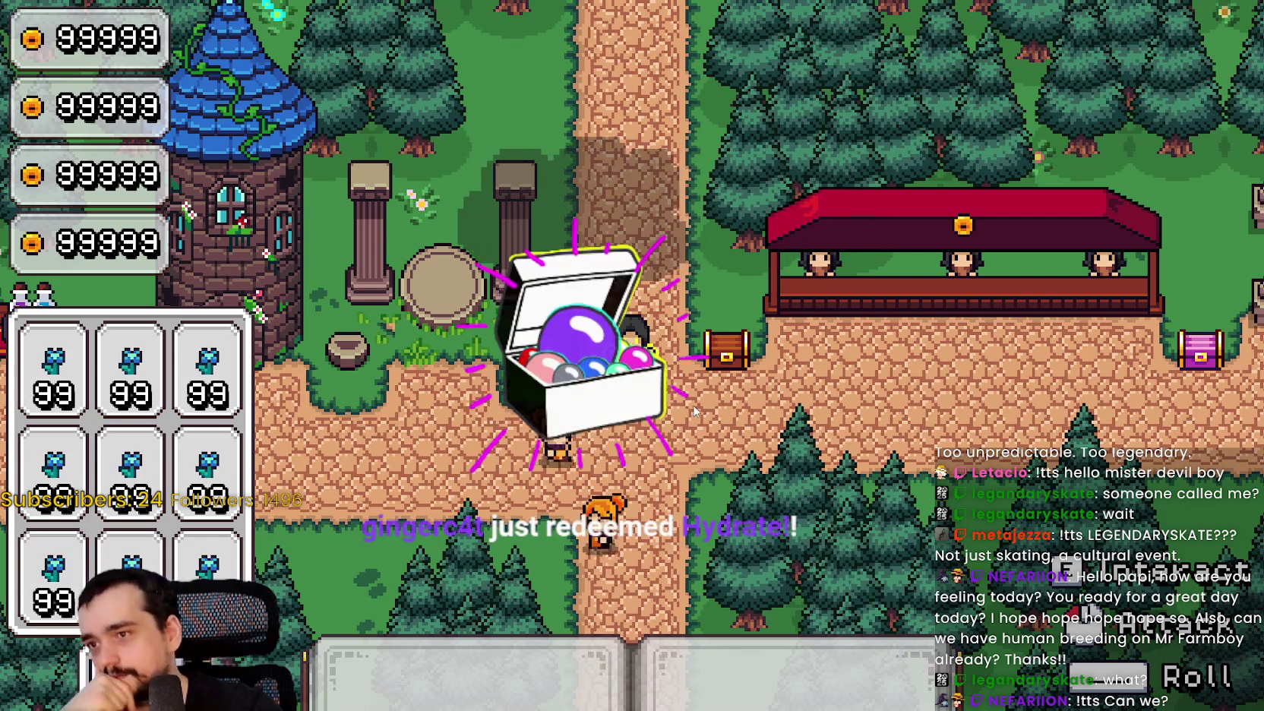
Walk the mage past the red pavilion and along the path to the pink and brown chests.
key("a")
key("s")
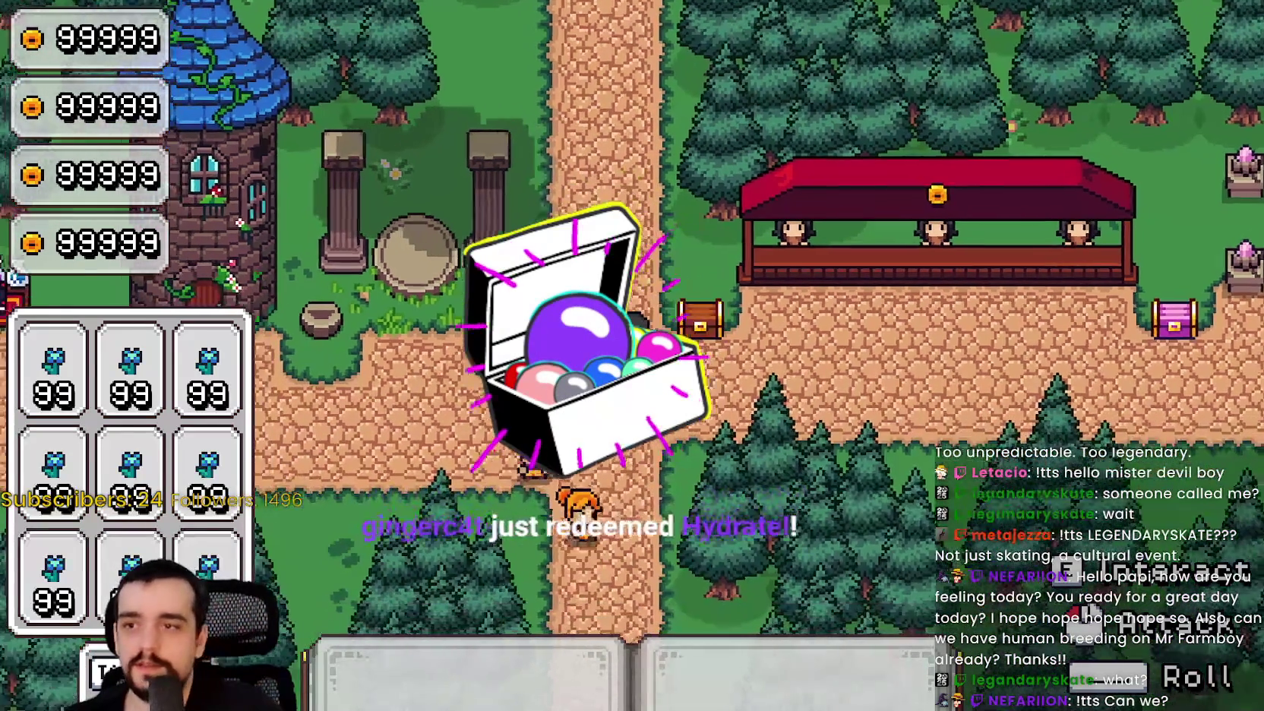
key("d")
key("w")
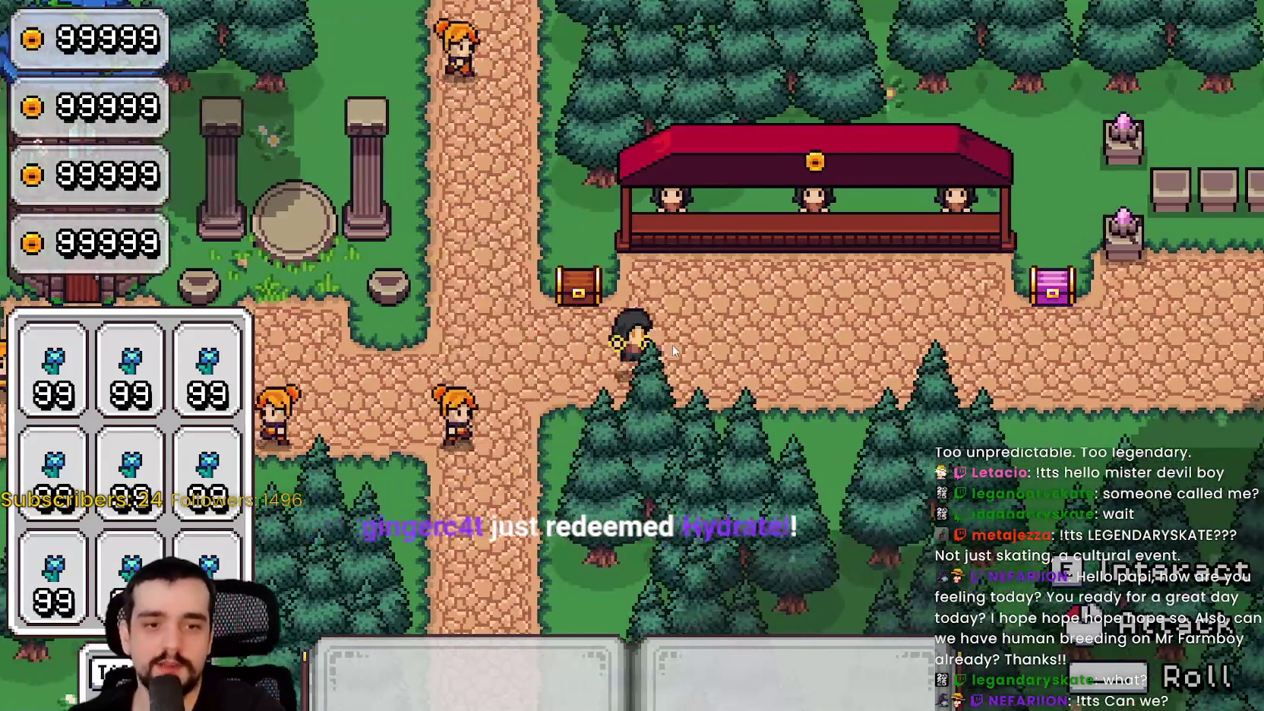
key("d")
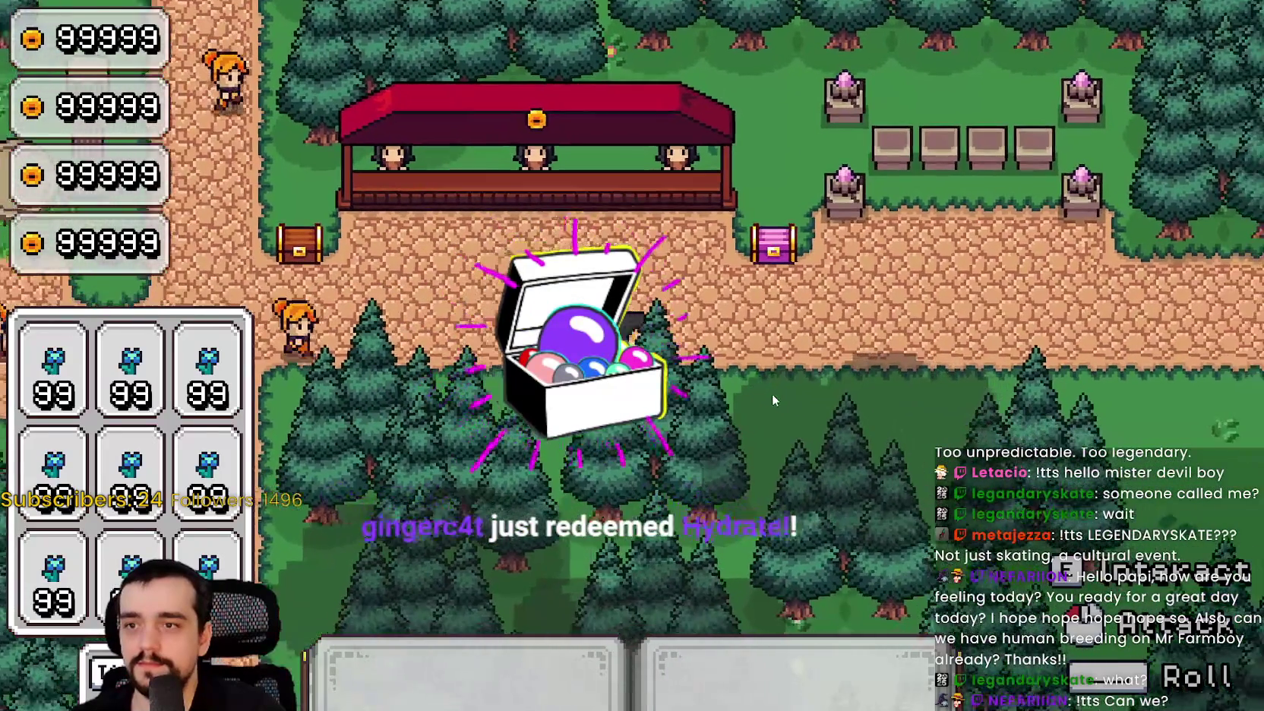
key("d")
key("w")
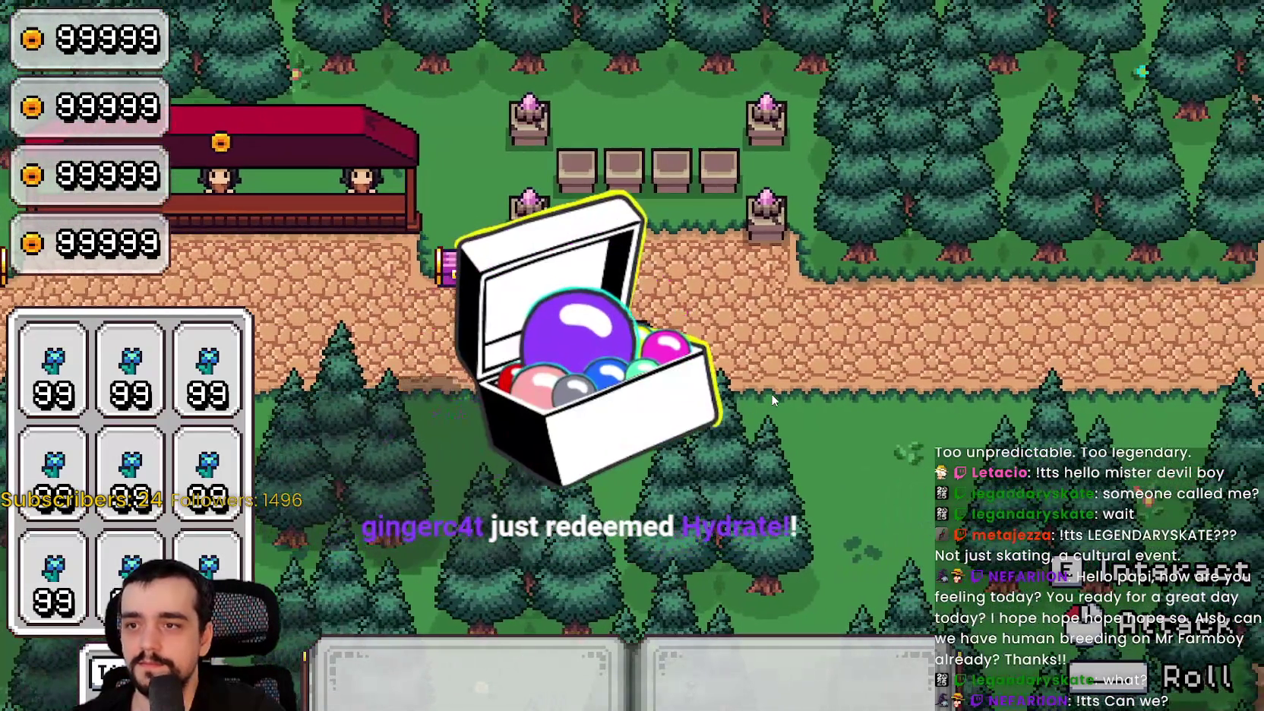
key("d")
key("w")
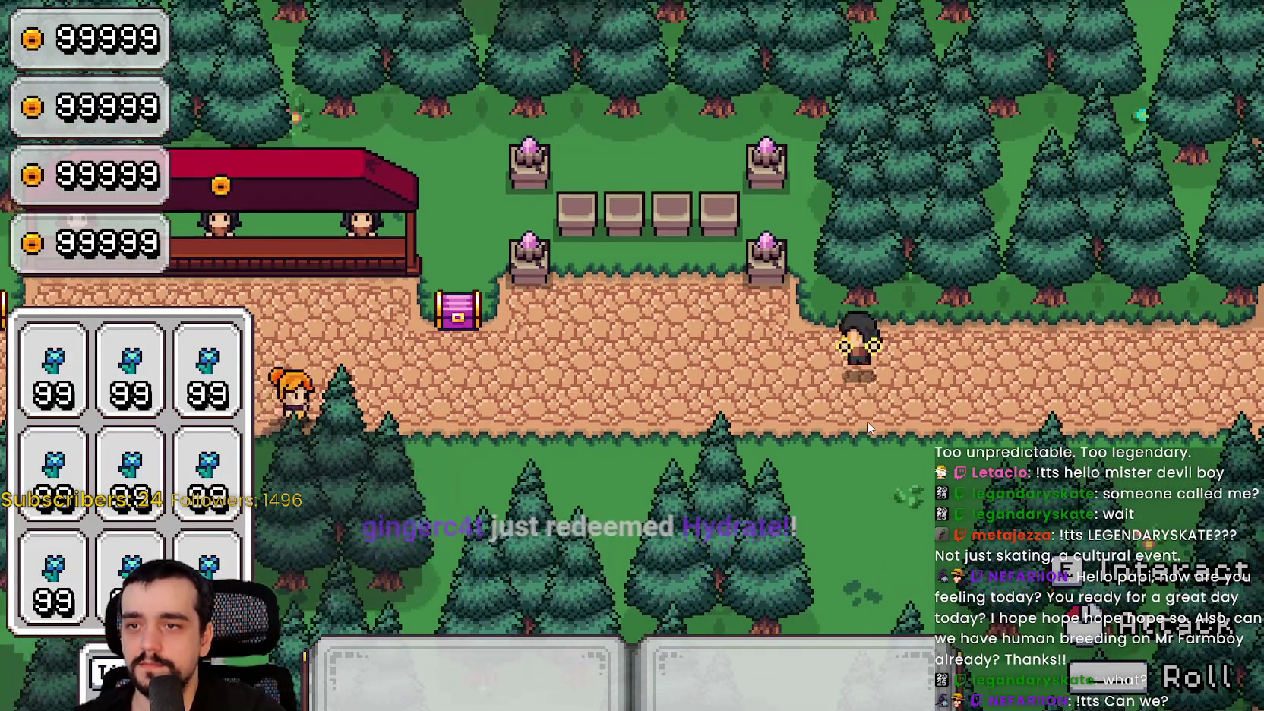
key("a")
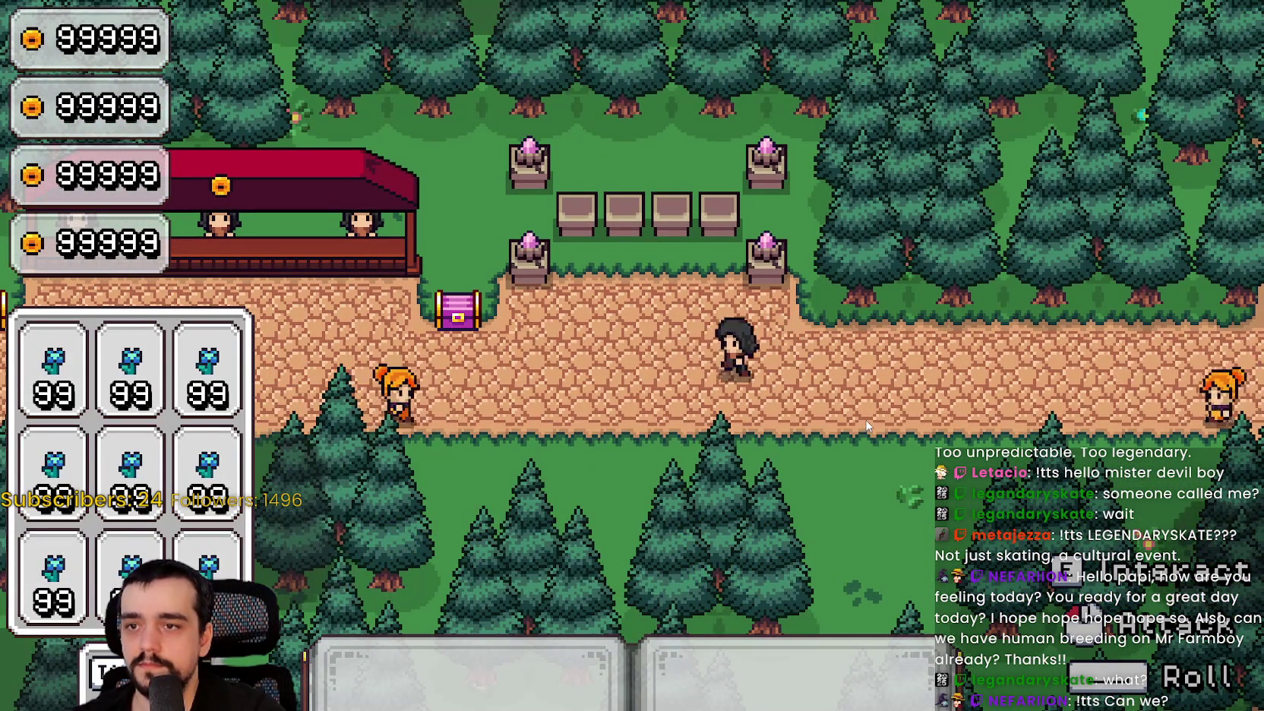
key("a")
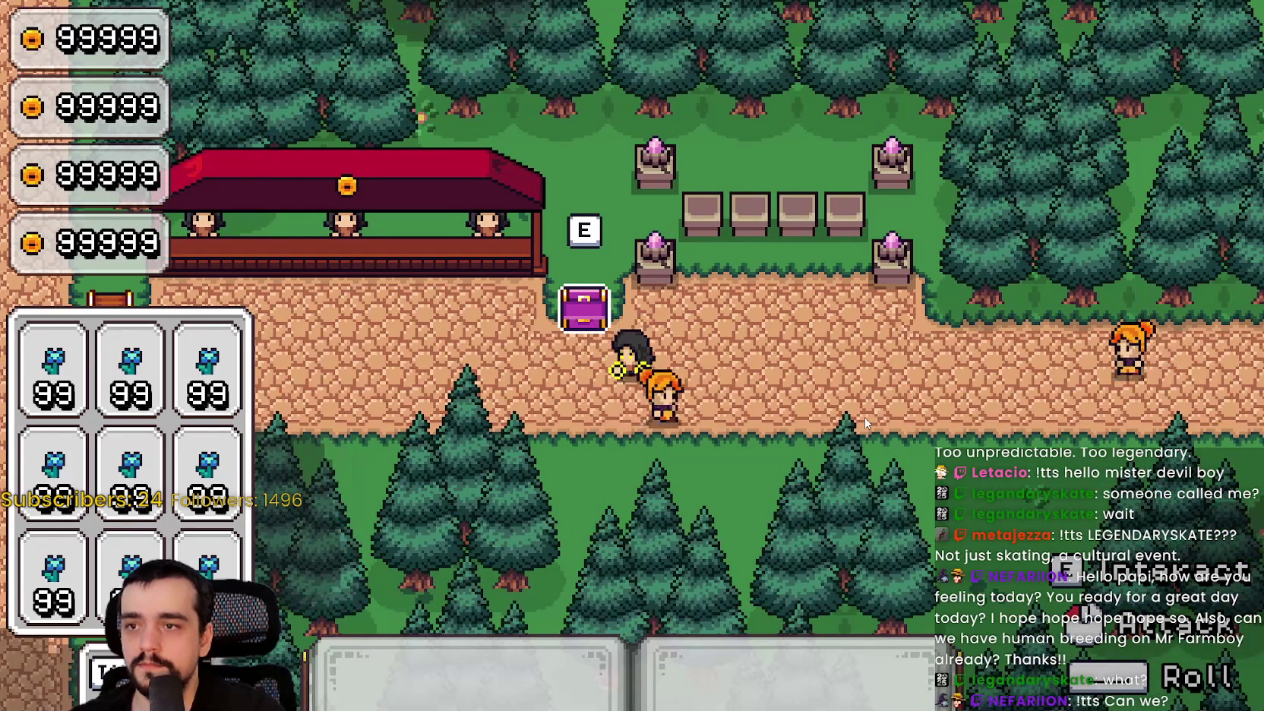
key("a")
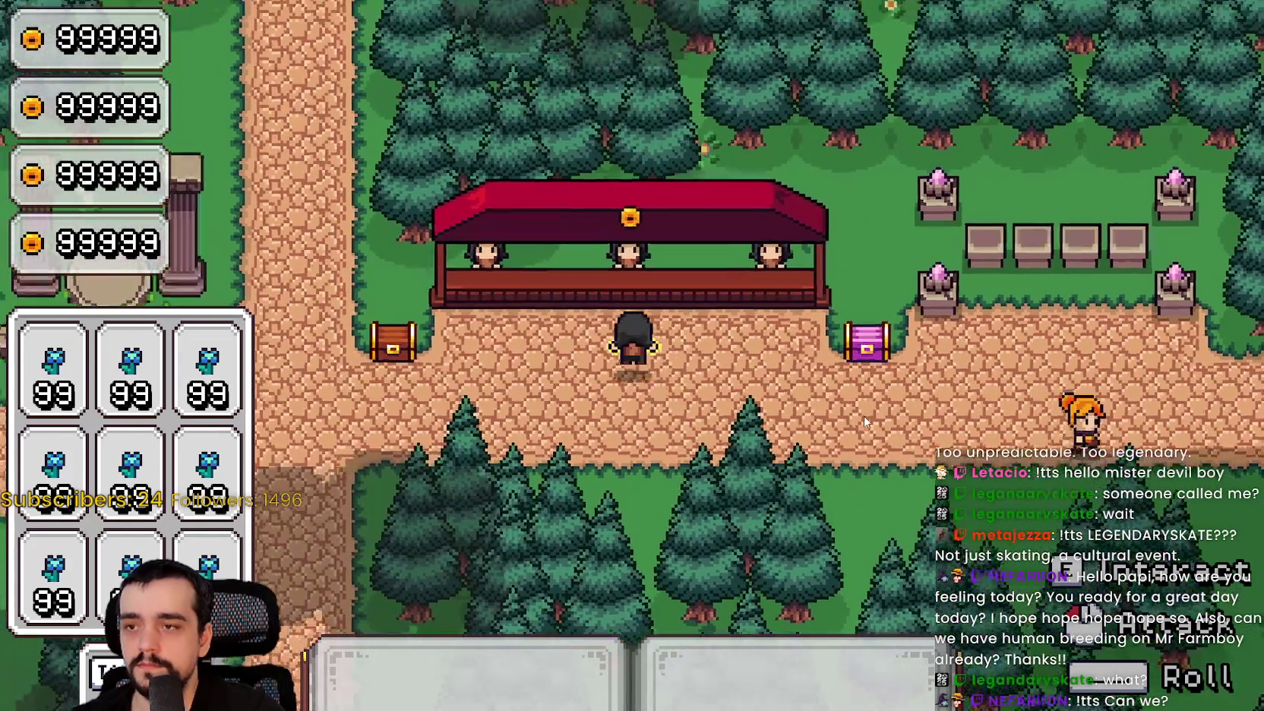
key("a")
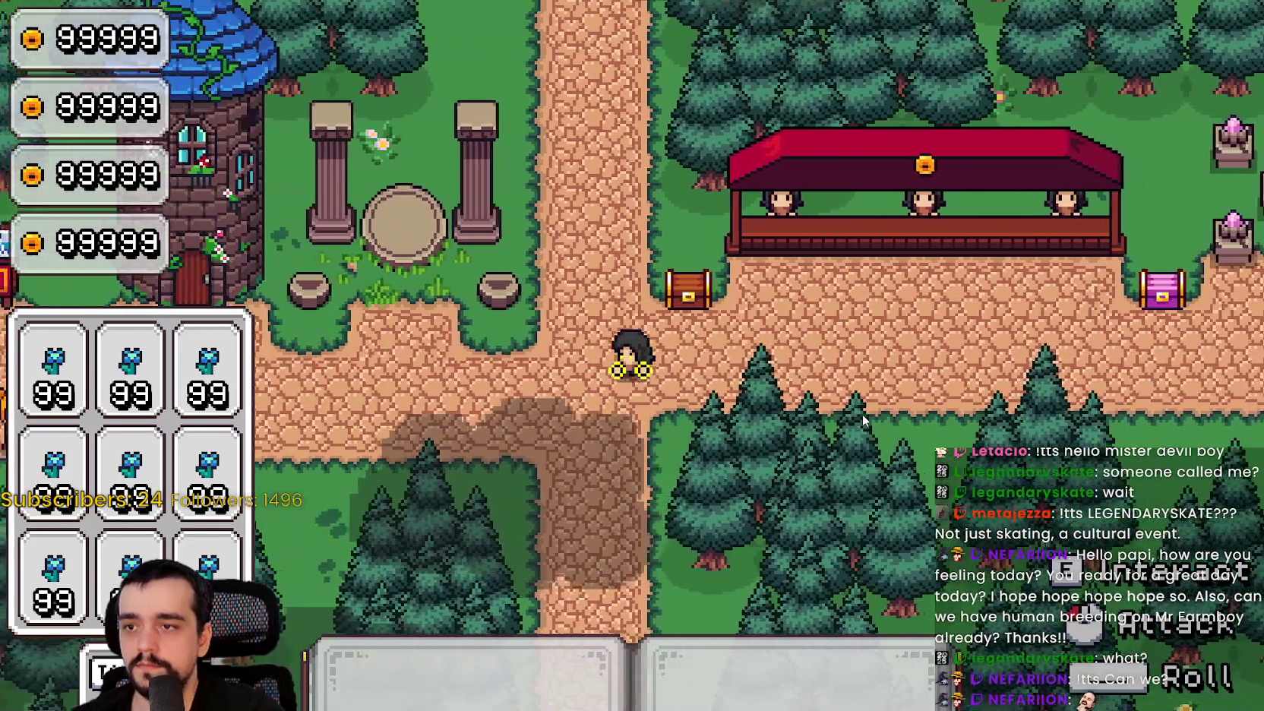
key("a")
key("s")
key("d")
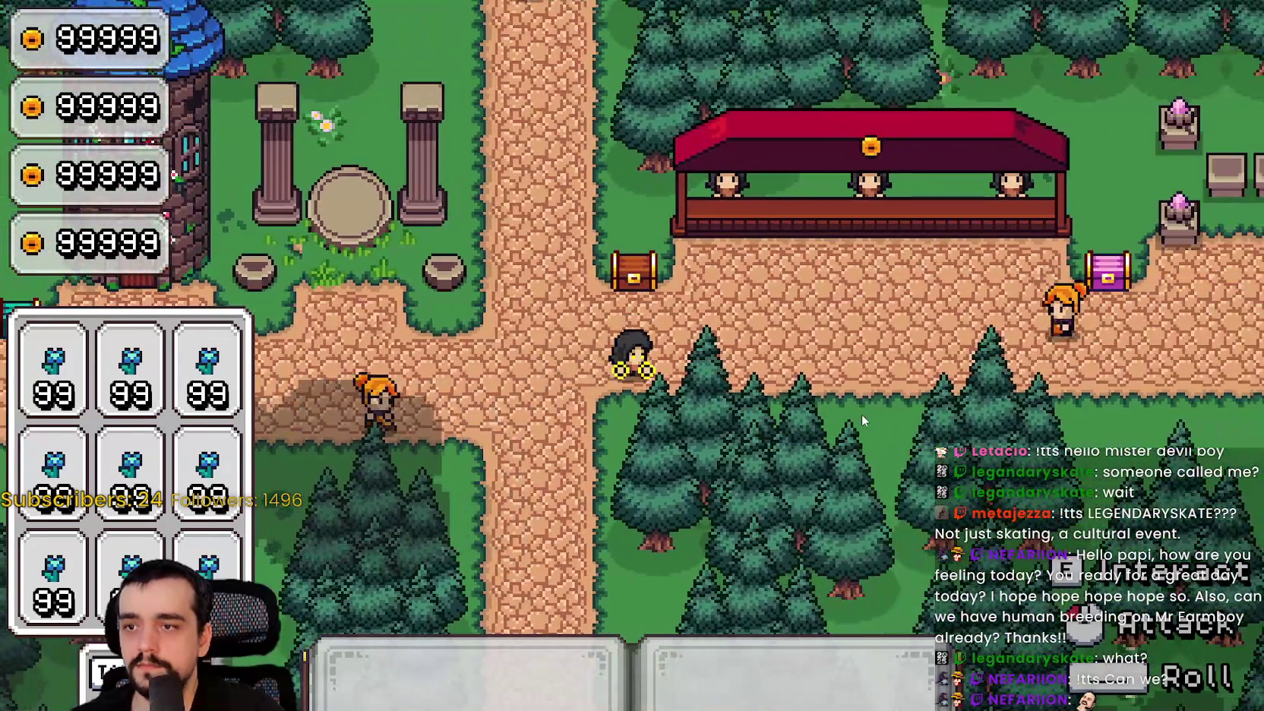
Walk to the crossroads by the tower and around the paths, then stop the game with F8.
key("d")
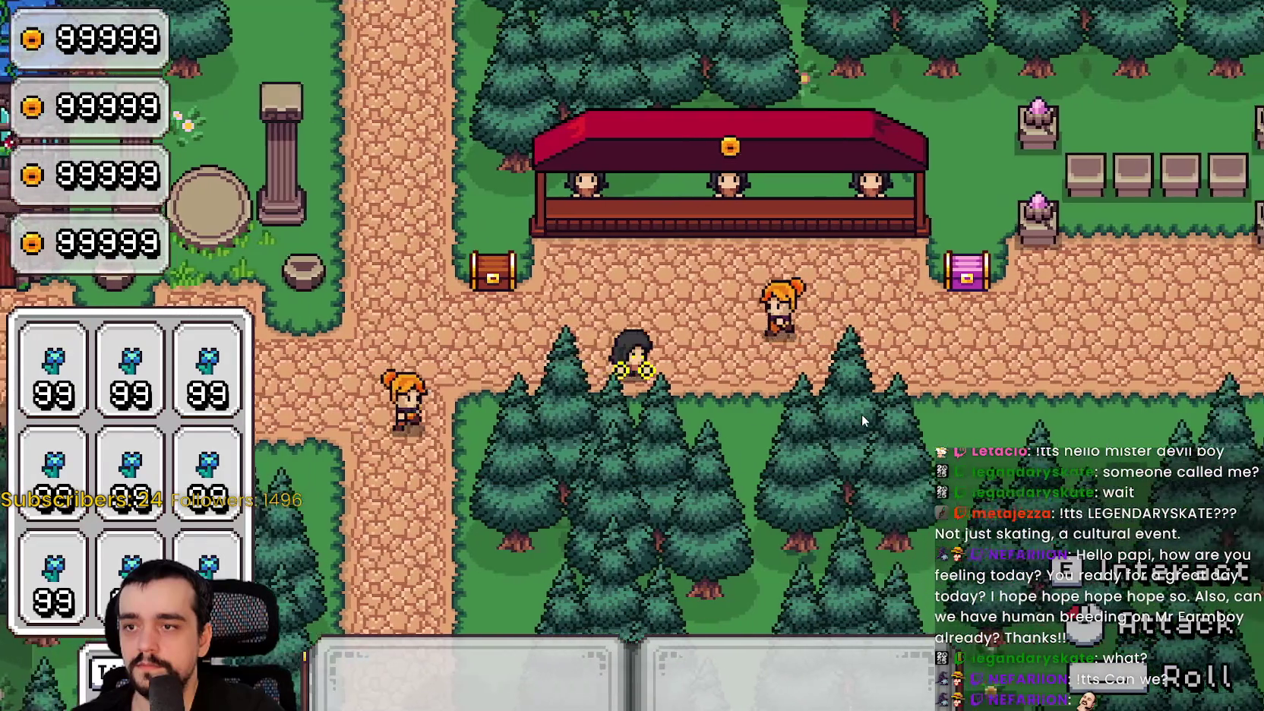
key("w")
key("a")
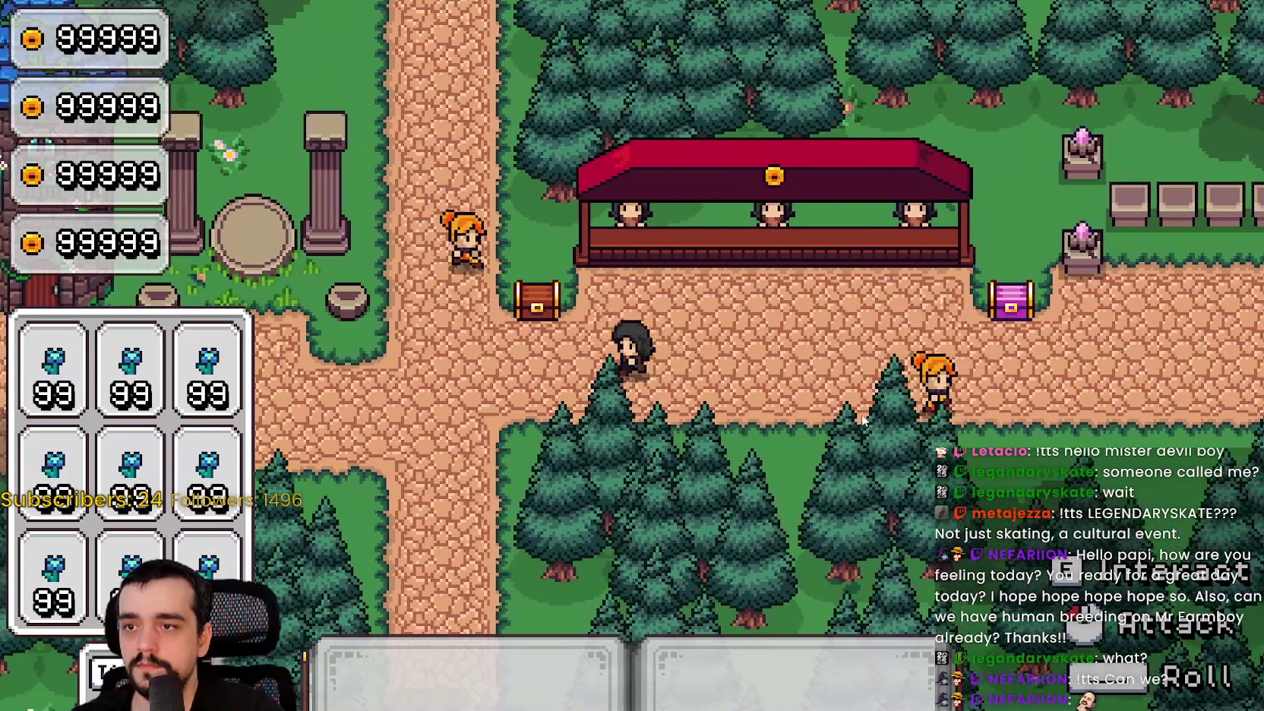
key("a")
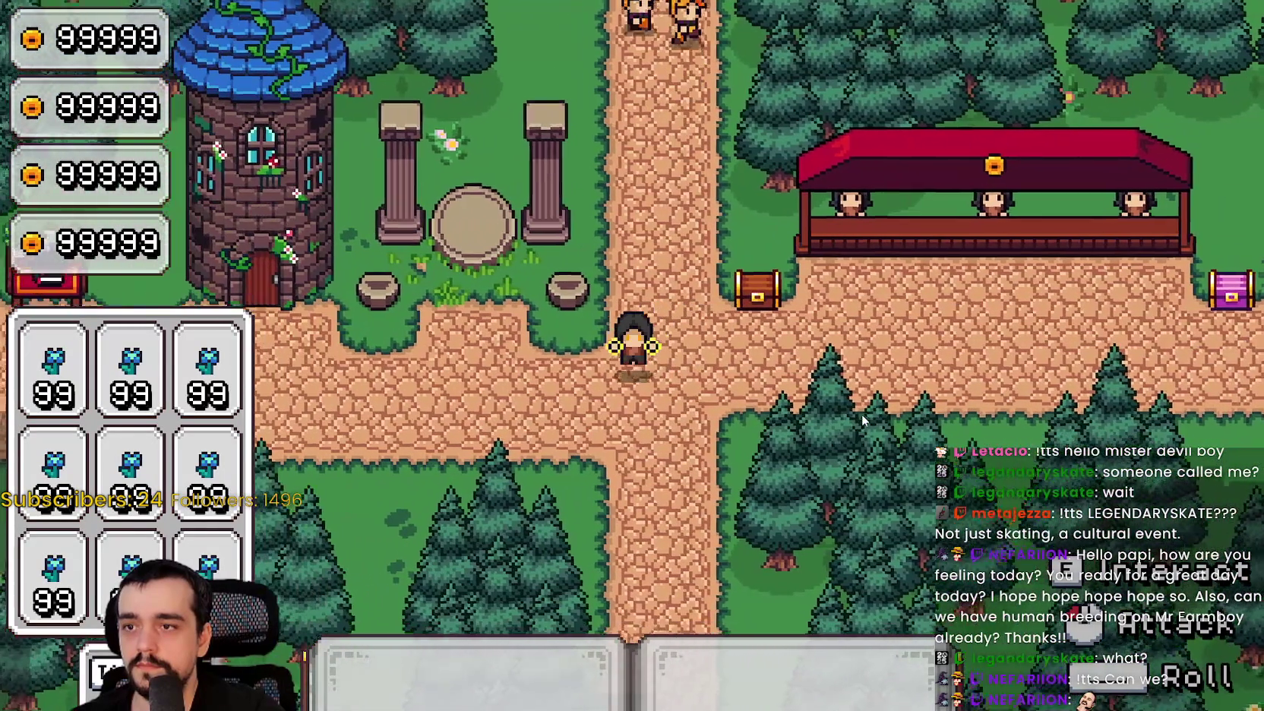
key("s")
key("d")
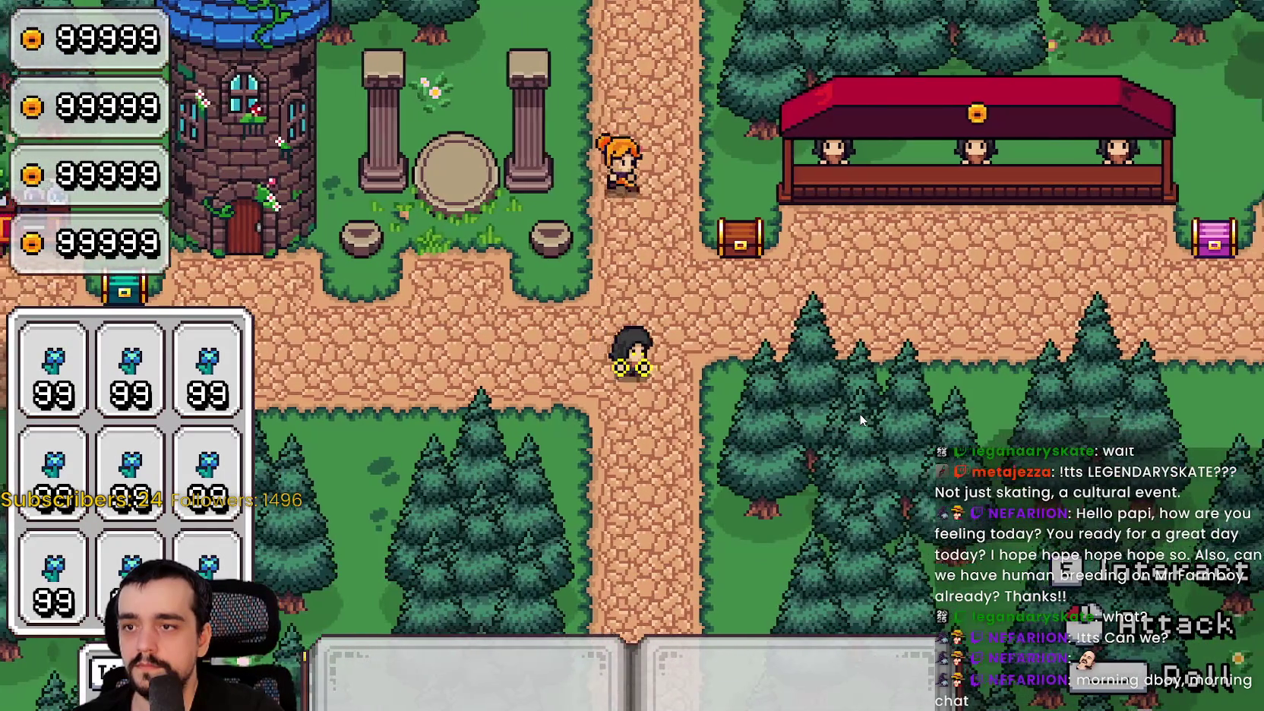
key("w")
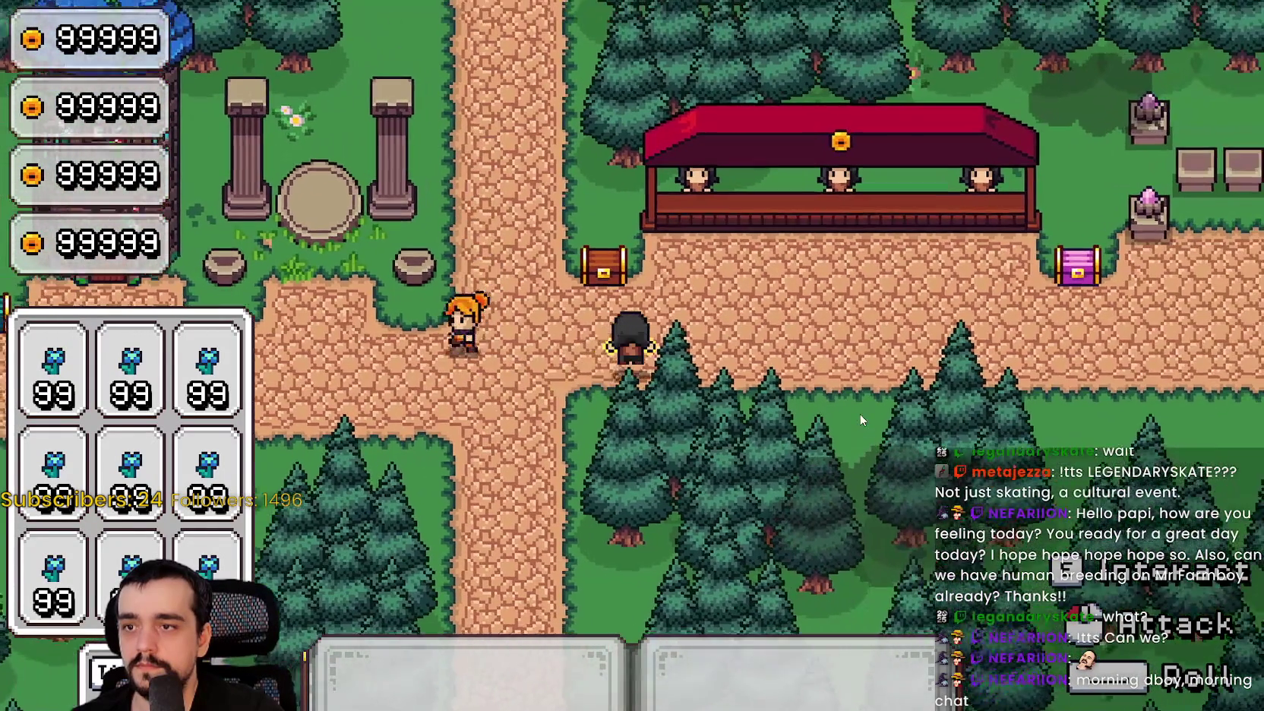
key("d")
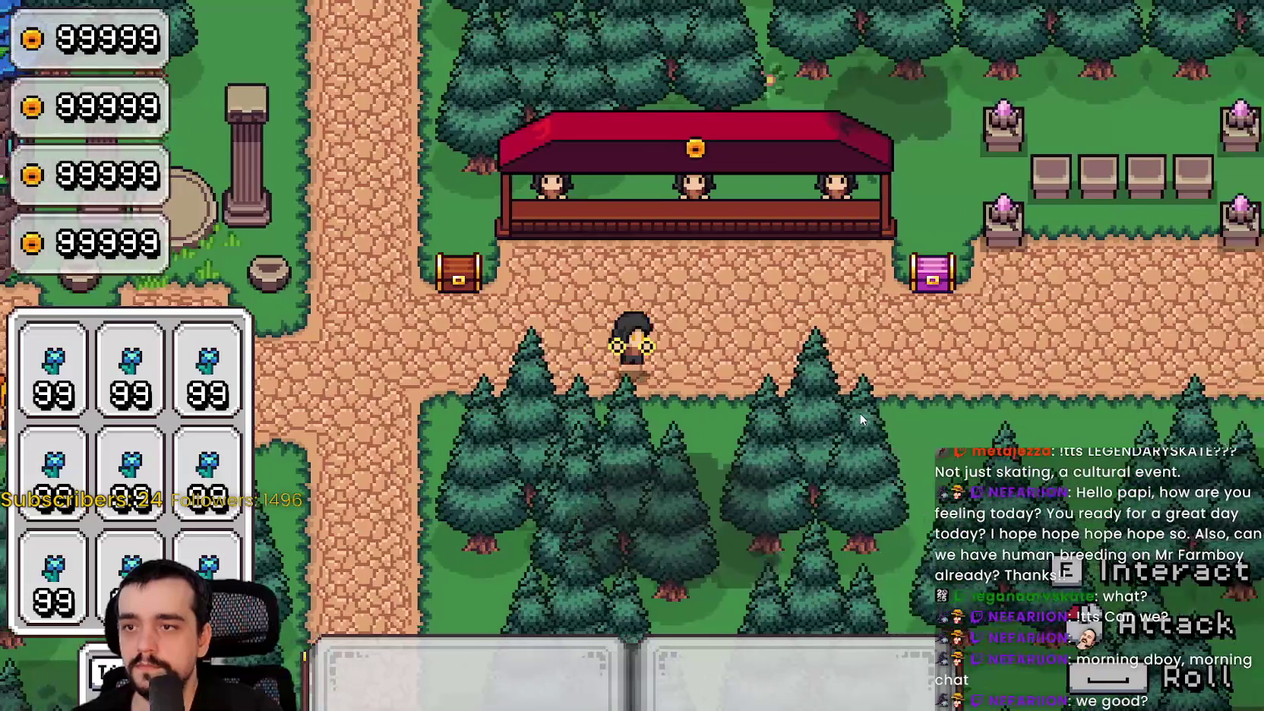
key("d")
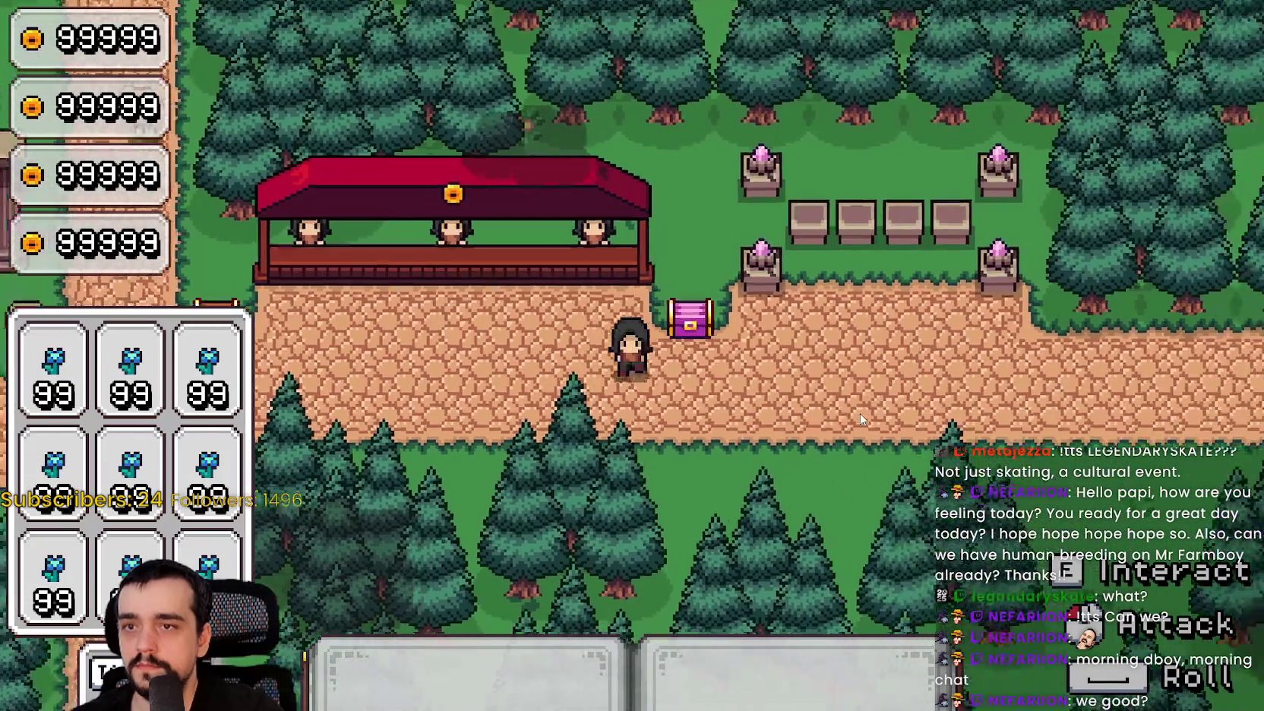
key("s")
key("w")
key("a")
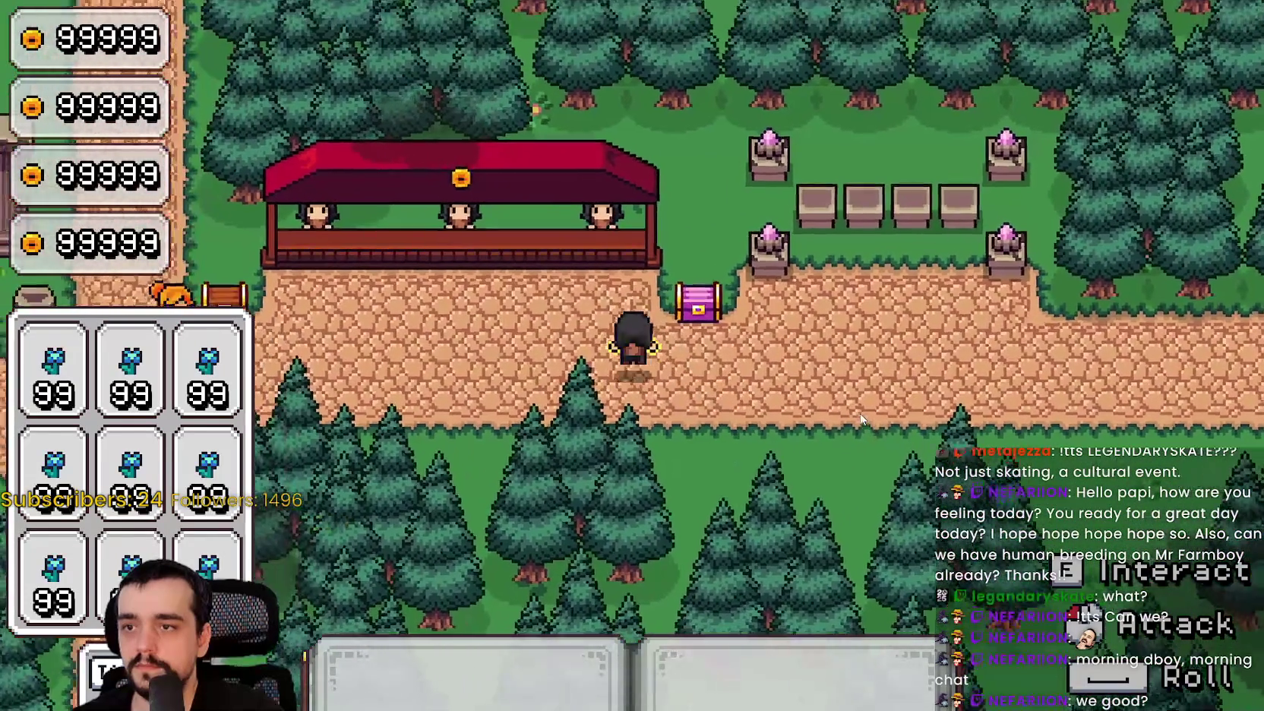
key("a")
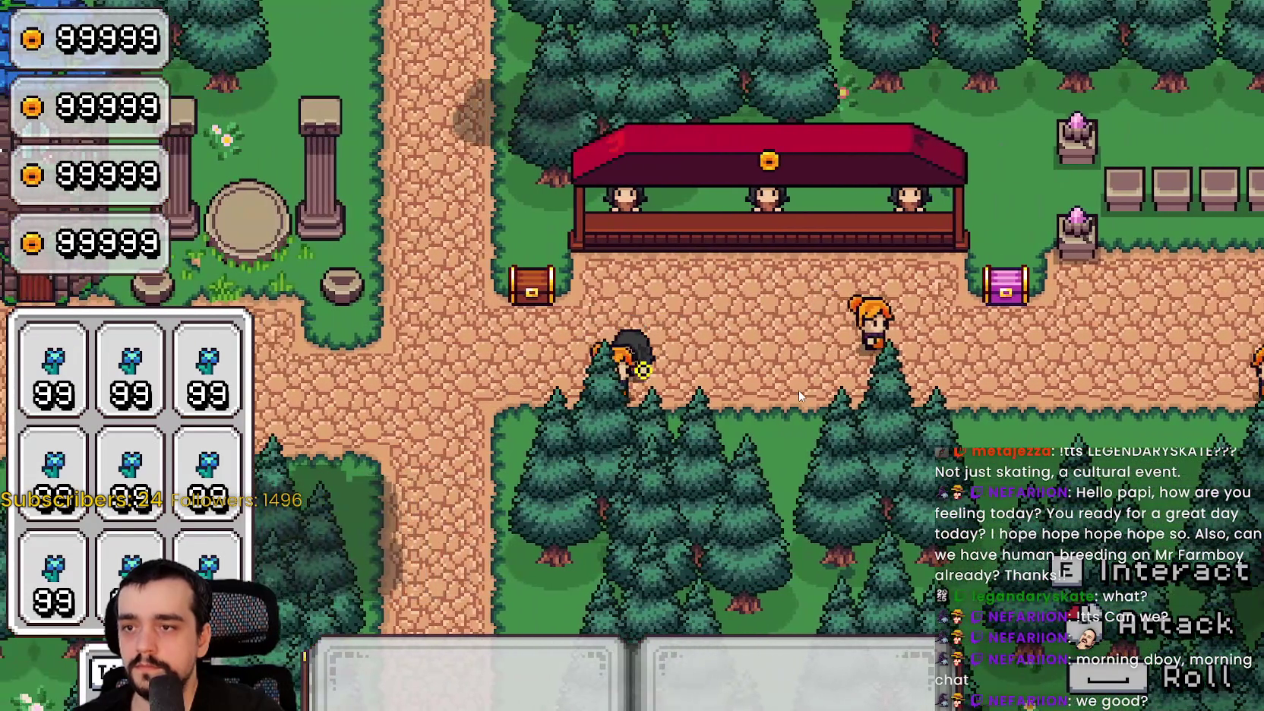
key("w")
key("d")
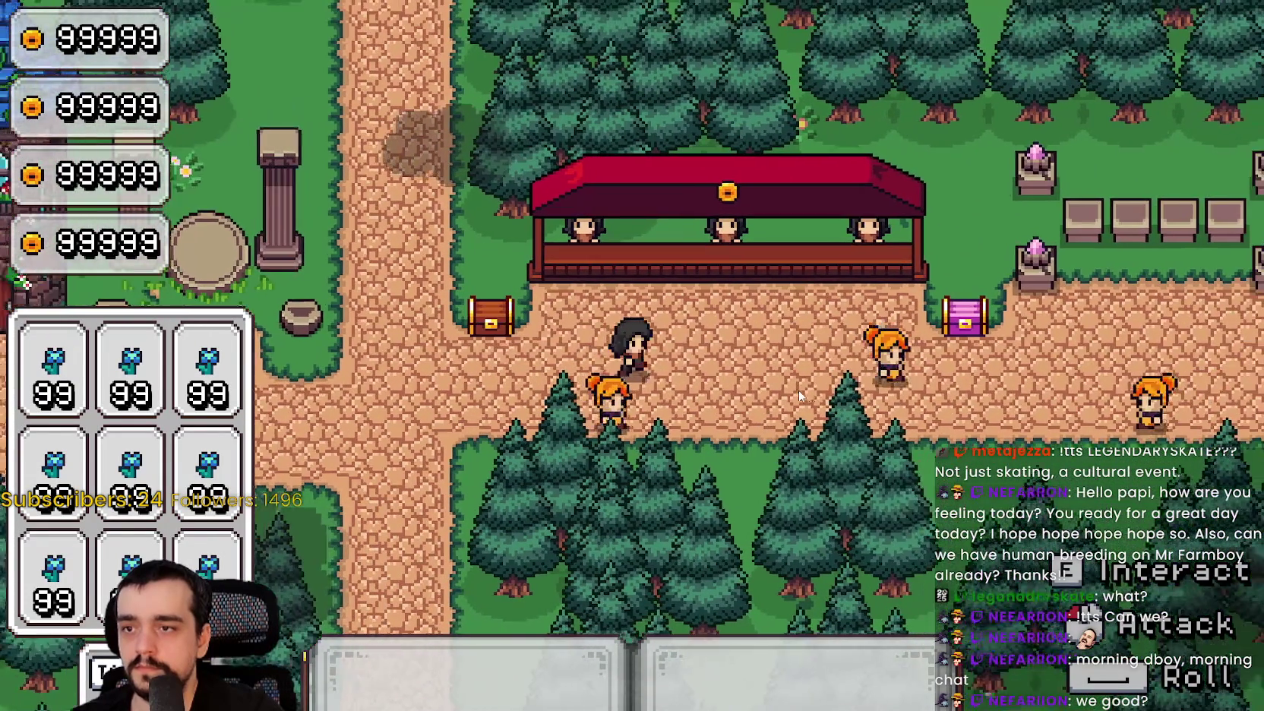
key("s")
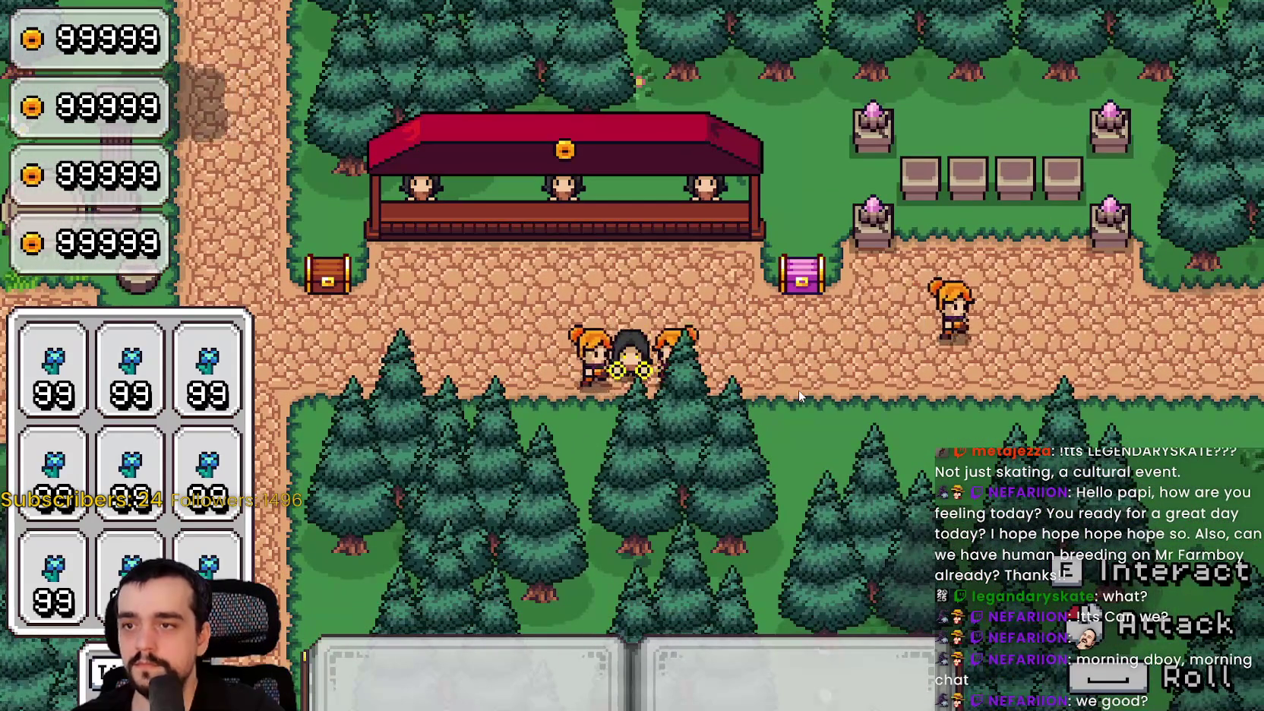
key("F8")
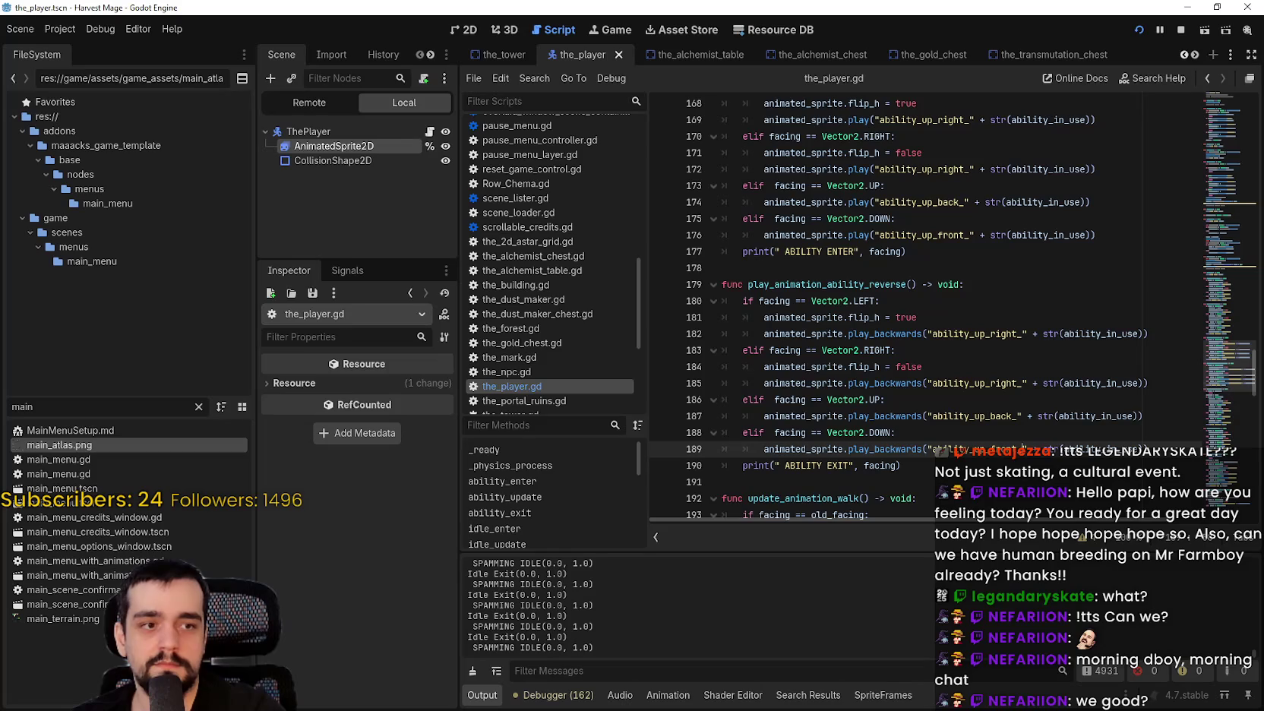
scroll(963, 300, "up", 9)
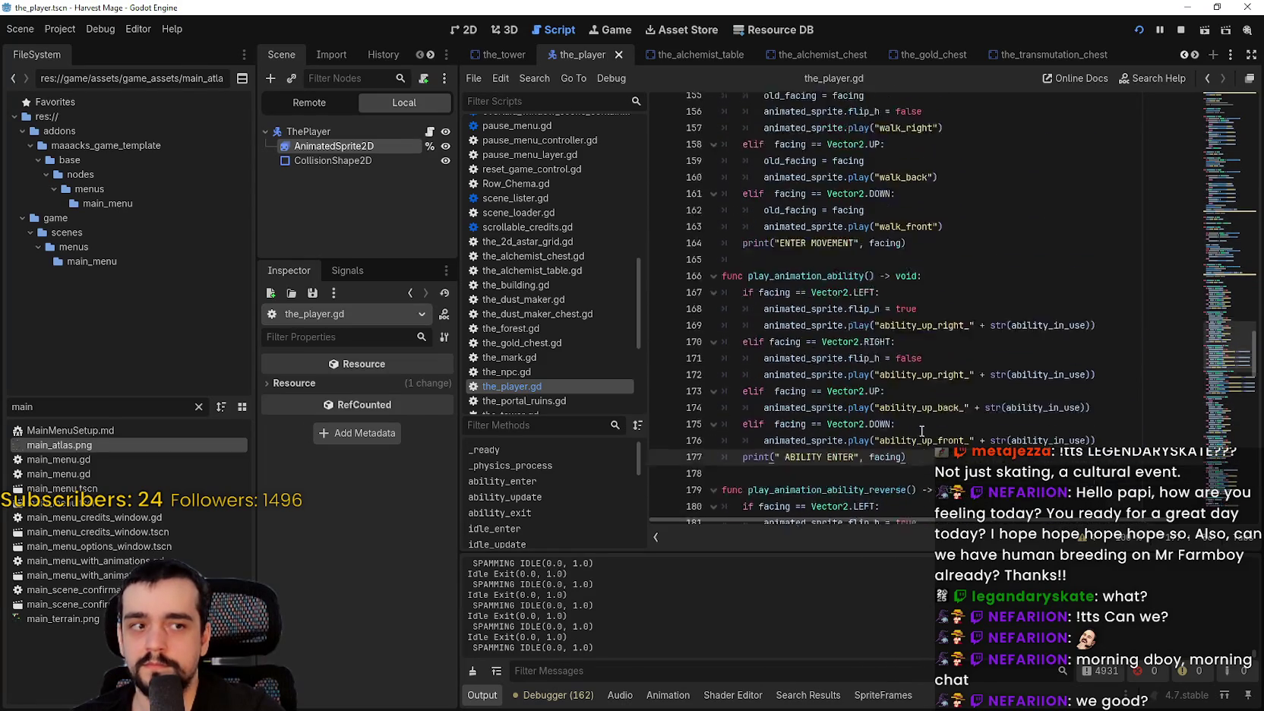
scroll(891, 403, "down", 8)
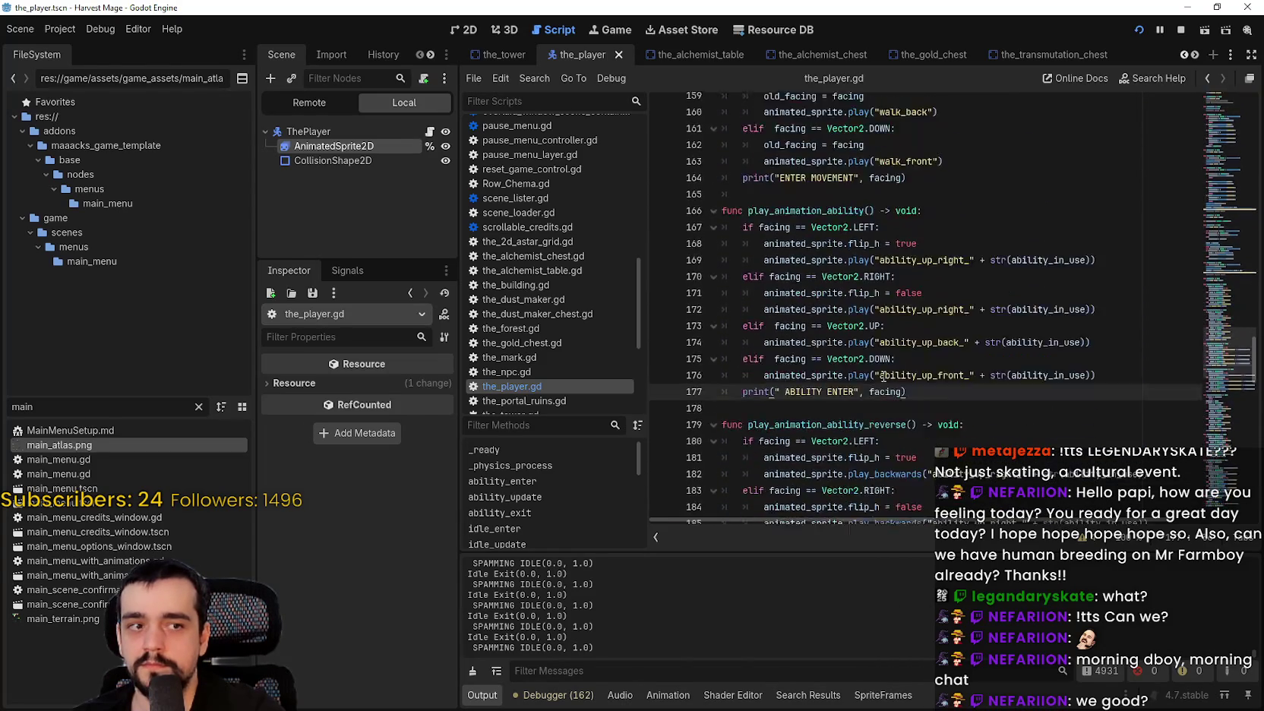
scroll(870, 279, "up", 2)
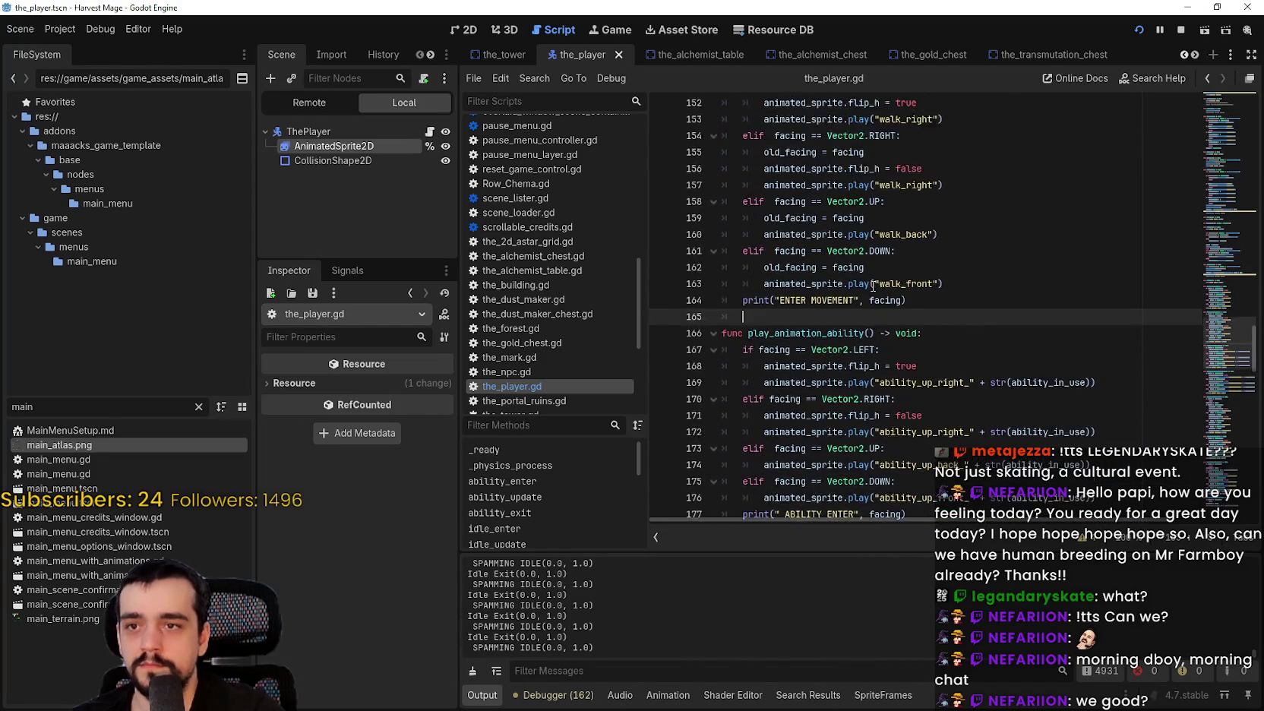
left_click(864, 281)
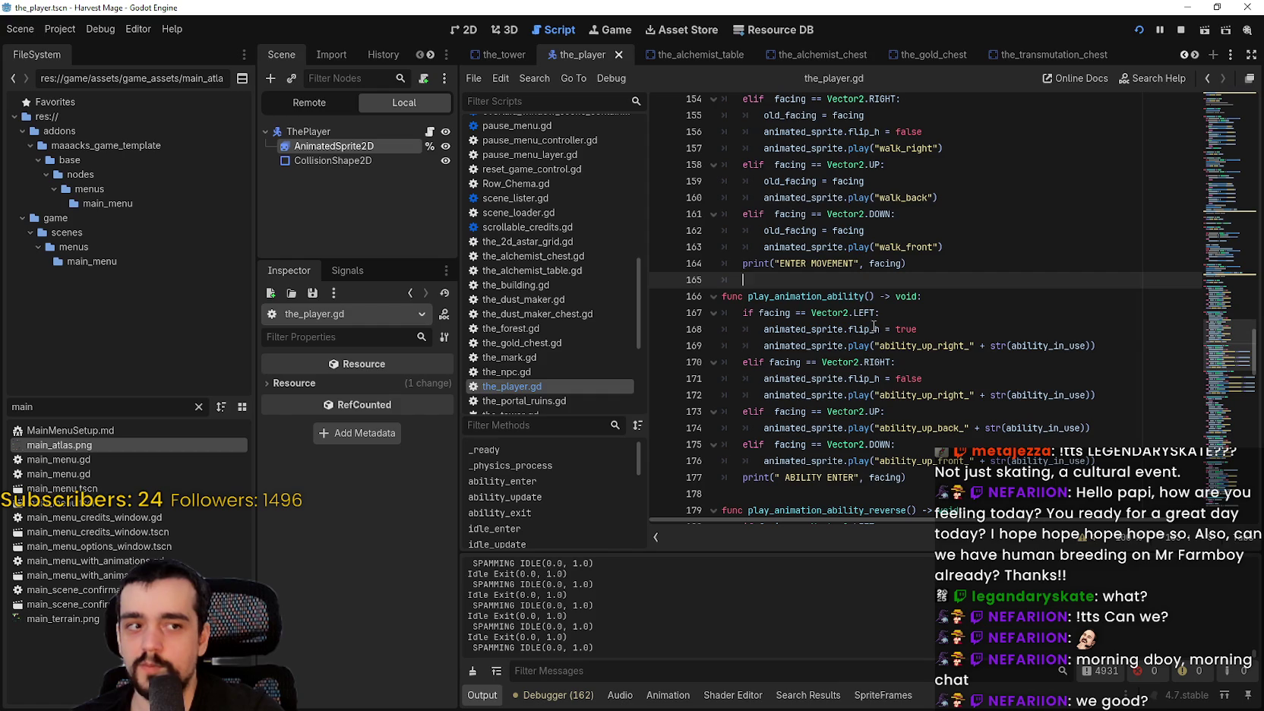
scroll(866, 334, "up", 9)
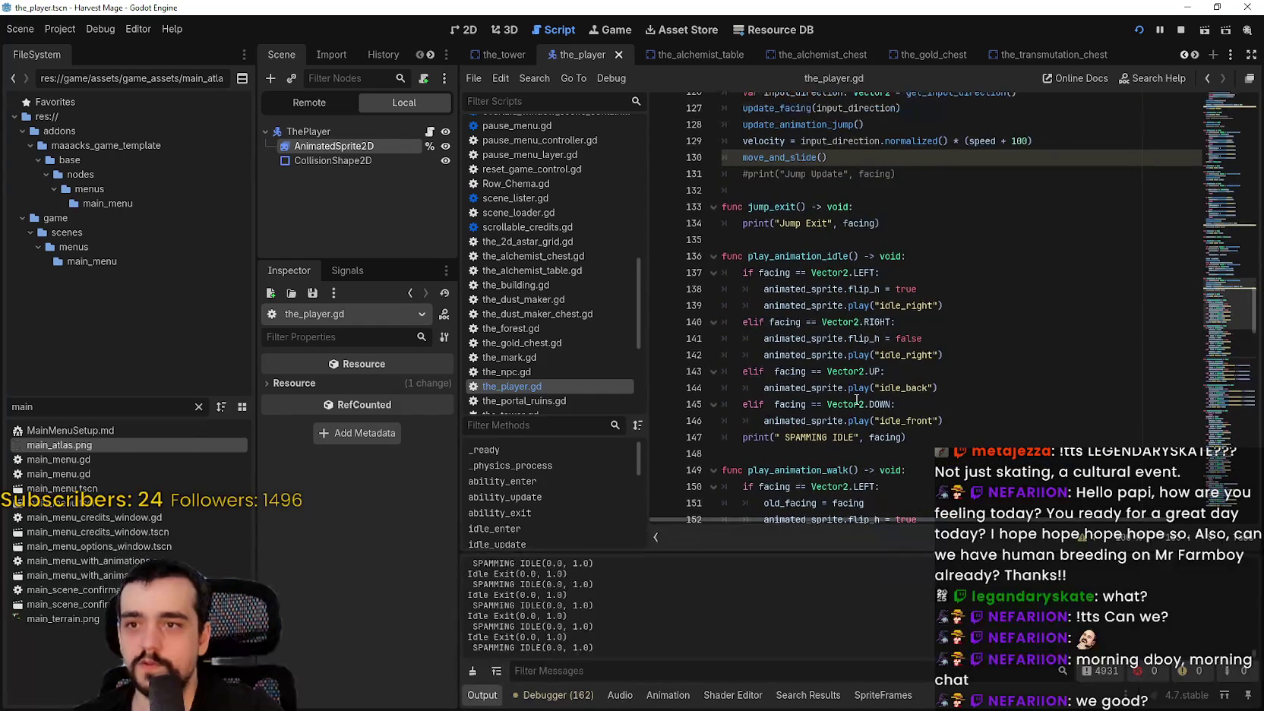
scroll(859, 392, "up", 4)
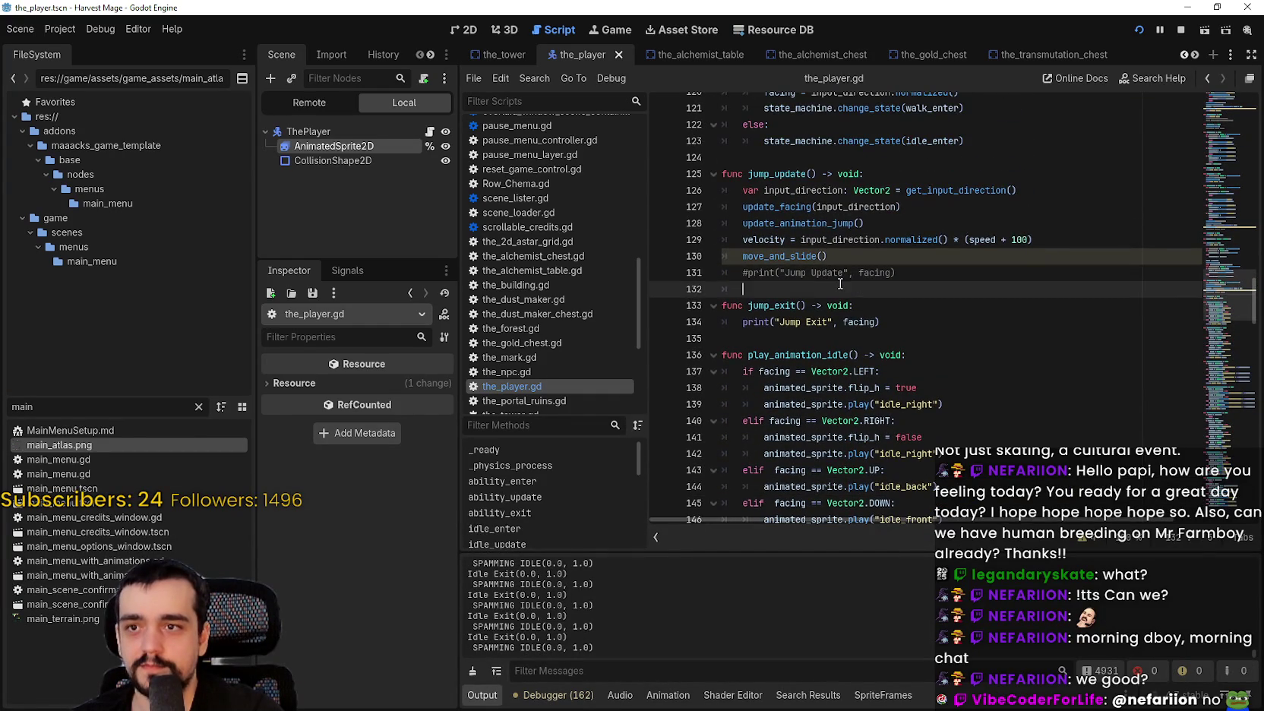
scroll(873, 357, "up", 2)
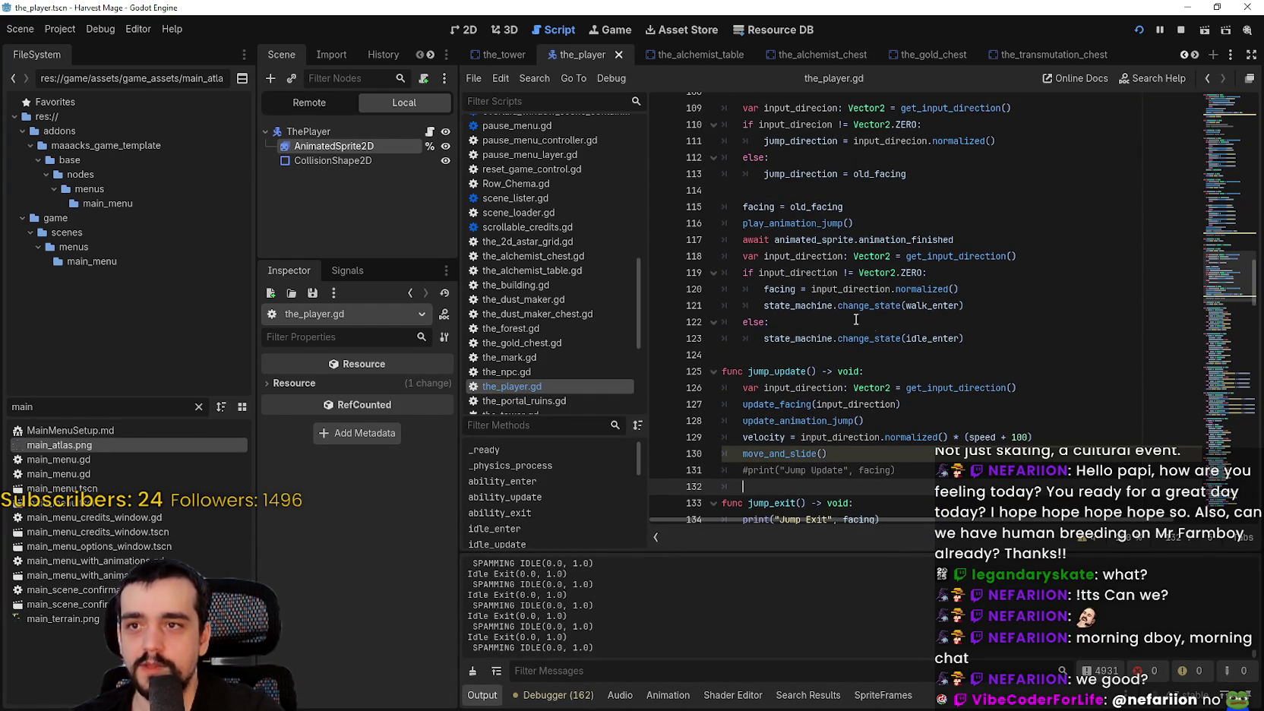
scroll(835, 341, "down", 2)
scroll(869, 395, "up", 6)
scroll(869, 380, "up", 10)
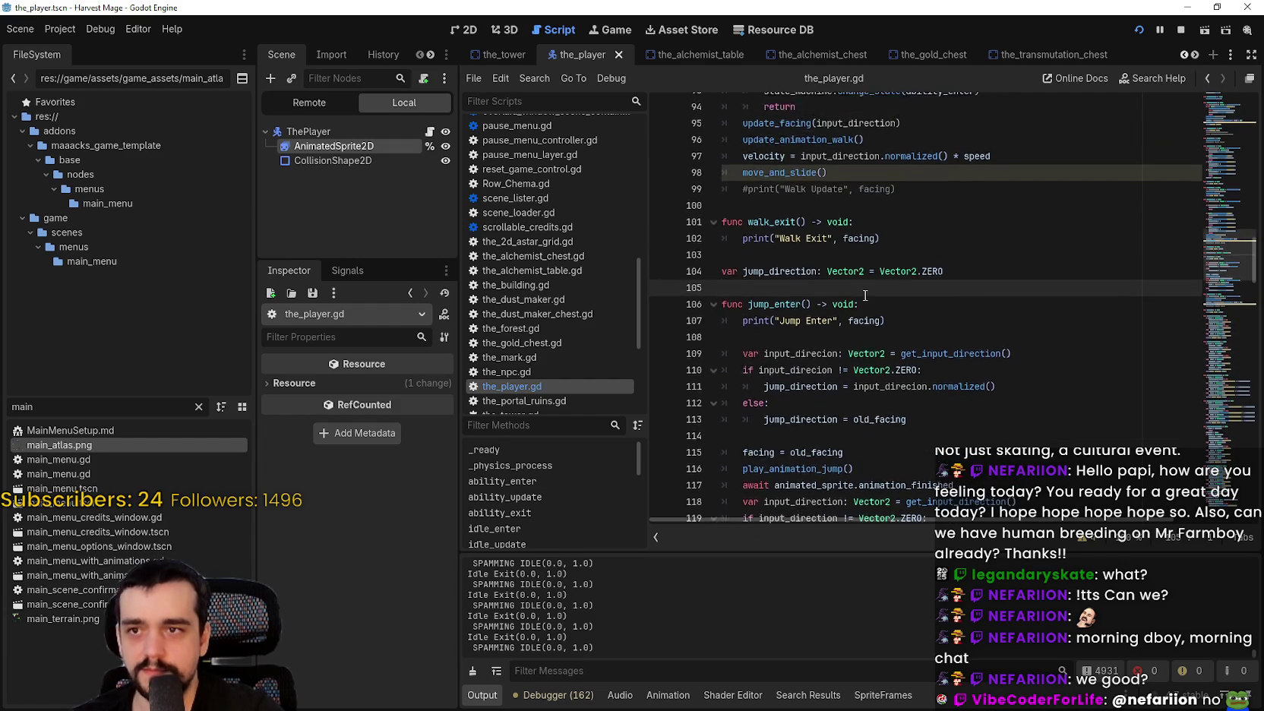
left_click(870, 316)
left_click(881, 341)
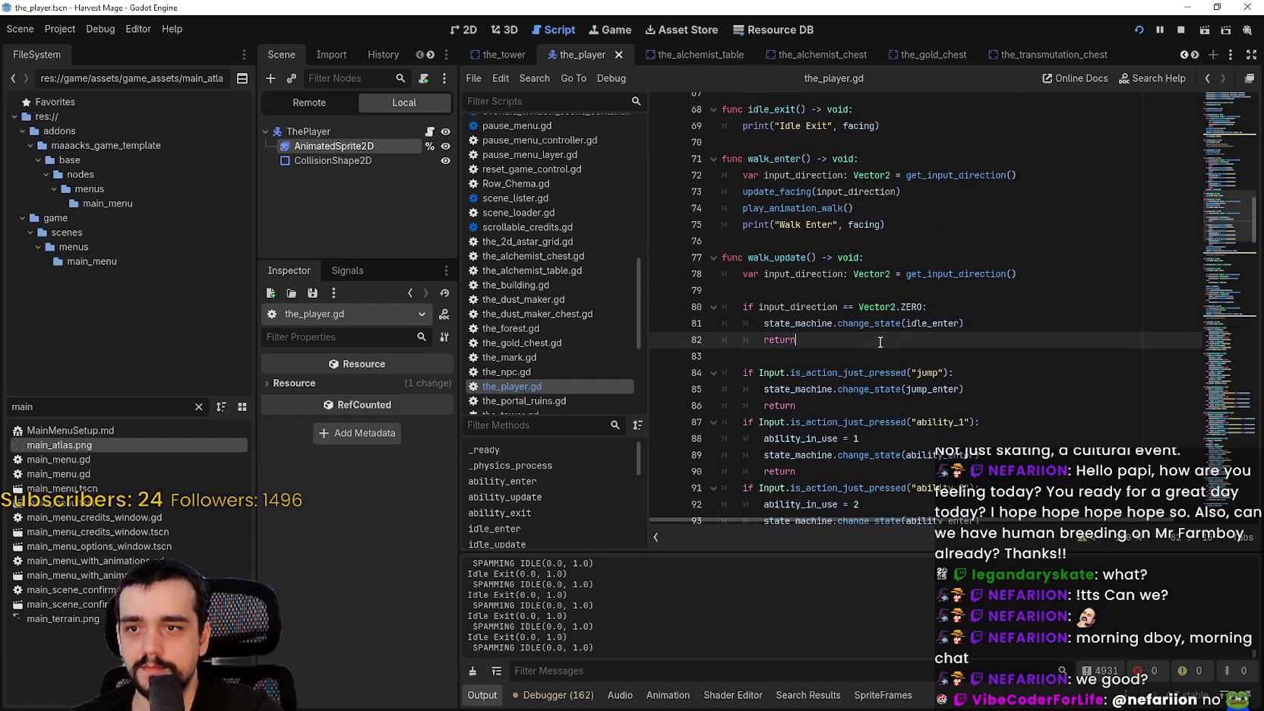
left_click(868, 350)
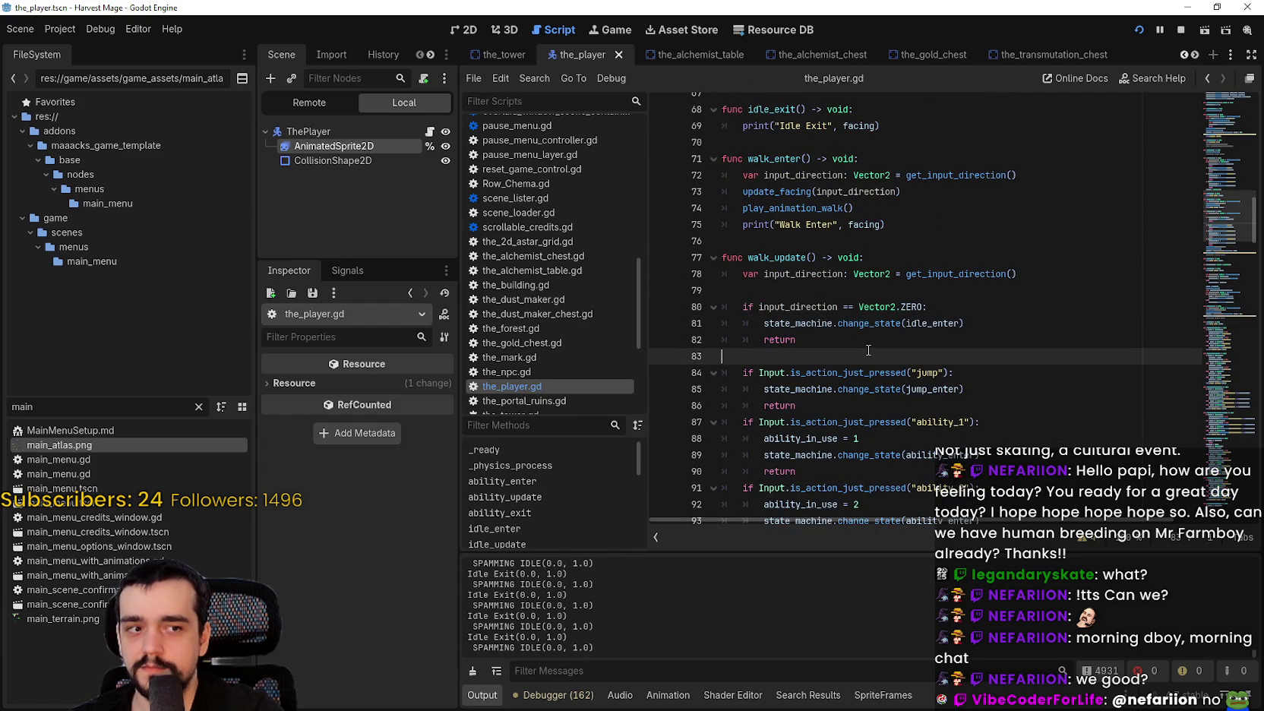
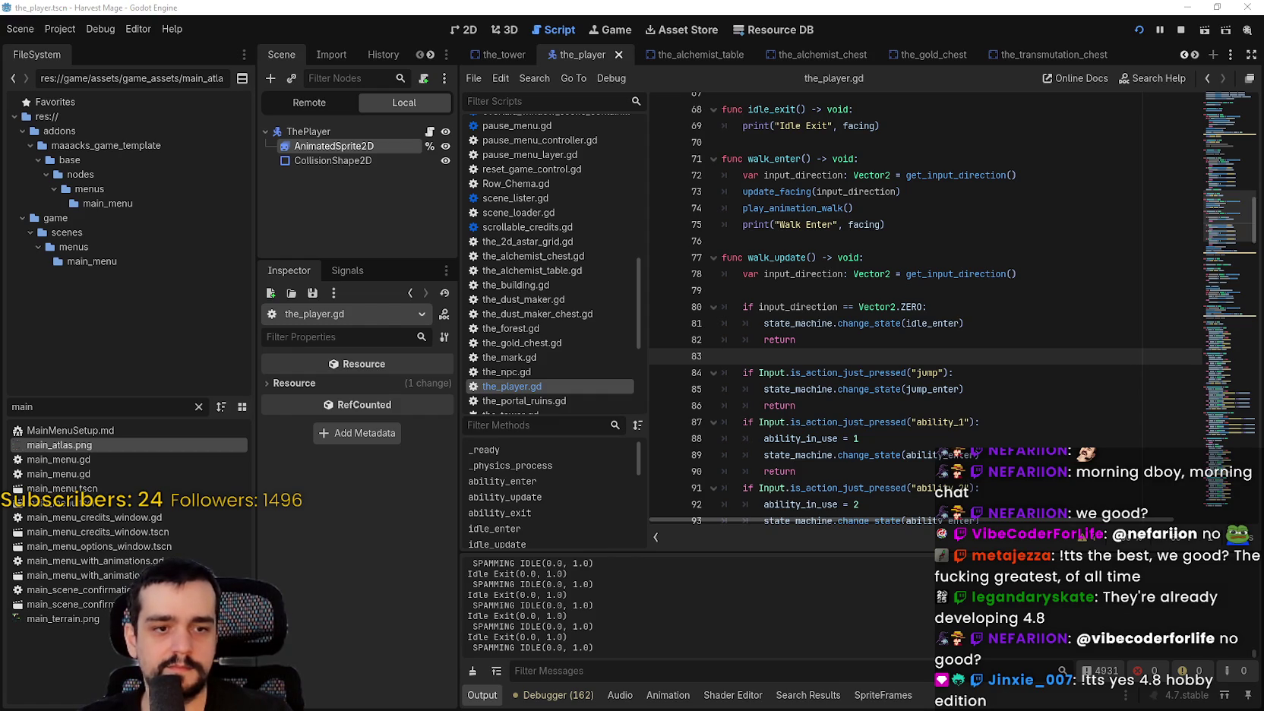
Bring the web browser in front of Godot and maximize it to fill the screen.
key("alt+Tab")
double_click(1051, 83)
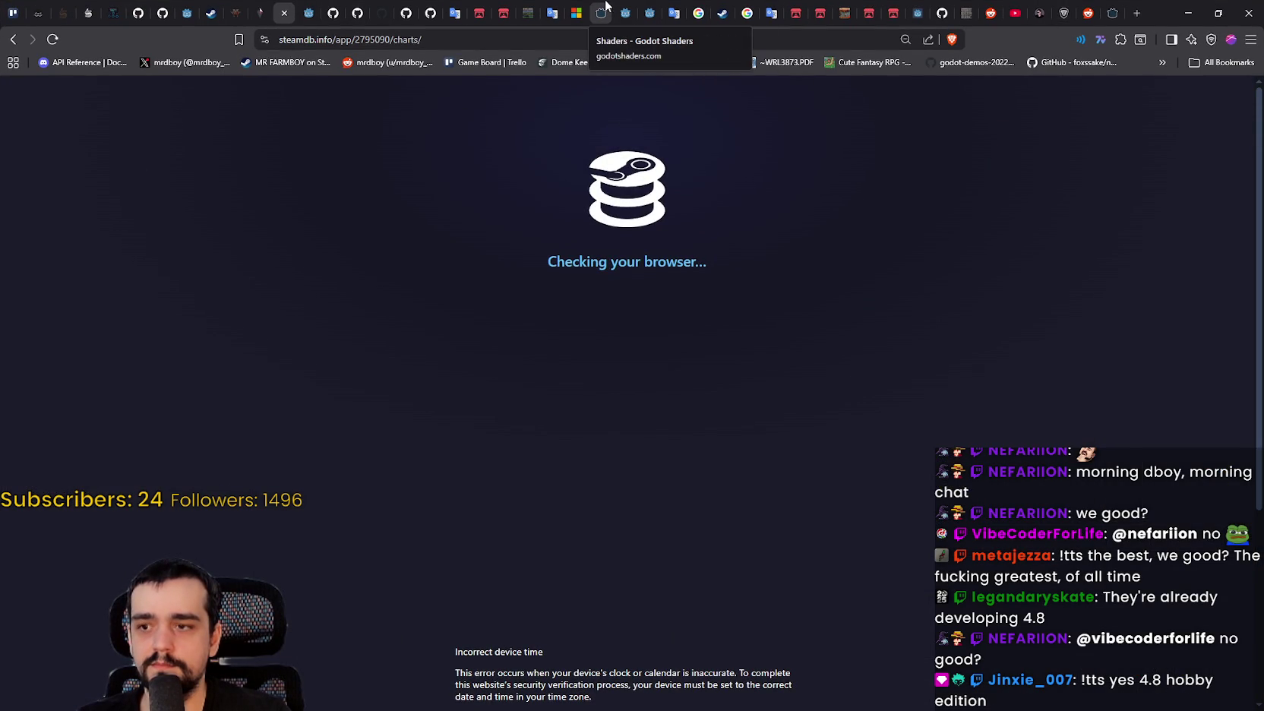
Go from the Godot homepage through the previous-version archive to the 4.8-dev1 news article's Highlights.
left_click(627, 14)
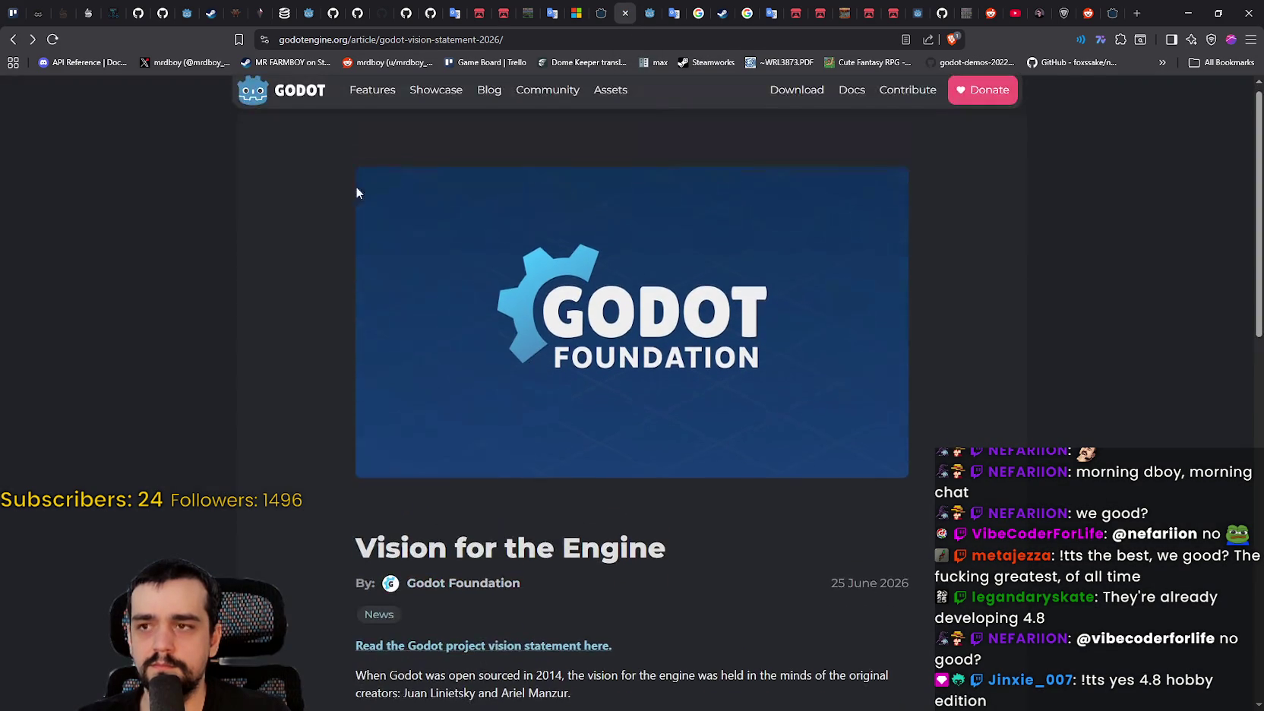
left_click(298, 114)
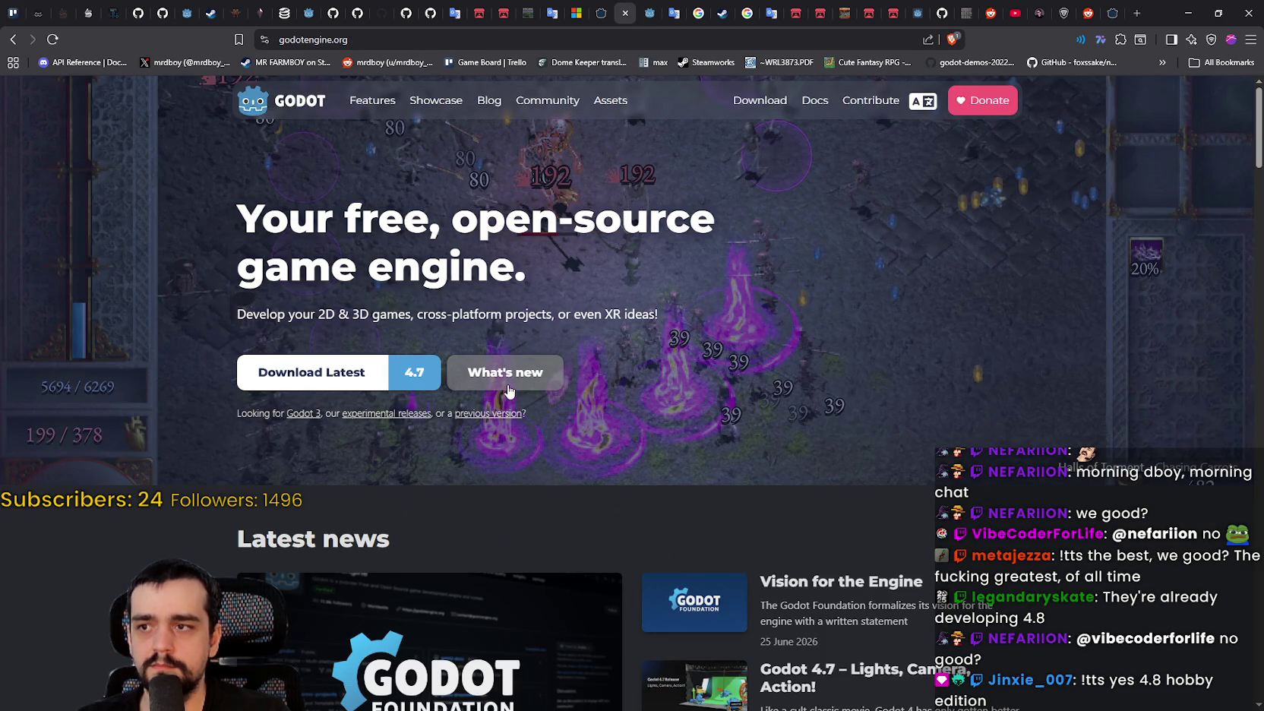
left_click(499, 417)
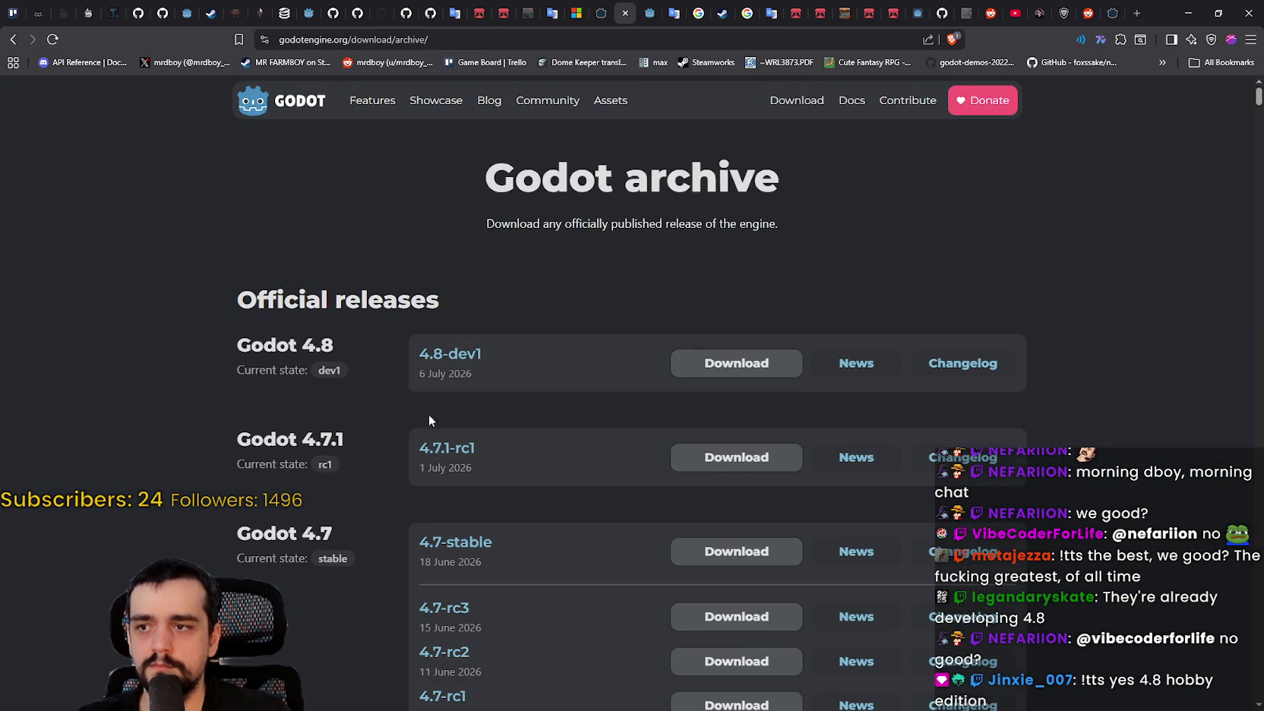
left_click(856, 363)
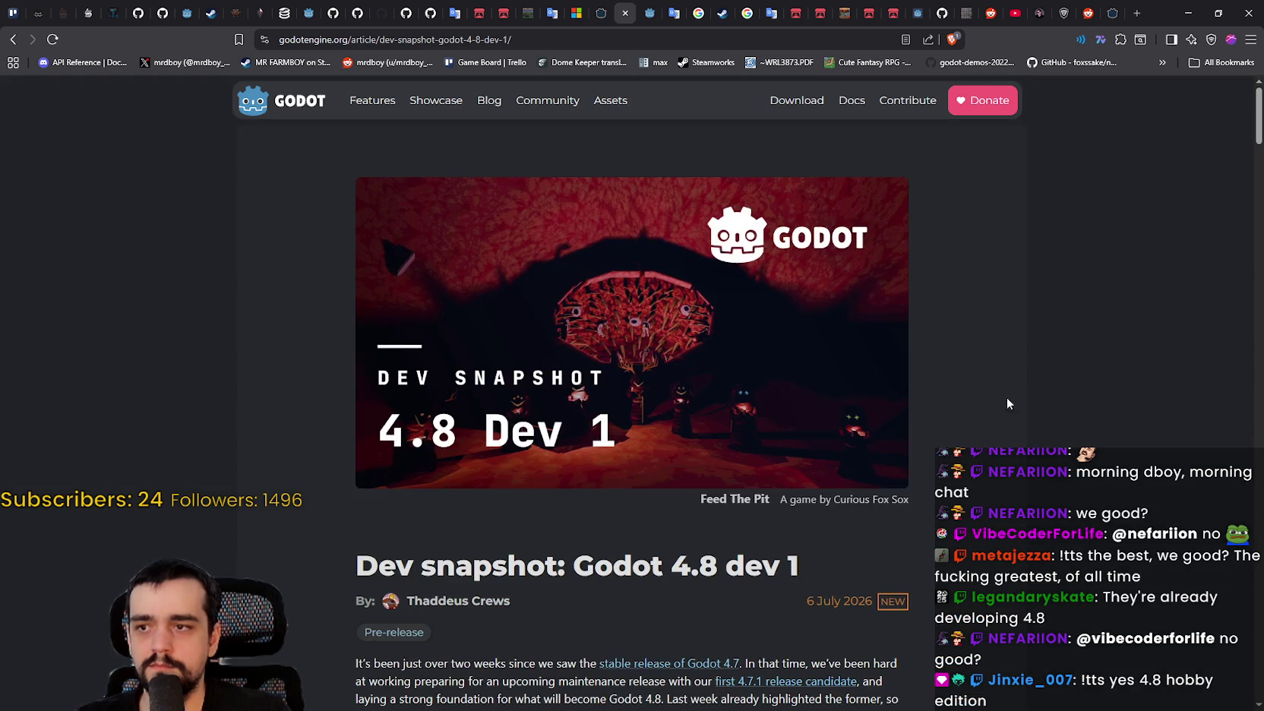
scroll(1069, 414, "down", 2)
scroll(1069, 418, "down", 9)
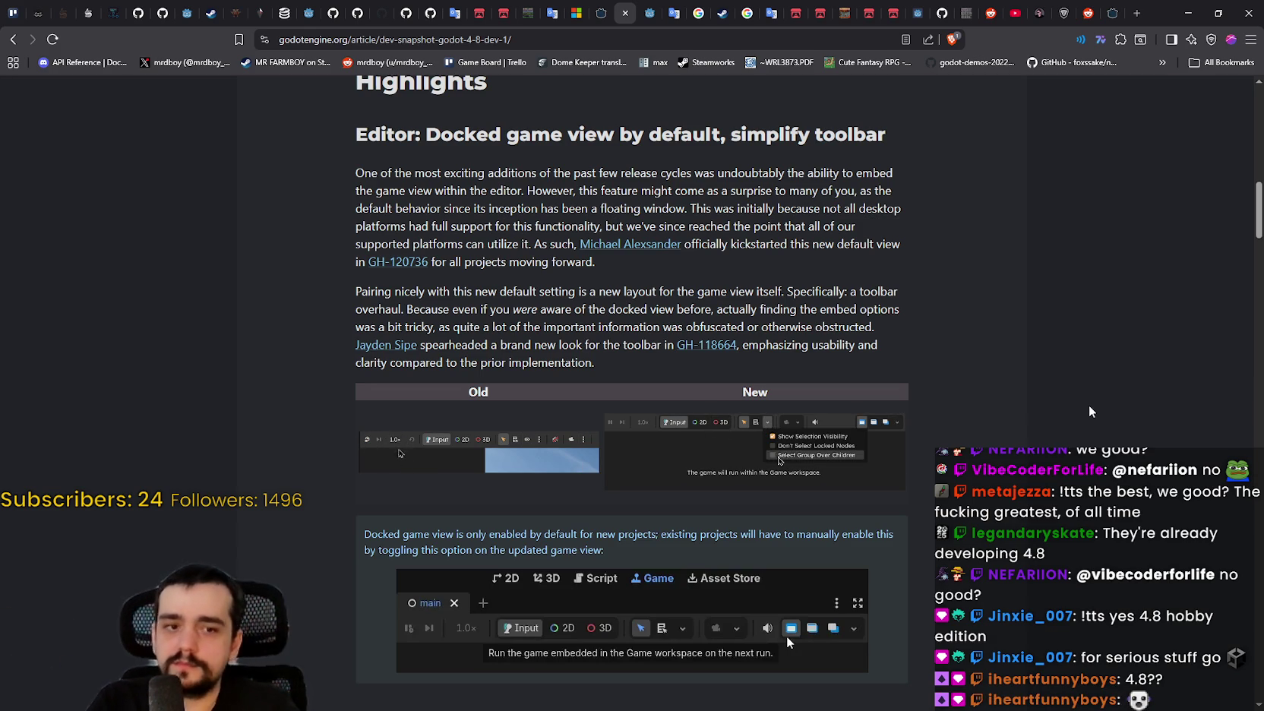
Scroll the 4.8 dev 1 article down to Core: FuzzySearch and briefly highlight that section's text.
scroll(1022, 383, "down", 6)
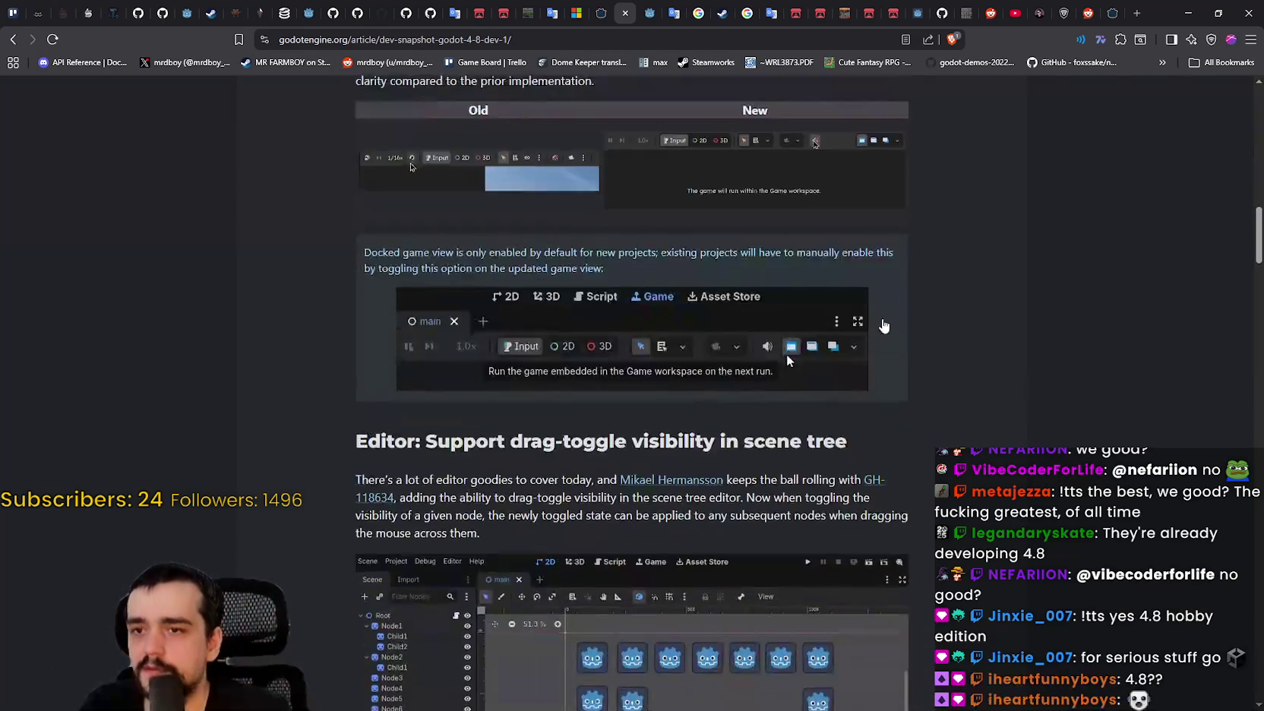
scroll(707, 321, "down", 10)
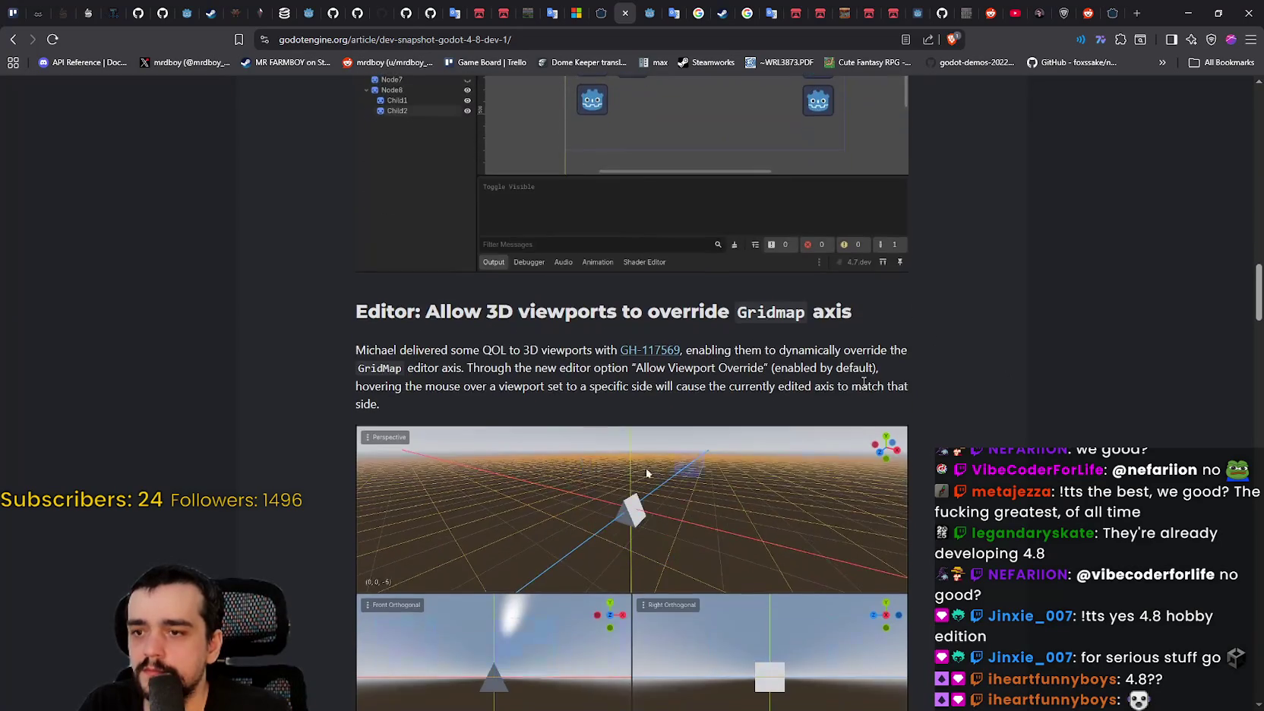
scroll(974, 420, "down", 3)
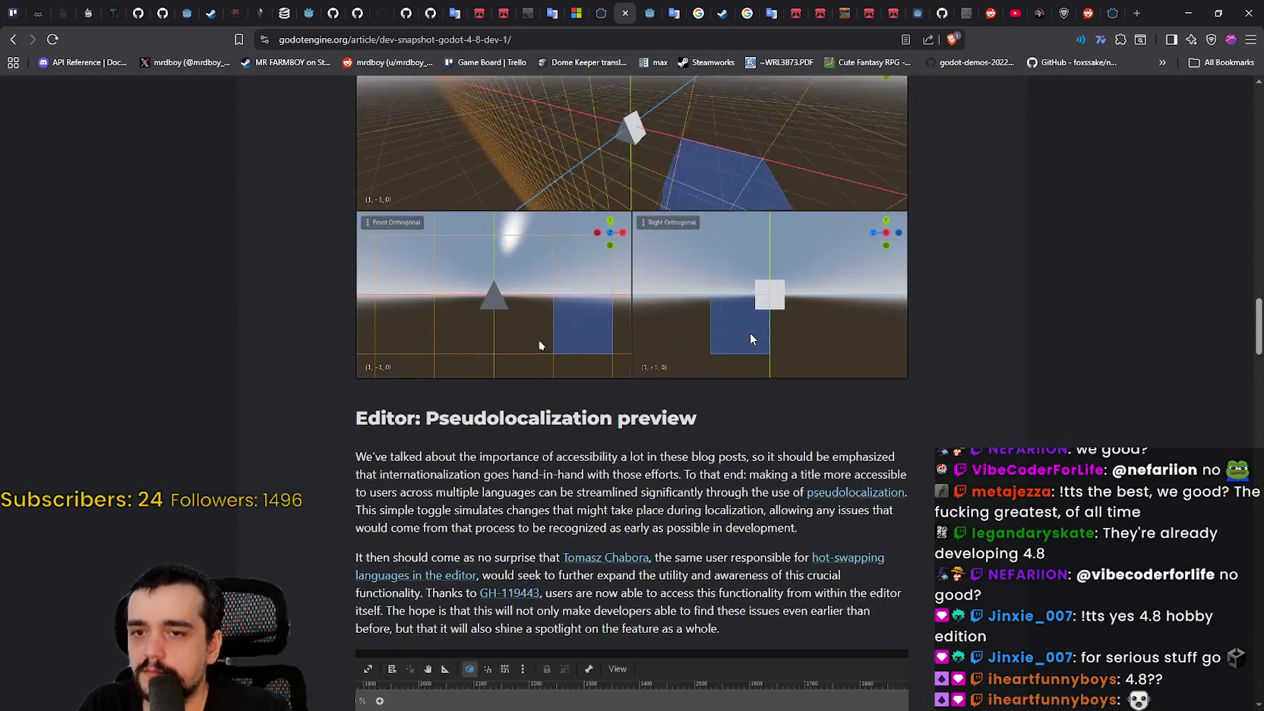
scroll(913, 477, "down", 4)
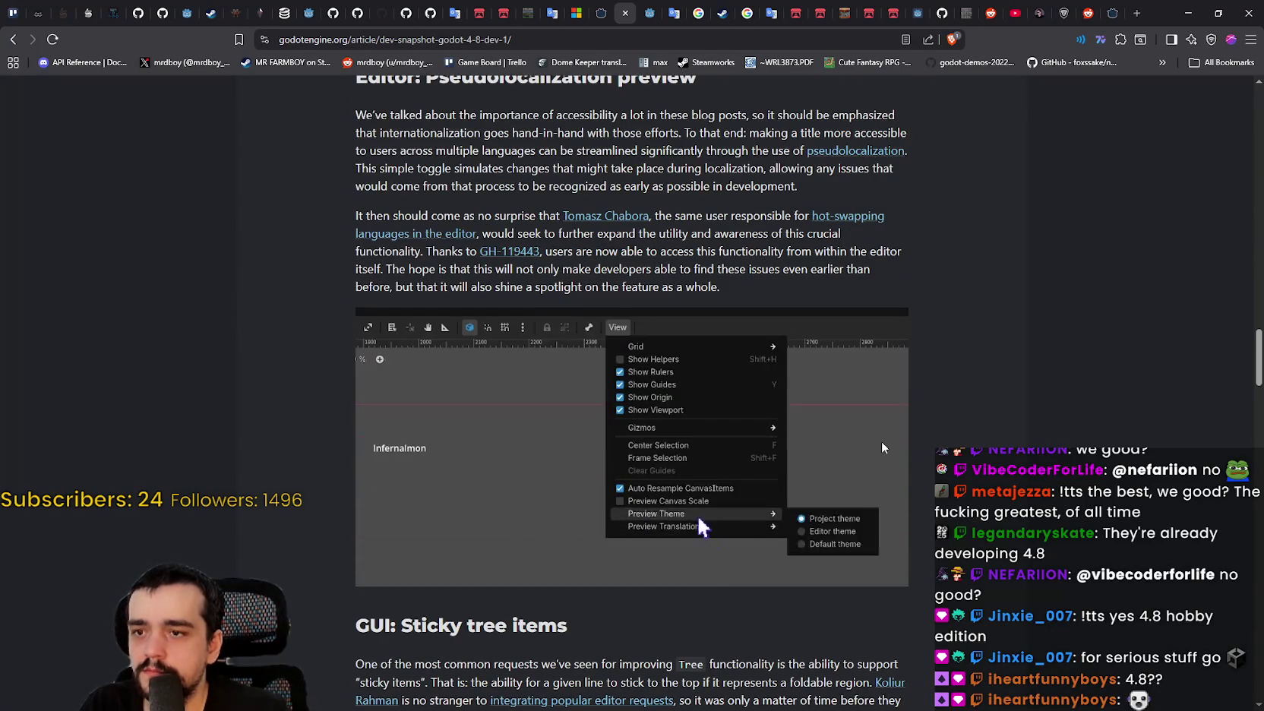
scroll(885, 436, "down", 2)
scroll(893, 434, "down", 4)
scroll(896, 426, "down", 4)
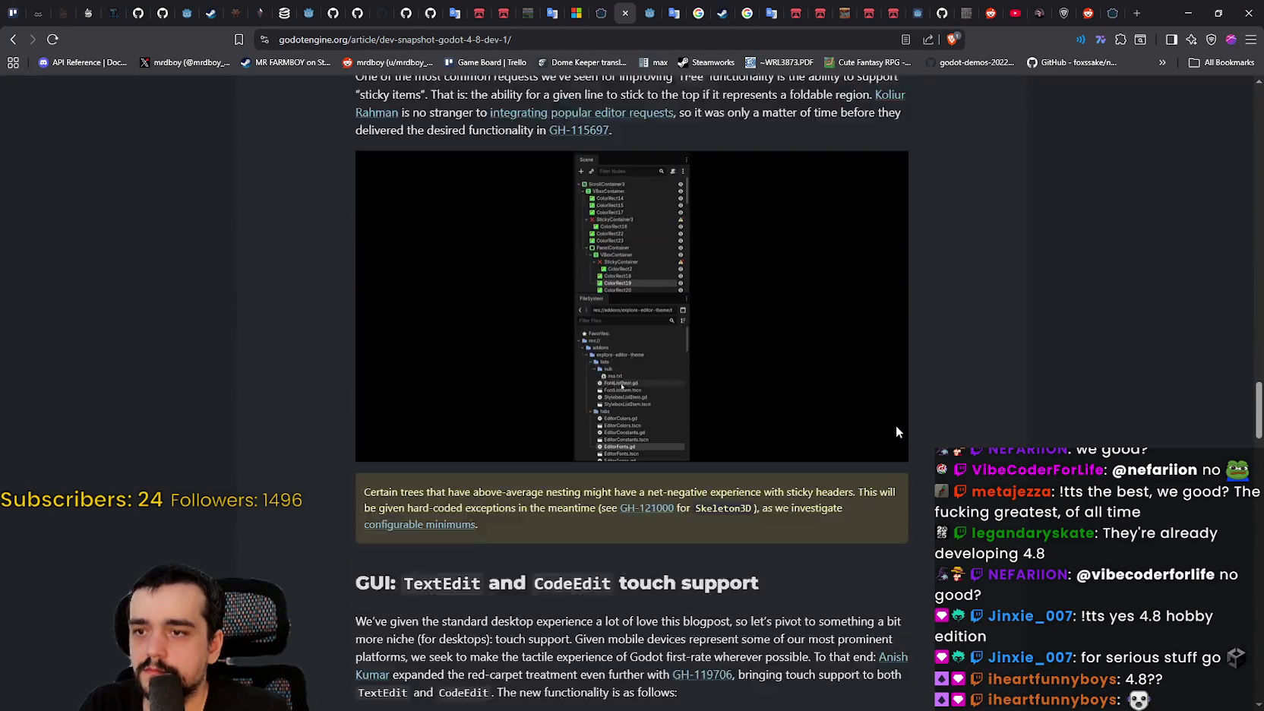
scroll(896, 425, "down", 10)
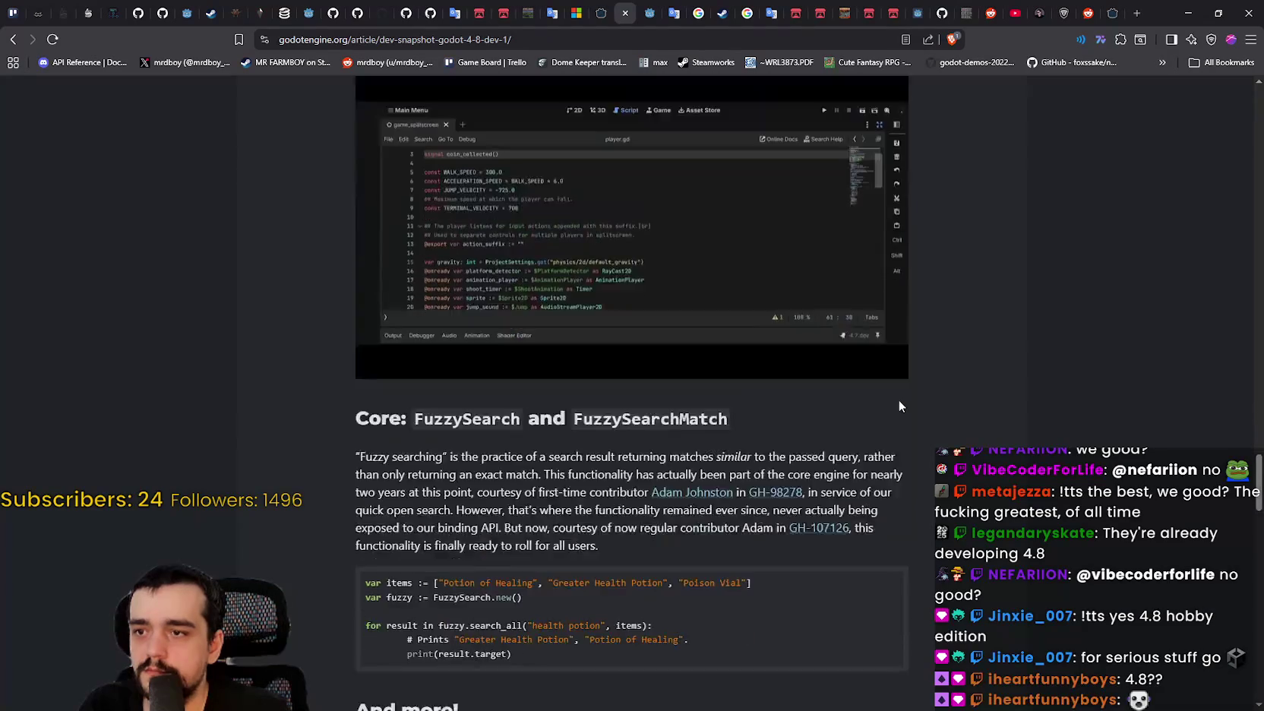
scroll(412, 129, "down", 1)
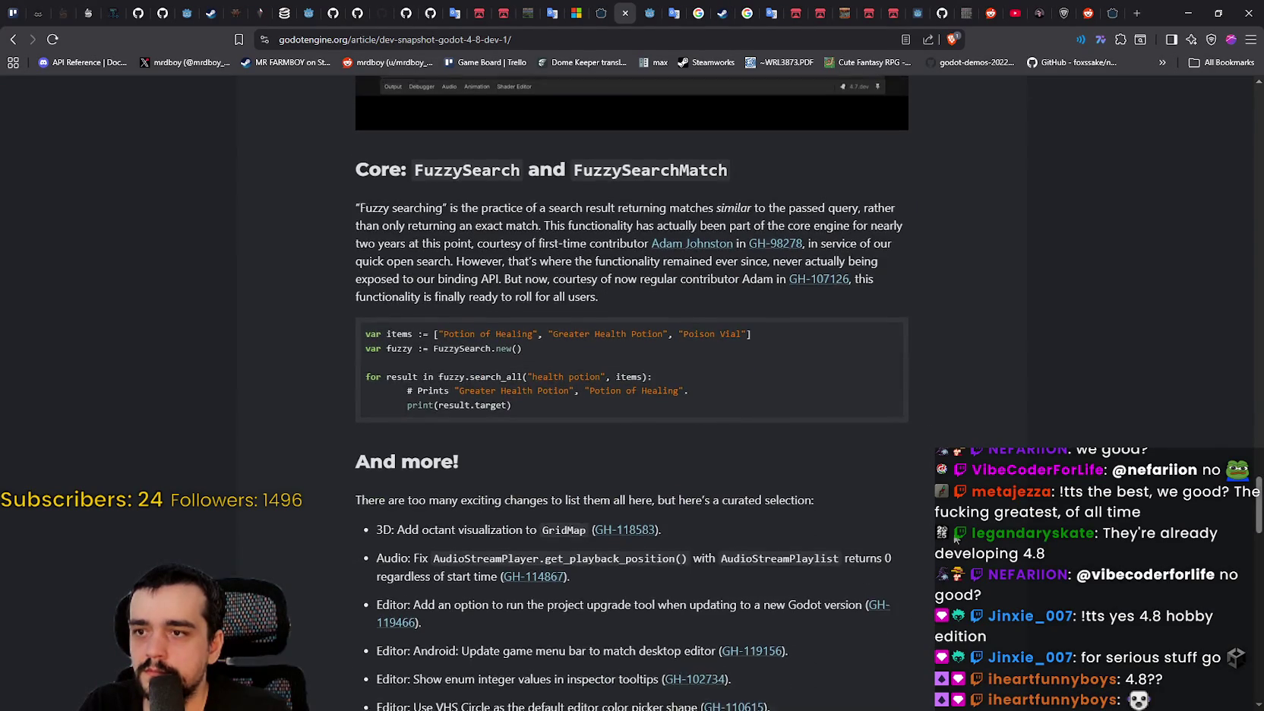
mouse_move(744, 108)
left_mouse_down()
mouse_move(352, 142)
mouse_move(677, 311)
mouse_move(742, 330)
left_mouse_up()
left_click(742, 329)
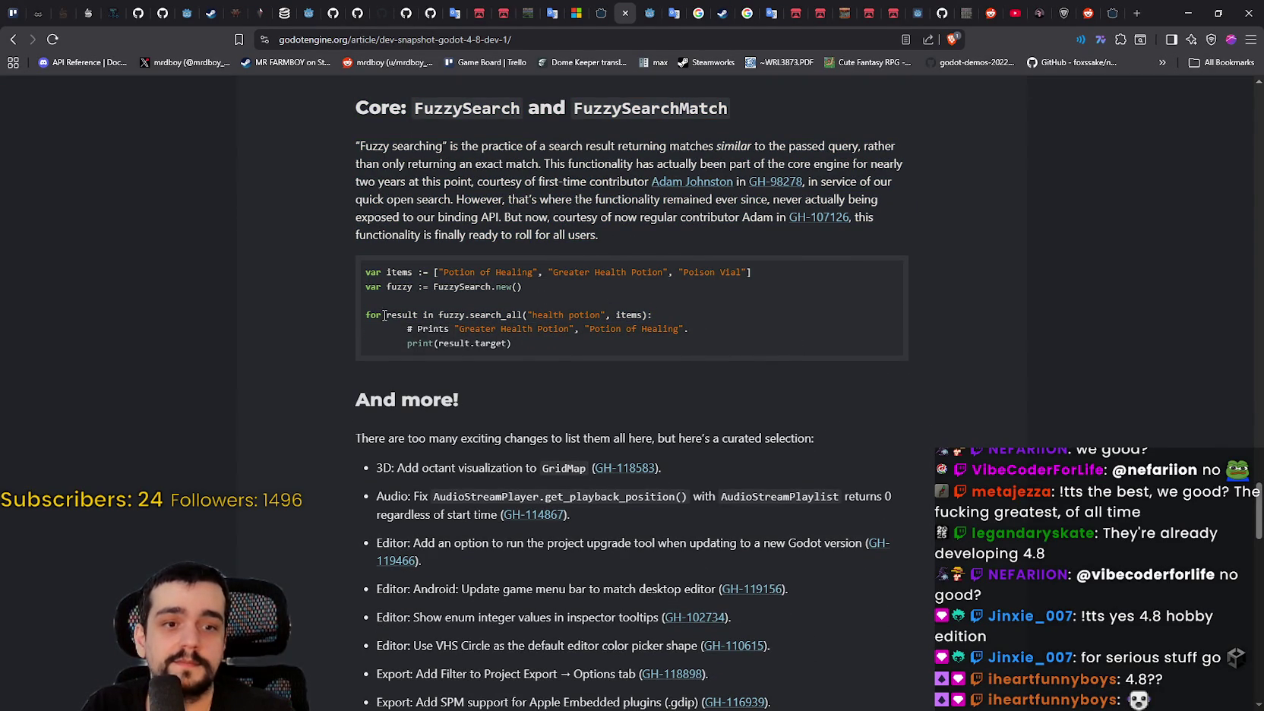
Highlight the FuzzySearch code example and the word Healing in its item list.
left_click_drag(540, 340, 346, 277)
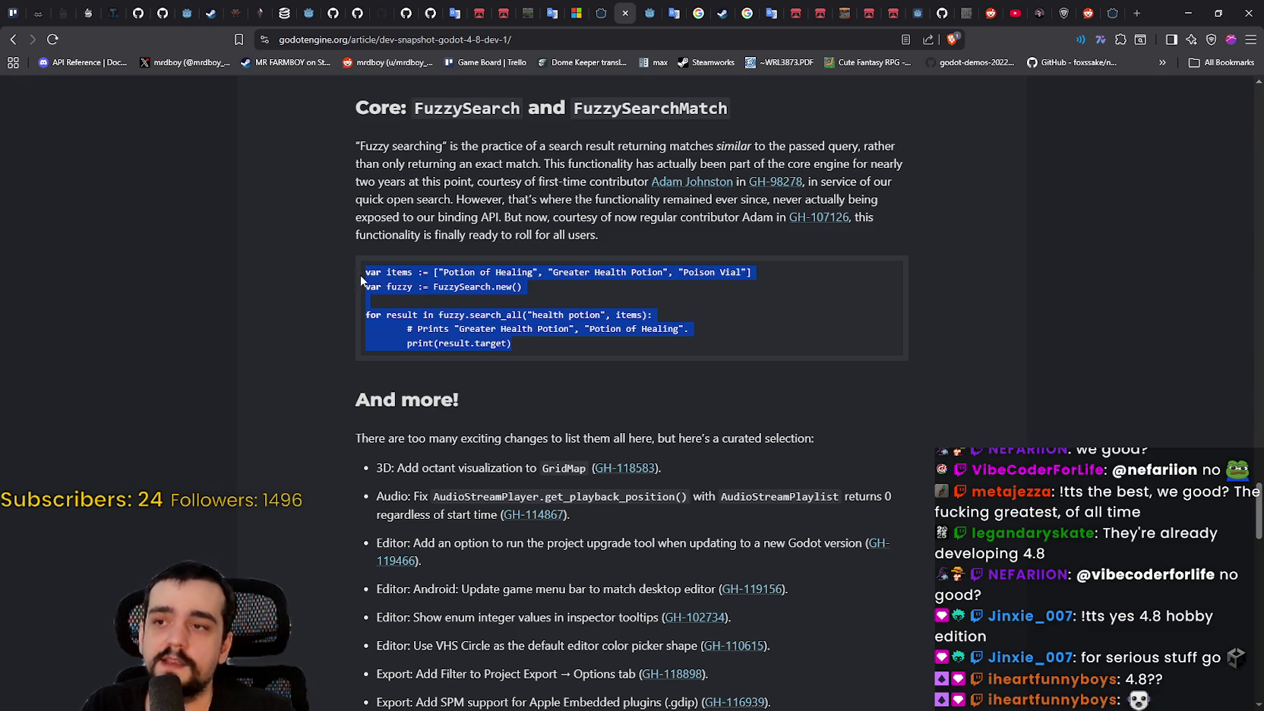
left_click(536, 288)
double_click(517, 273)
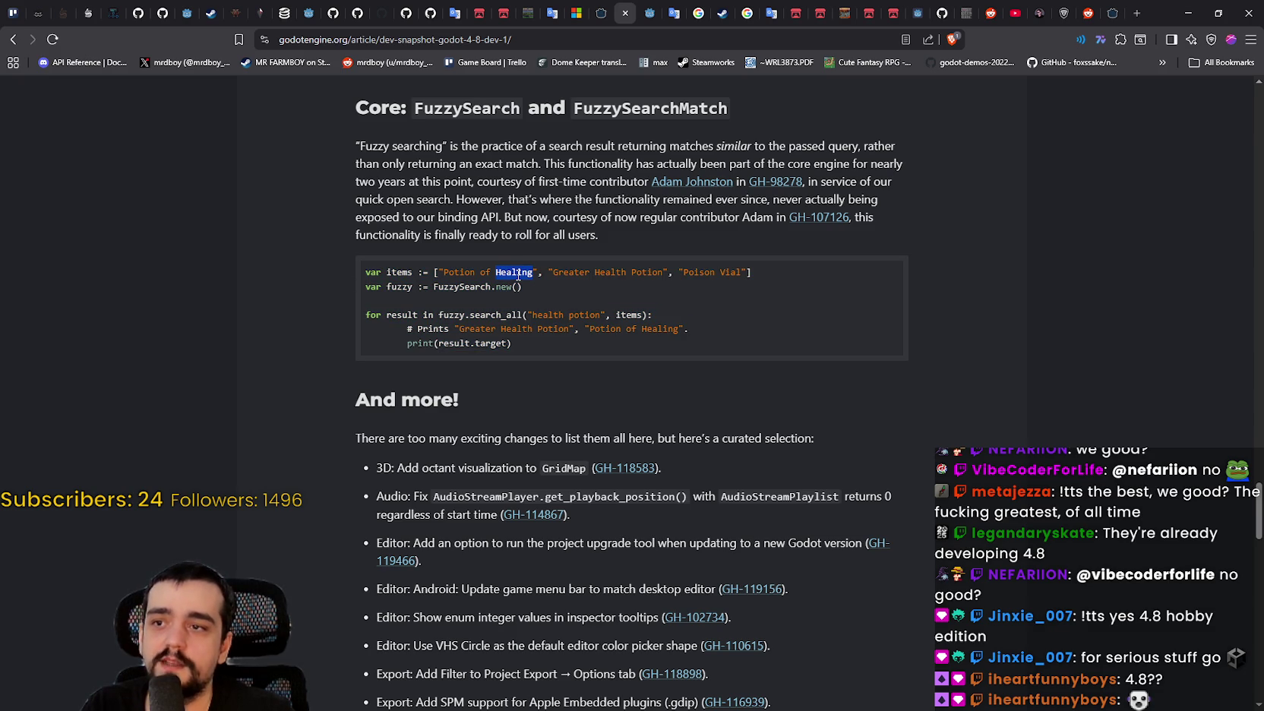
left_click(476, 271)
double_click(511, 274)
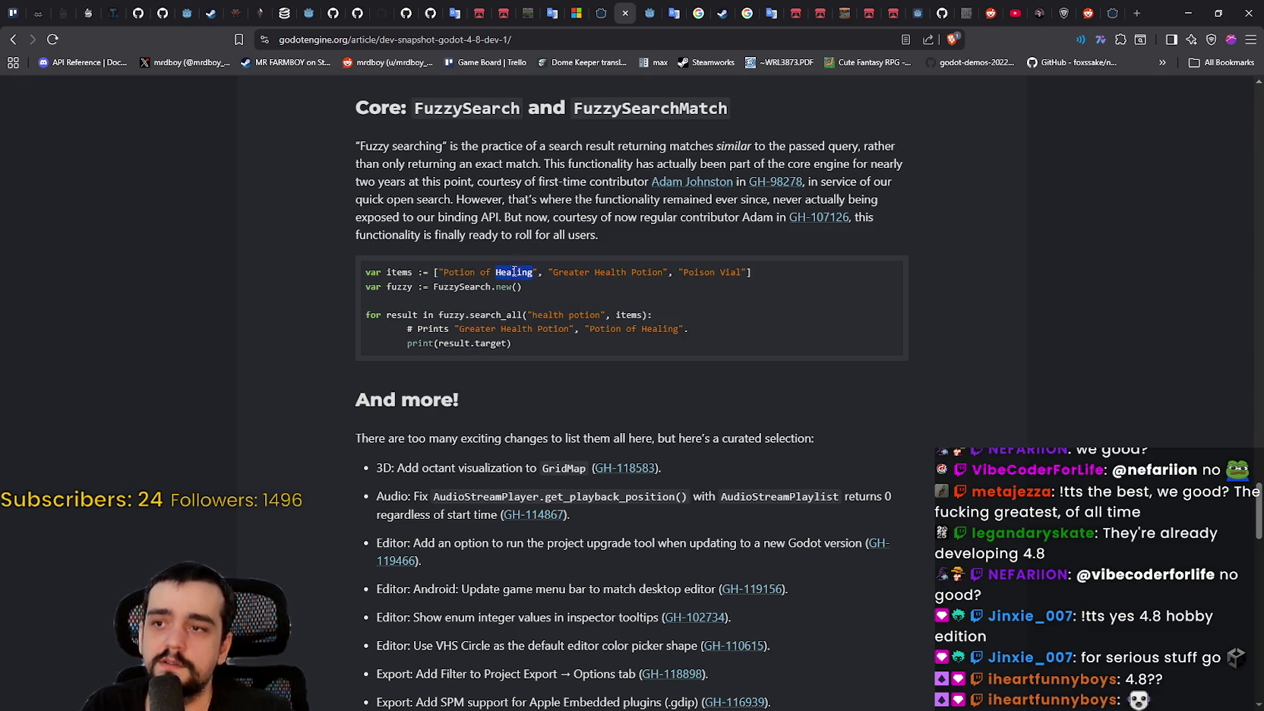
left_click(526, 310)
Highlight the 'health potion' query and Greater Health Potion results, then return to the archive page.
left_click_drag(524, 314, 636, 314)
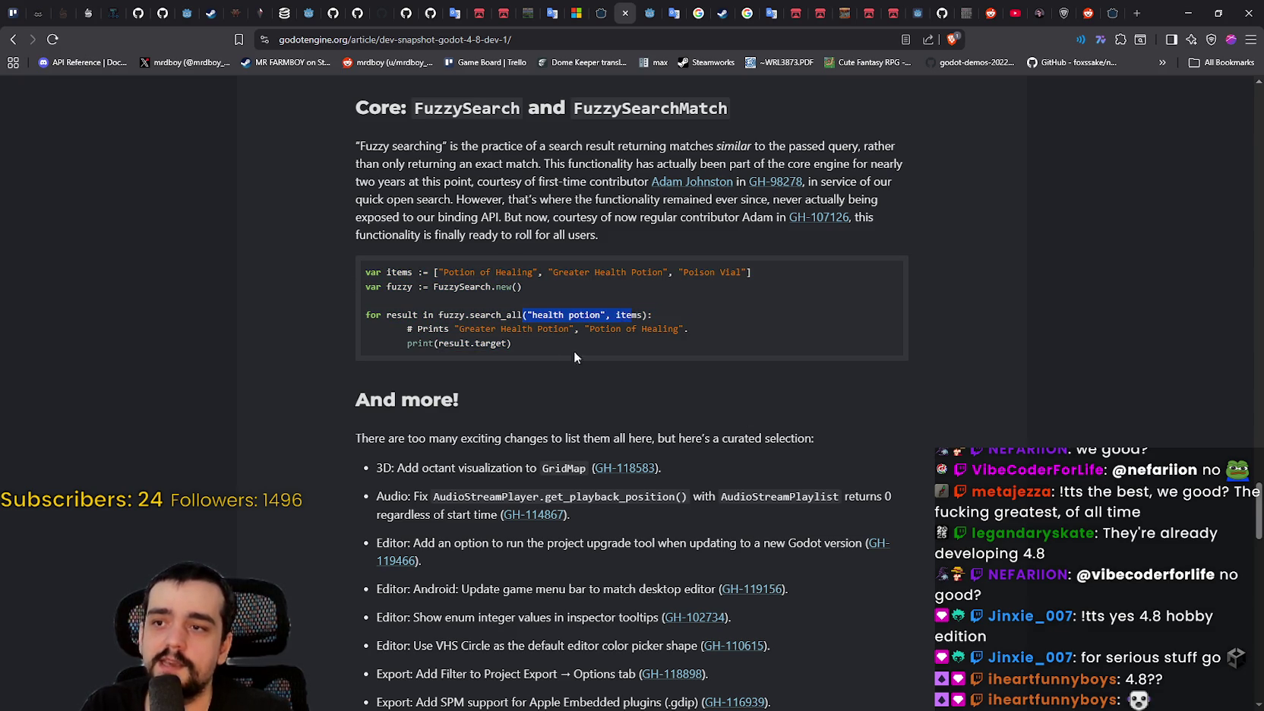
mouse_move(463, 328)
left_mouse_down()
mouse_move(676, 328)
mouse_move(425, 314)
mouse_move(678, 328)
left_mouse_up()
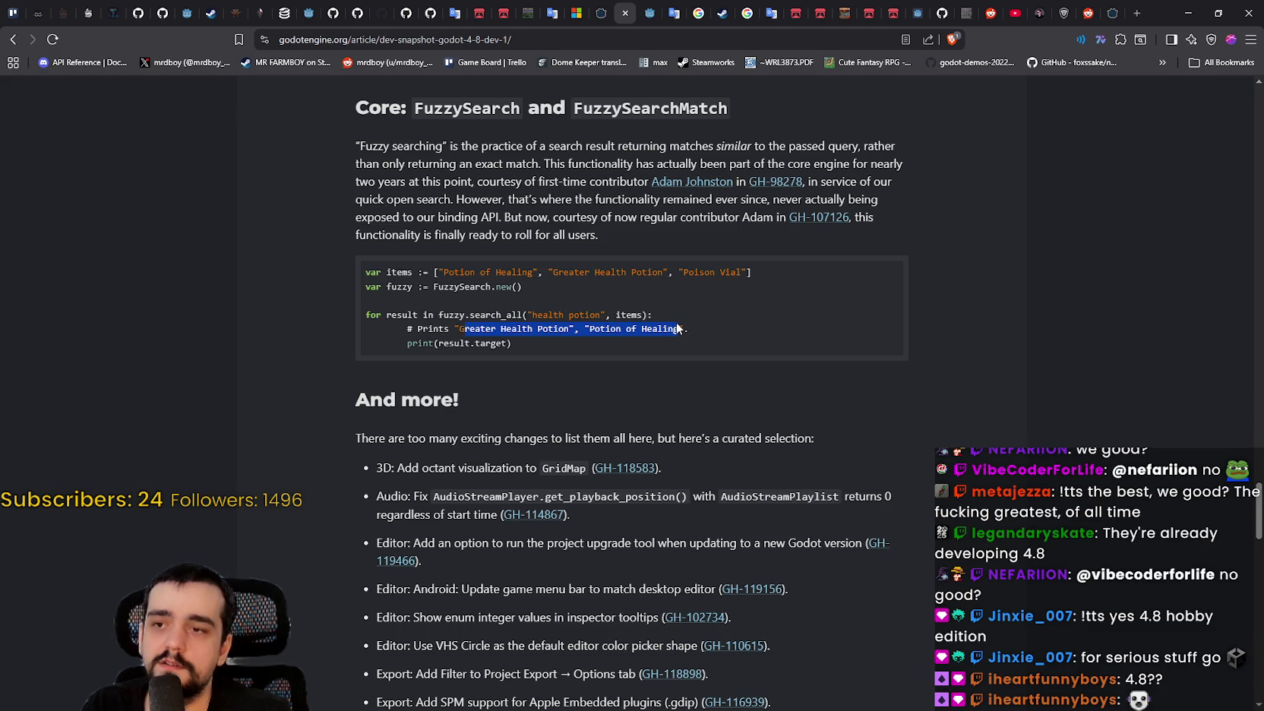
left_click(678, 328)
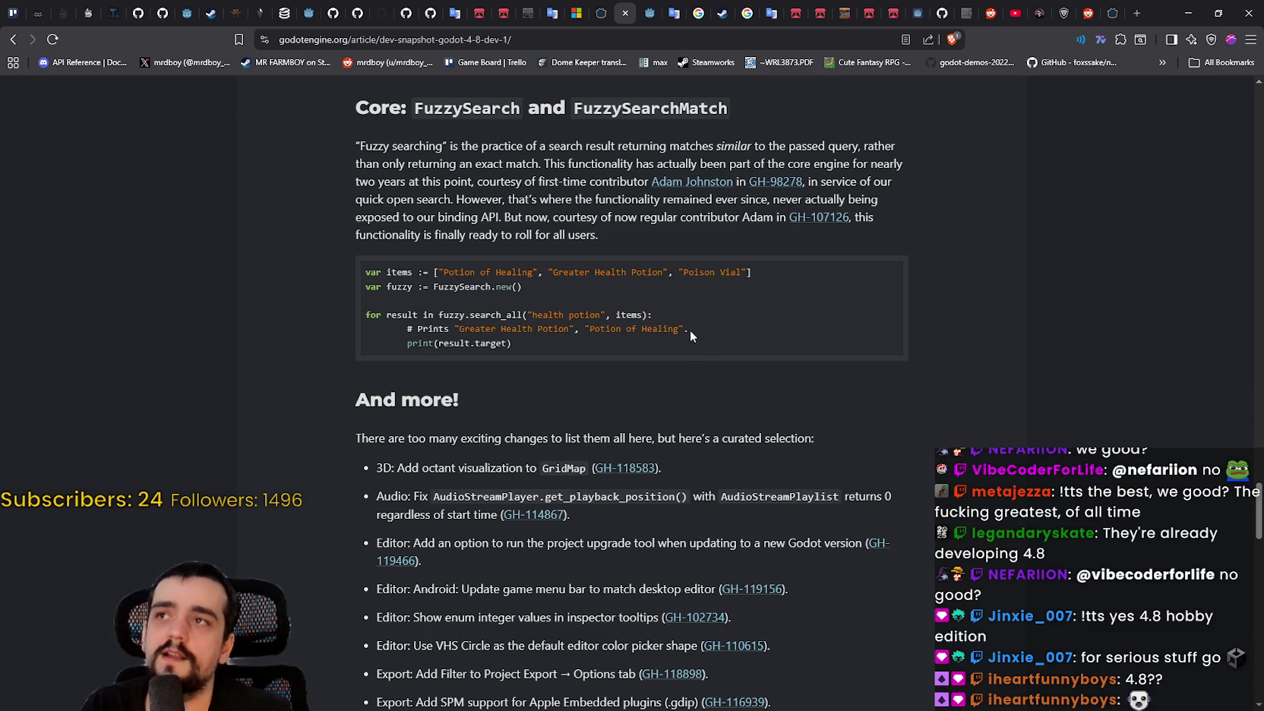
left_click_drag(688, 331, 457, 330)
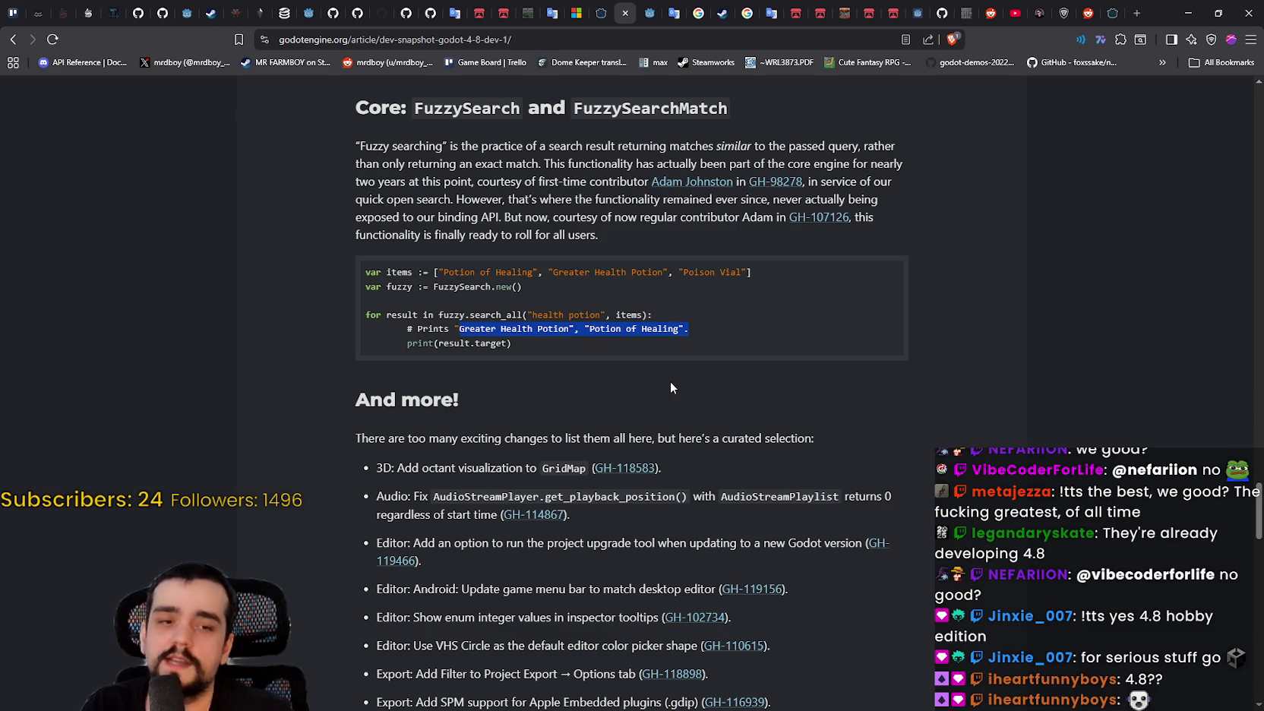
double_click(550, 328)
mouse_move(550, 328)
left_mouse_down()
mouse_move(461, 328)
mouse_move(487, 325)
left_mouse_up()
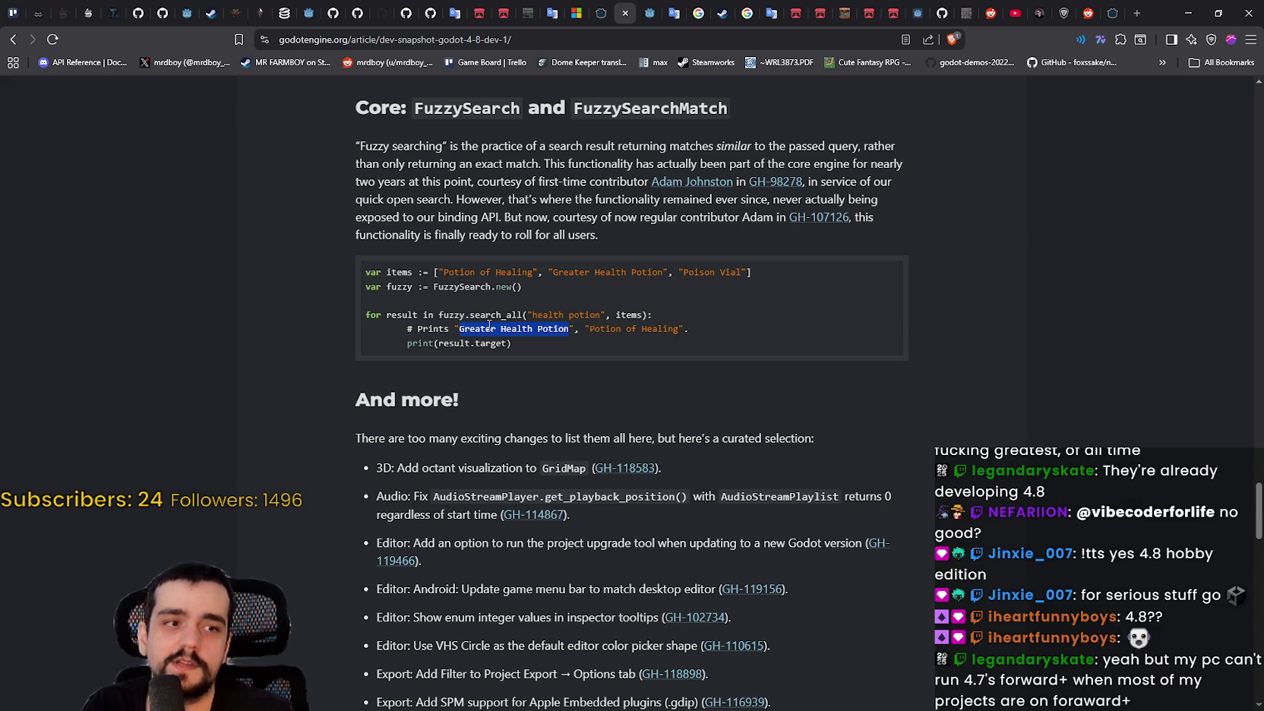
left_click(489, 328)
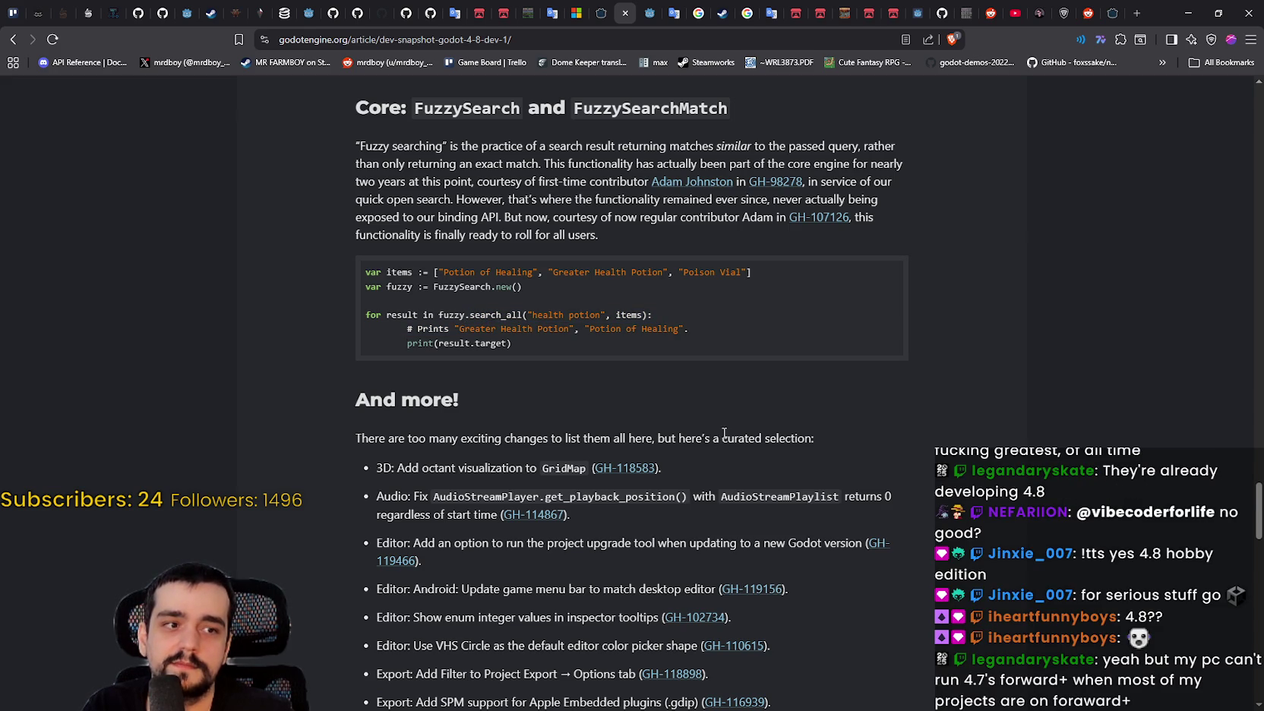
left_click_drag(363, 267, 662, 343)
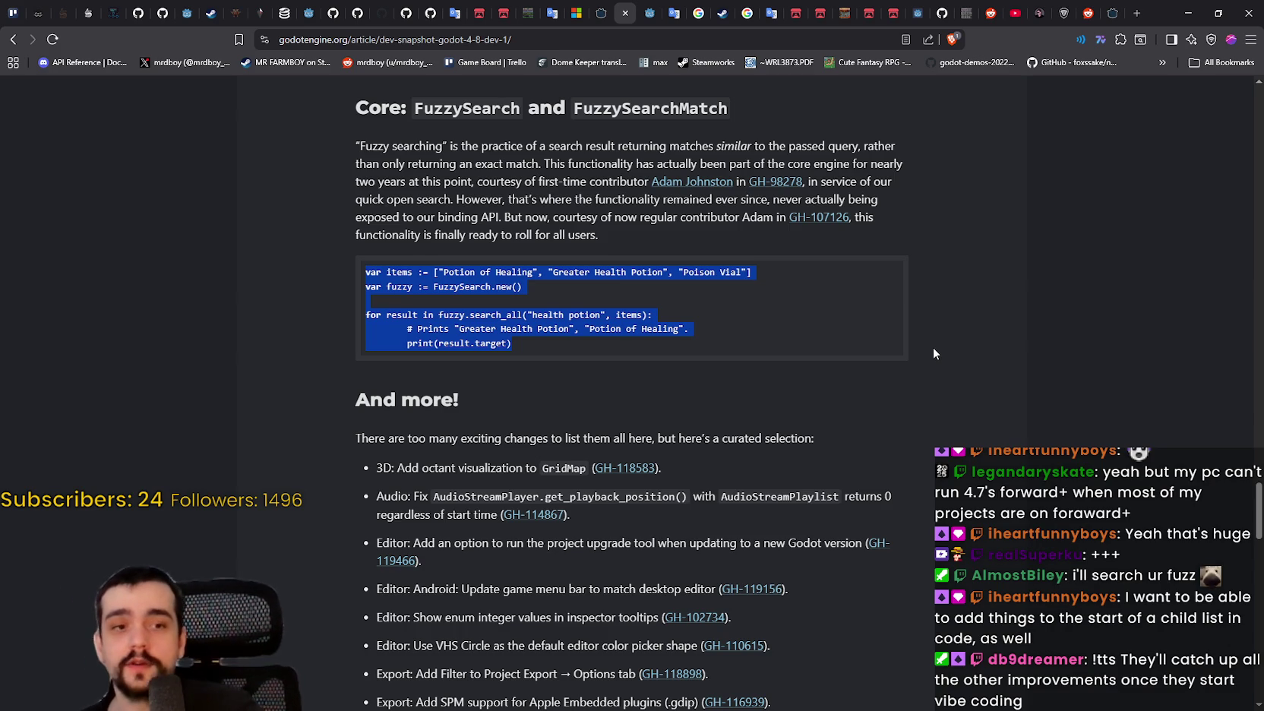
left_click(13, 38)
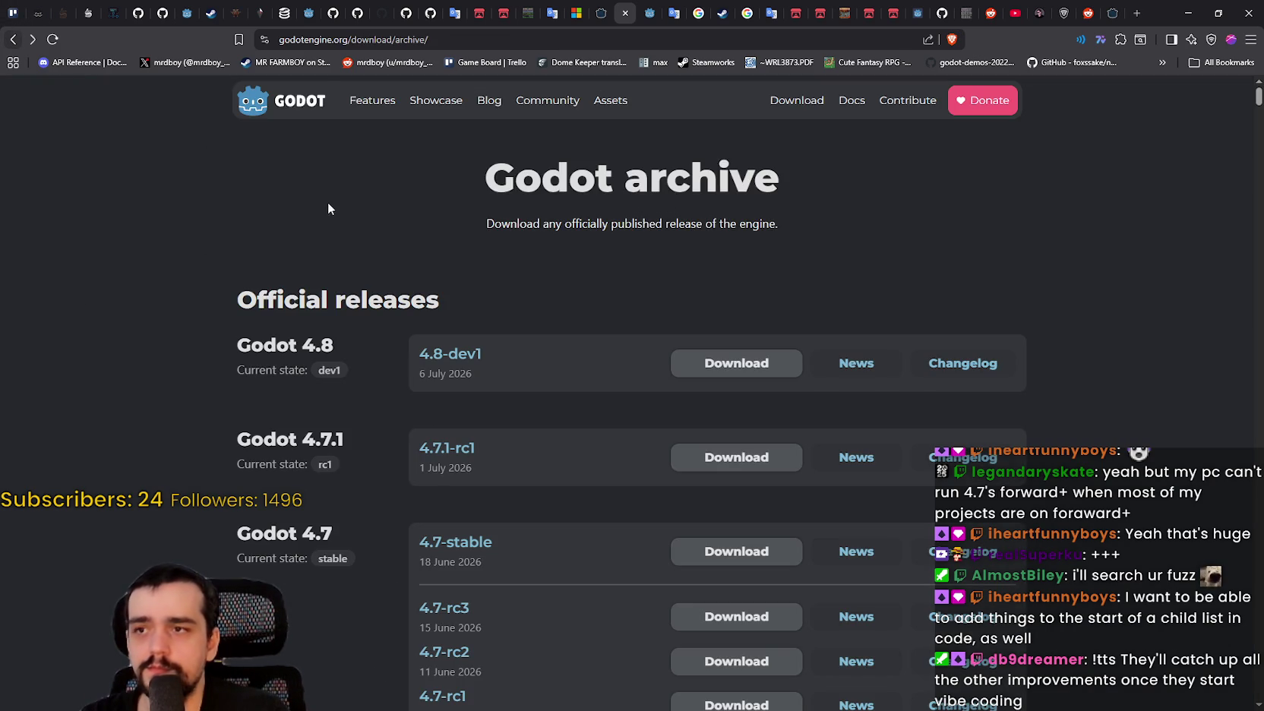
left_click(296, 100)
scroll(444, 495, "down", 5)
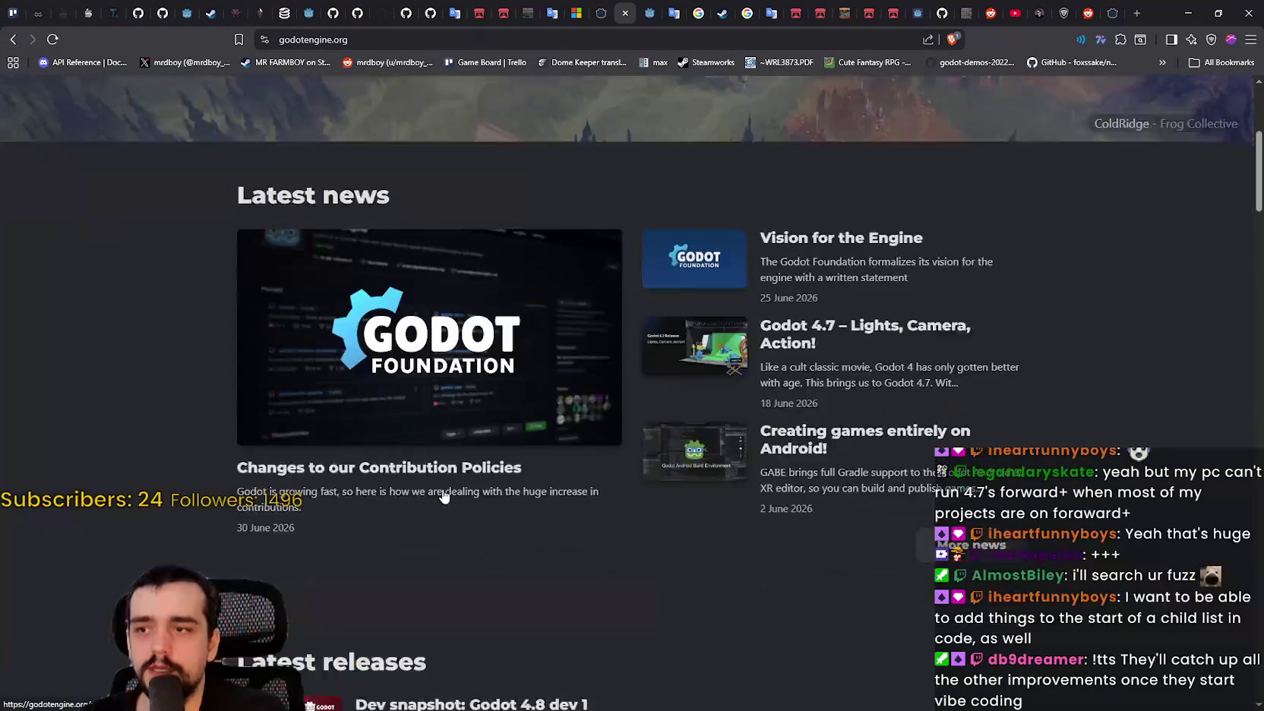
scroll(445, 495, "down", 2)
left_click(376, 289)
scroll(752, 492, "down", 2)
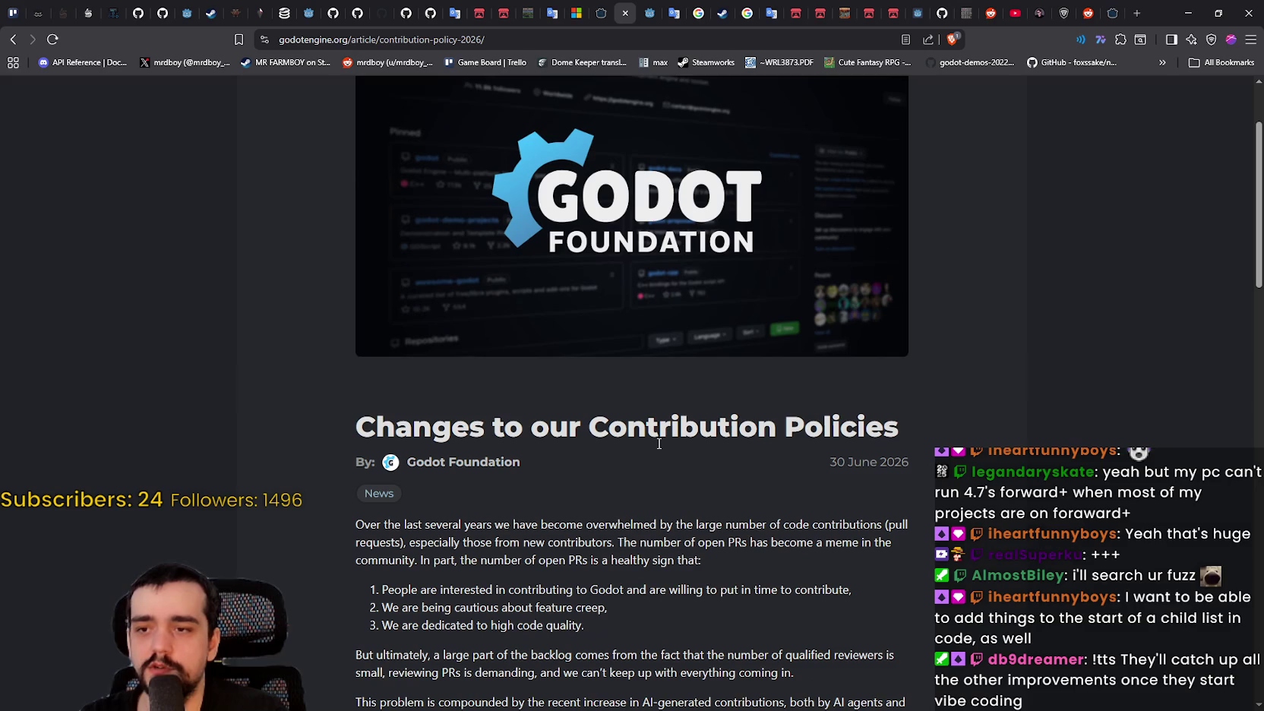
left_click_drag(858, 425, 473, 410)
triple_click(472, 410)
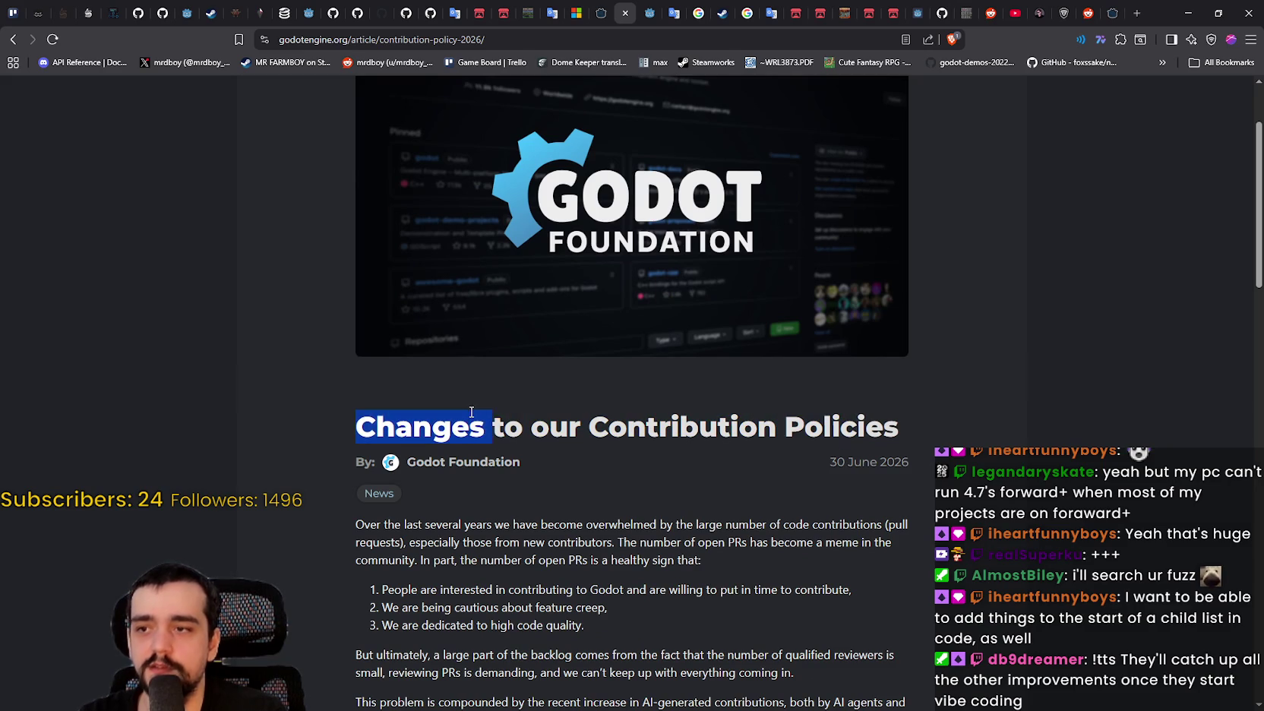
scroll(469, 347, "down", 3)
scroll(797, 322, "down", 4)
mouse_move(469, 348)
left_mouse_down()
mouse_move(797, 323)
mouse_move(676, 319)
mouse_move(452, 631)
left_mouse_up()
scroll(507, 214, "down", 5)
left_click(506, 214)
left_click_drag(507, 214, 829, 554)
scroll(830, 554, "down", 3)
left_click(832, 512)
scroll(832, 512, "down", 5)
triple_click(644, 388)
scroll(696, 431, "up", 10)
scroll(743, 481, "up", 10)
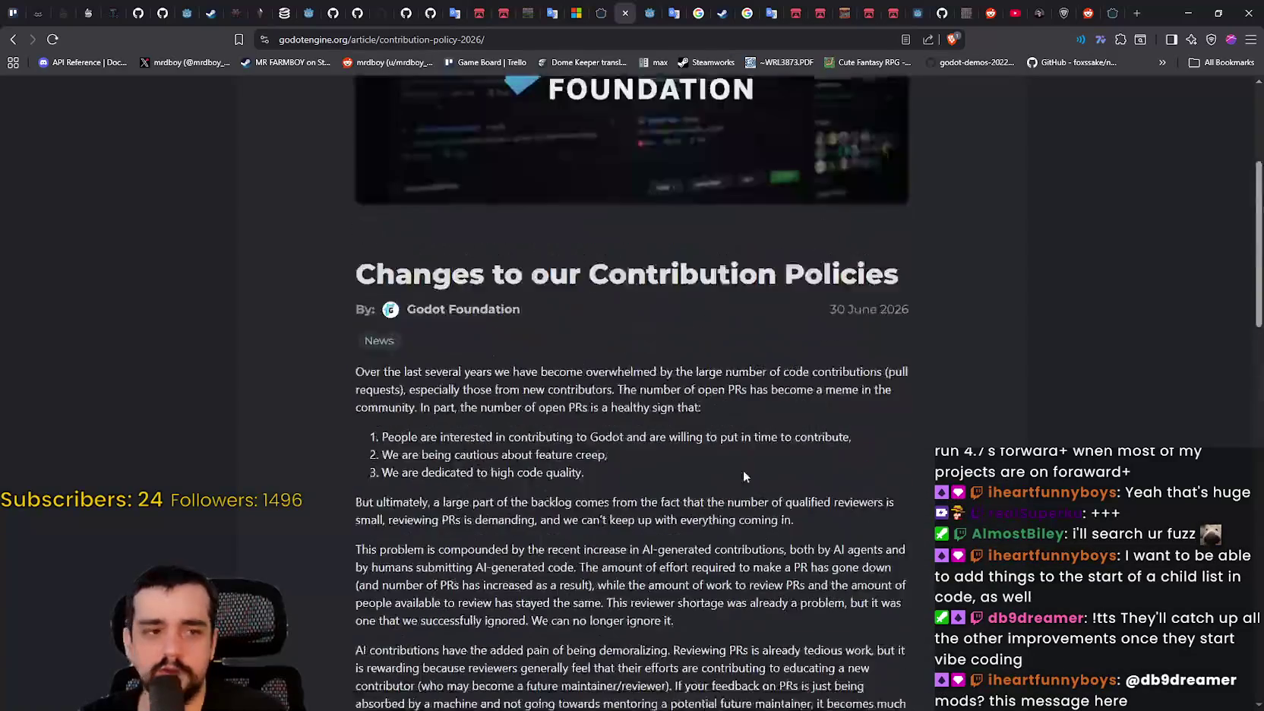
scroll(729, 480, "up", 1)
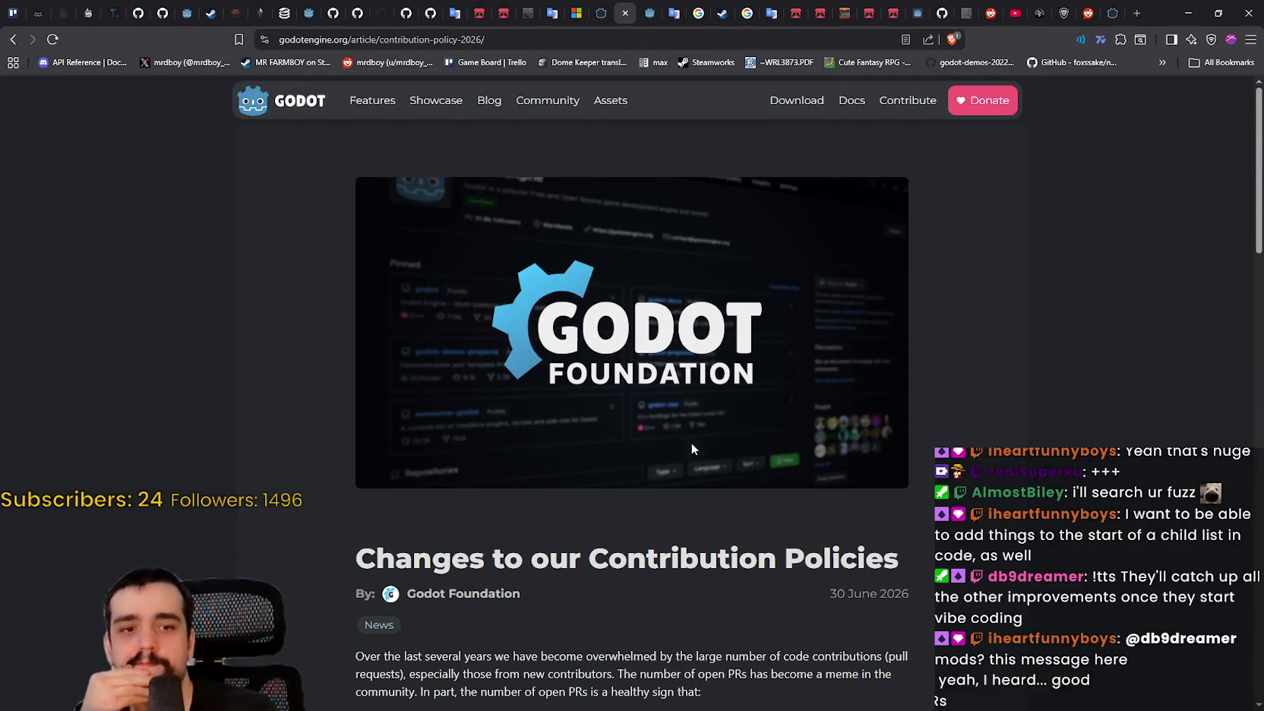
scroll(691, 447, "down", 5)
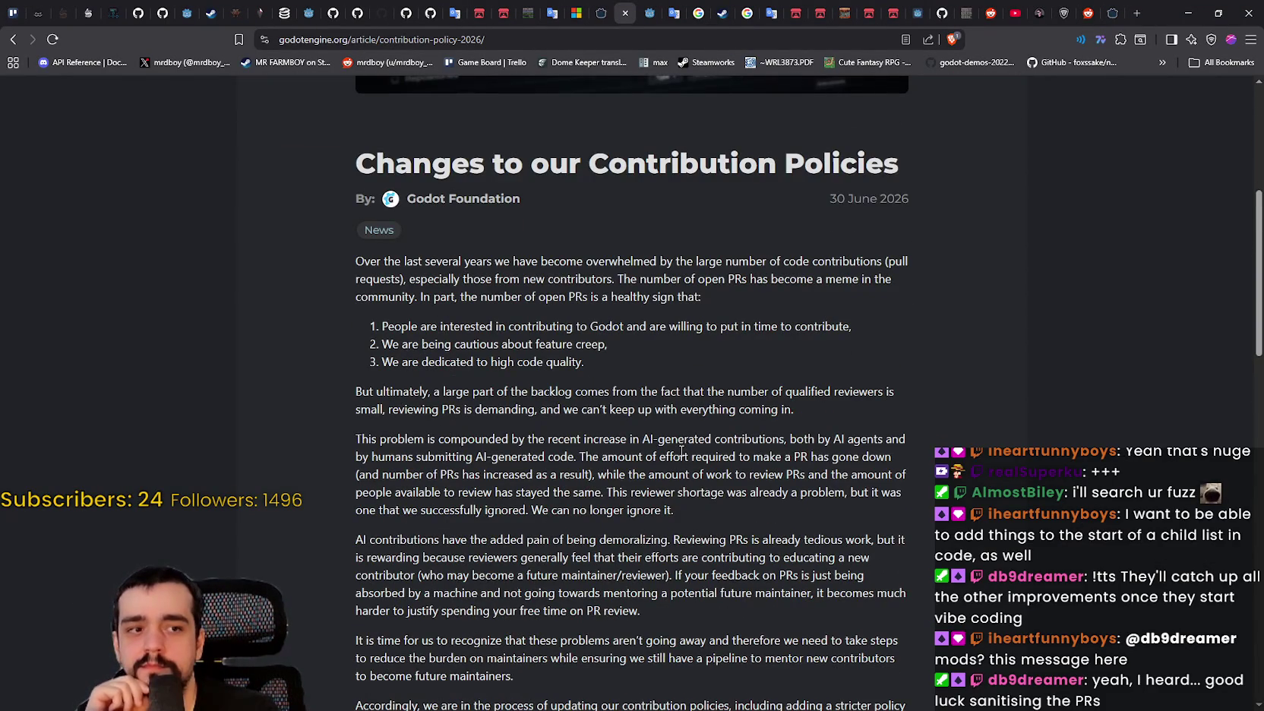
scroll(680, 455, "up", 2)
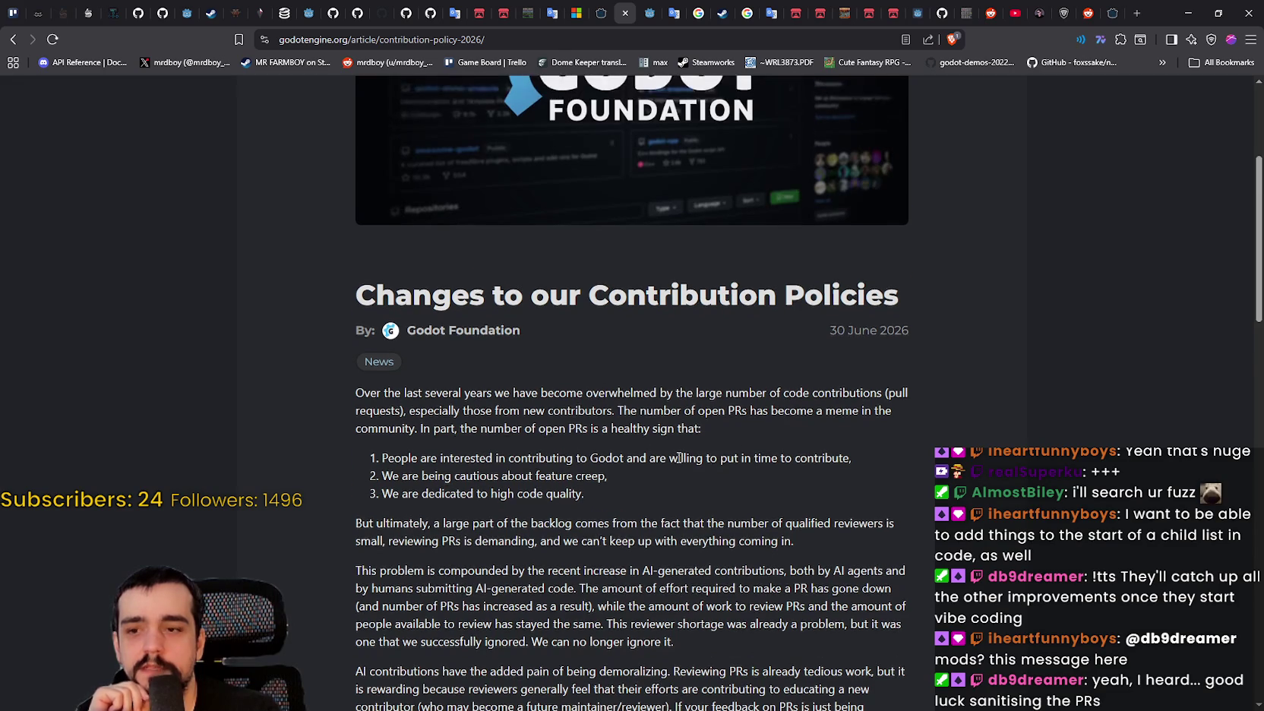
scroll(241, 373, "up", 4)
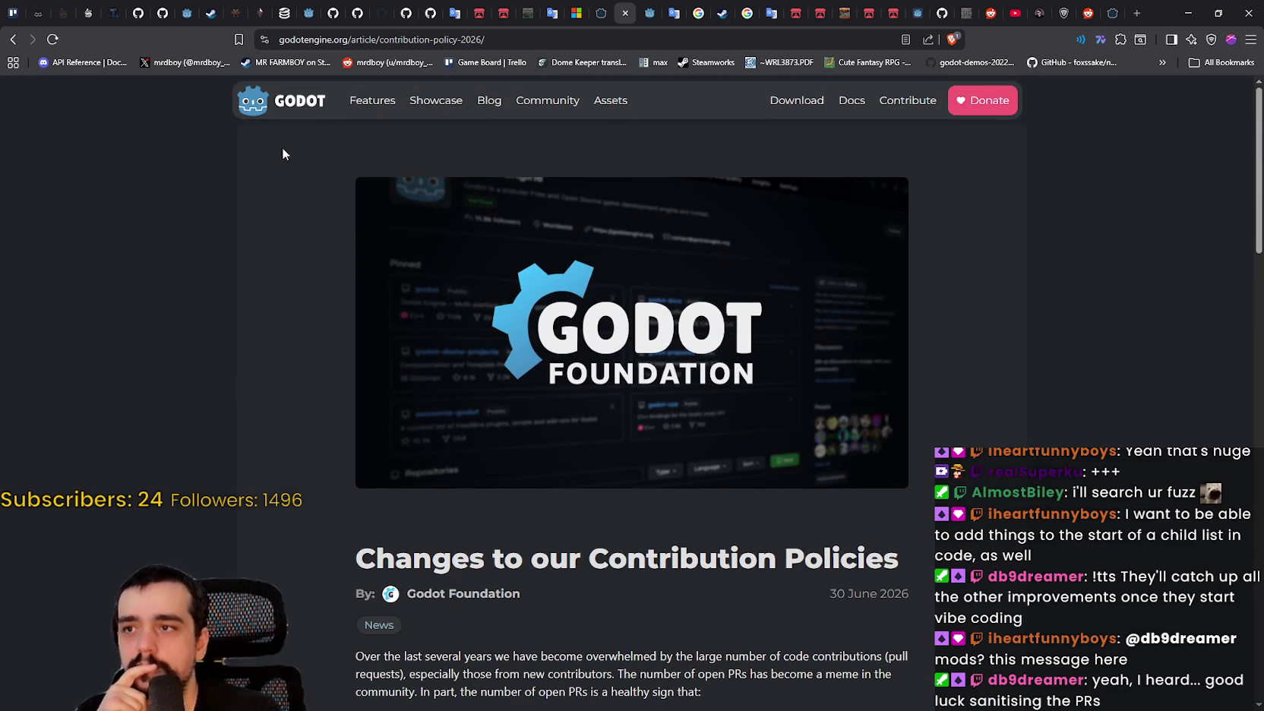
Visit the Windows download page, return to the Godot home page, then switch back to the editor.
left_click(774, 101)
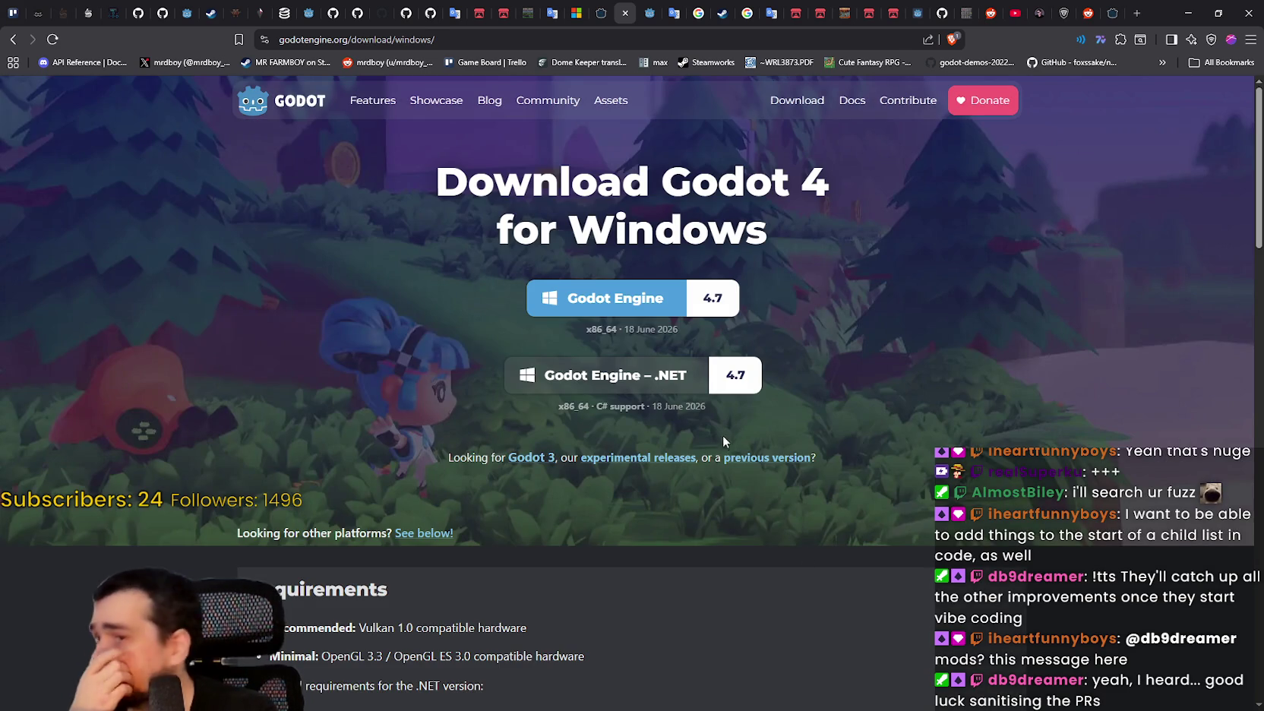
left_click(253, 100)
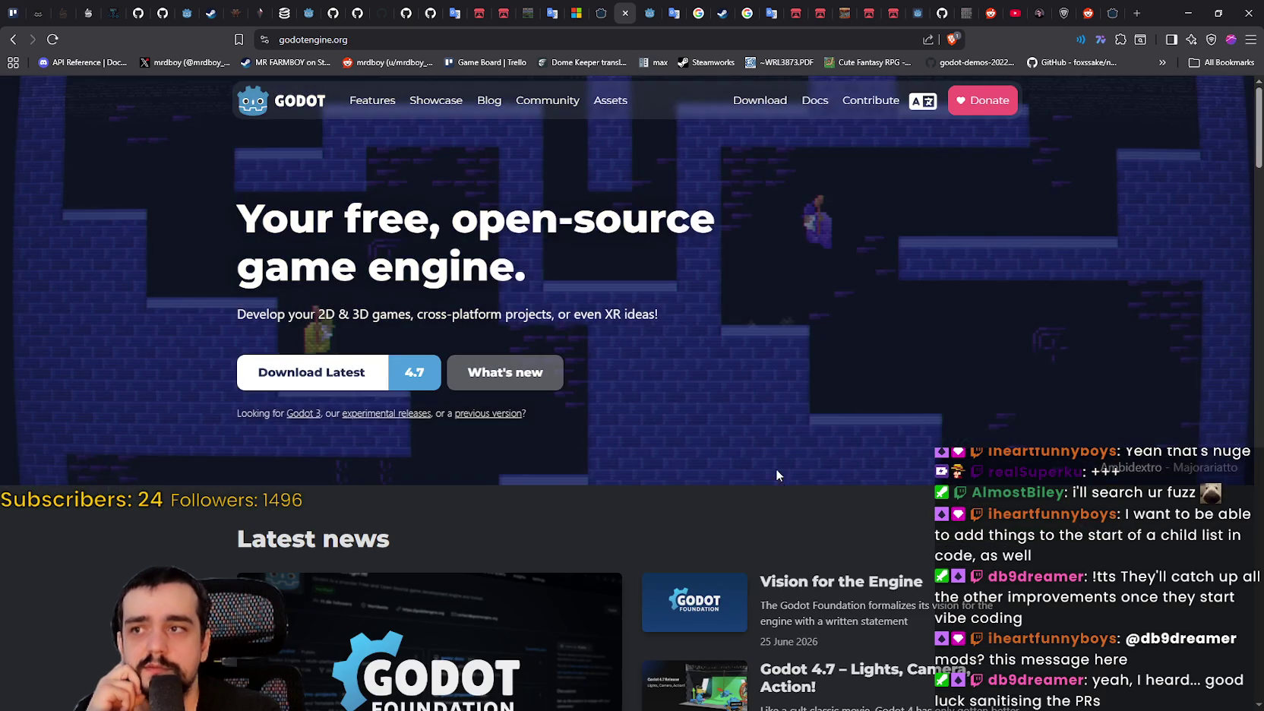
scroll(775, 467, "down", 3)
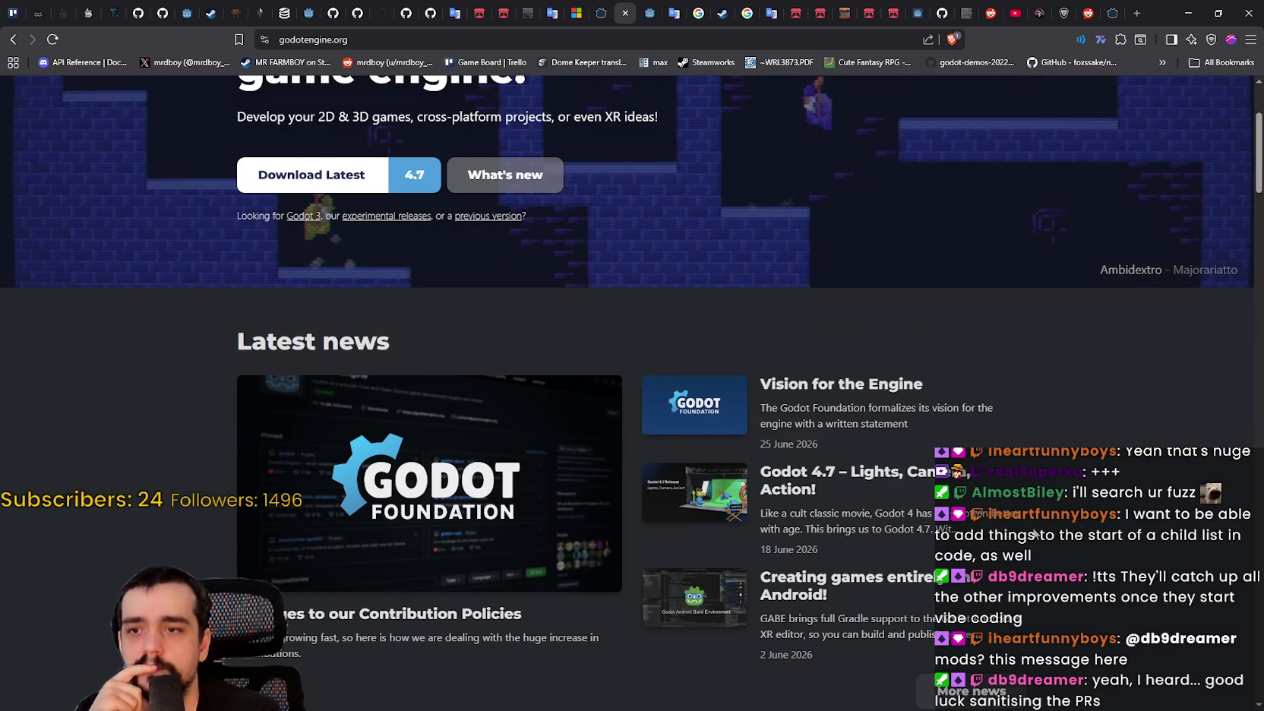
scroll(1033, 532, "up", 3)
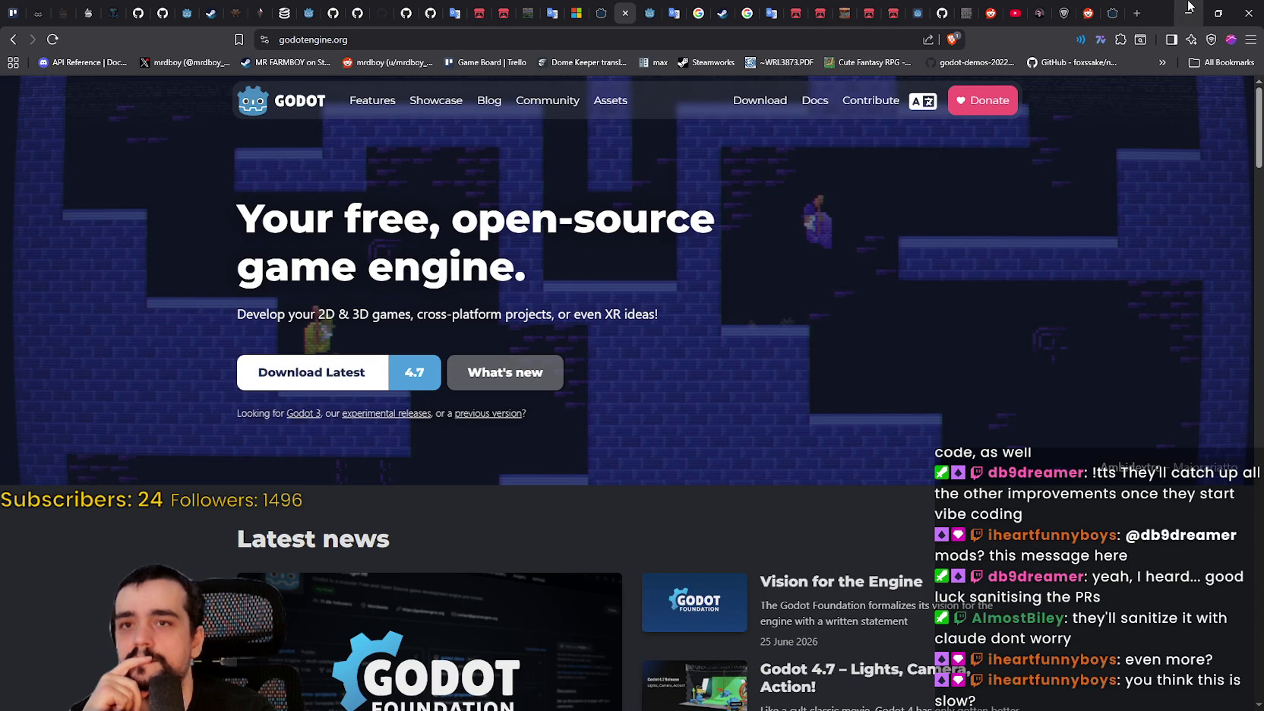
left_click(1189, 7)
Review the_player.gd from the ability_in_use = 2 line down past walk_exit to line 105.
left_click(898, 356)
left_click(919, 468)
scroll(881, 425, "down", 5)
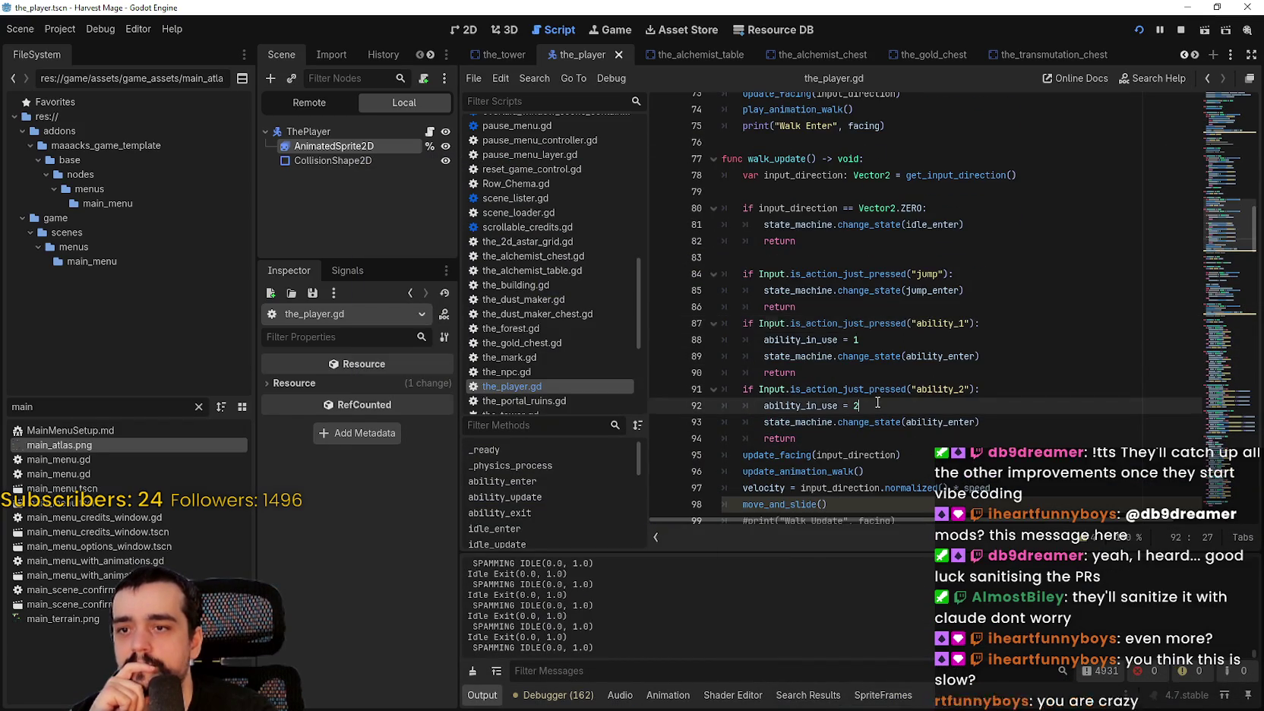
left_click(877, 406)
scroll(876, 399, "down", 2)
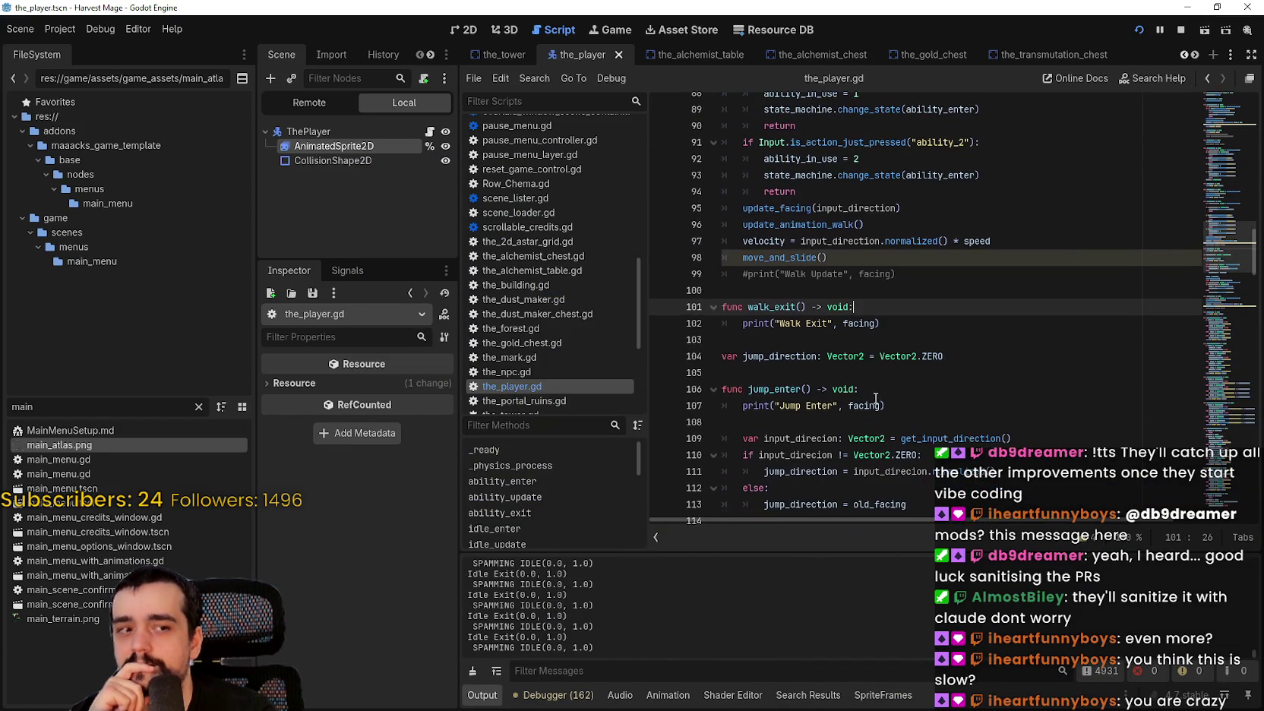
left_click(873, 380)
scroll(869, 364, "up", 2)
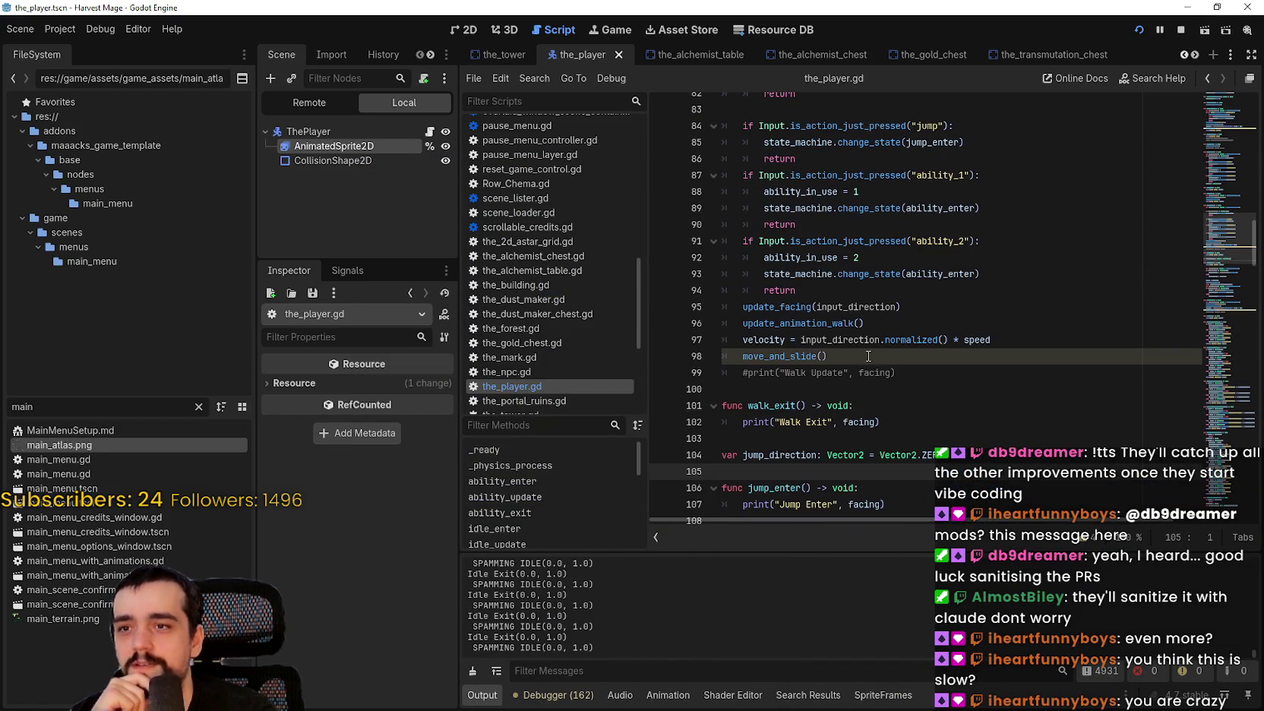
left_click(882, 356)
scroll(878, 369, "up", 2)
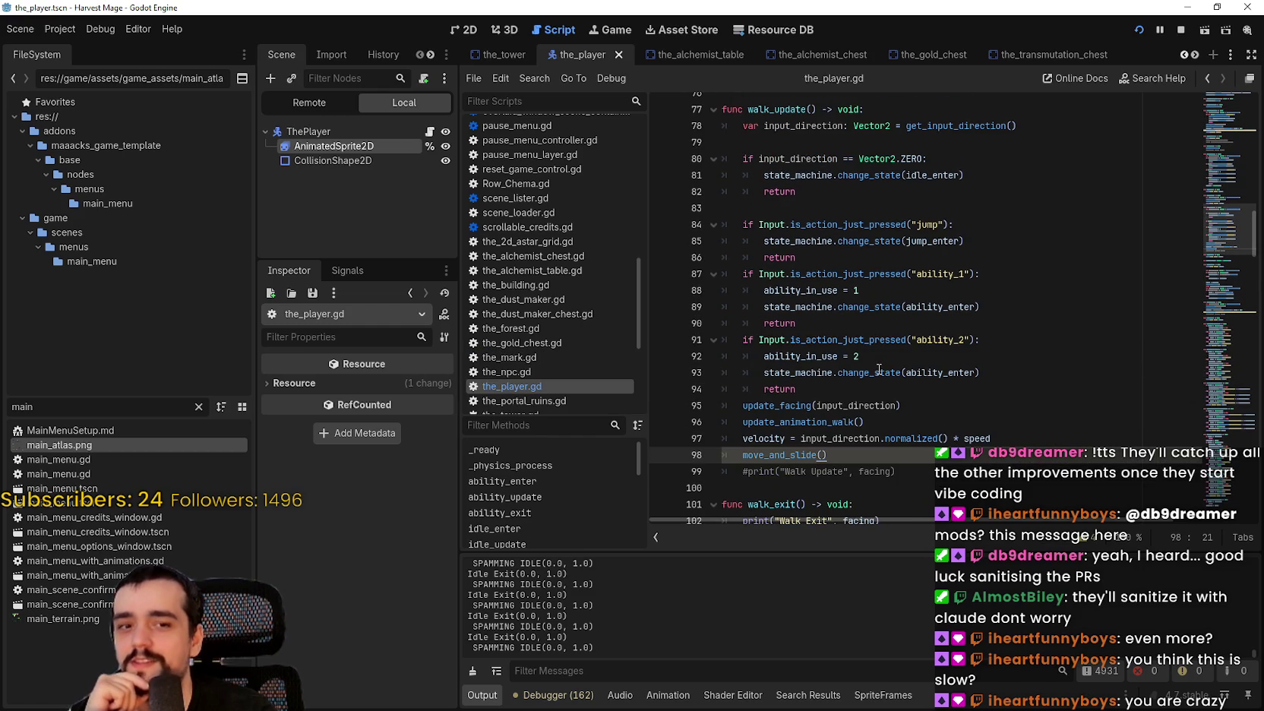
left_click(835, 383)
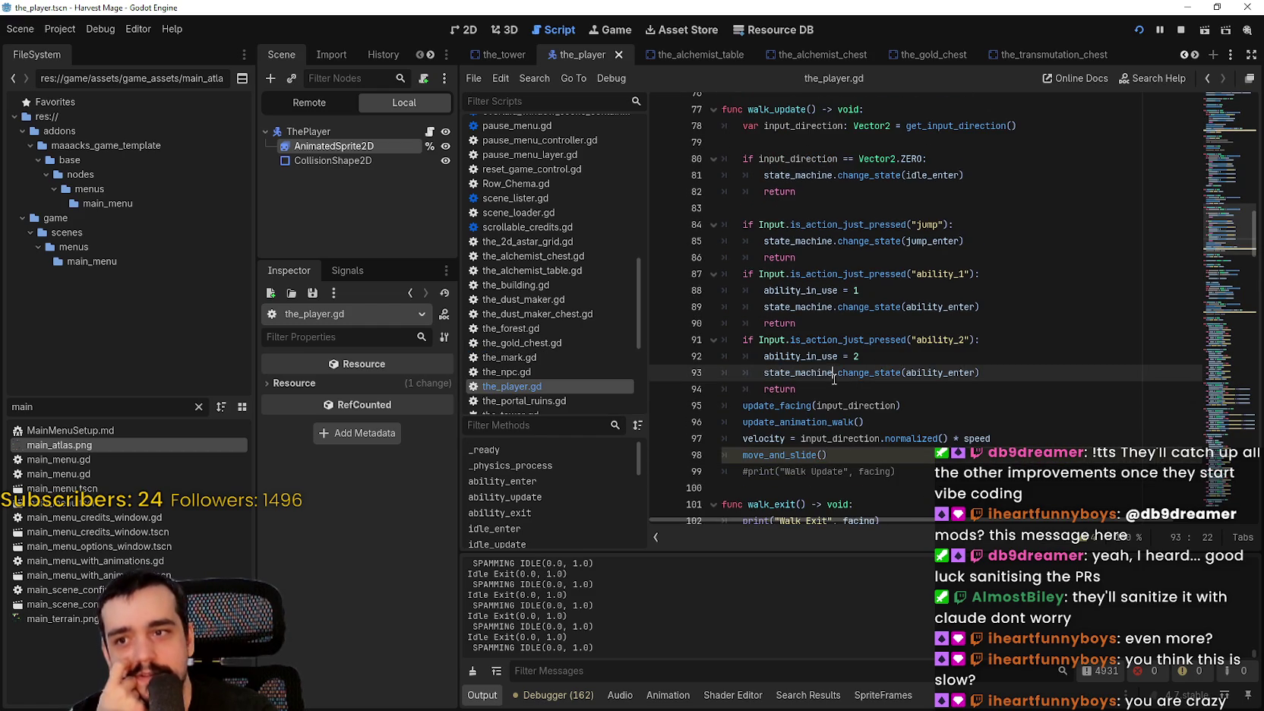
scroll(833, 394, "up", 1)
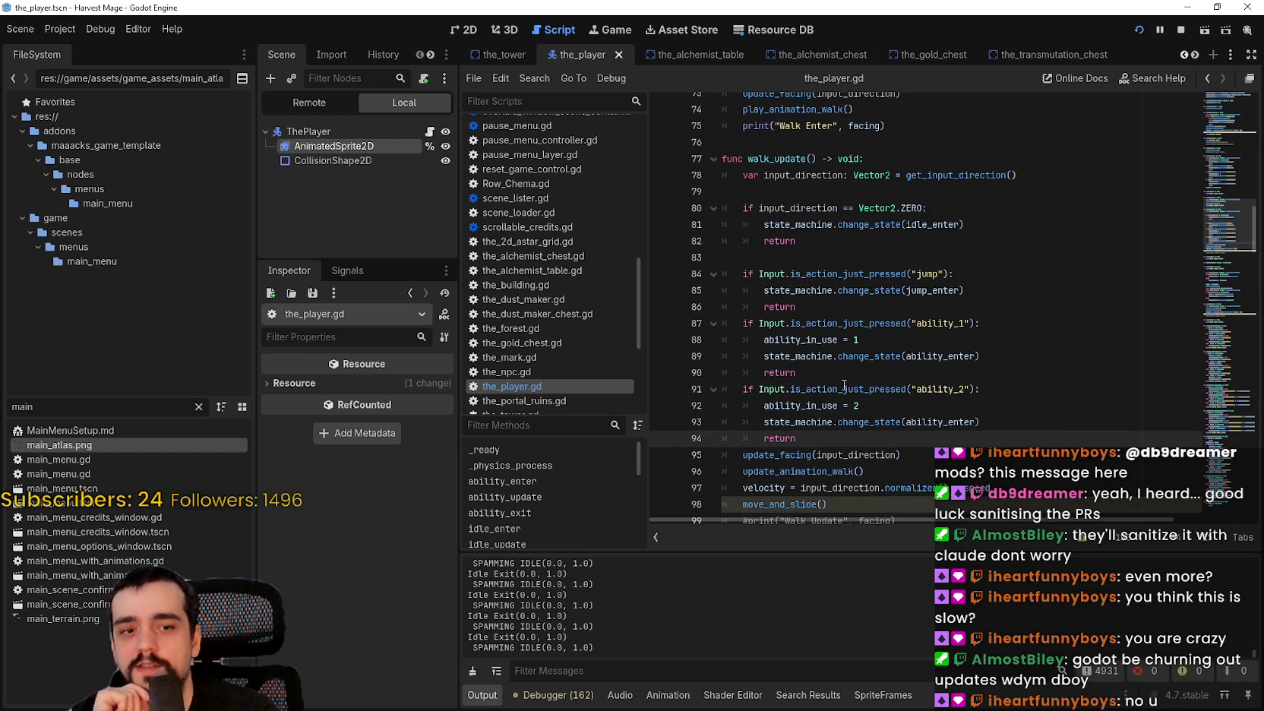
scroll(835, 327, "down", 2)
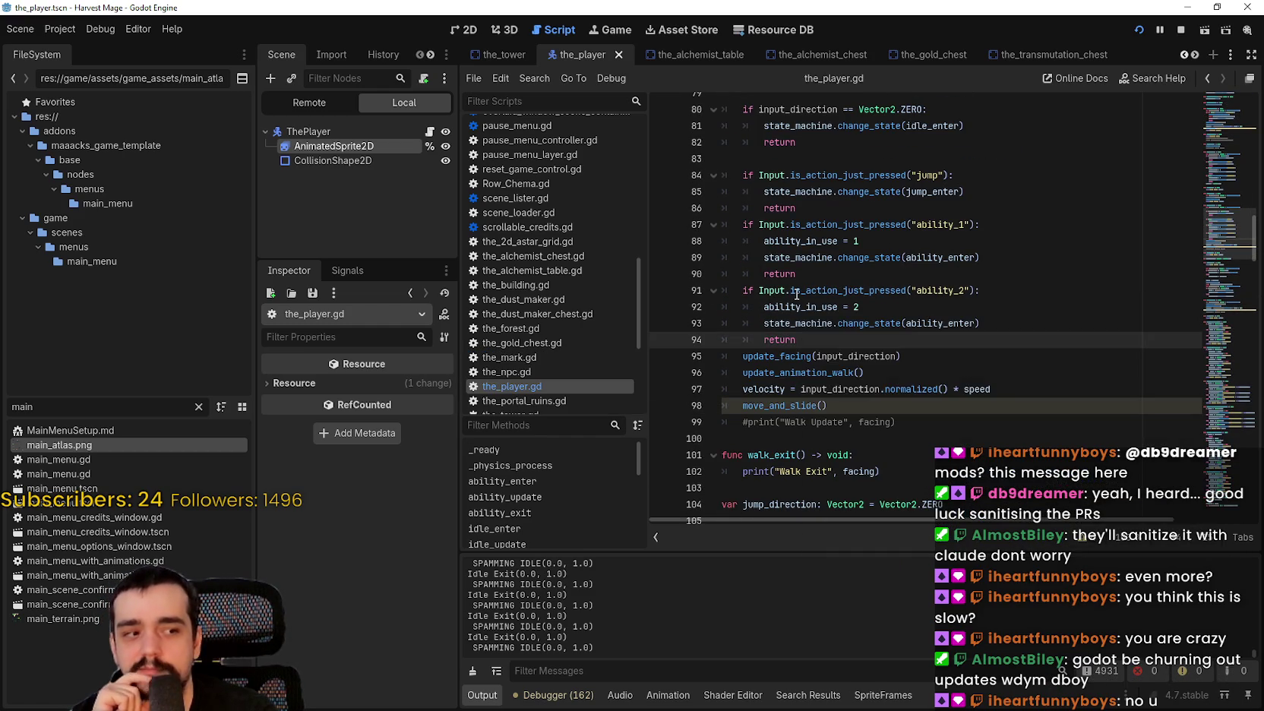
mouse_move(796, 295)
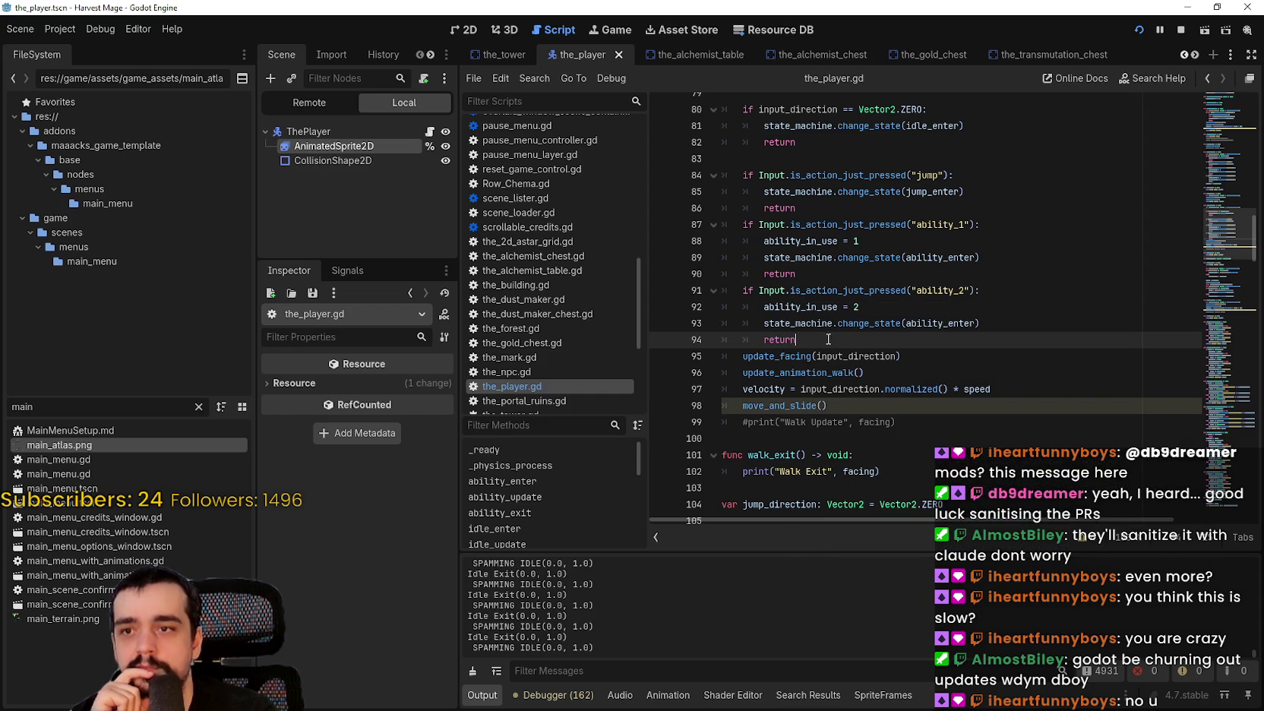
scroll(894, 400, "up", 1)
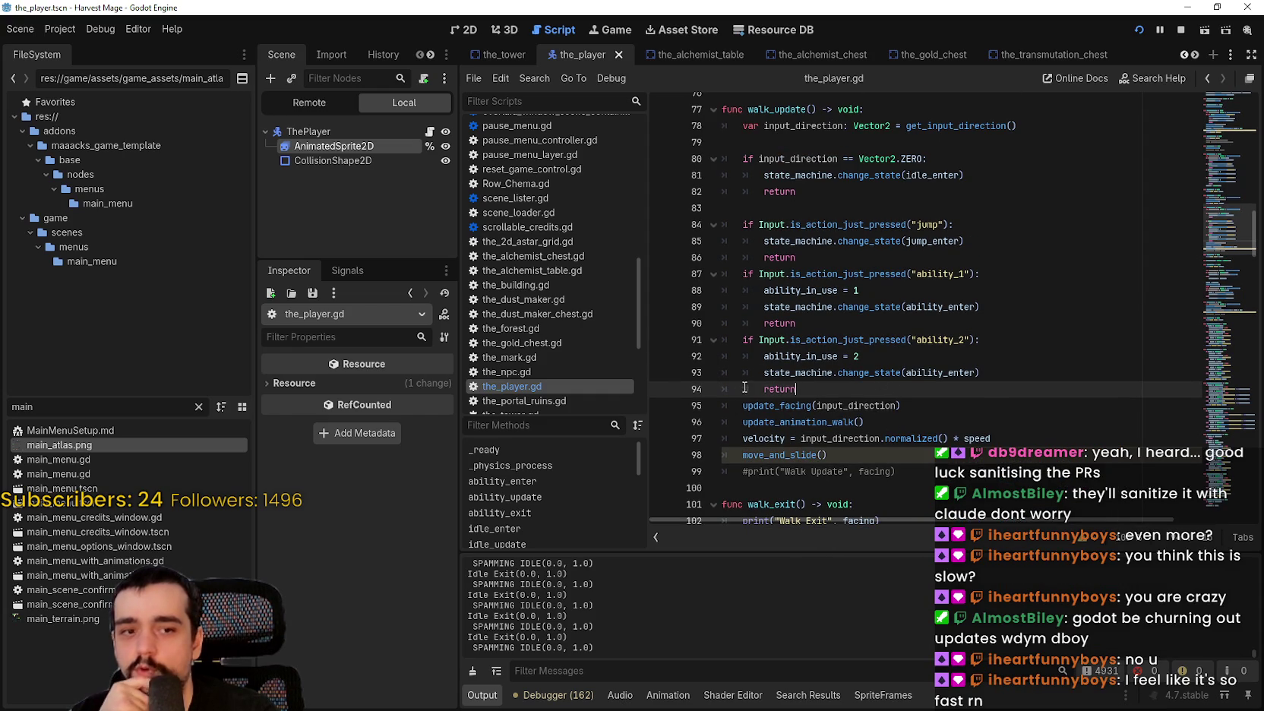
scroll(750, 367, "up", 1)
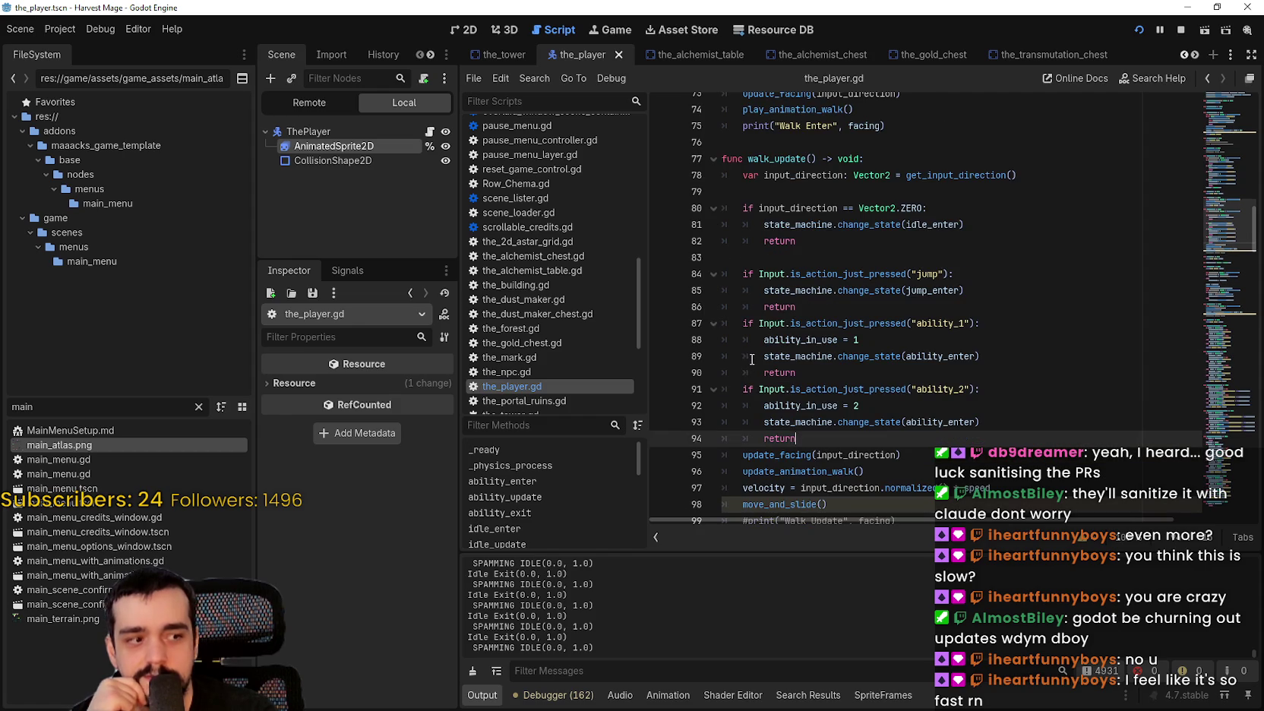
Step through walk_update's returns, velocity line and move_and_slide on lines 90–98.
left_click(842, 376)
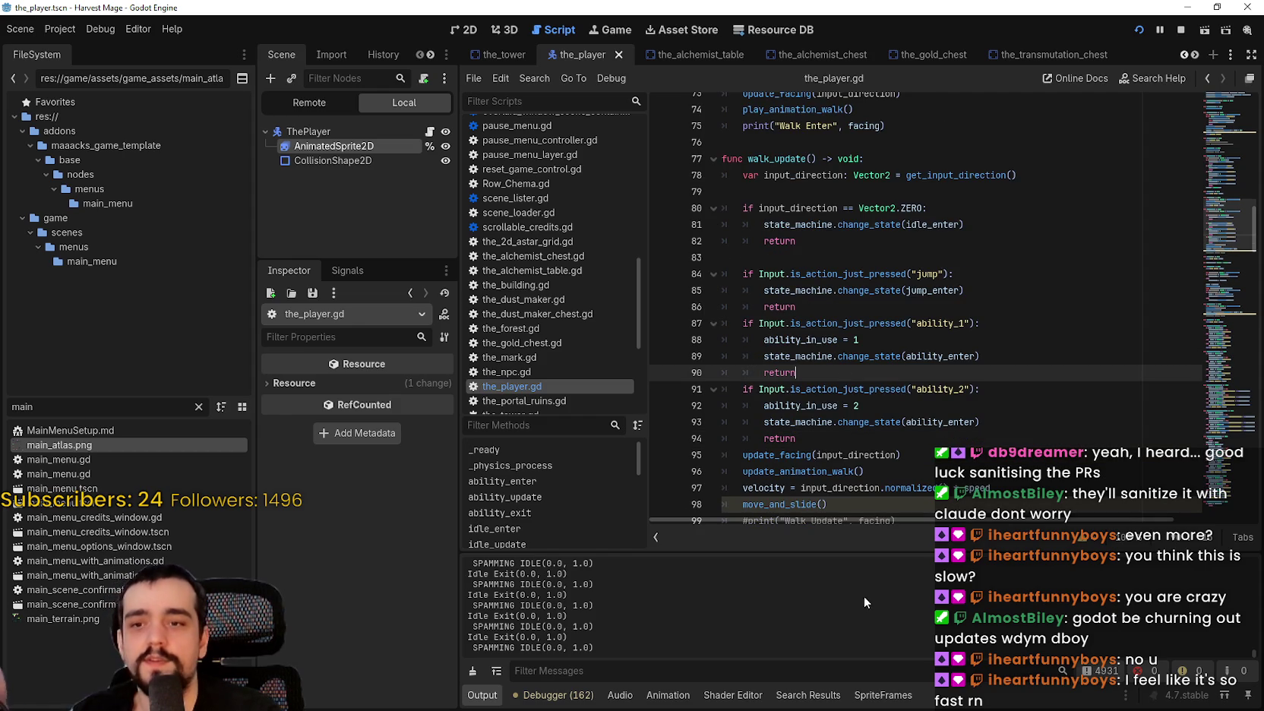
scroll(808, 403, "down", 2)
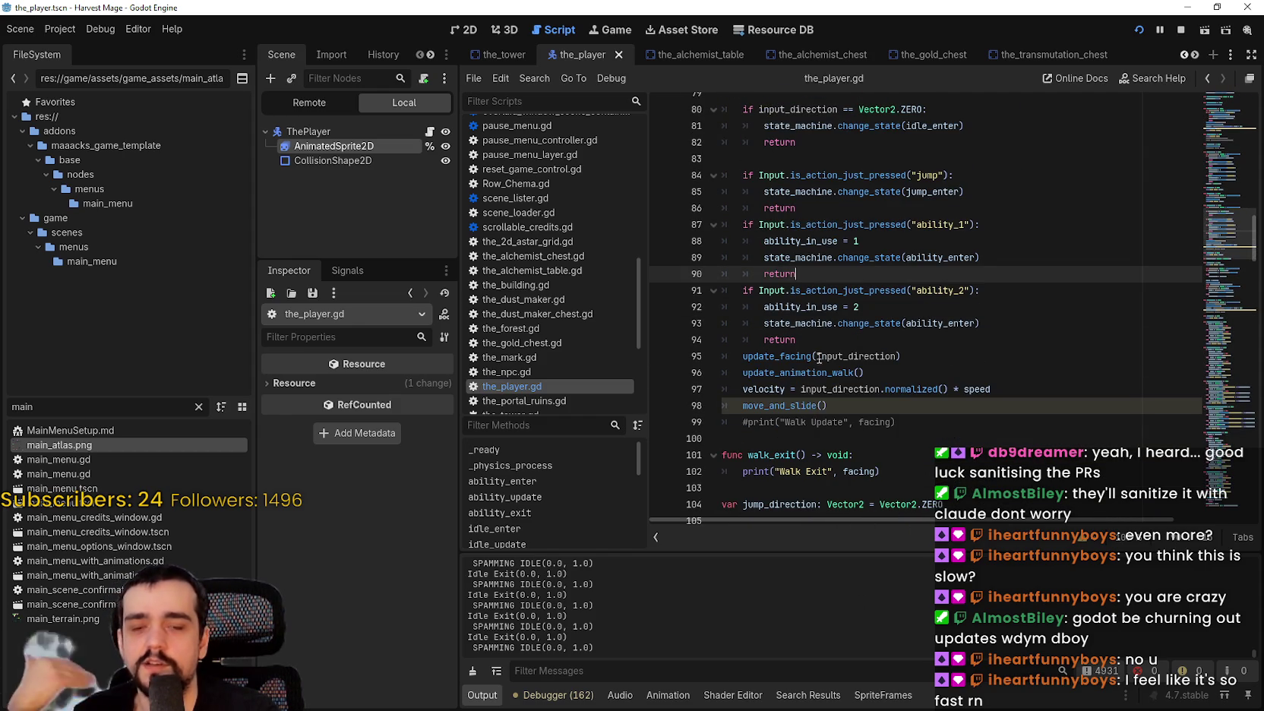
left_click(816, 342)
scroll(817, 364, "up", 2)
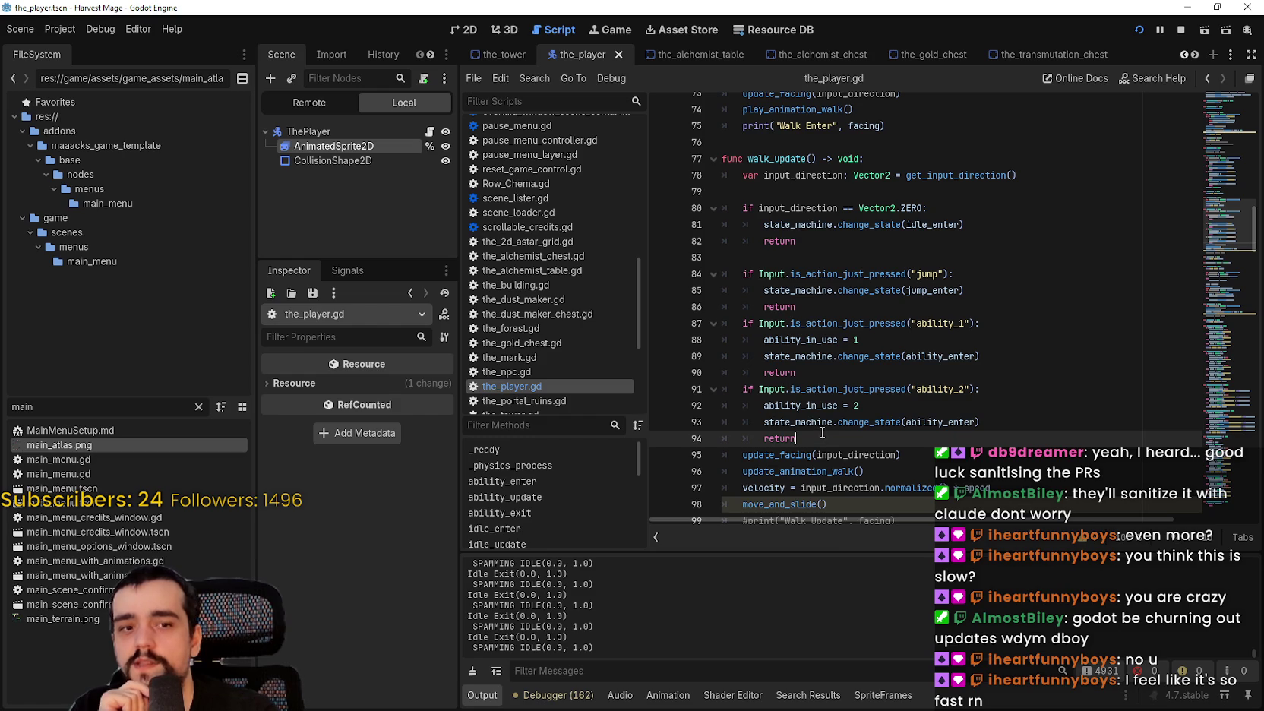
scroll(822, 433, "down", 2)
left_click(827, 390)
left_click(845, 408)
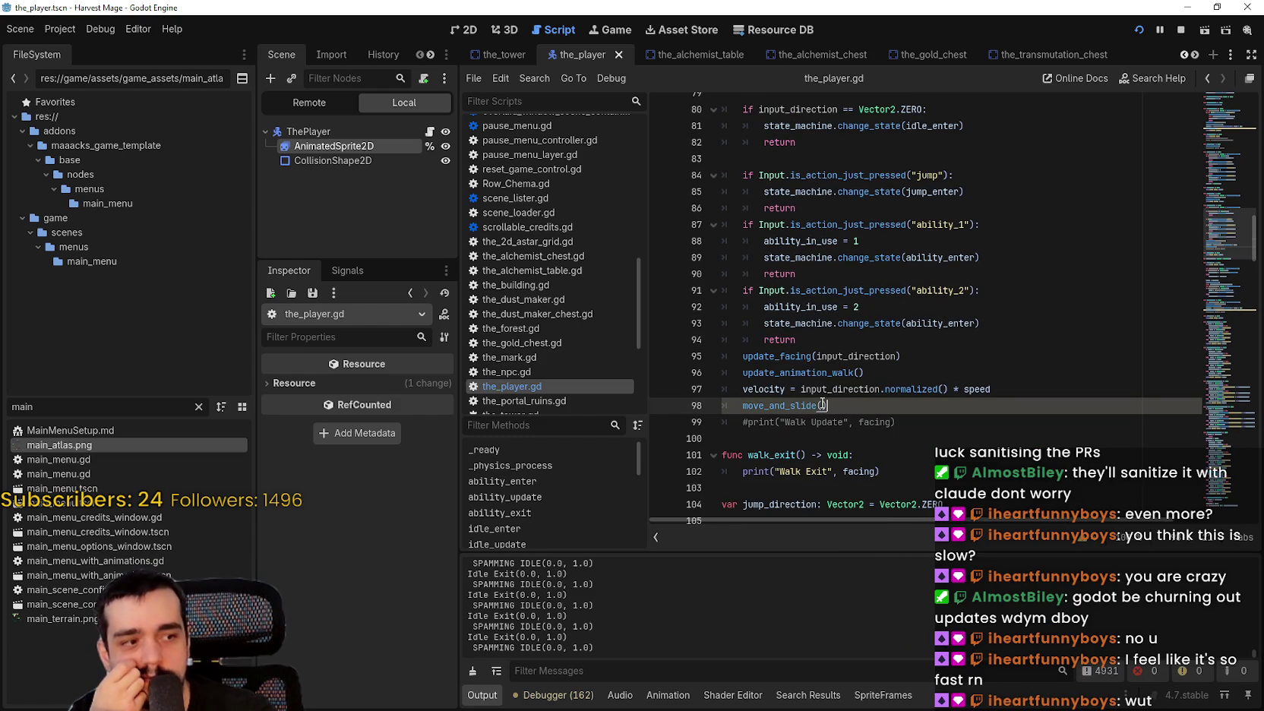
scroll(835, 400, "up", 1)
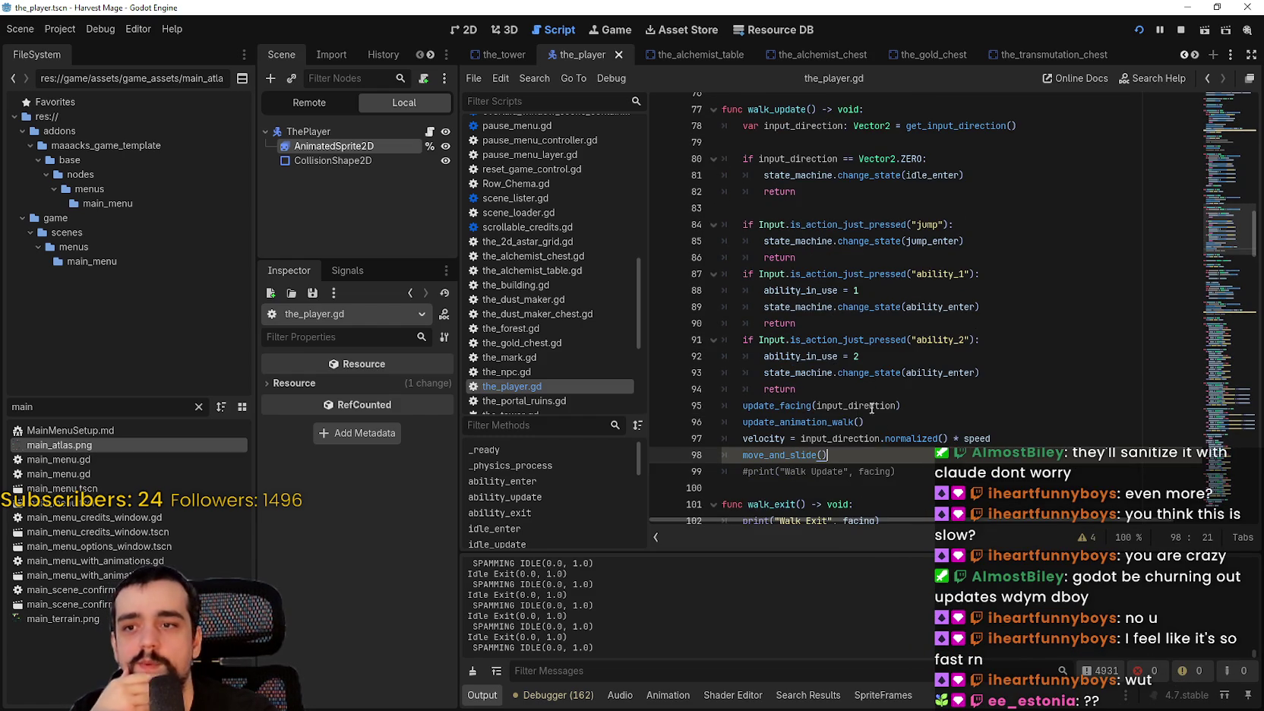
left_click(852, 395)
scroll(869, 421, "down", 1)
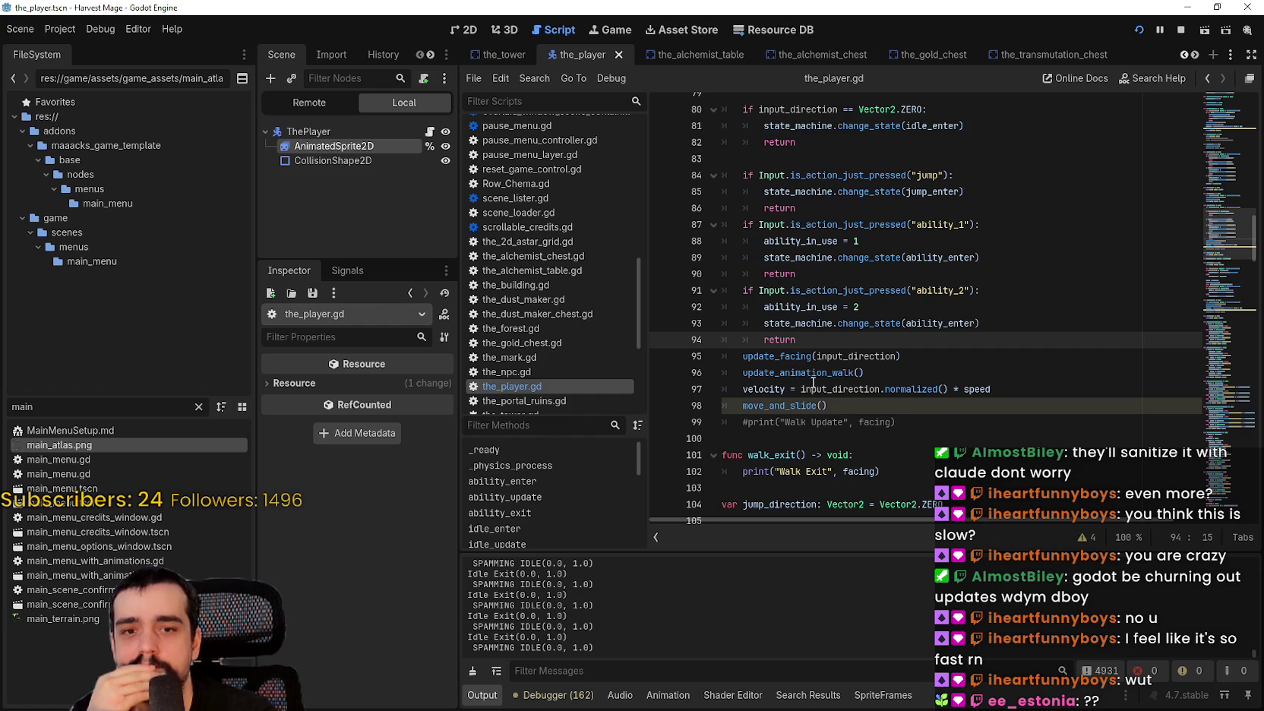
left_click(832, 368)
left_click(832, 338)
scroll(828, 368, "up", 1)
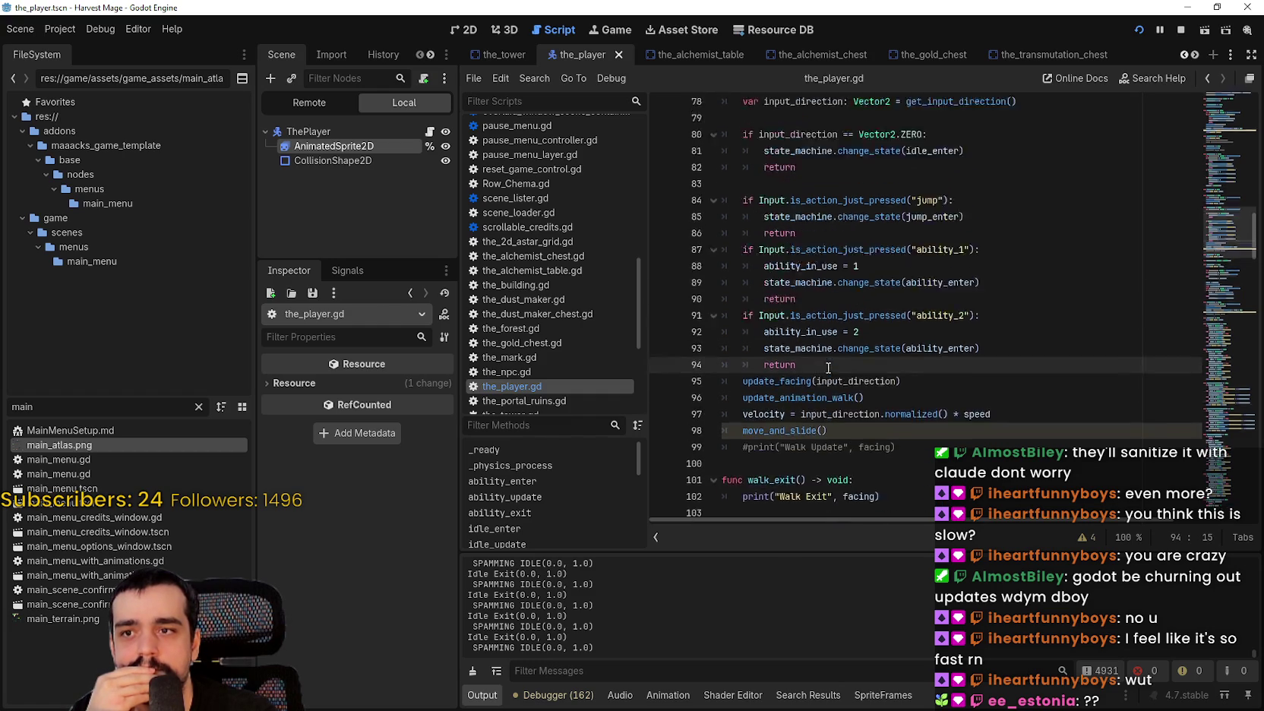
Review walk_enter around lines 78–83, reading the play_animation_walk tooltip and the Walk Enter print.
left_click(799, 183)
scroll(803, 253, "up", 3)
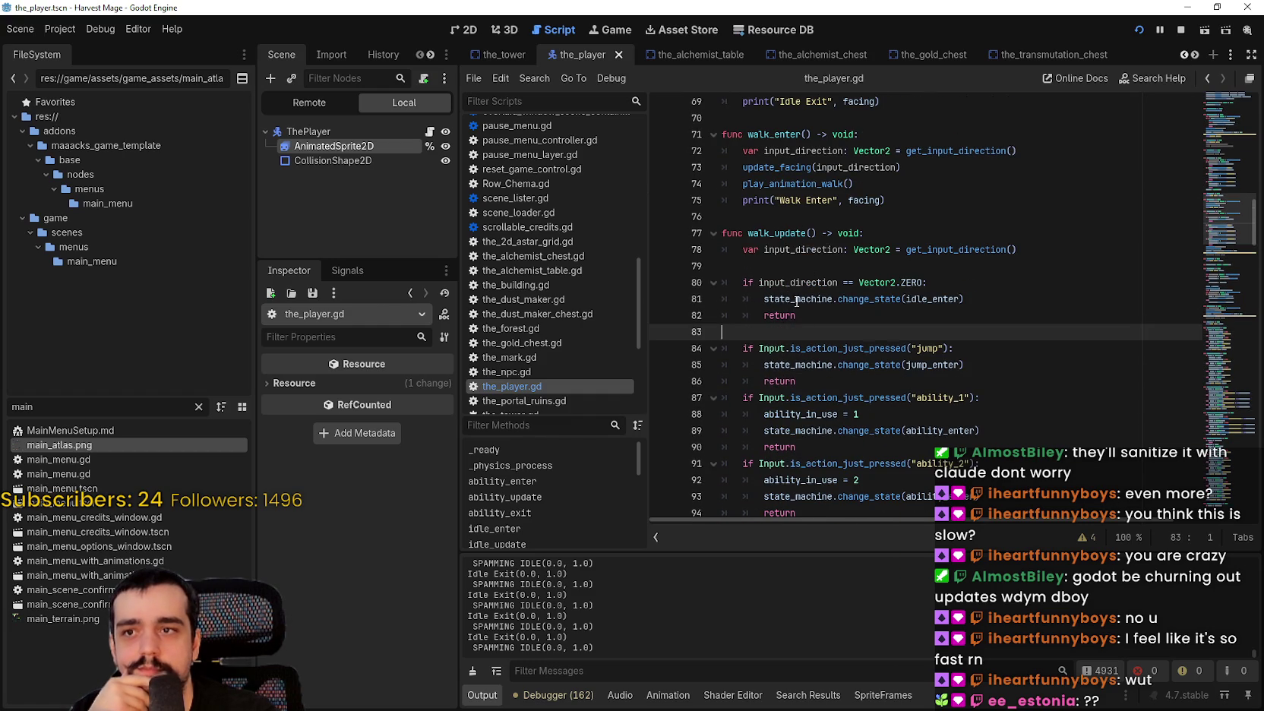
left_click(773, 251)
scroll(786, 285, "up", 2)
left_click(787, 298)
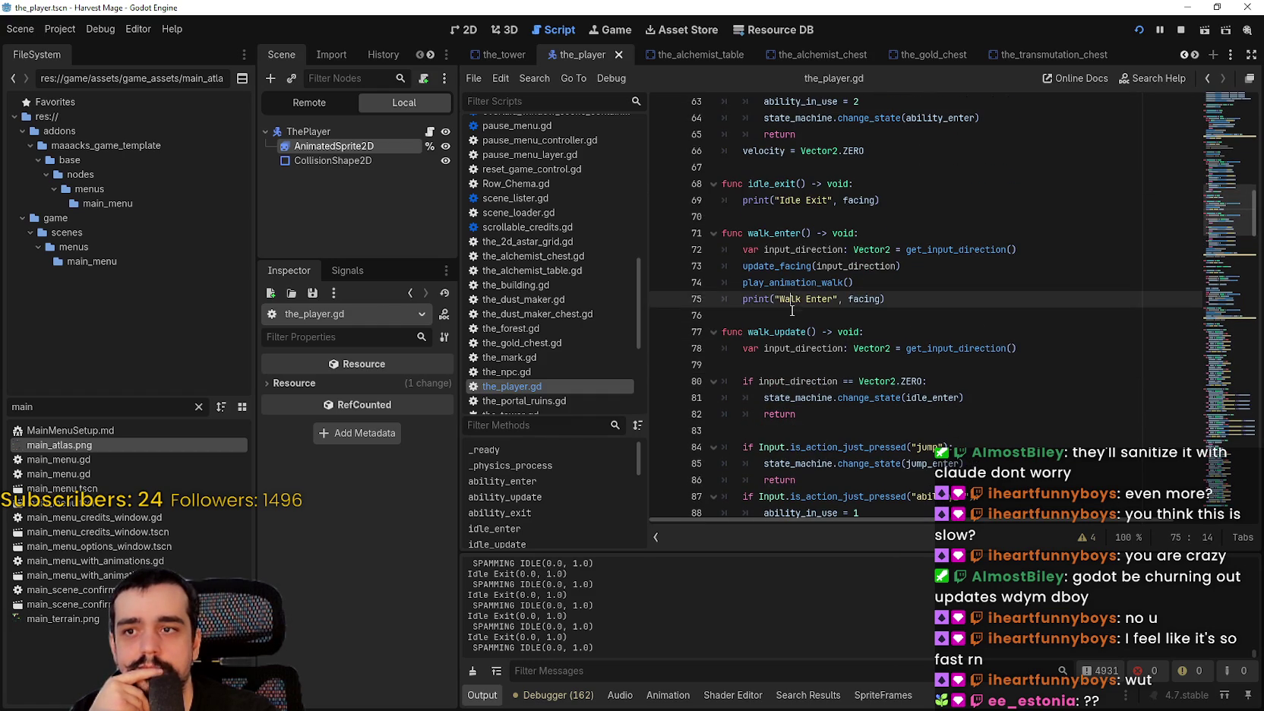
left_click(779, 364)
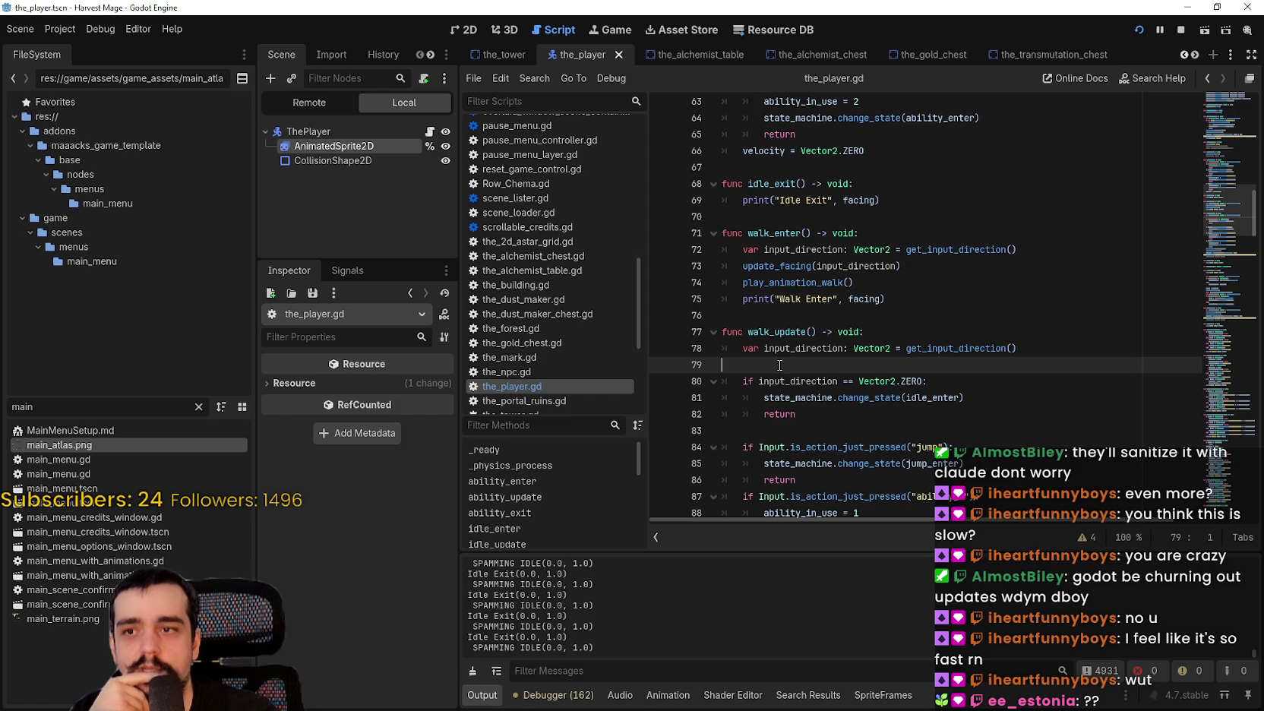
scroll(770, 357, "down", 3)
left_click(802, 280)
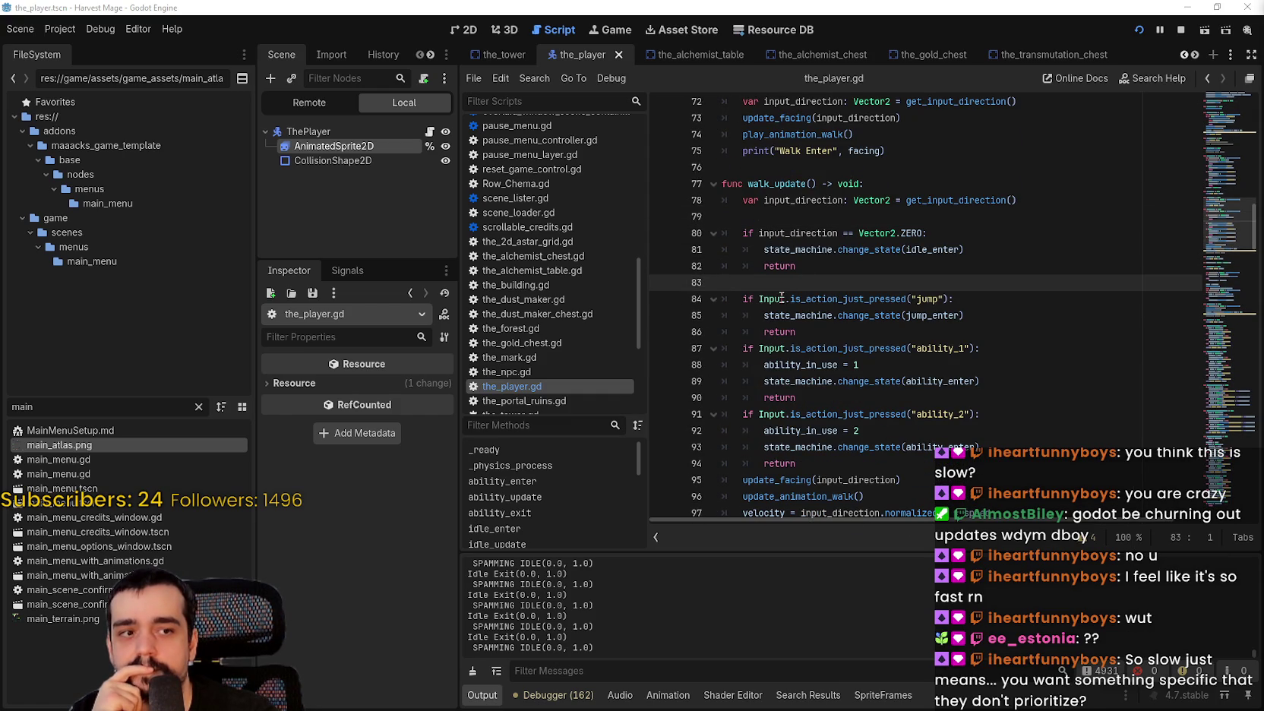
scroll(806, 289, "up", 3)
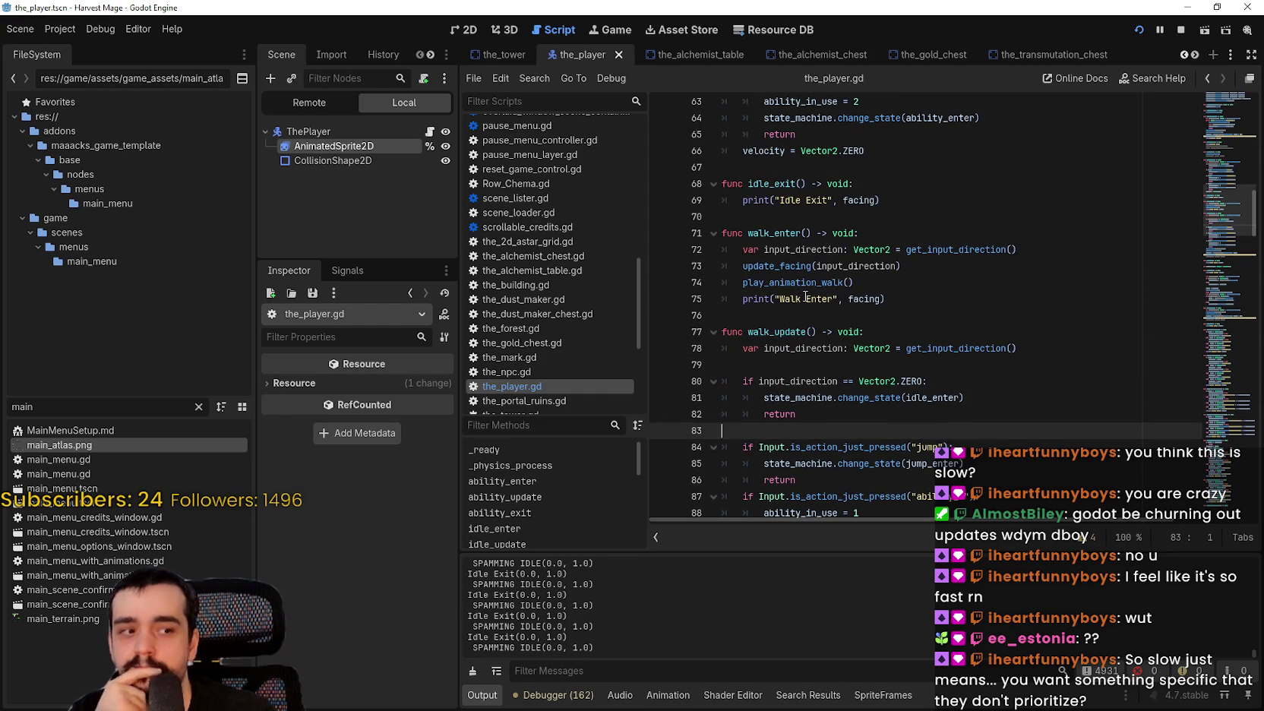
mouse_move(804, 290)
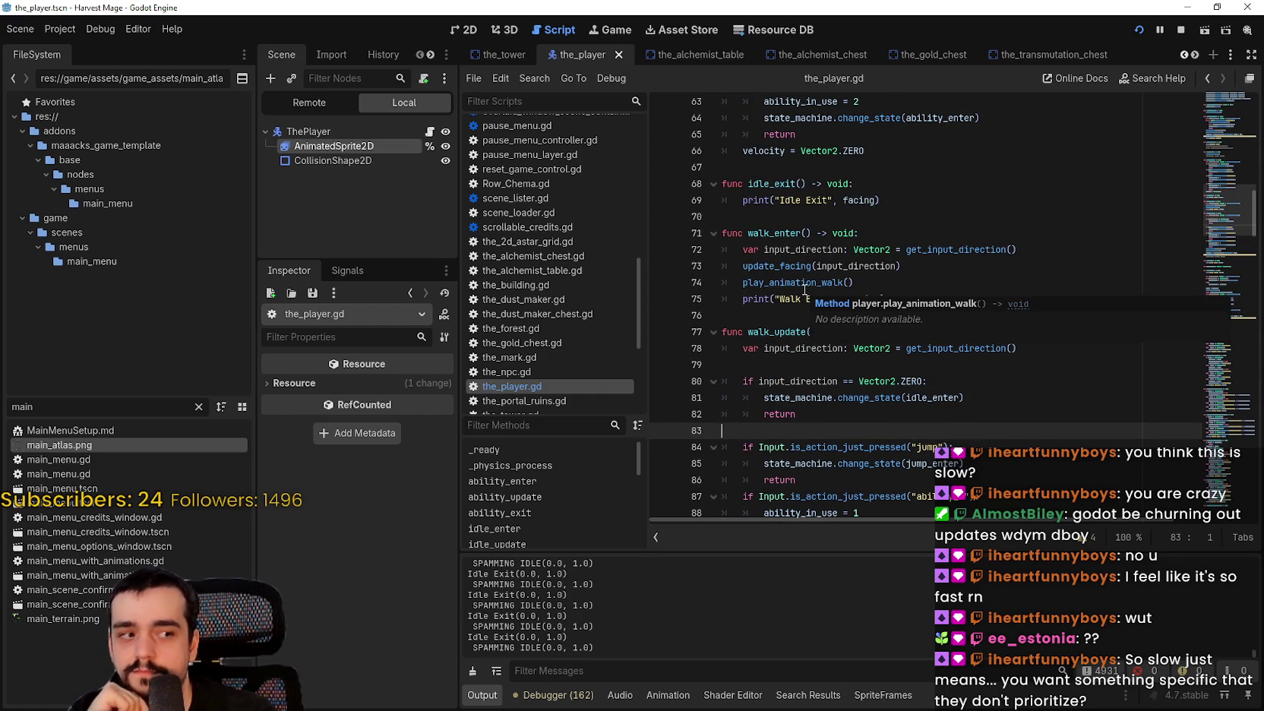
left_click(809, 315)
scroll(824, 363, "up", 3)
Select the body of walk_enter (lines 72–75) and the idle_exit lines to inspect them.
left_click_drag(887, 447, 716, 397)
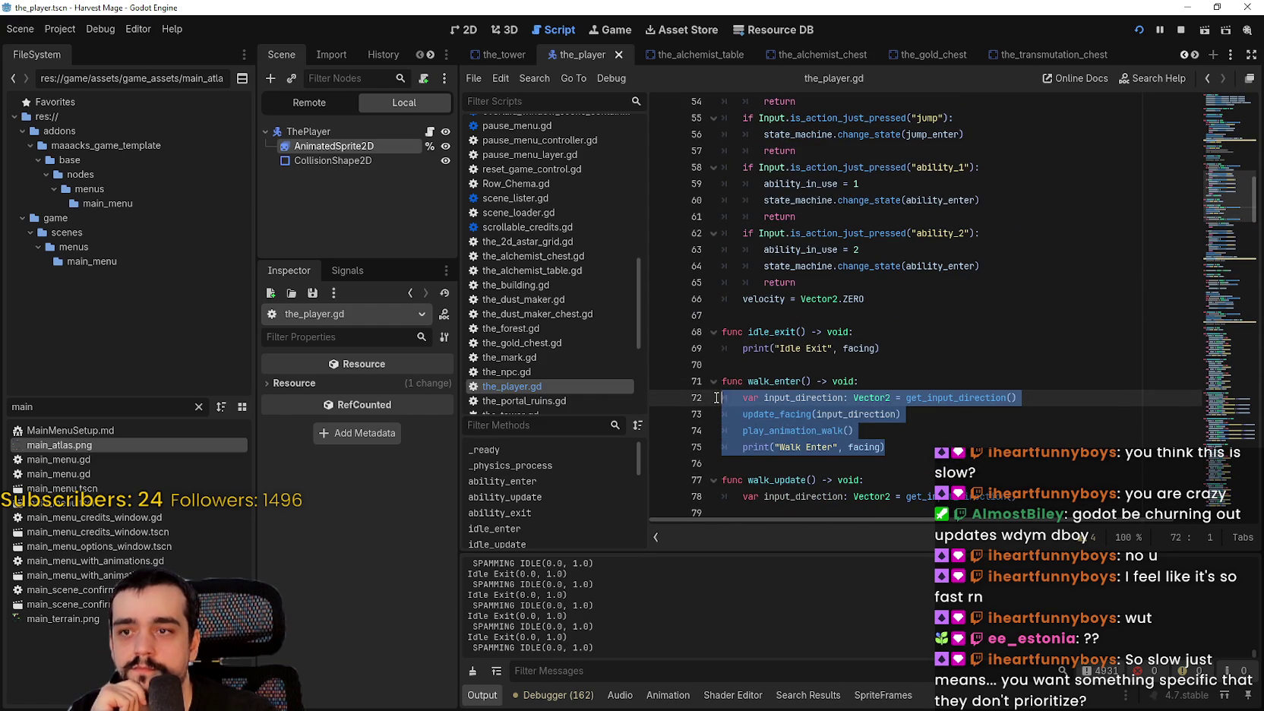
left_click(910, 445)
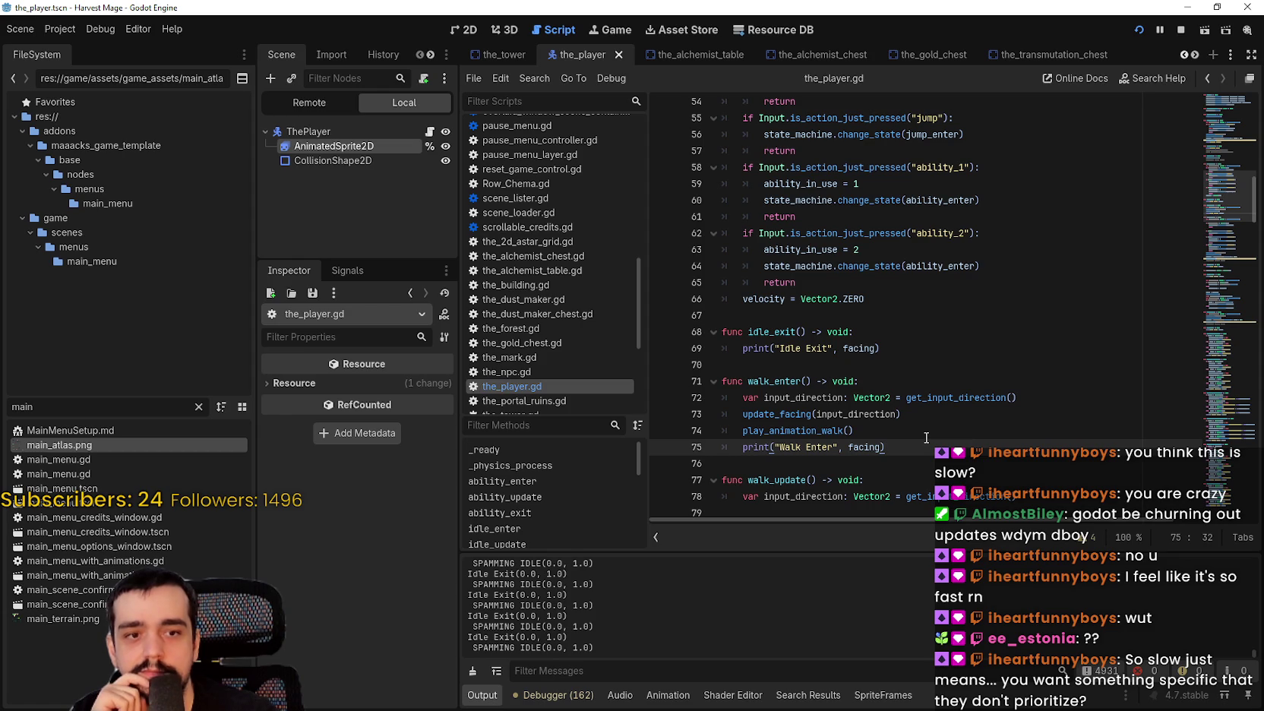
left_click(837, 316)
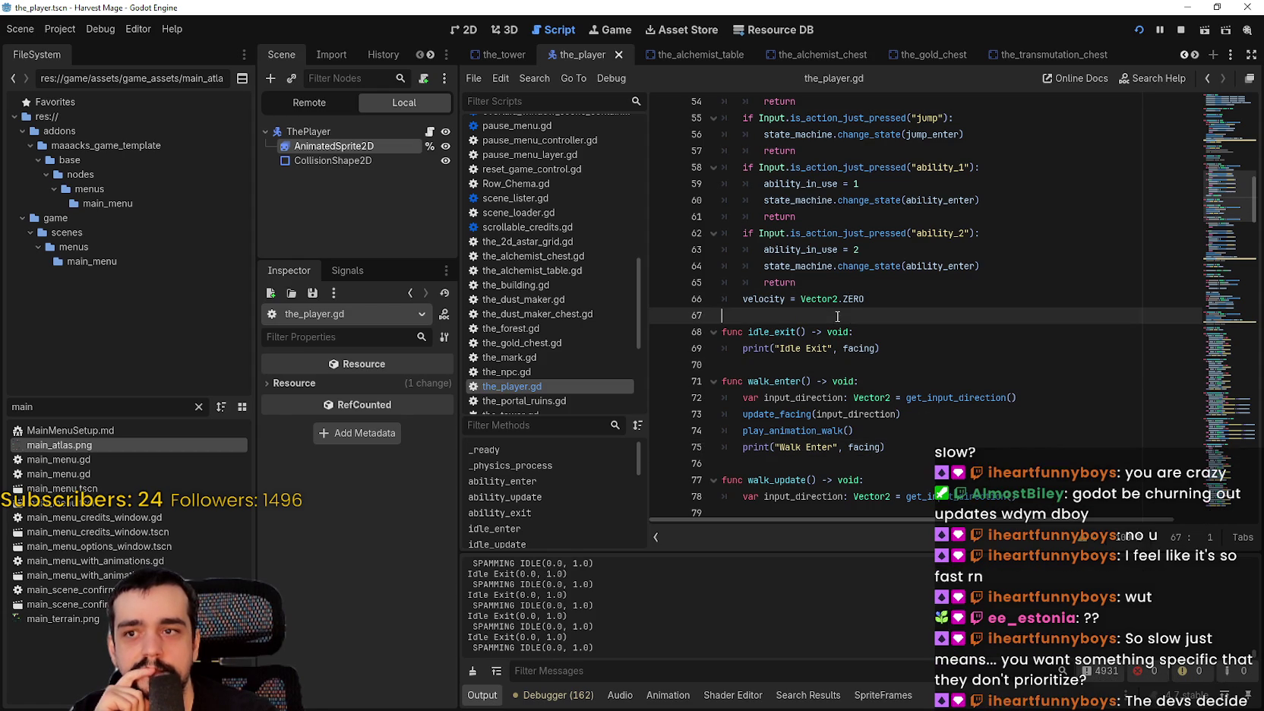
left_click(915, 365)
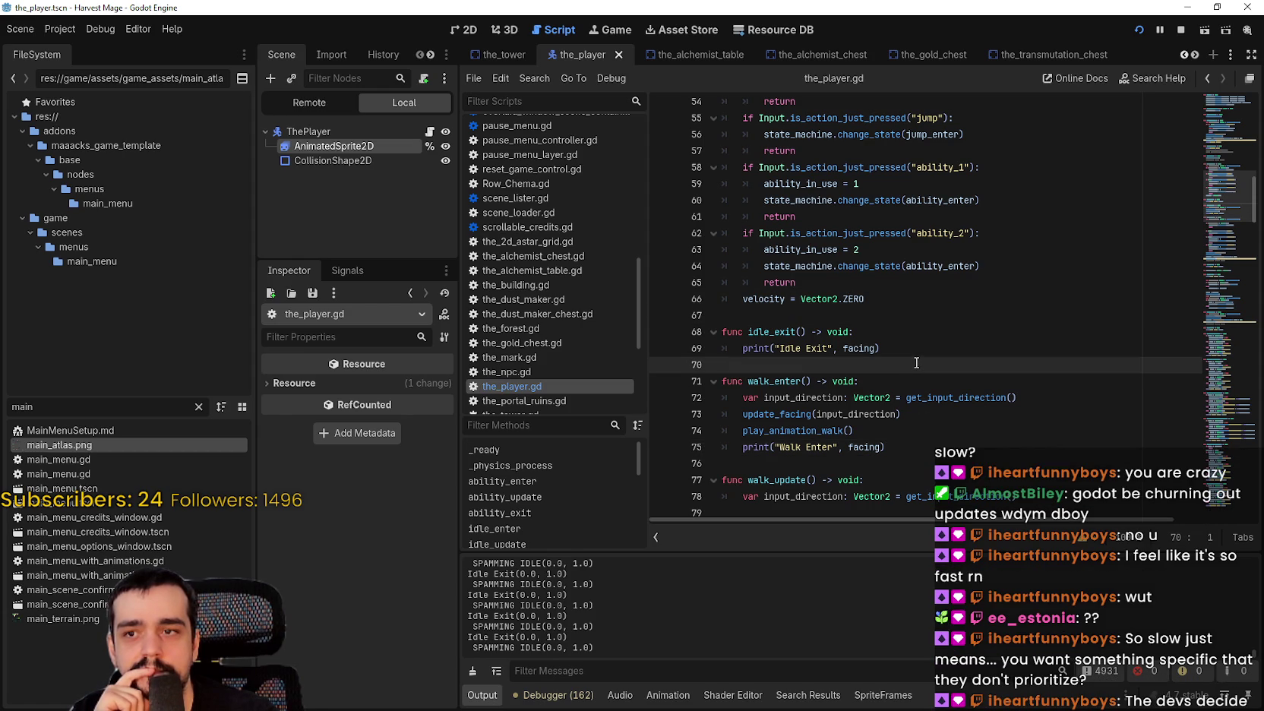
left_click_drag(916, 363, 720, 332)
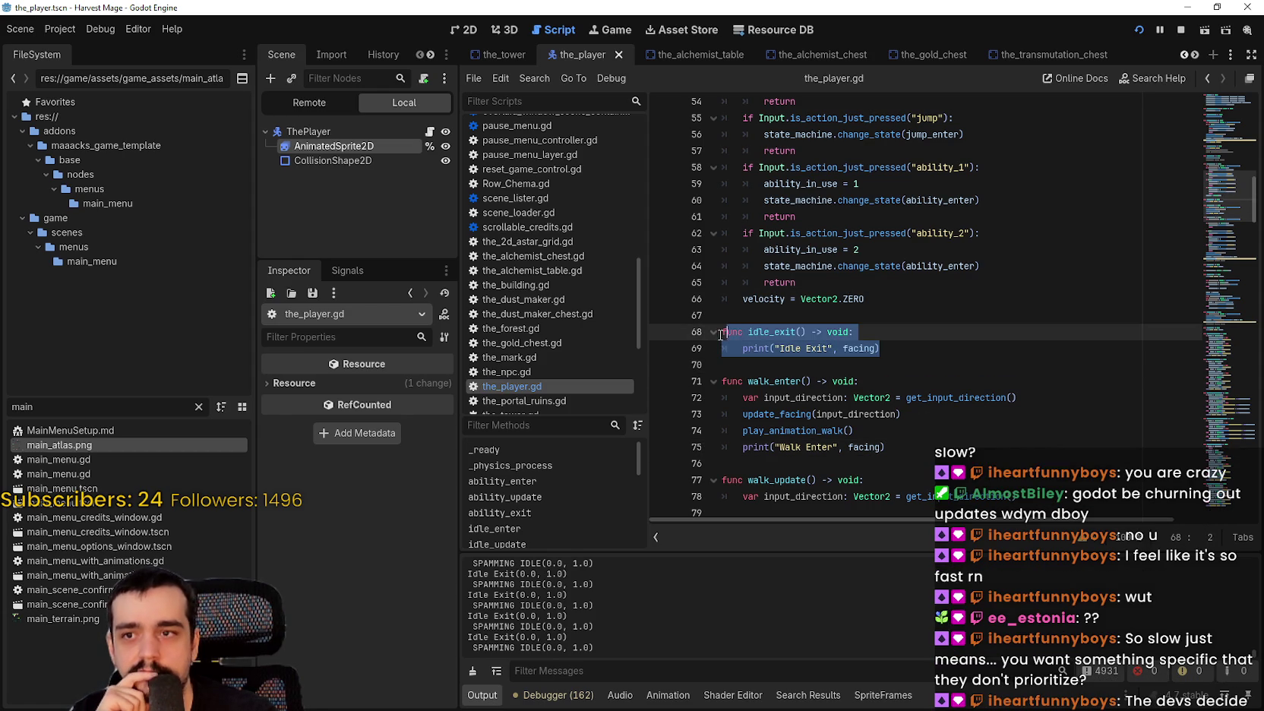
left_click(783, 348)
scroll(824, 369, "down", 1)
scroll(824, 369, "down", 3)
mouse_move(909, 254)
left_mouse_down()
mouse_move(759, 228)
mouse_move(723, 186)
left_mouse_up()
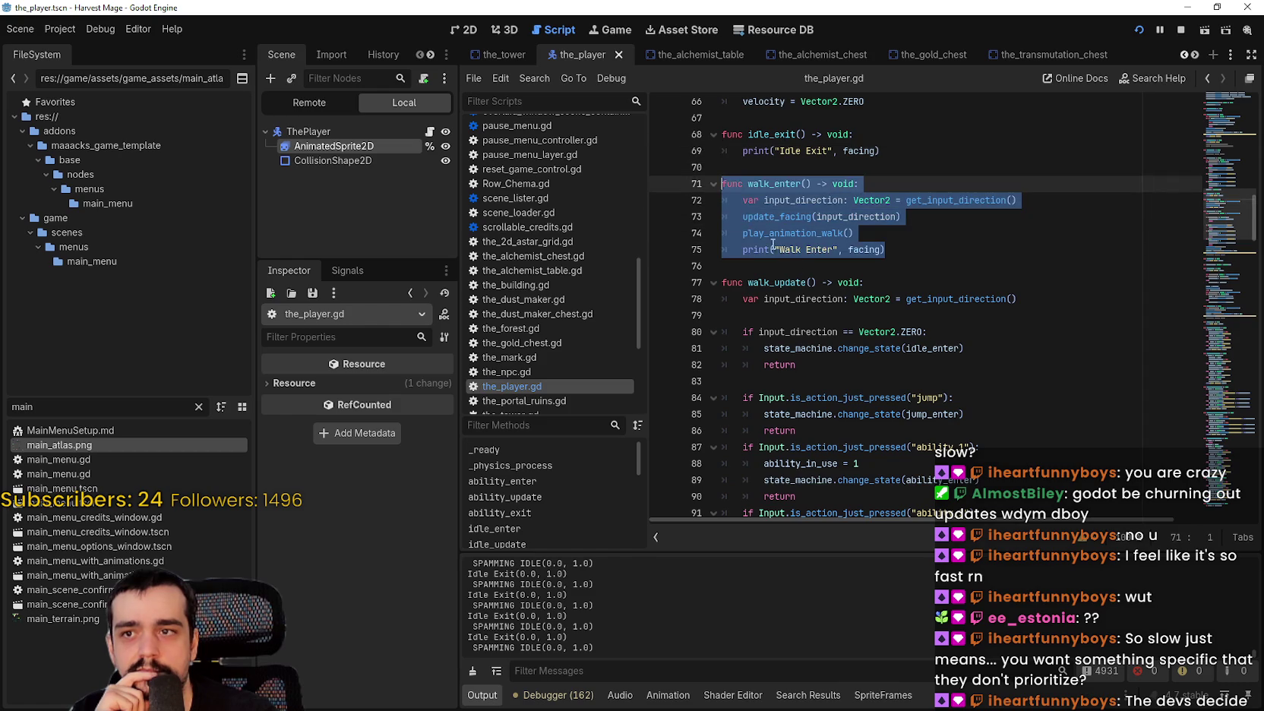
scroll(834, 308, "down", 2)
left_click(833, 307)
scroll(833, 308, "up", 7)
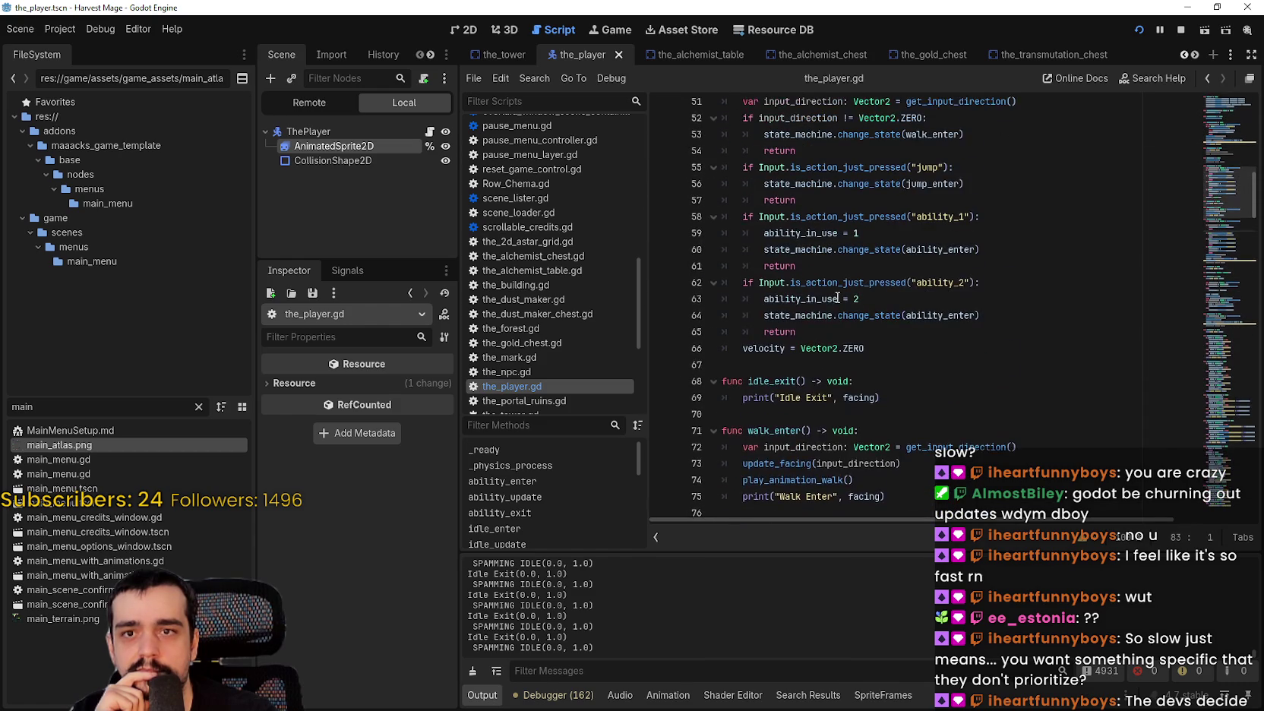
Look through walk_update, checking the return on line 90 and blank line 83.
left_click(827, 366)
scroll(827, 368, "down", 7)
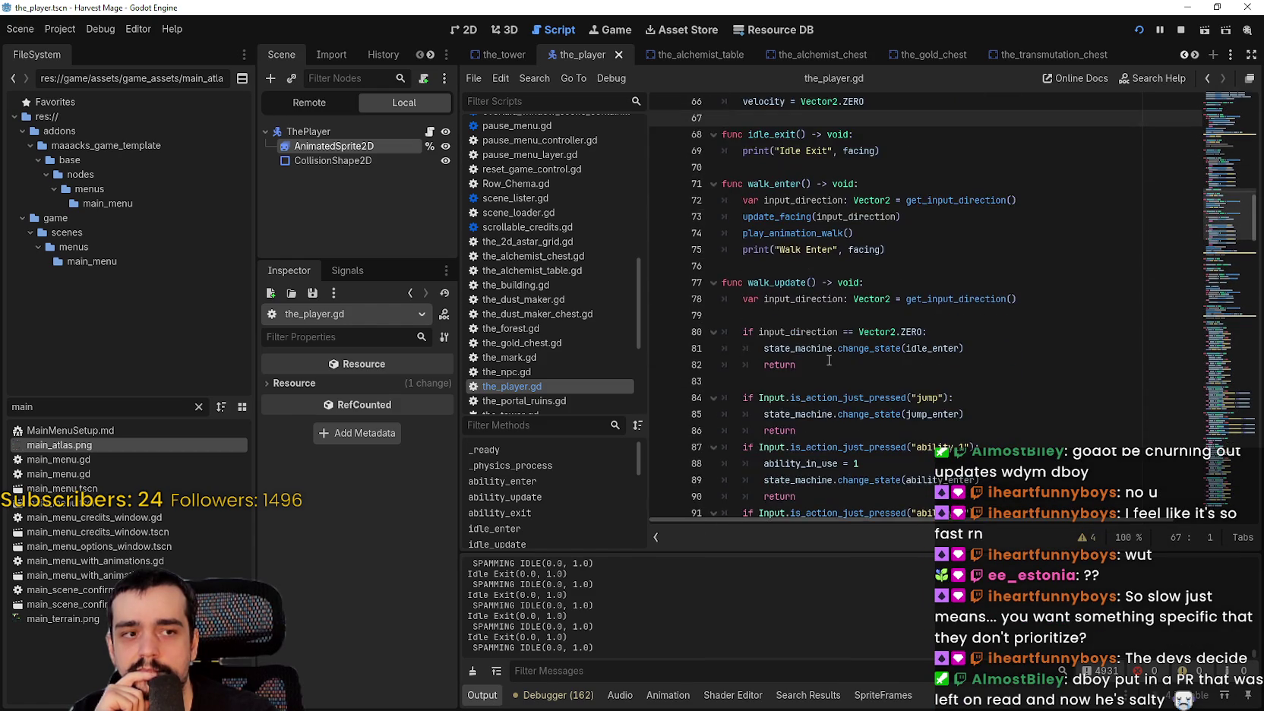
scroll(828, 355, "down", 1)
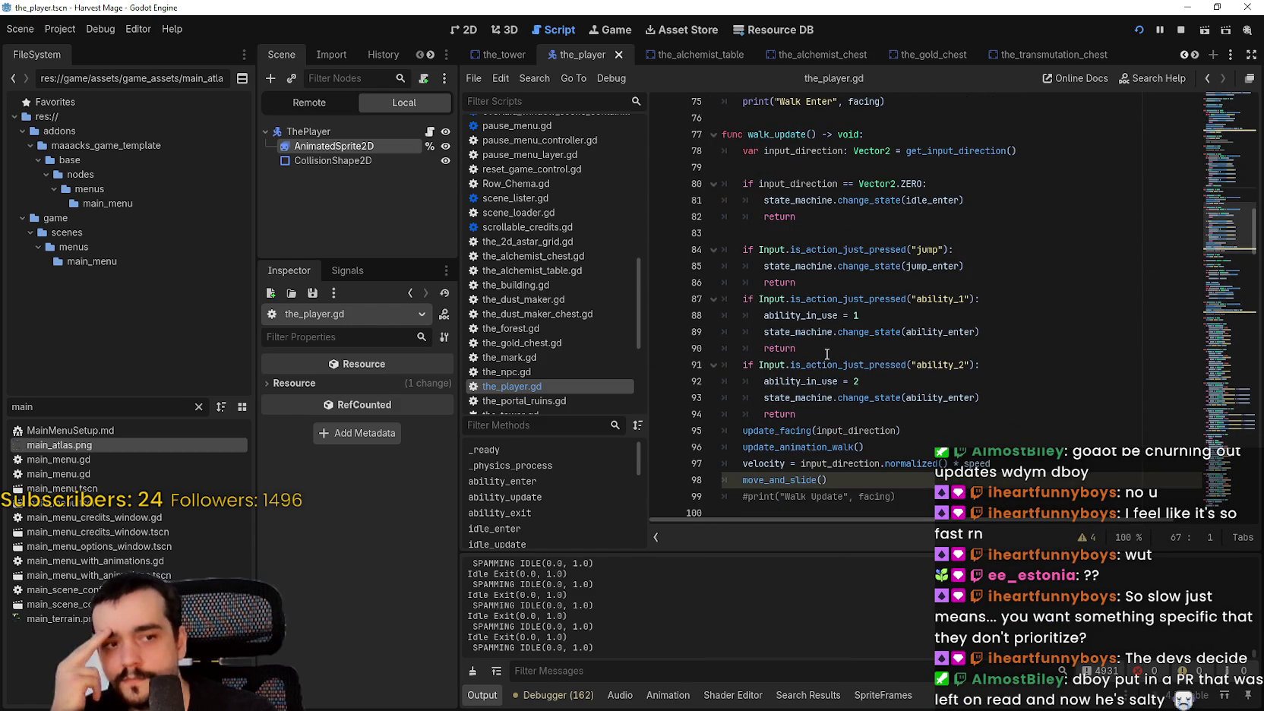
scroll(818, 332, "down", 2)
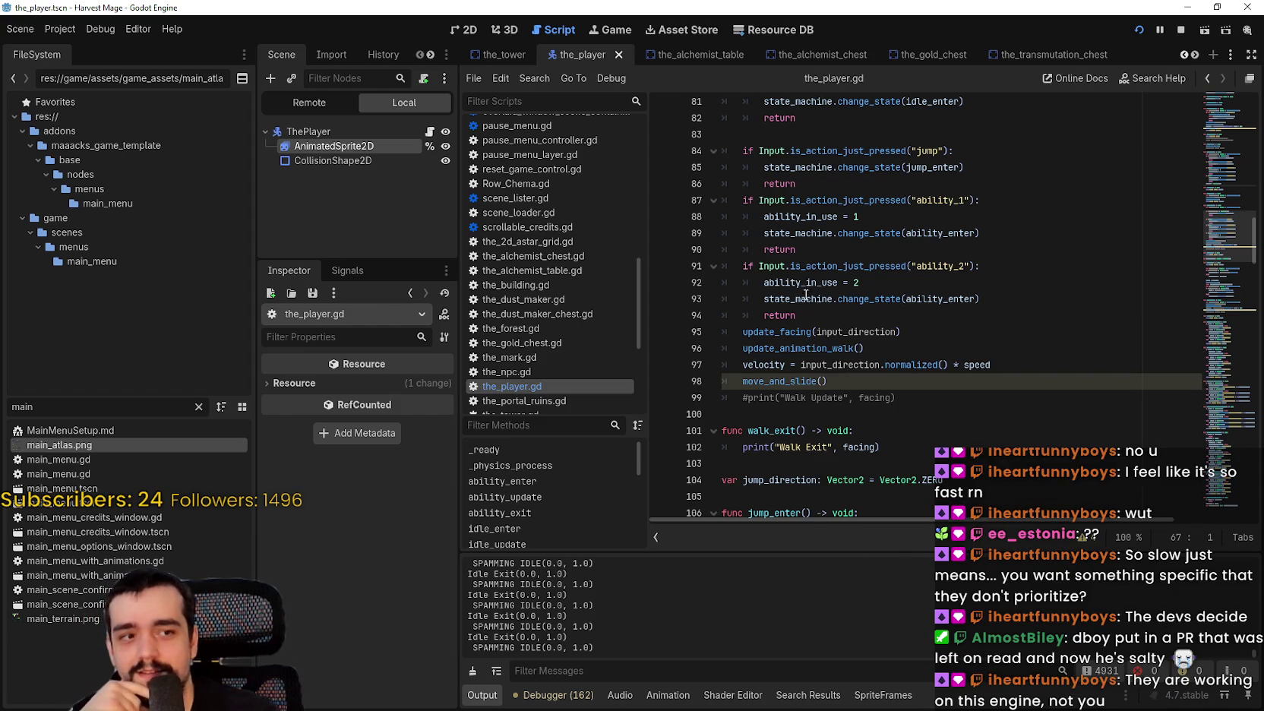
scroll(805, 294, "up", 9)
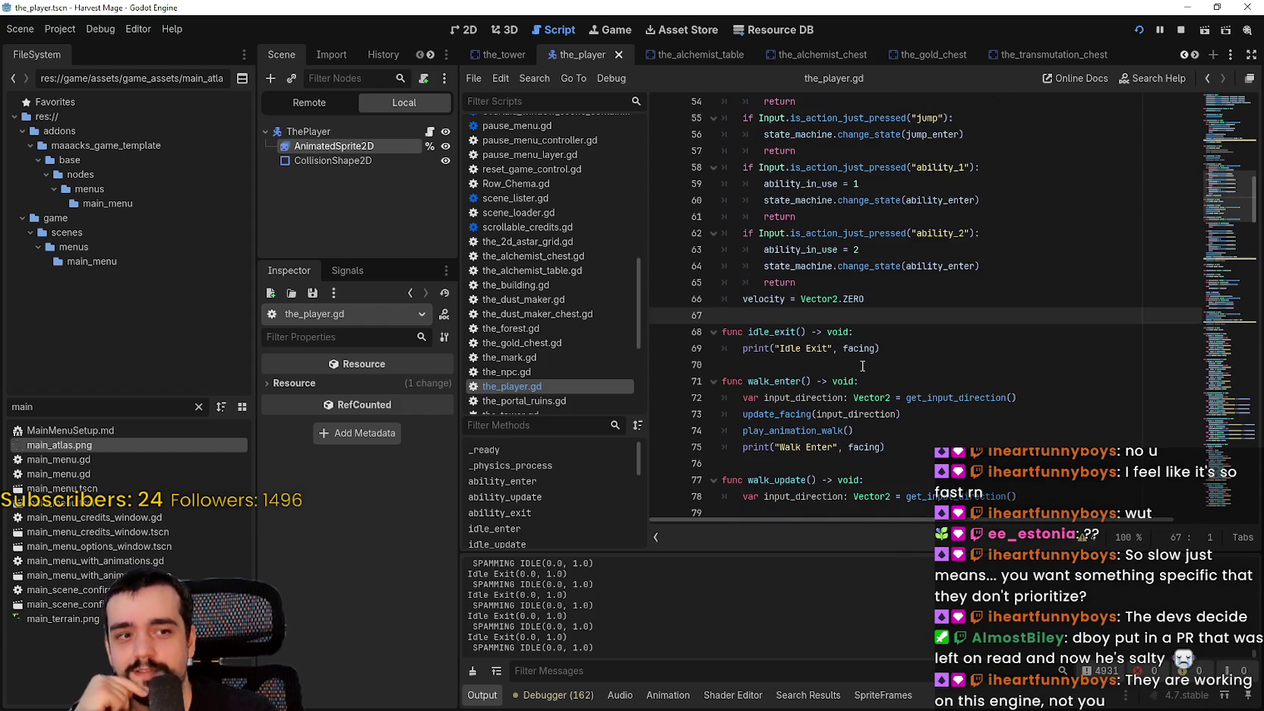
scroll(862, 366, "down", 7)
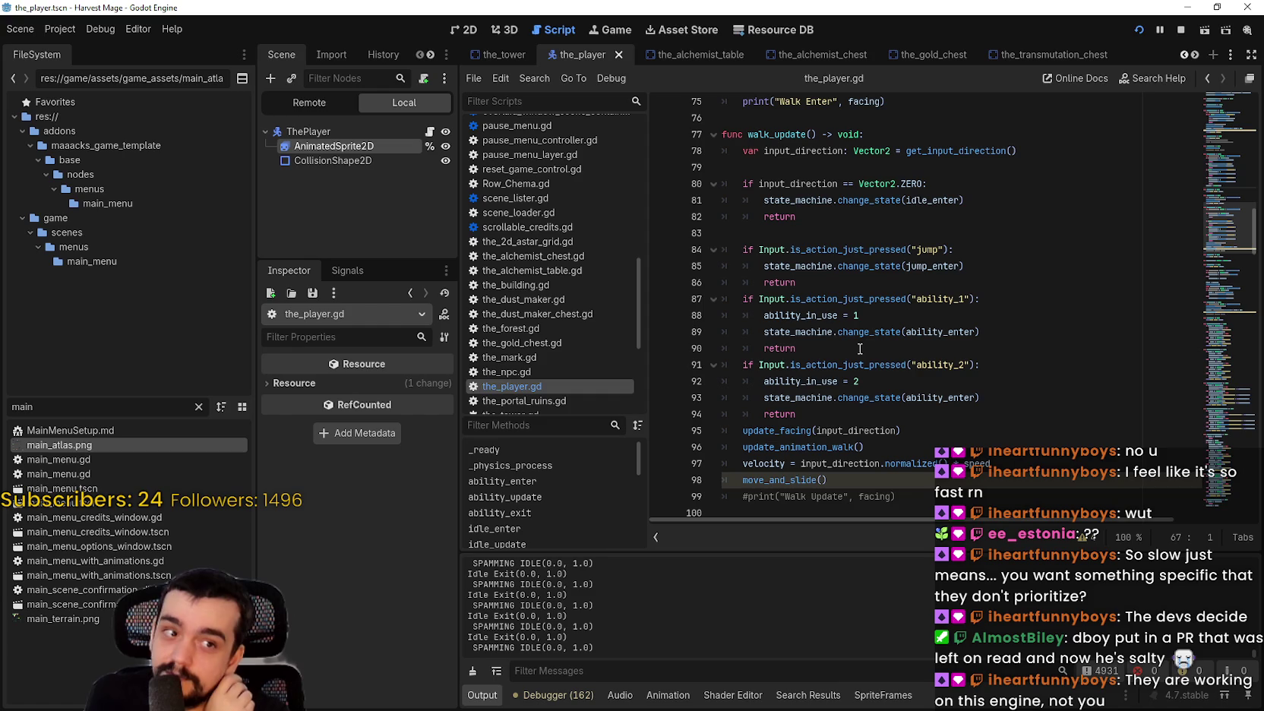
left_click(825, 354)
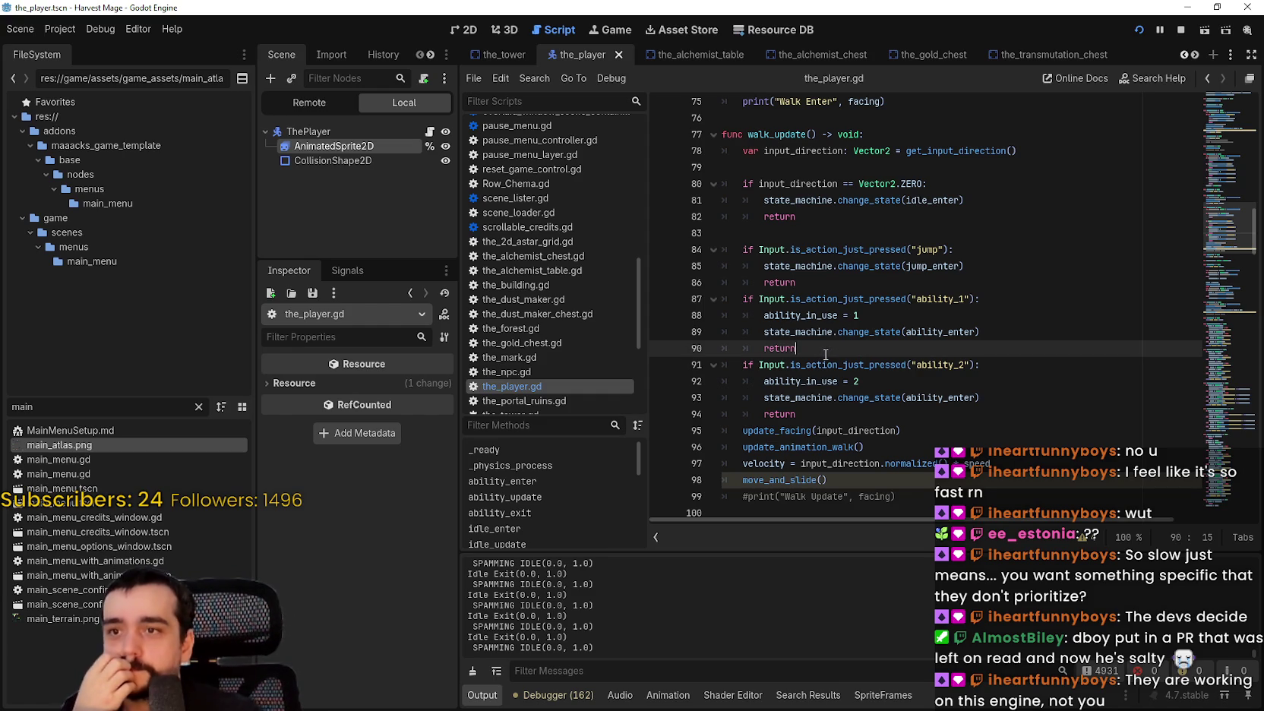
scroll(825, 353, "up", 3)
left_click(805, 382)
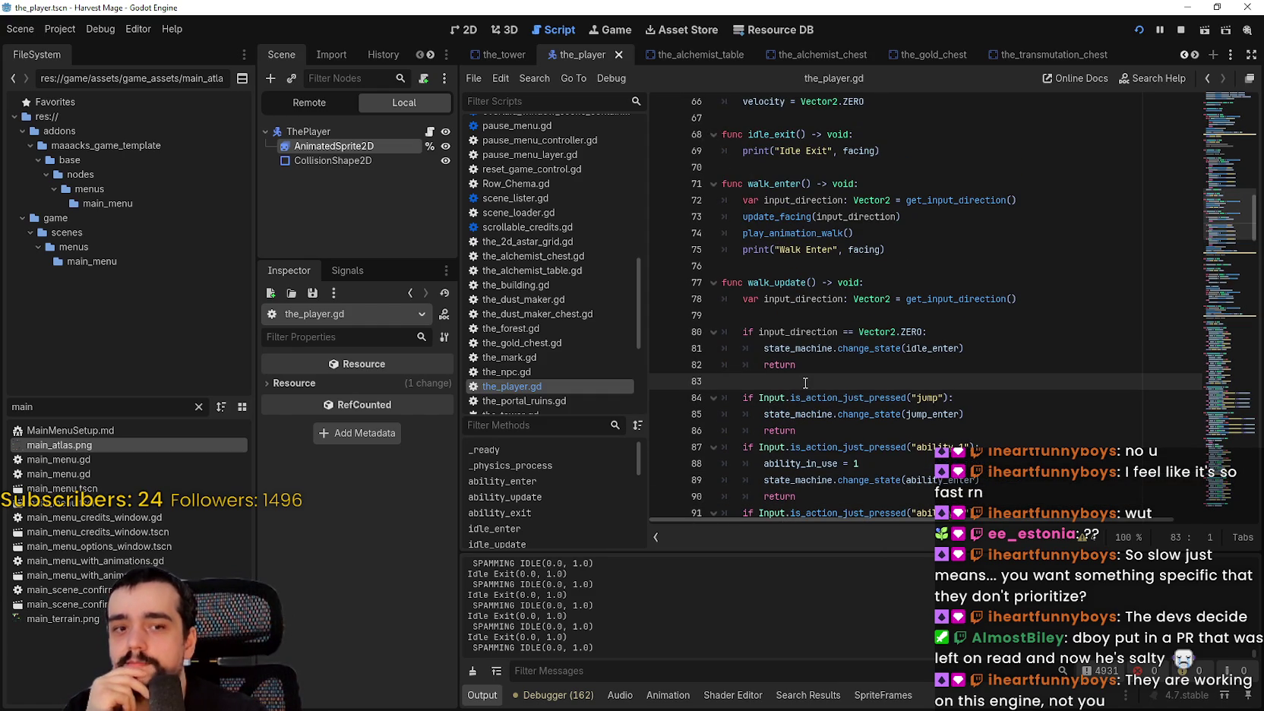
scroll(767, 368, "up", 1)
key("shift+Up")
key("shift+Up")
key("shift+Up")
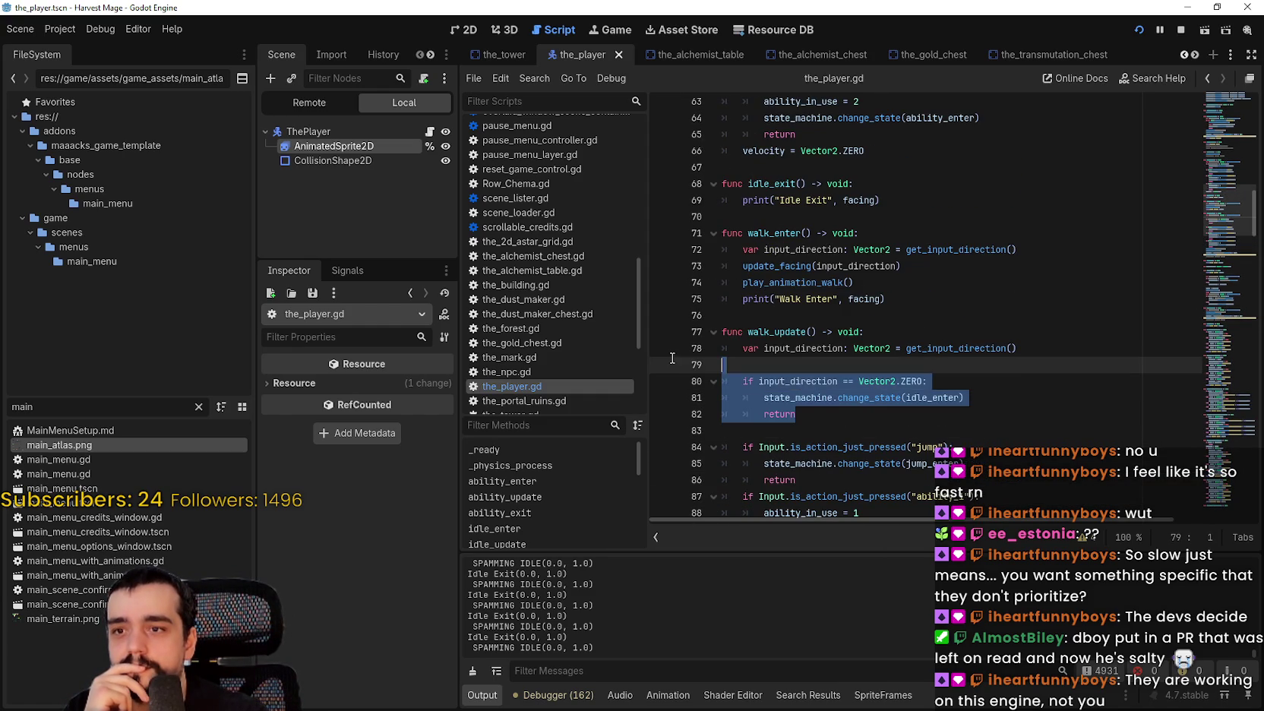
scroll(871, 407, "up", 3)
Reselect walk_enter's body, narrowing to the play_animation_walk call and Walk Enter print on lines 74–75.
mouse_move(887, 447)
left_mouse_down()
mouse_move(760, 440)
mouse_move(723, 397)
left_mouse_up()
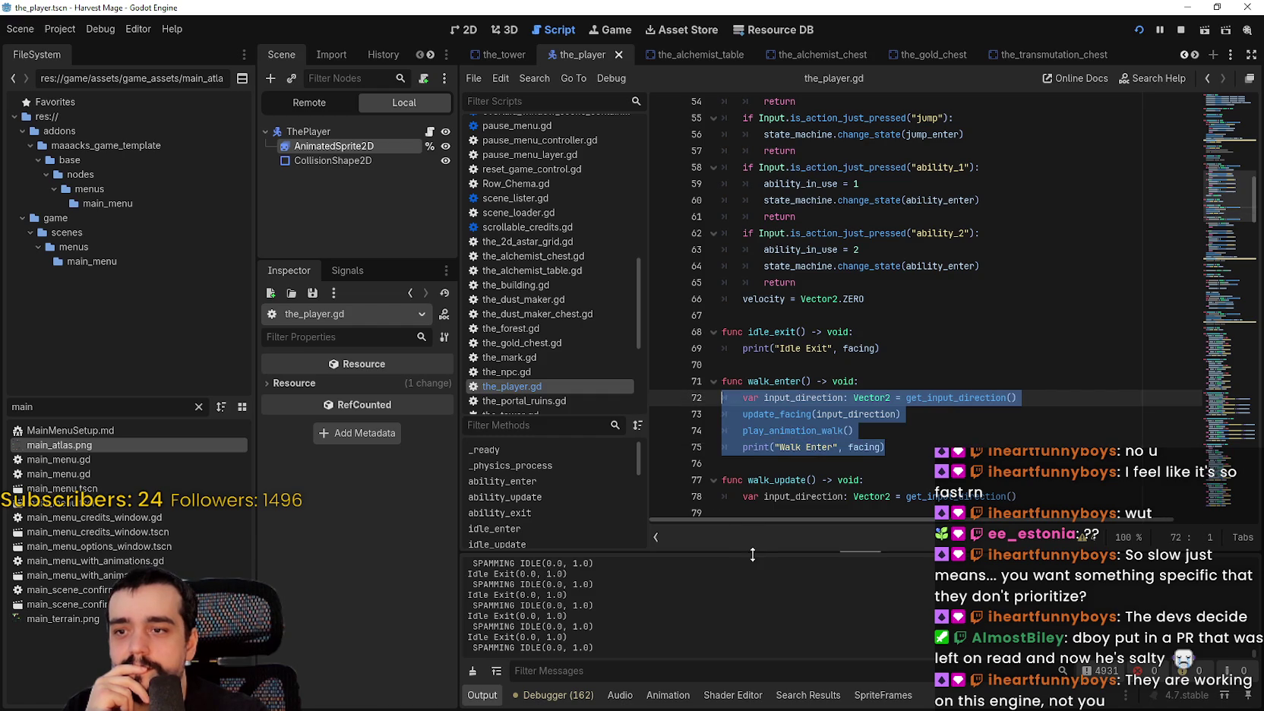
scroll(763, 487, "down", 1)
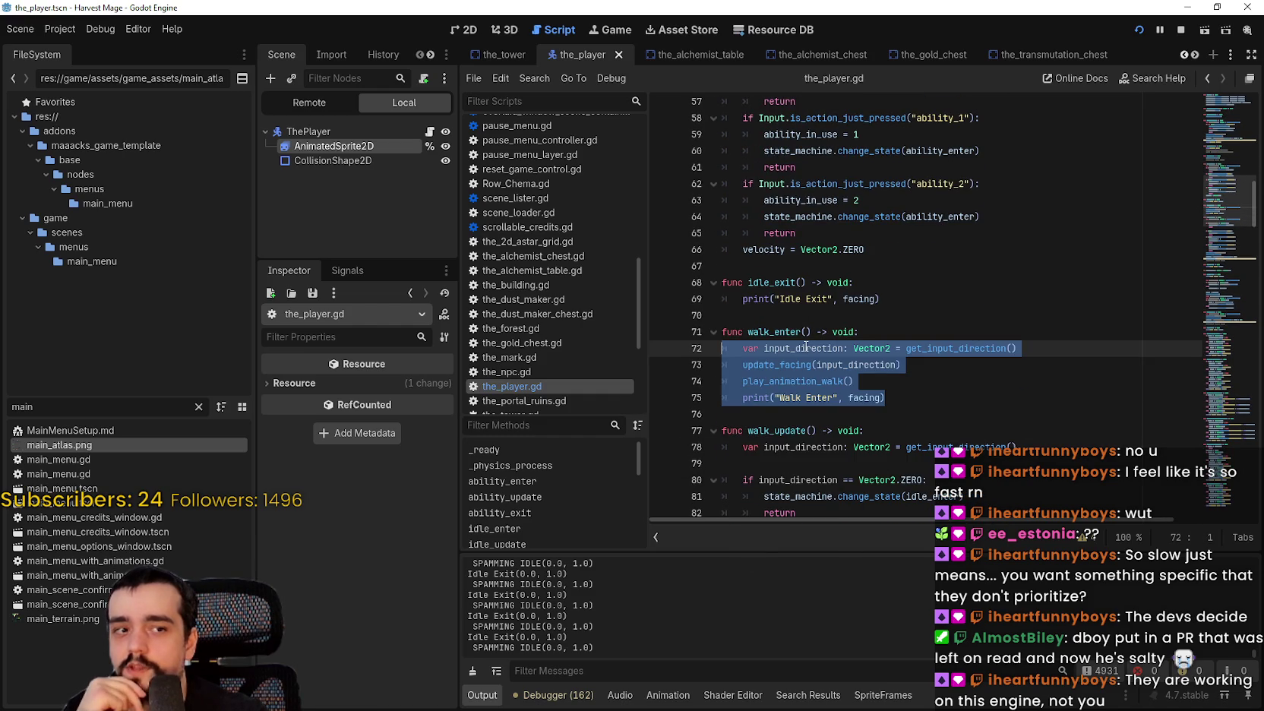
mouse_move(904, 395)
left_mouse_down()
mouse_move(911, 404)
mouse_move(733, 347)
mouse_move(802, 380)
mouse_move(728, 350)
left_mouse_up()
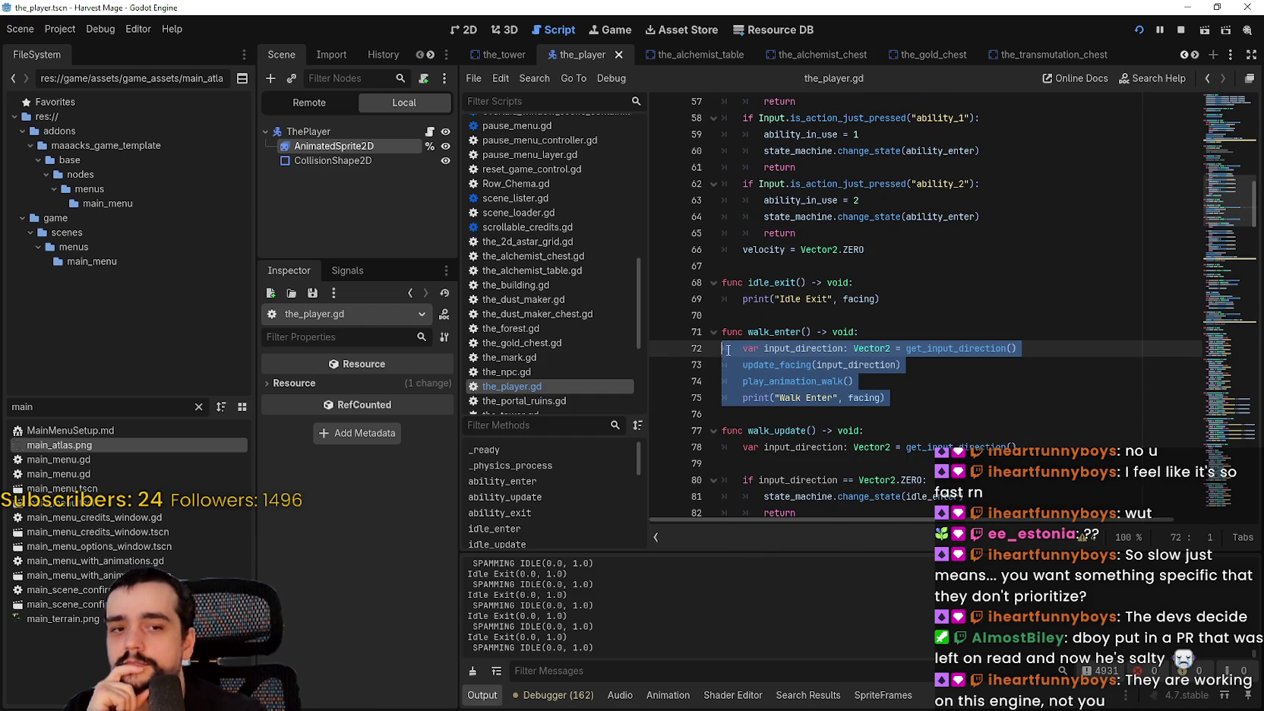
left_click(810, 414)
scroll(810, 415, "down", 1)
mouse_move(810, 365)
left_mouse_down()
mouse_move(685, 335)
mouse_move(718, 348)
left_mouse_up()
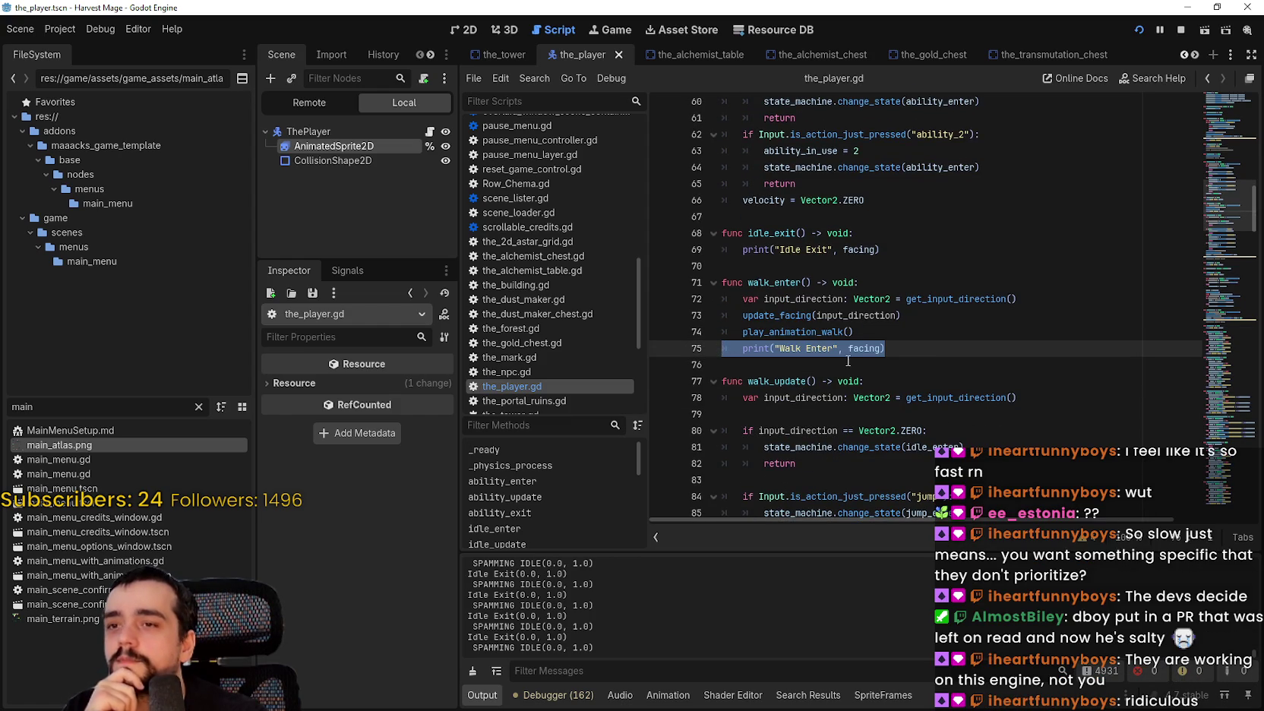
scroll(852, 357, "down", 1)
scroll(852, 356, "up", 2)
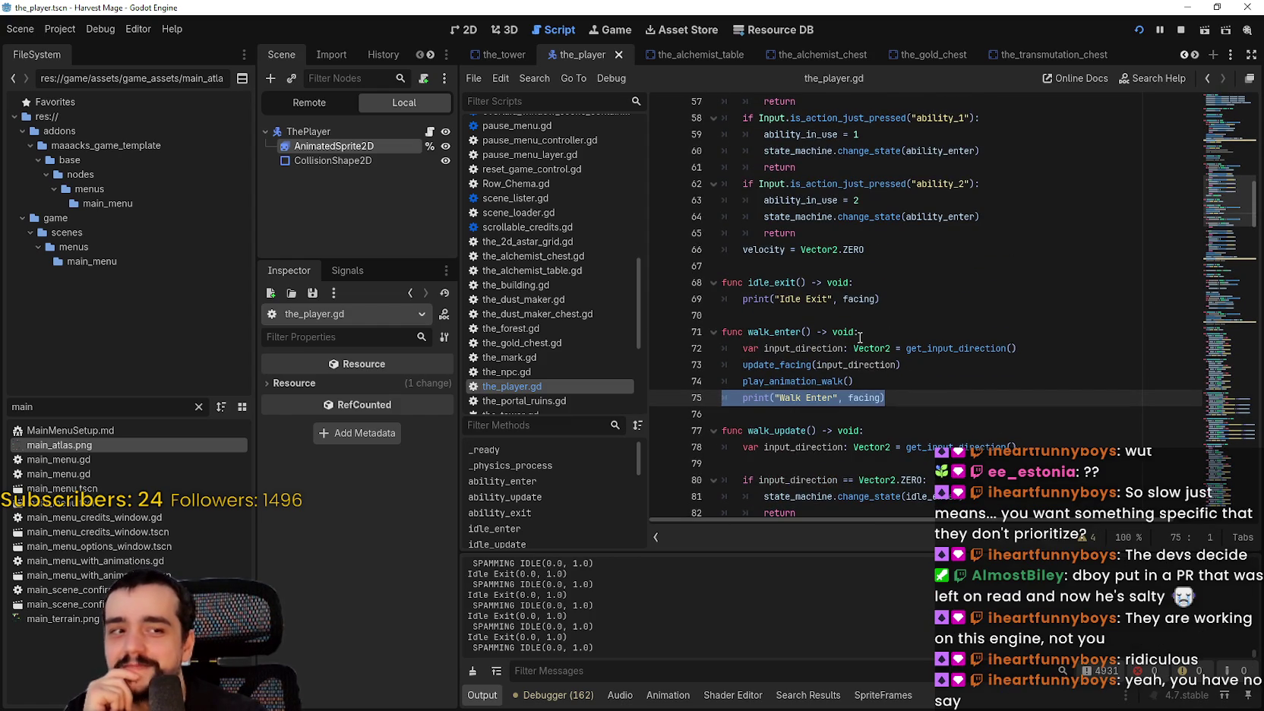
scroll(925, 391, "up", 3)
Select the idle_exit function on lines 68–69 and delete it.
left_click(921, 389)
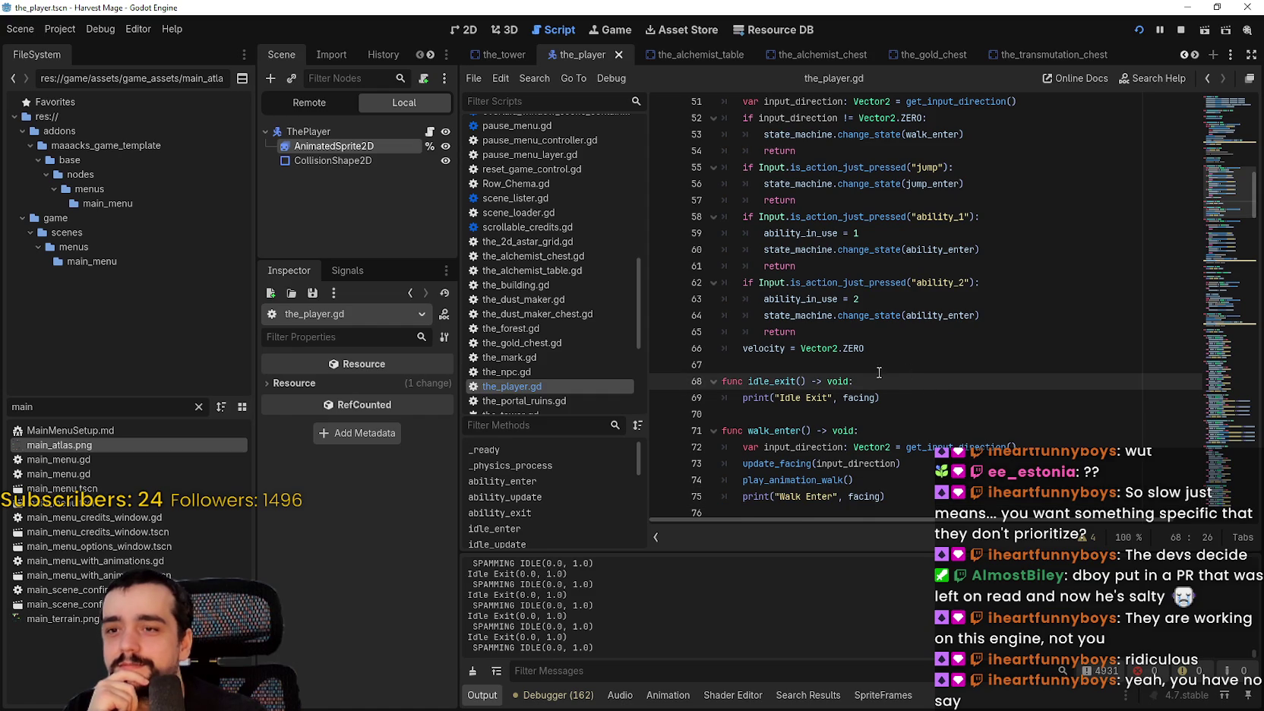
left_click(792, 397)
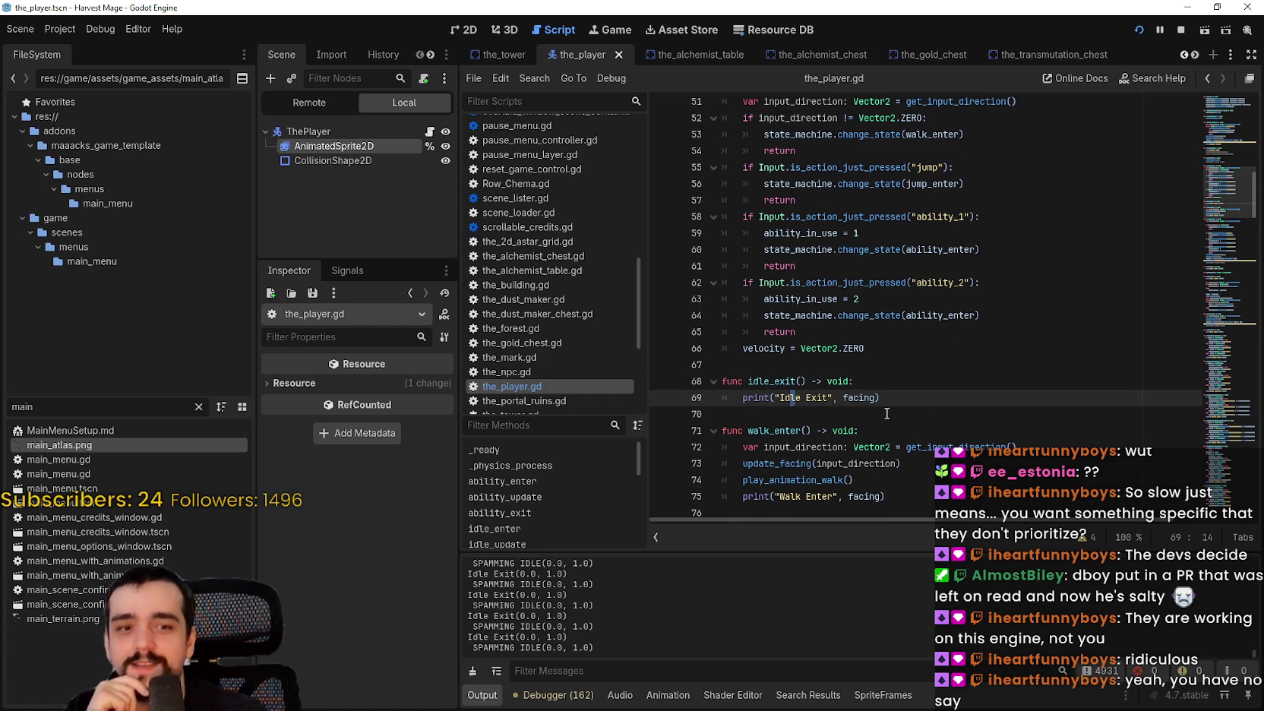
left_click_drag(886, 413, 723, 381)
key("BackSpace")
scroll(825, 363, "up", 8)
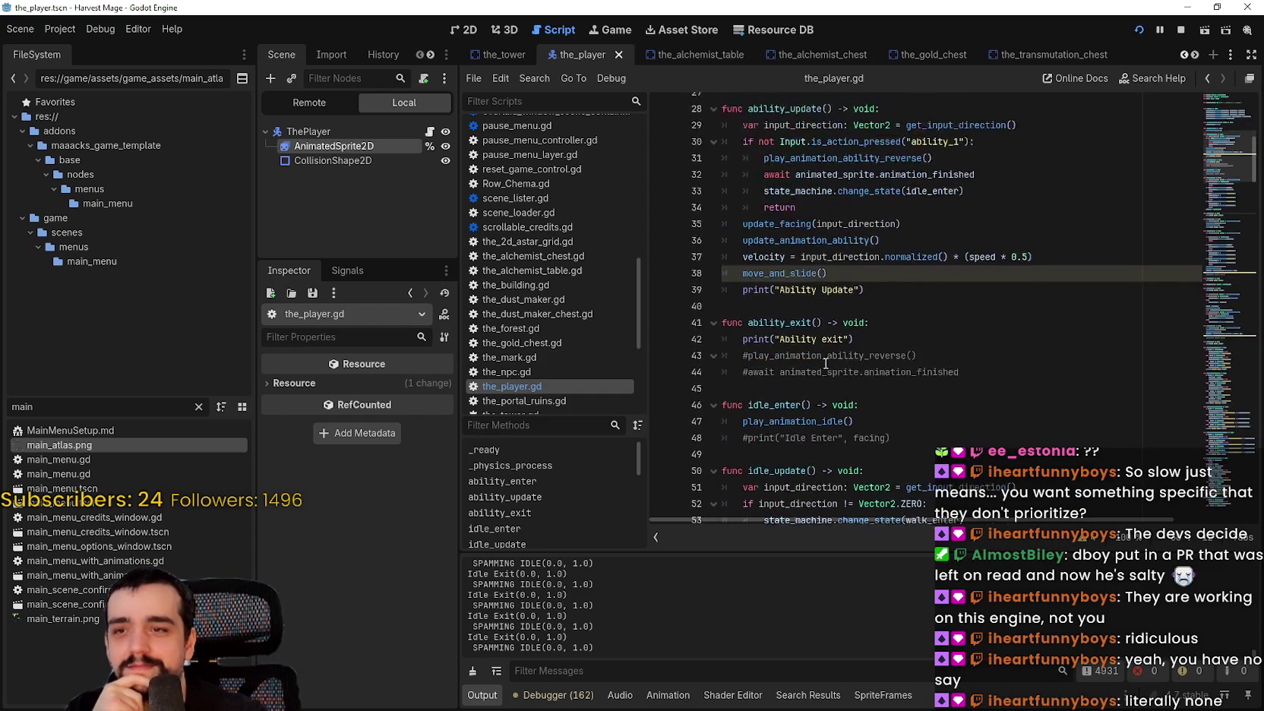
Look over the script's Ability Update print, ability_enter and empty lines 24, 14 and 13.
scroll(826, 363, "up", 2)
left_click(879, 361)
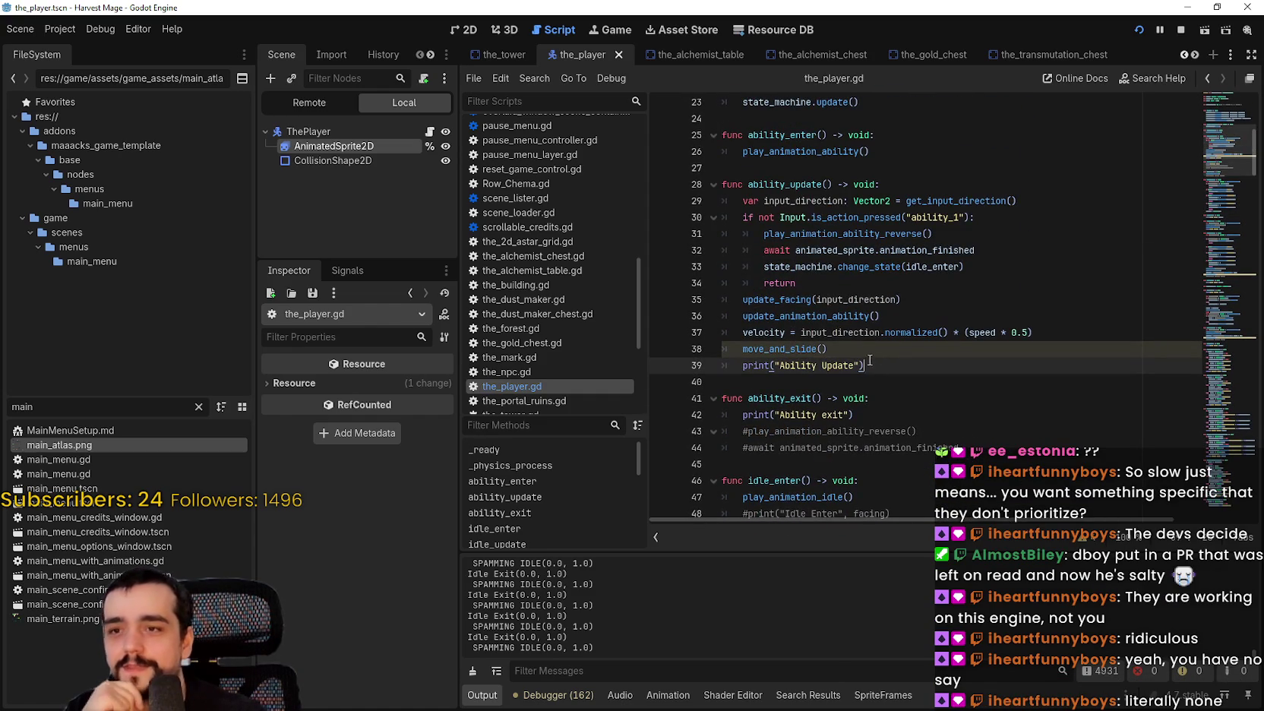
scroll(866, 345, "up", 2)
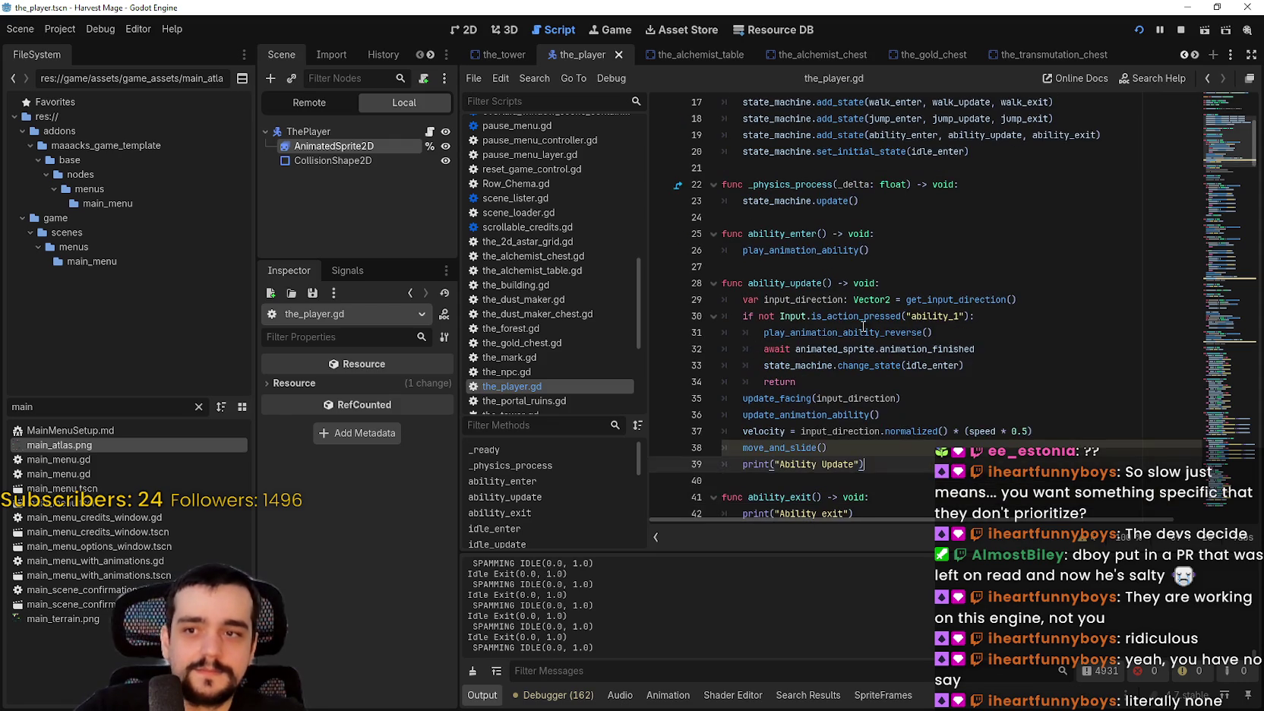
left_click(870, 266)
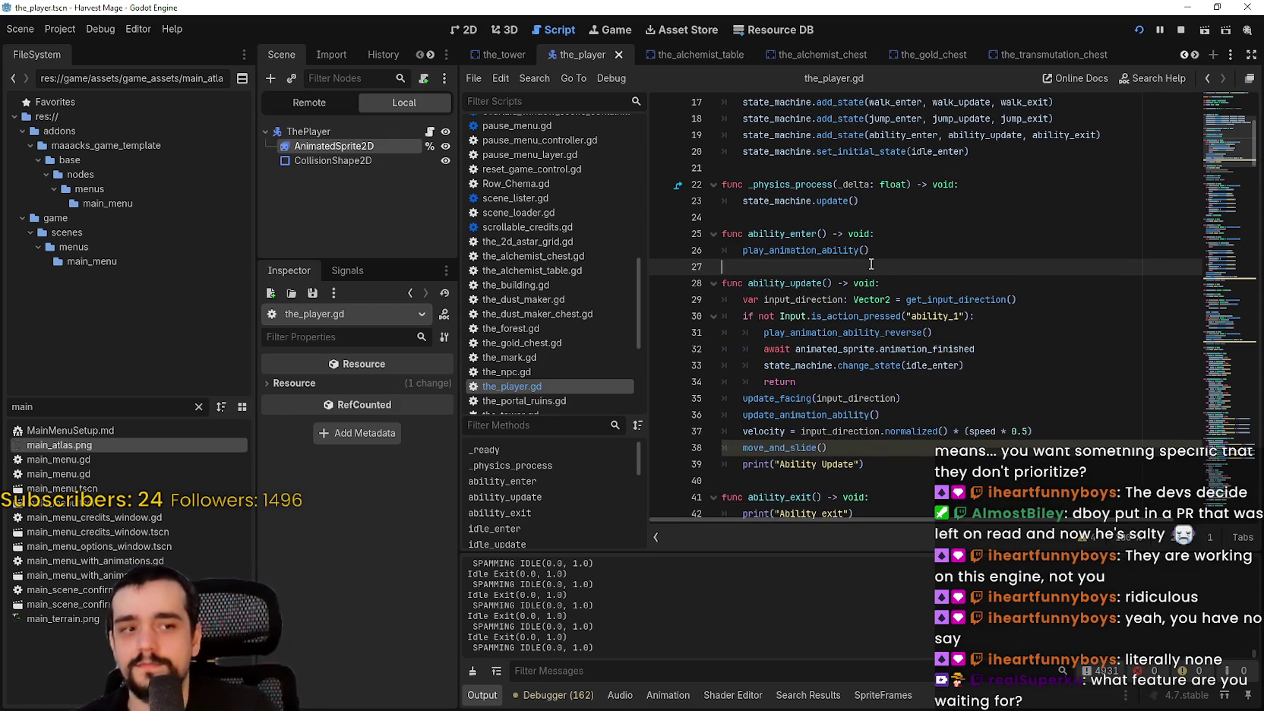
scroll(871, 266, "up", 2)
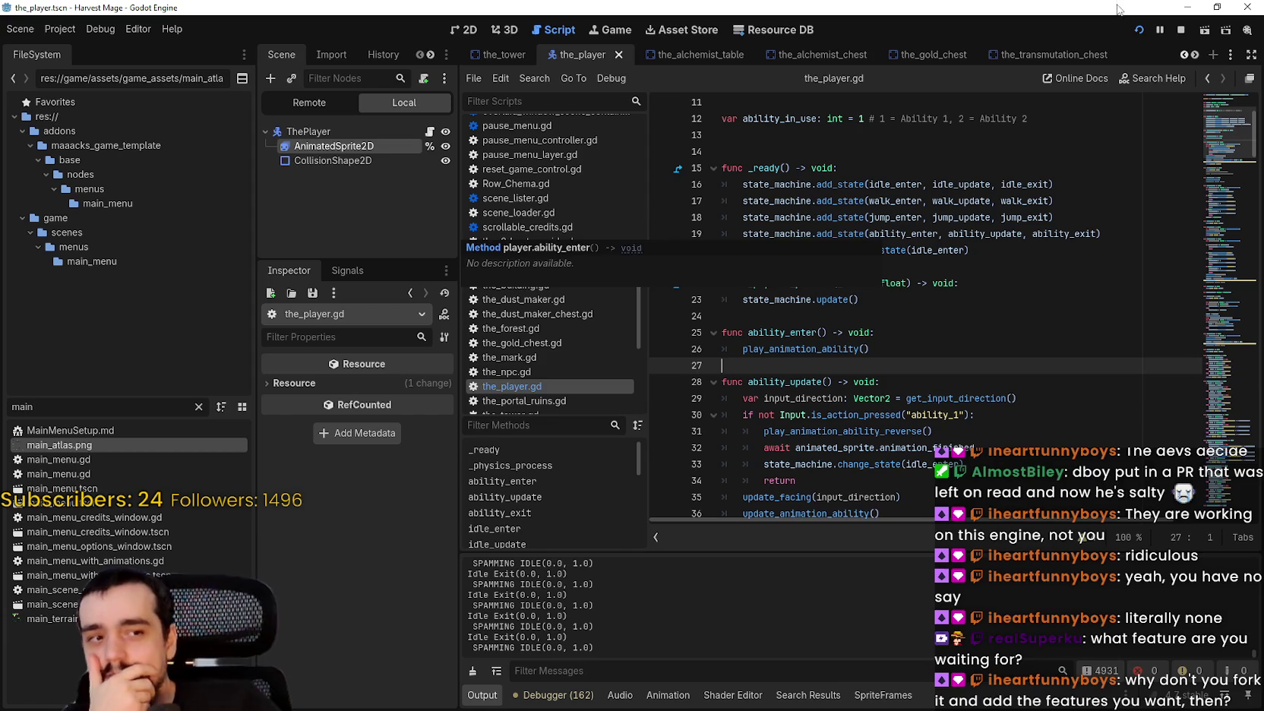
left_click(981, 322)
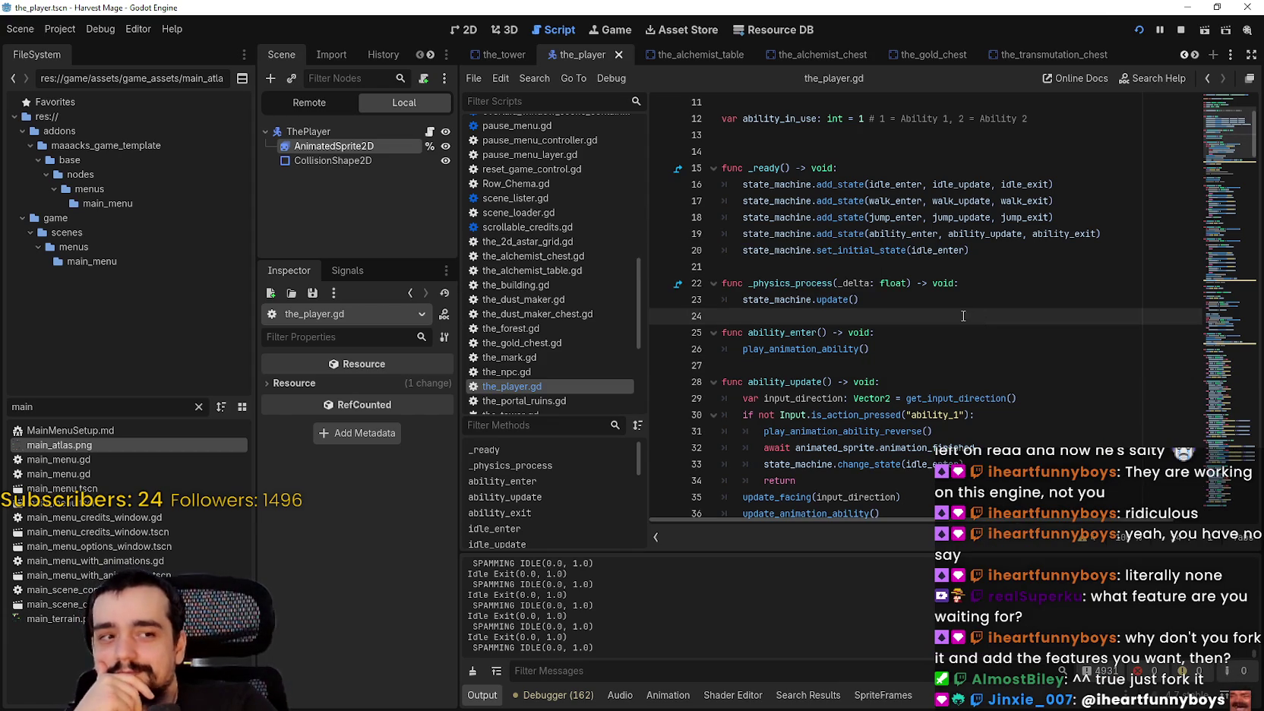
scroll(963, 316, "up", 1)
scroll(915, 396, "up", 3)
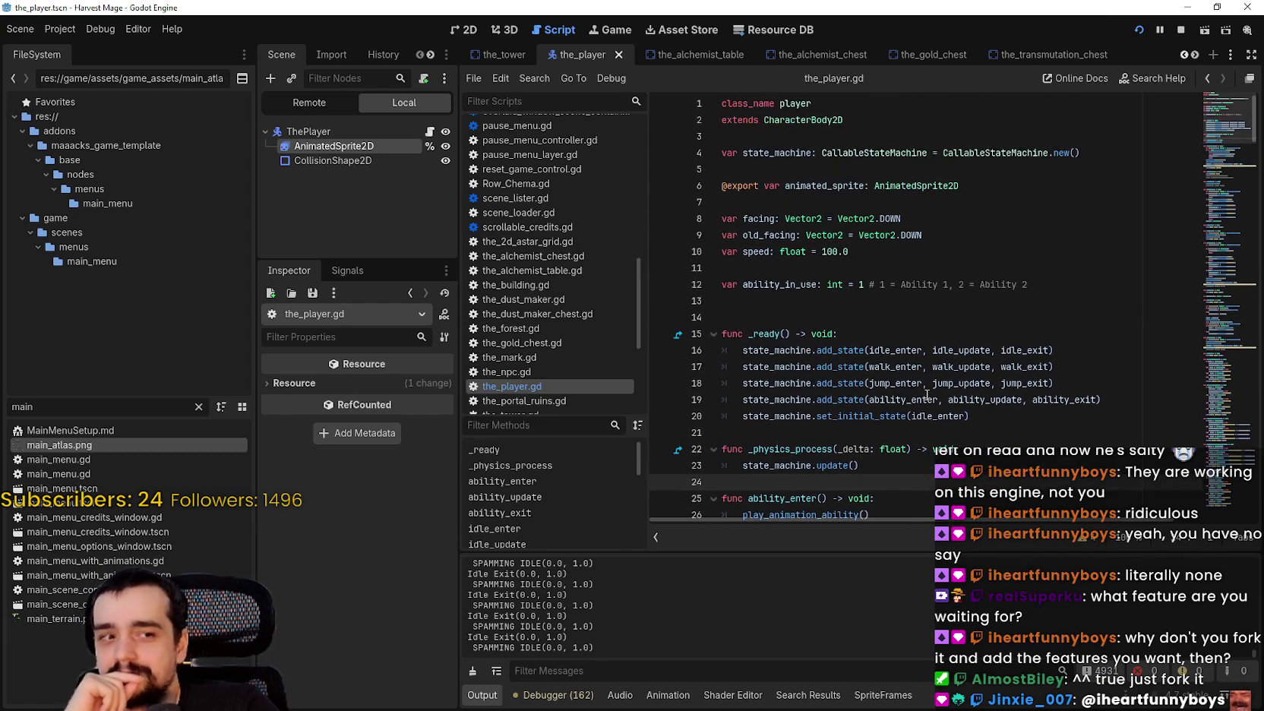
left_click(887, 322)
scroll(902, 363, "down", 1)
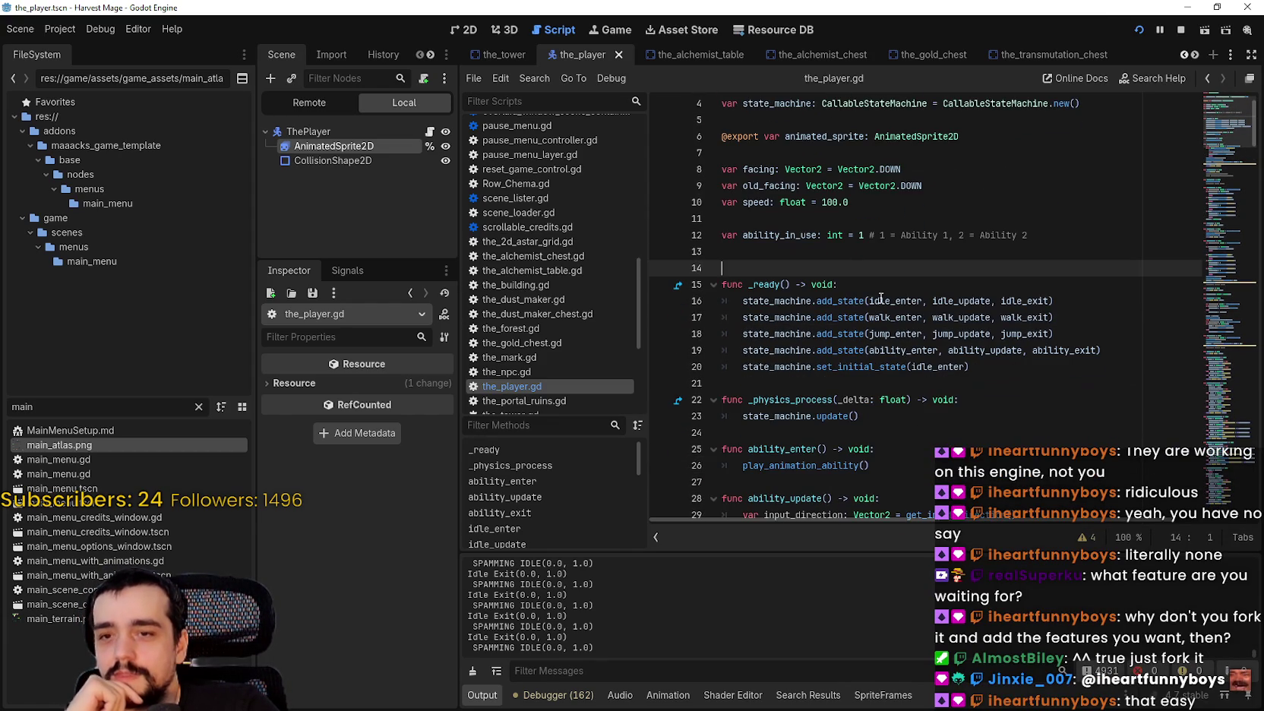
left_click(831, 250)
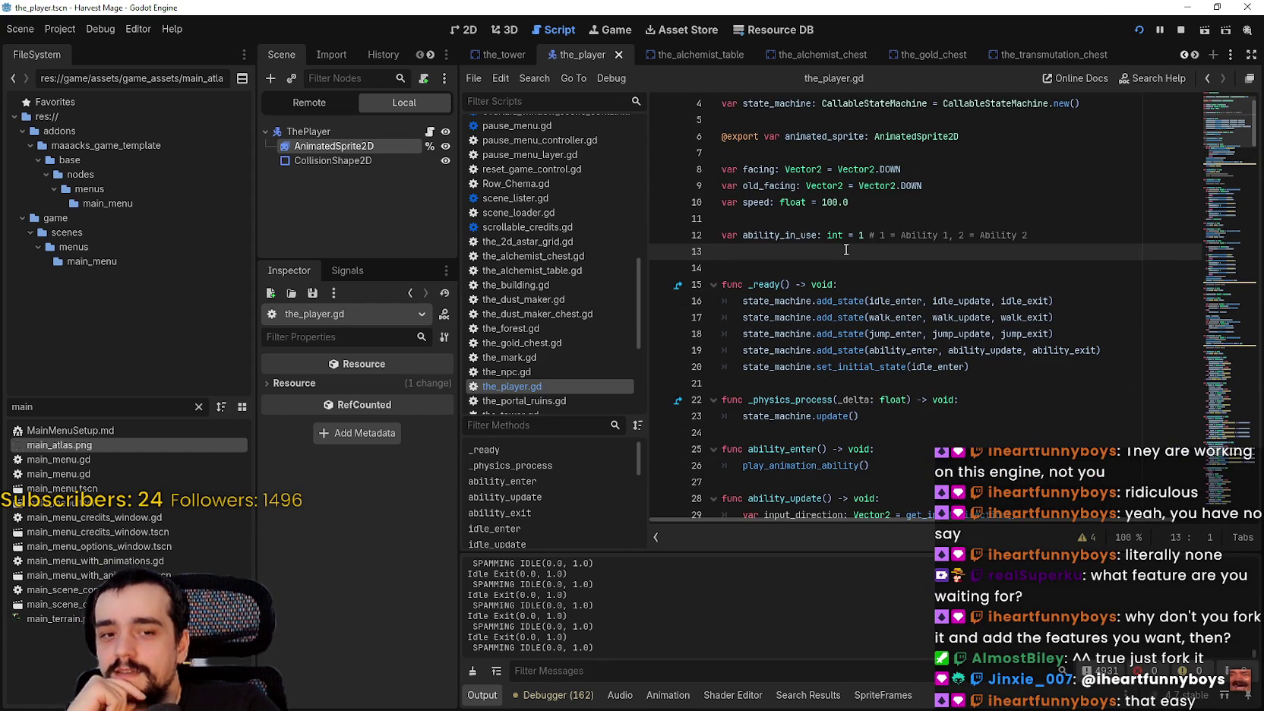
Look over line 11, _ready and the change_state line in ability_update.
scroll(866, 351, "up", 1)
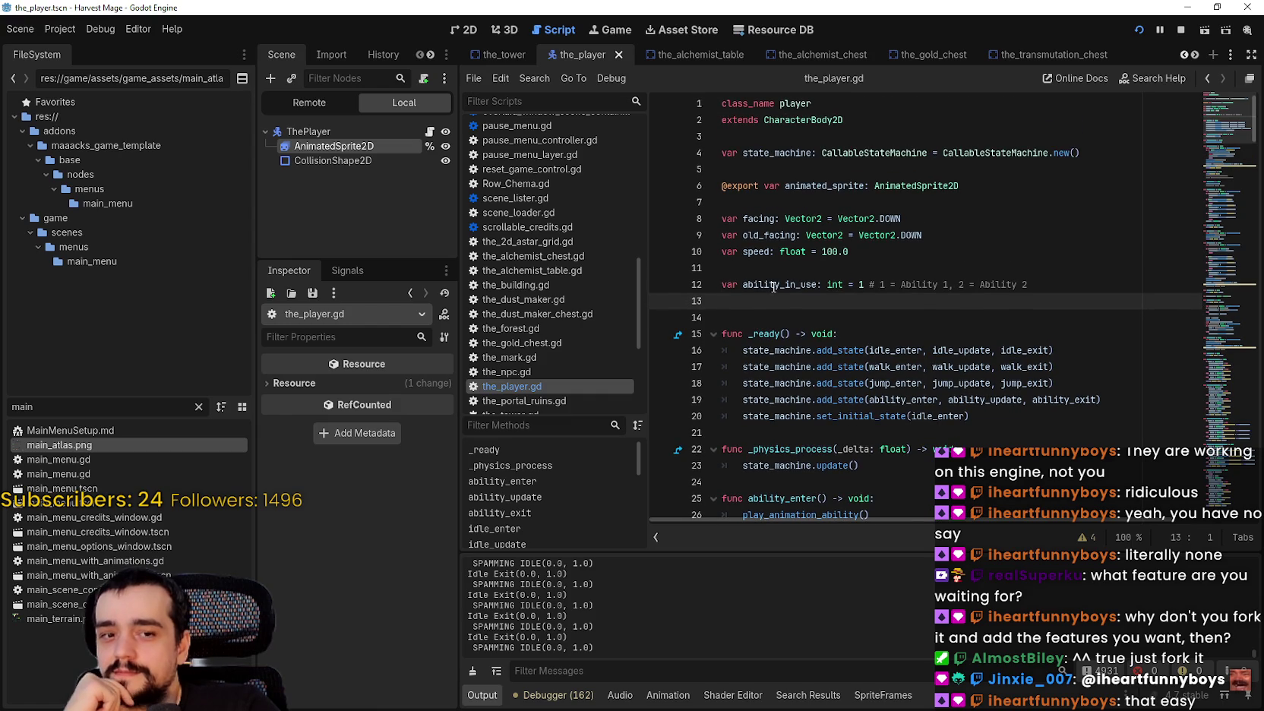
left_click(786, 263)
scroll(810, 297, "down", 3)
left_click(845, 275)
scroll(918, 282, "down", 2)
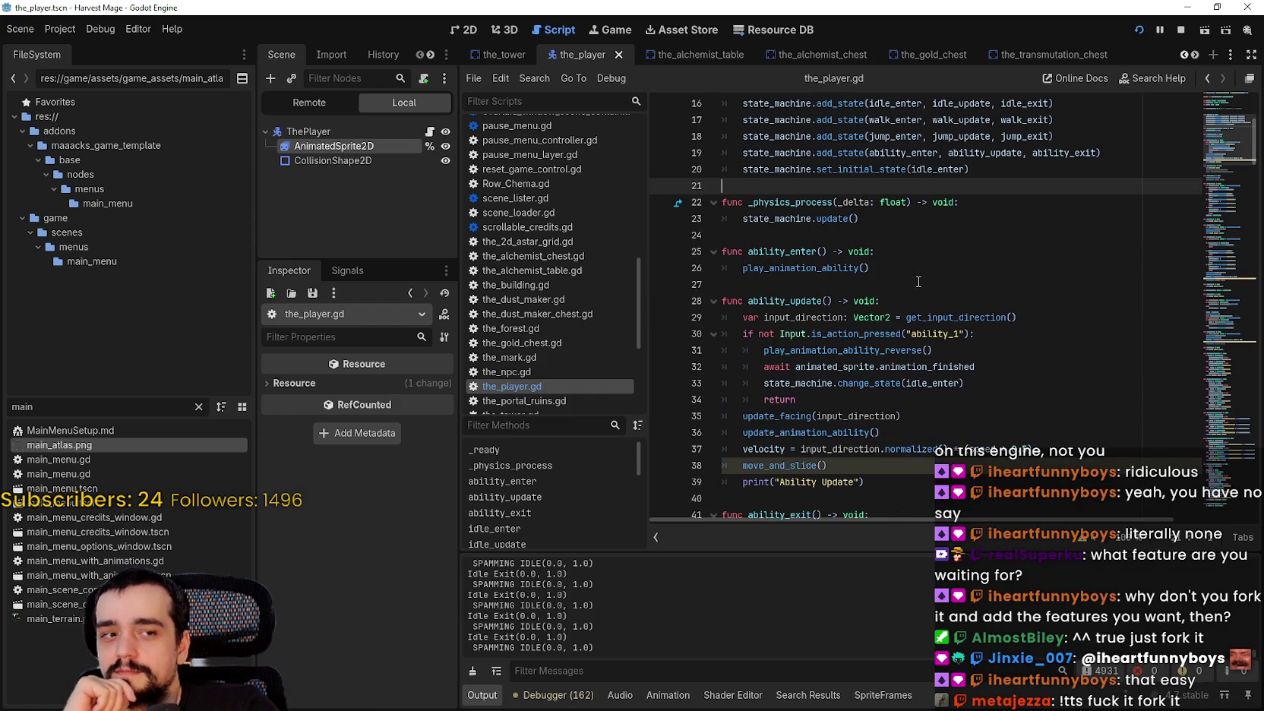
scroll(918, 282, "up", 1)
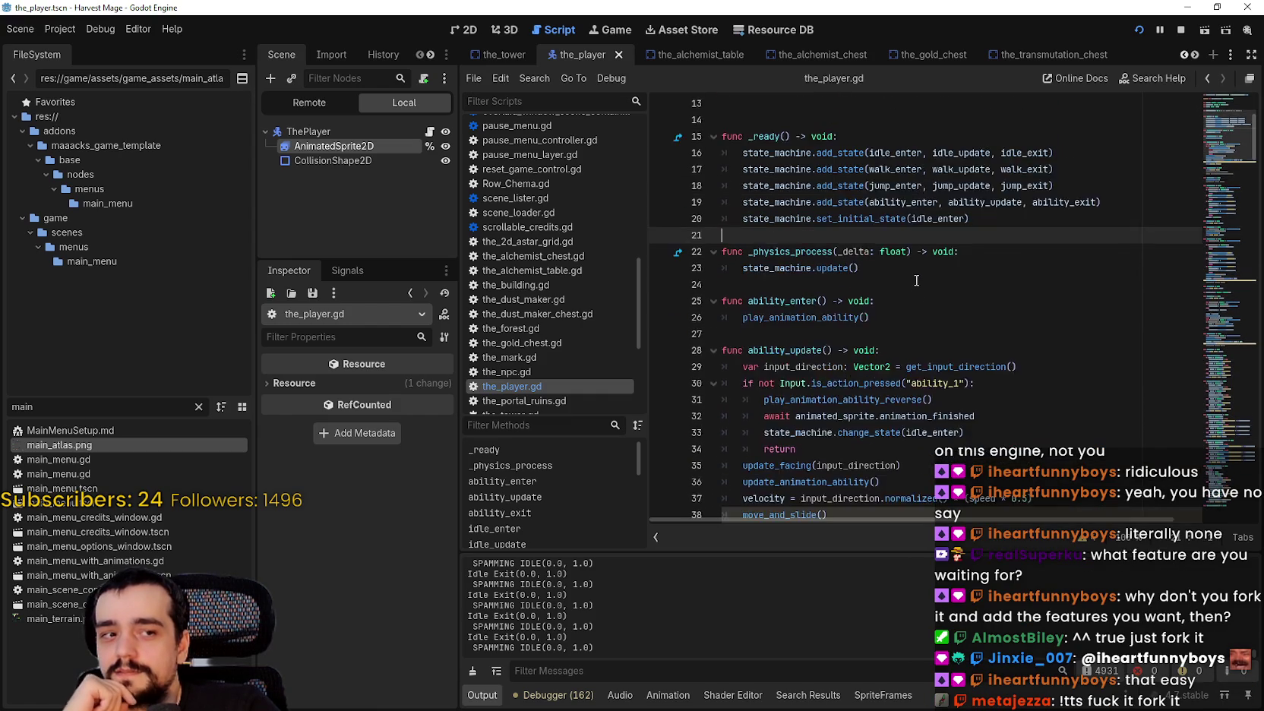
scroll(917, 281, "down", 2)
scroll(912, 278, "down", 1)
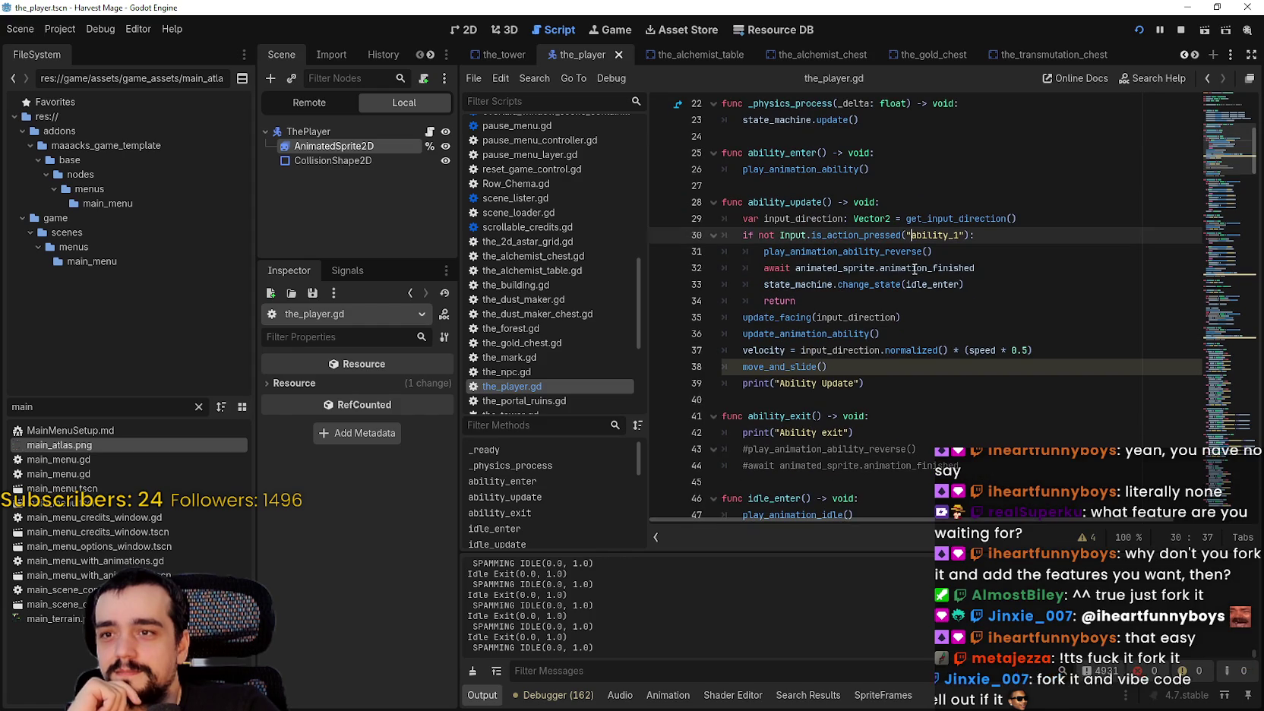
left_click(917, 315)
key("Up")
key("Up")
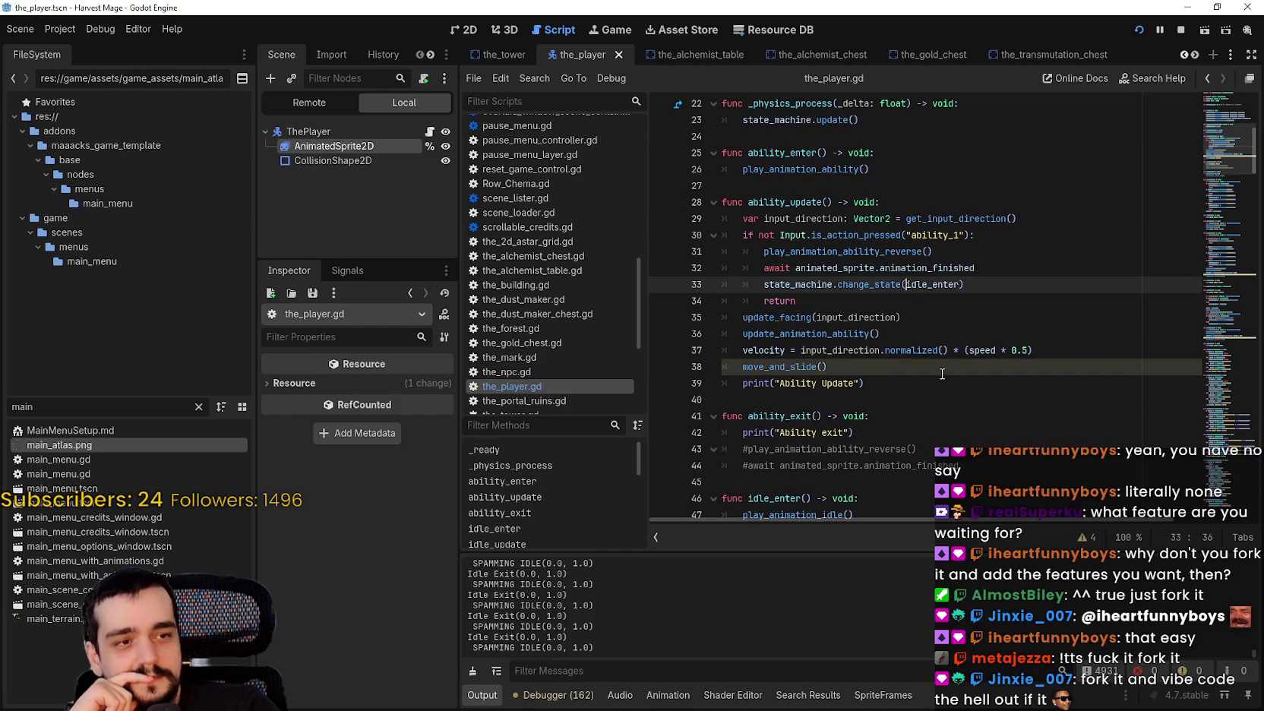
scroll(896, 323, "down", 1)
Add a blank line after the return on line 34, then switch to Discord.
left_click(903, 251)
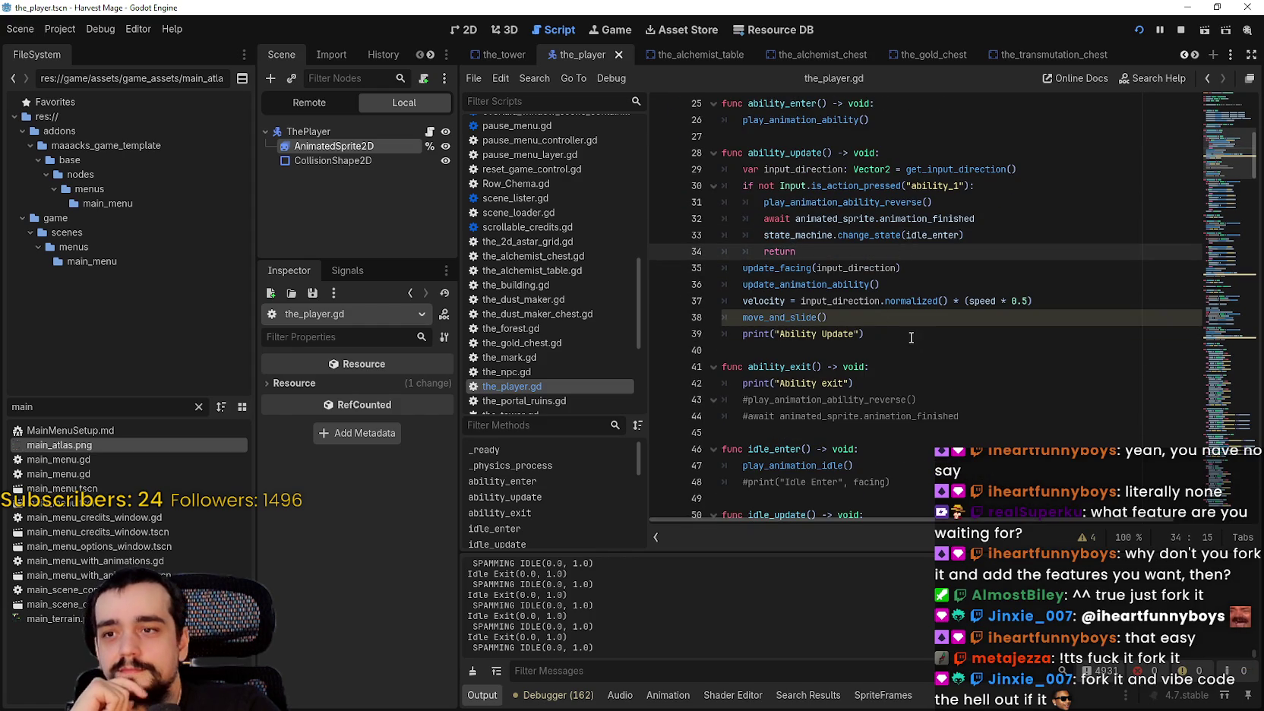
left_click(910, 333)
left_click(1005, 247)
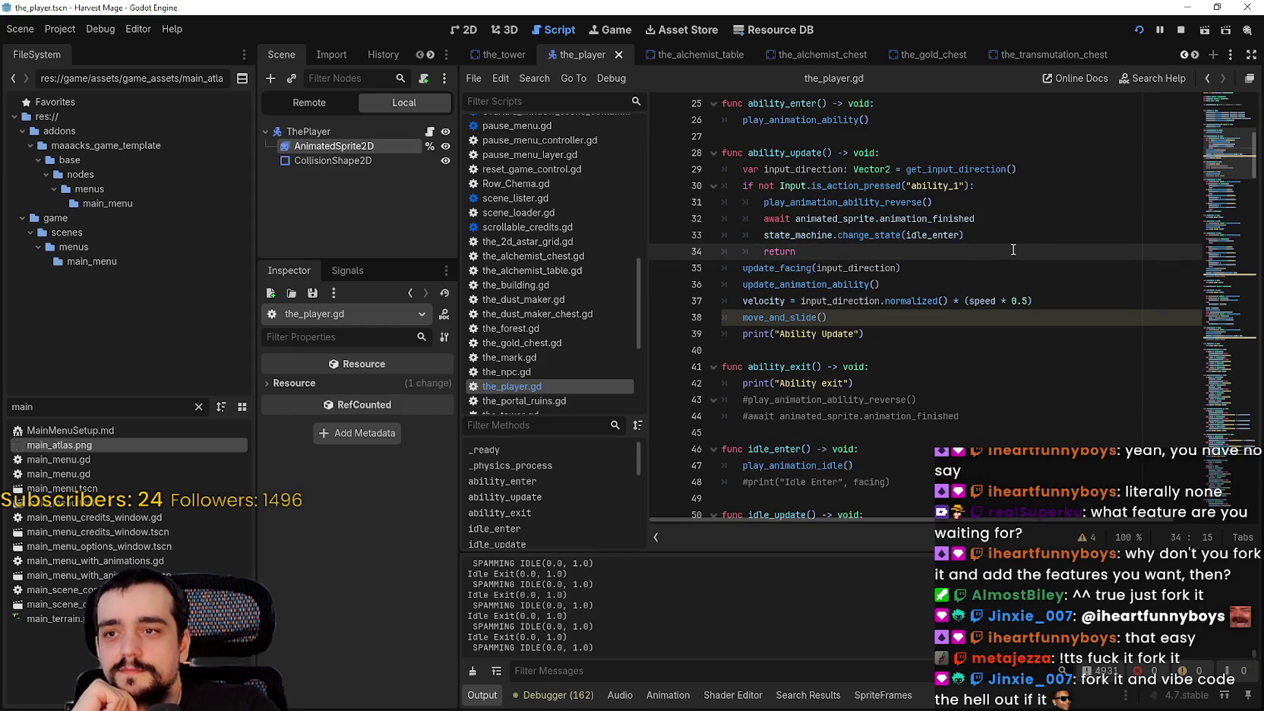
key("Return")
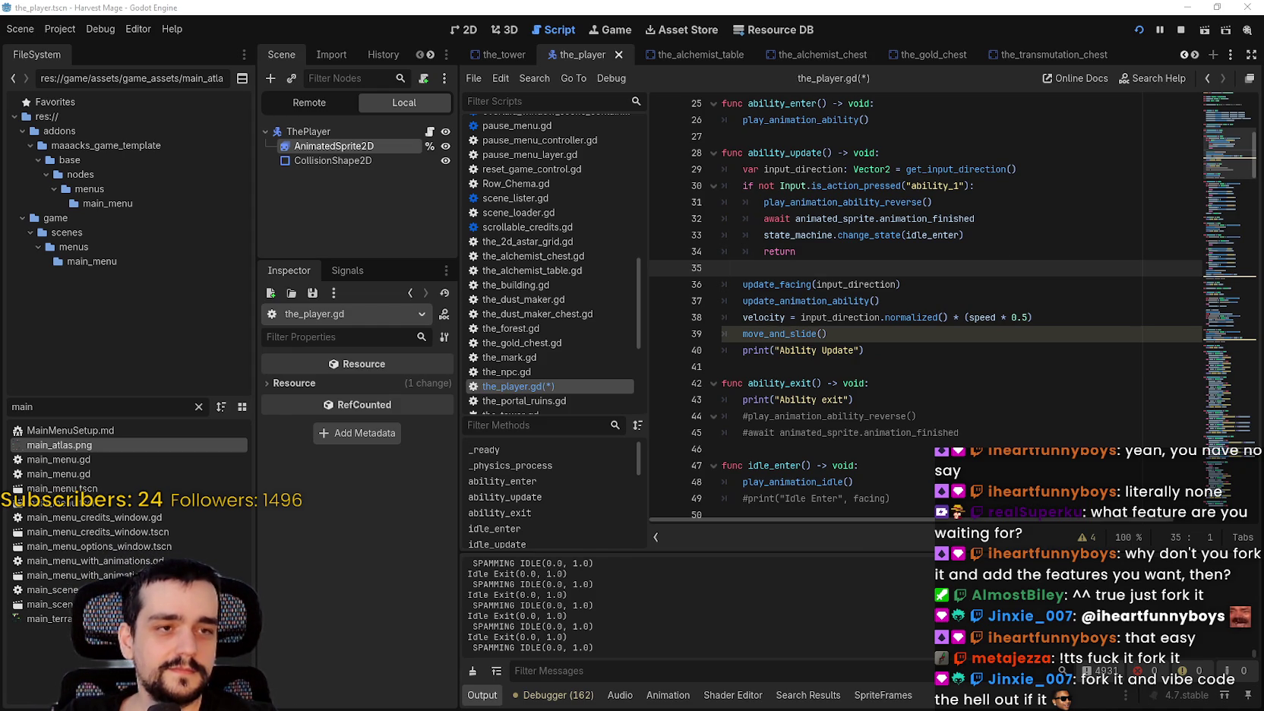
key("alt+Tab")
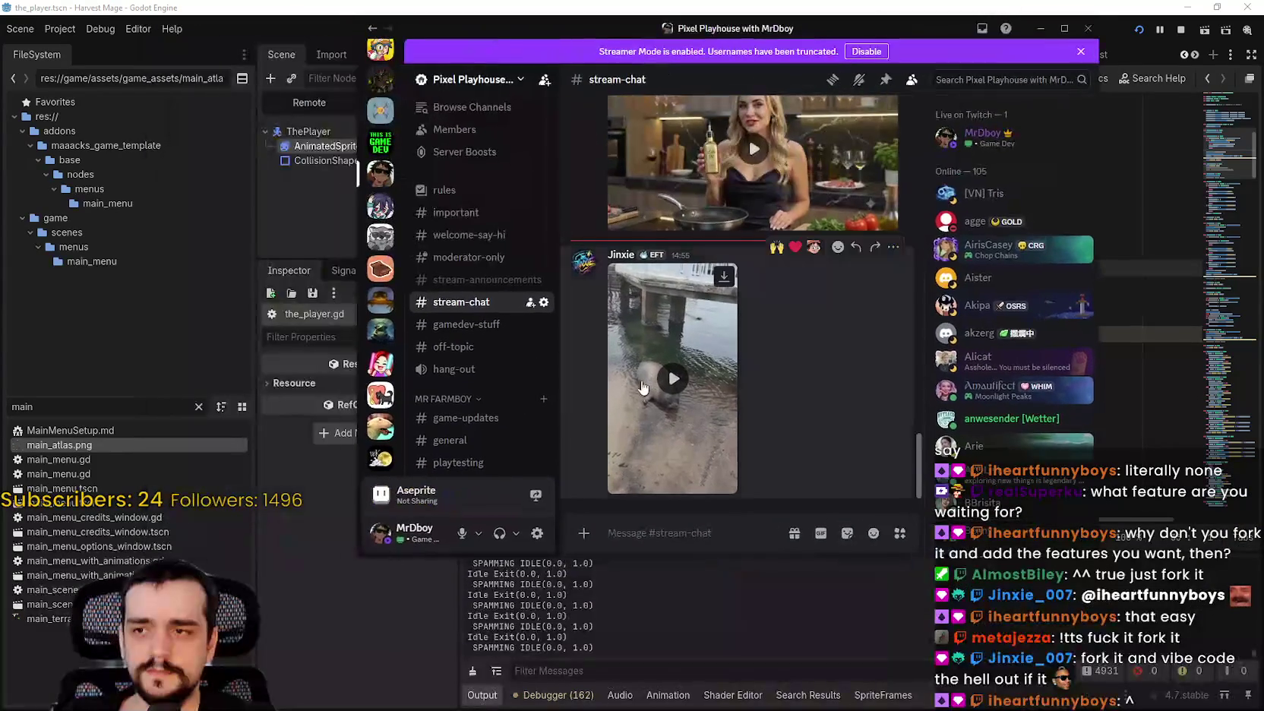
Play the shared seal video full screen, exit full screen, and return to Godot.
left_click(658, 411)
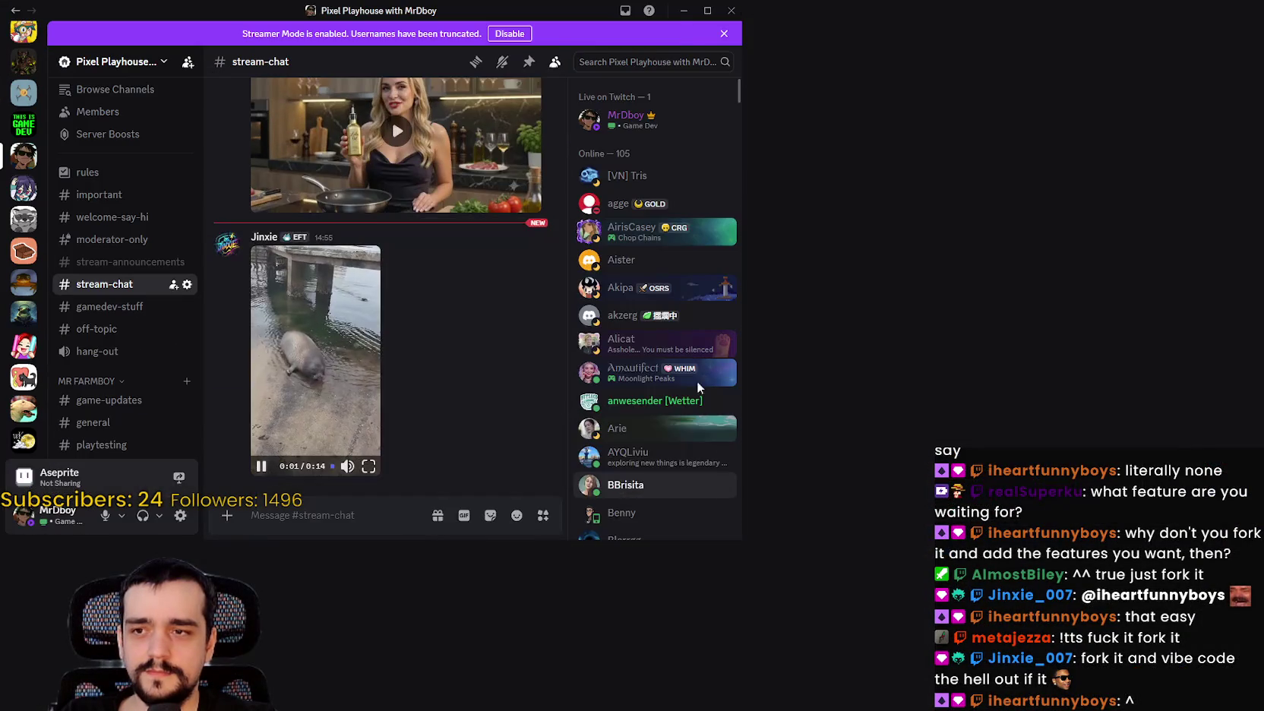
key("f")
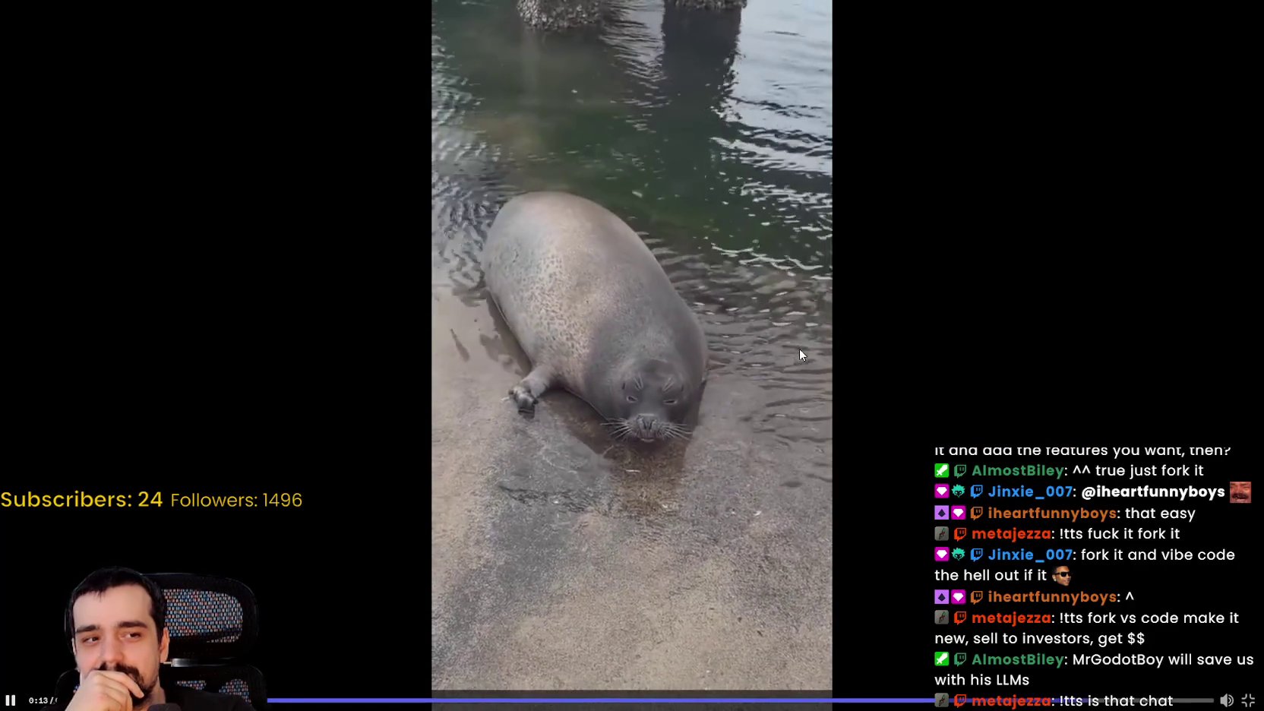
mouse_move(822, 486)
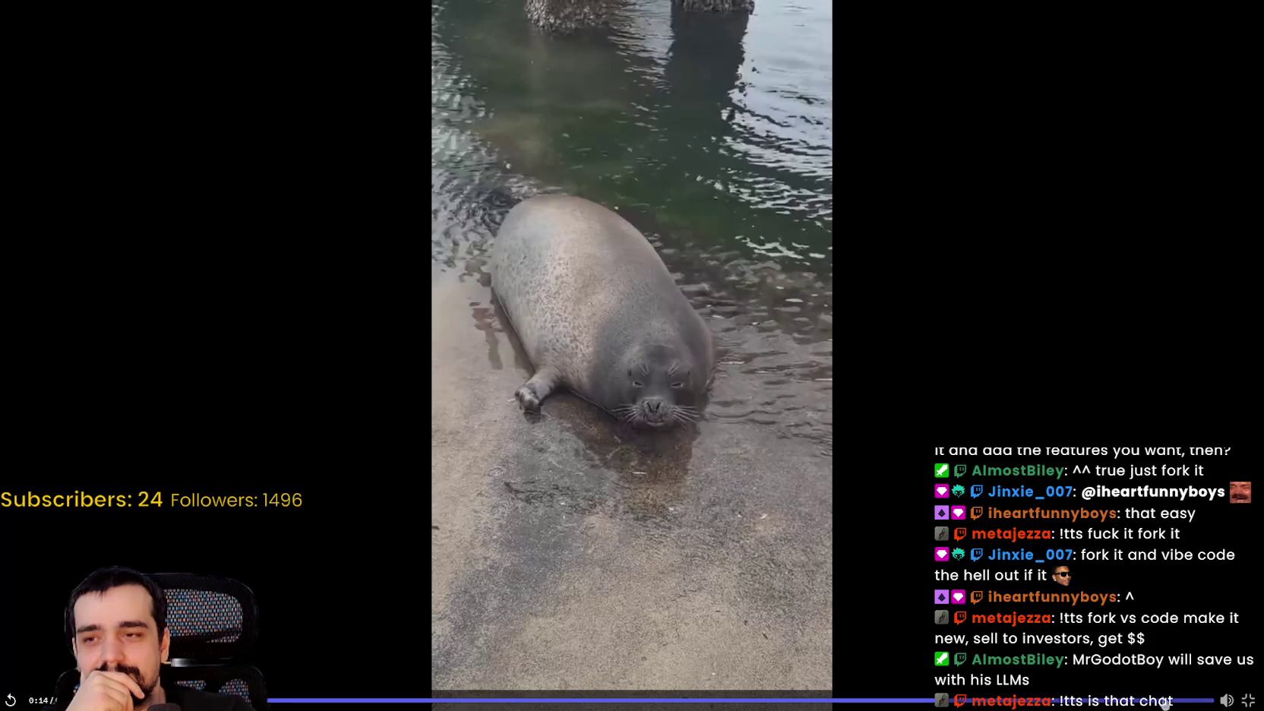
key("Escape")
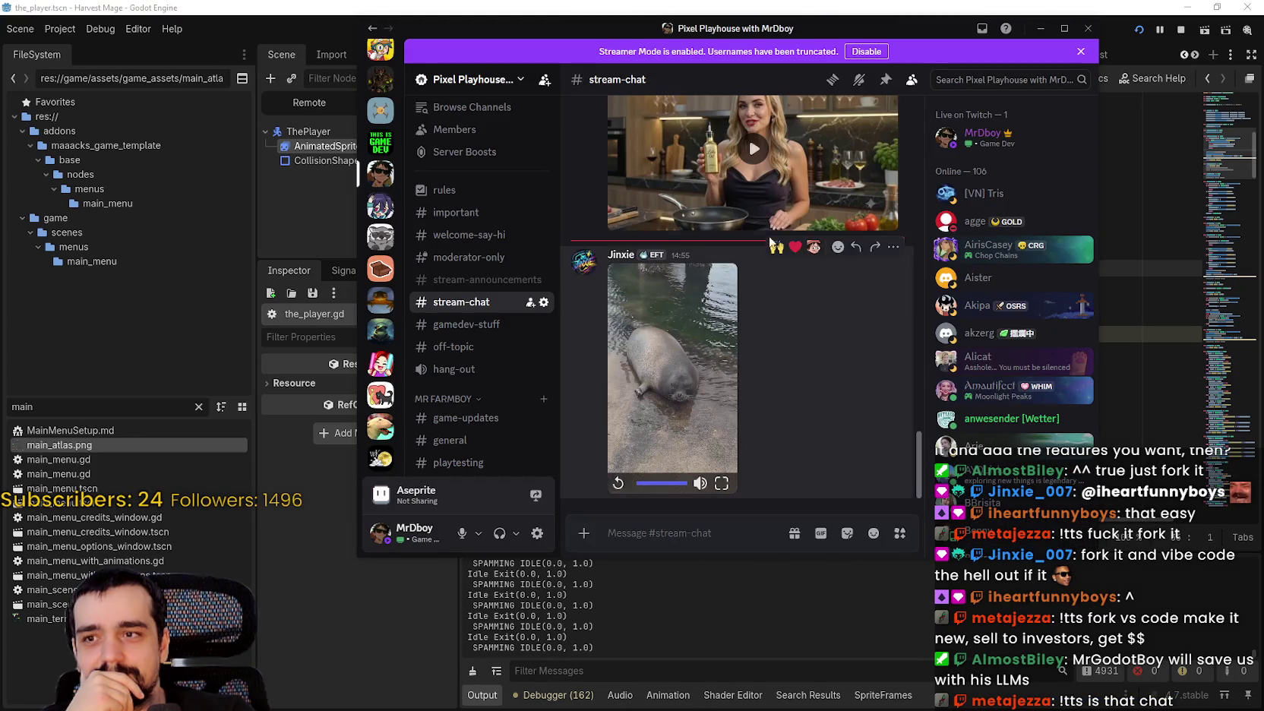
key("alt+Tab")
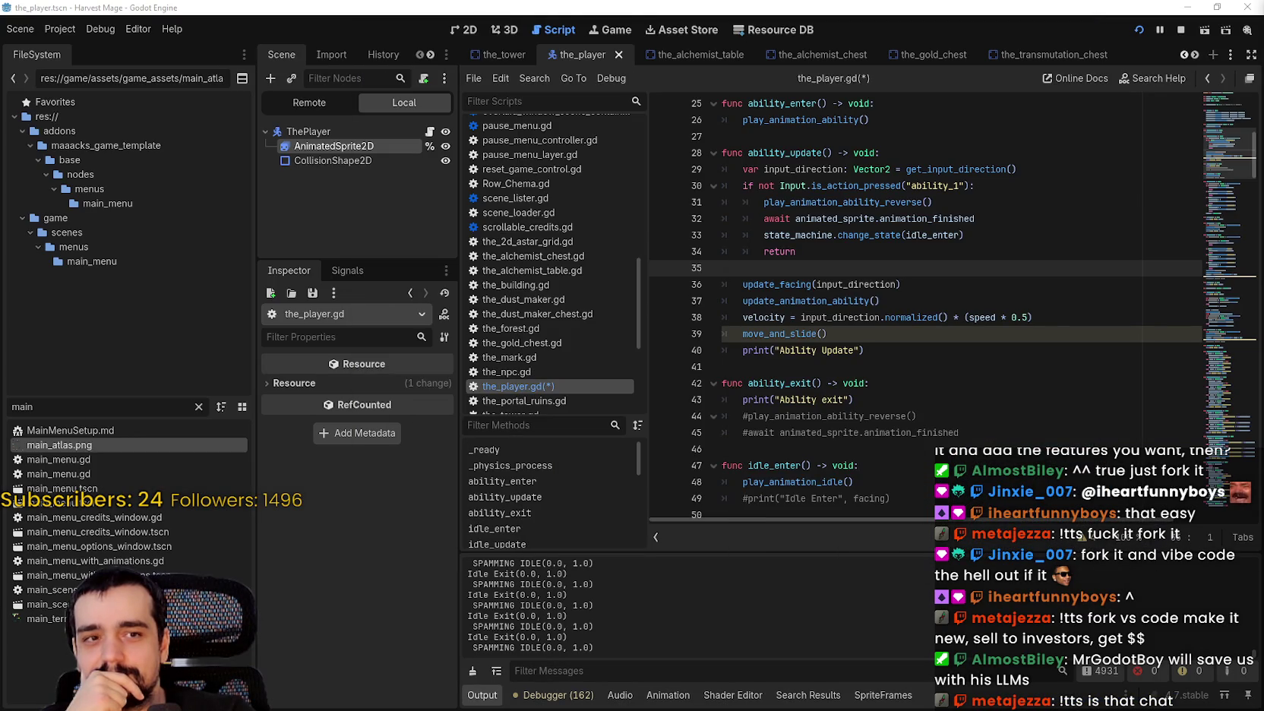
Review lines 29–34 of ability_update's release block, then switch to the running game.
left_click(851, 365)
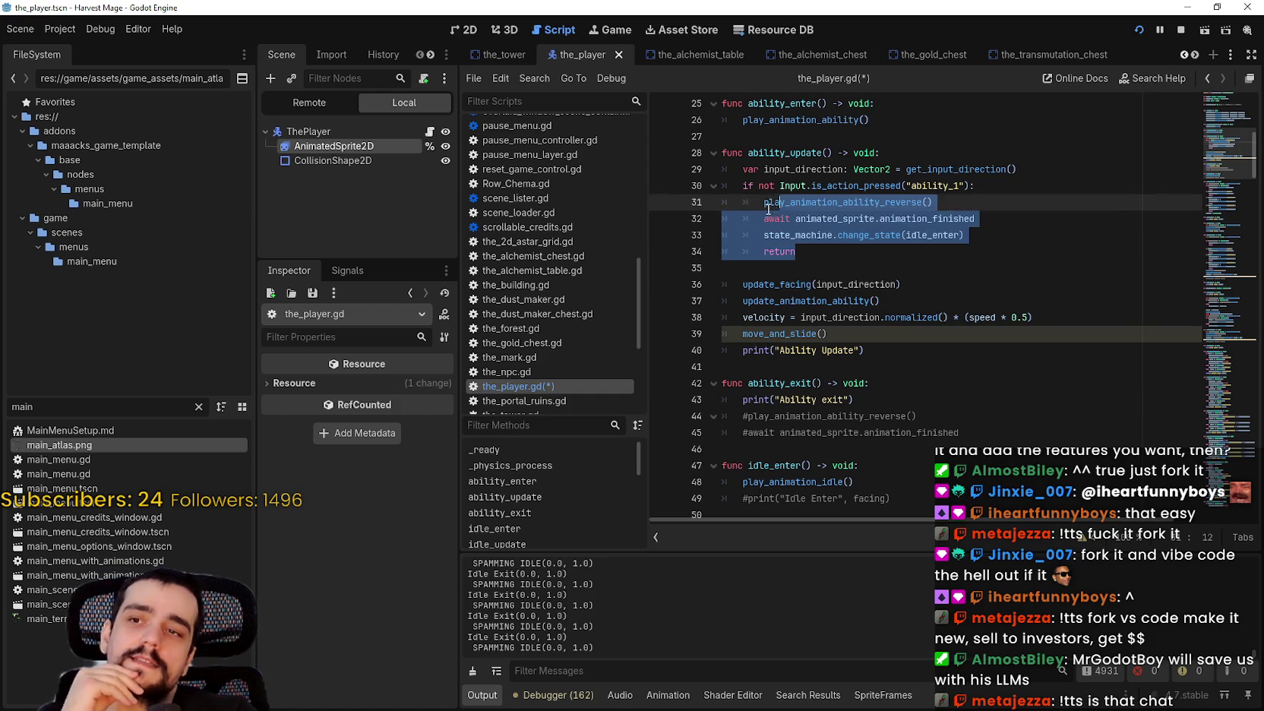
left_click_drag(768, 207, 736, 169)
scroll(854, 261, "up", 1)
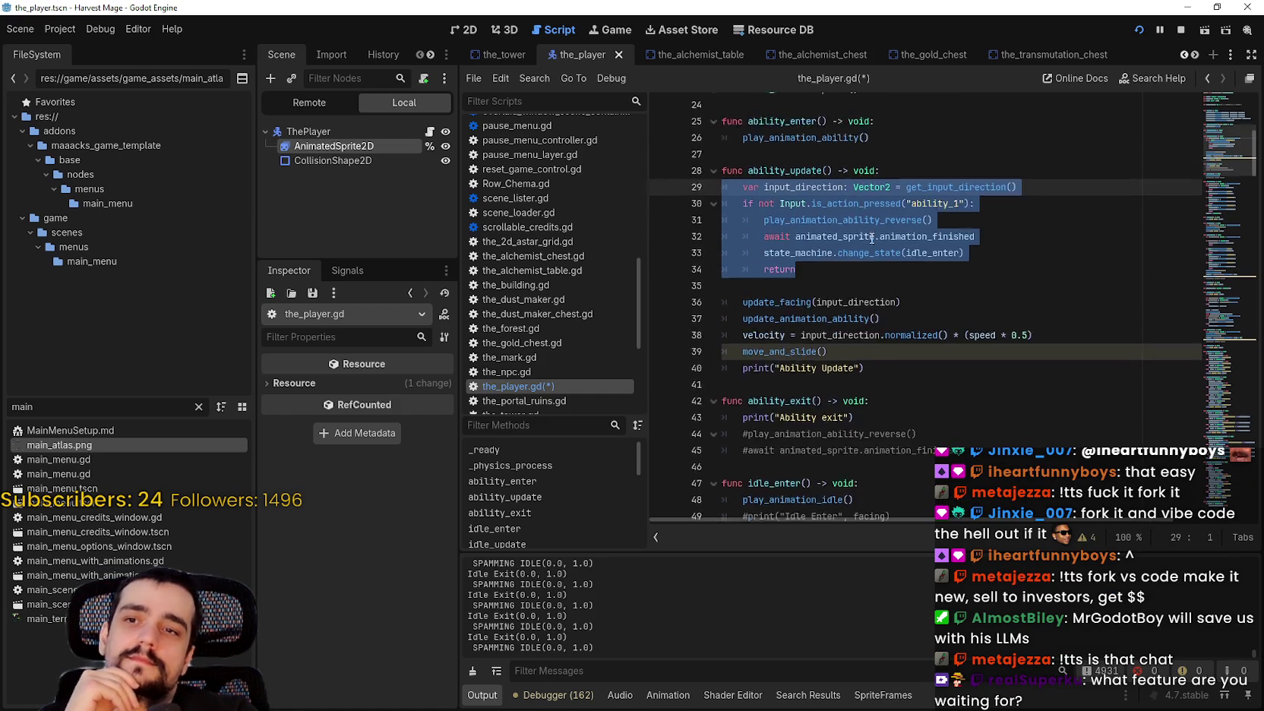
left_click(791, 182)
scroll(790, 182, "up", 3)
left_click(836, 454)
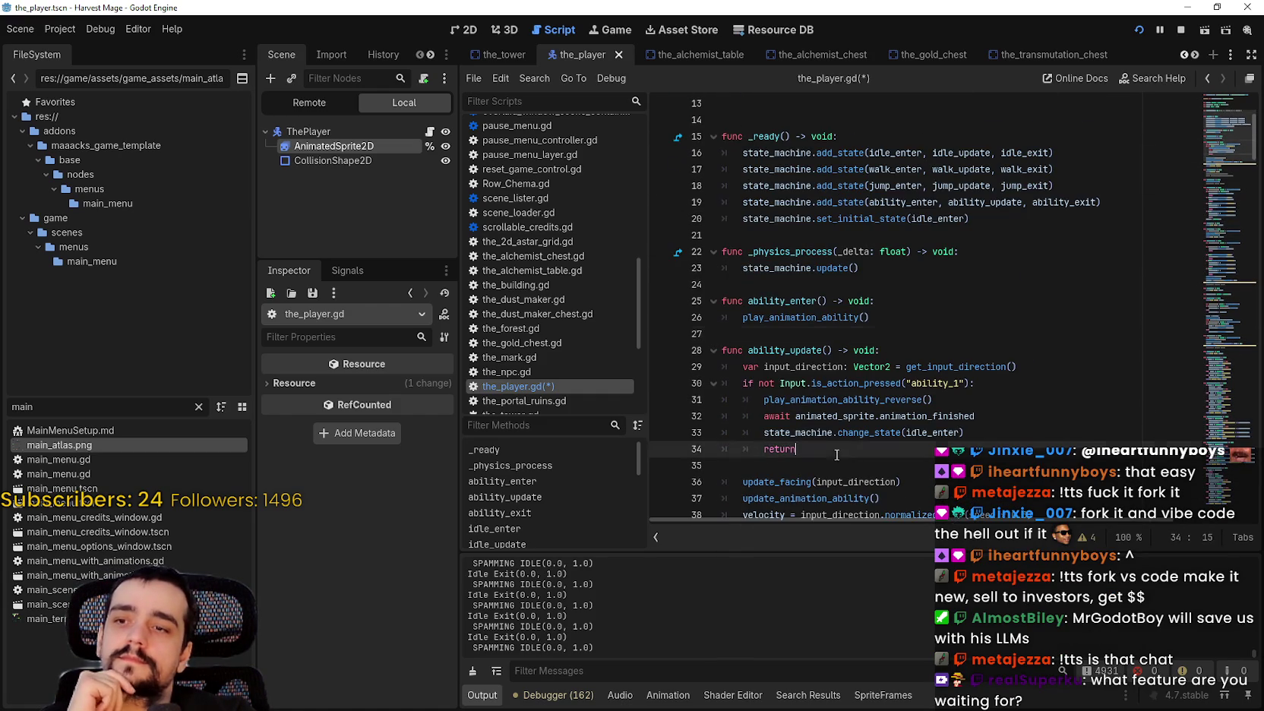
scroll(814, 468, "down", 4)
left_click(782, 362)
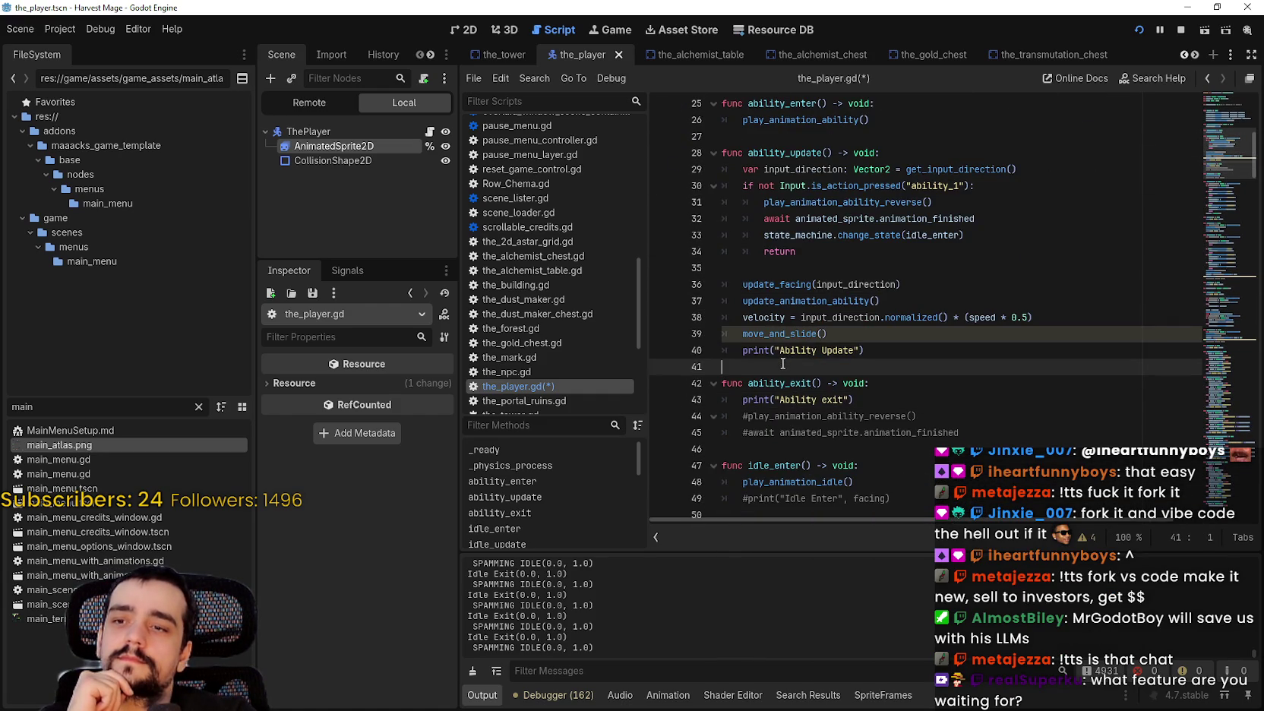
scroll(782, 362, "down", 2)
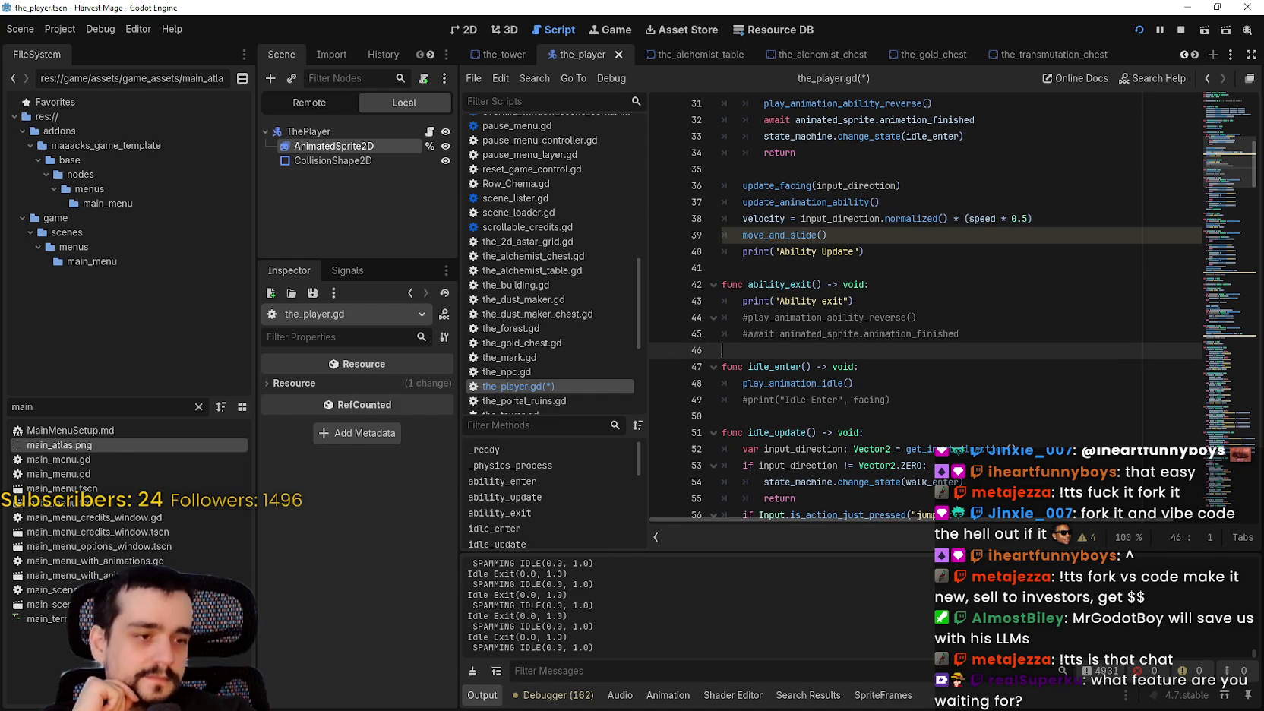
key("alt+Tab")
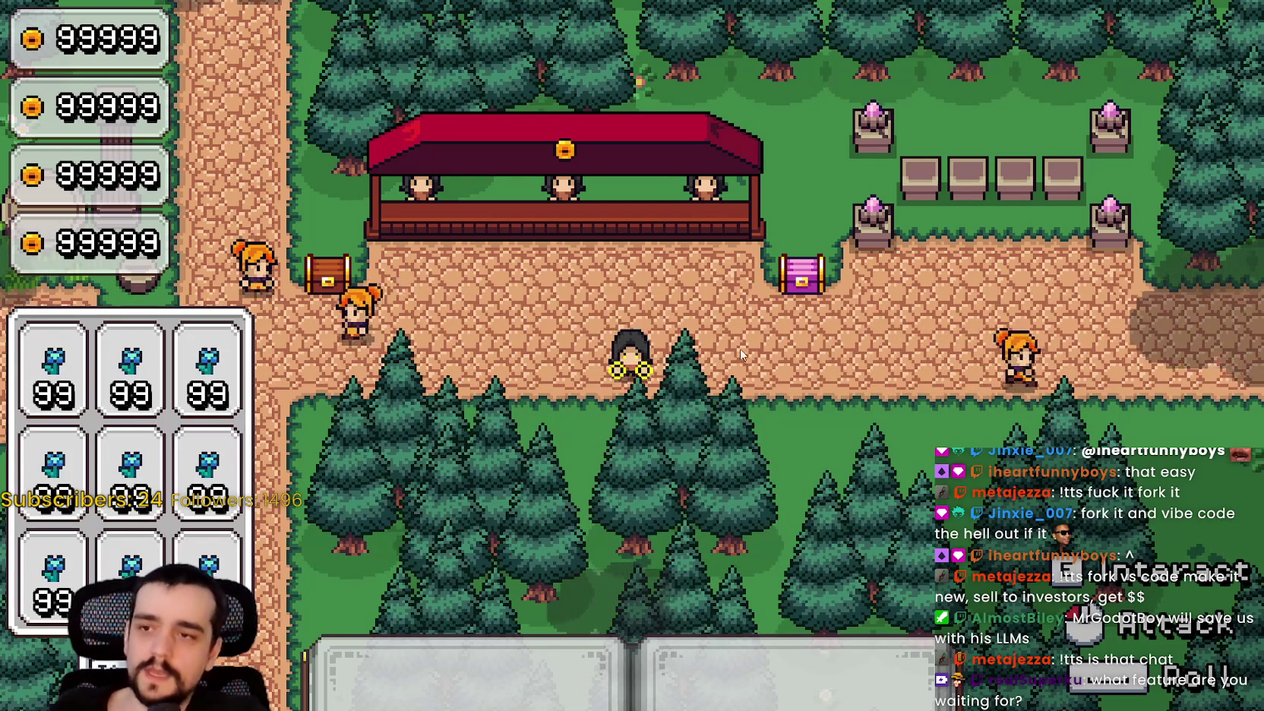
Walk the mage around the village crossroads and up to the purple chest.
key("d")
key("s")
key("w")
key("a")
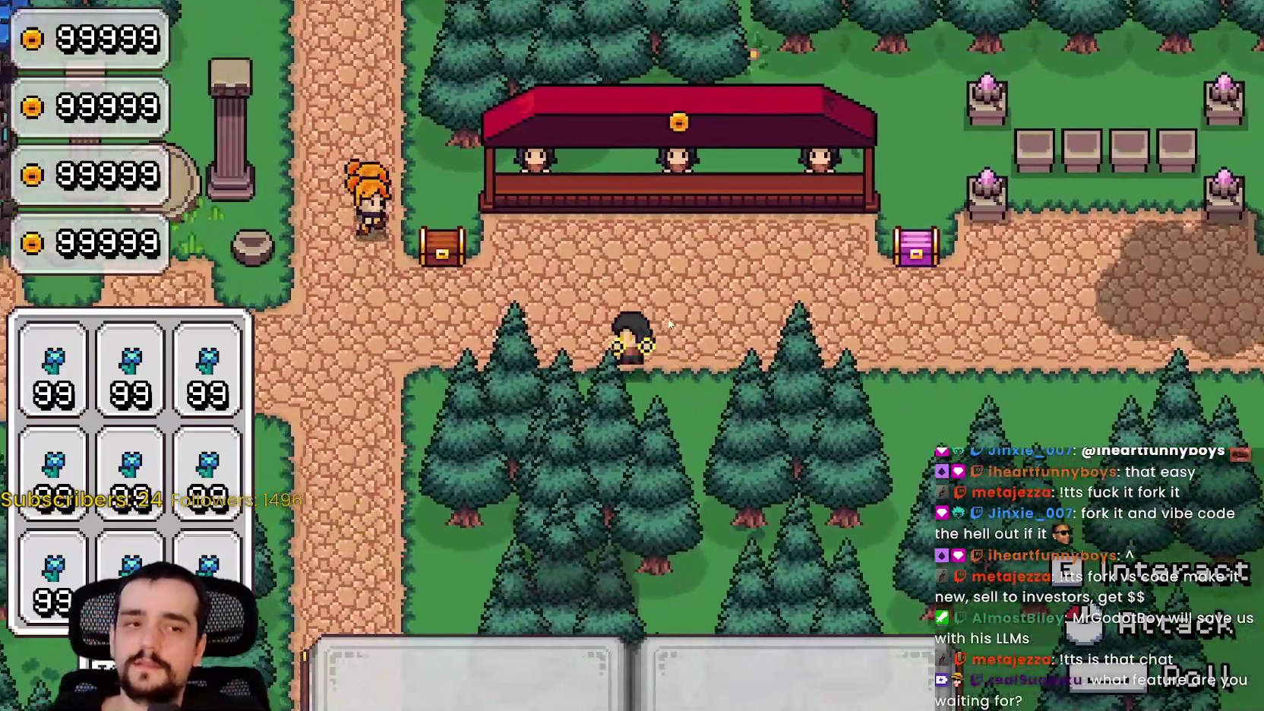
key("a")
key("w")
key("a")
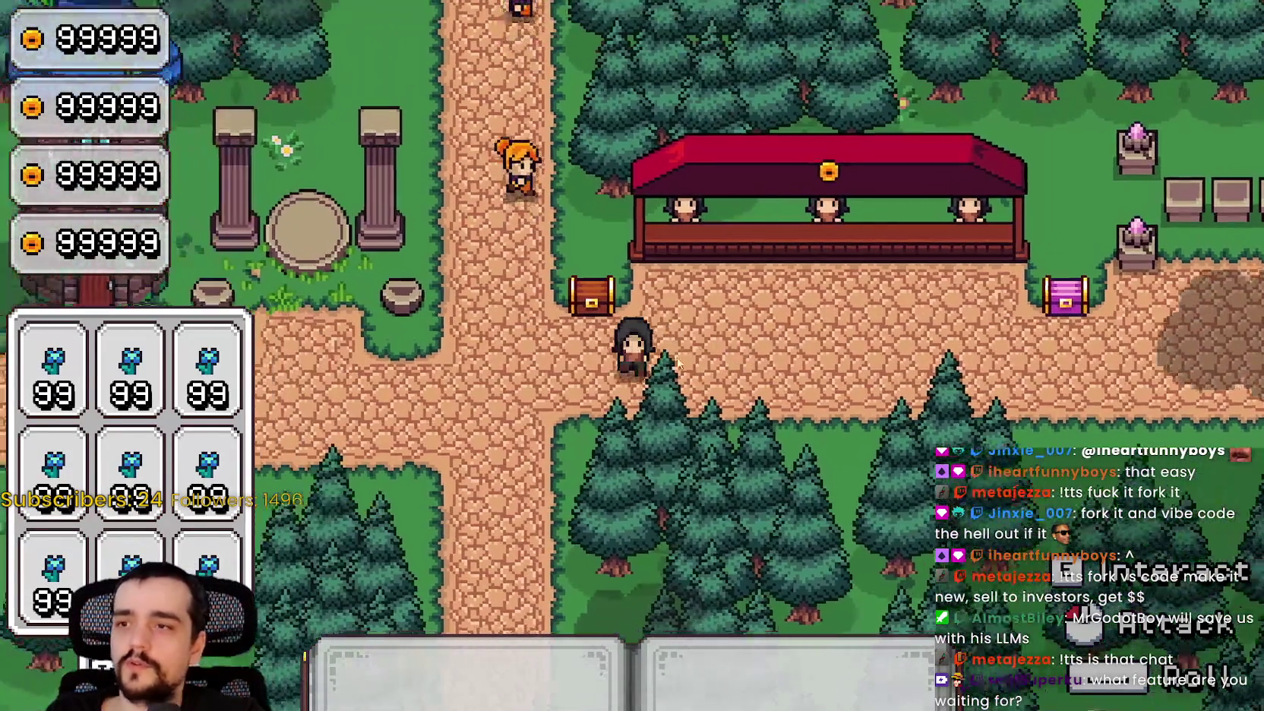
key("s")
key("d")
key("w")
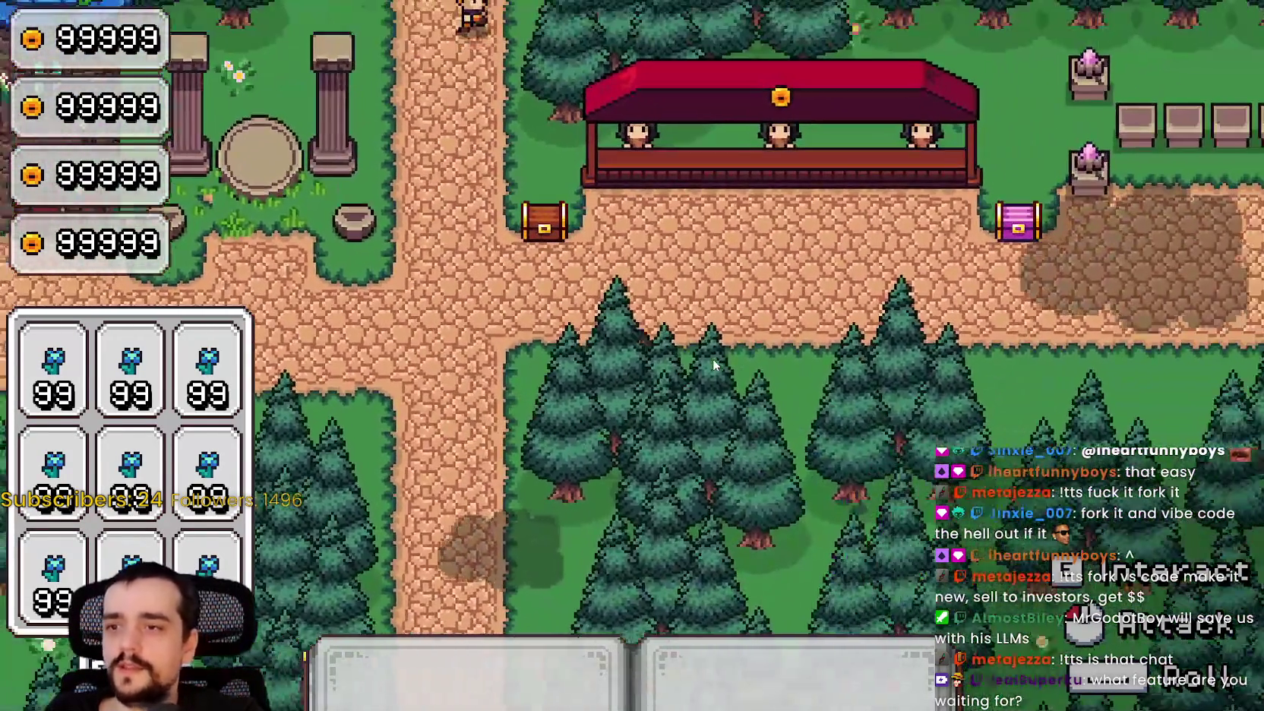
key("d")
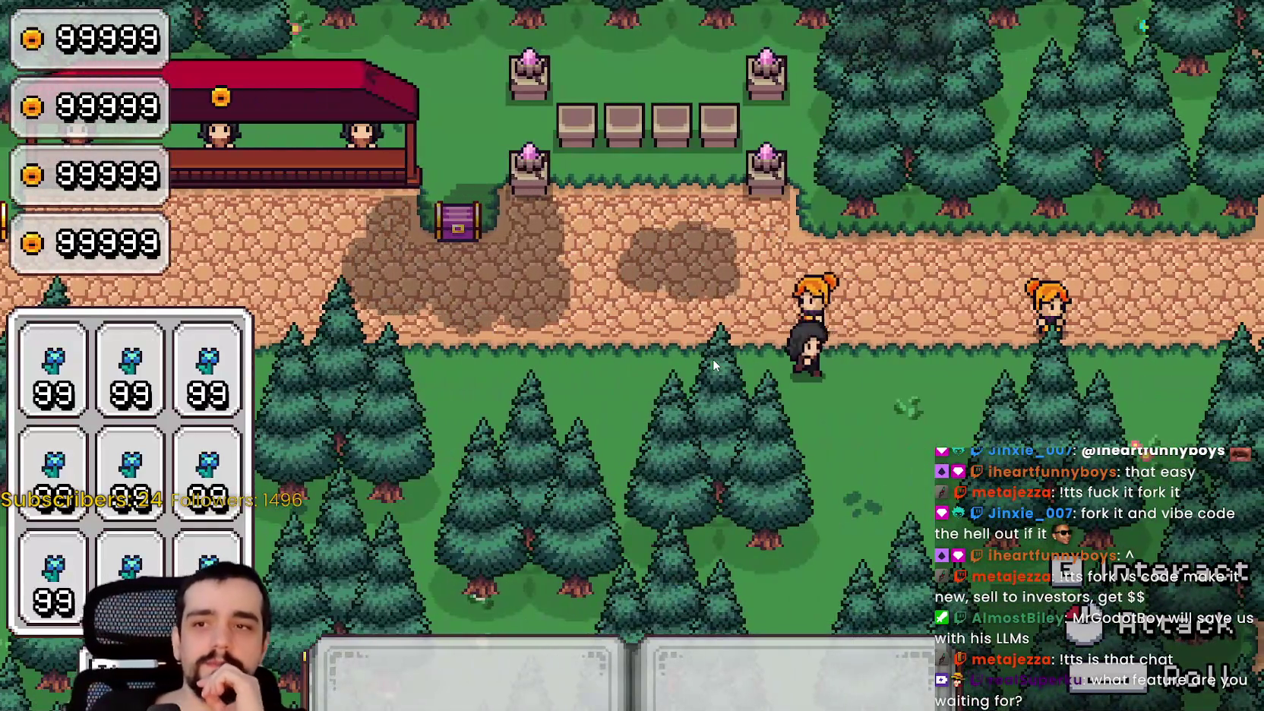
key("w")
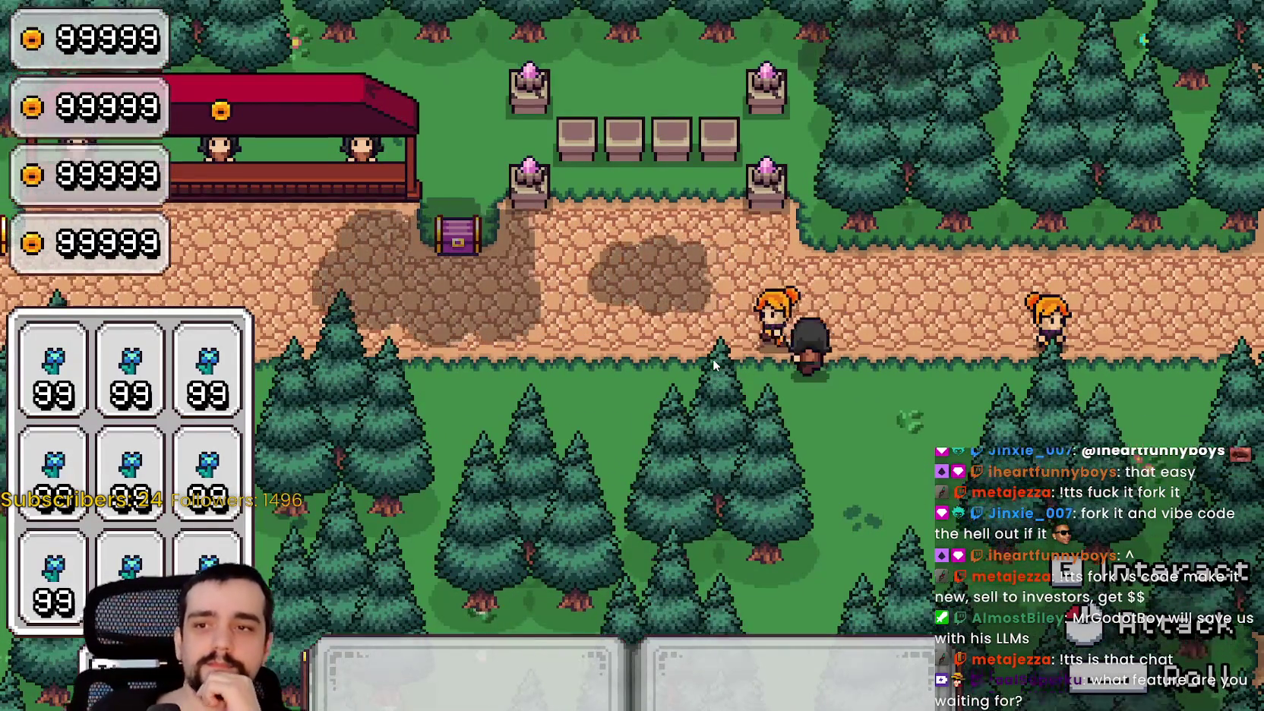
key("a")
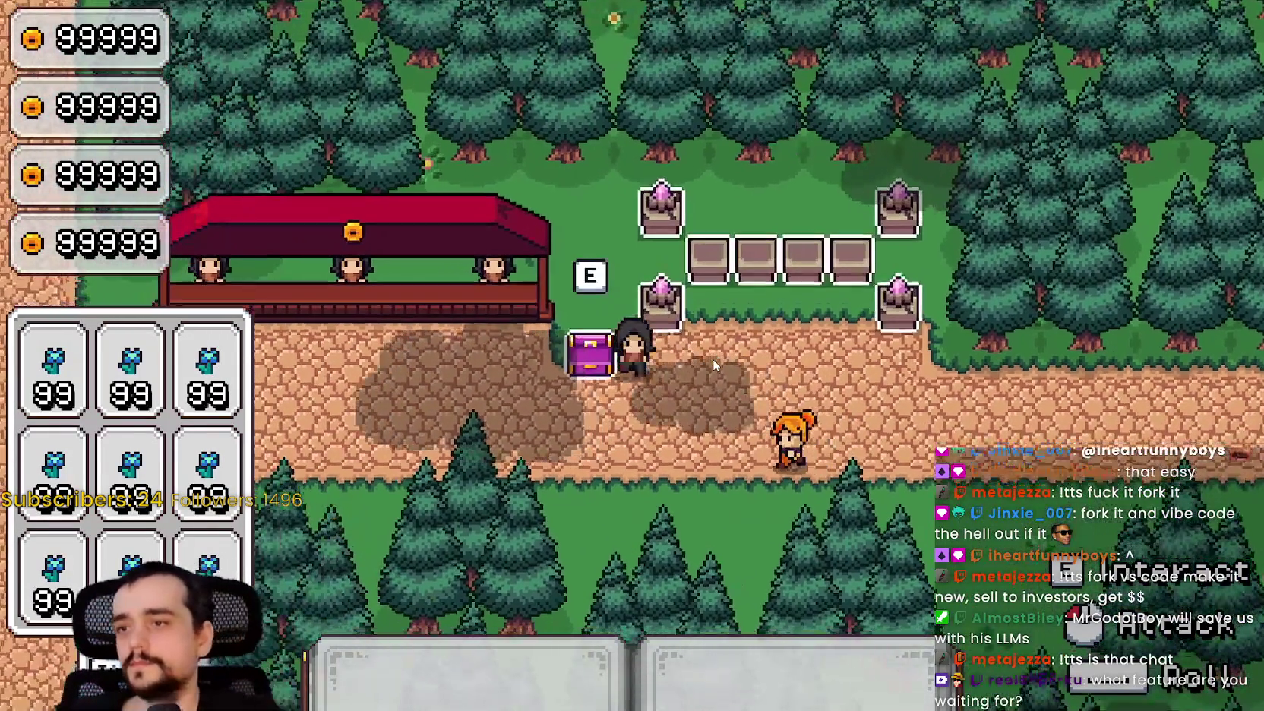
key("a")
key("s")
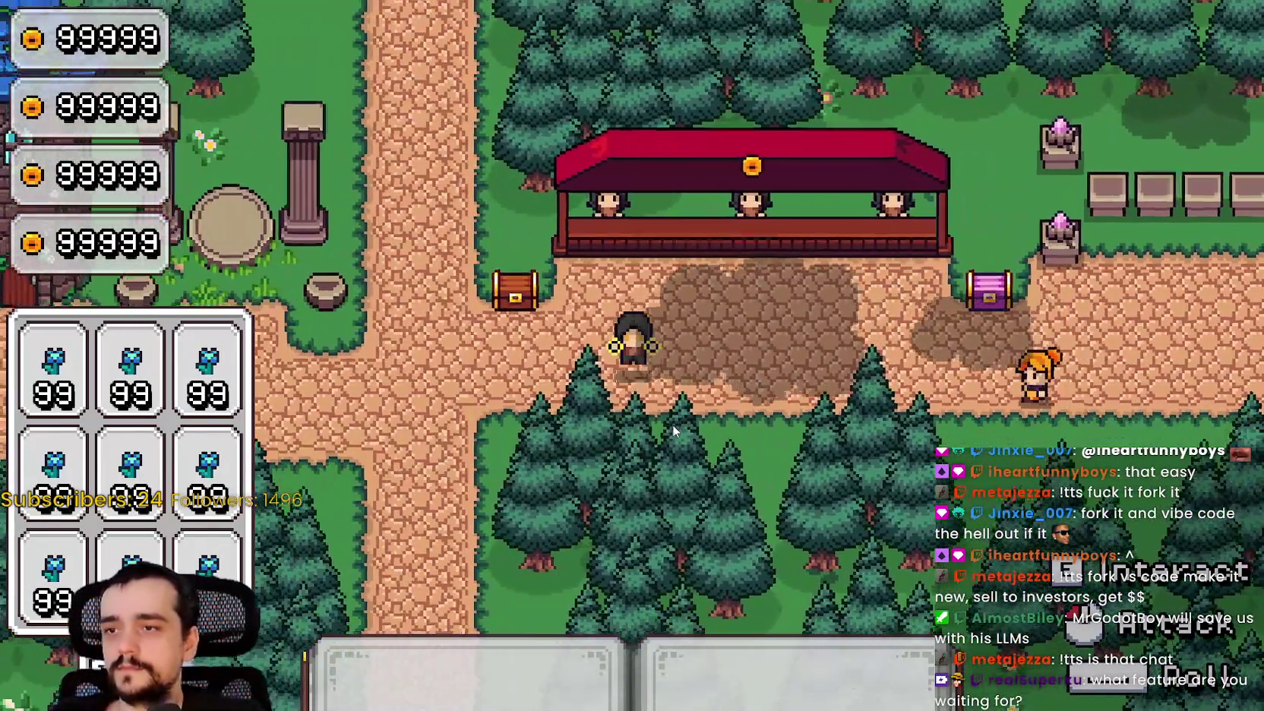
key("s")
Walk the mage along the paths past the stall, toward the tower and crystal garden.
key("a")
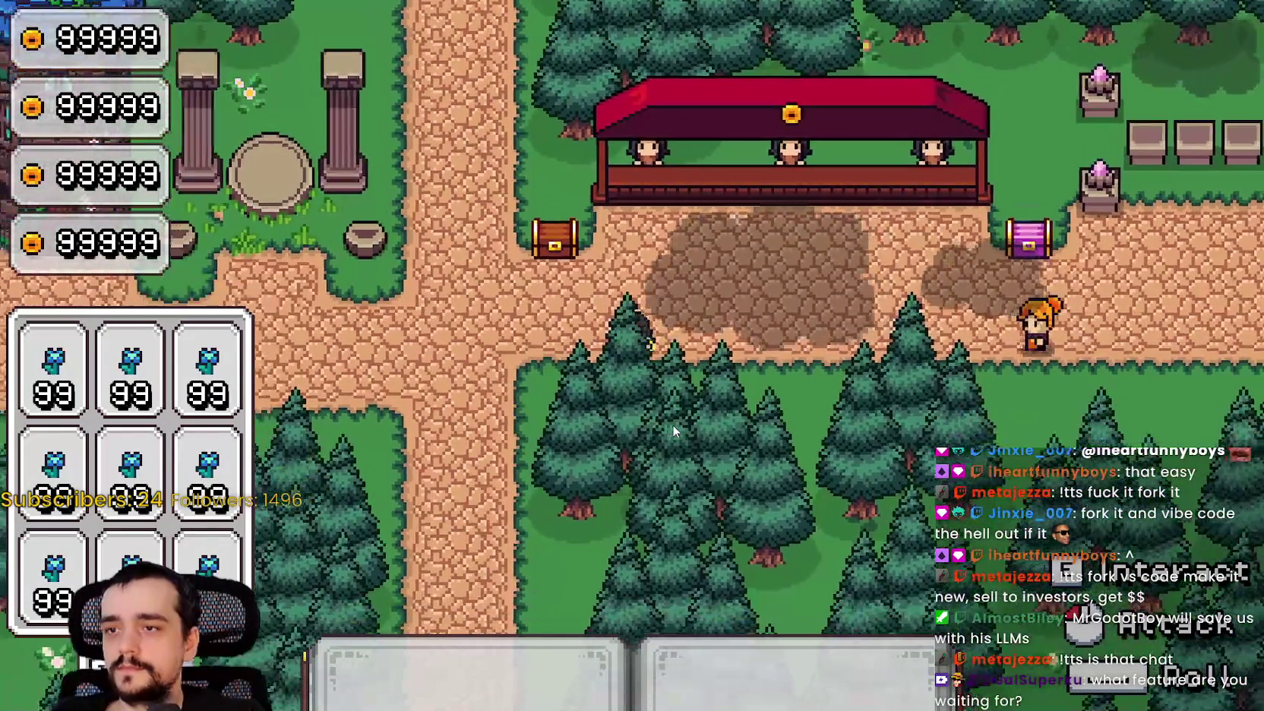
key("w")
key("d")
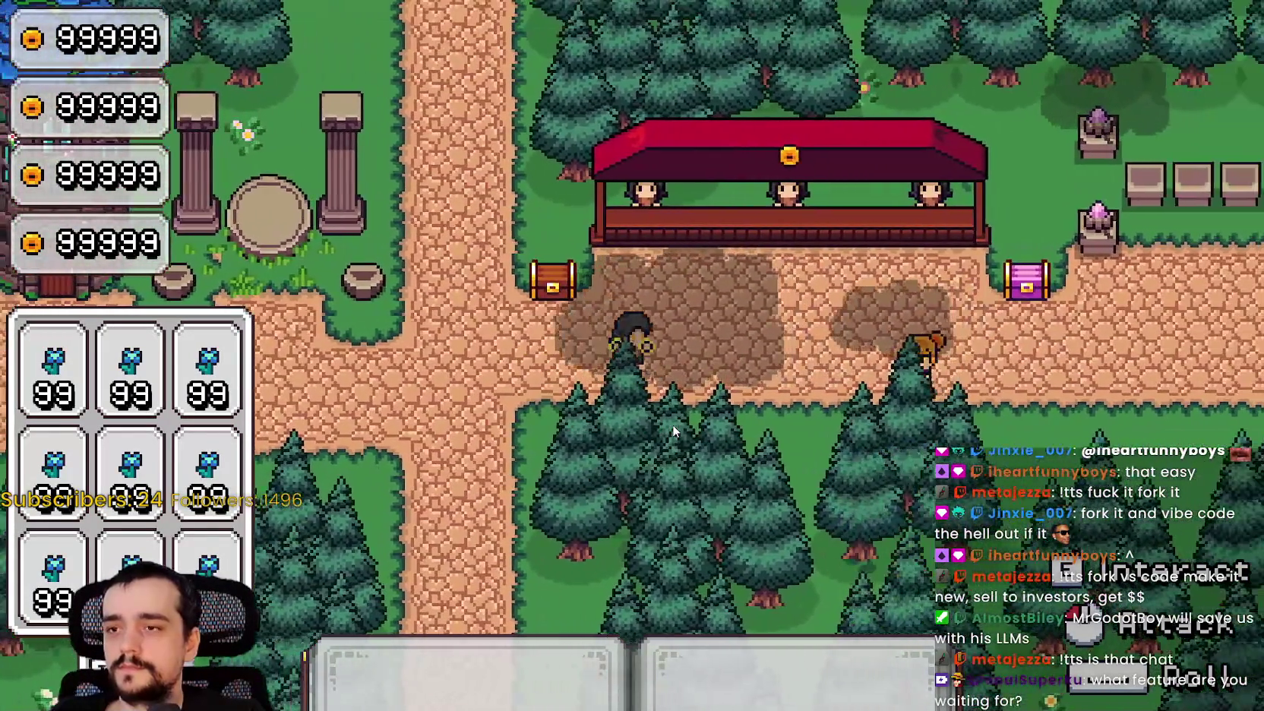
key("a")
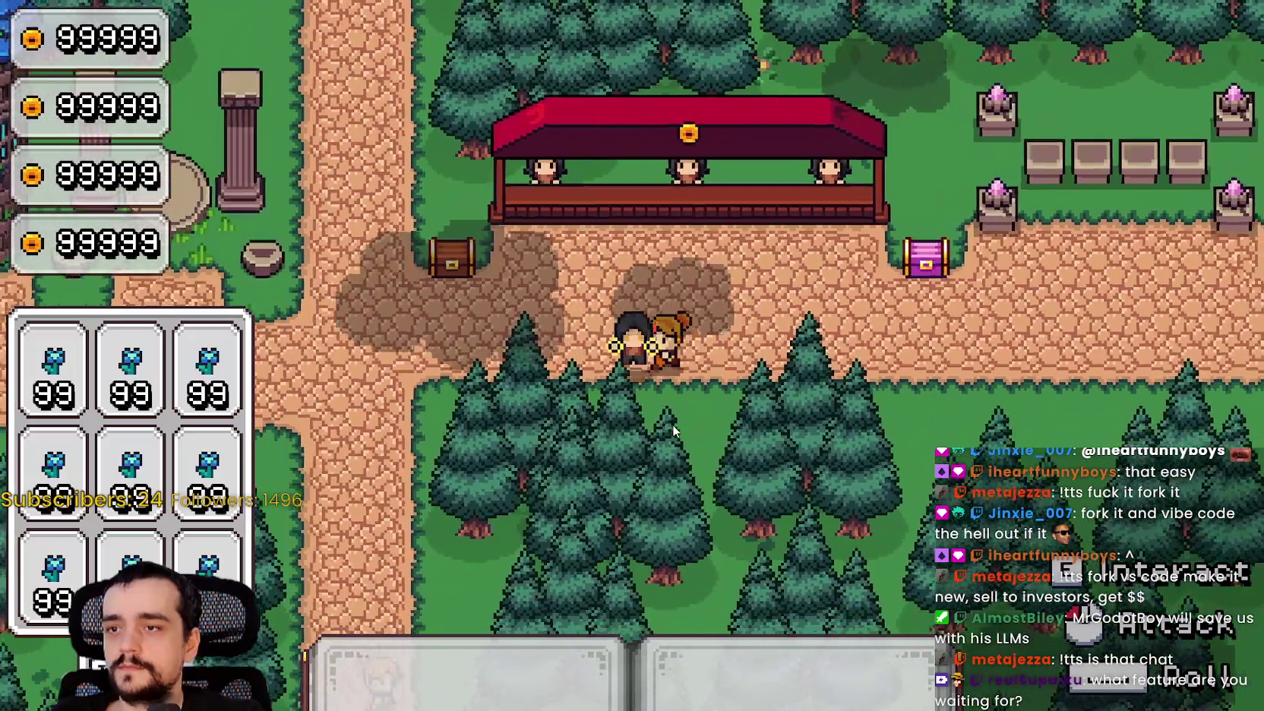
key("a")
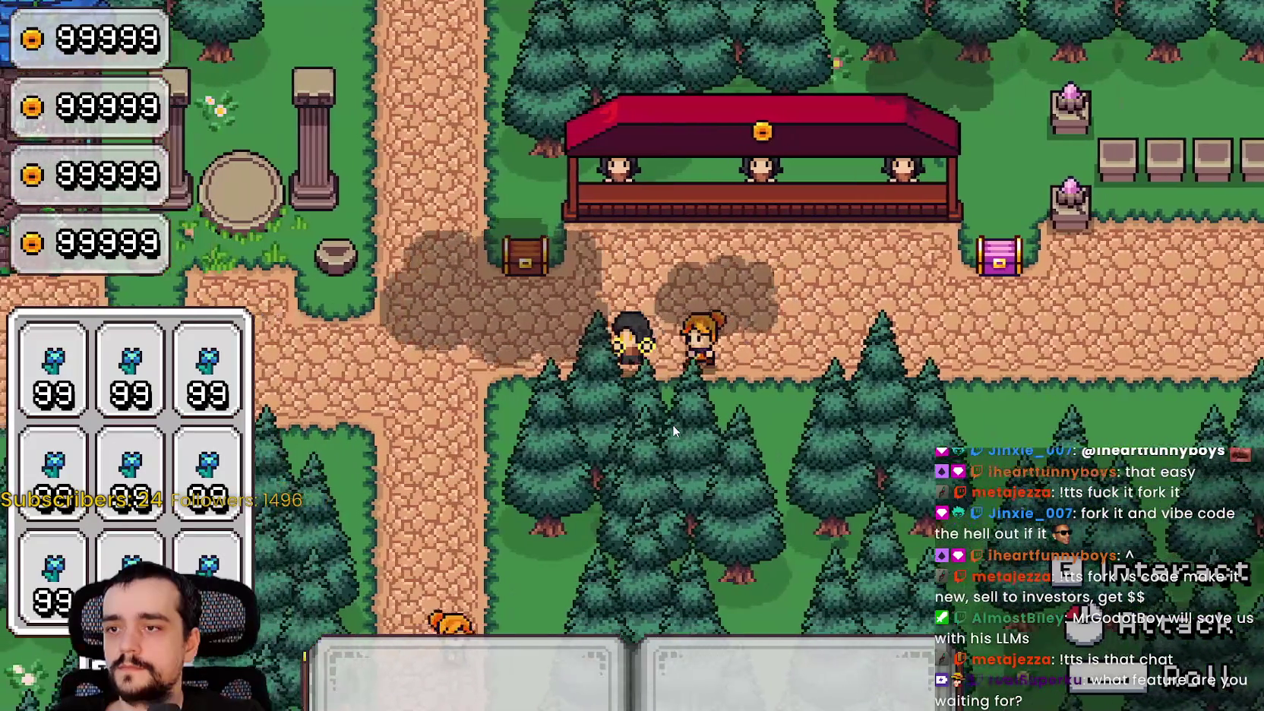
key("w")
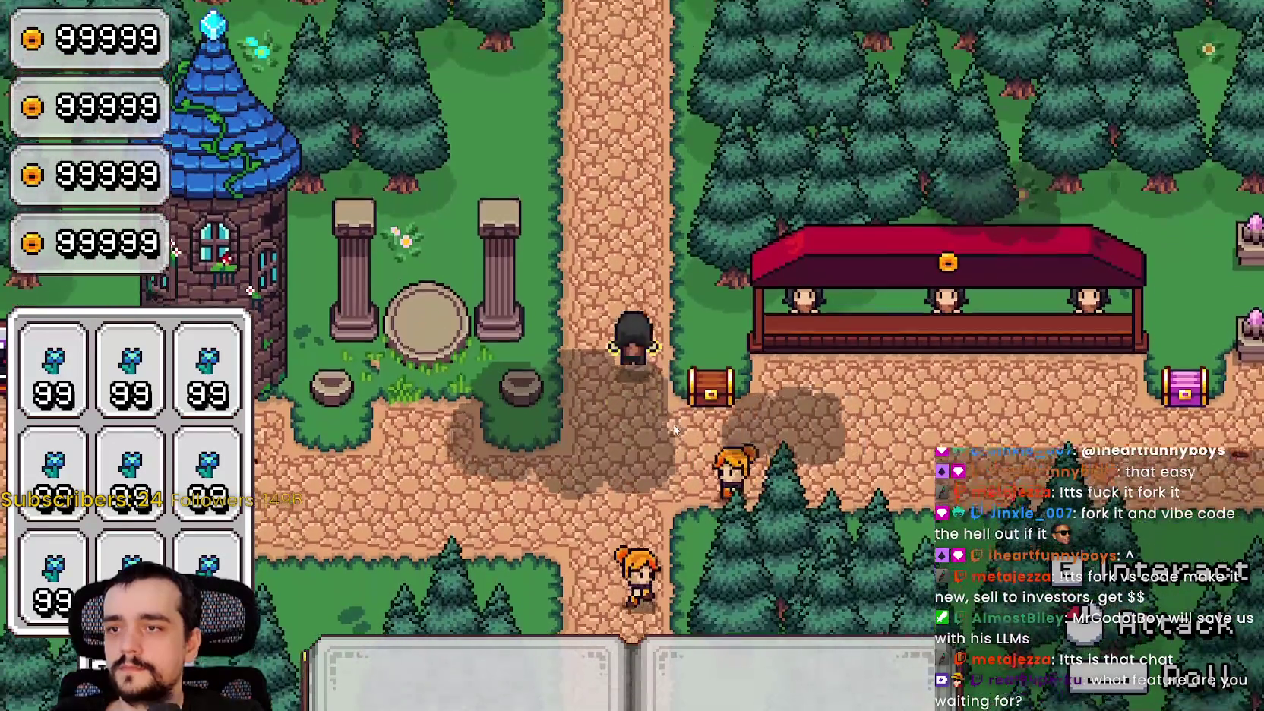
key("s")
key("d")
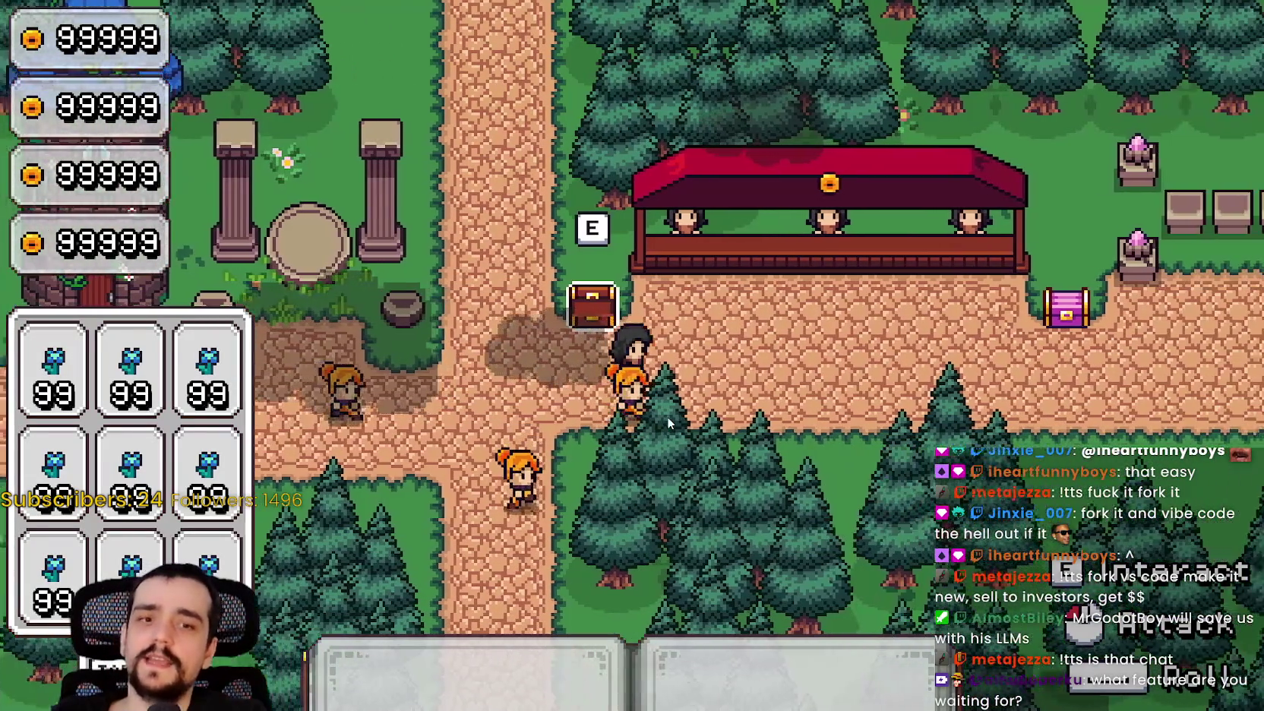
key("w")
key("s")
key("a")
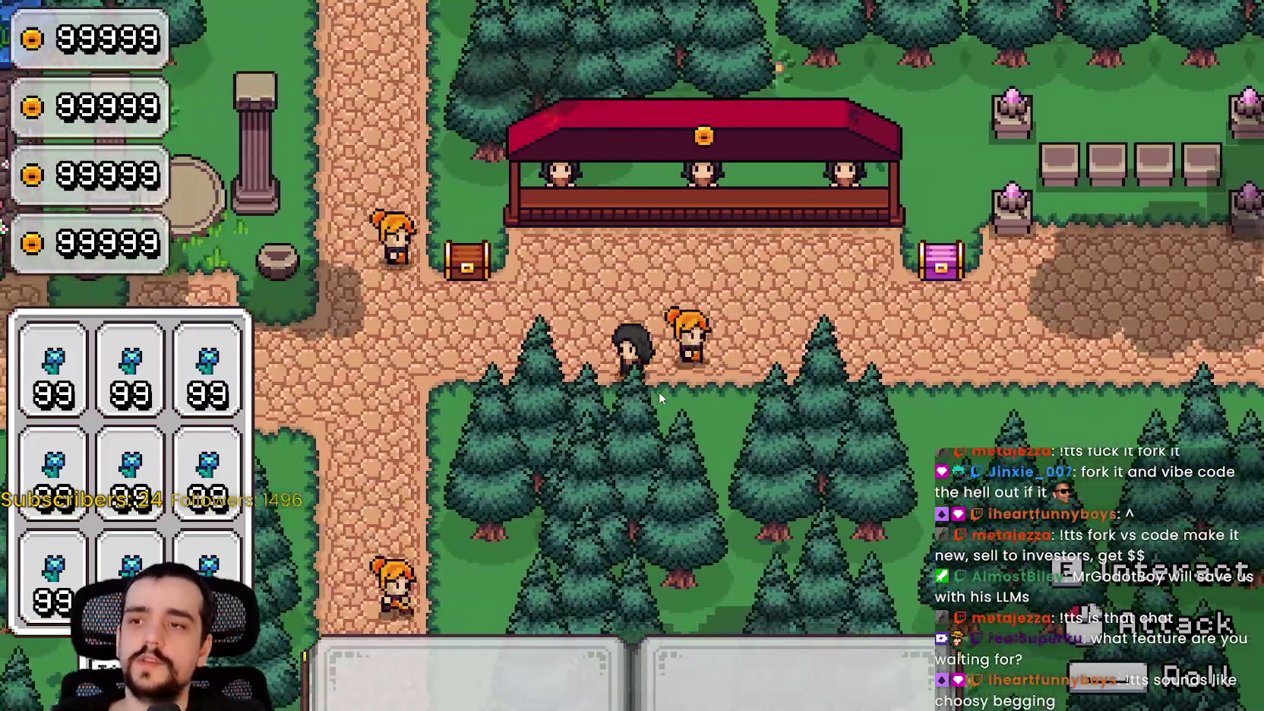
key("w")
key("w")
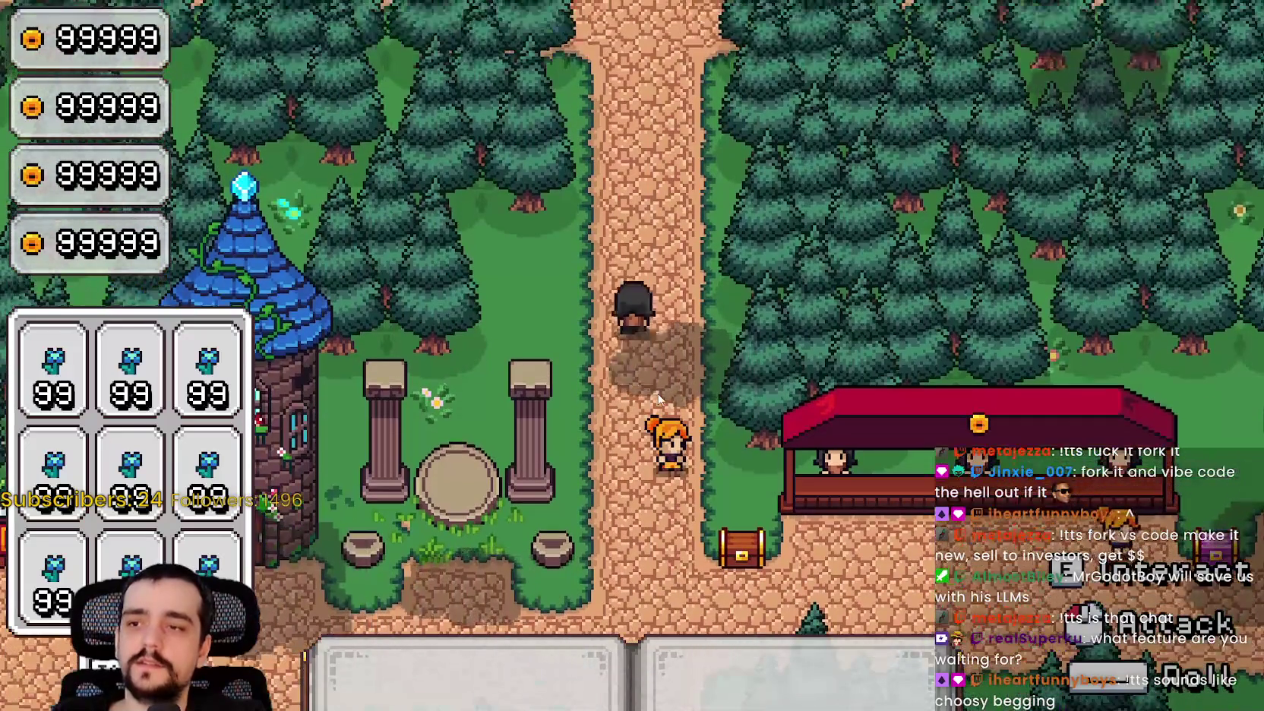
key("s")
key("d")
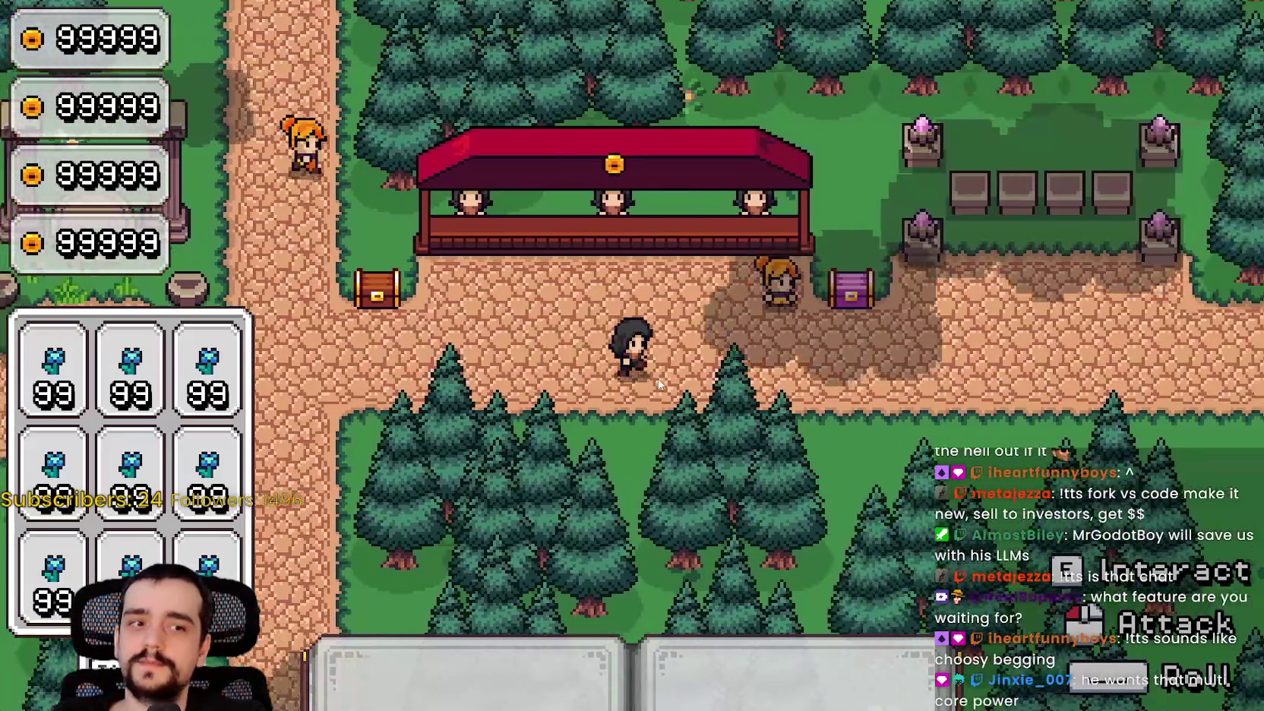
key("d")
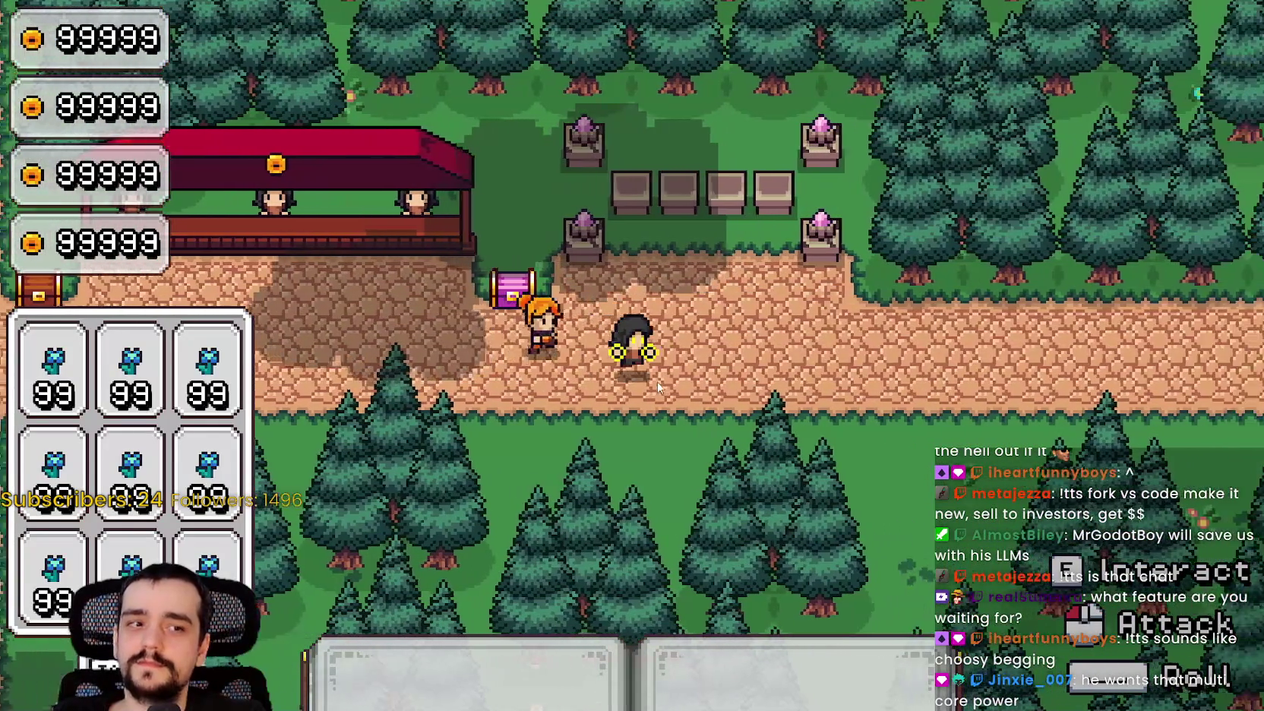
key("a")
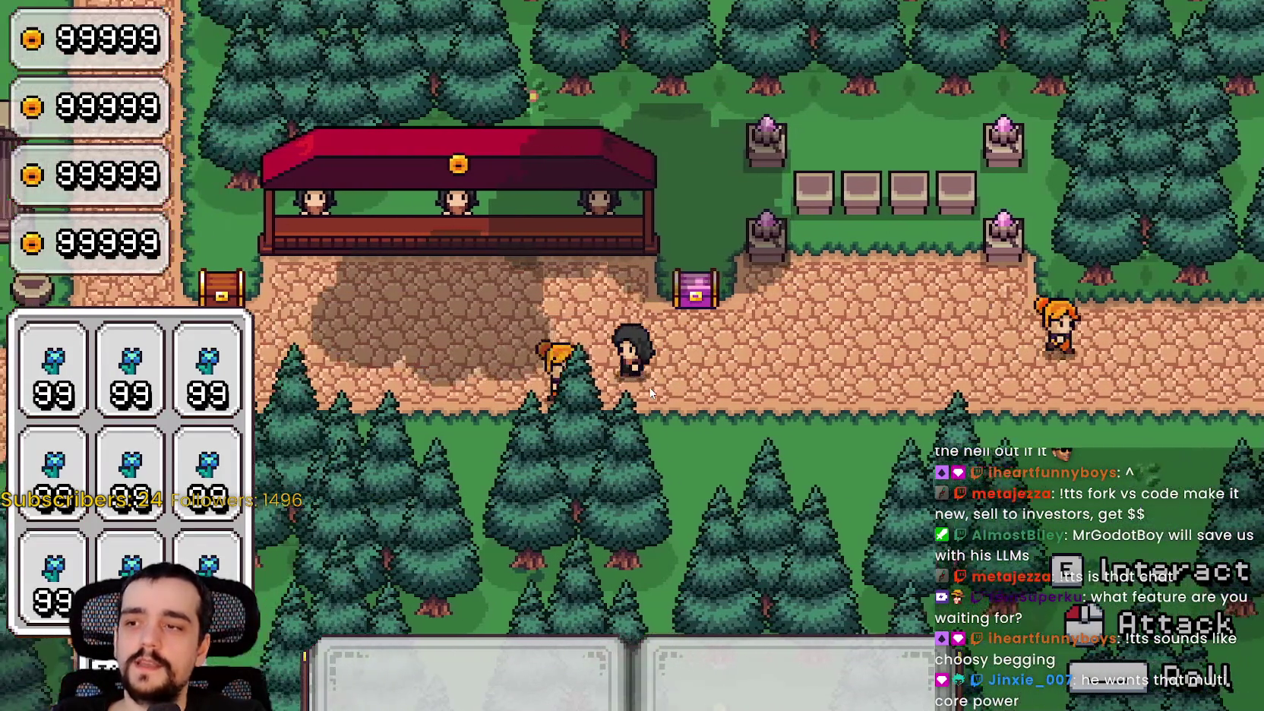
key("a")
Walk the mage along the vertical path, past the red stall and pink chest, to the tower.
key("w")
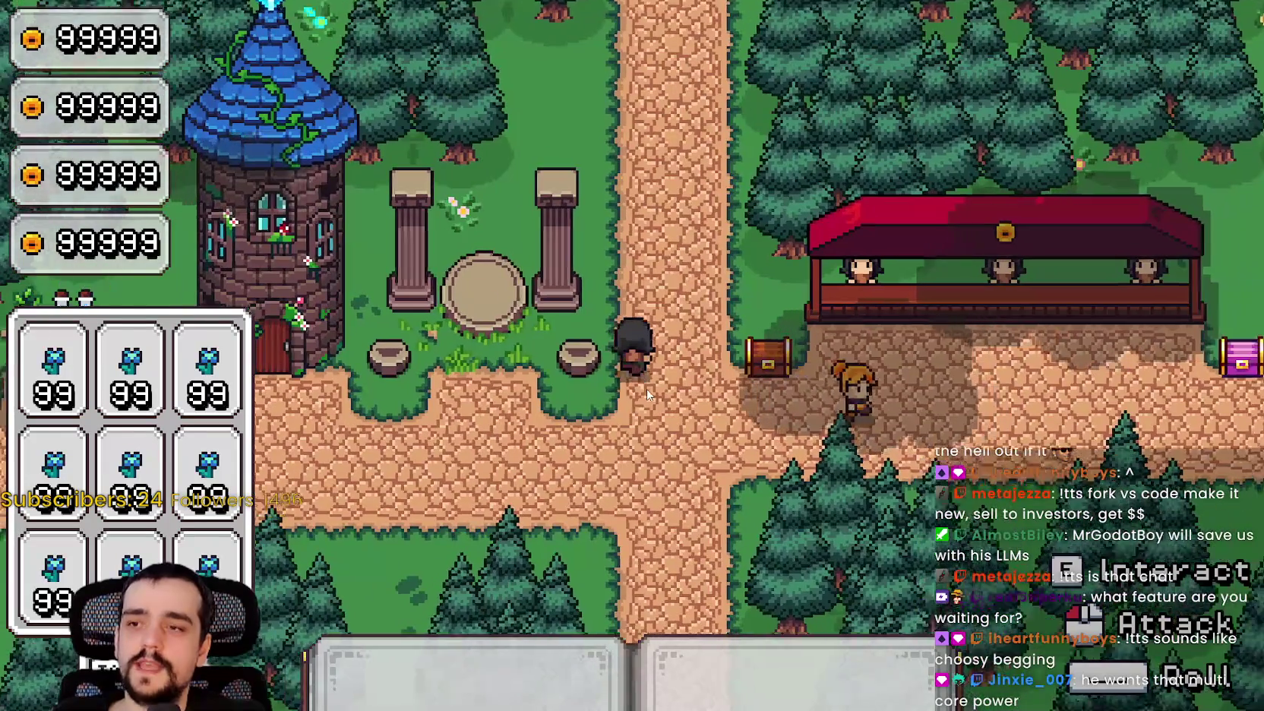
key("s")
key("d")
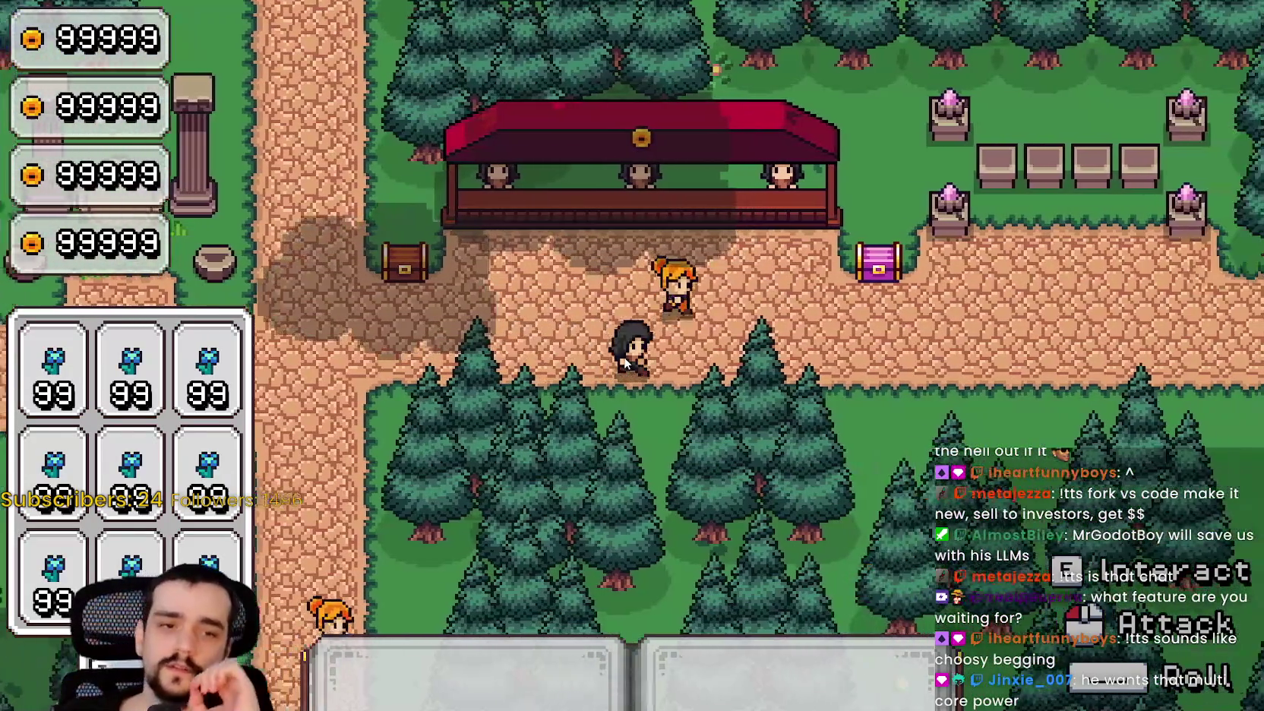
key("d")
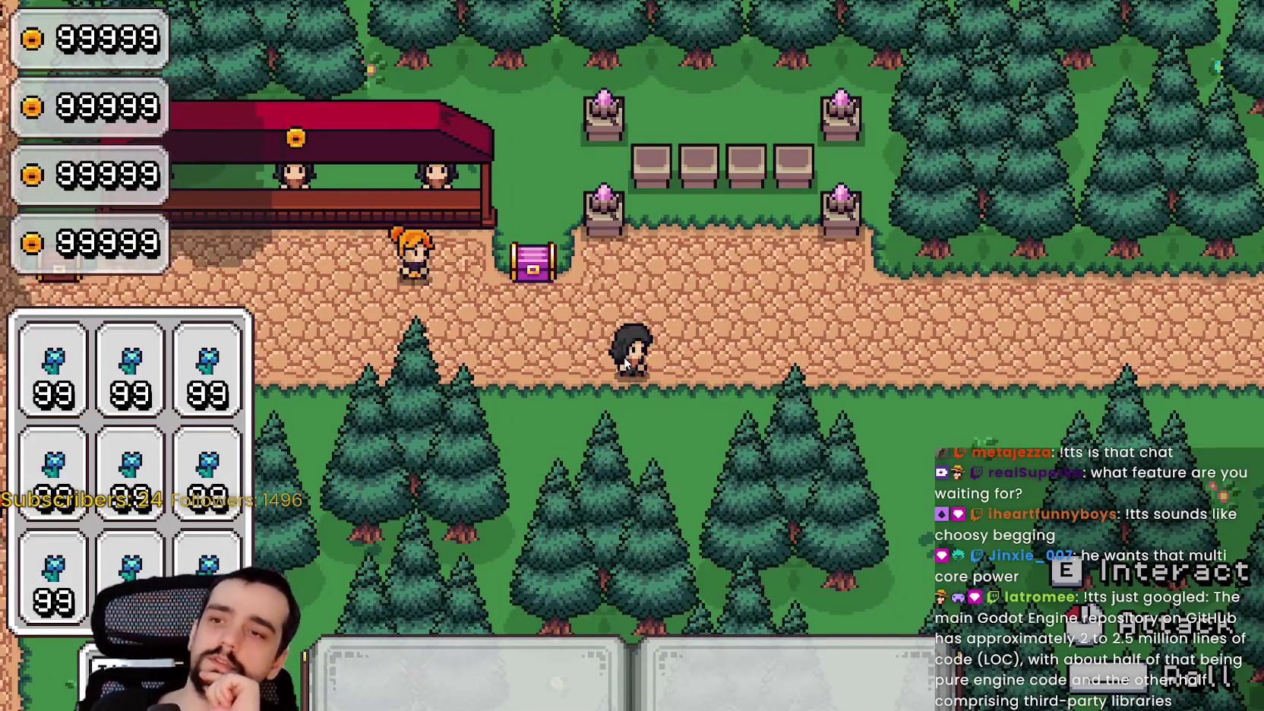
key("d")
key("a")
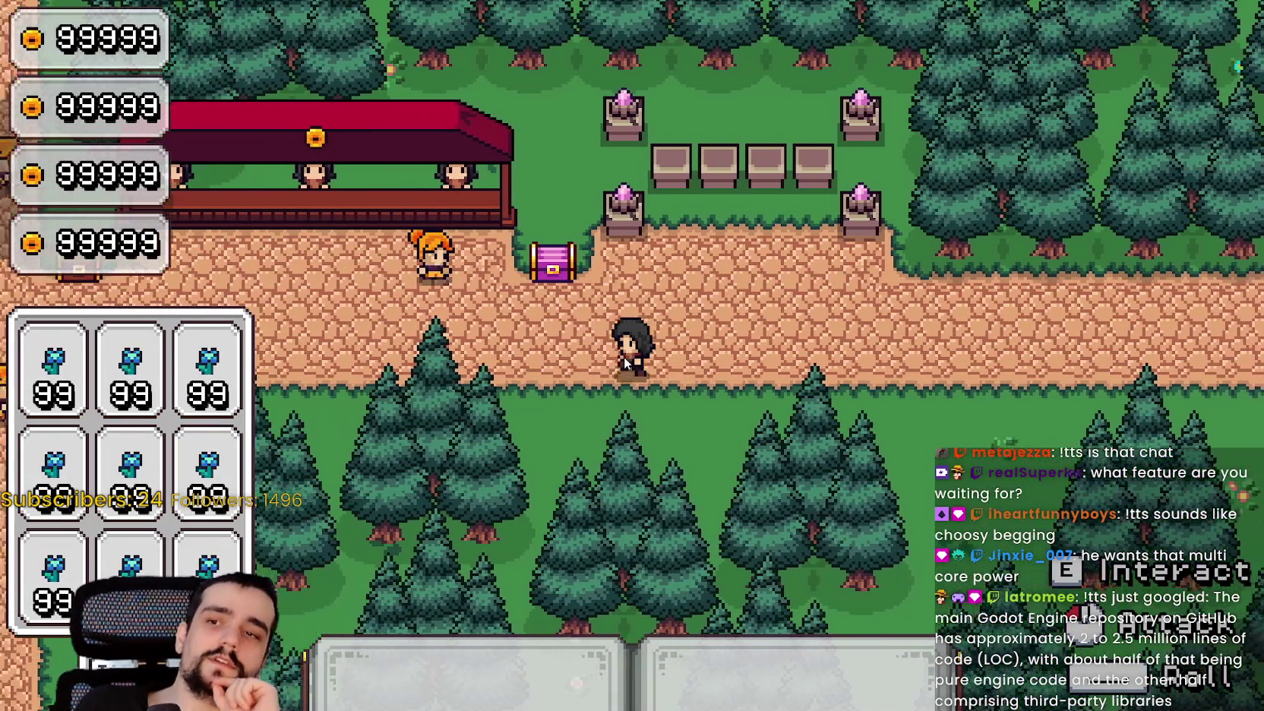
key("a")
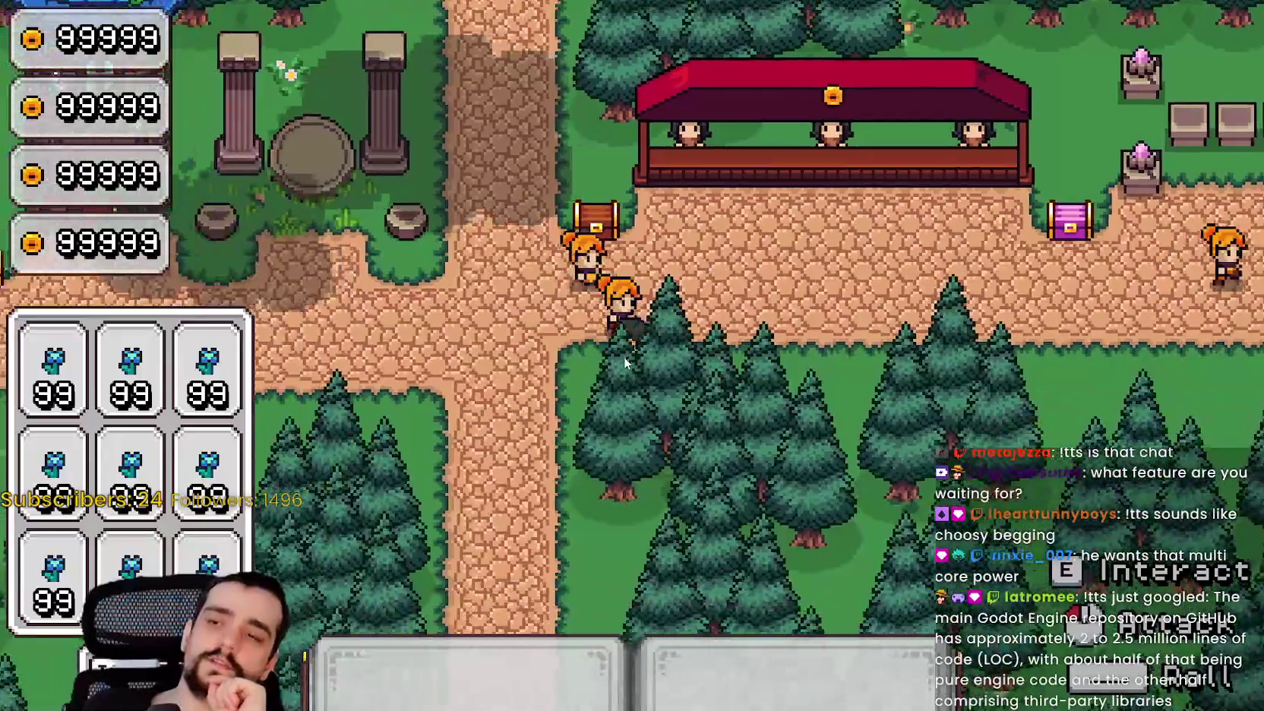
key("w")
key("s")
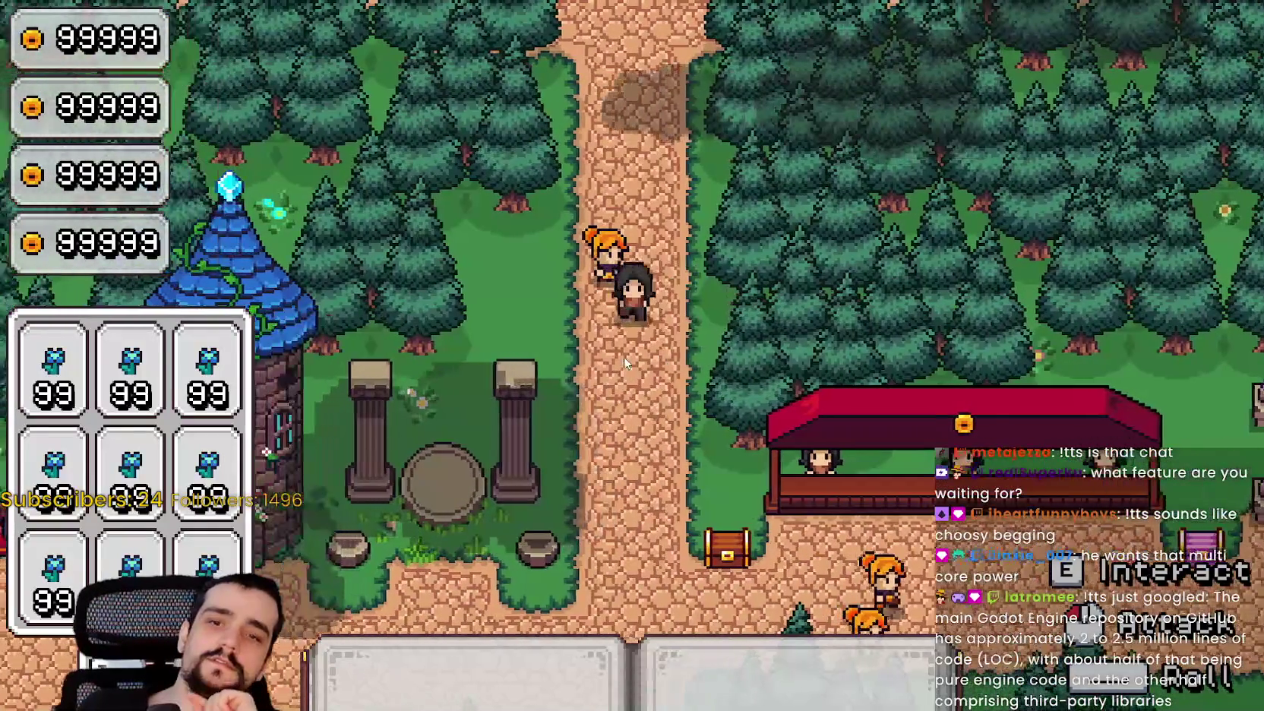
key("a")
key("a")
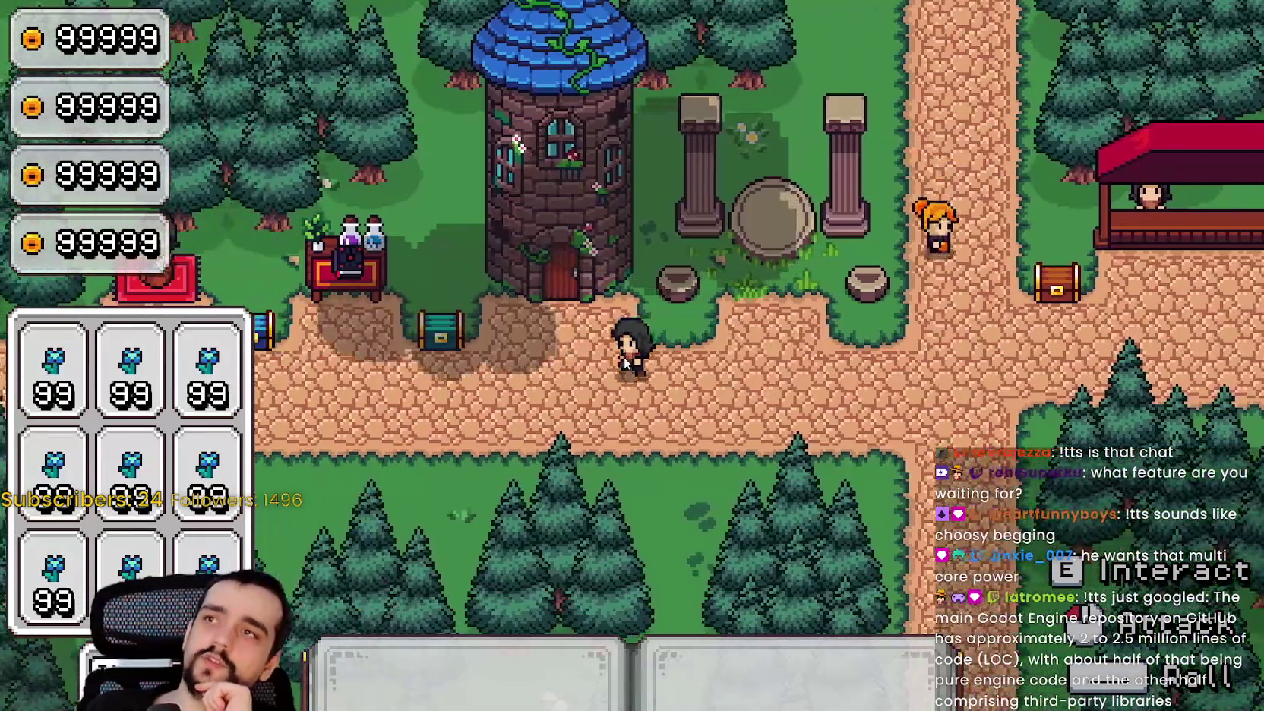
key("w")
key("d")
Swing the mage's weapon, then walk into the pillar glade and back past the red shop.
left_click(624, 356)
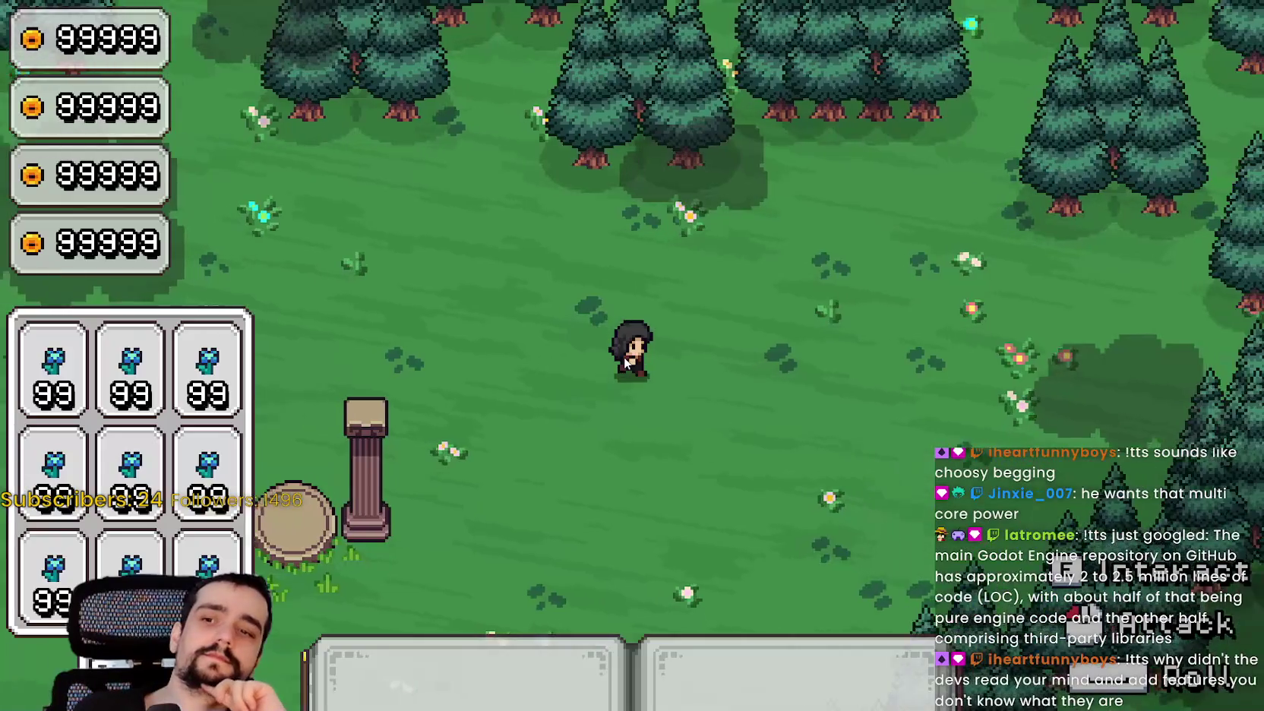
key("a")
key("s")
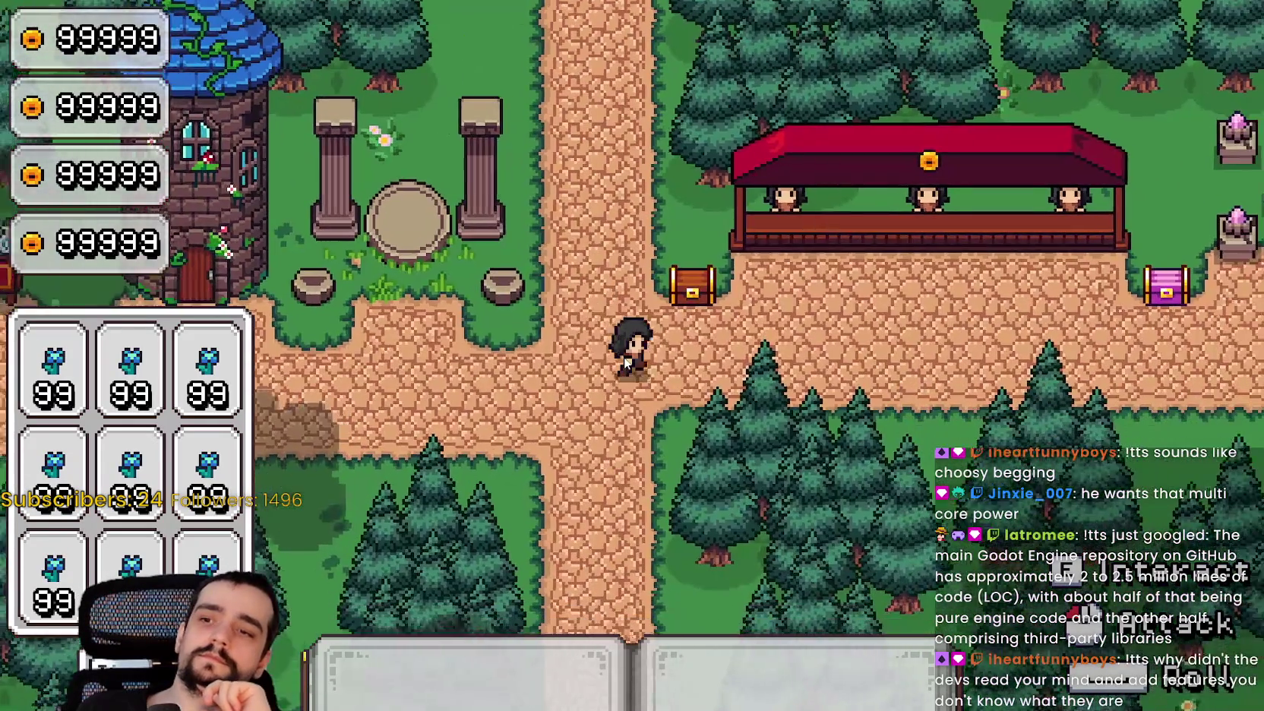
key("d")
key("d")
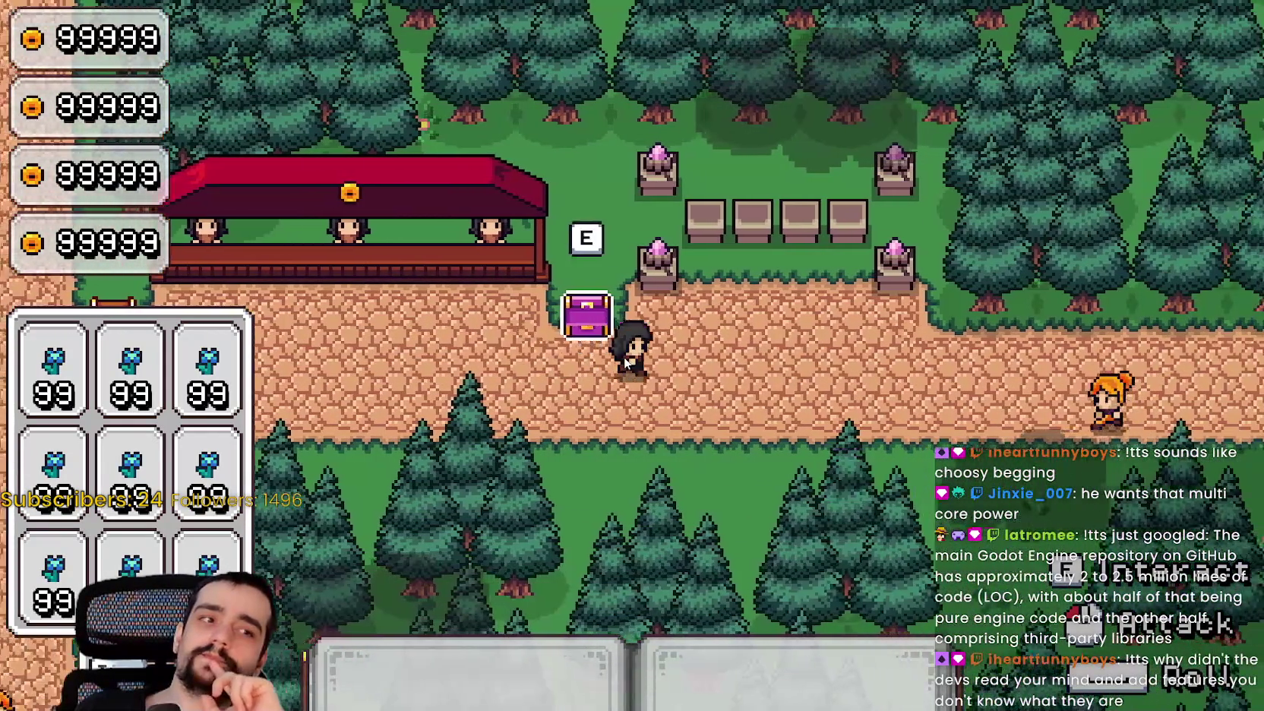
key("a")
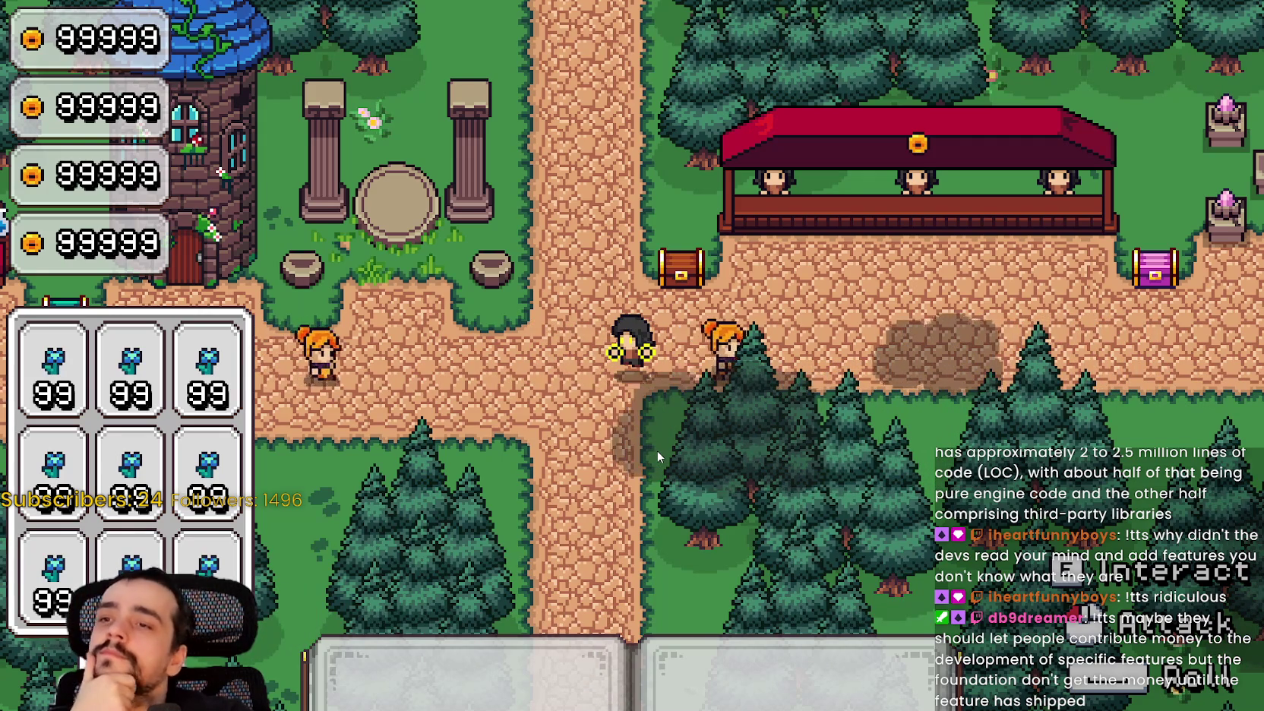
Walk the mage with the ability active back to the village crossroads, checking it returns to idle.
key("w")
key("a")
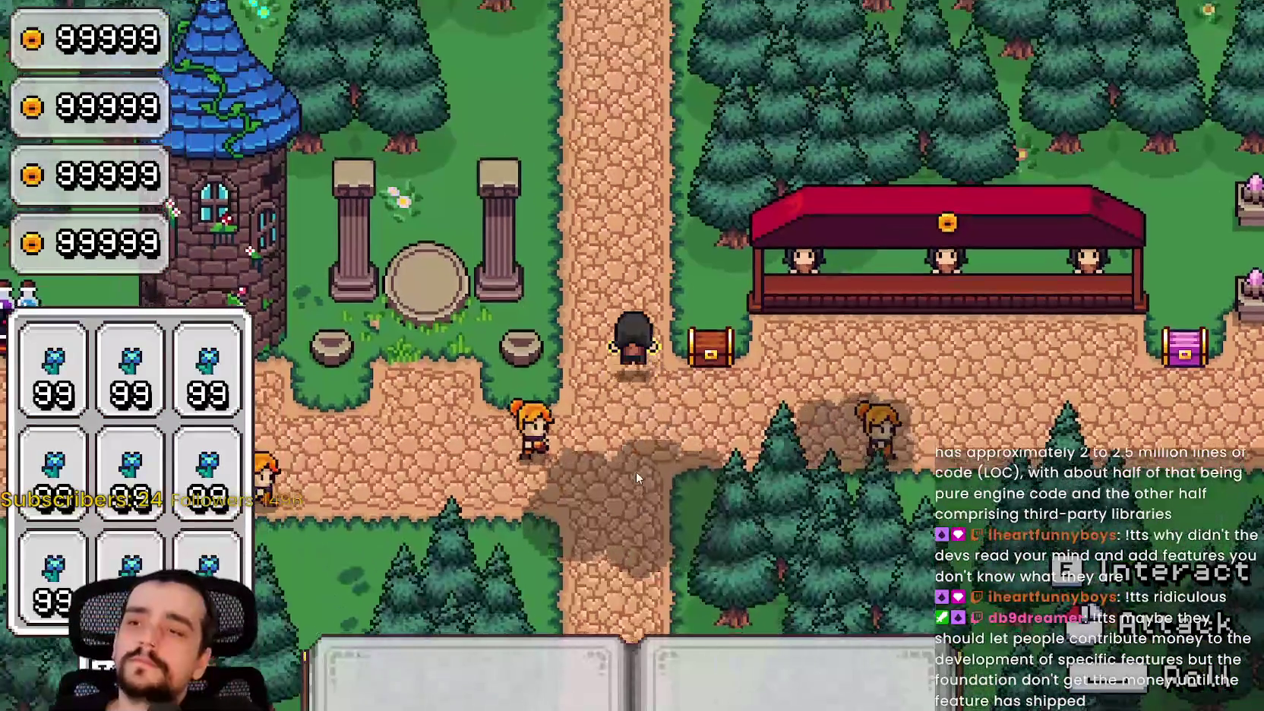
key("d")
key("s")
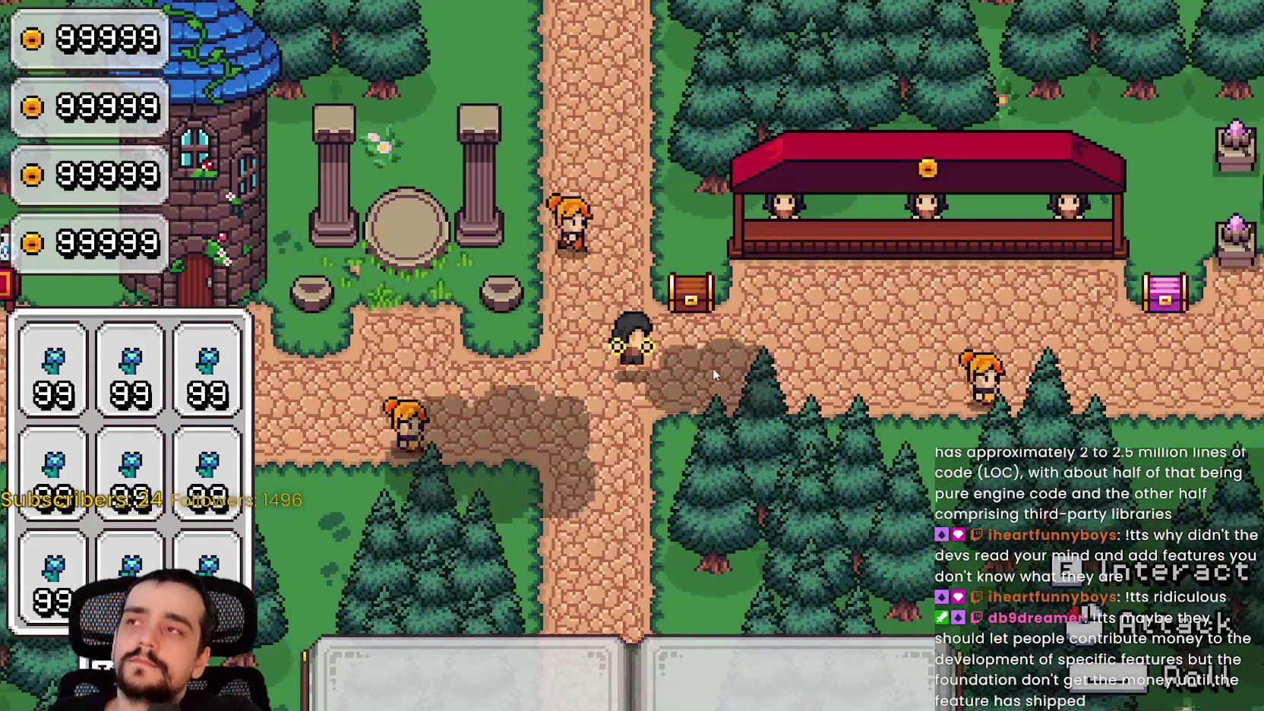
key("d")
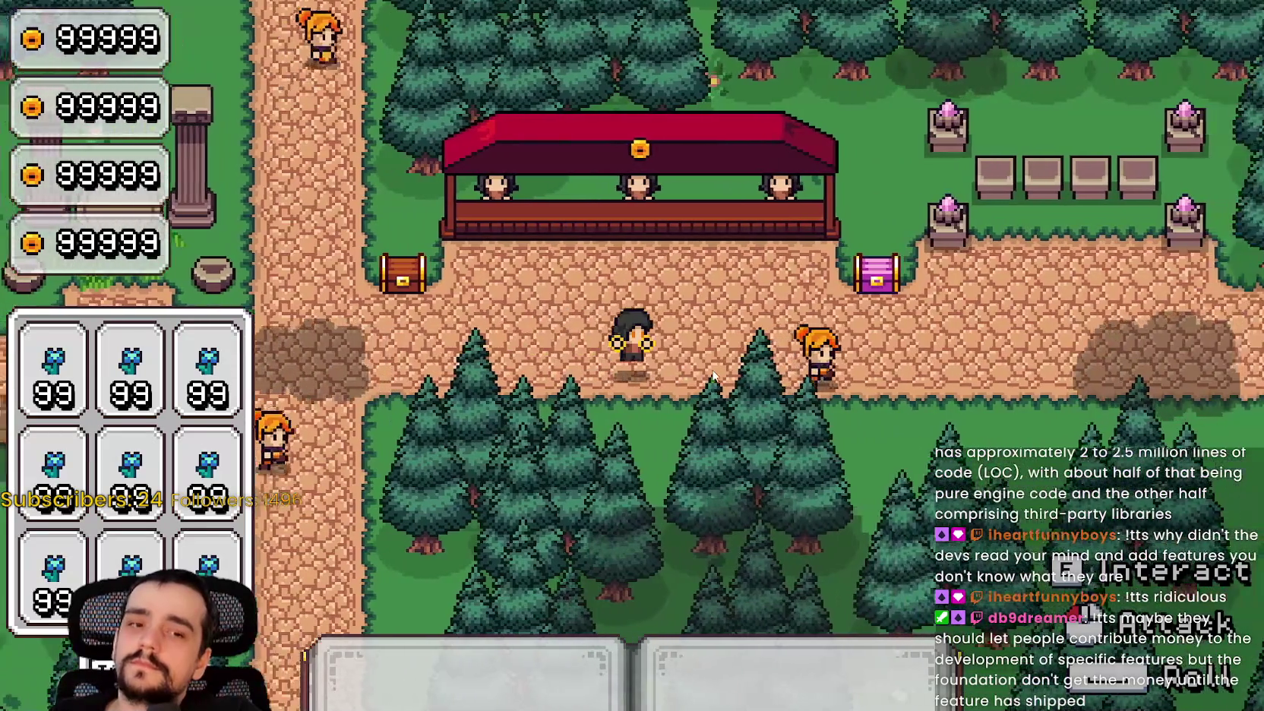
key("a")
key("w")
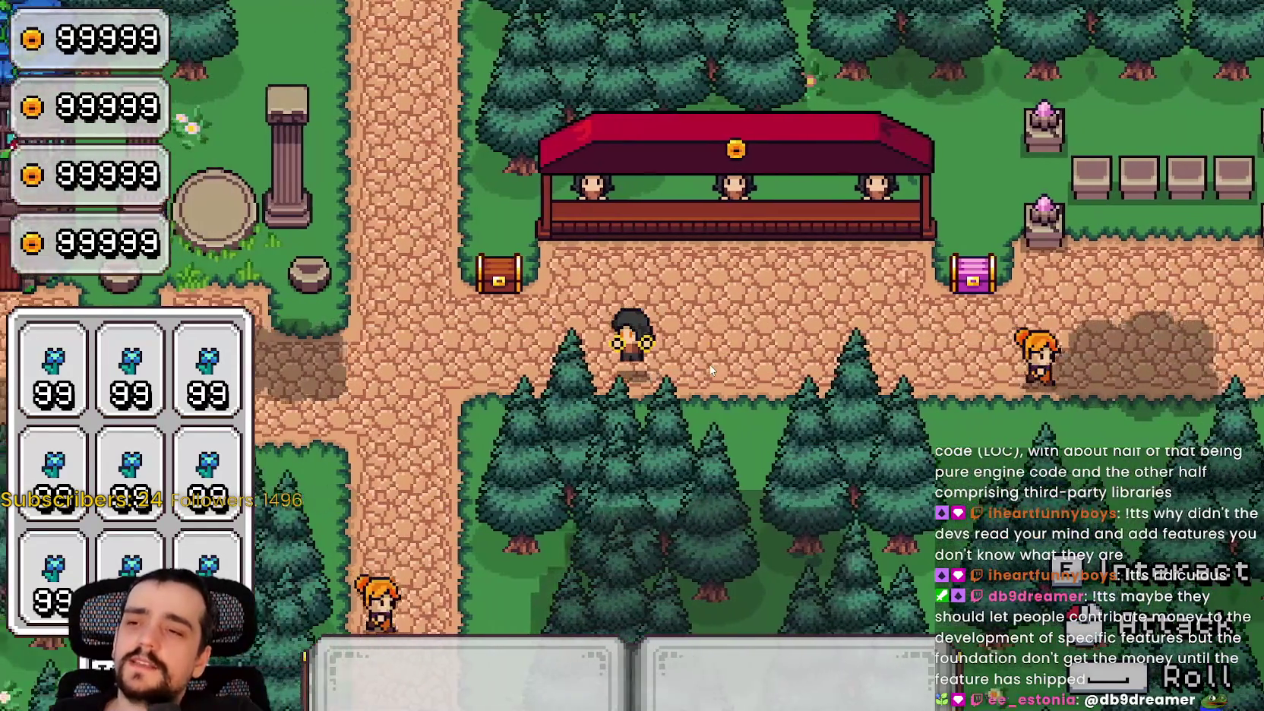
key("a")
key("w")
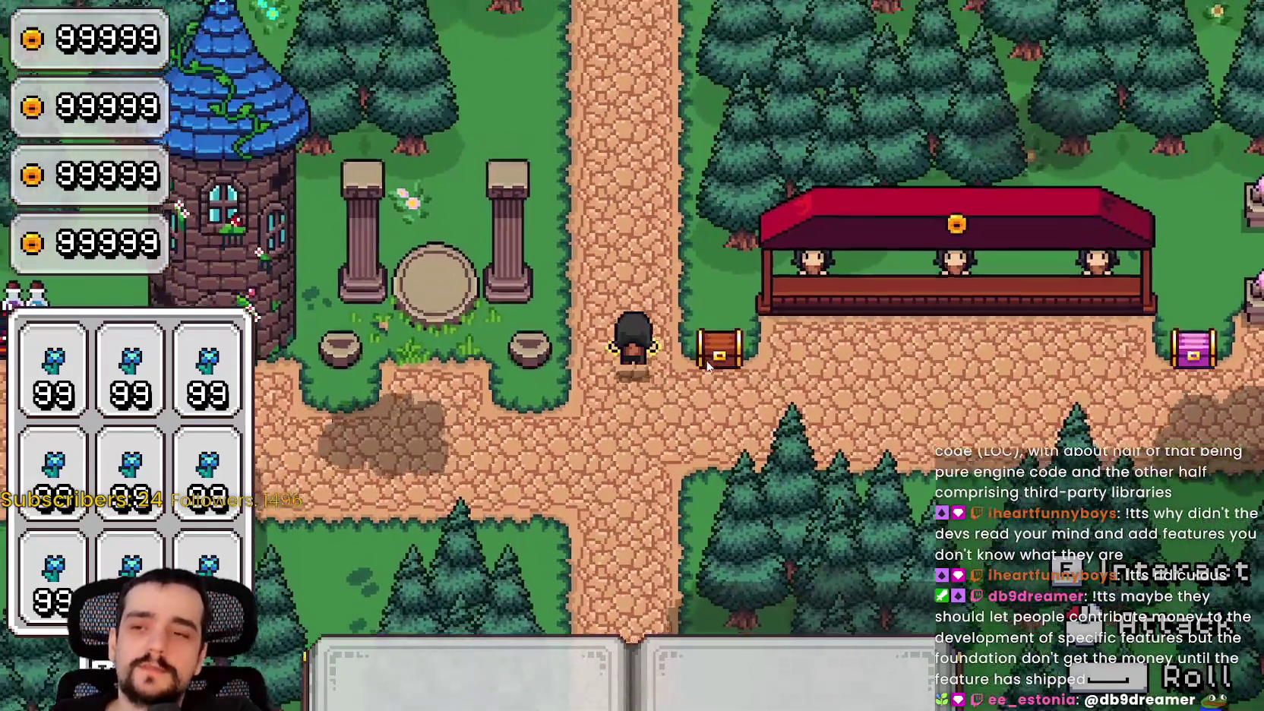
key("s")
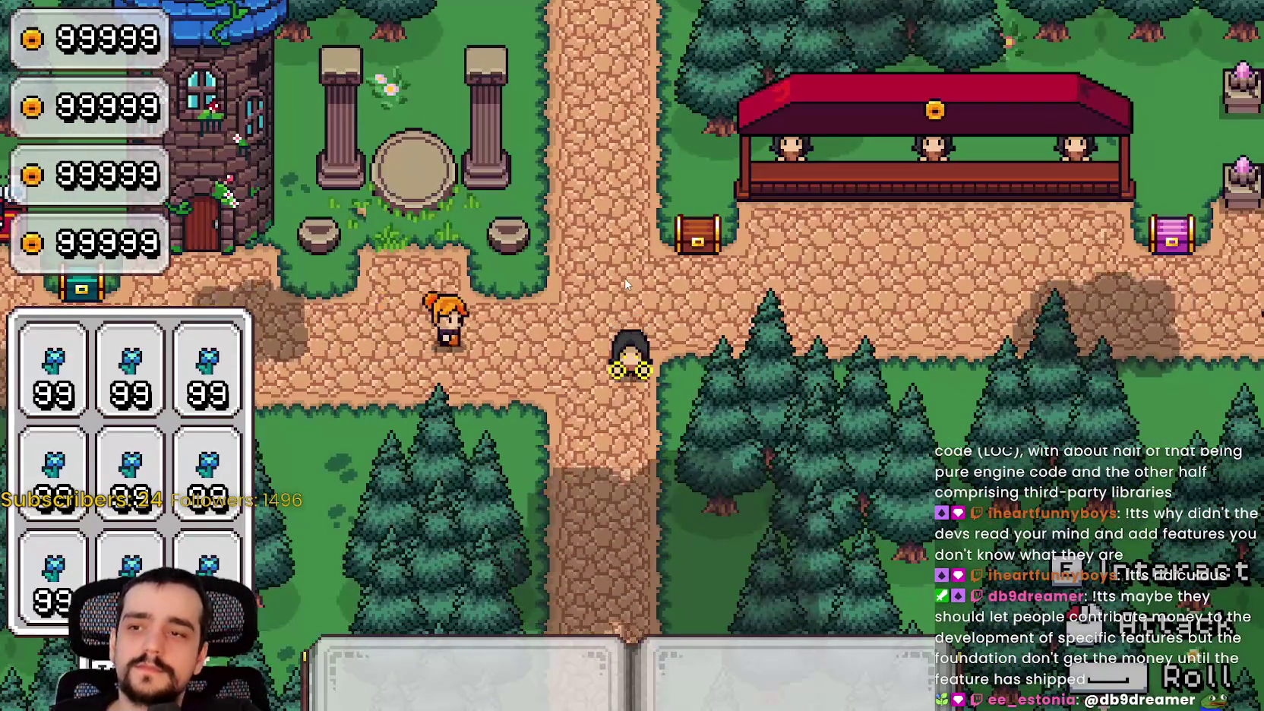